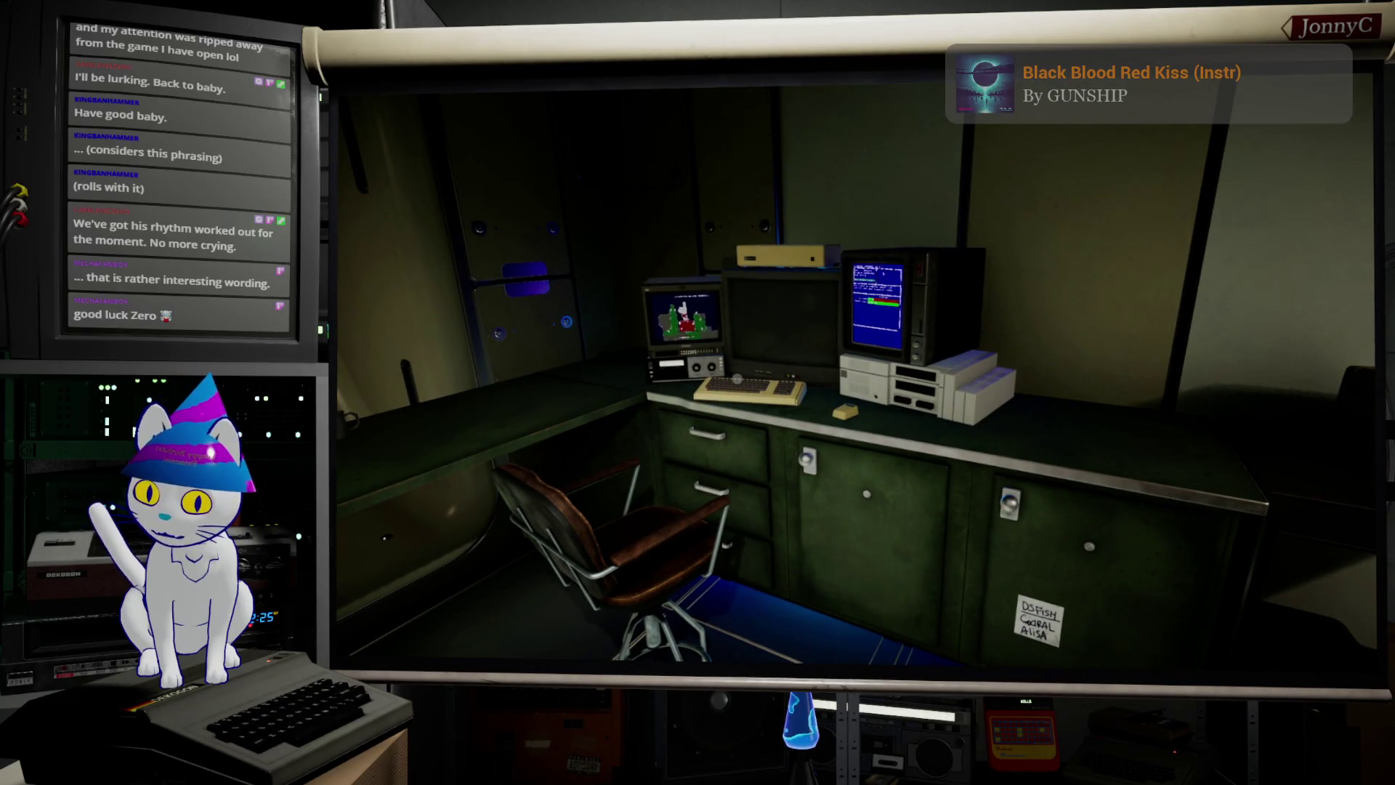
Step: Load the 02_GatherStart save by editing the recalled DebugWFSaveGame console command
key(grave)
key(Up)
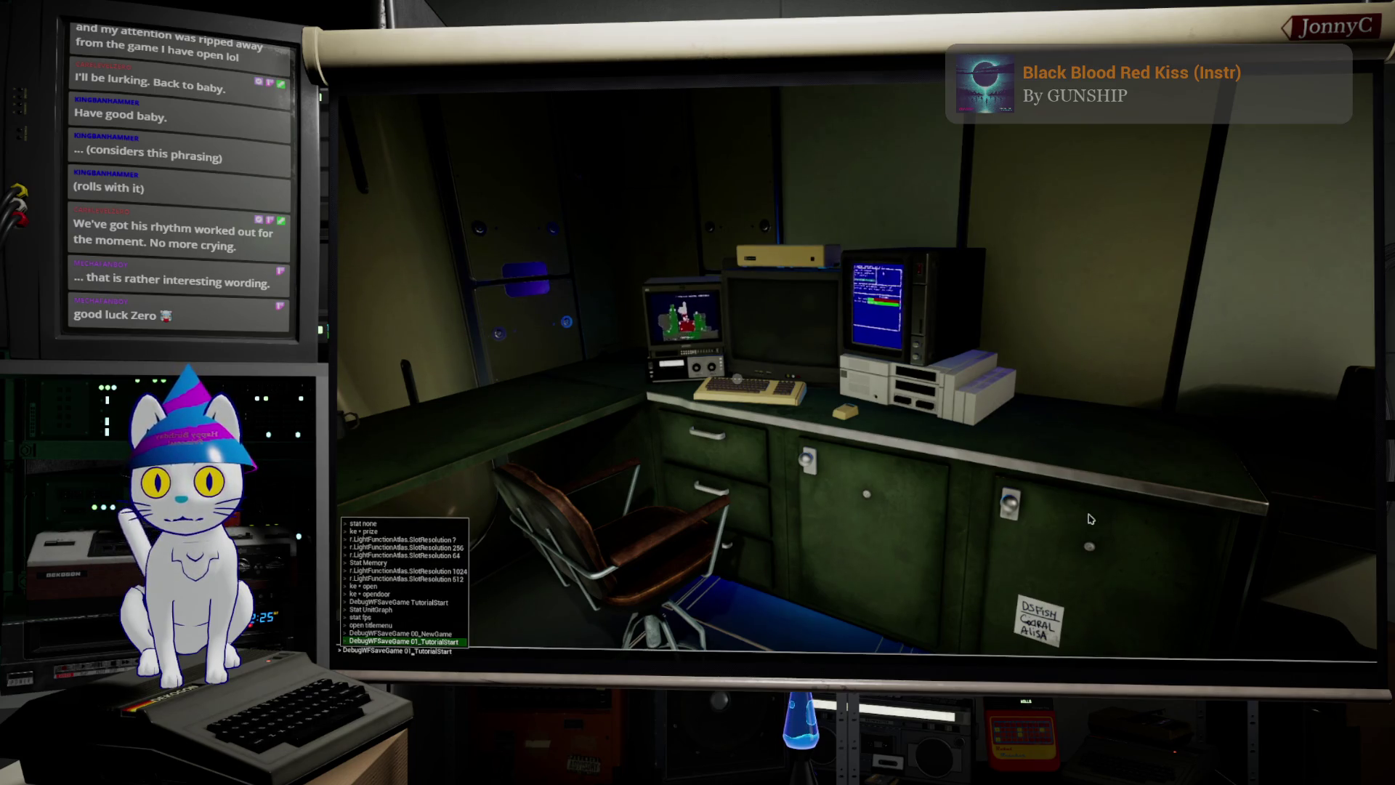
key(BackSpace)
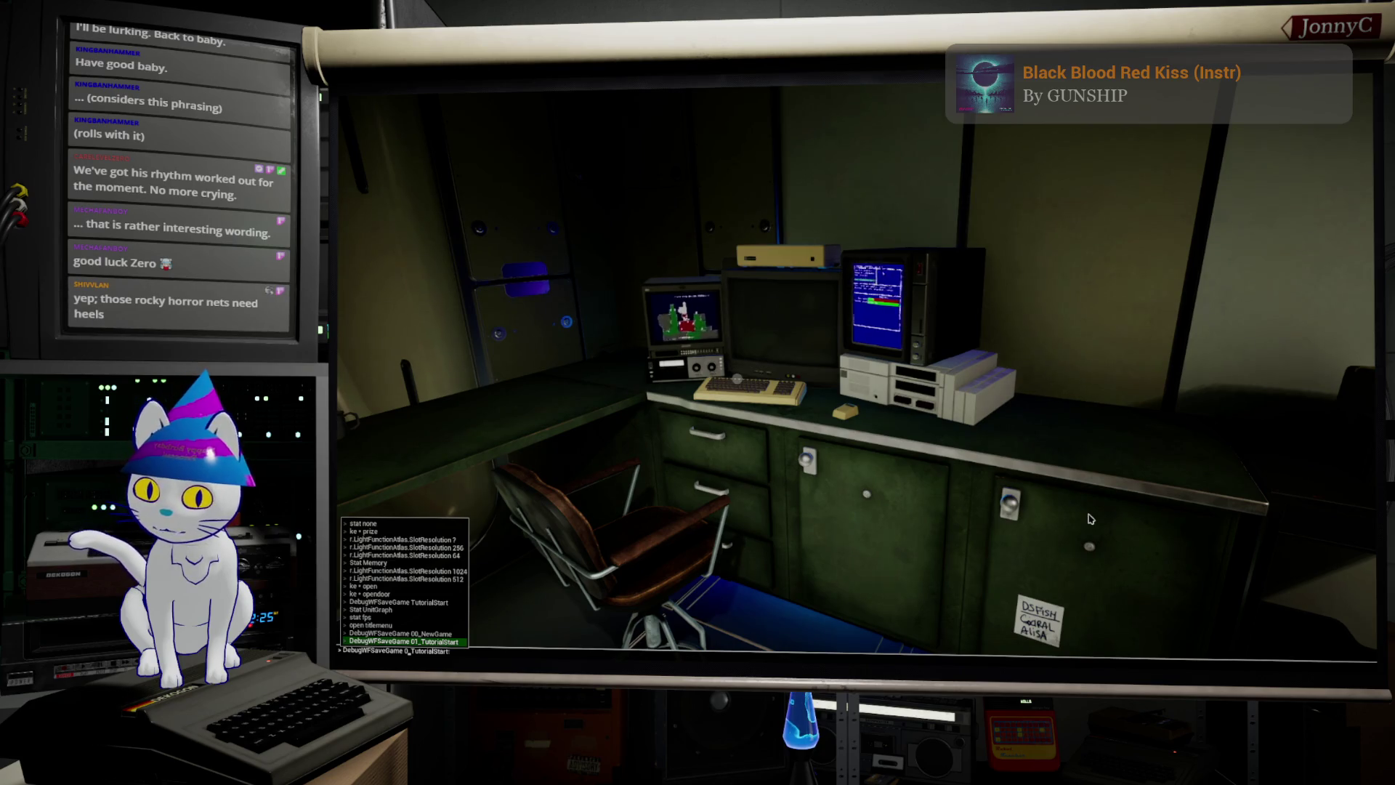
text(2)
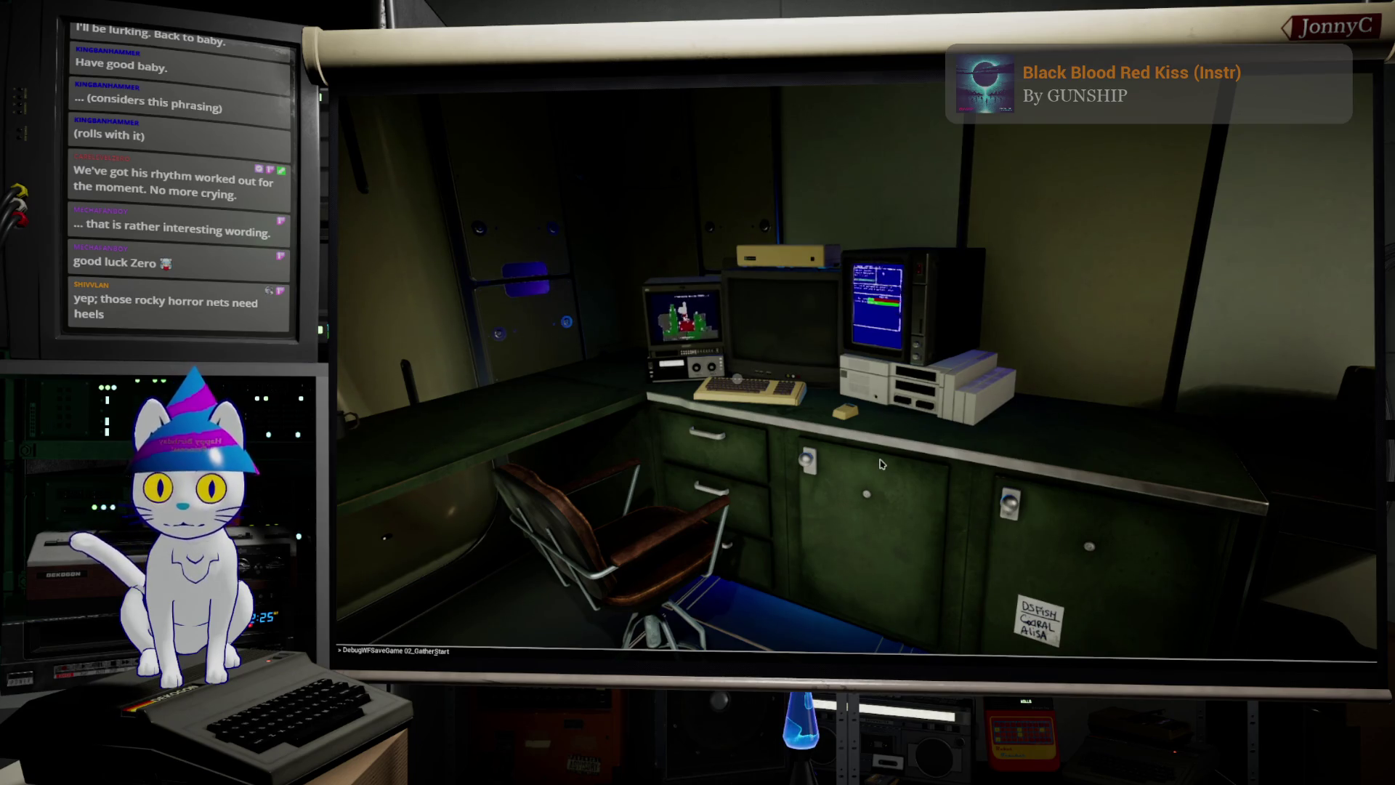
key(Return)
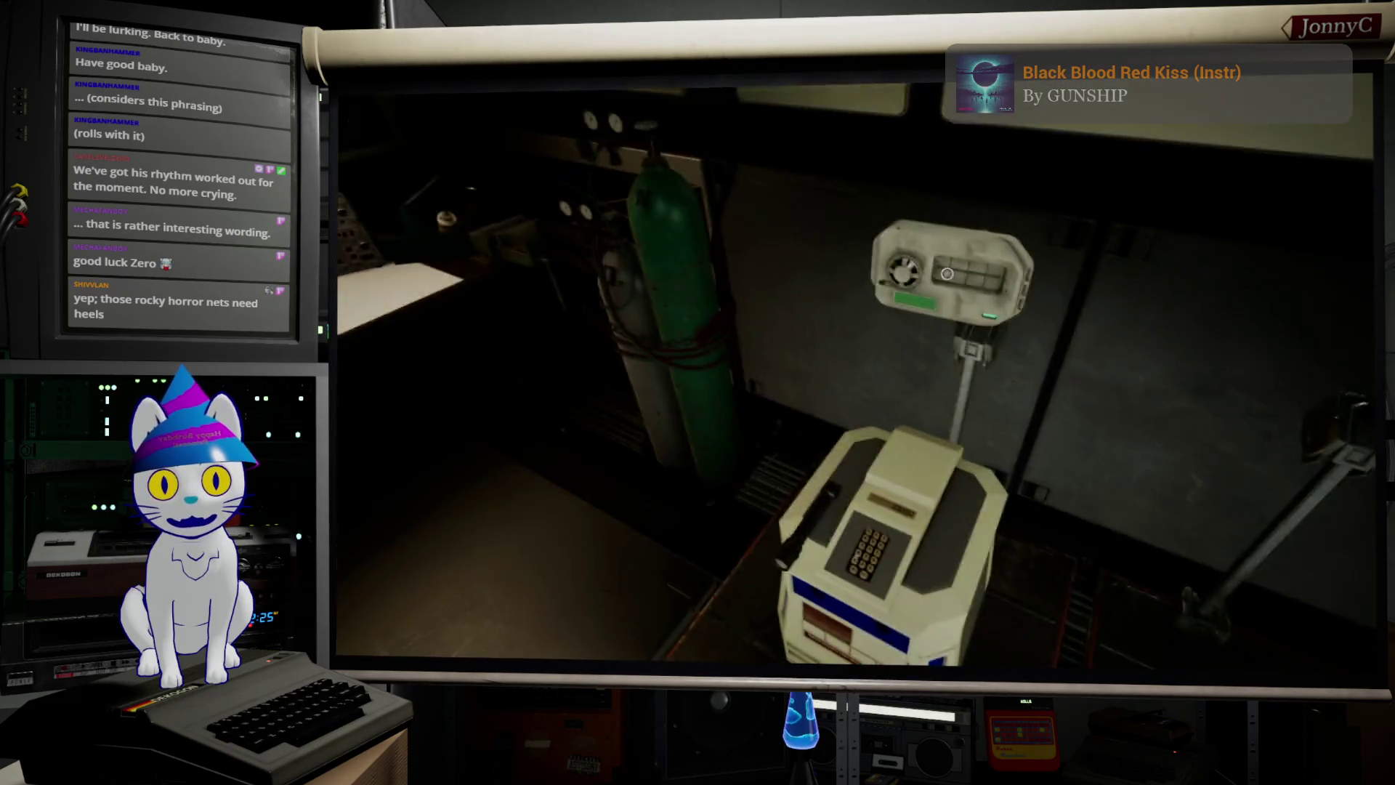
Step: Inspect the battered robot on the maintenance pad, then return to the full editor layout
click(948, 274)
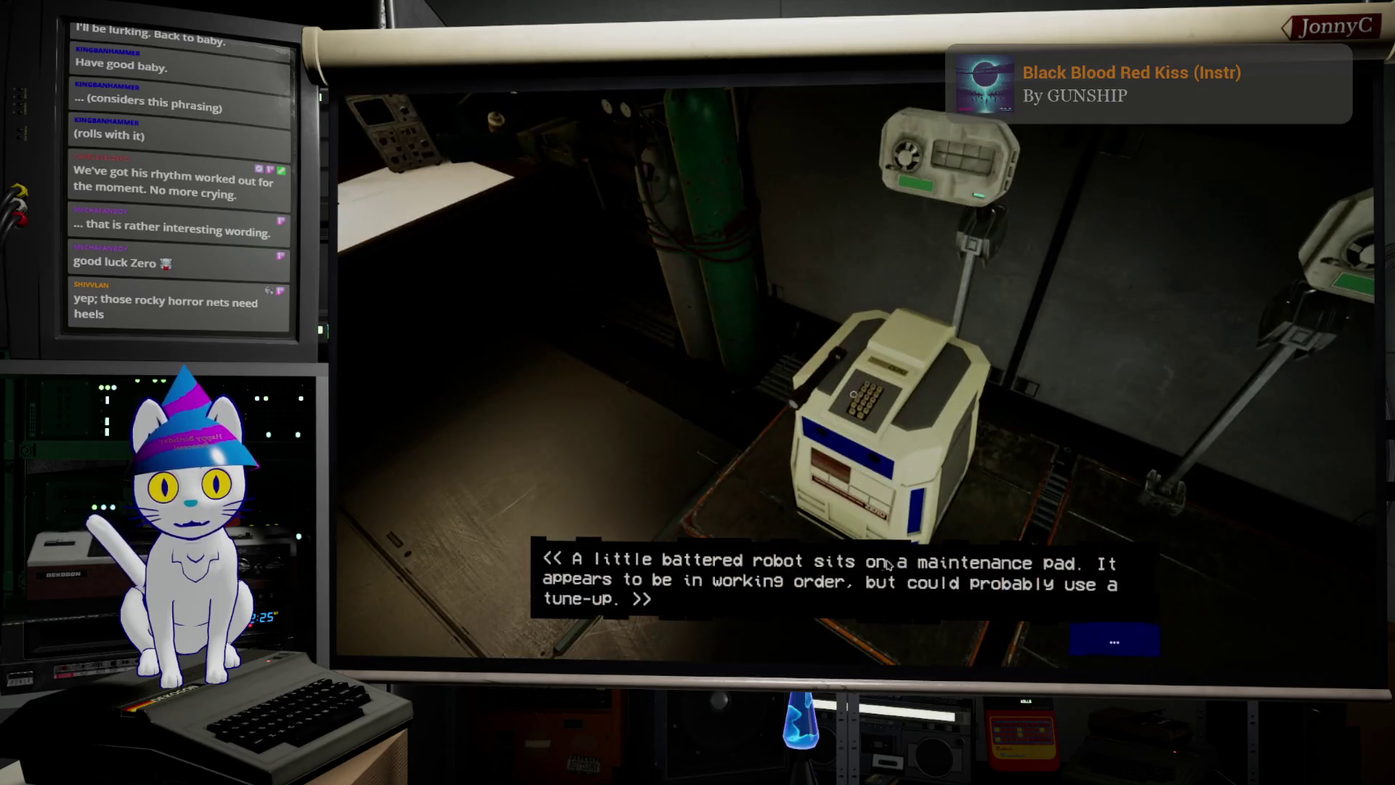
click(1114, 641)
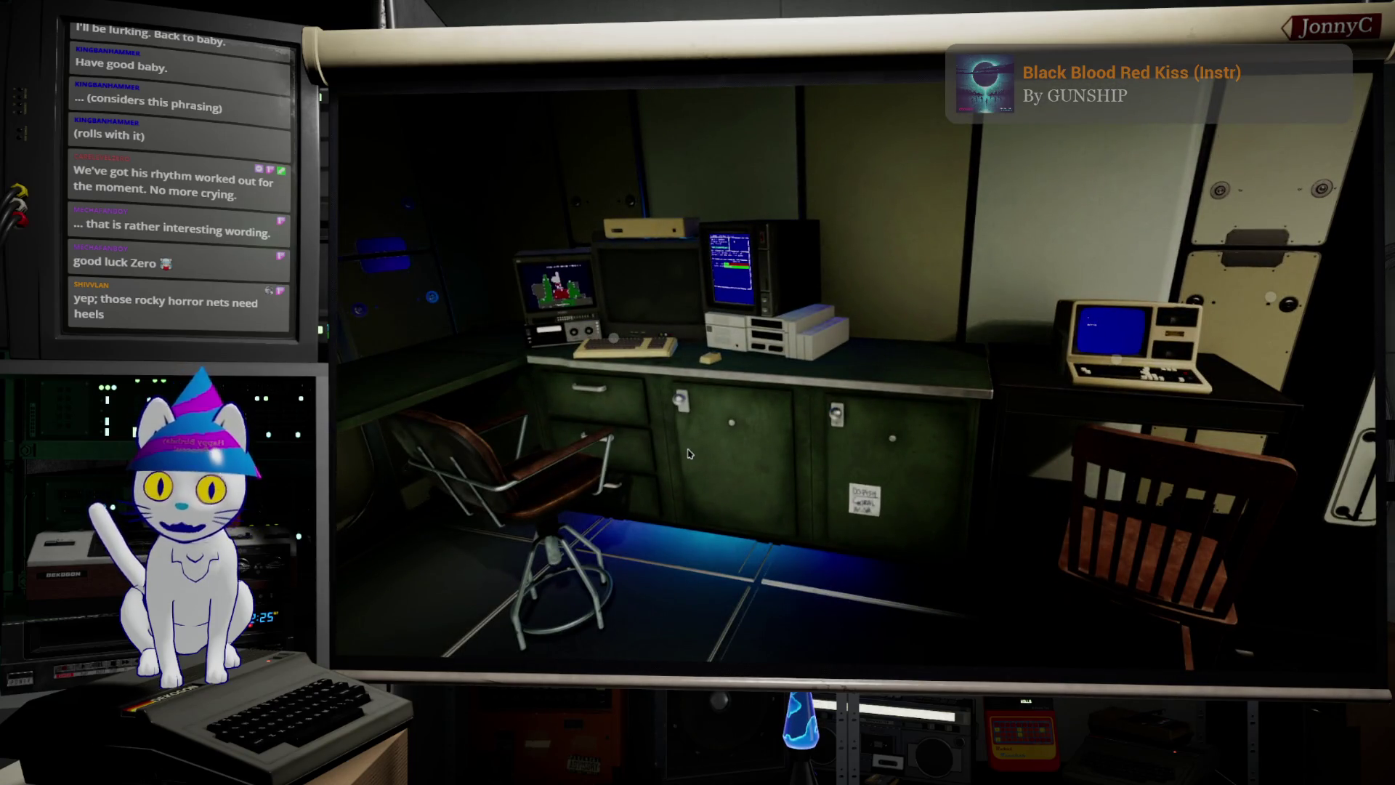
key(Escape)
key(F11)
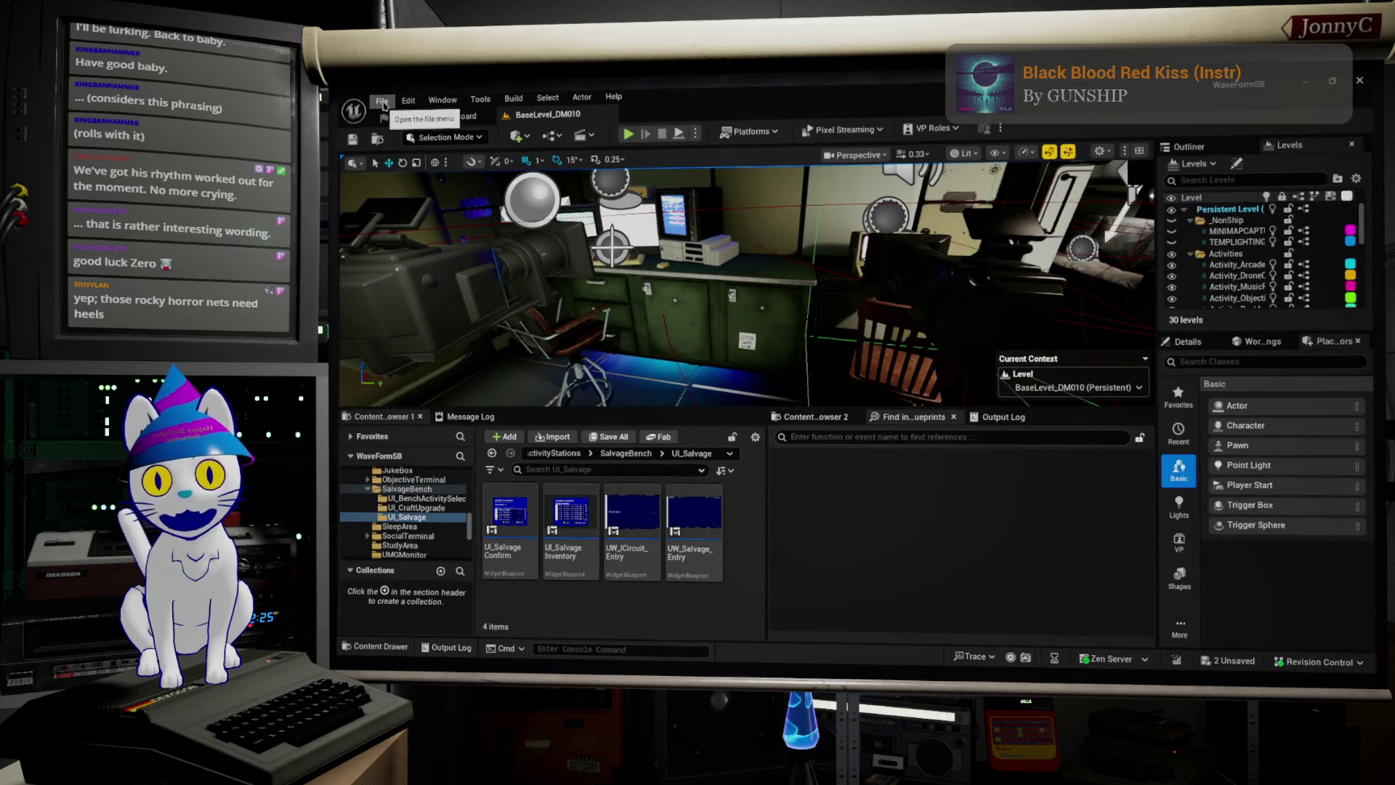
click(383, 102)
mouse_move(399, 103)
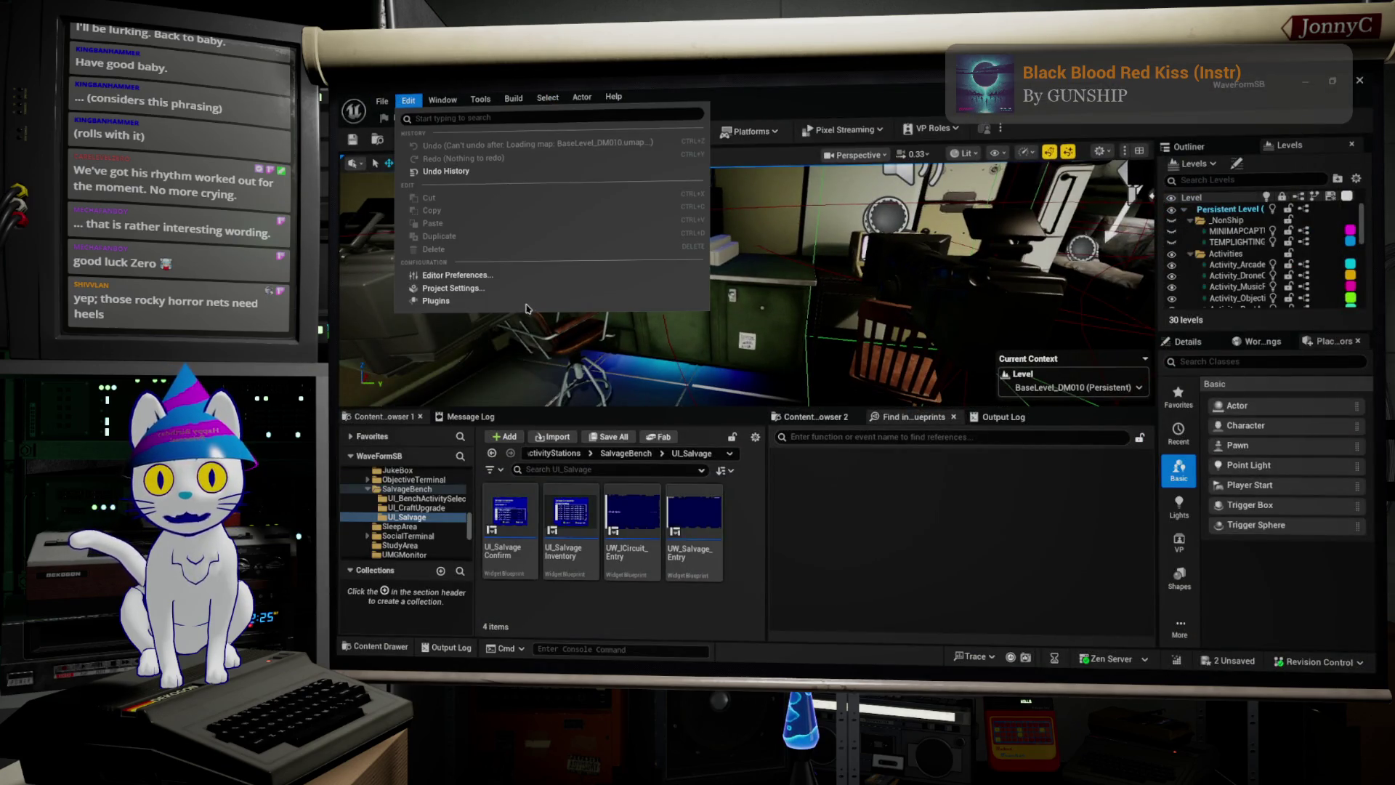
click(514, 288)
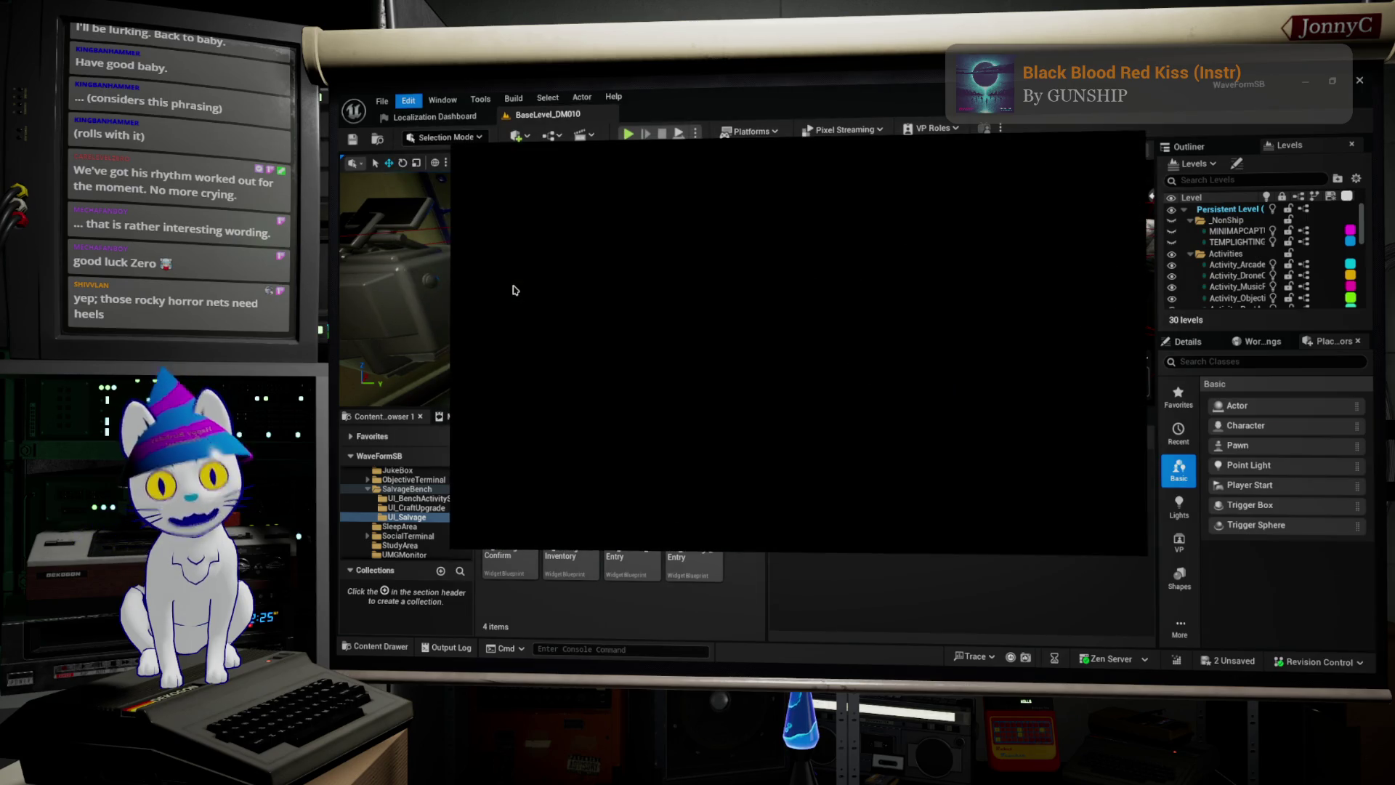
click(765, 178)
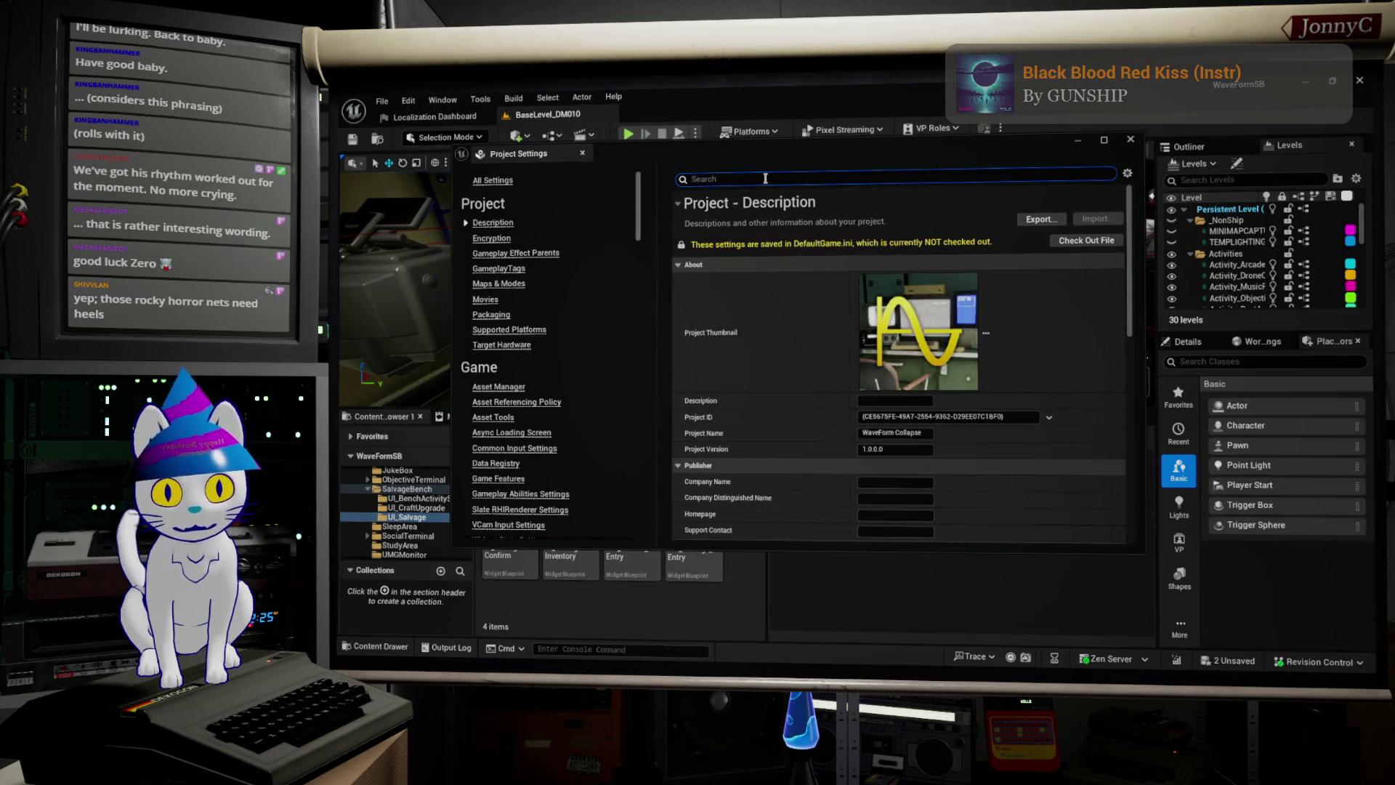
text(fucus)
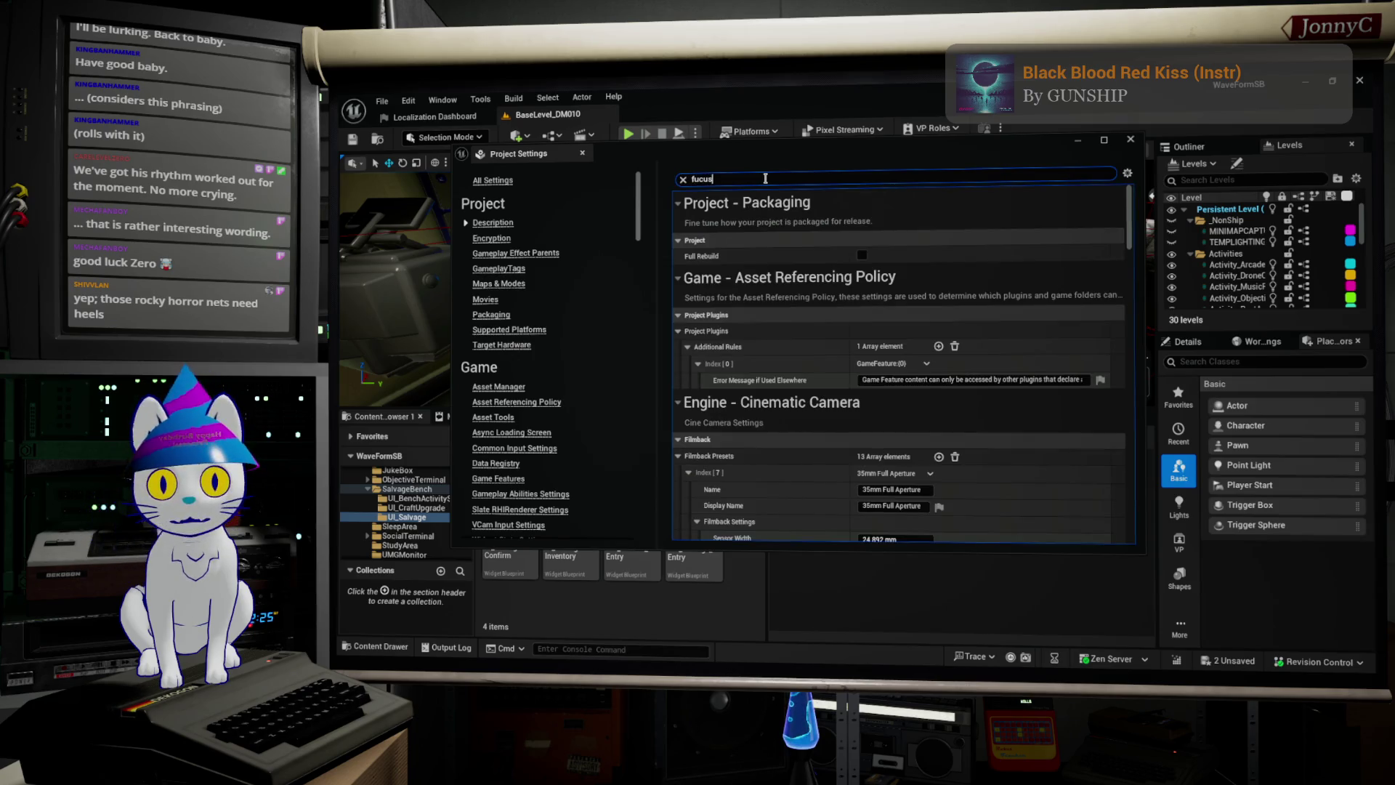
key(BackSpace)
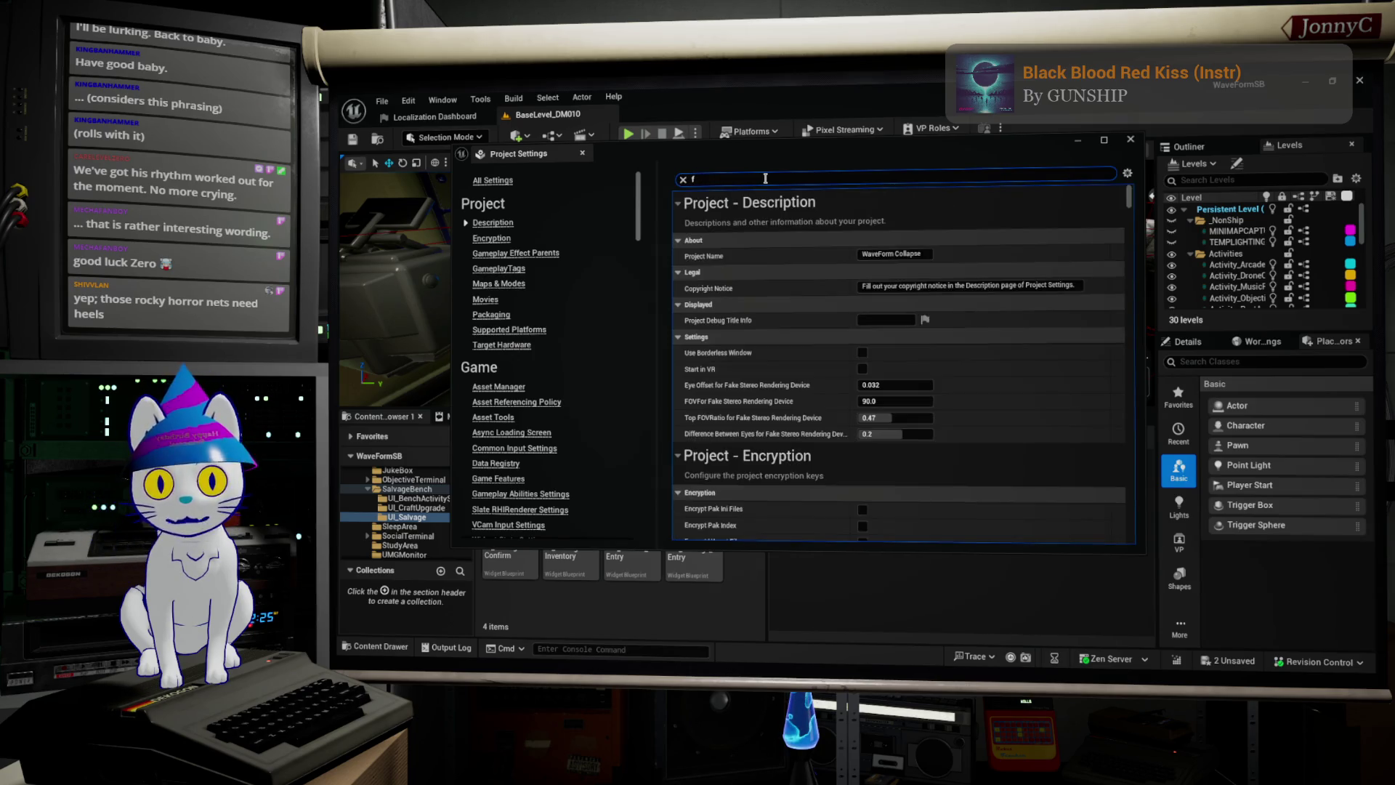
text(ocus)
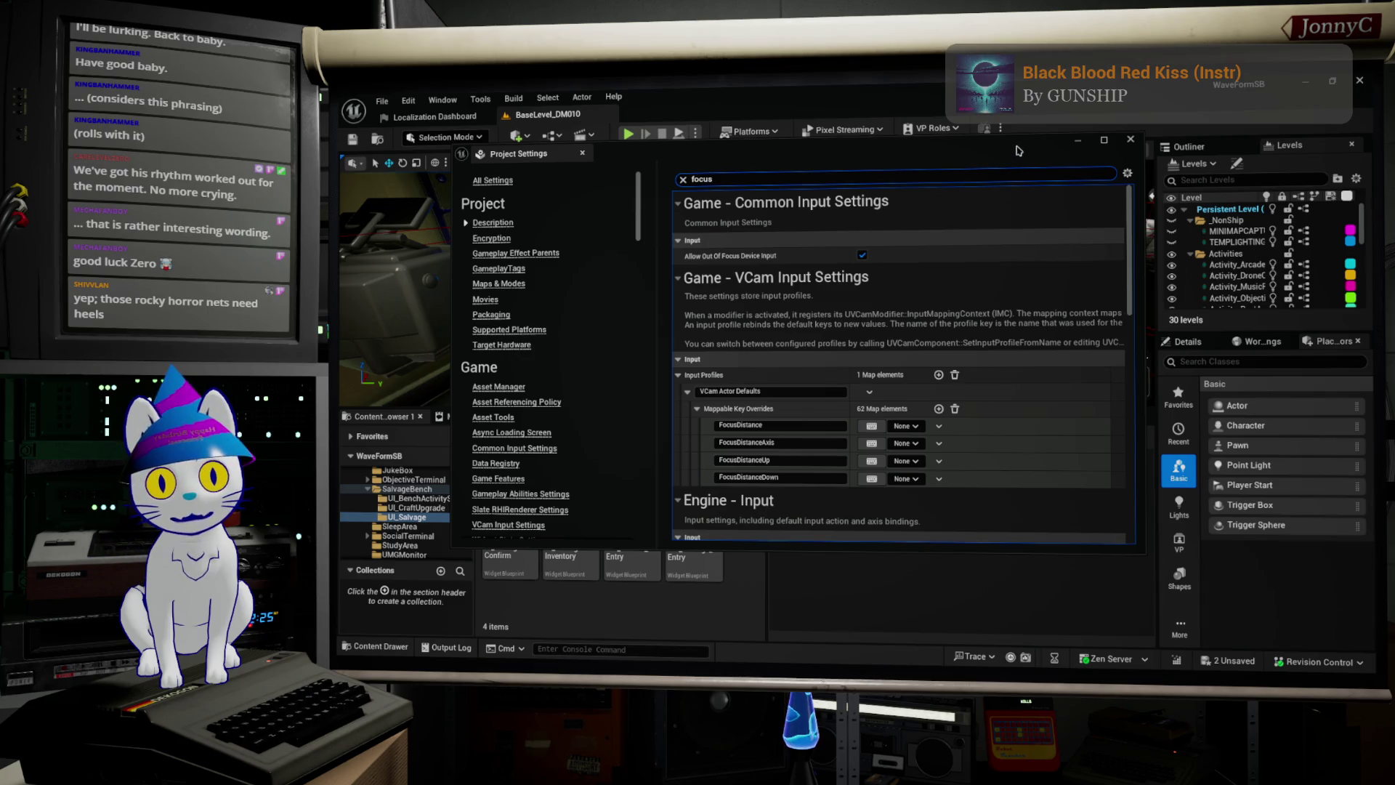
click(1130, 139)
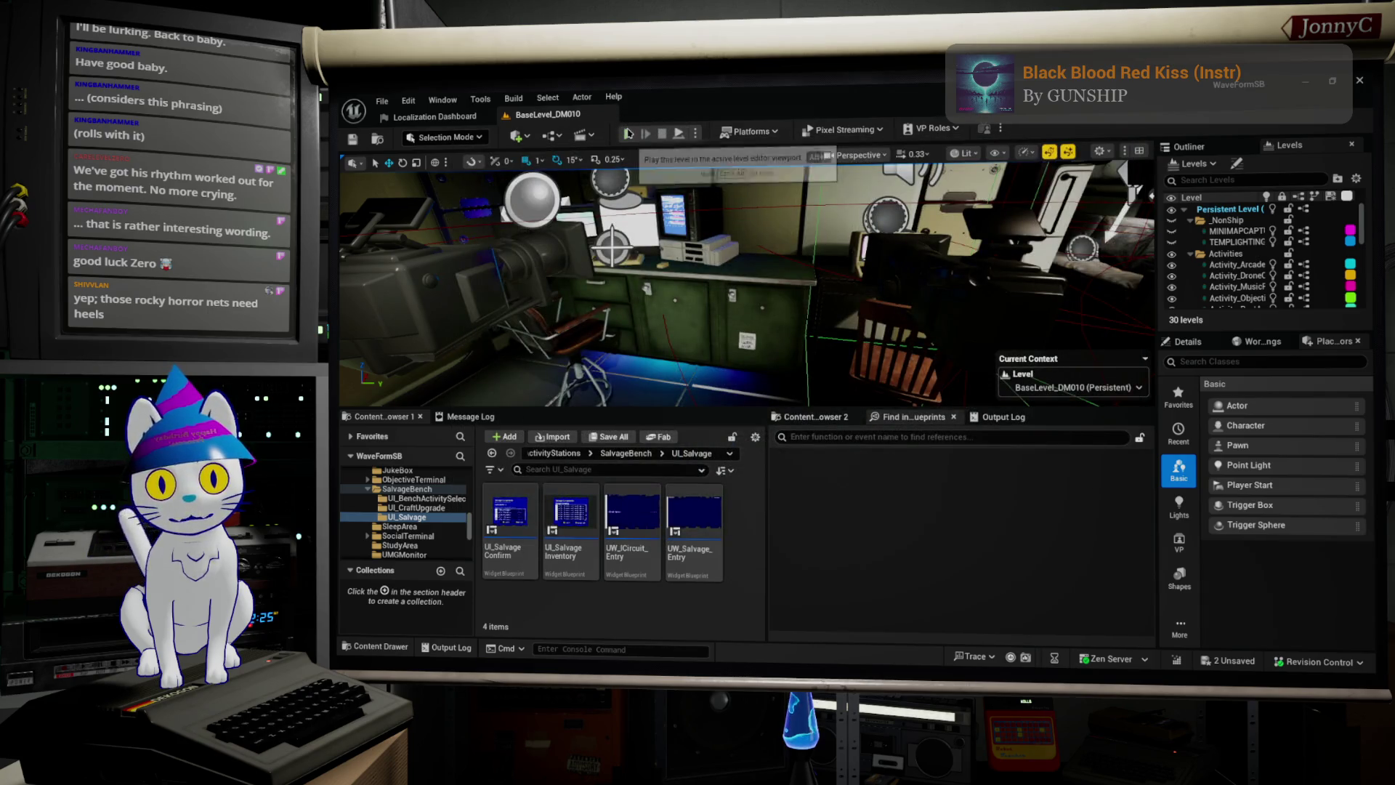
Step: Play the level in the editor and continue past the DM010 - The Incident story card
key(alt+p)
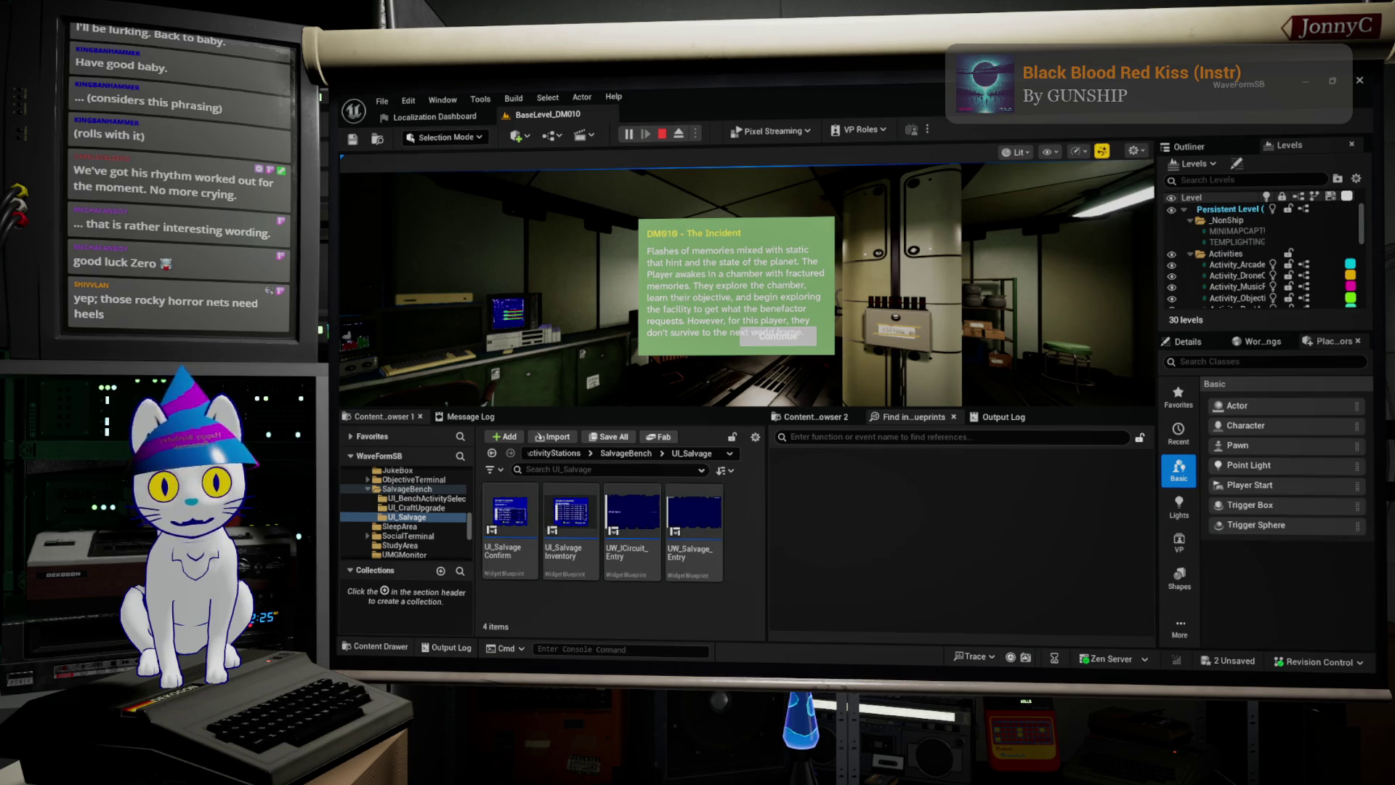
click(778, 335)
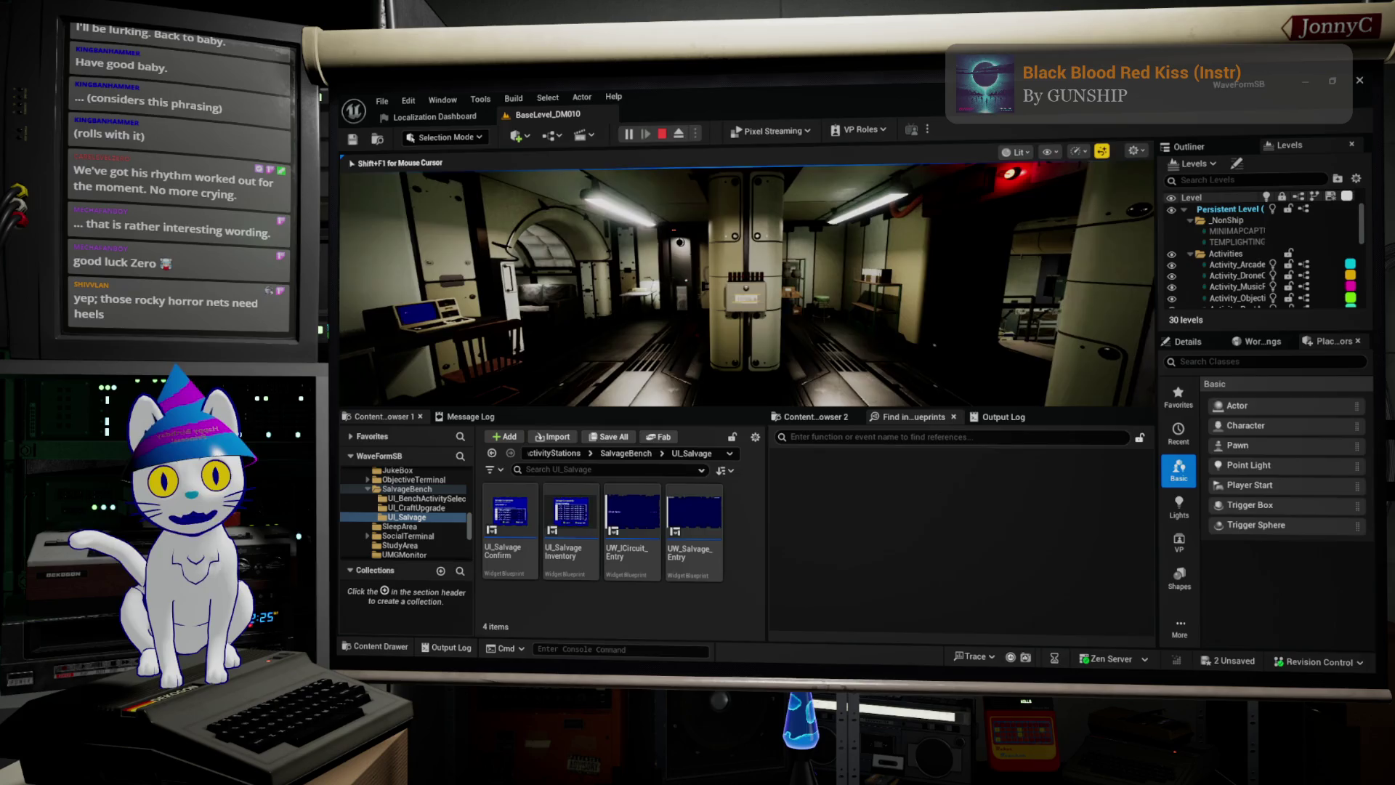
Step: Walk through the corridor up to the box on the pillar and look away
key(w)
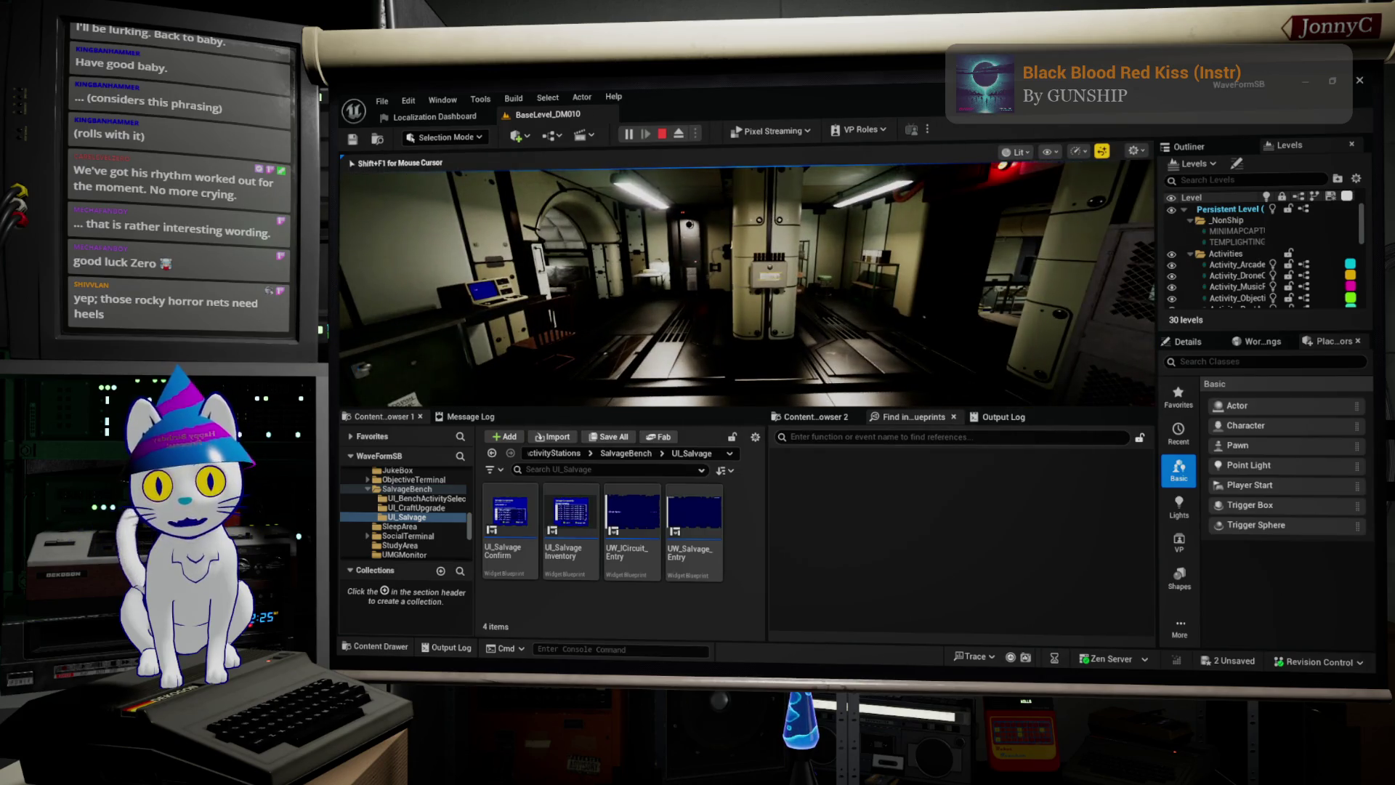
key(w)
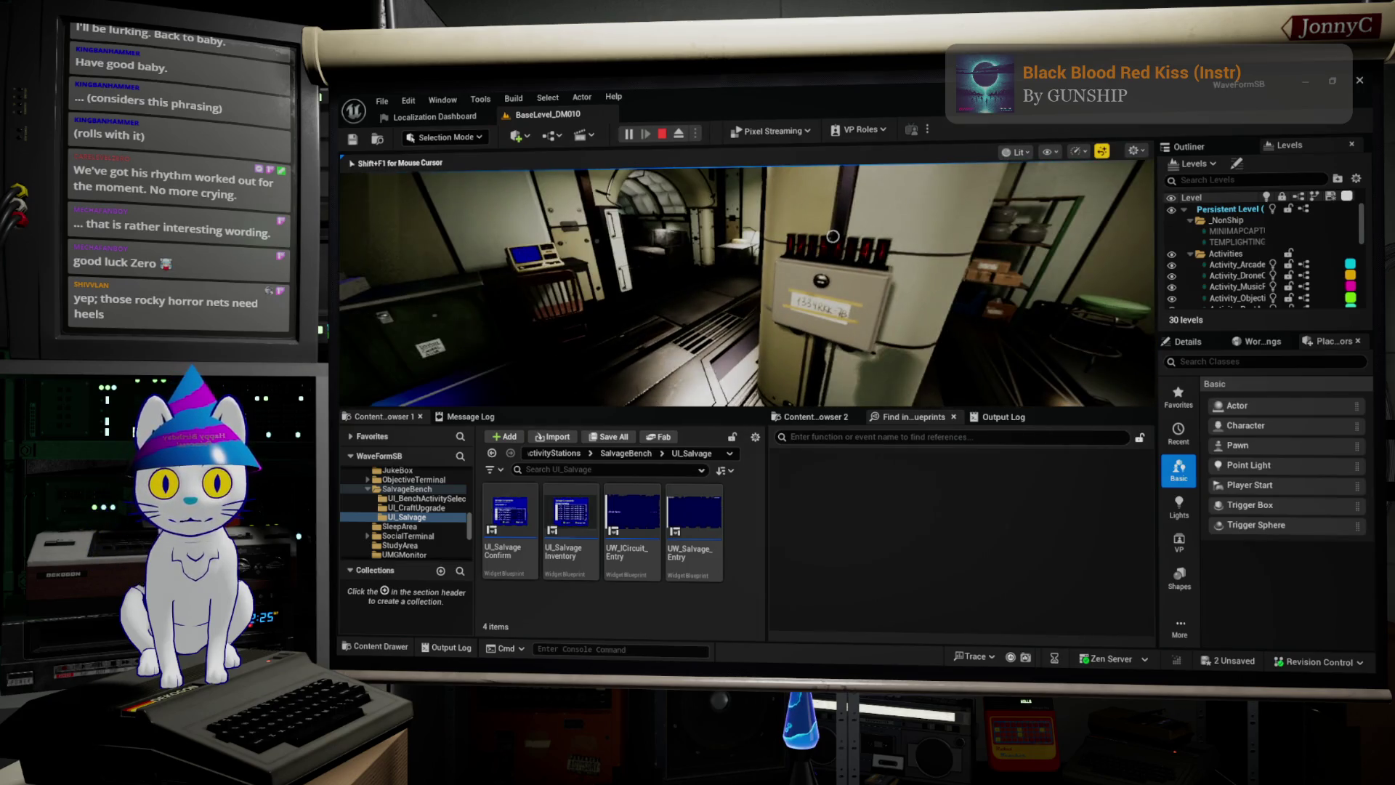
key(e)
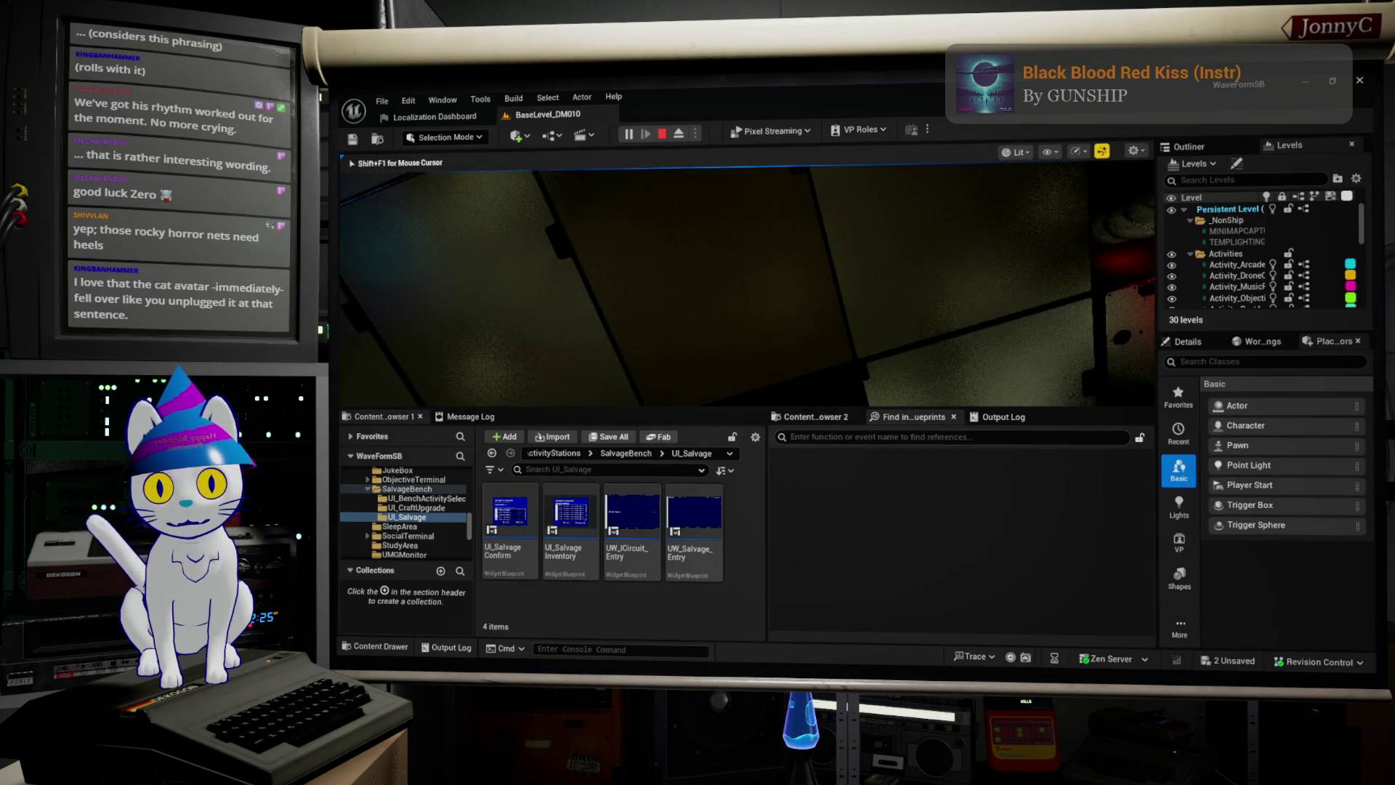
Step: Toggle mouse control between editor and game with Shift+F1, then stop the play session
key(shift+F1)
click(778, 300)
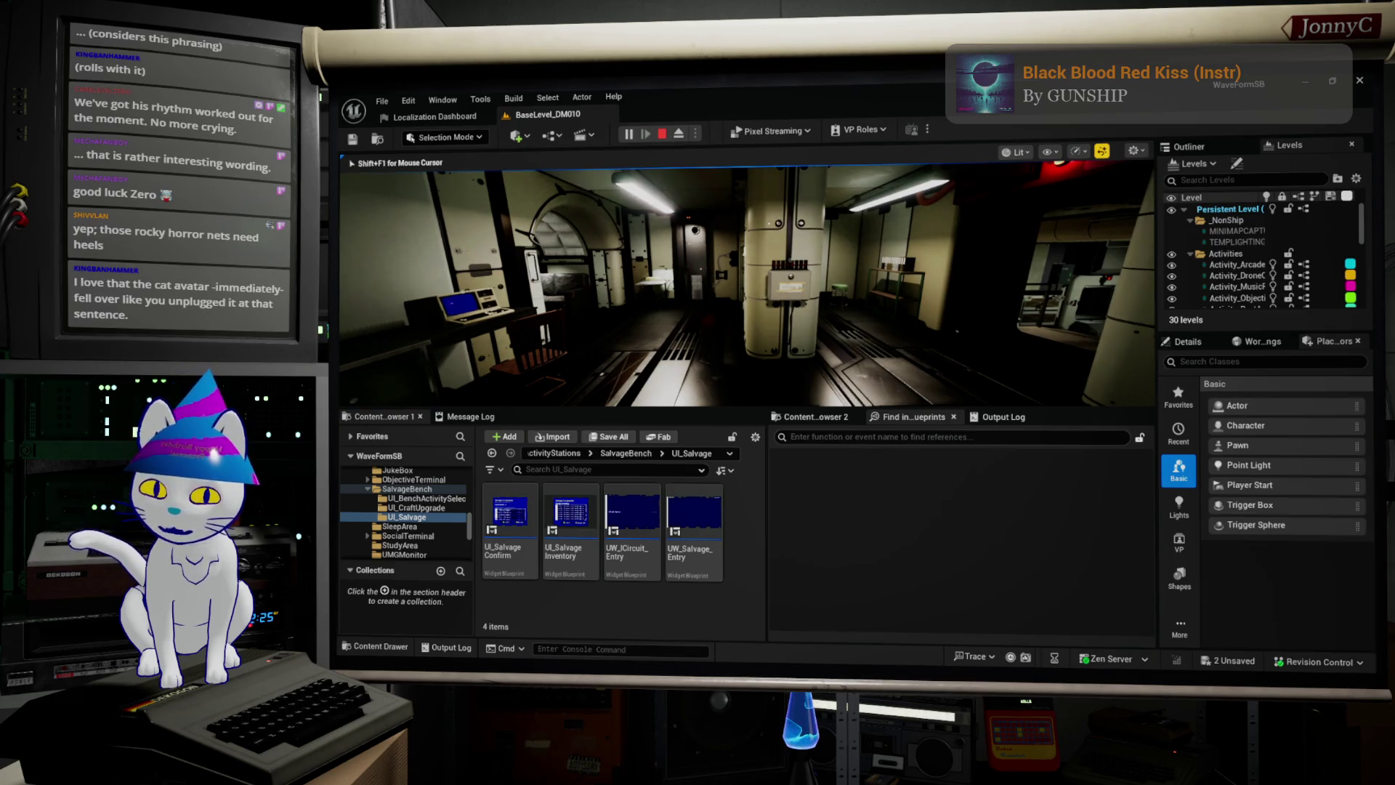
key(shift+F1)
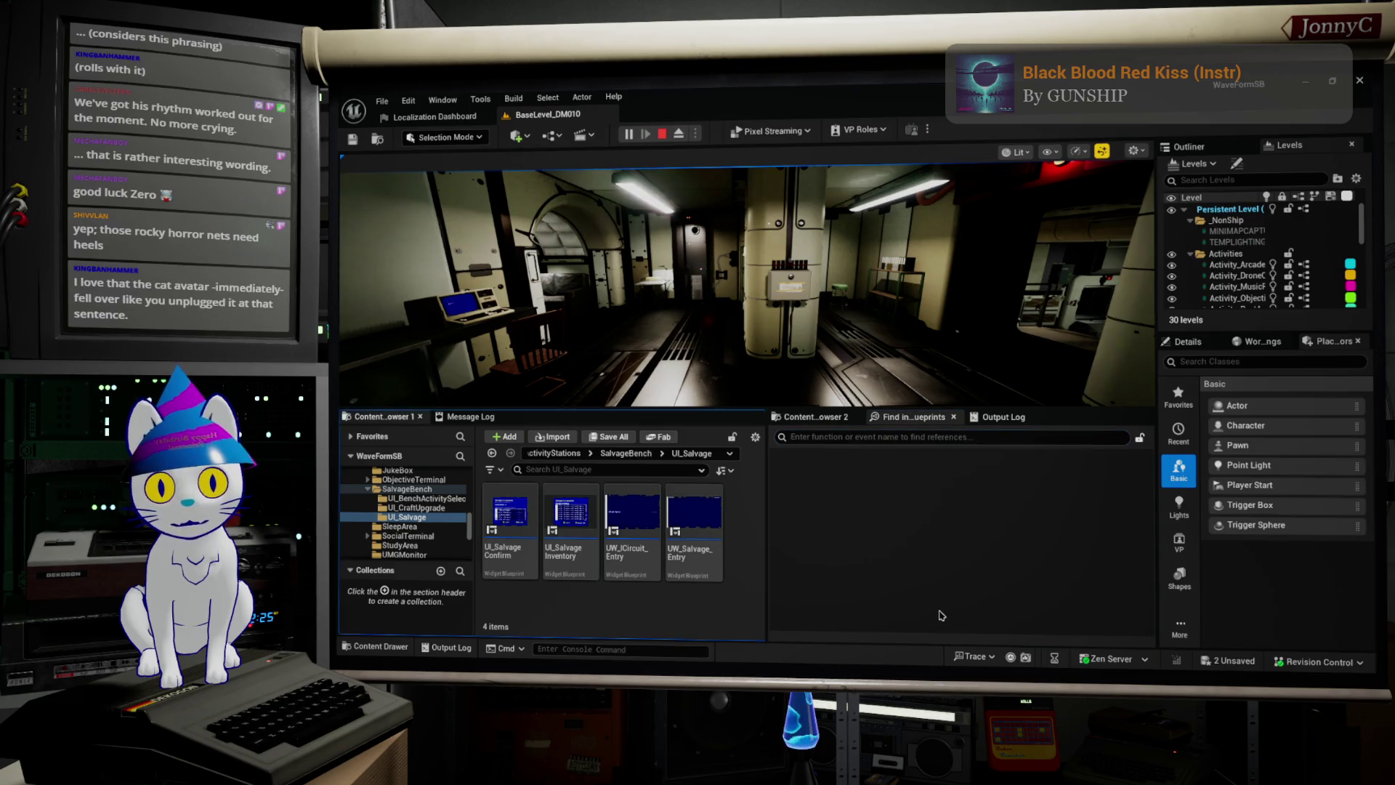
click(945, 378)
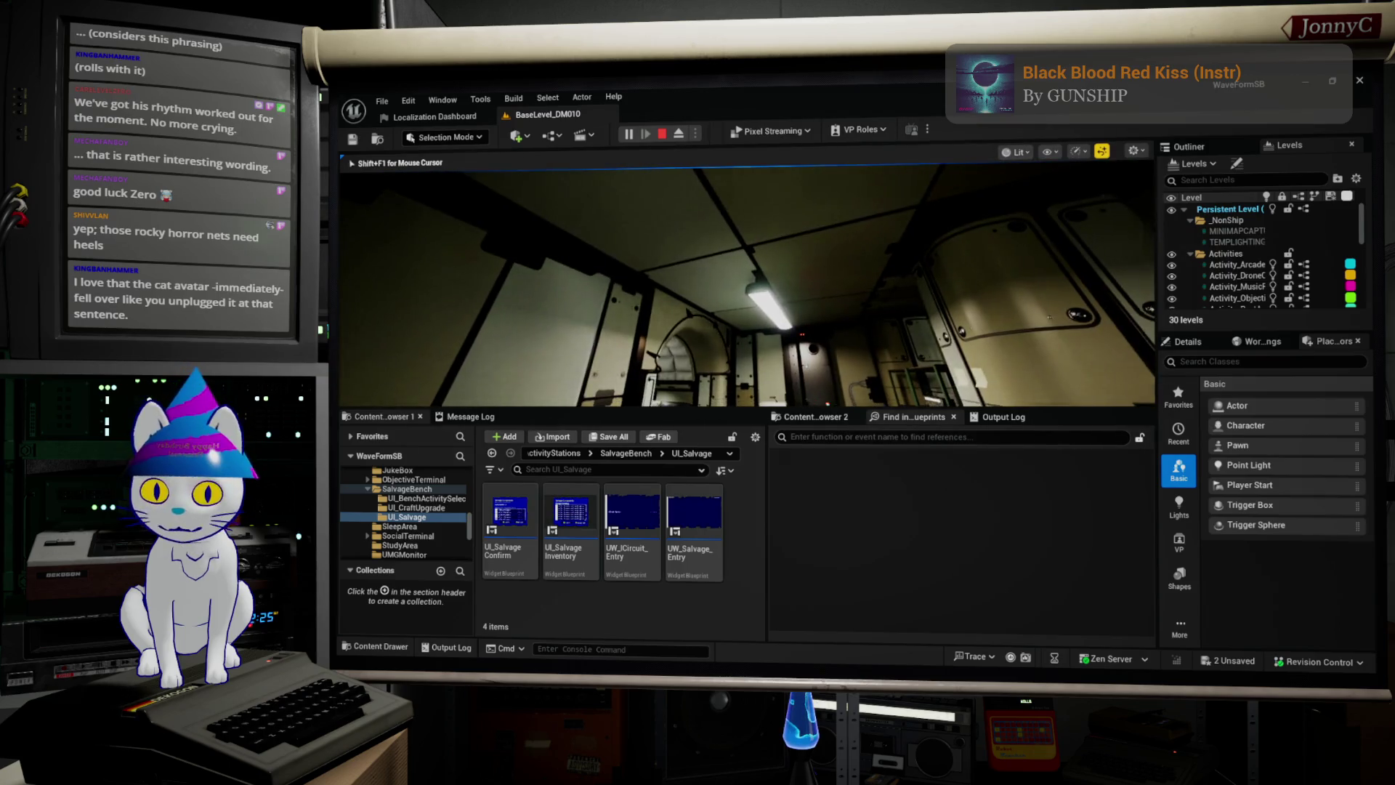
key(Escape)
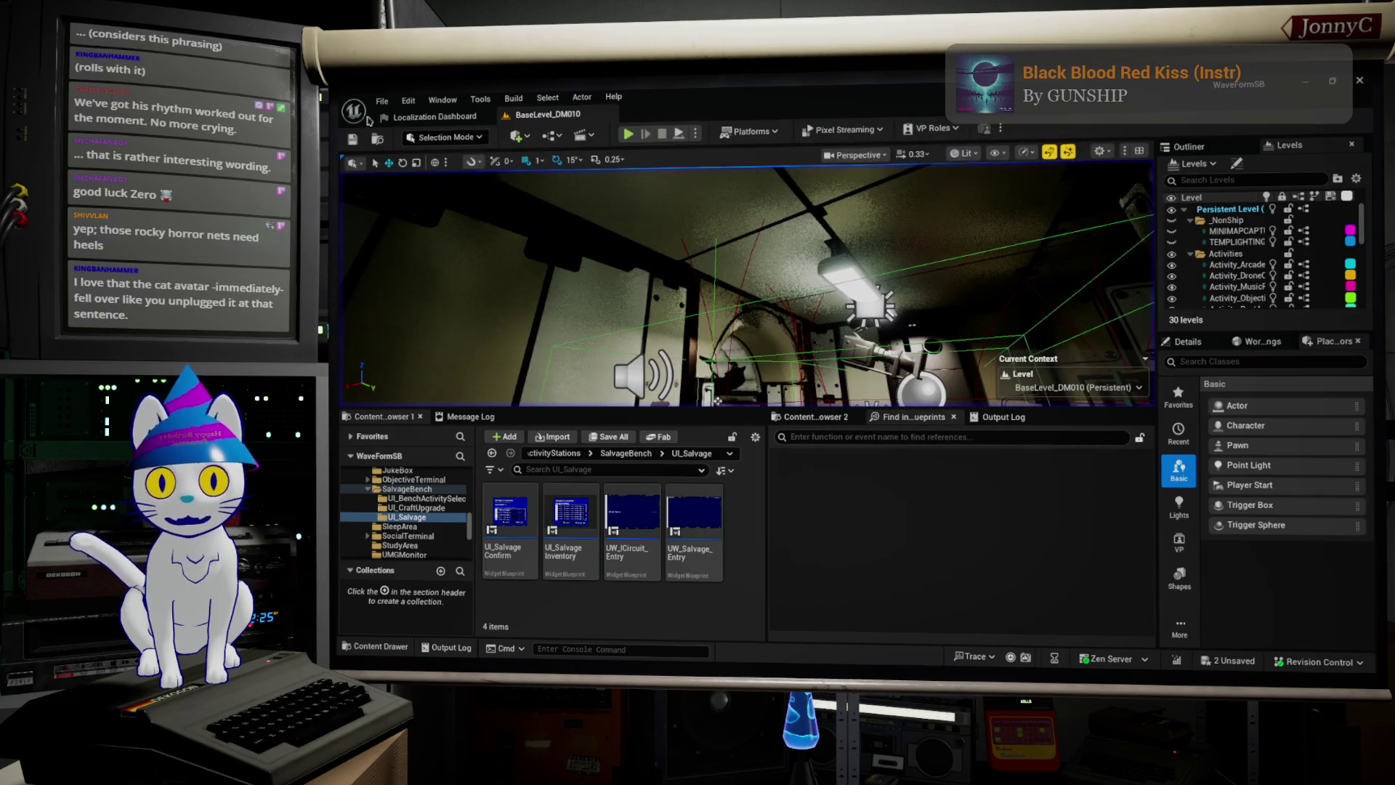
Step: Open Project Settings from the Edit menu and filter it on 'focus'
click(409, 100)
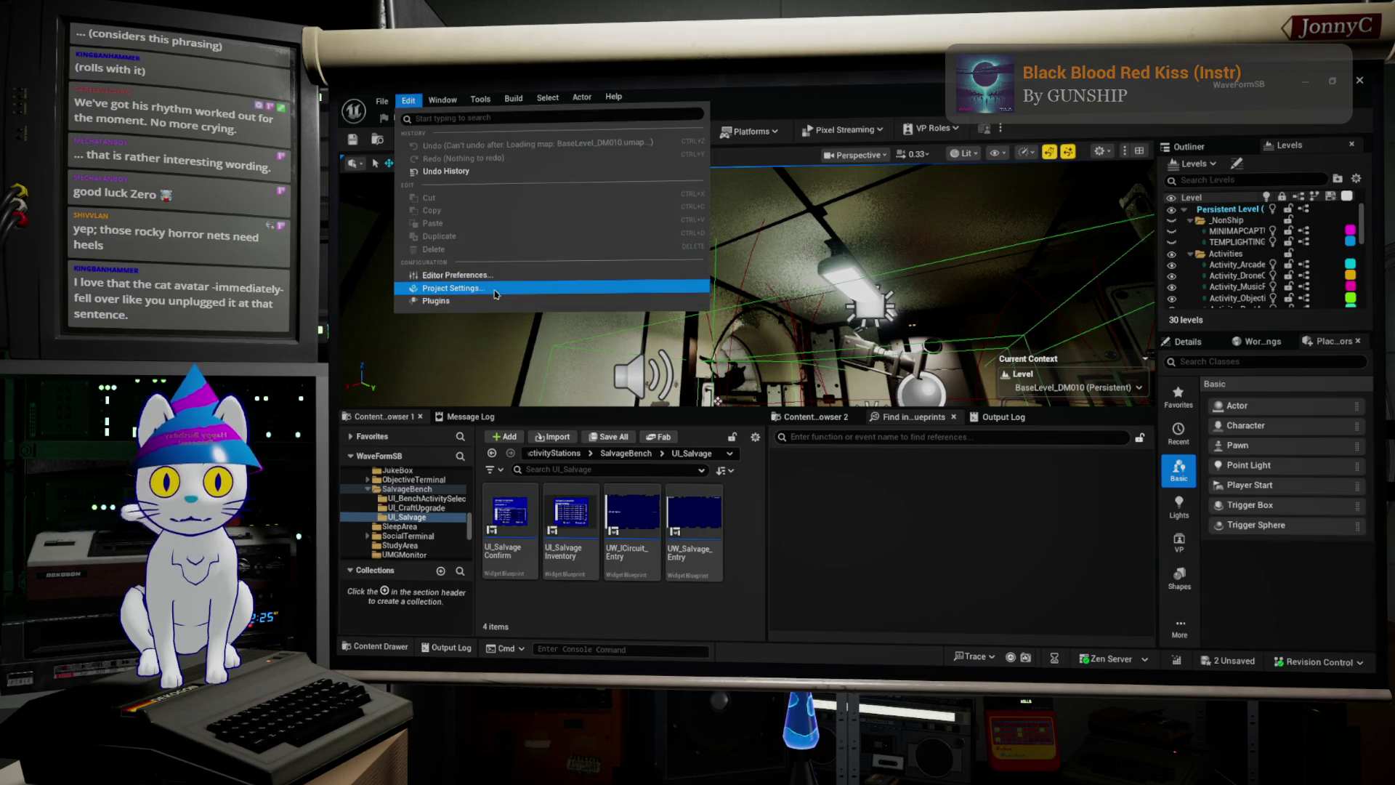
click(497, 291)
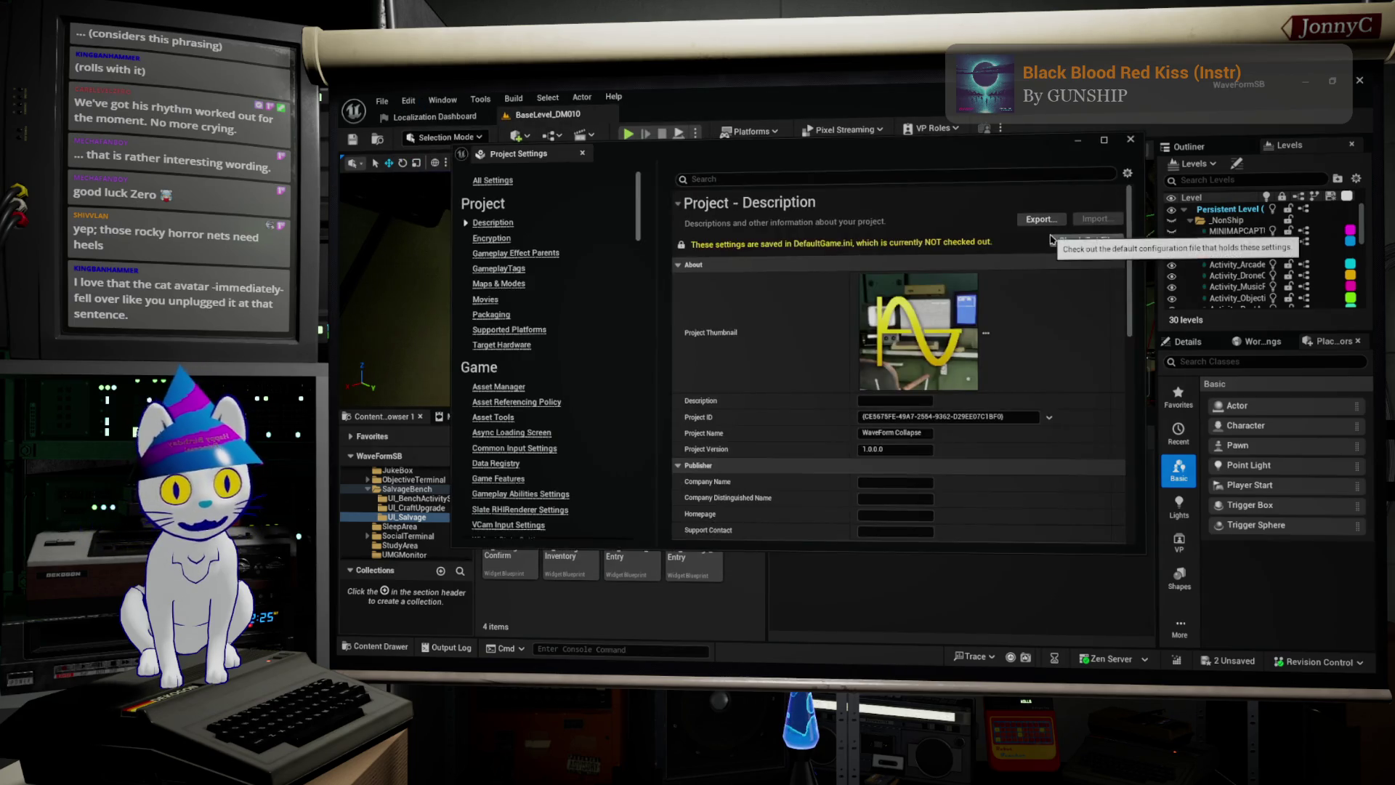
click(991, 175)
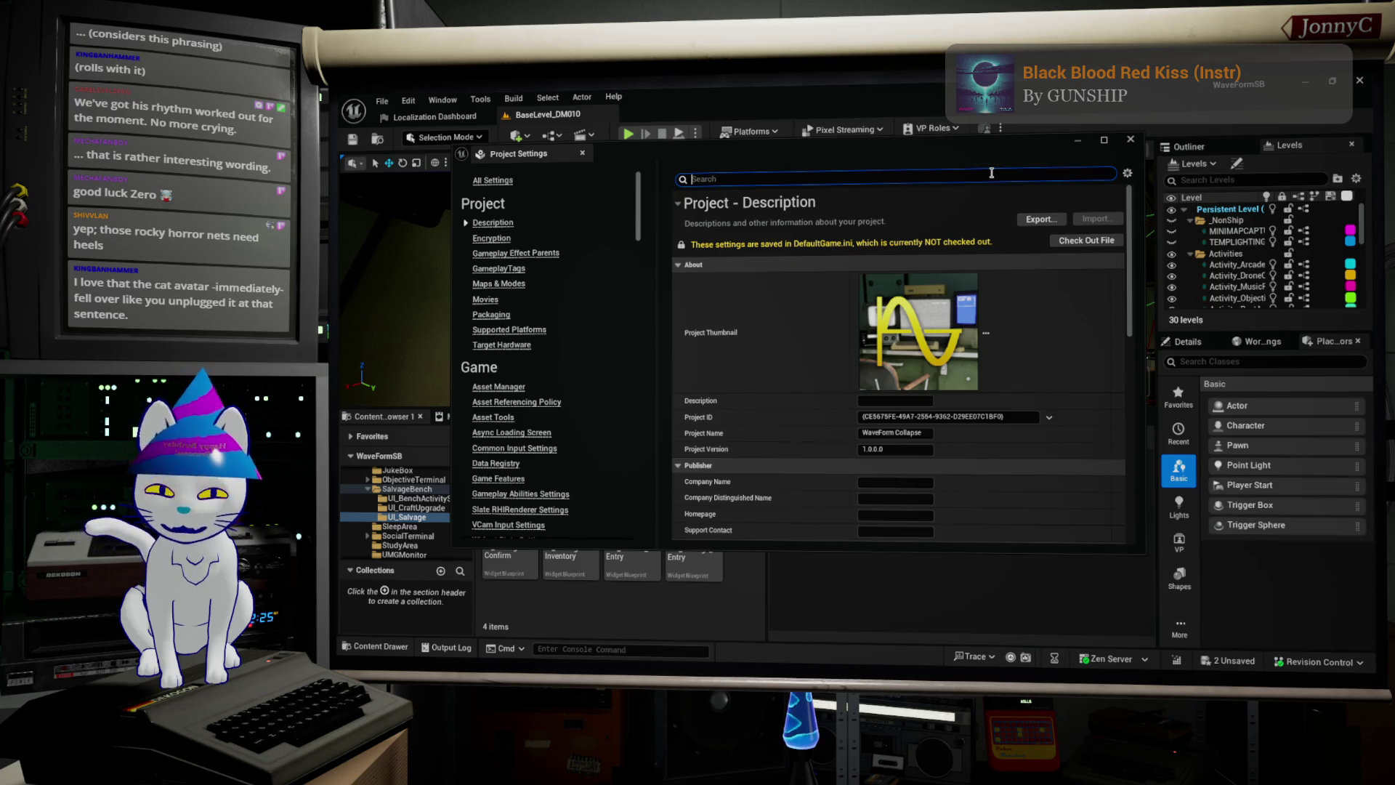
text(focus)
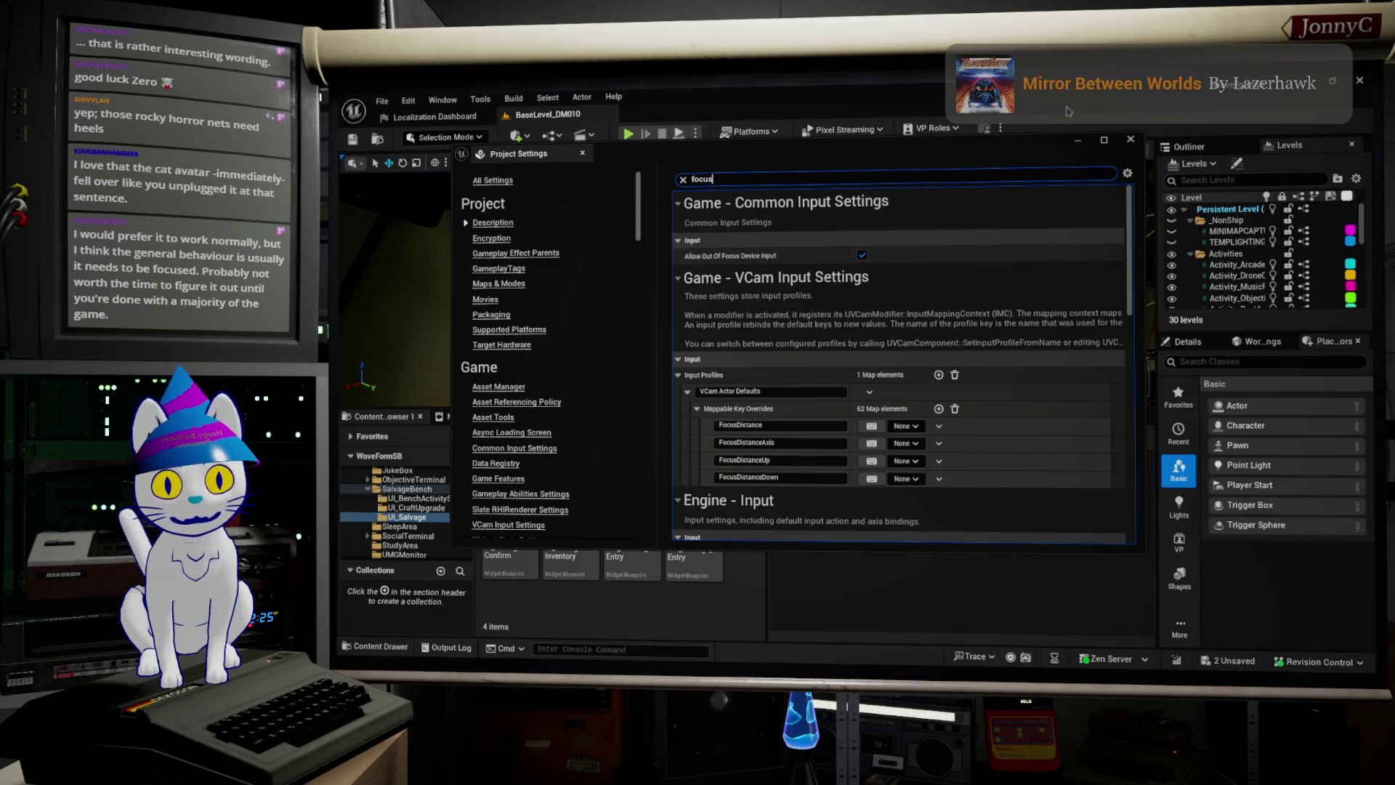
Step: Drag the floating Project Settings window aside and close it
drag(940, 146, 1120, 220)
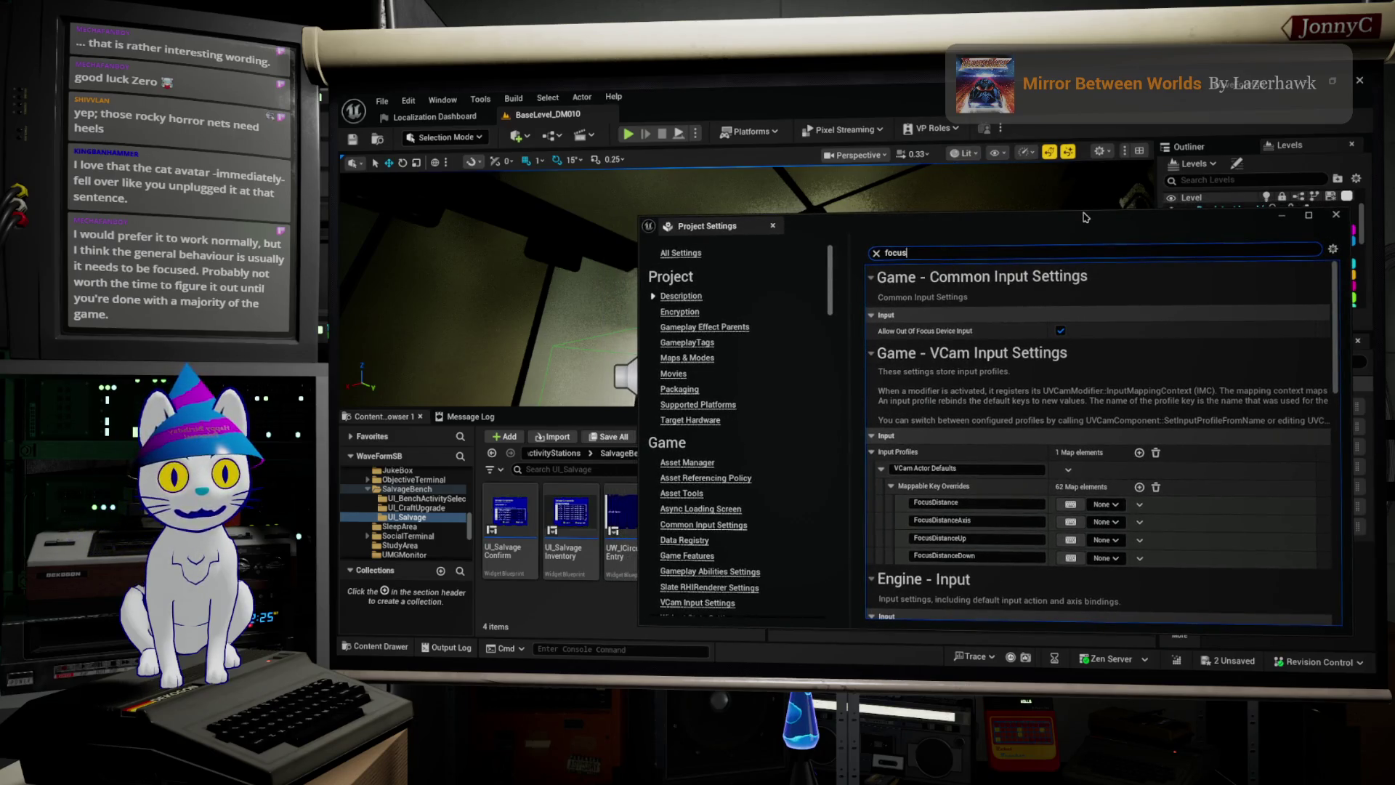
mouse_move(1080, 231)
mouse_down()
mouse_move(1092, 235)
mouse_move(1059, 259)
mouse_move(971, 227)
mouse_up()
click(717, 400)
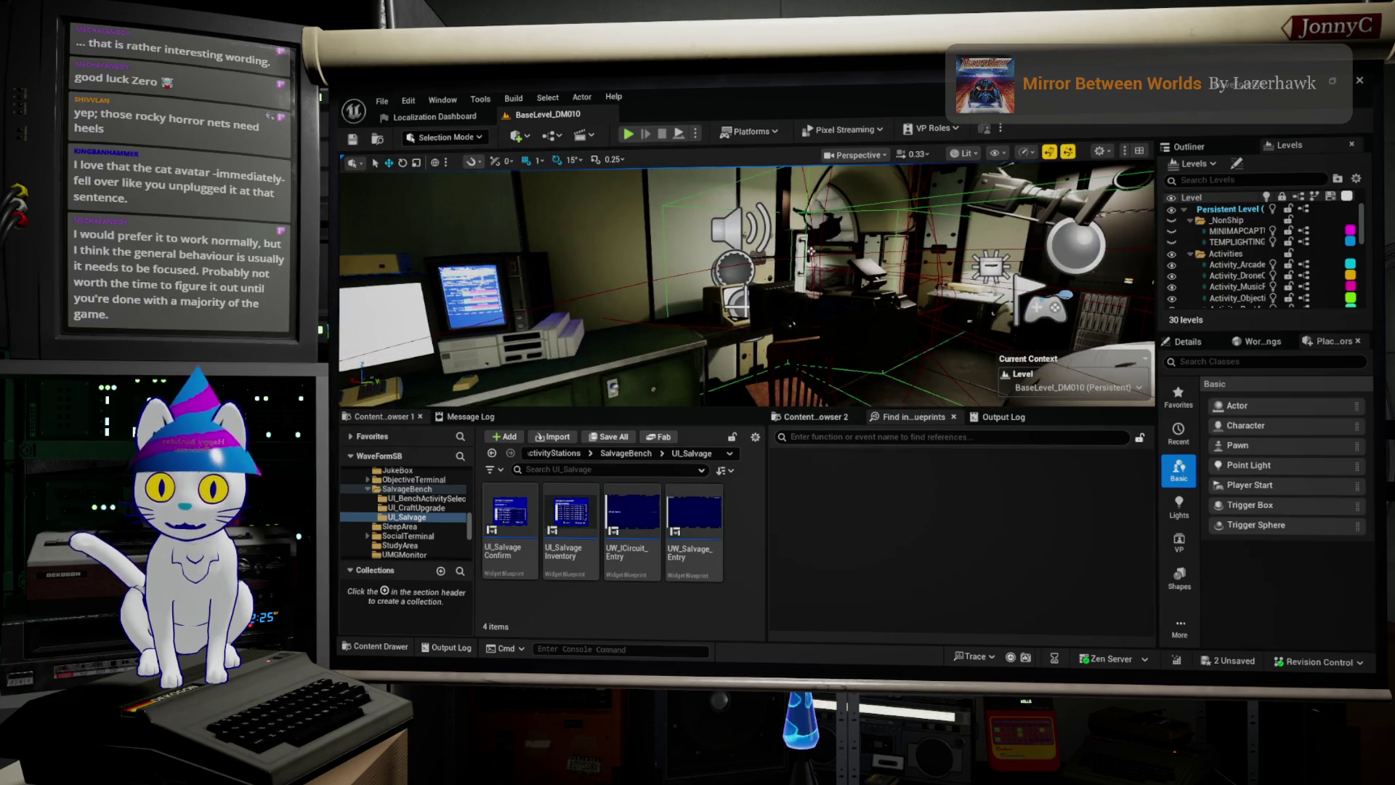
Step: Bring back the 'focus'-filtered Project Settings, reposition it, and close it again
key(alt+Tab)
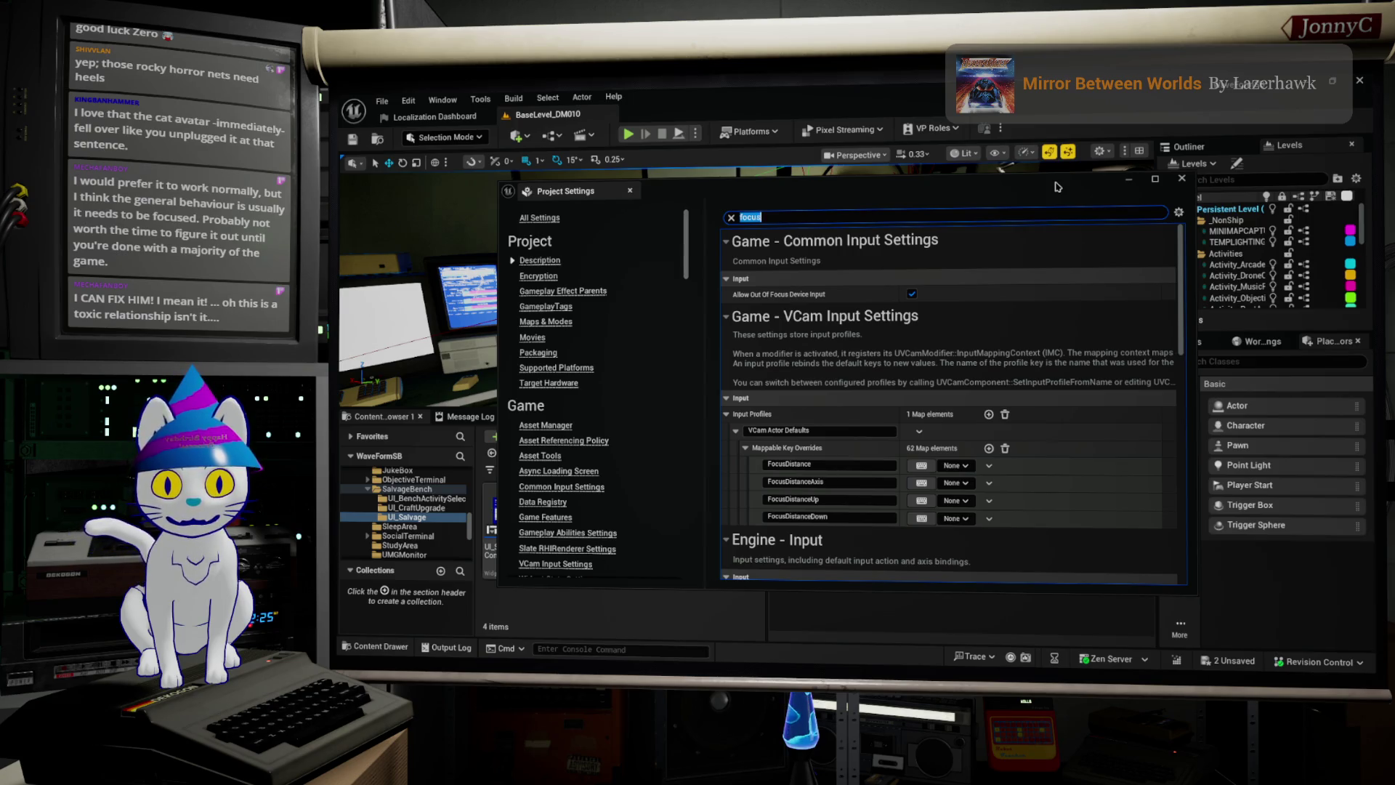
drag(1058, 186, 999, 183)
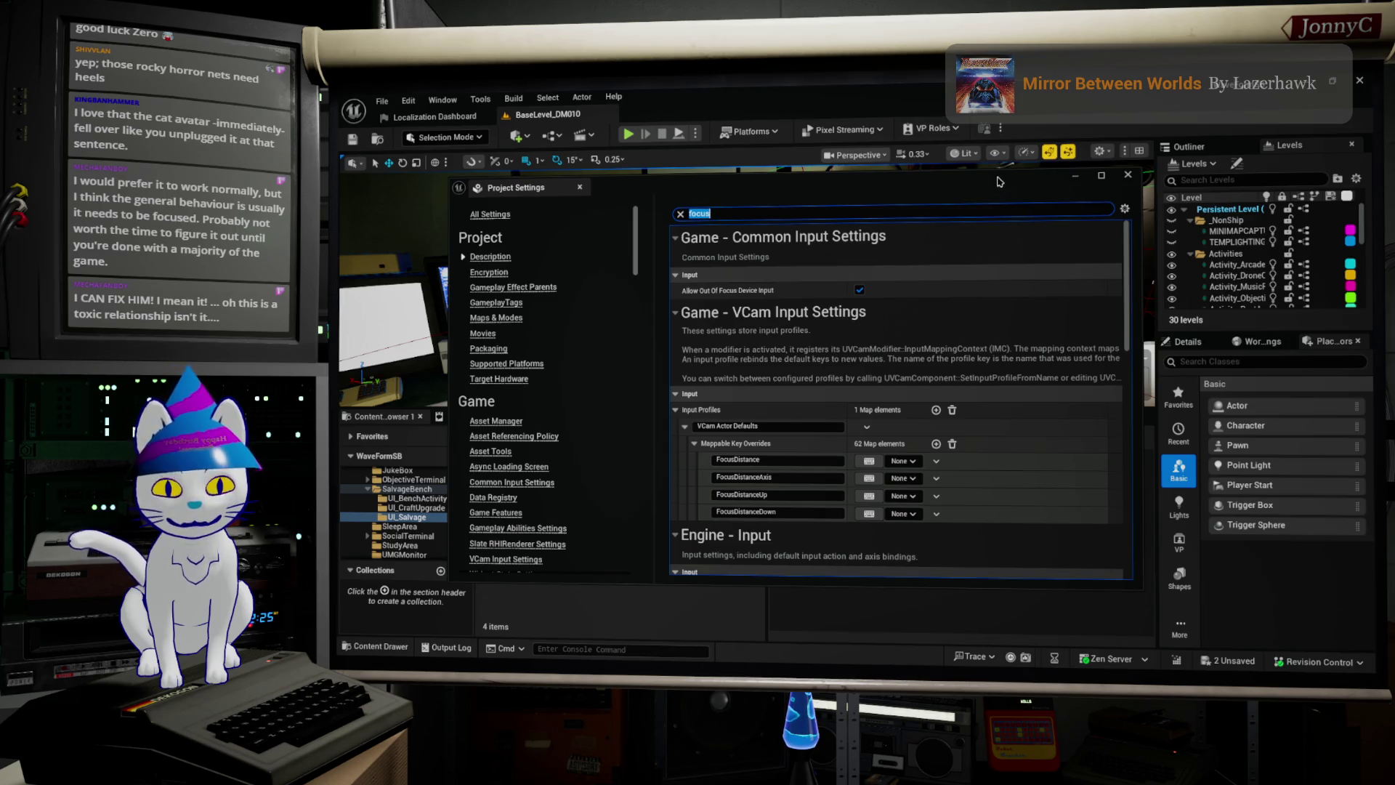
drag(998, 181, 1029, 333)
click(1162, 322)
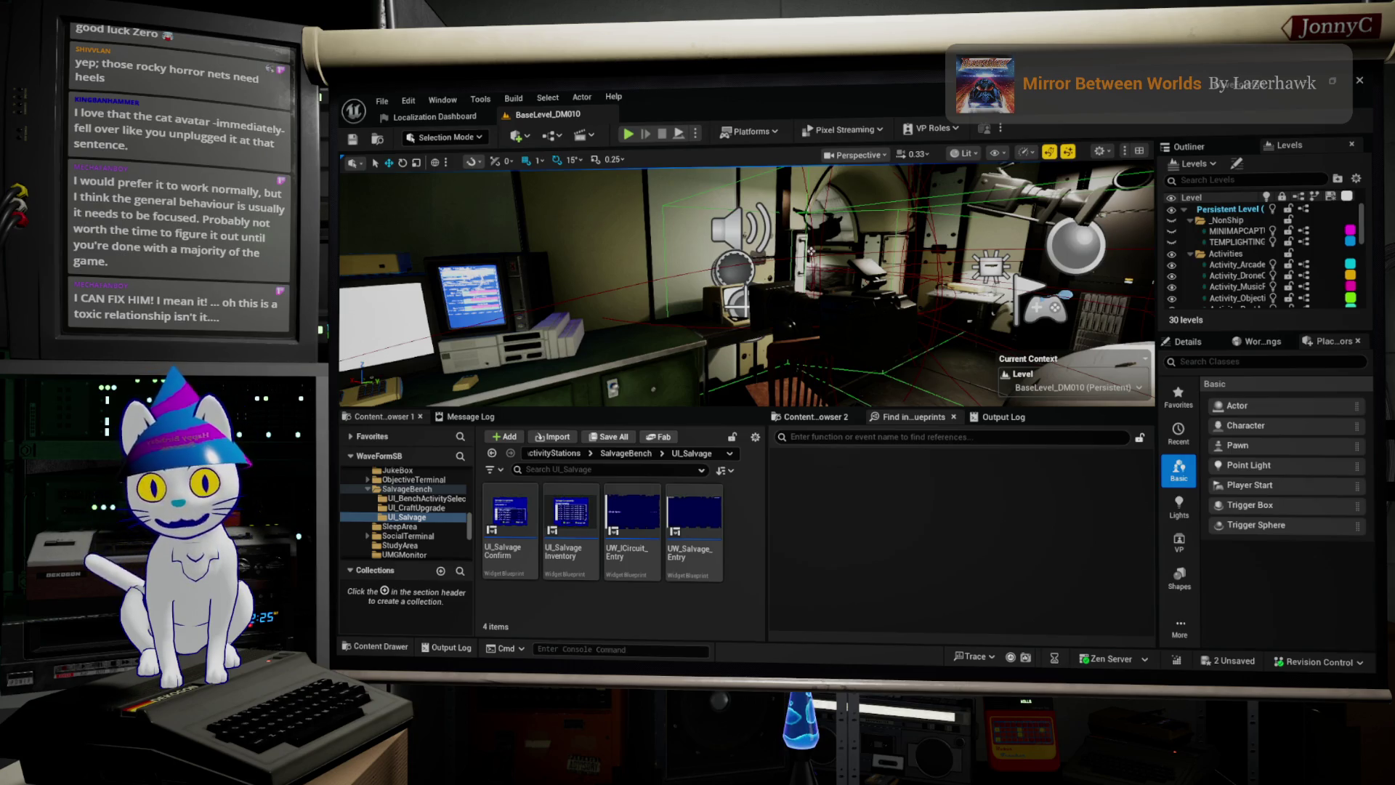
Step: Fly the viewport camera from the salvage desk and lamp through the corridor to the bunk room
drag(812, 252, 913, 229)
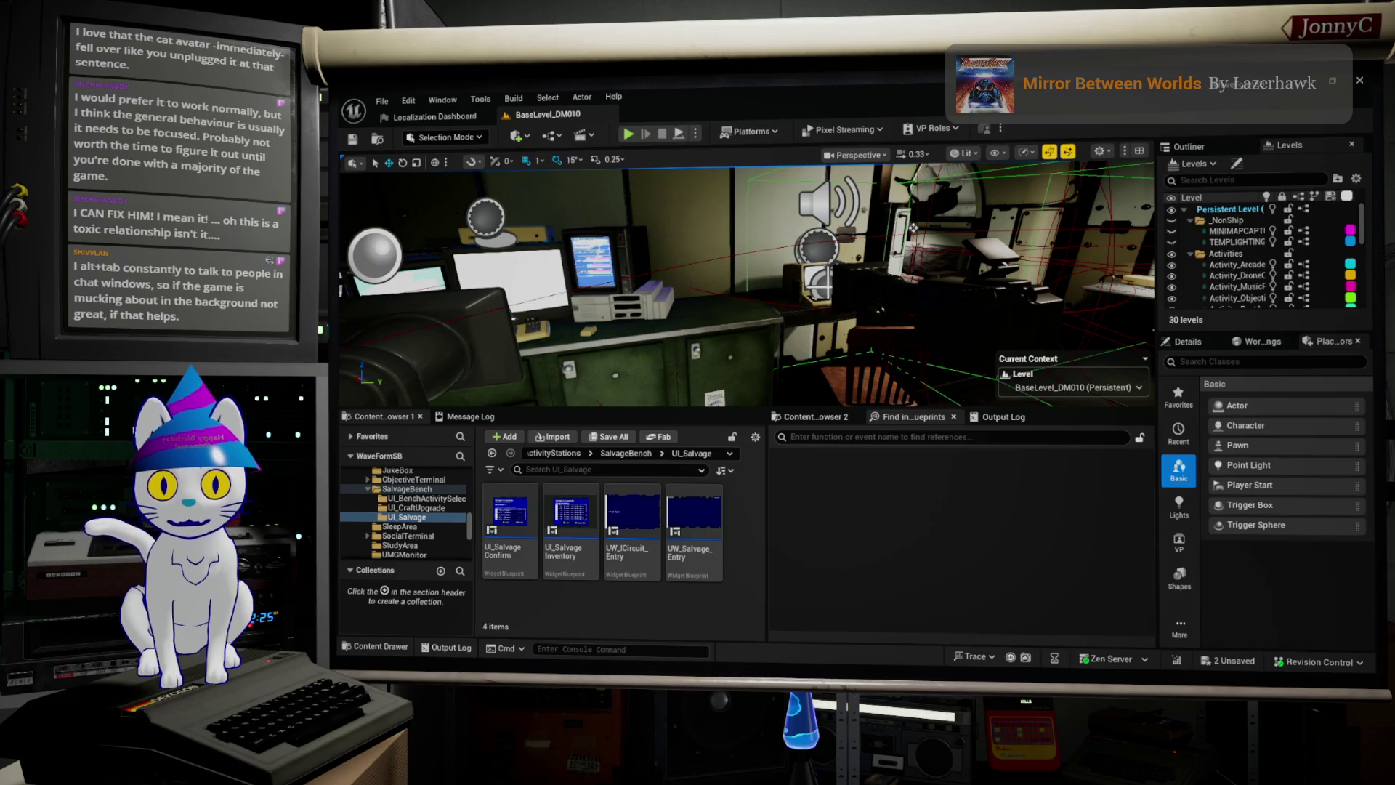
mouse_move(913, 228)
mouse_down()
mouse_move(875, 224)
mouse_move(342, 398)
mouse_up()
key(p)
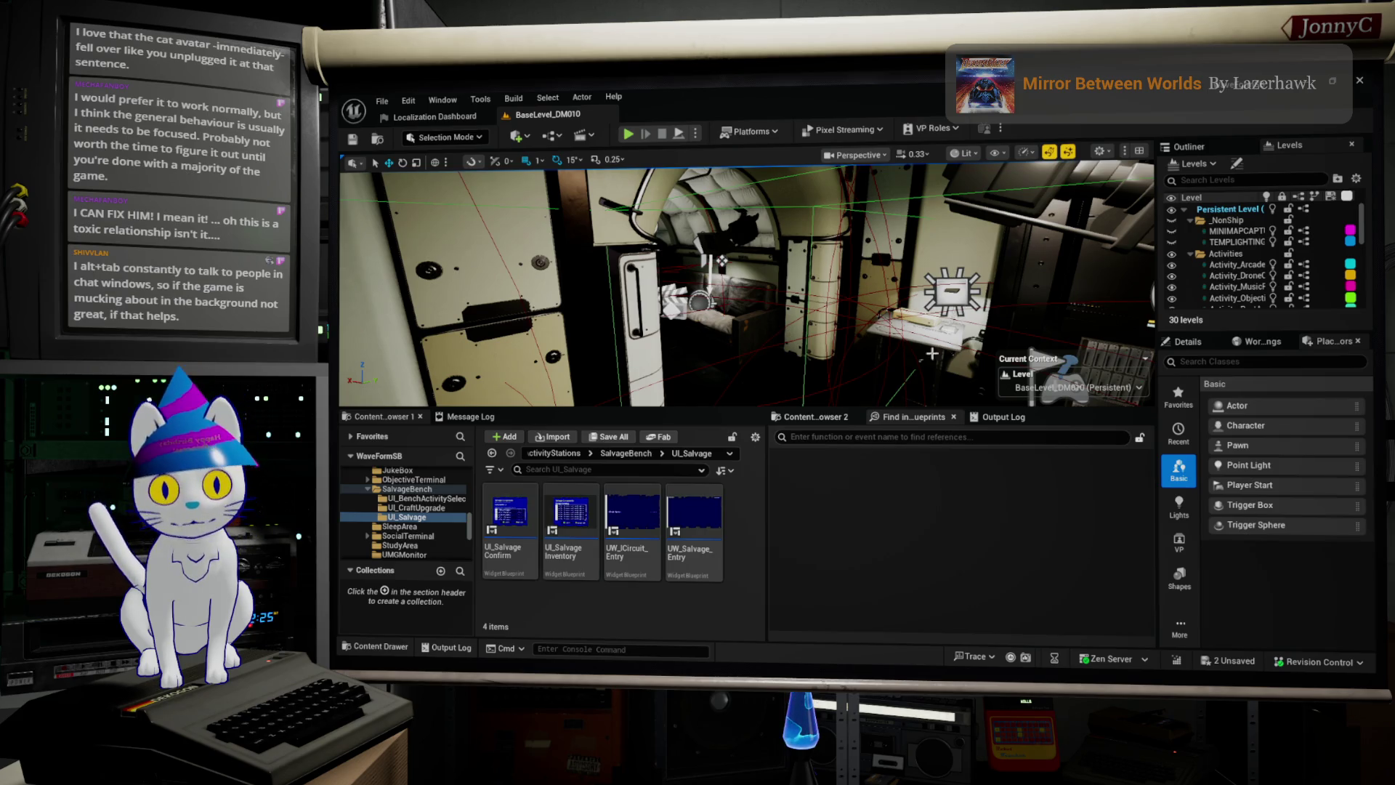
drag(941, 330, 978, 295)
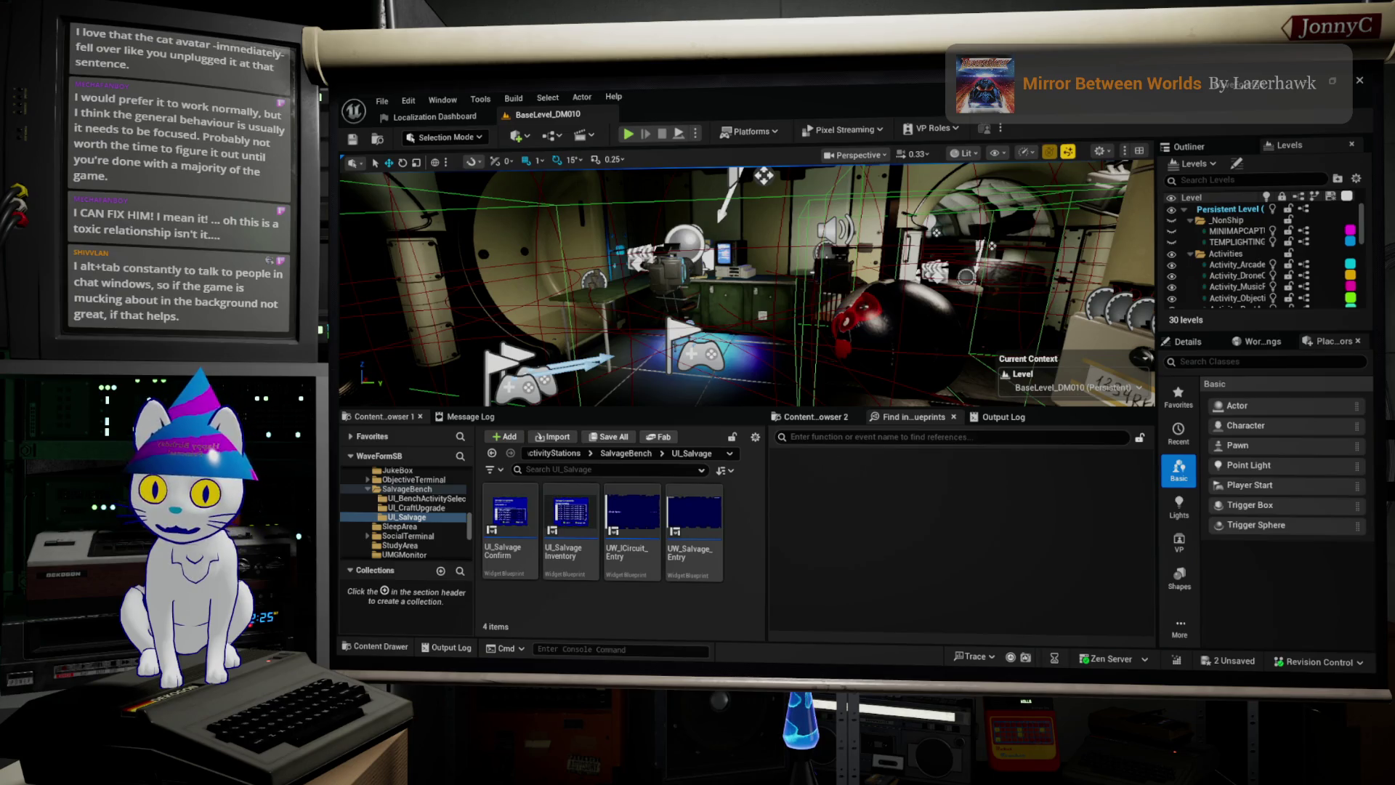
Step: Frame the desk room with the dark sphere and player start, then make the viewport fullscreen
key(p)
drag(852, 347, 852, 347)
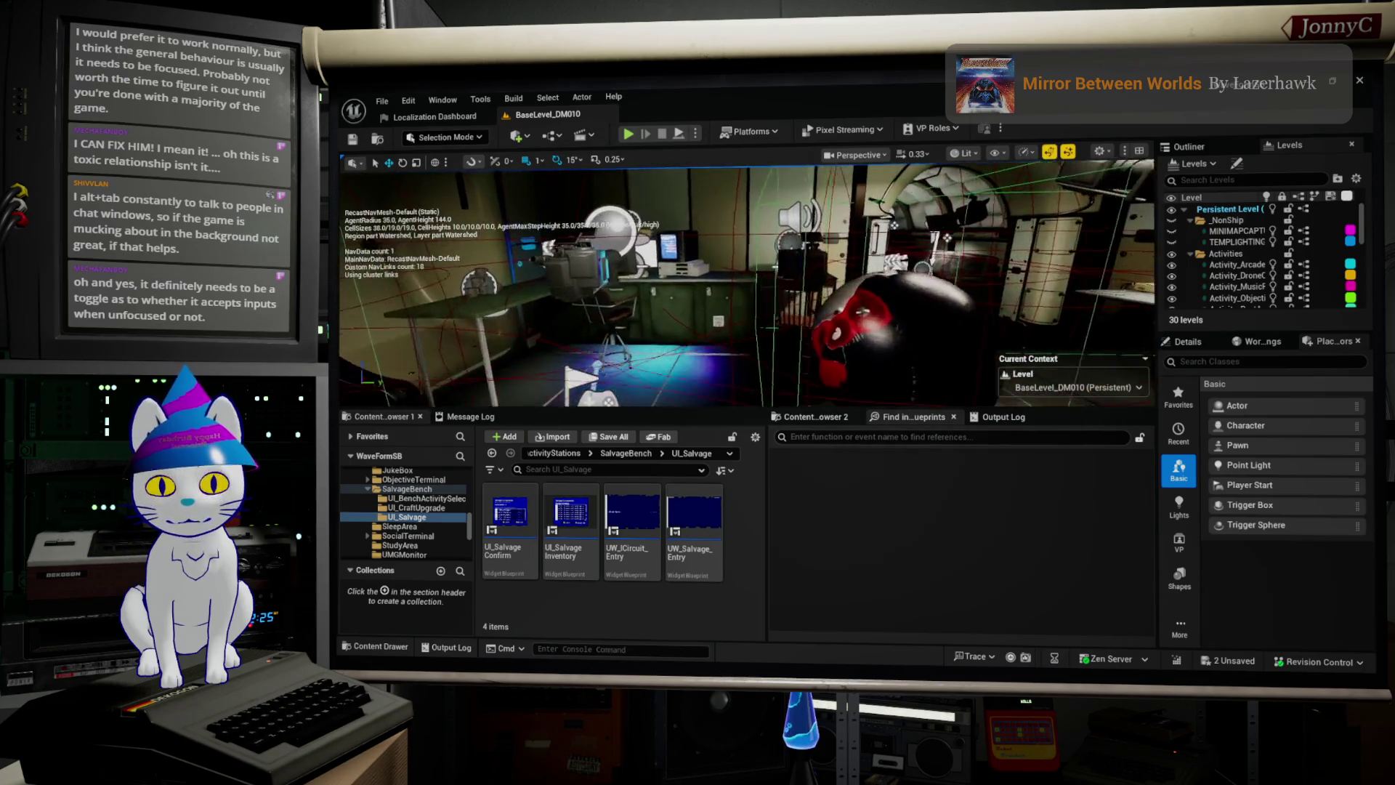
drag(696, 265, 696, 264)
key(p)
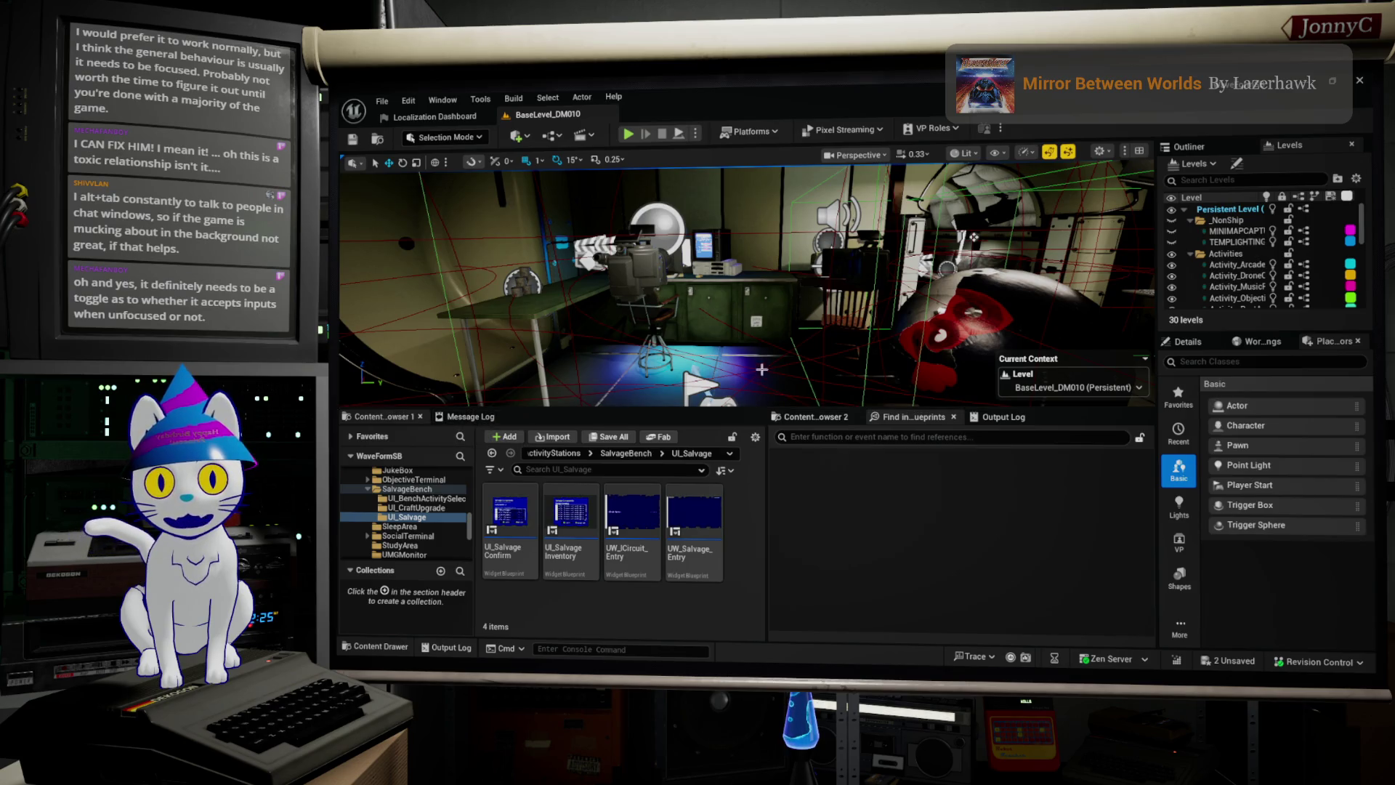
scroll(1273, 271, down, 5)
scroll(1273, 271, down, 1)
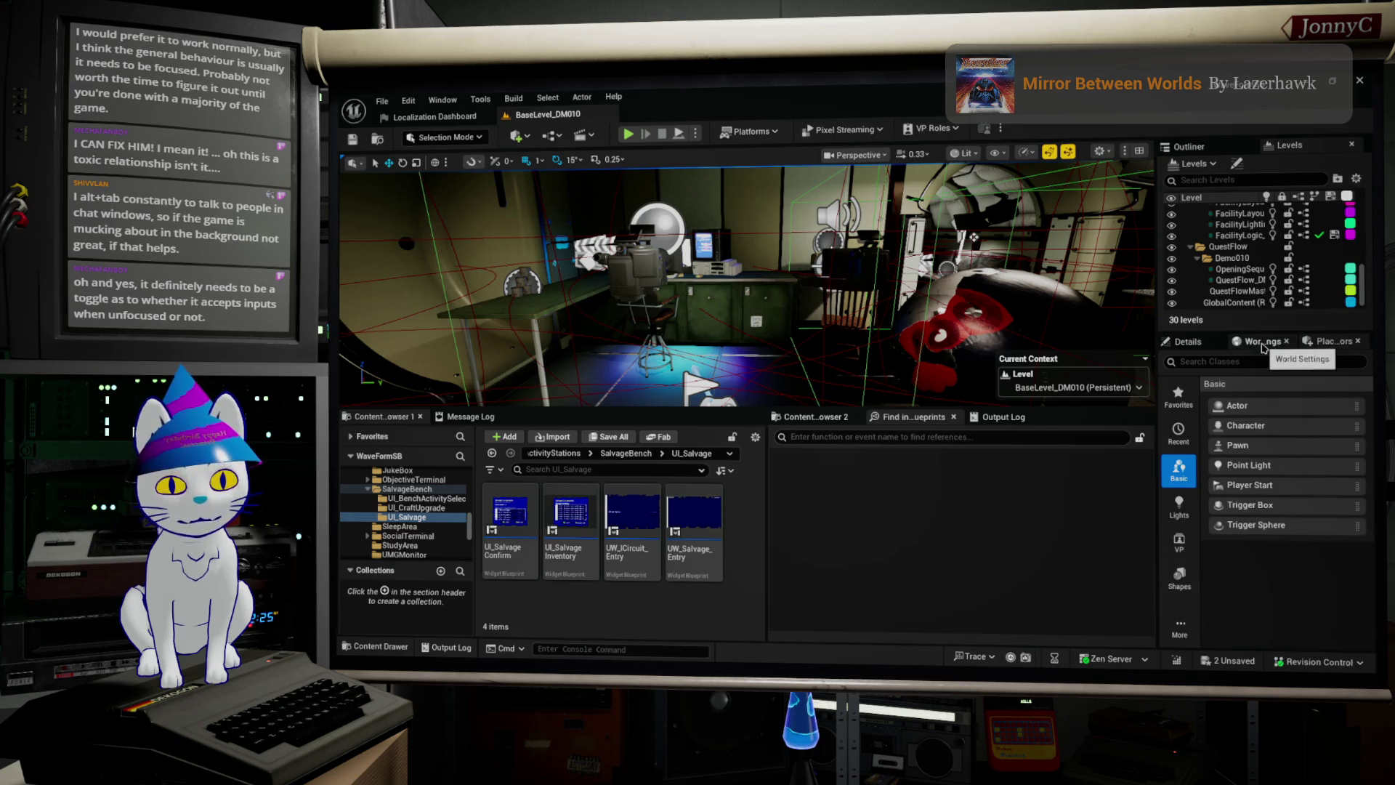
drag(799, 191, 832, 252)
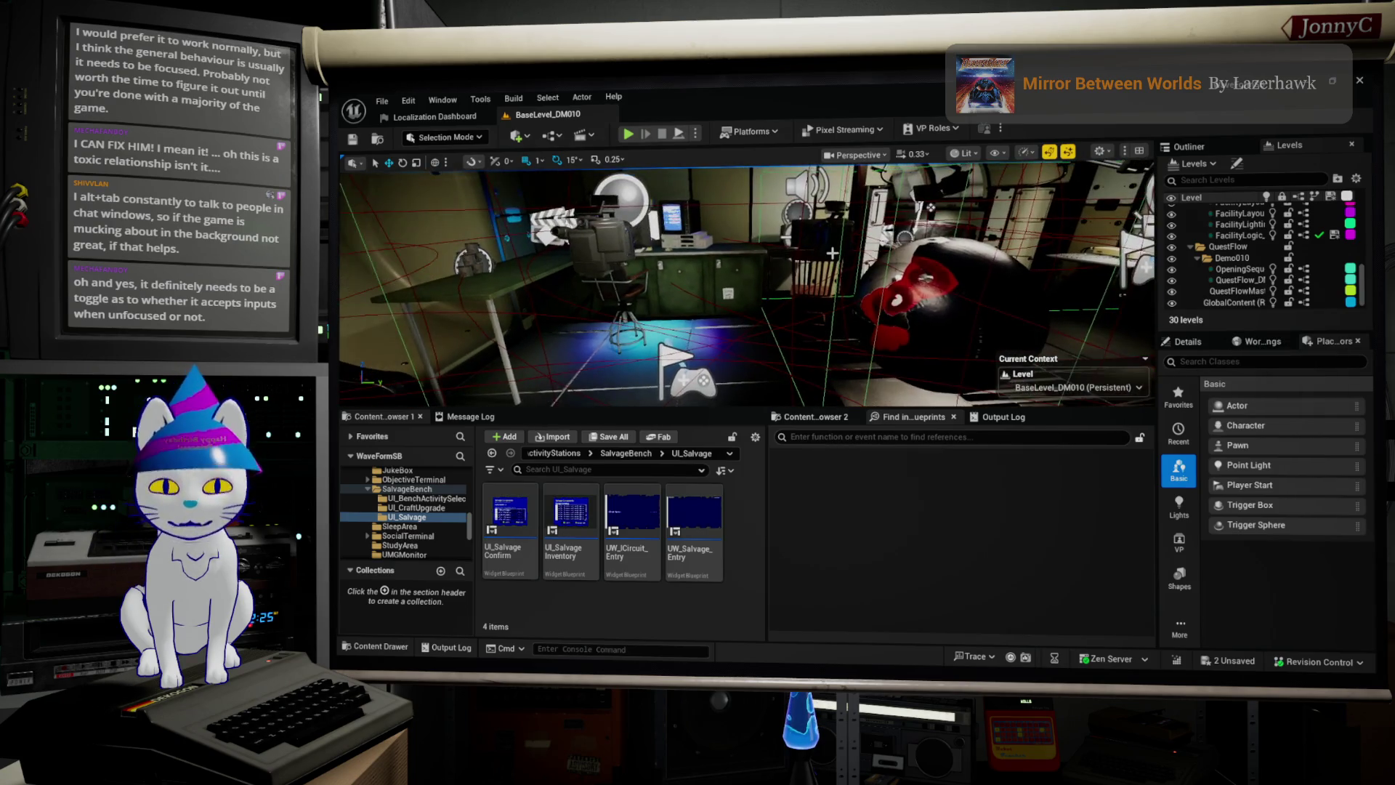
key(F11)
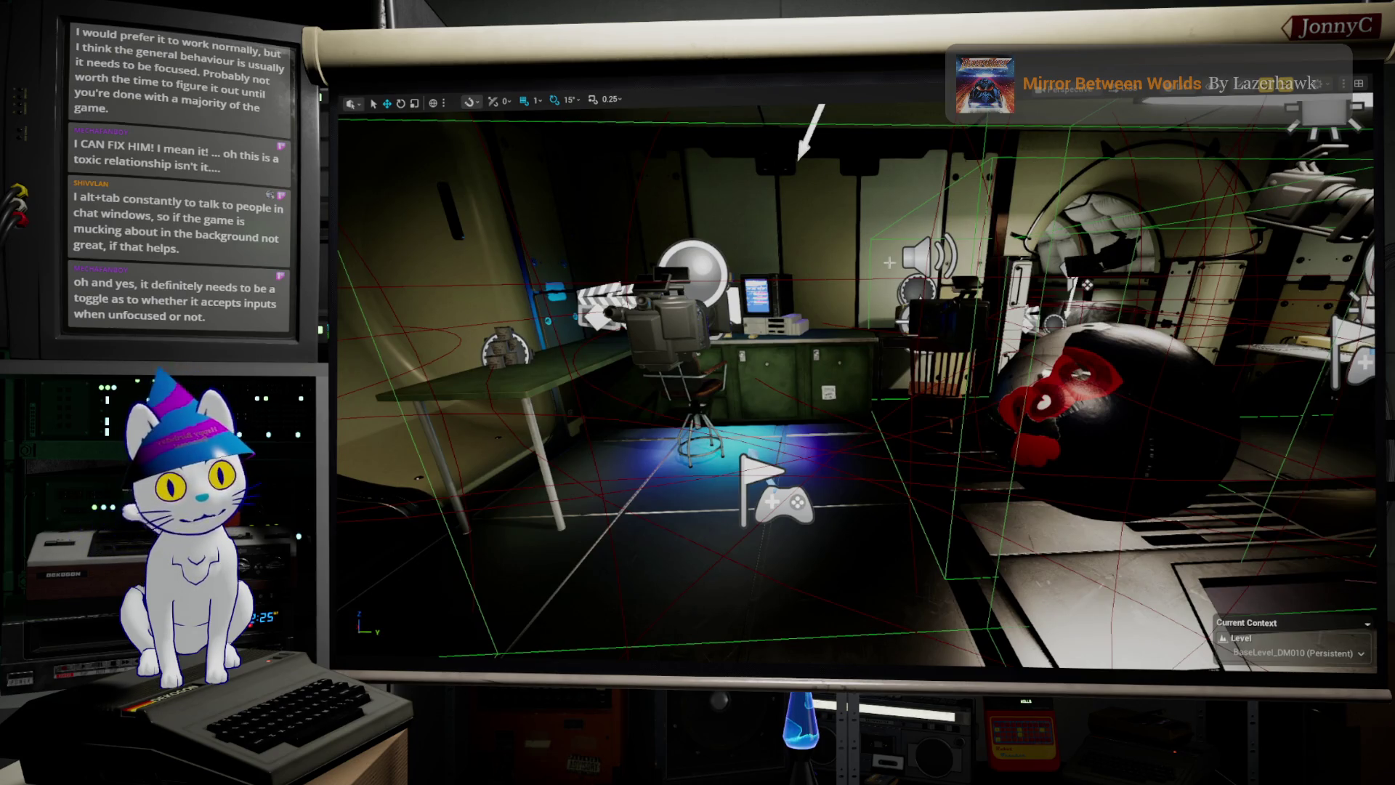
Step: Start playing the level in the editor and open the in-game settings menu
key(alt+p)
click(935, 483)
key(Escape)
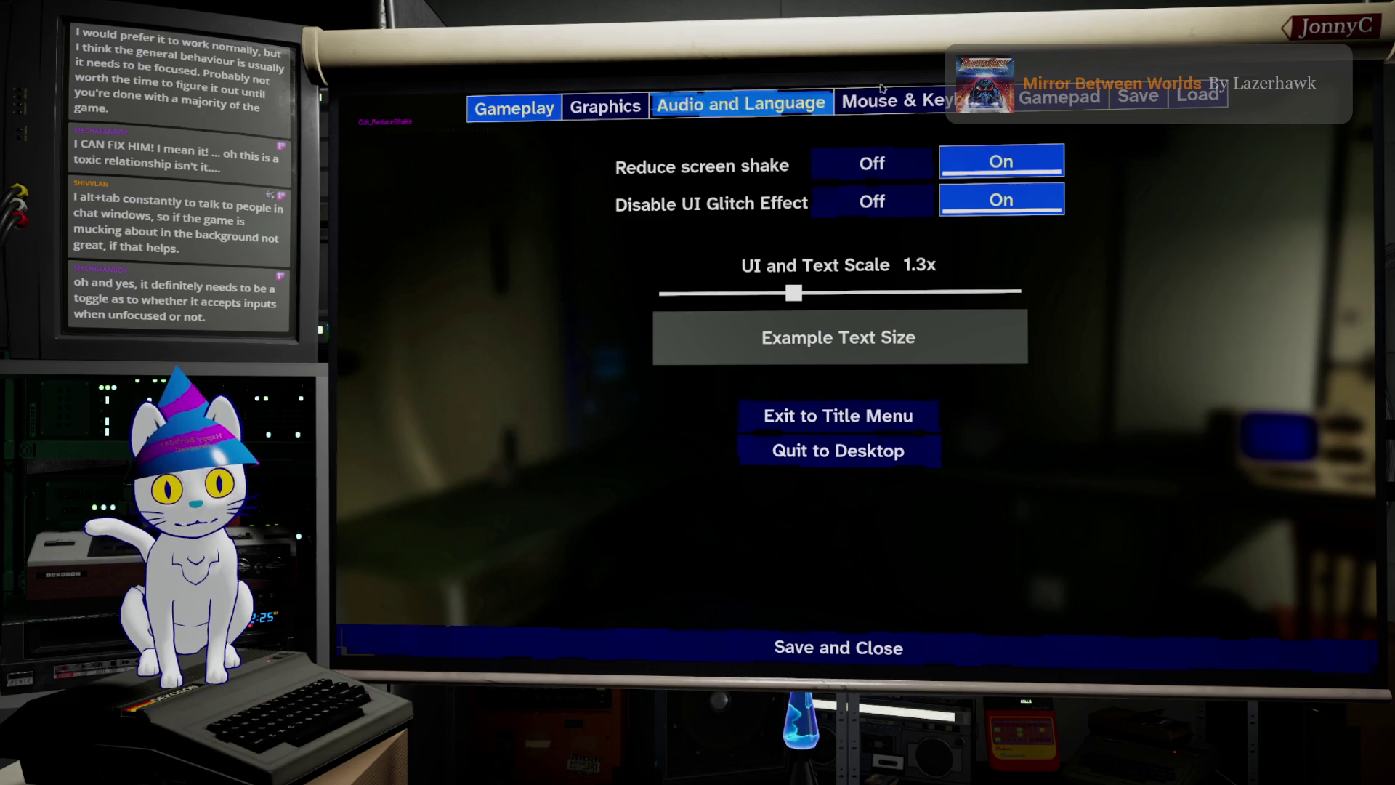
Step: Review the Graphics, Audio and Language, Mouse & Keyboard, Gamepad and Gameplay settings, then save and close
click(621, 116)
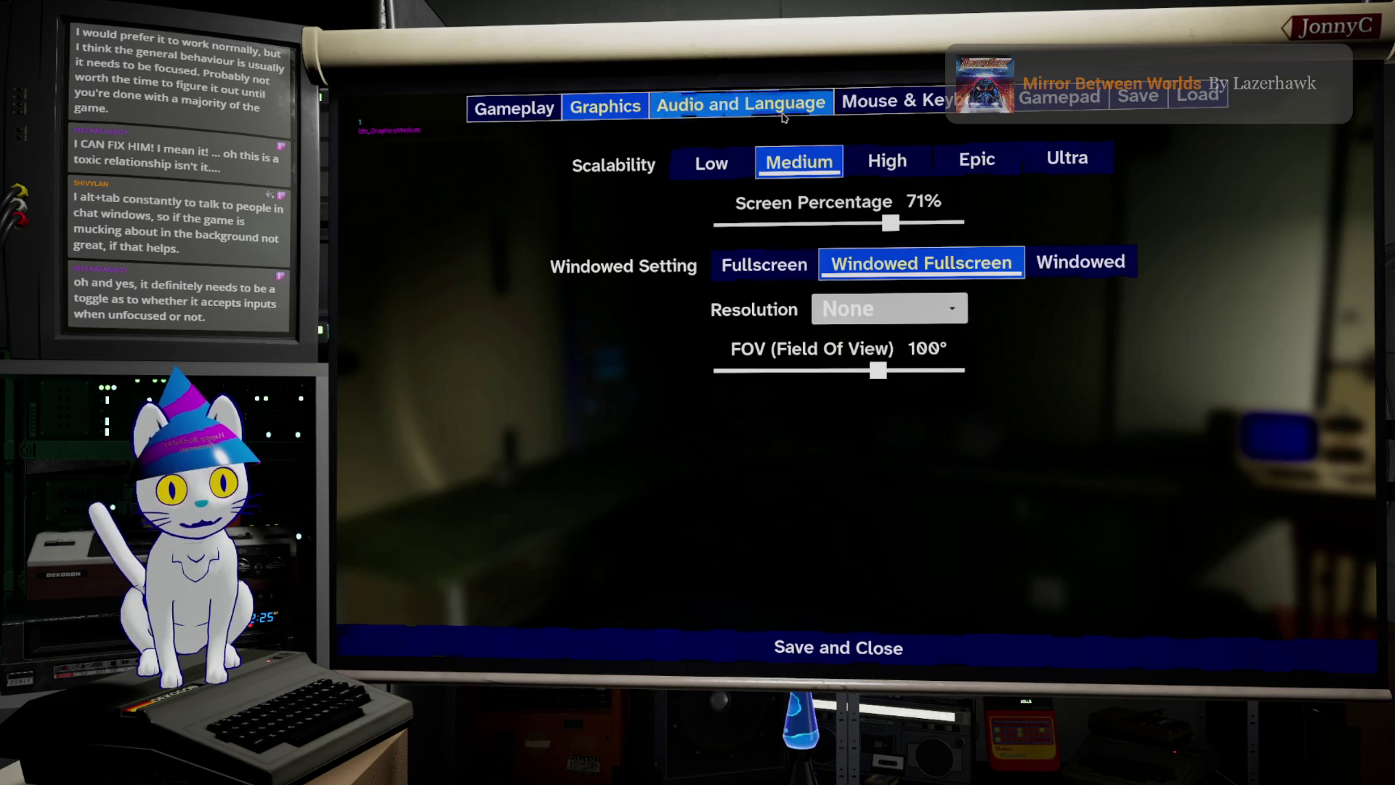
click(737, 105)
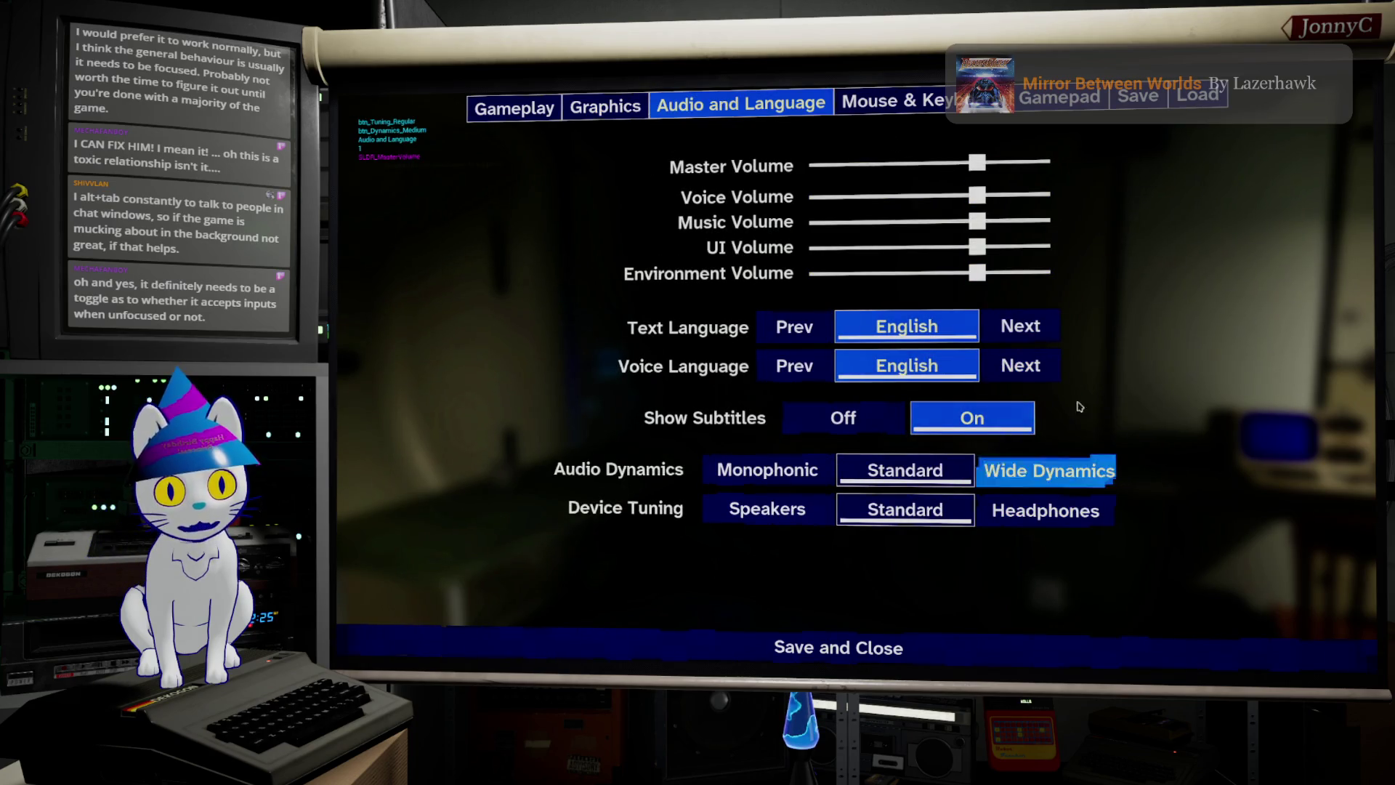
click(897, 102)
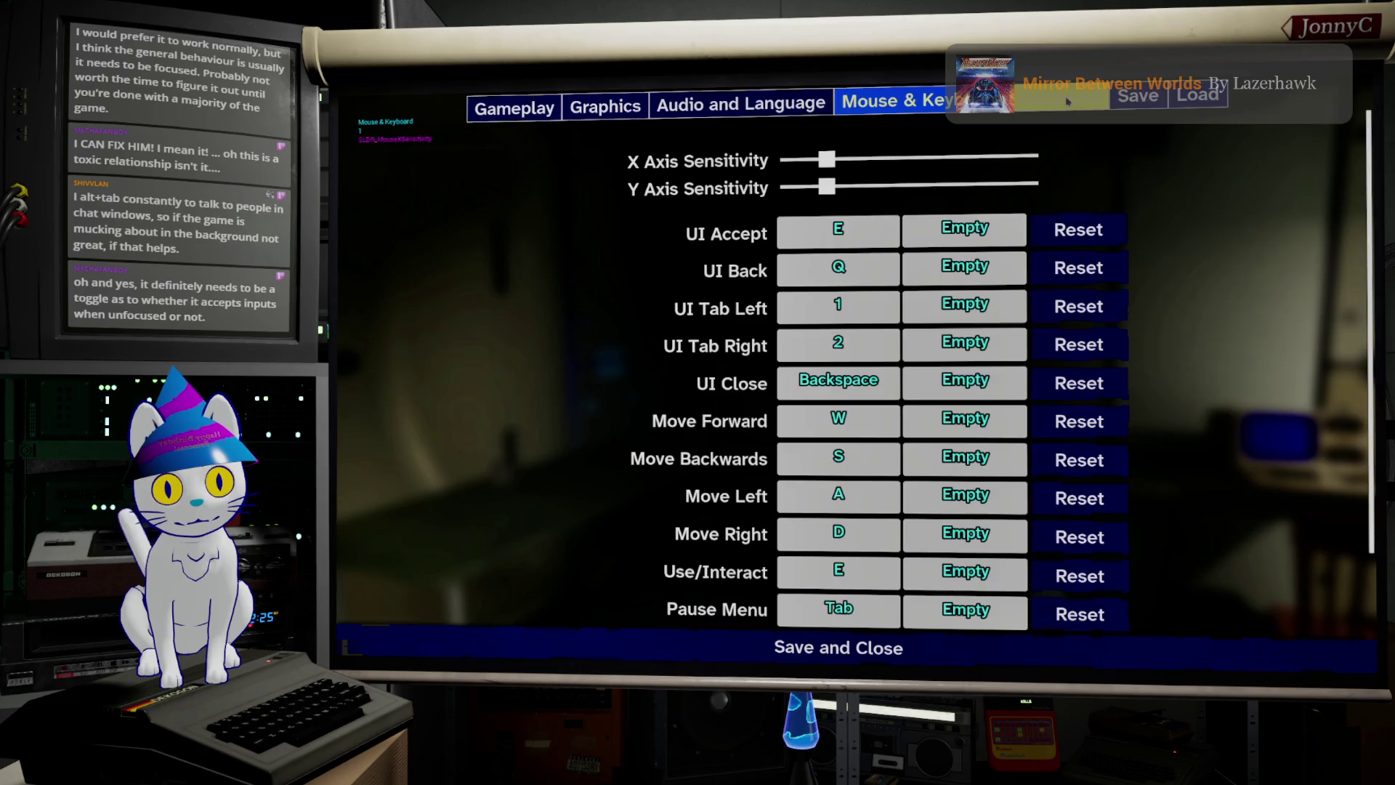
click(1061, 99)
click(538, 116)
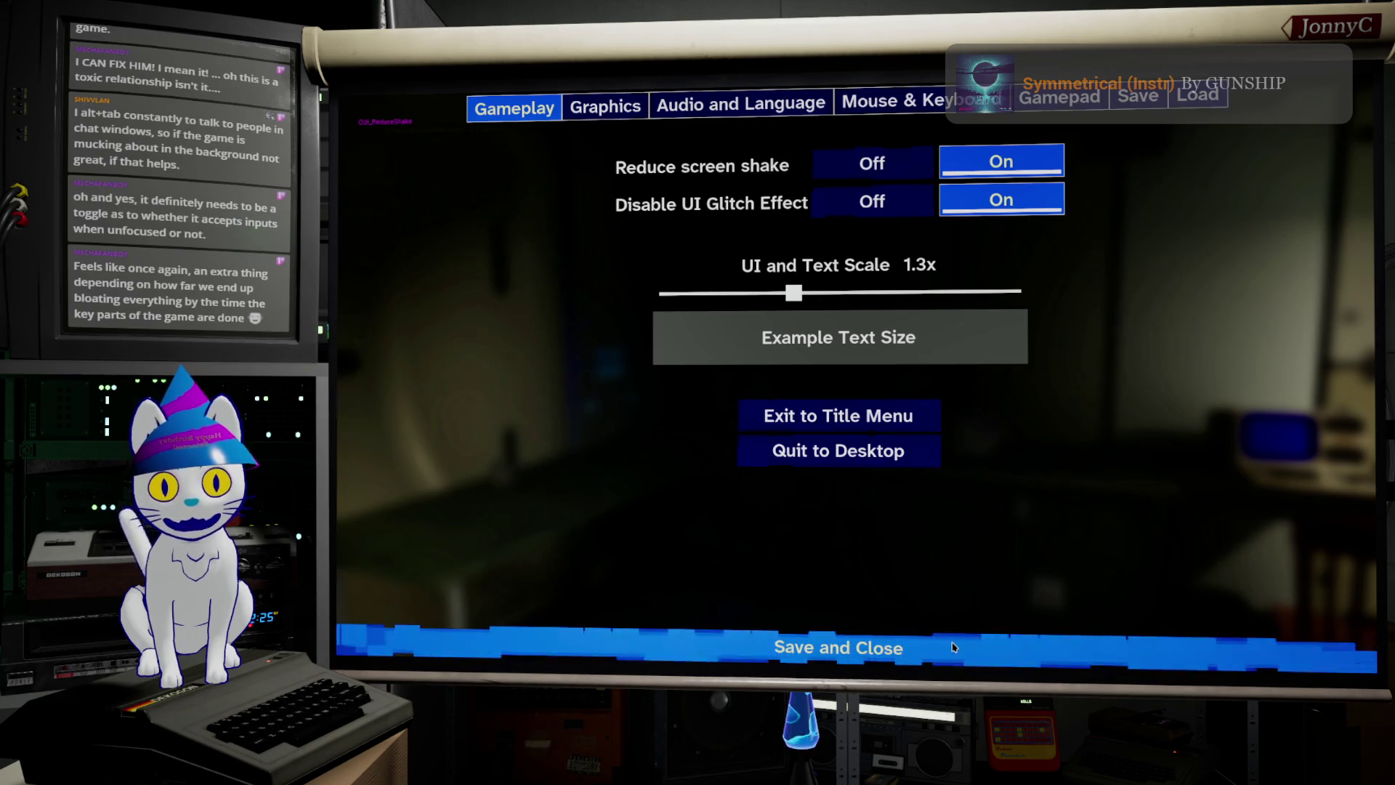
click(968, 609)
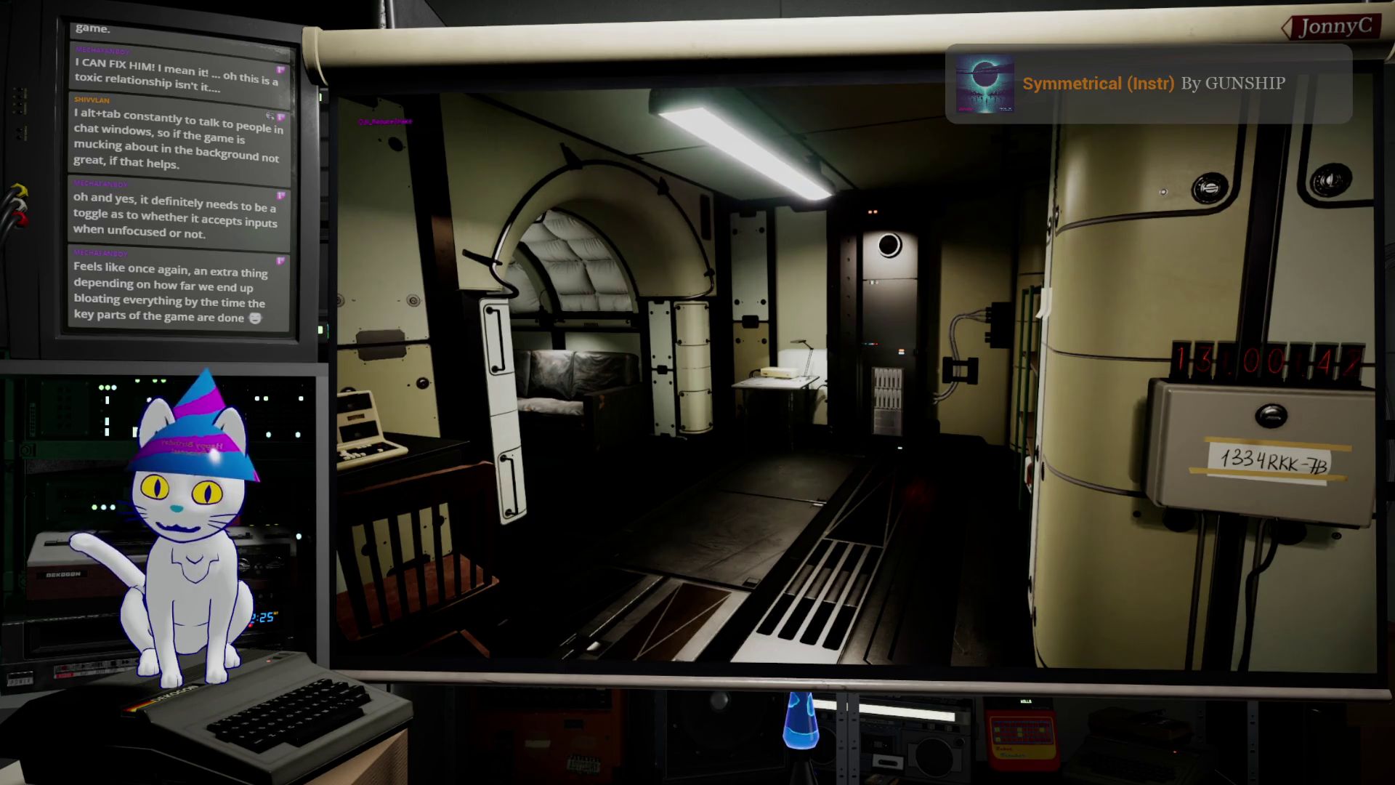
Step: Stop the play session to return to editing BaseLevel_DM010
key(Escape)
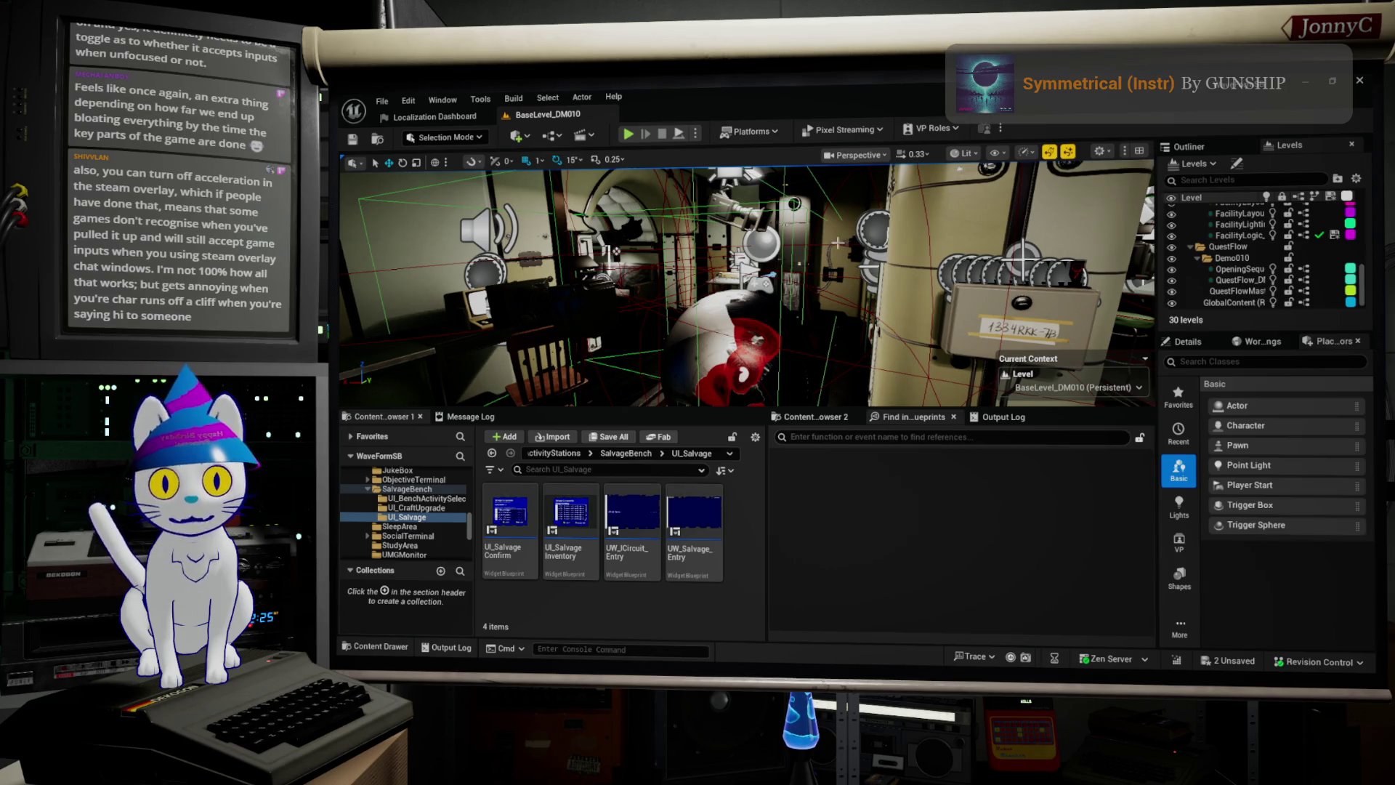
click(382, 101)
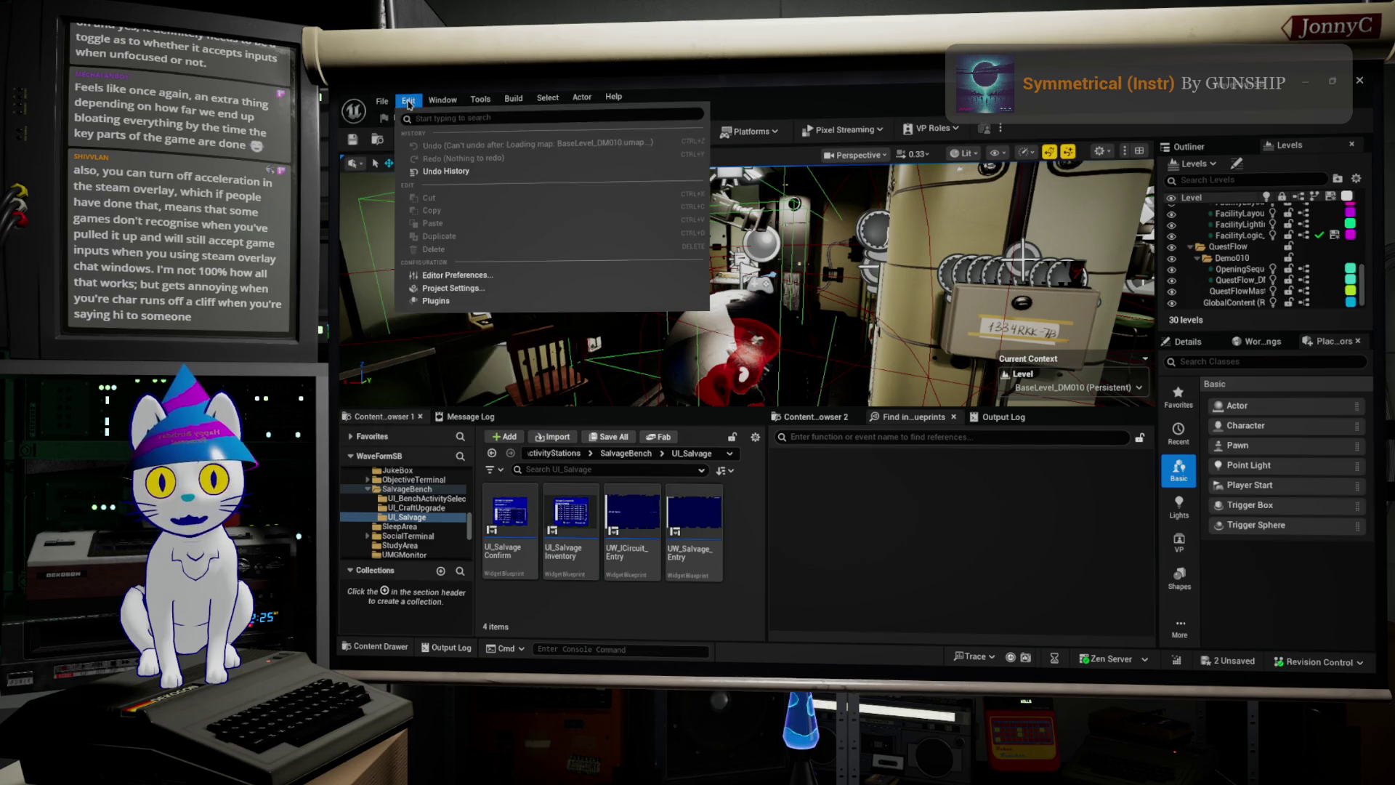
mouse_move(407, 110)
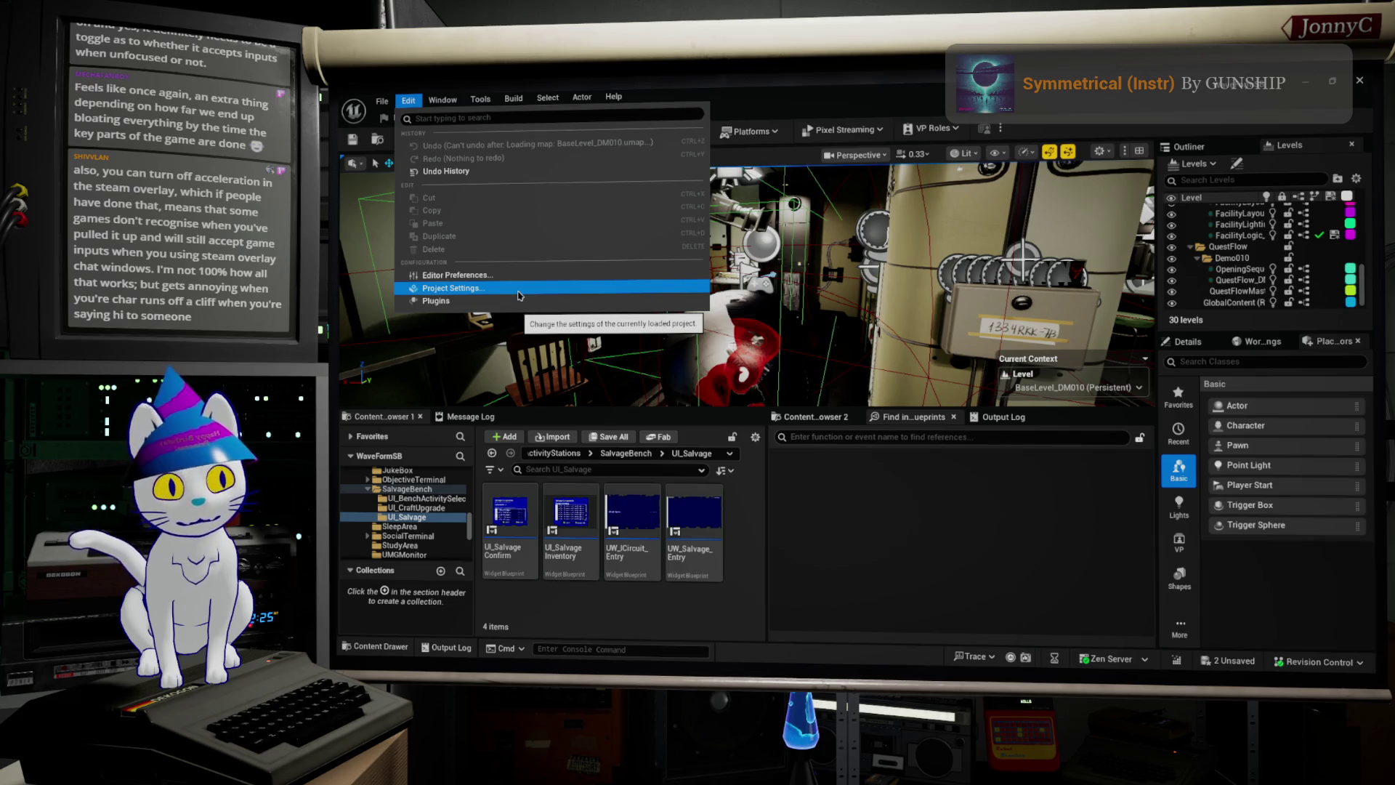
click(542, 302)
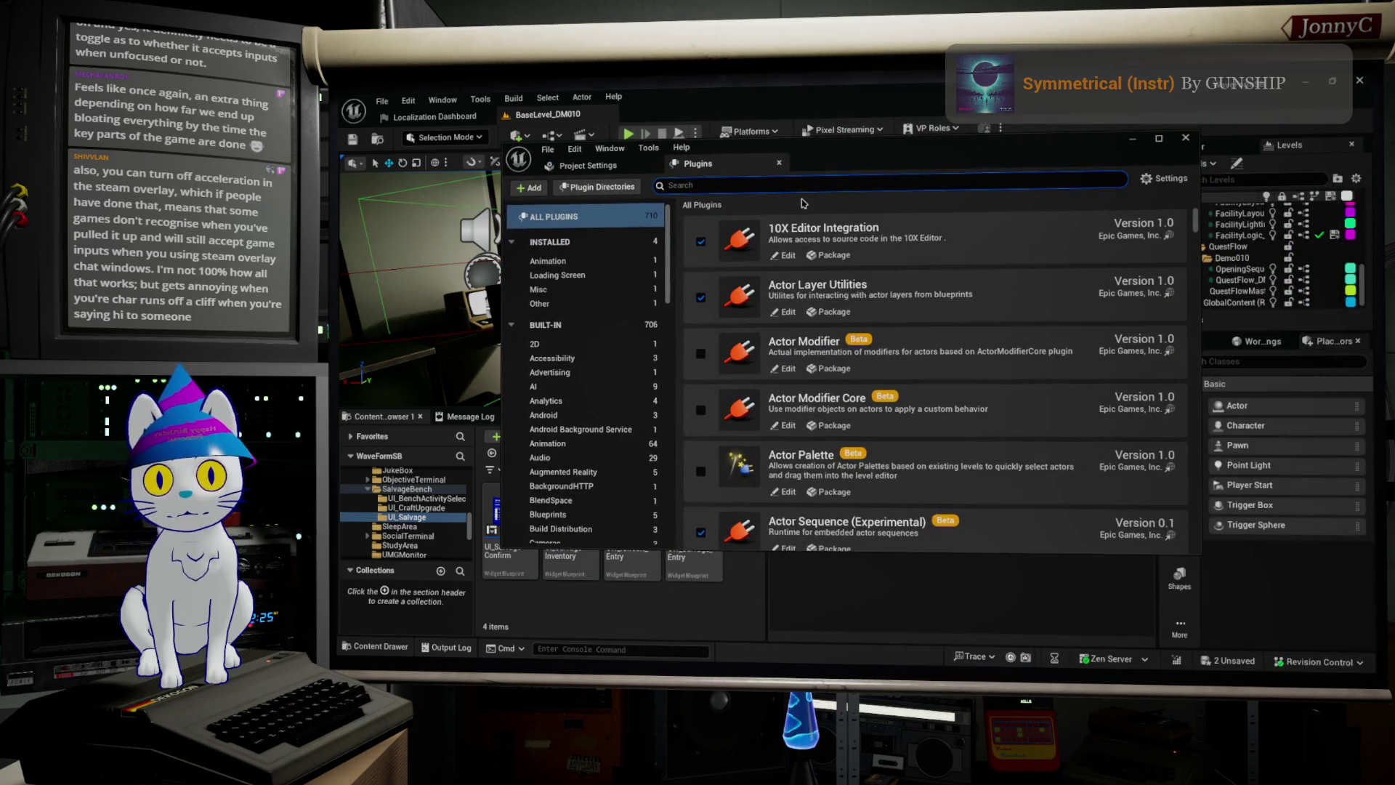
text(tram)
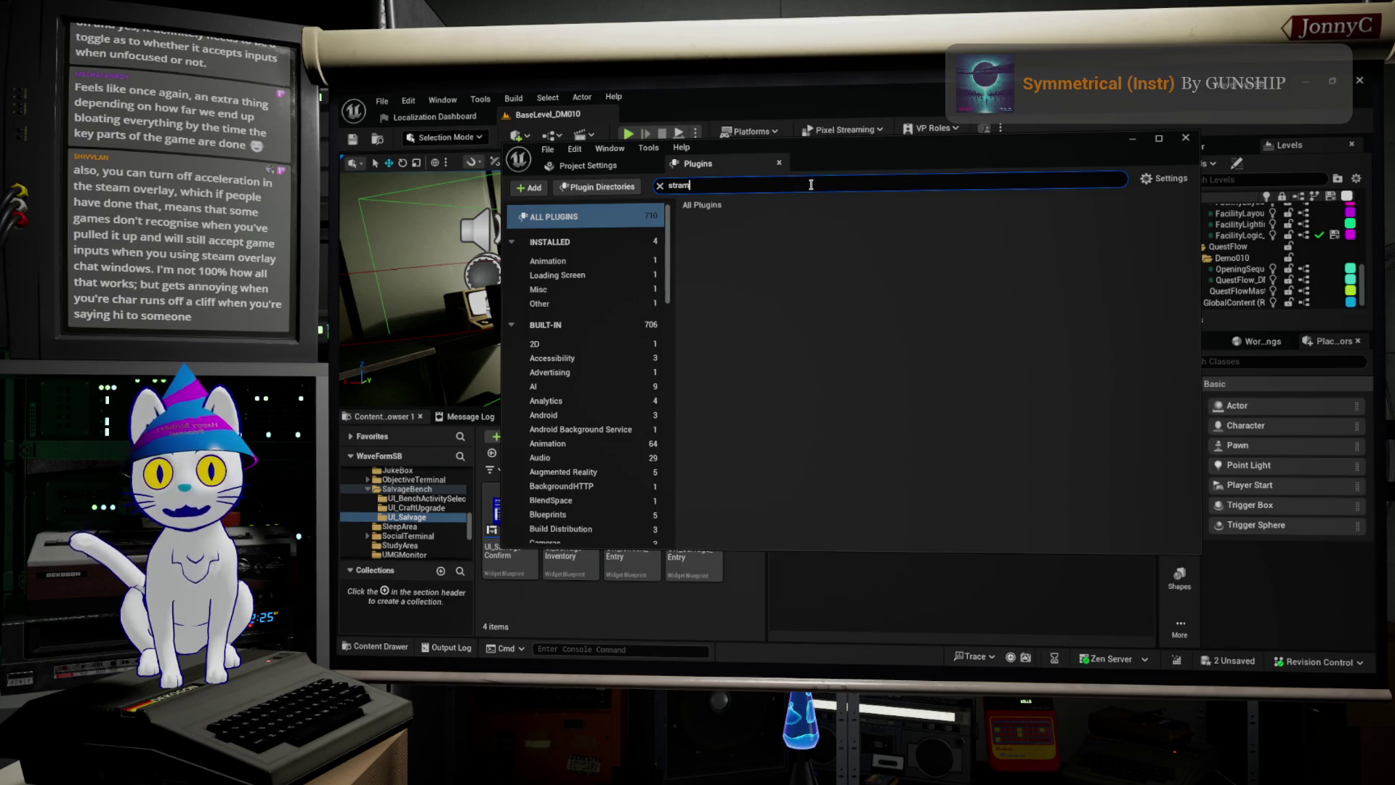
key(Left)
key(Left)
key(BackSpace)
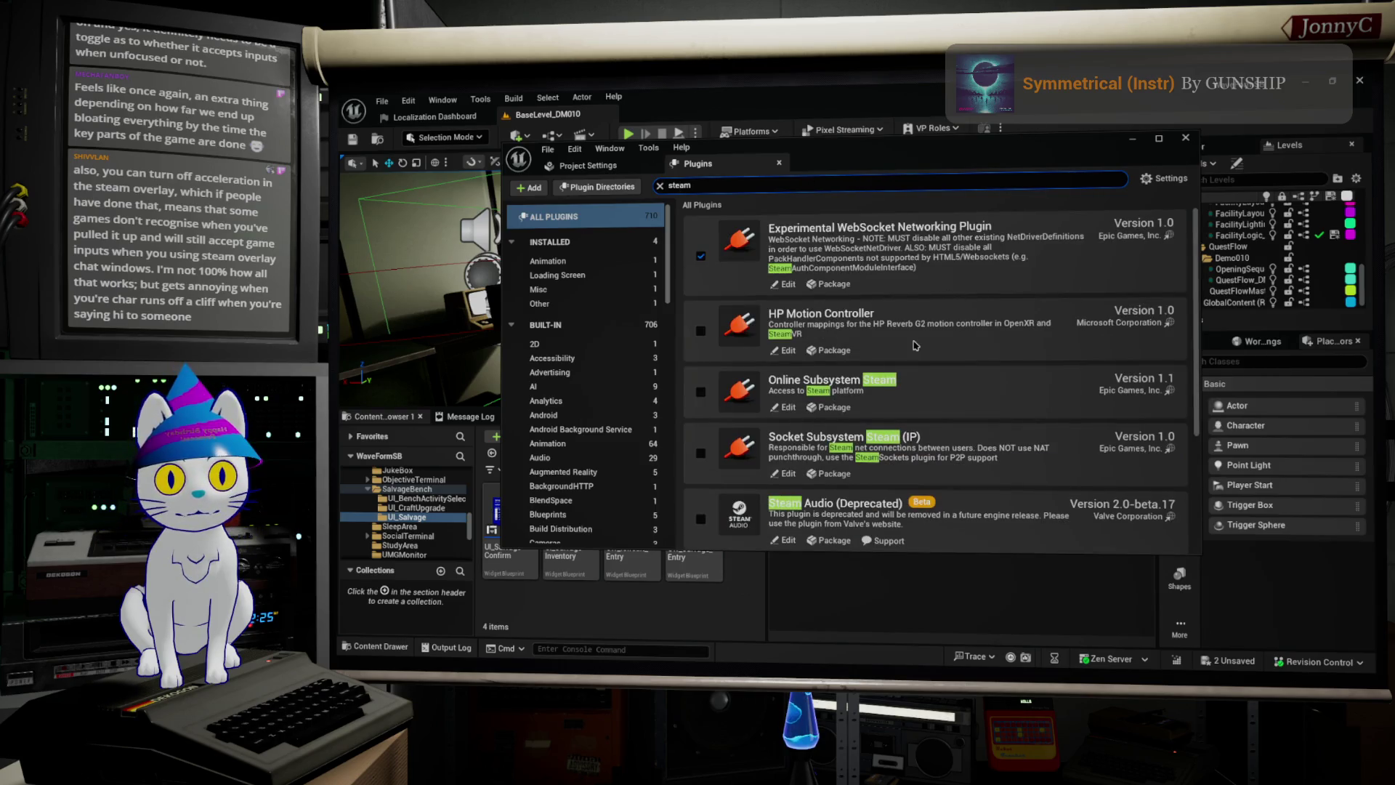
scroll(1021, 393, down, 1)
scroll(943, 386, down, 1)
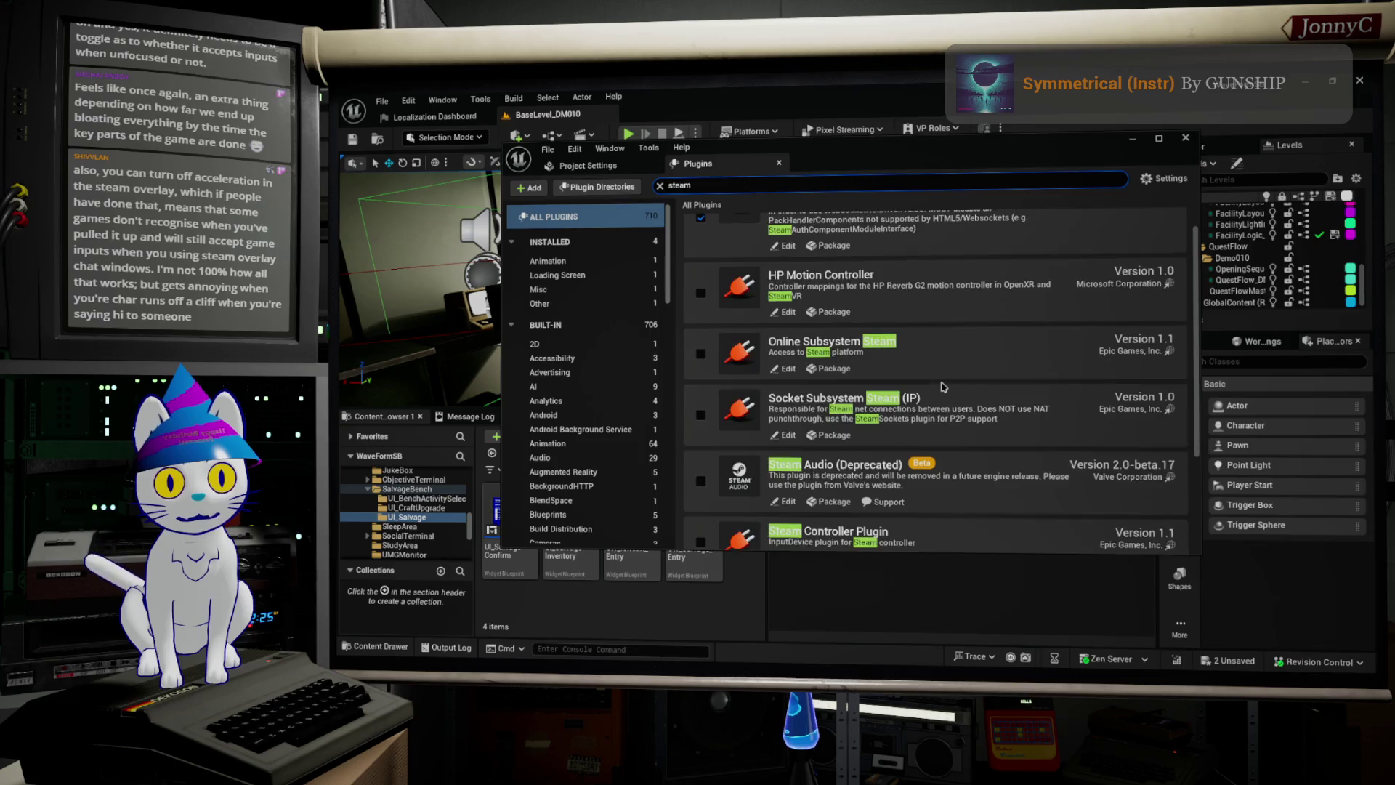
scroll(998, 493, down, 2)
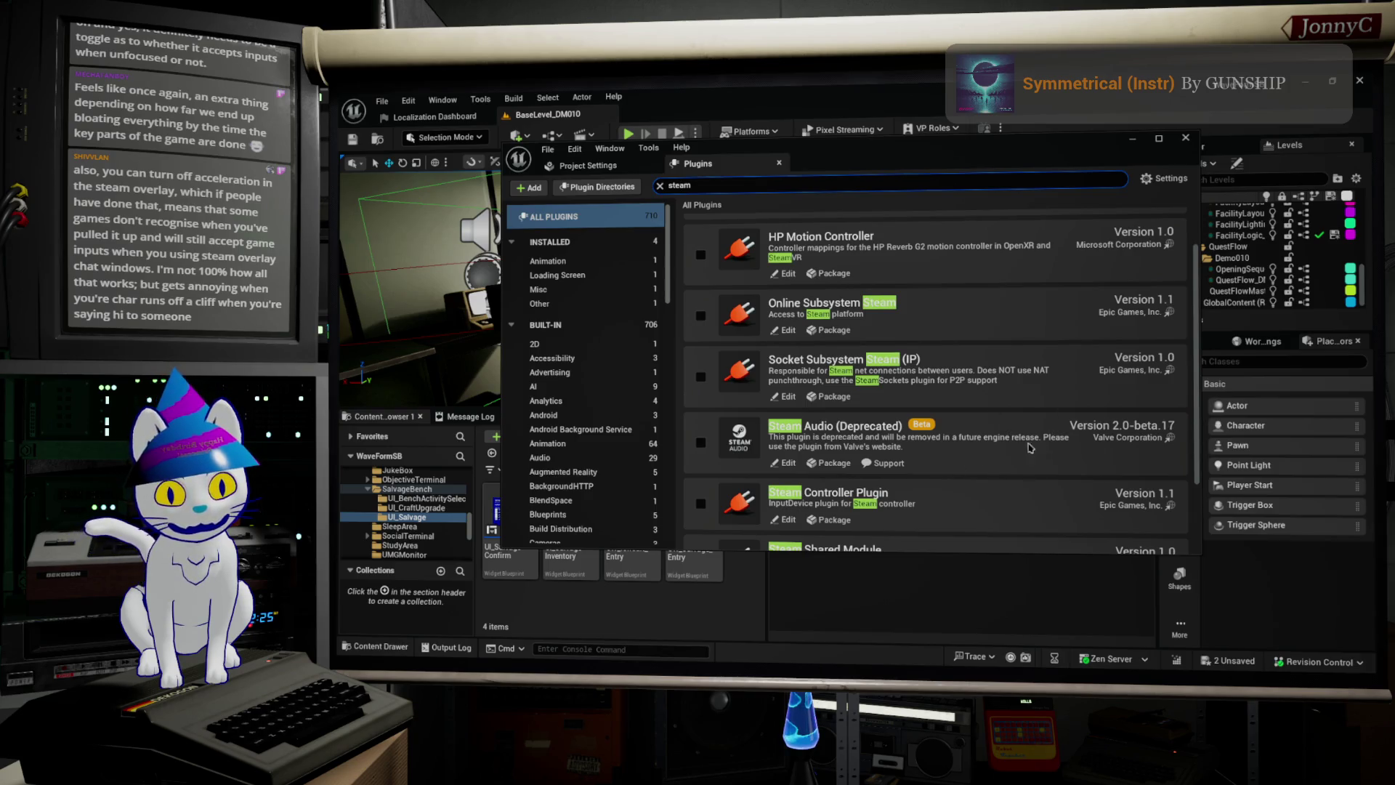
scroll(1031, 449, down, 5)
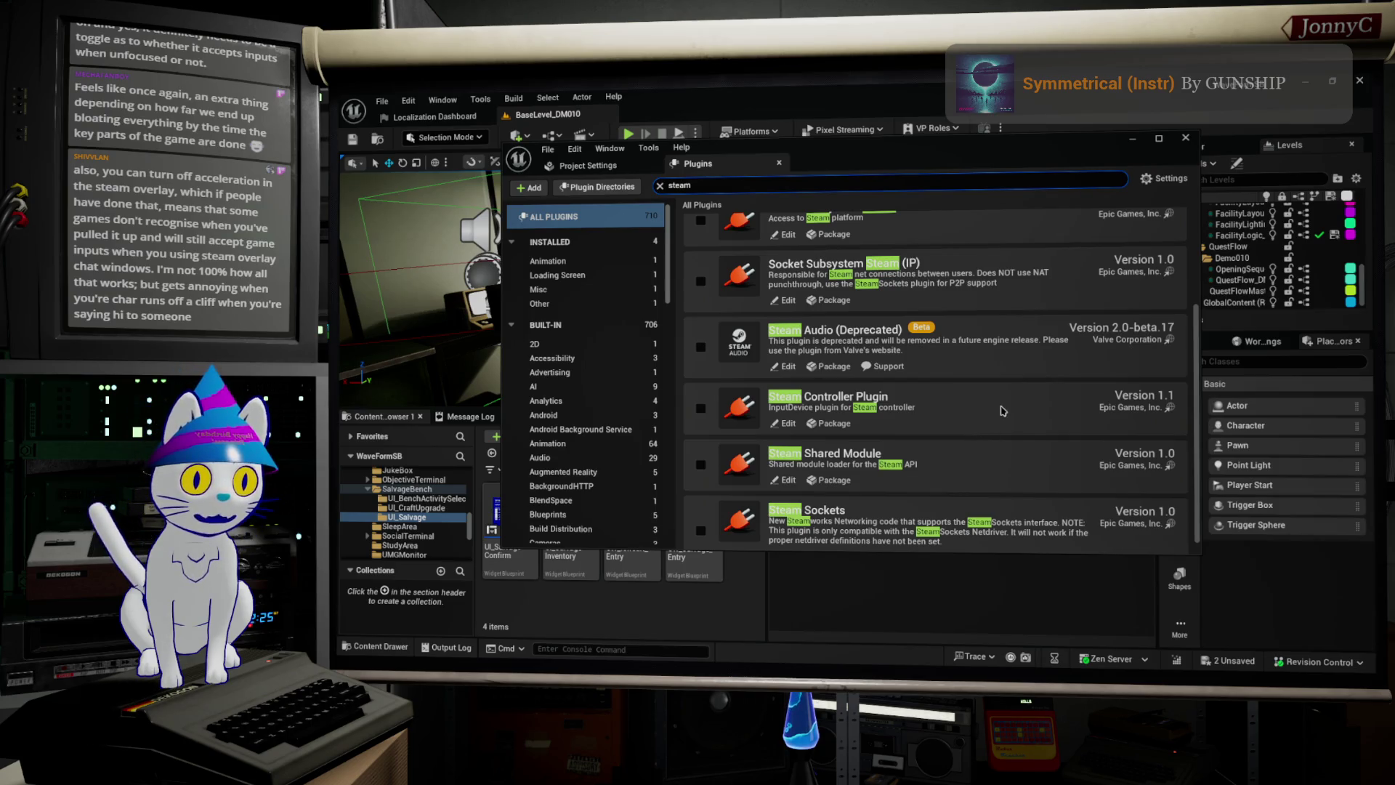
scroll(1004, 411, down, 1)
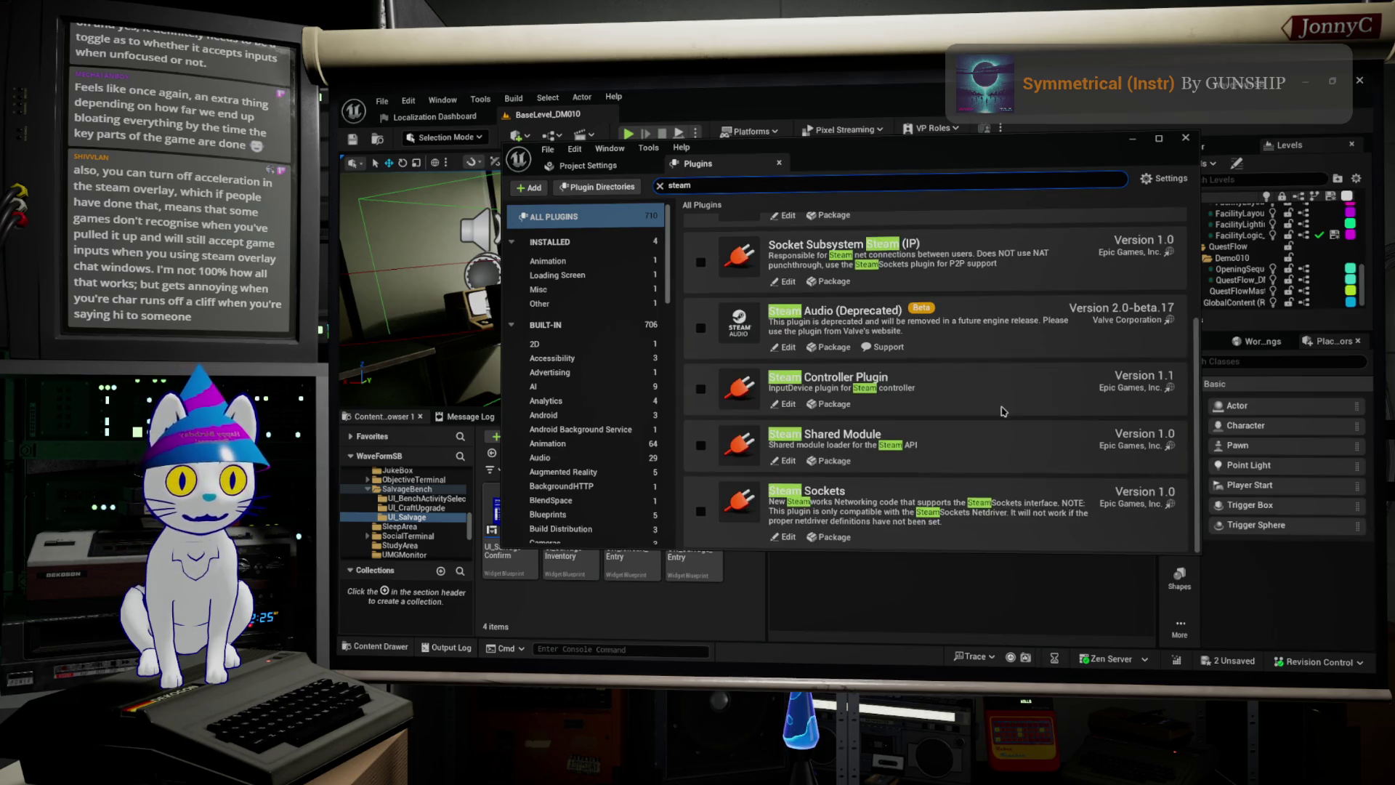
scroll(1004, 411, up, 5)
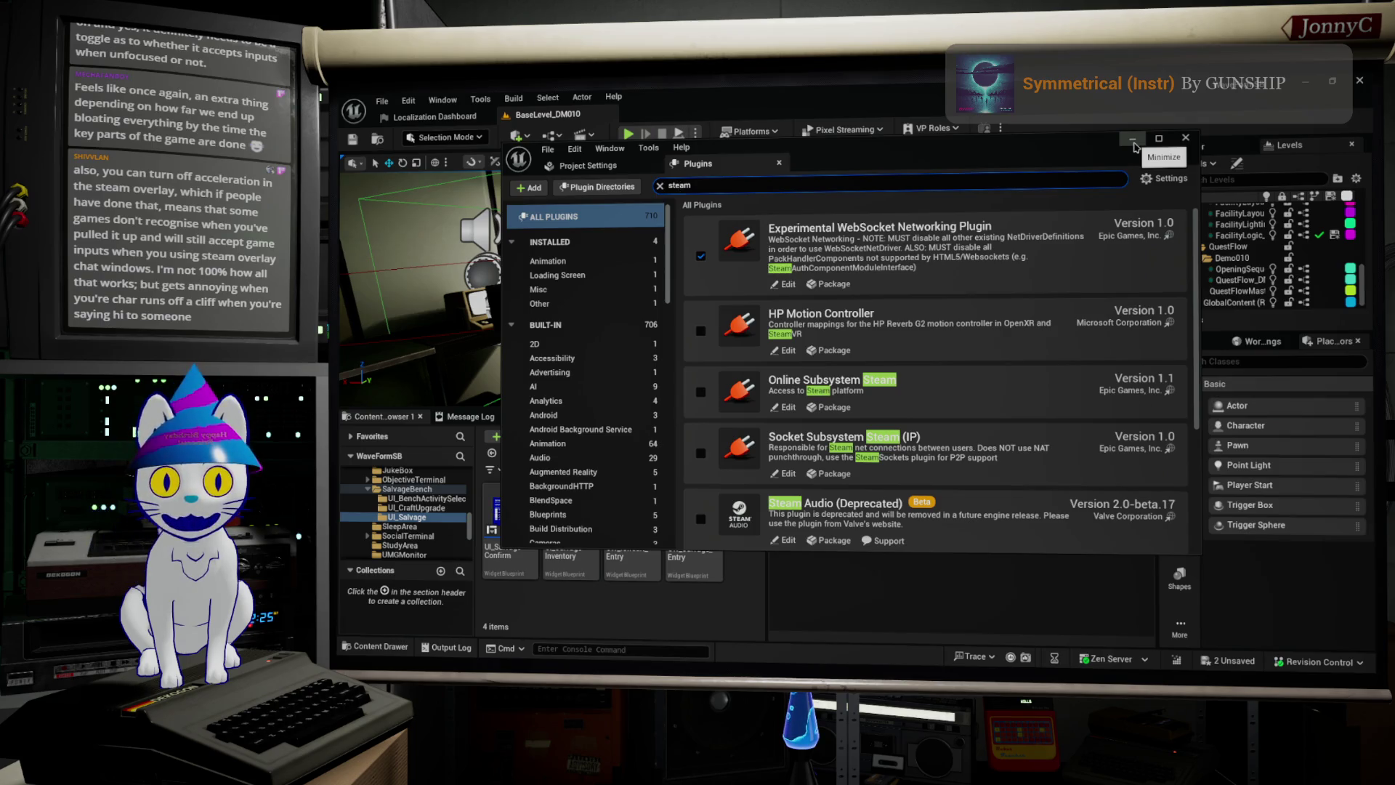
click(1133, 143)
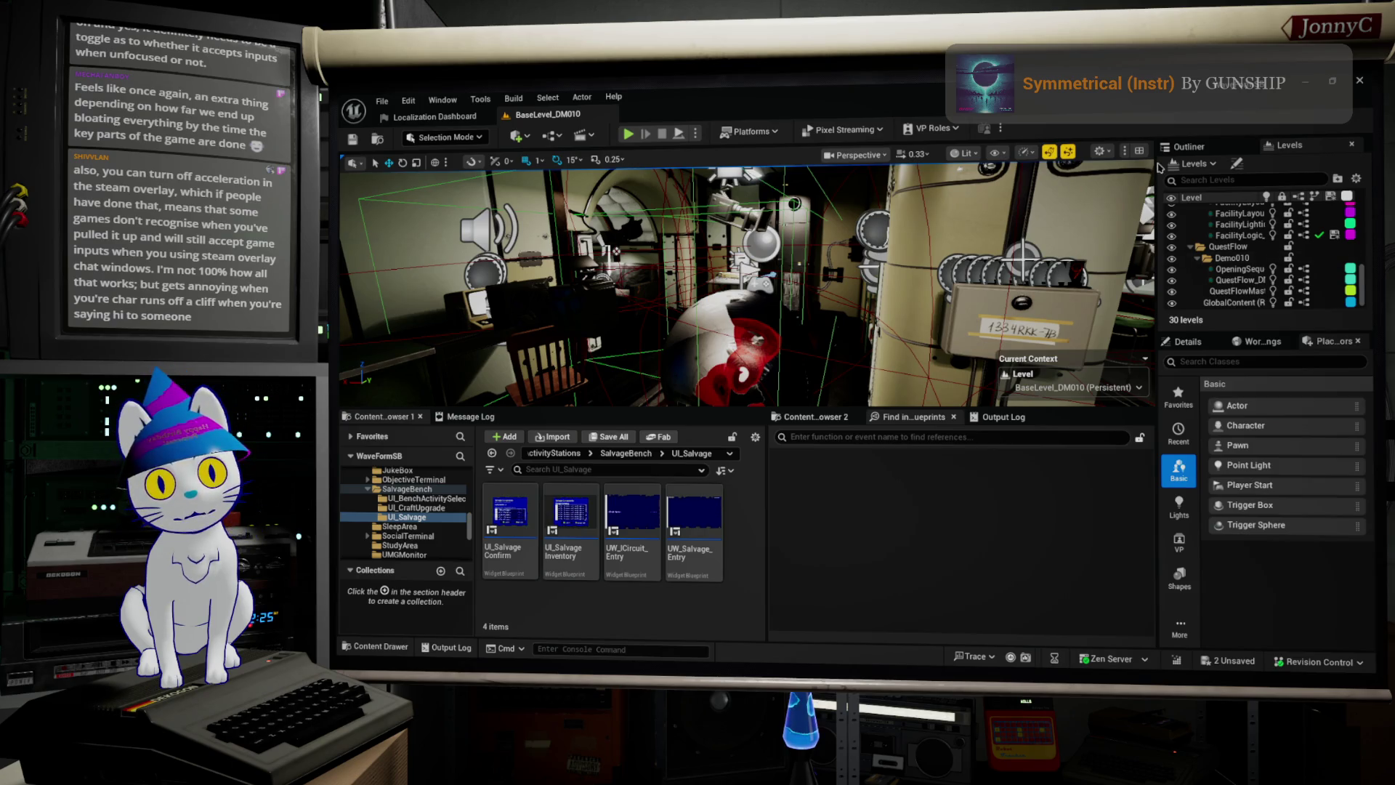
click(1251, 282)
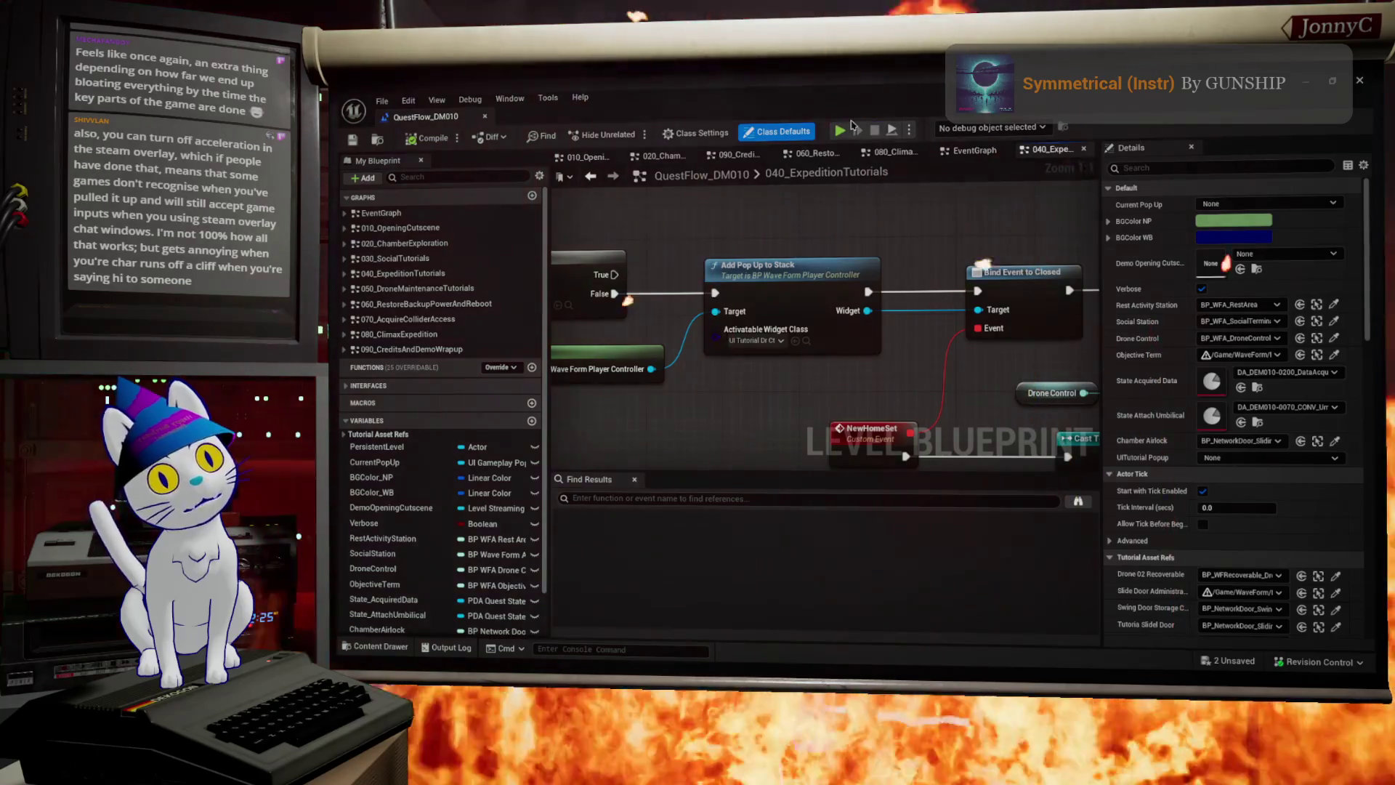
Step: Zoom out and pan the 040_ExpeditionTutorials graph to show its comment blocks, keeping its name unchanged
double_click(823, 175)
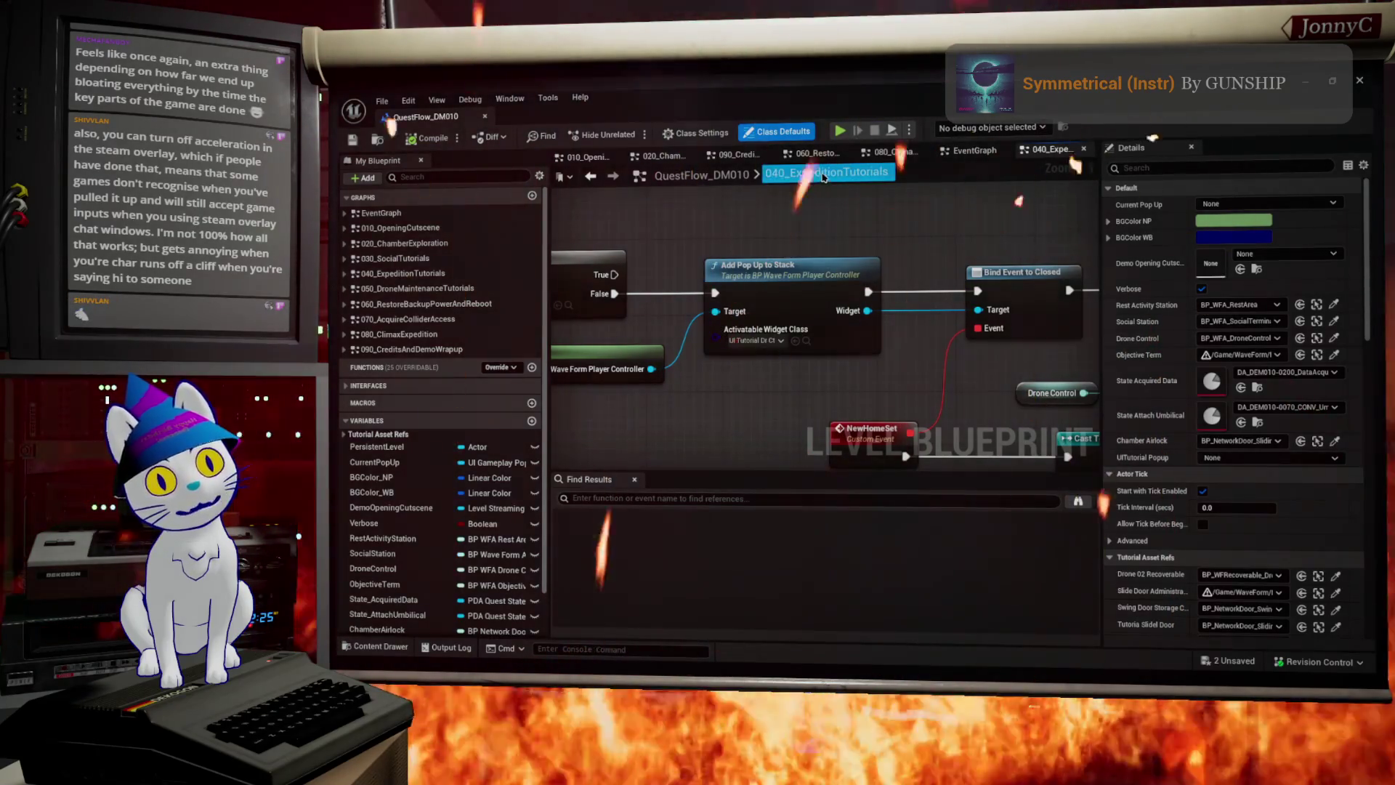
click(1021, 233)
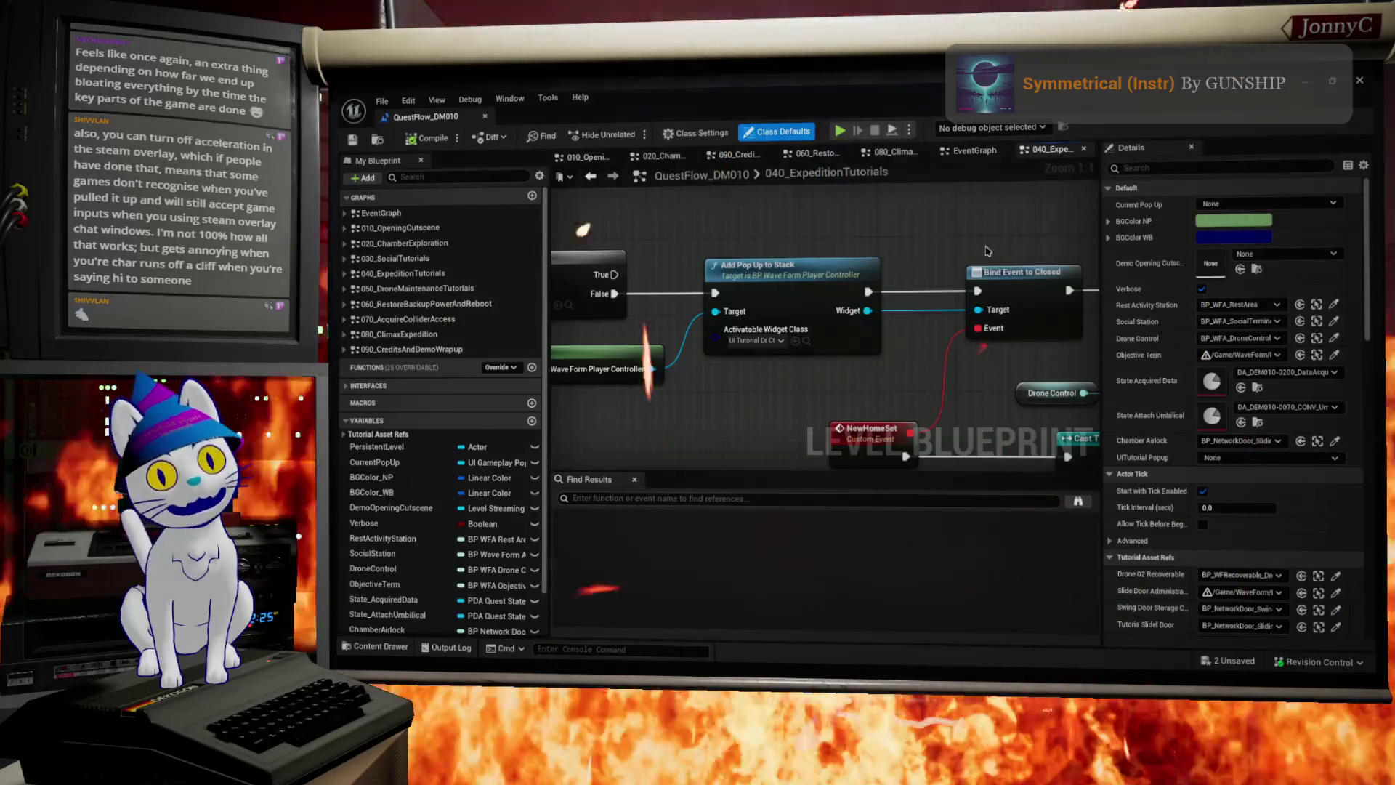
scroll(849, 270, down, 1)
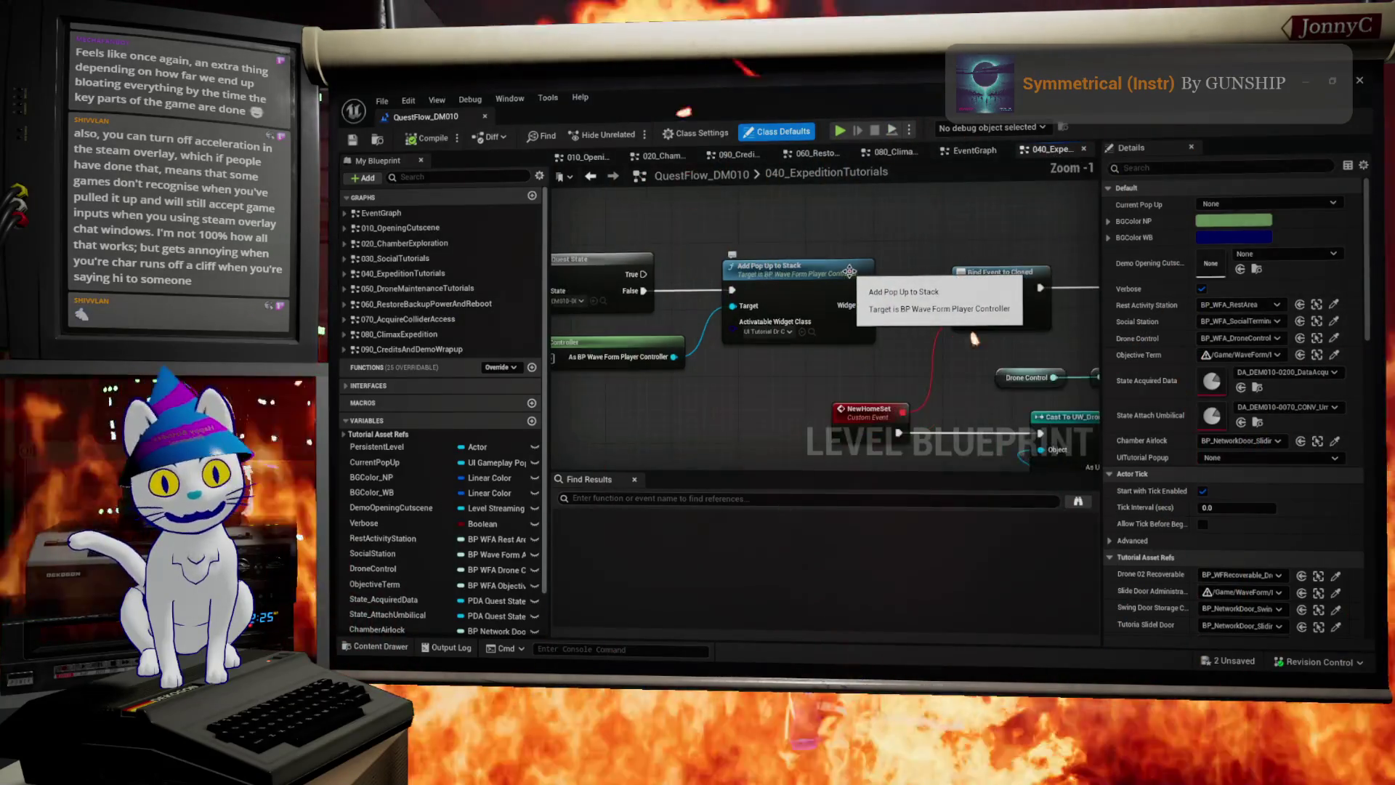
scroll(967, 356, down, 6)
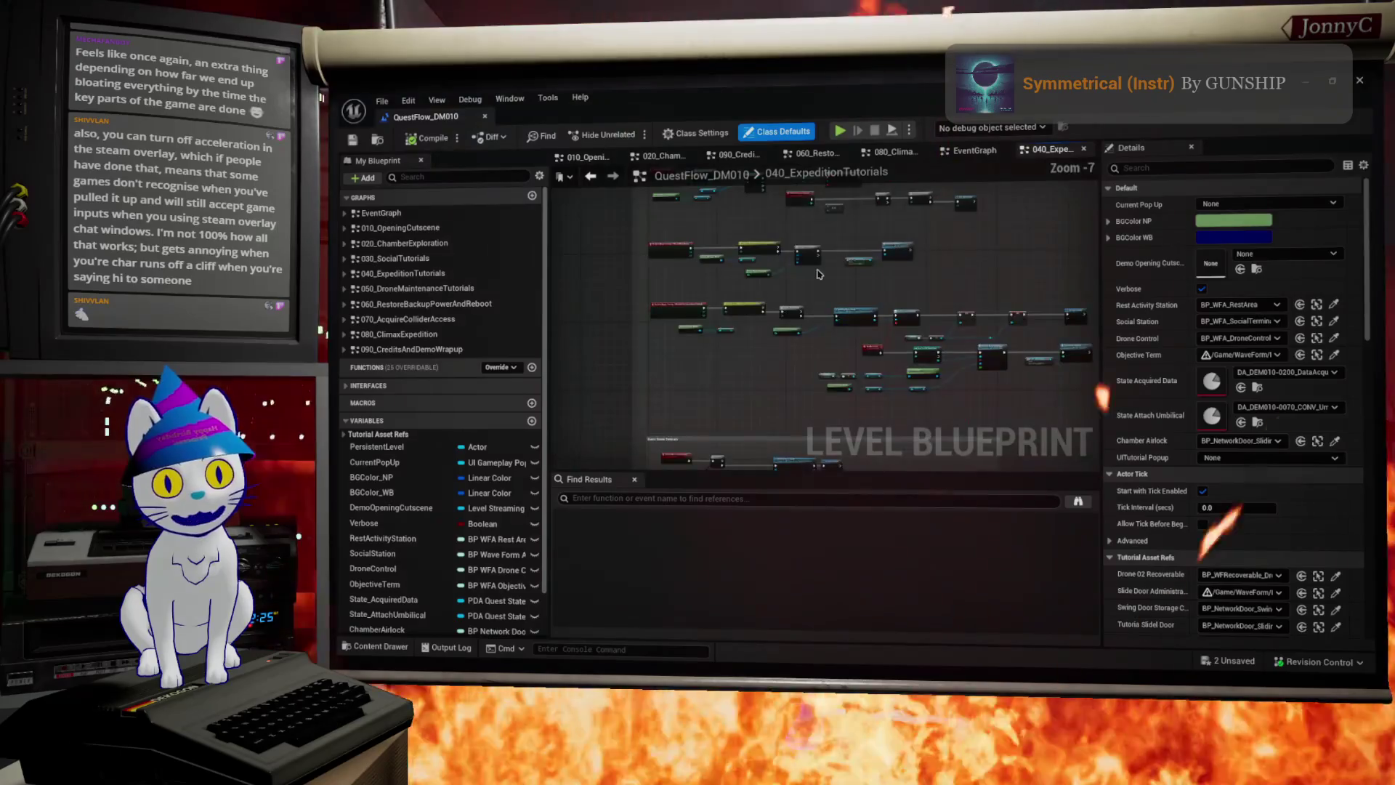
scroll(818, 273, up, 1)
mouse_move(787, 303)
mouse_down()
mouse_move(805, 294)
mouse_move(796, 311)
mouse_up()
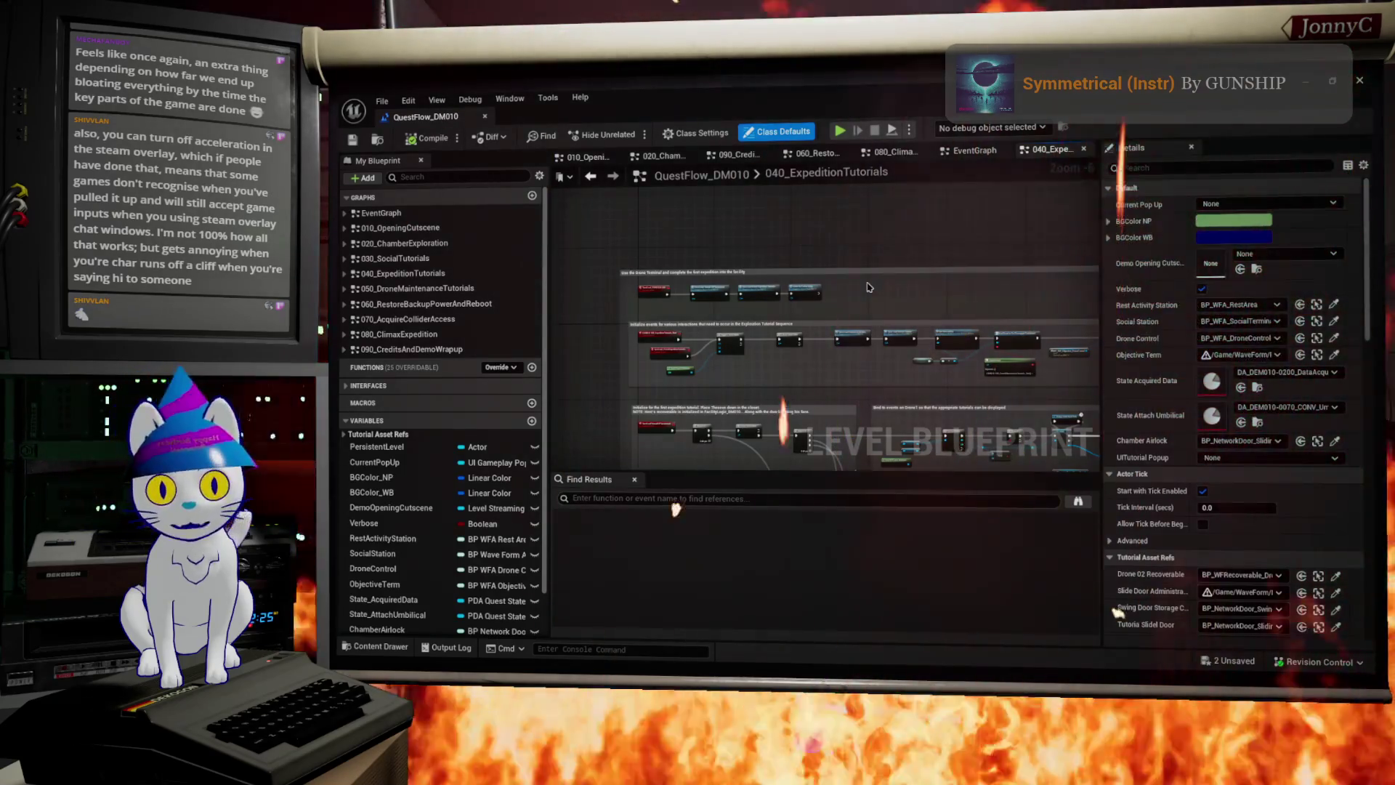
Step: Browse the tutorial graph from the Save Load nodes to the Drone Salvage and repair/equip sections
mouse_move(869, 288)
mouse_down()
mouse_move(797, 202)
mouse_move(794, 422)
mouse_up()
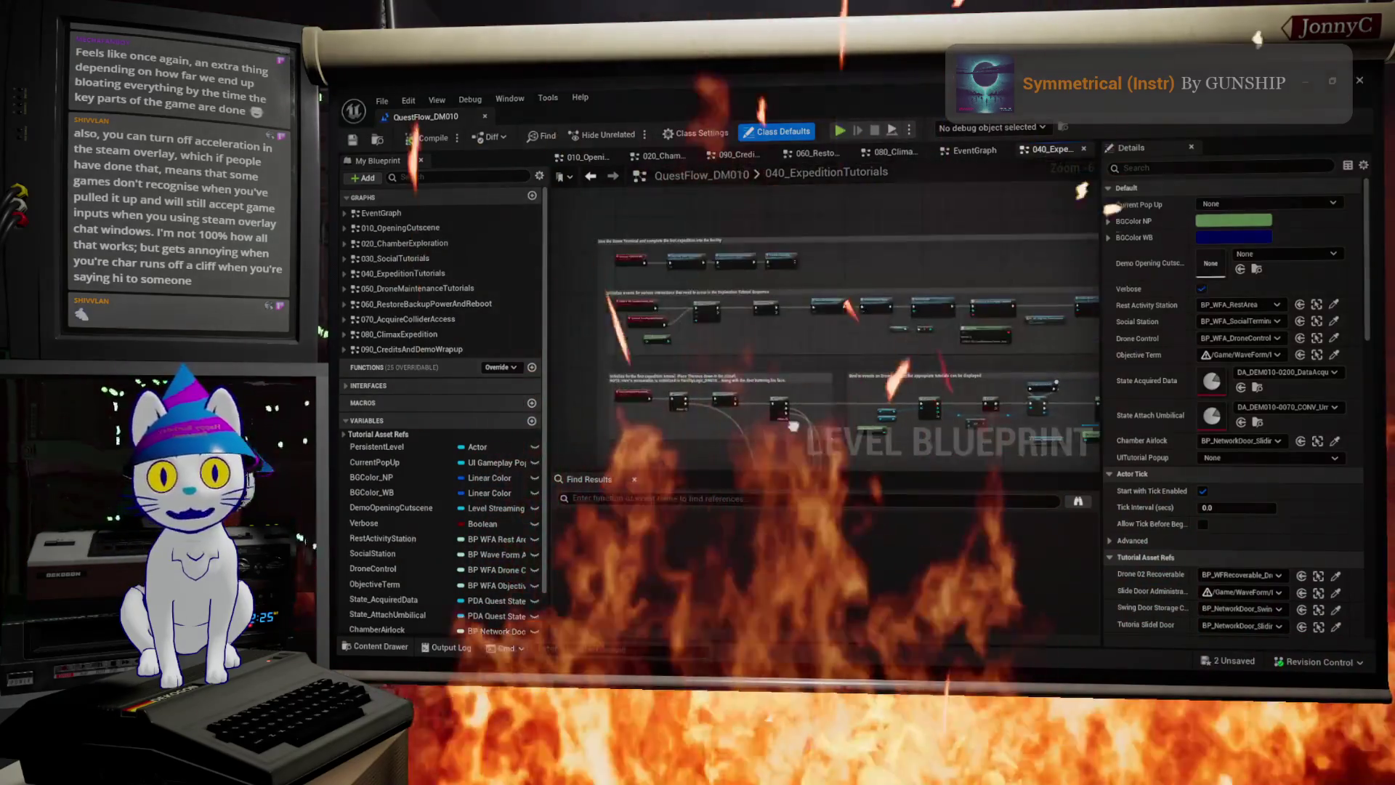
scroll(794, 422, up, 5)
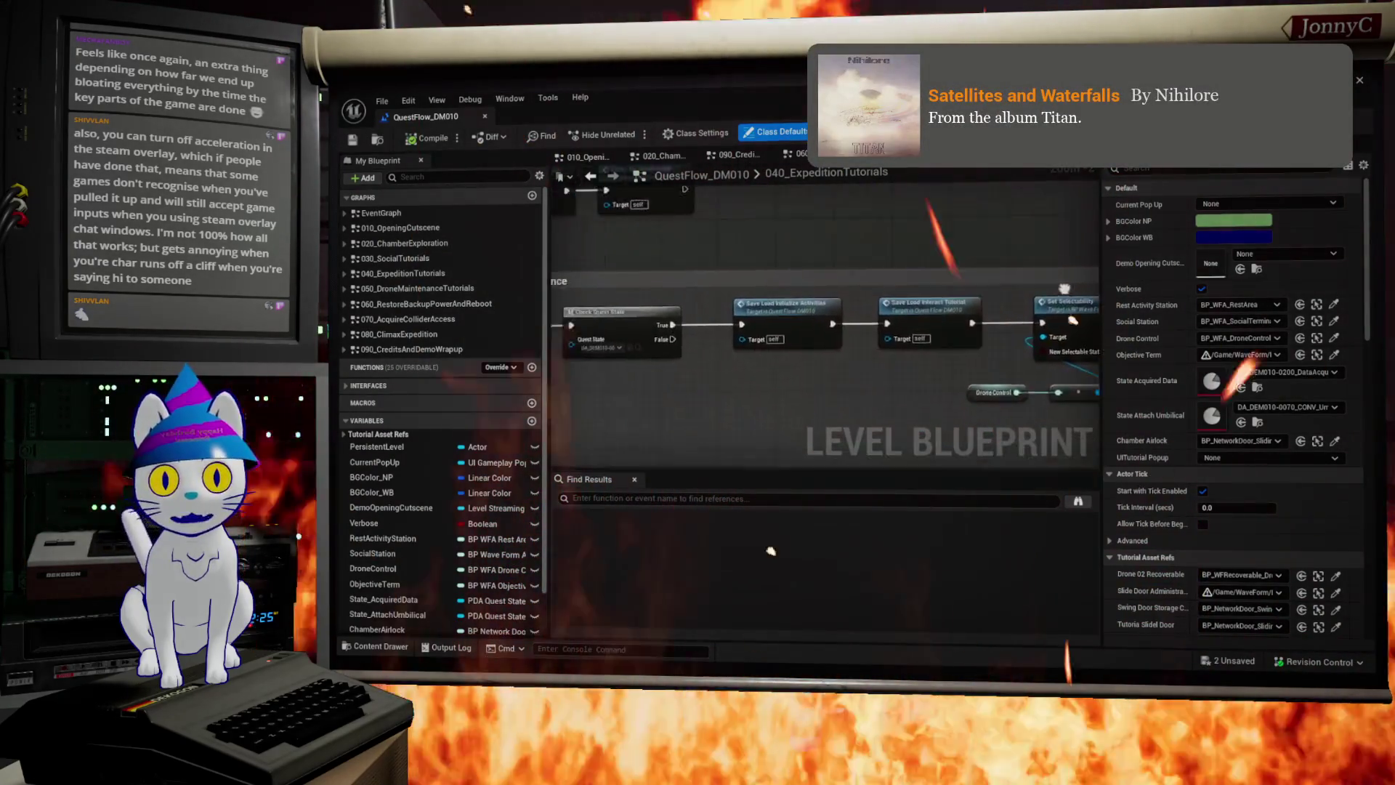
scroll(908, 349, up, 4)
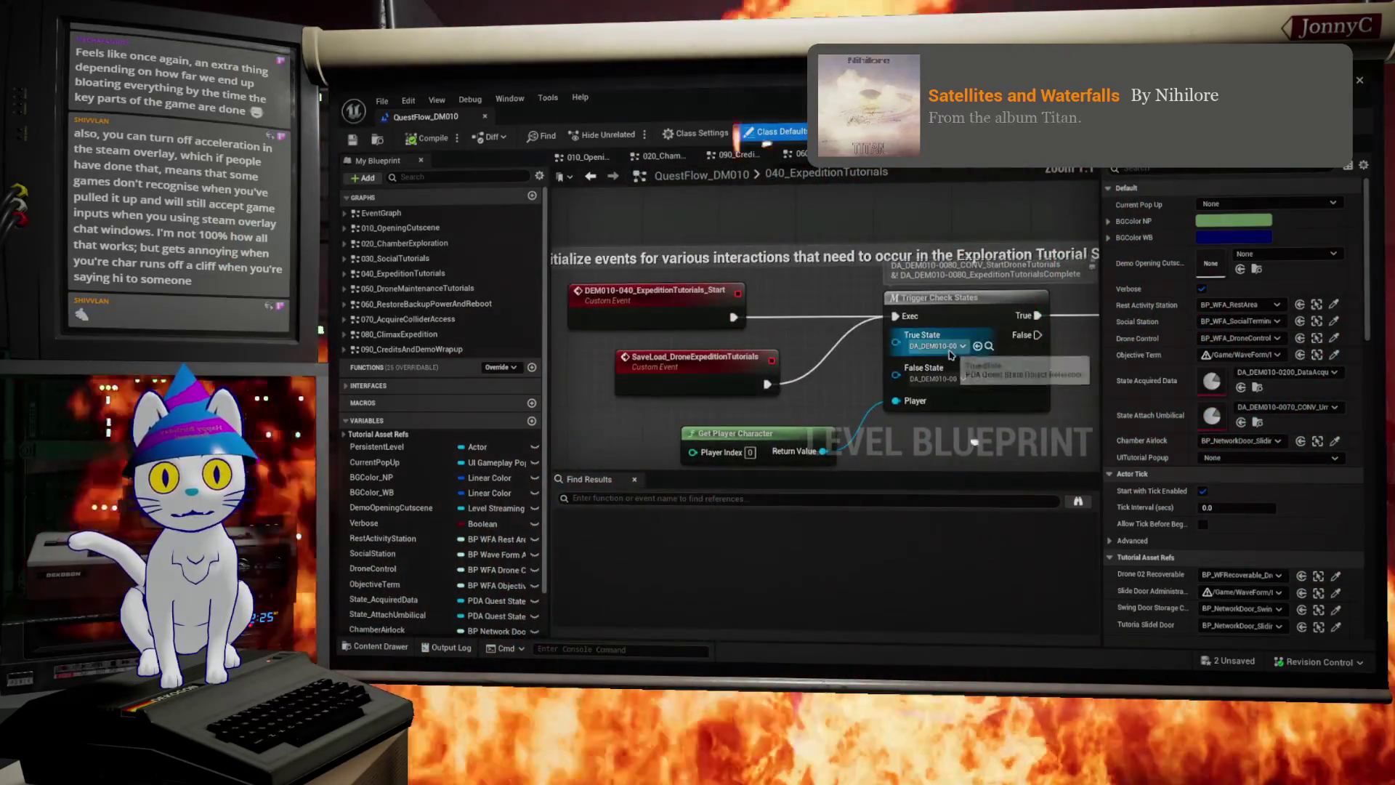
drag(950, 354, 976, 409)
drag(614, 340, 828, 407)
mouse_move(916, 415)
mouse_down()
mouse_move(836, 253)
mouse_move(752, 347)
mouse_move(720, 178)
mouse_move(574, 189)
mouse_move(719, 202)
mouse_up()
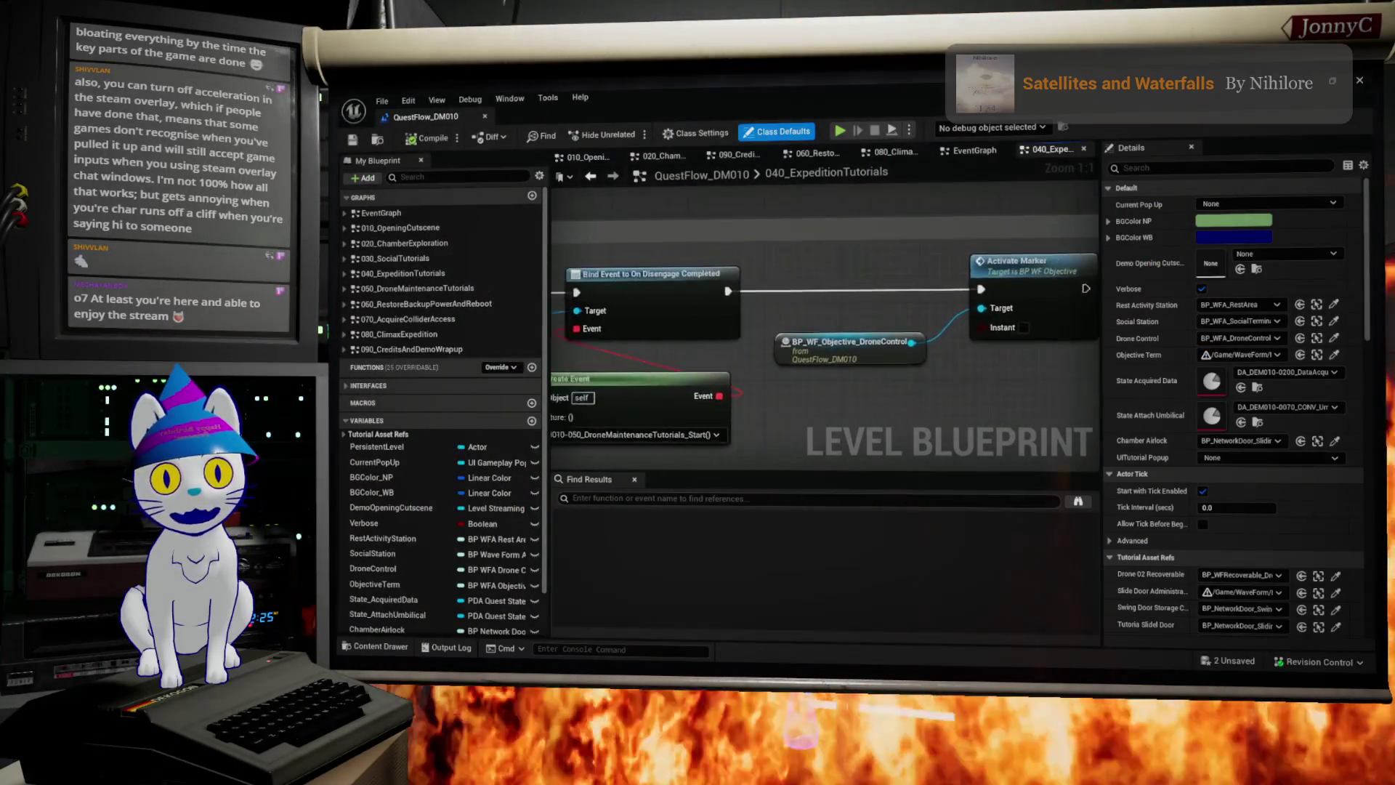
scroll(824, 327, down, 2)
mouse_move(552, 298)
mouse_down()
mouse_move(937, 294)
mouse_move(799, 304)
mouse_move(939, 70)
mouse_up()
scroll(798, 307, down, 2)
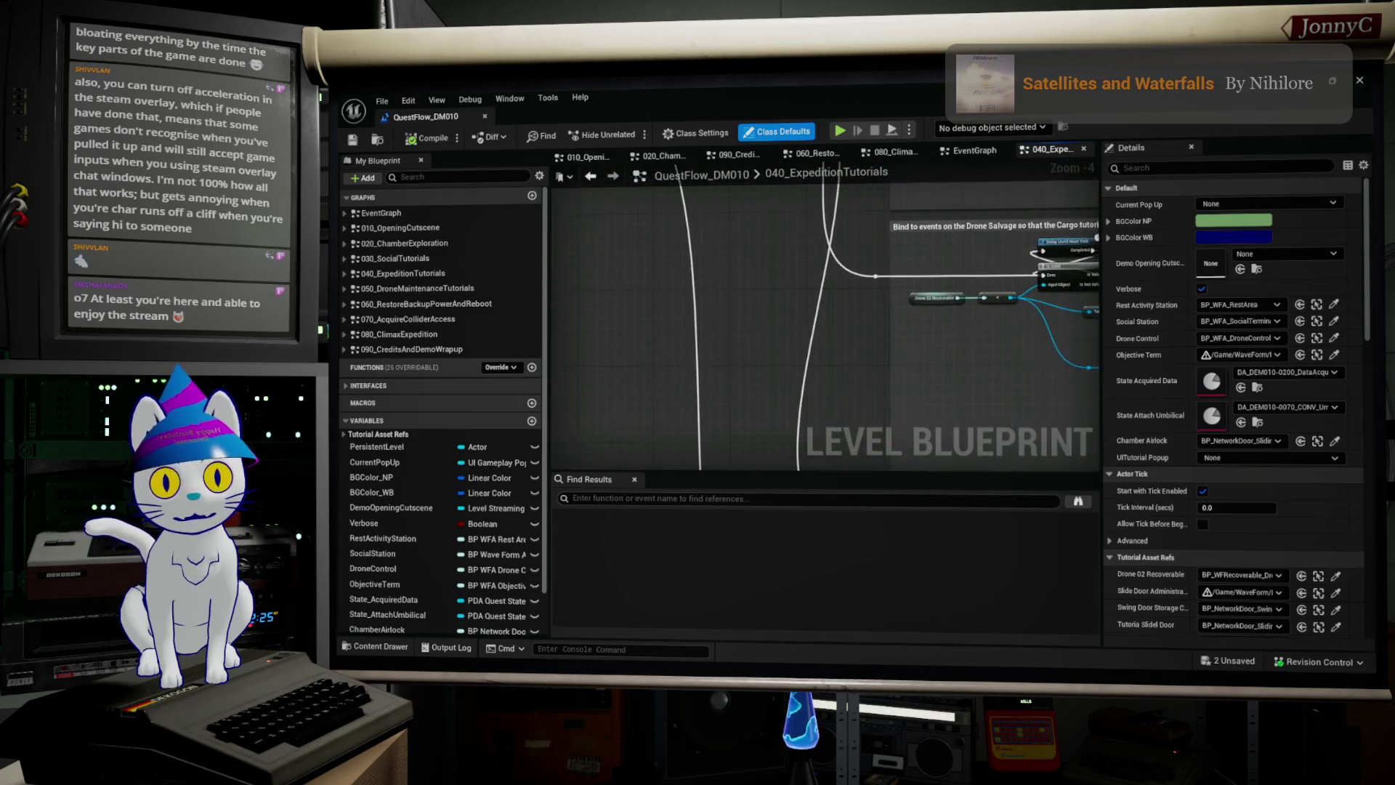
drag(799, 305, 592, 302)
mouse_move(805, 301)
mouse_down()
mouse_move(803, 436)
mouse_move(881, 243)
mouse_up()
scroll(881, 242, down, 2)
scroll(919, 273, up, 4)
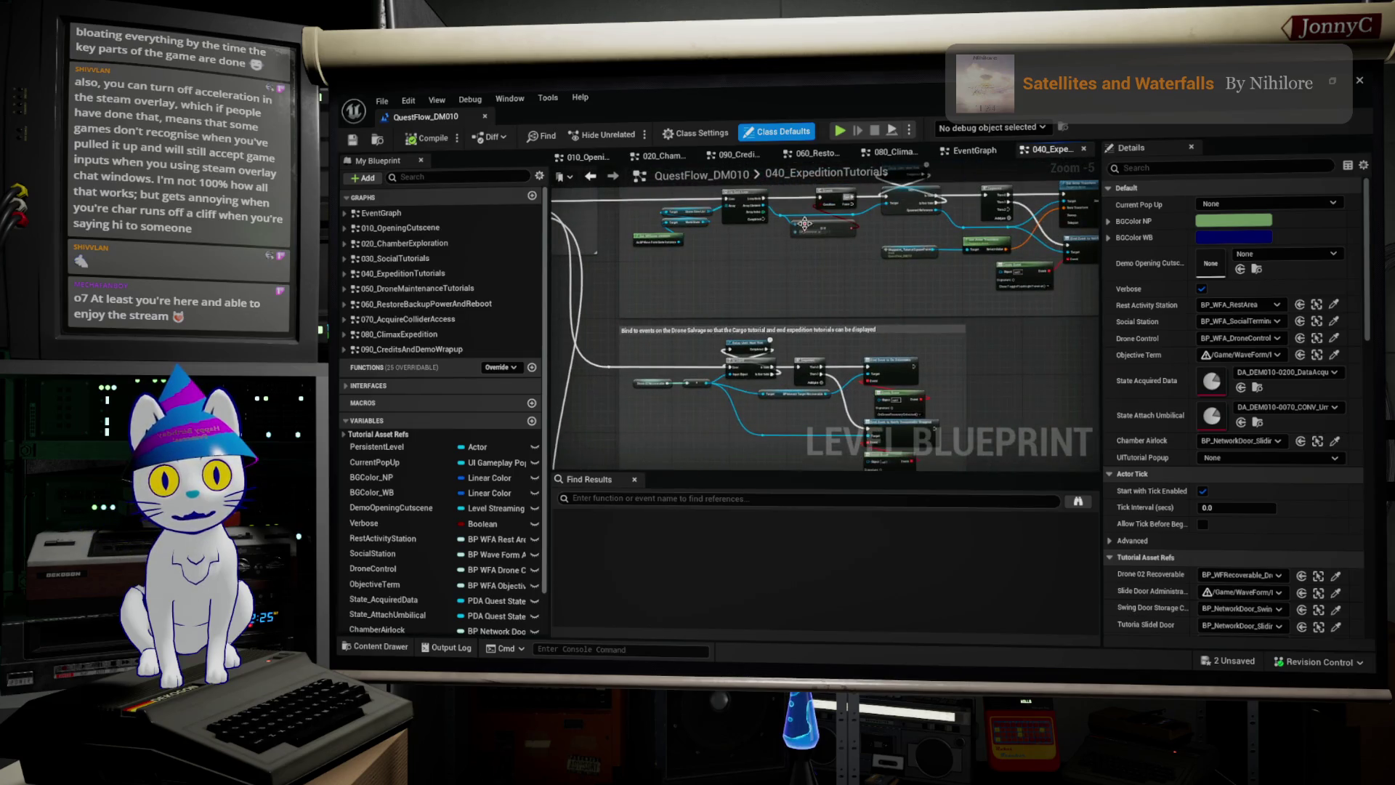
Step: Widen the graph area and zoom in on the Branch-driven Add Pop Up to Stack node
drag(546, 315, 515, 315)
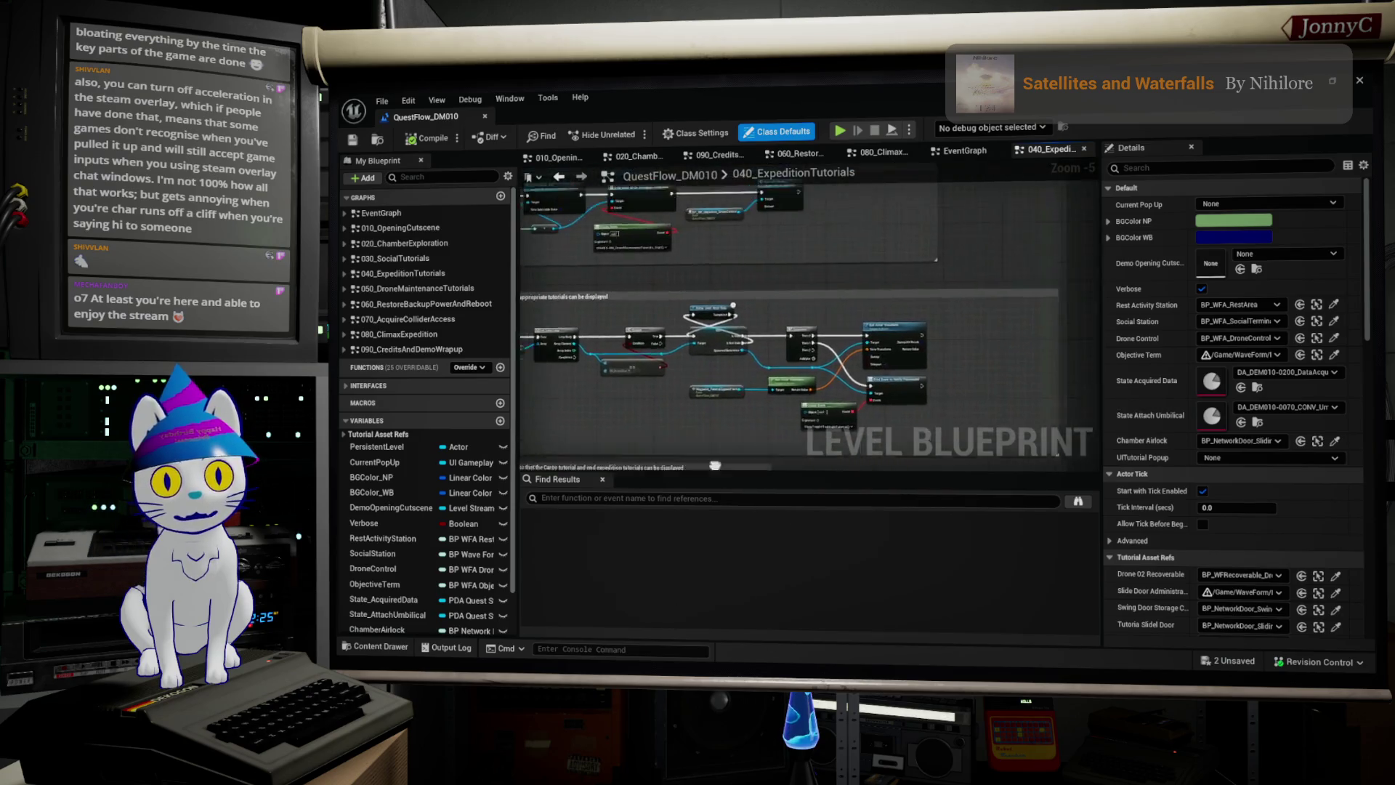
scroll(722, 447, up, 3)
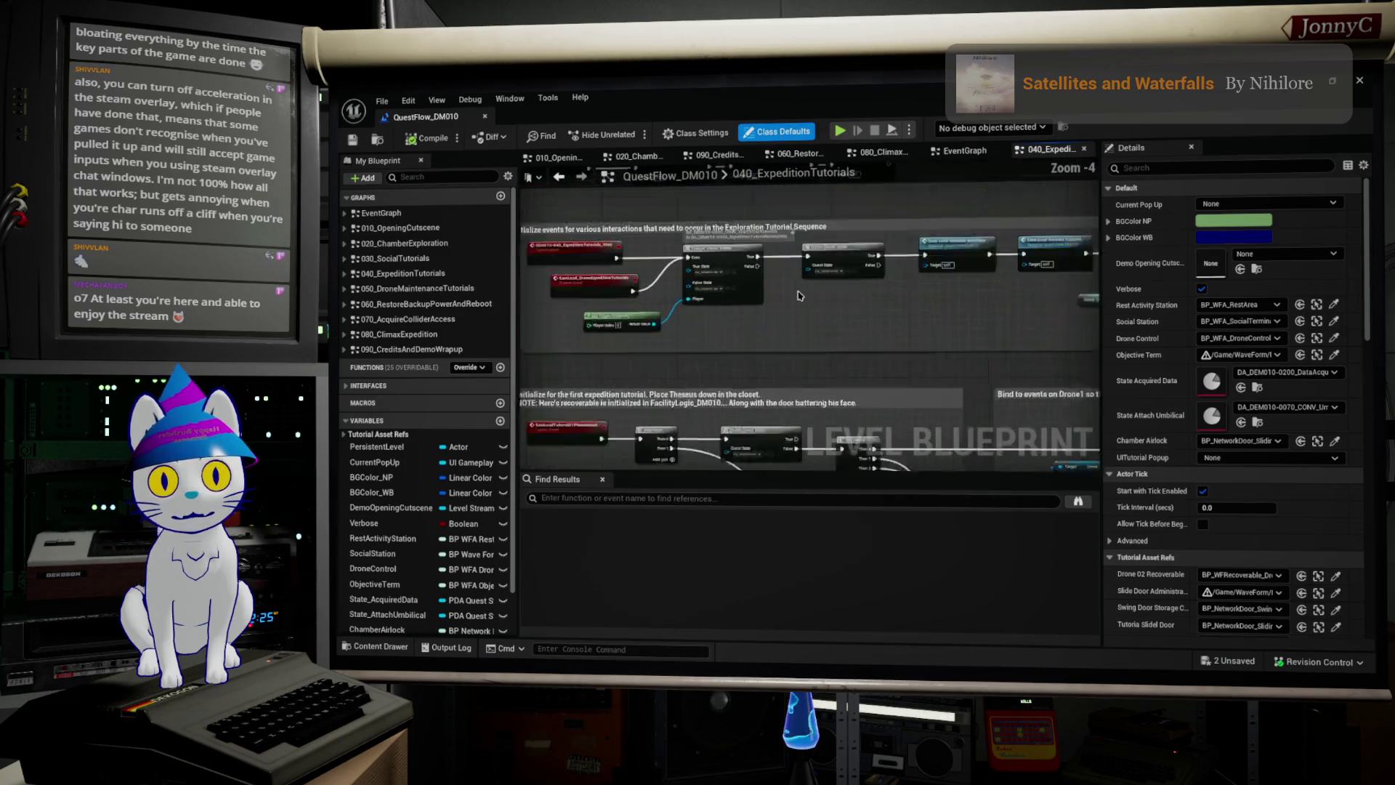
scroll(774, 213, down, 3)
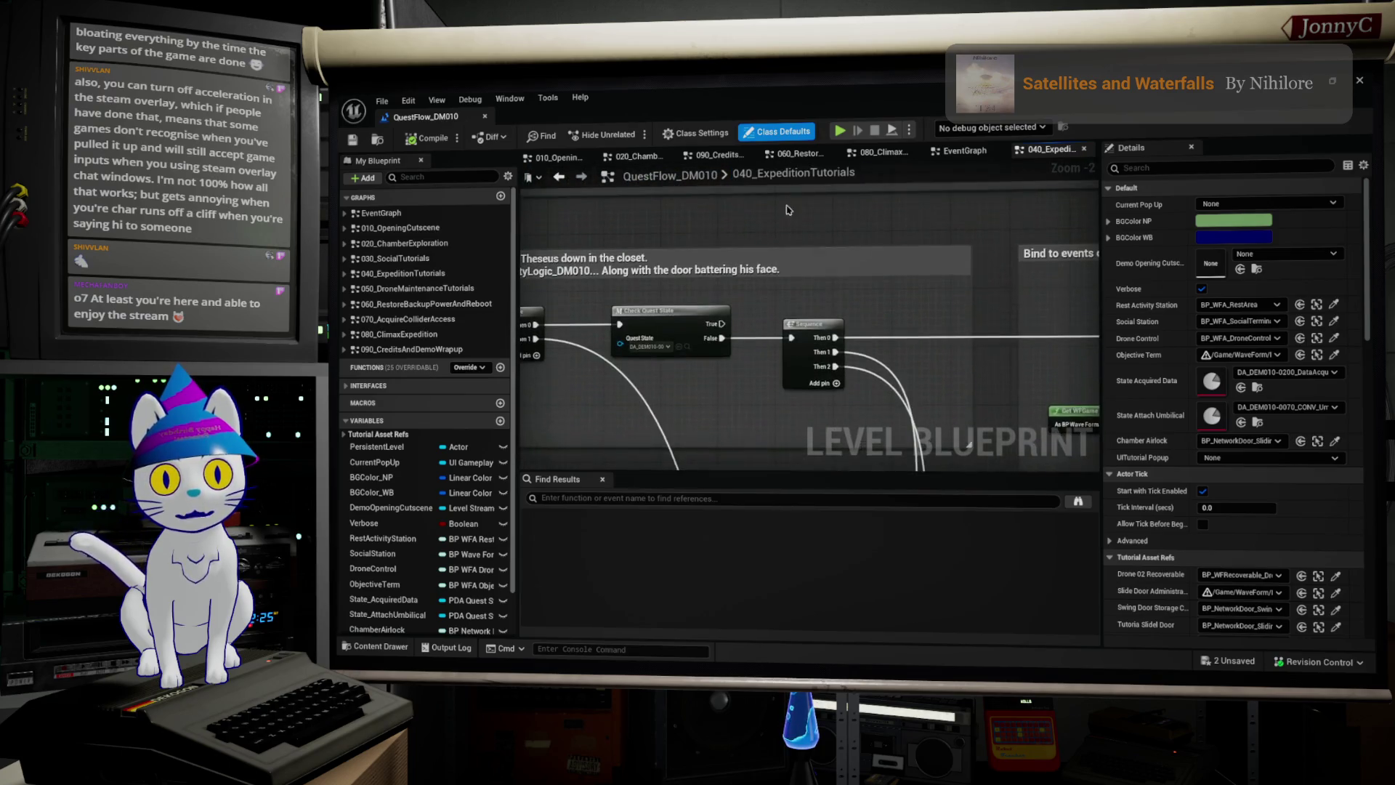
mouse_move(785, 411)
mouse_down()
mouse_move(812, 365)
mouse_move(787, 342)
mouse_move(796, 283)
mouse_move(836, 196)
mouse_up()
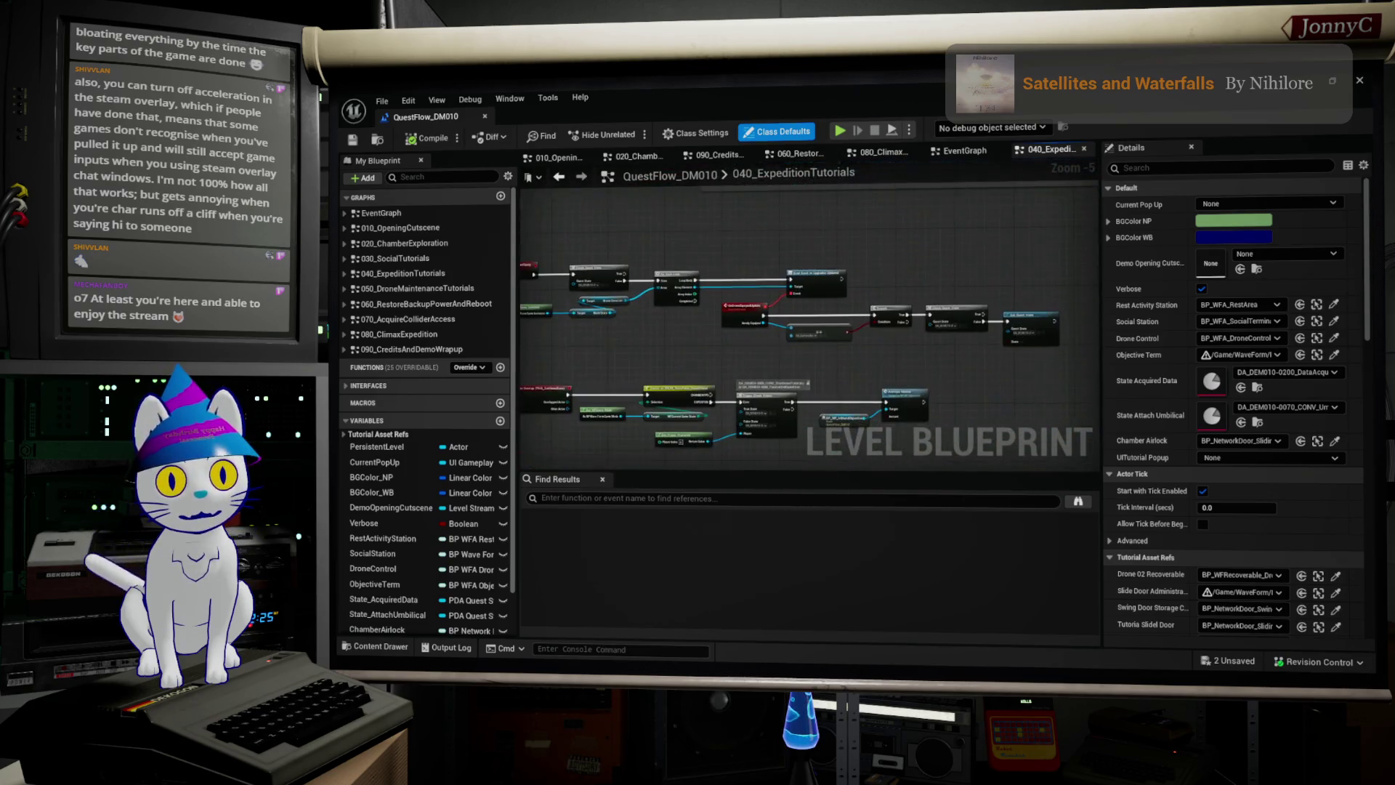
scroll(963, 320, up, 4)
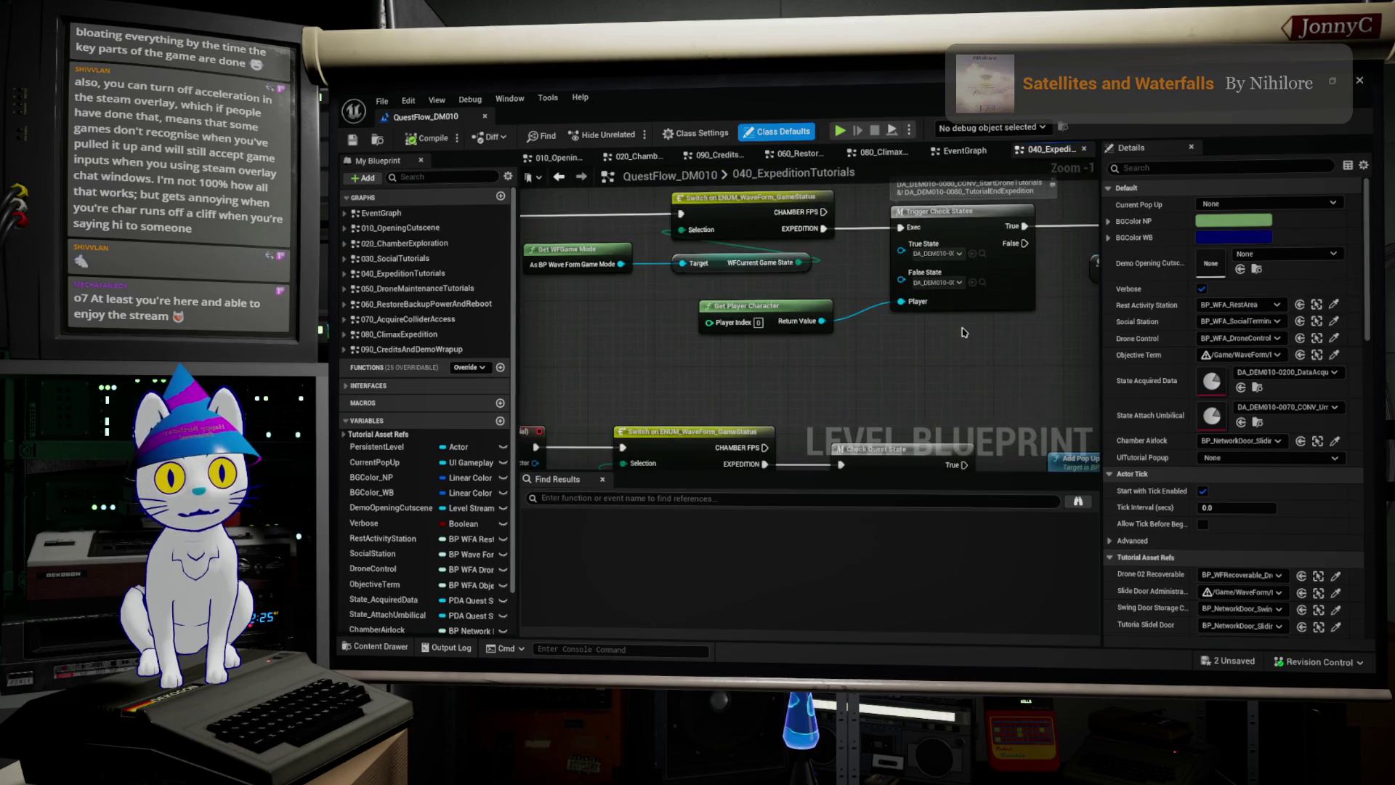
scroll(964, 332, down, 2)
mouse_move(909, 451)
mouse_down()
mouse_move(763, 349)
mouse_move(655, 363)
mouse_move(636, 405)
mouse_move(262, 369)
mouse_up()
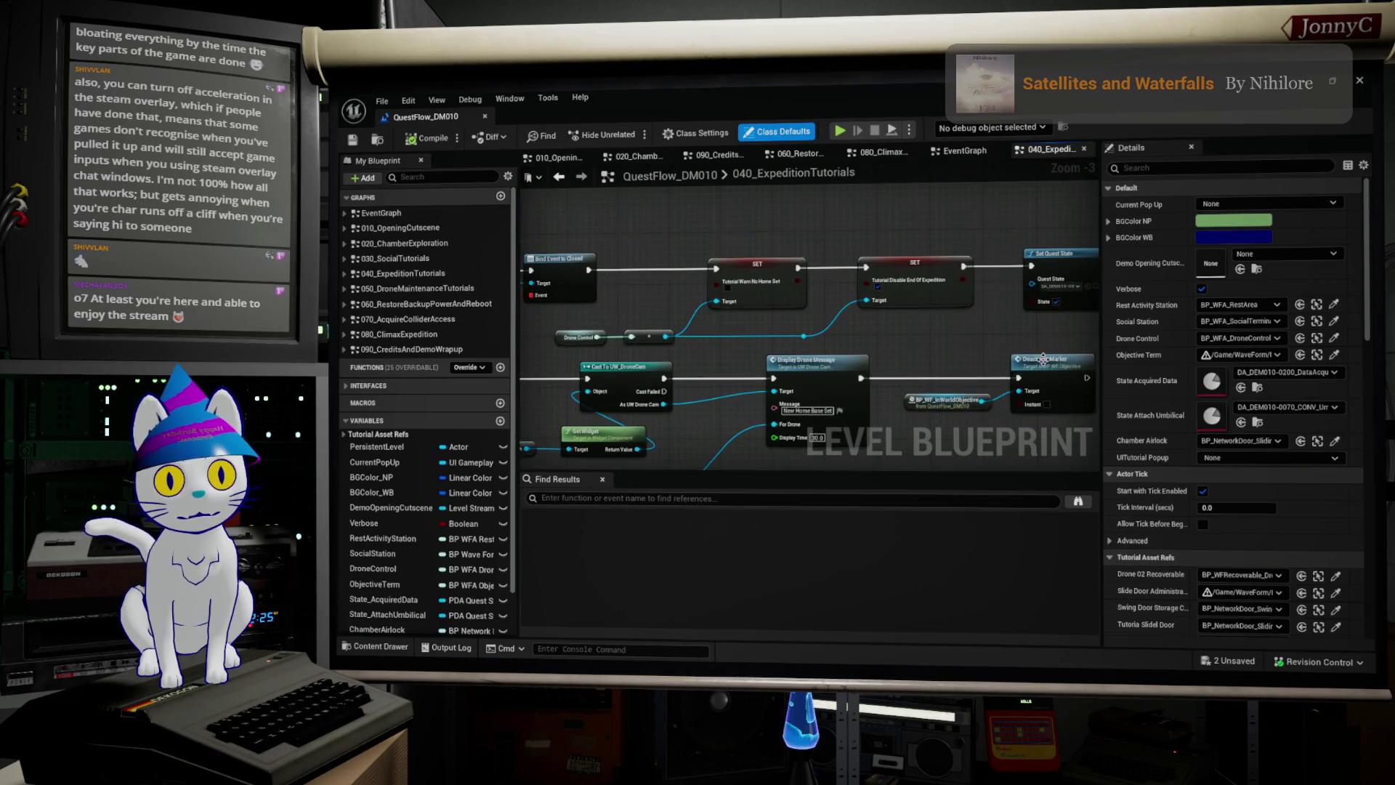
scroll(846, 349, up, 3)
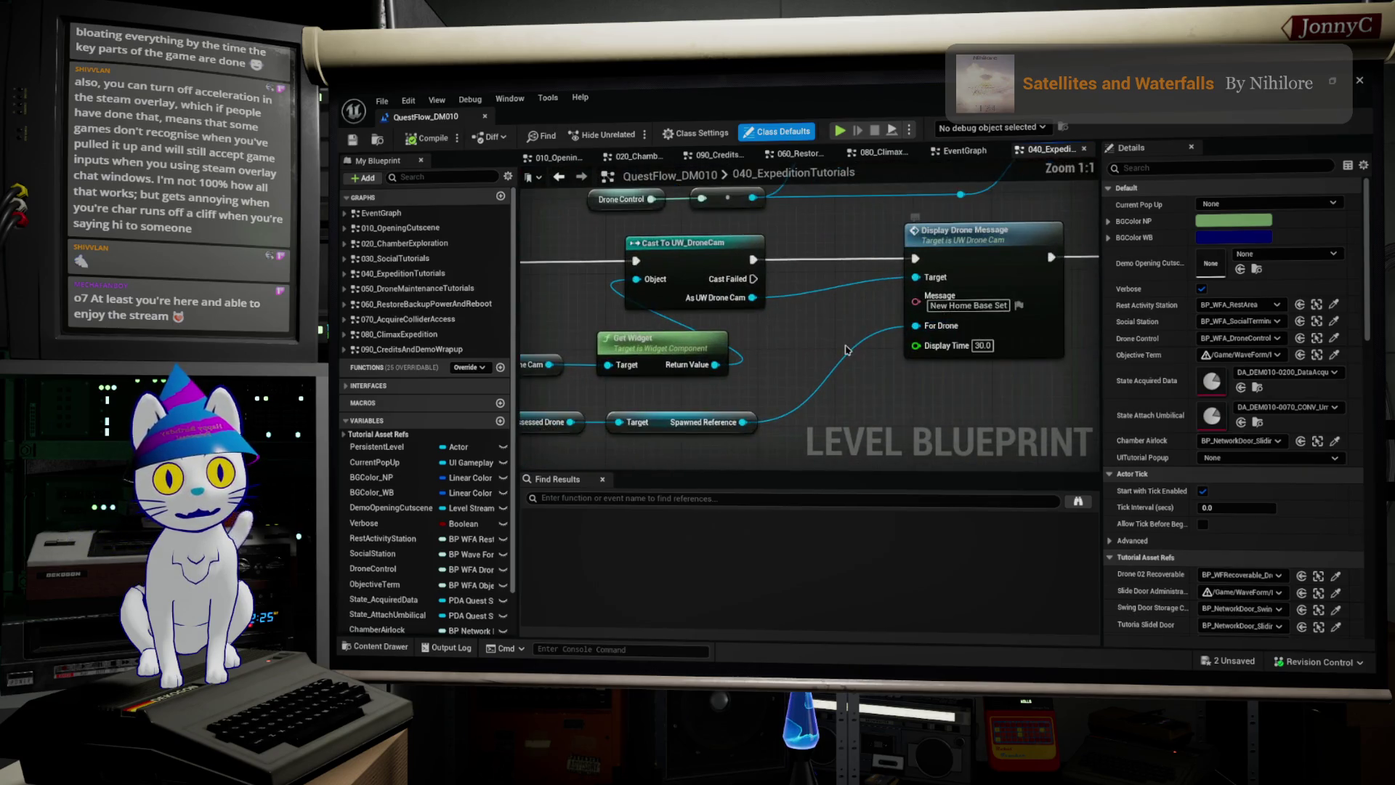
scroll(846, 349, down, 4)
drag(847, 349, 986, 288)
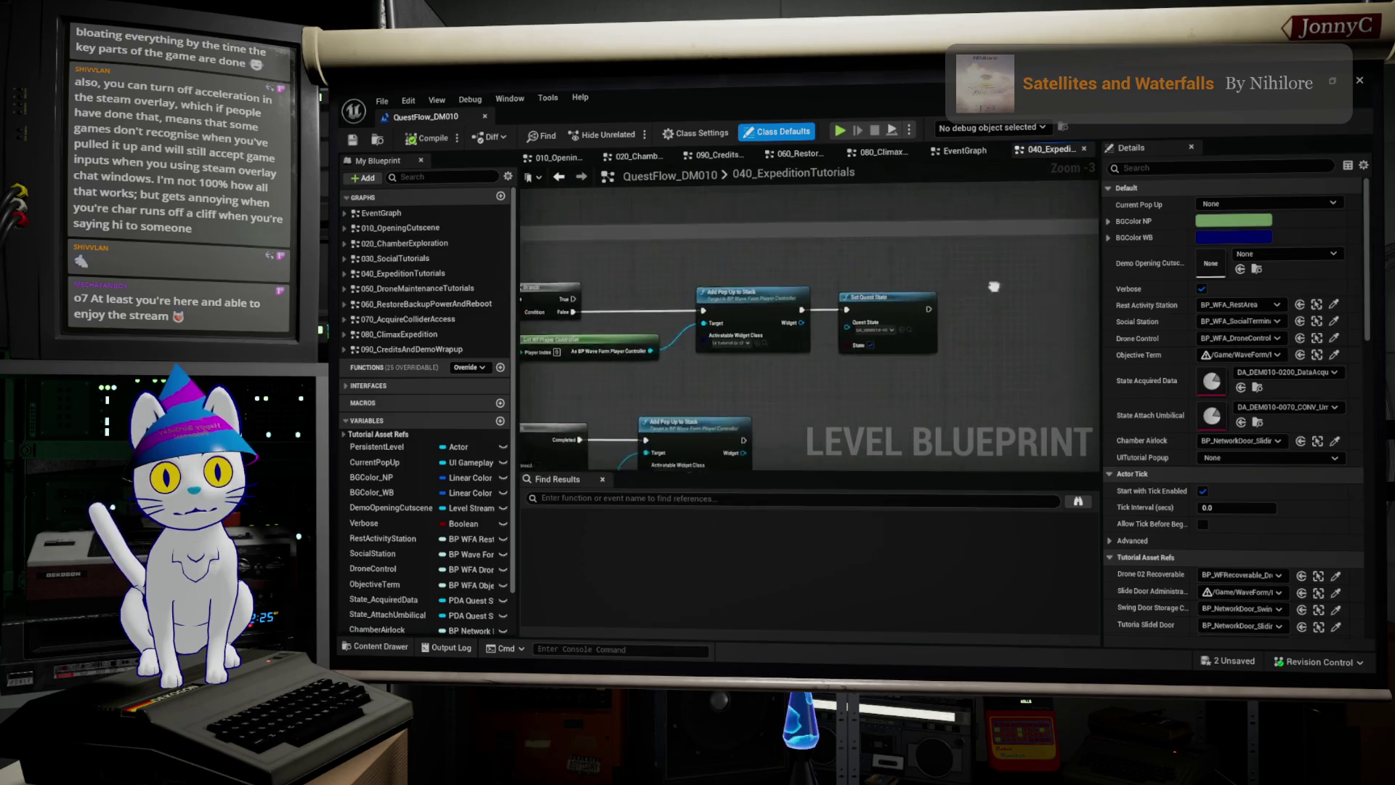
scroll(847, 300, up, 3)
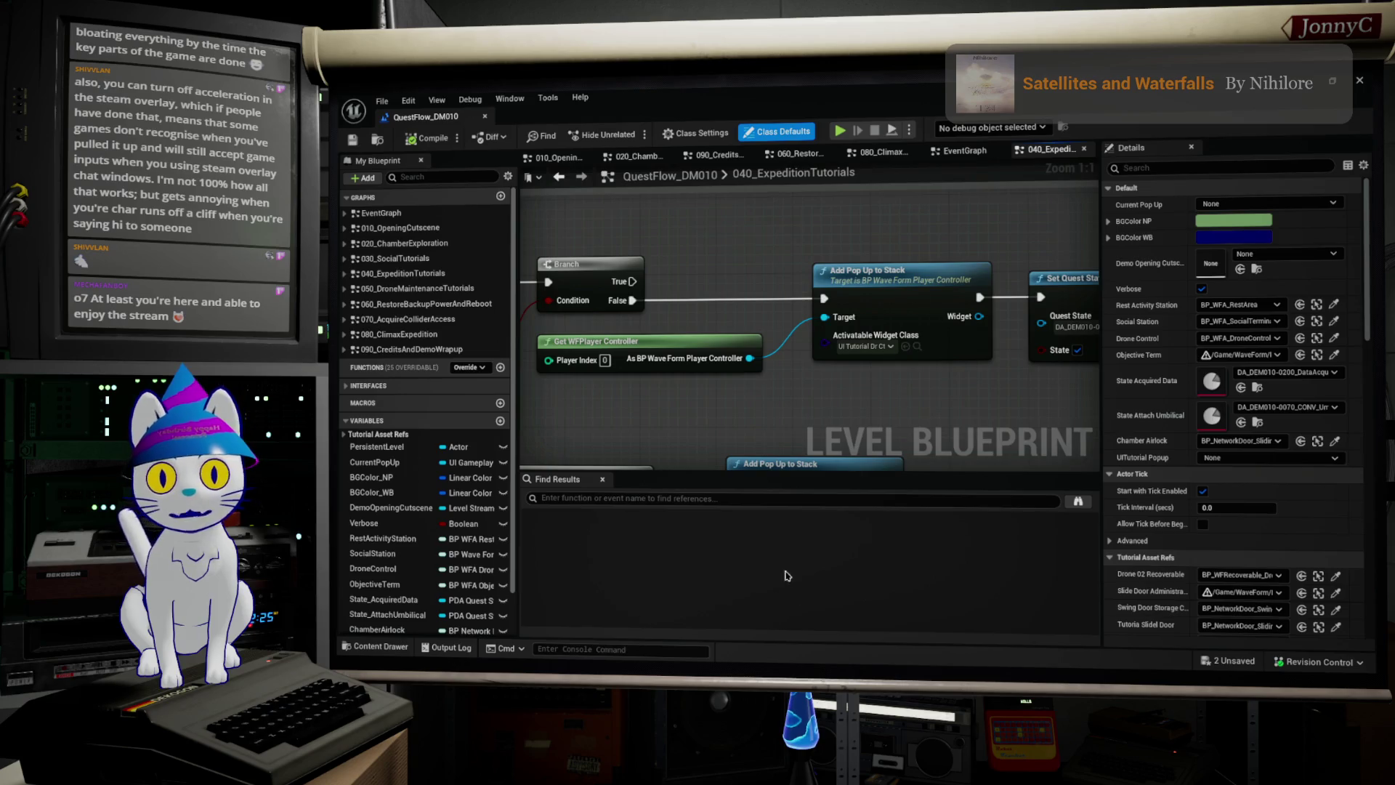
click(788, 501)
Step: Search the blueprints for 'Add Pop Up To Stack' and jump to the first match
text(Add Pop Up To S)
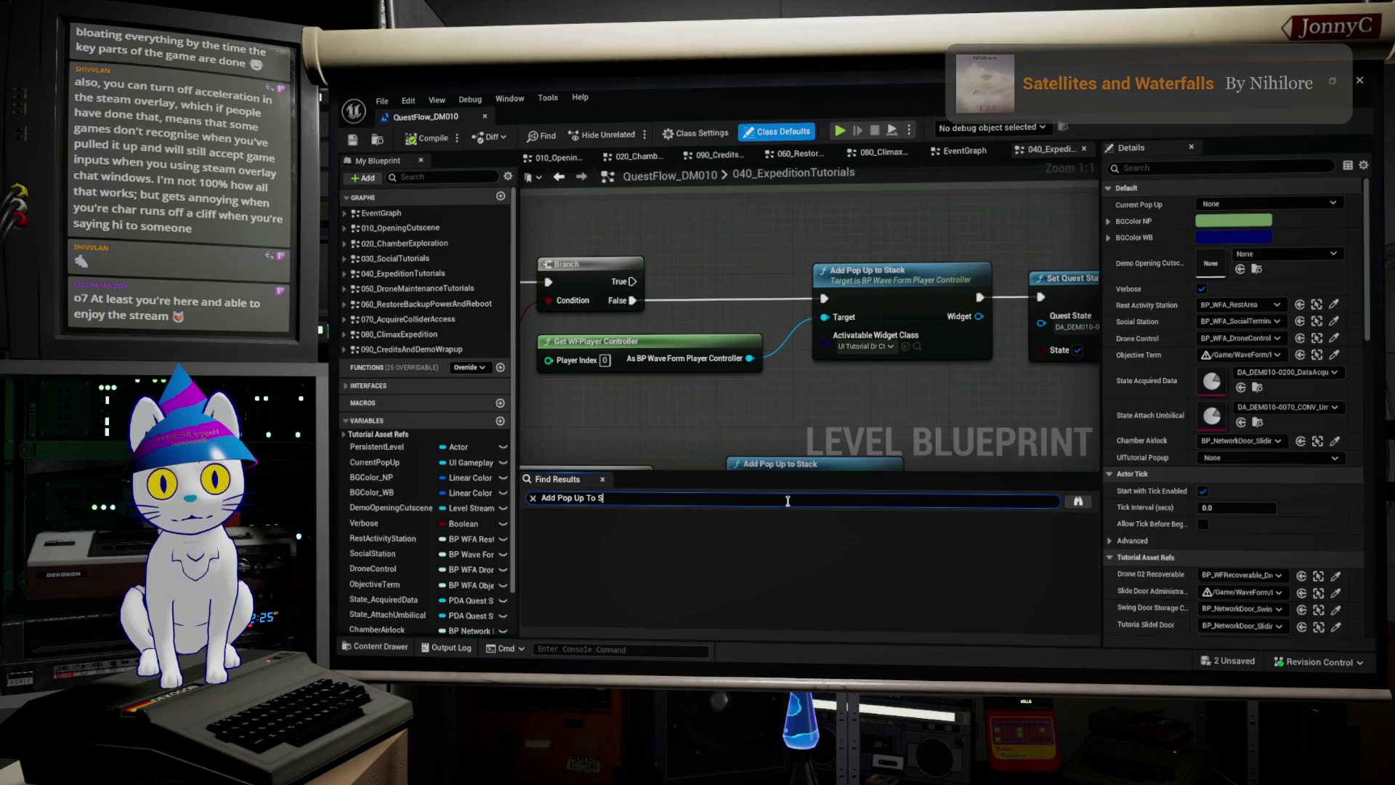
key(Return)
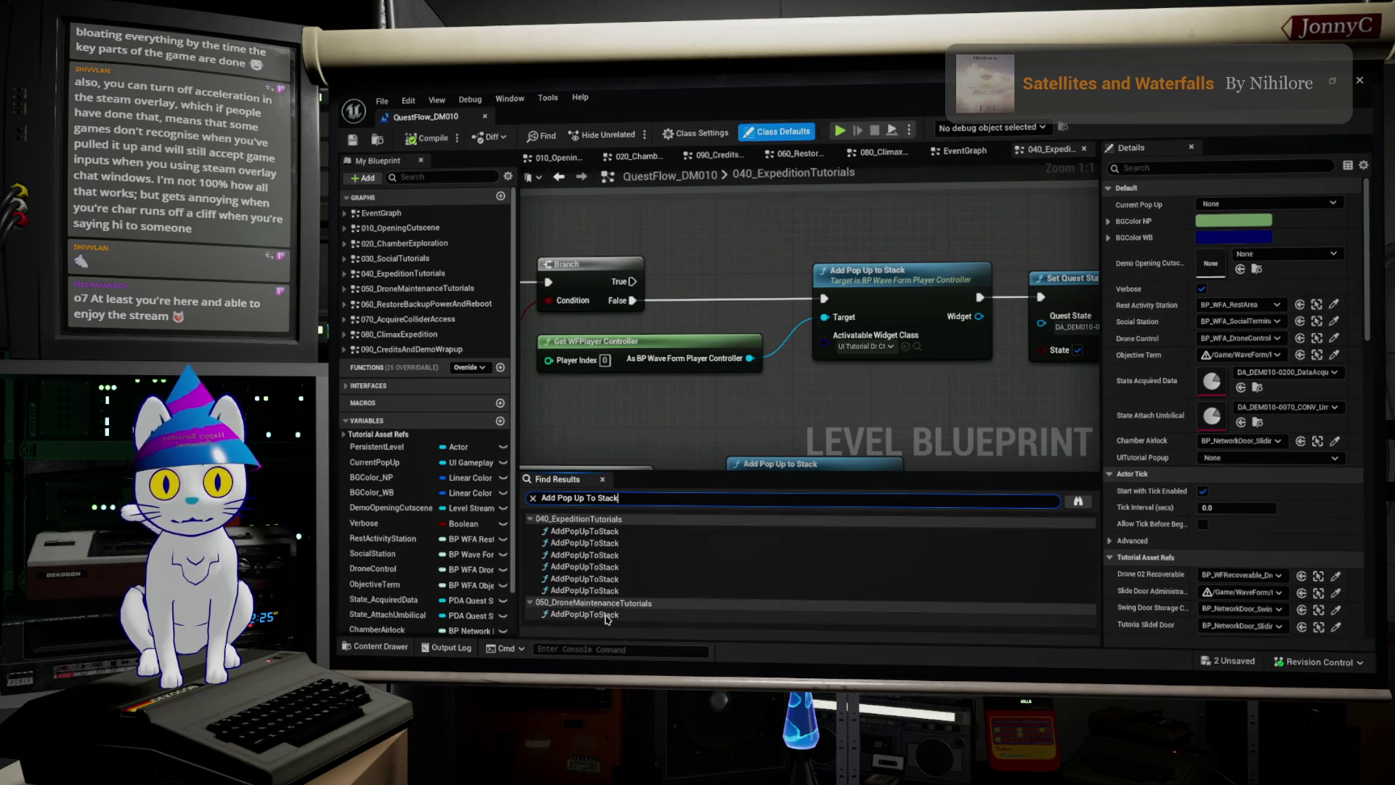
click(584, 531)
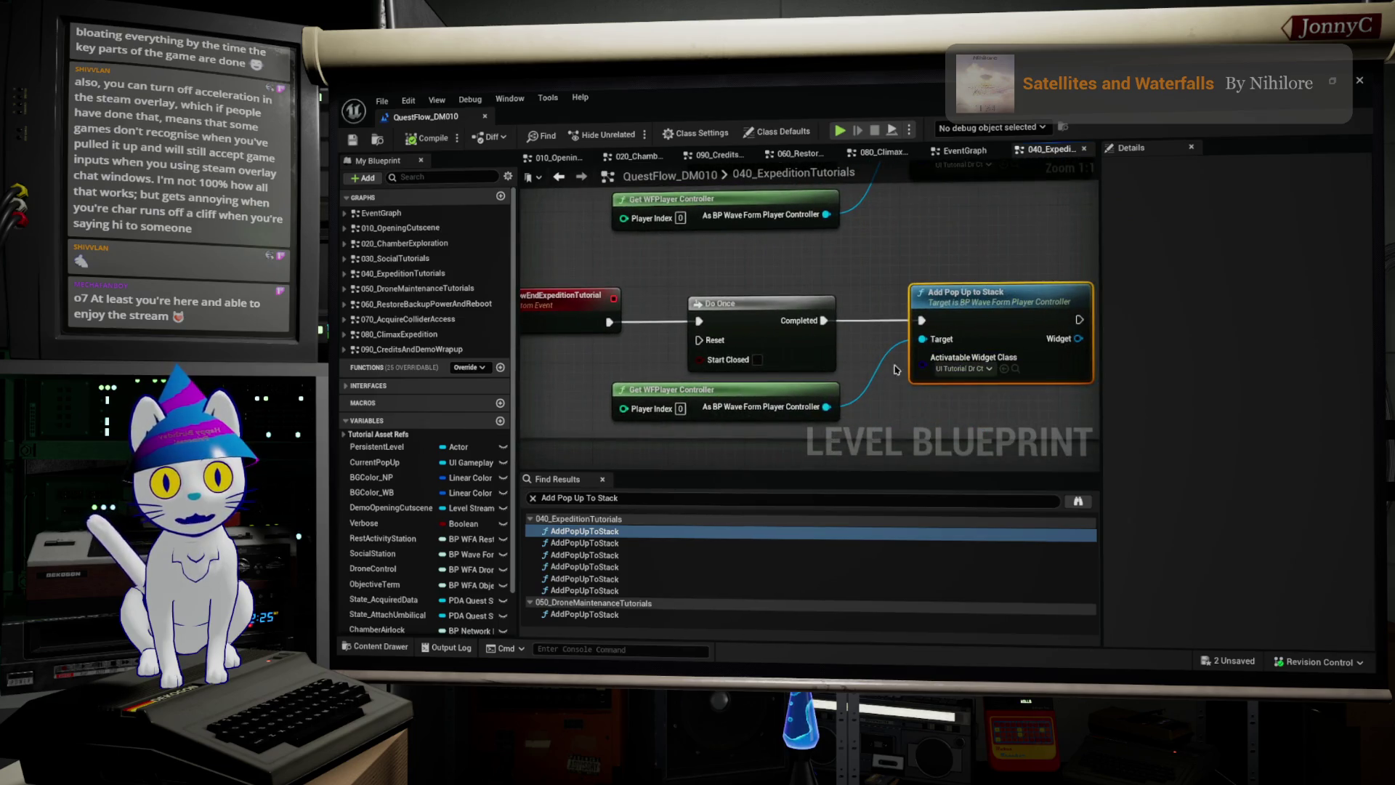
mouse_move(899, 296)
mouse_down()
mouse_move(892, 212)
mouse_move(786, 466)
mouse_up()
scroll(827, 394, down, 1)
scroll(828, 394, down, 4)
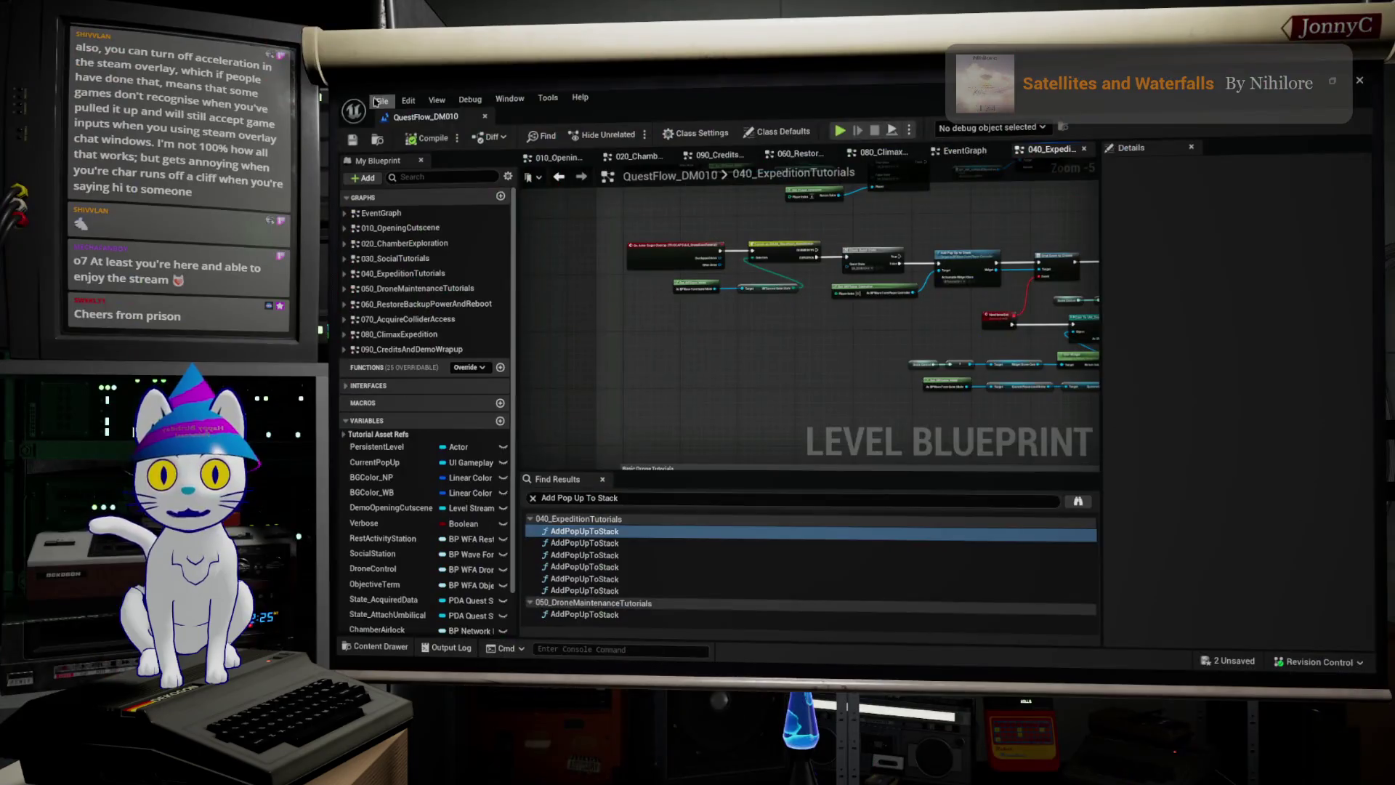
click(382, 101)
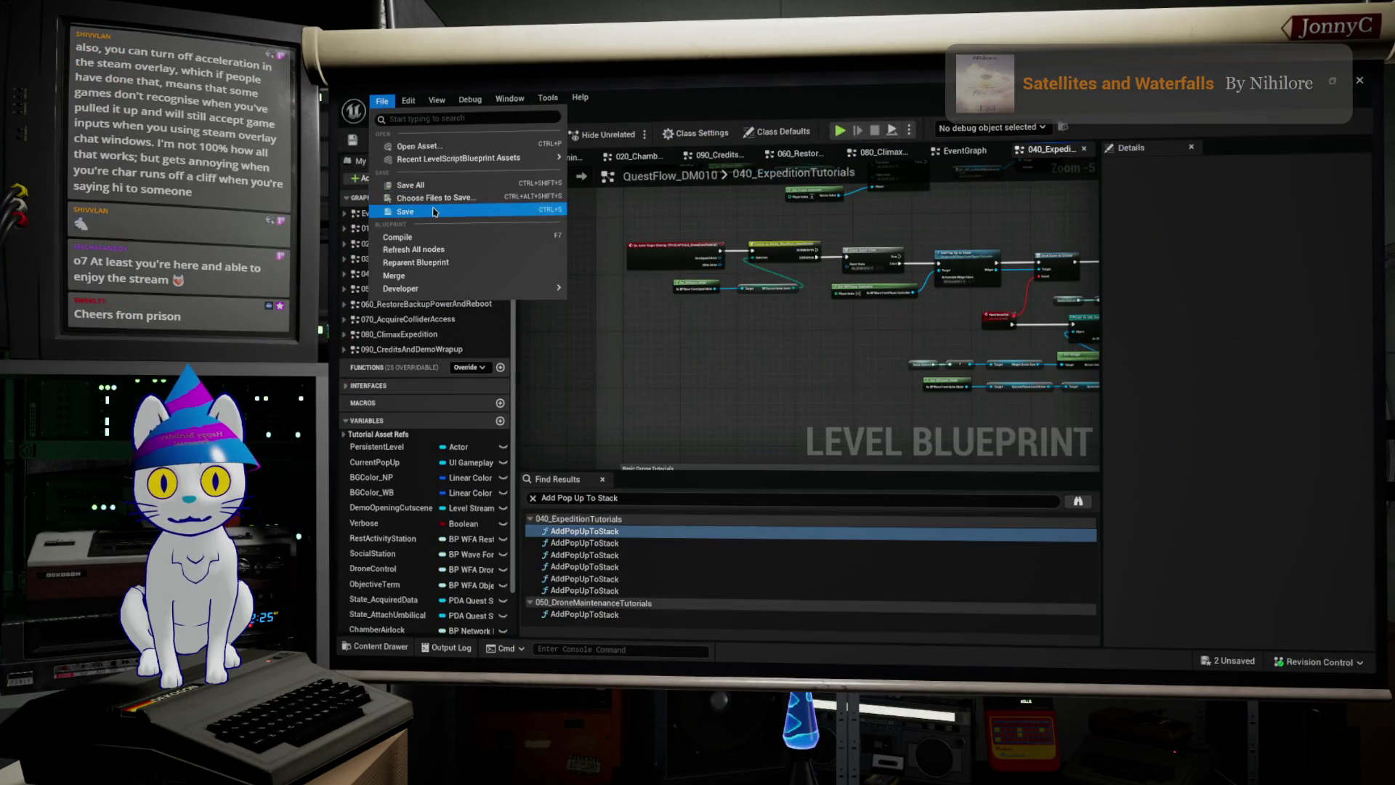
Step: Save the QuestFlow_DM010 blueprint and browse its other commented node groups
click(455, 212)
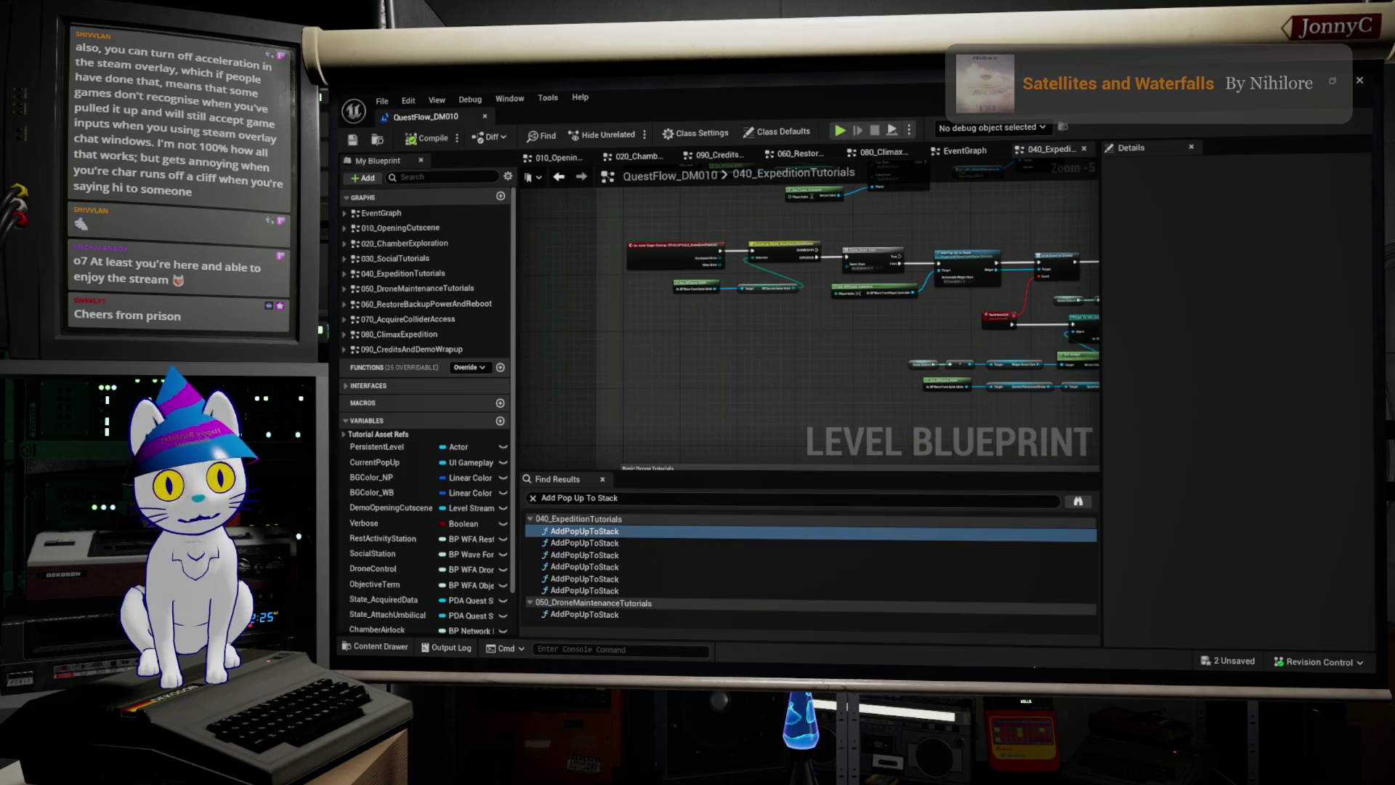
mouse_move(800, 355)
mouse_down()
mouse_move(682, 350)
mouse_move(584, 374)
mouse_move(541, 443)
mouse_up()
drag(886, 283, 727, 460)
scroll(841, 345, up, 5)
scroll(842, 344, down, 3)
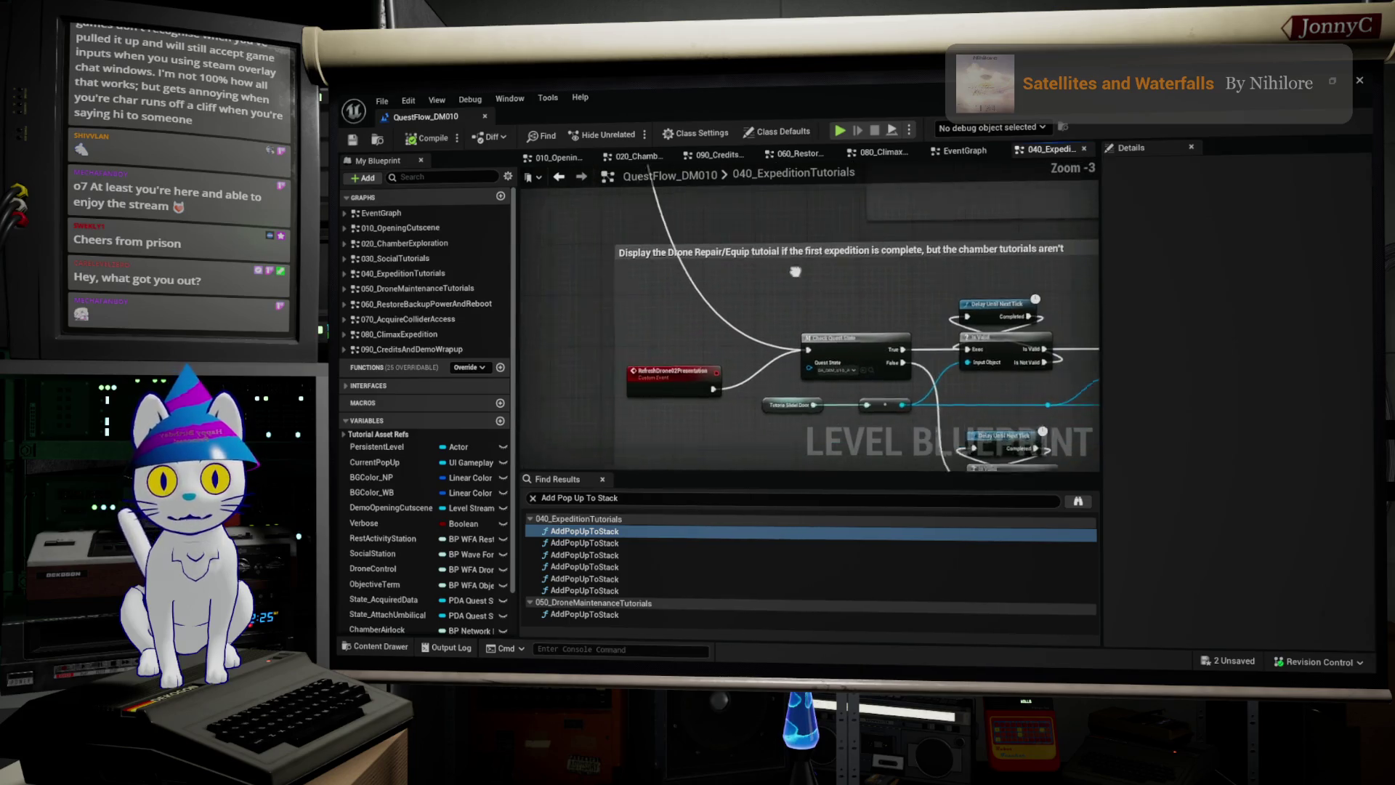
Step: Expand the Interfaces list and restore the blueprint window so the level editor shows
click(347, 386)
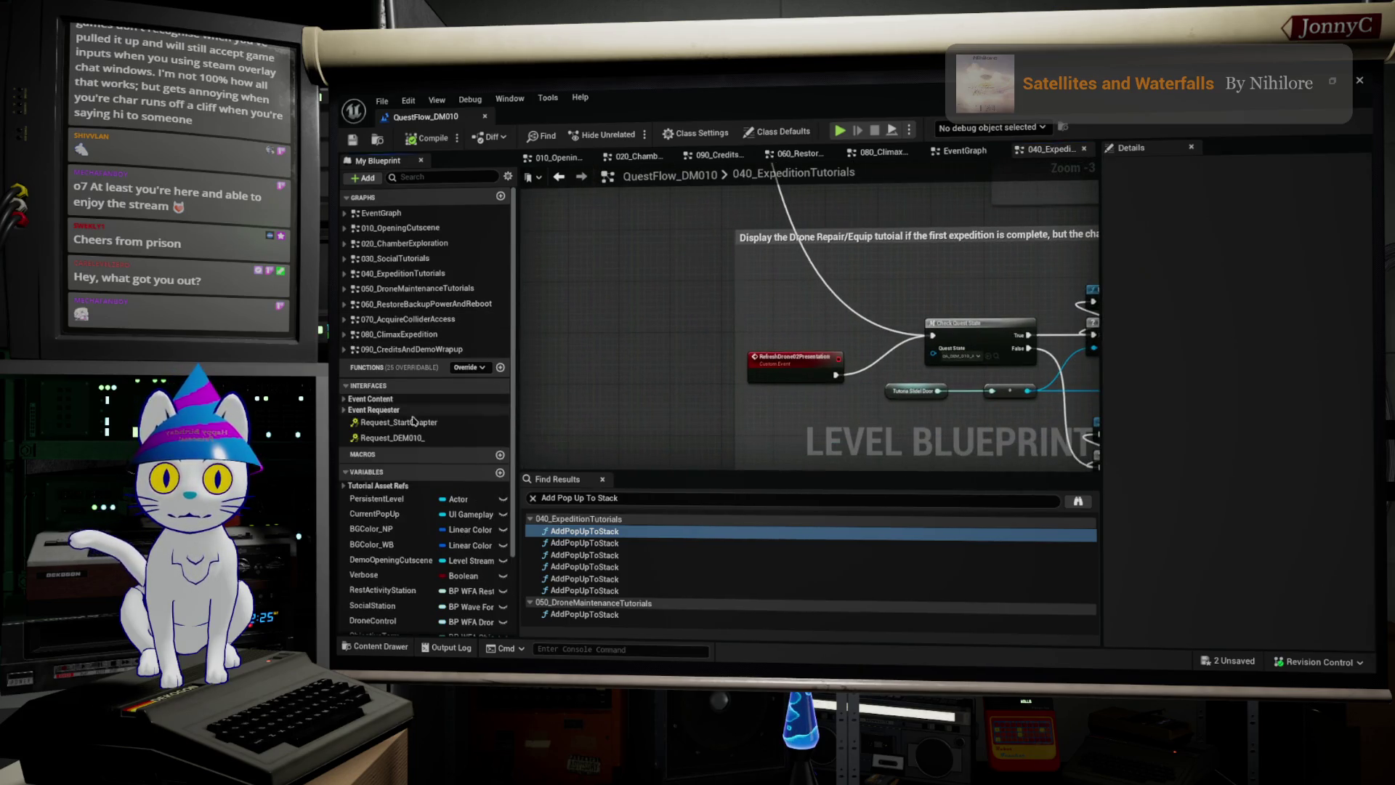
scroll(765, 328, down, 1)
scroll(765, 328, down, 1)
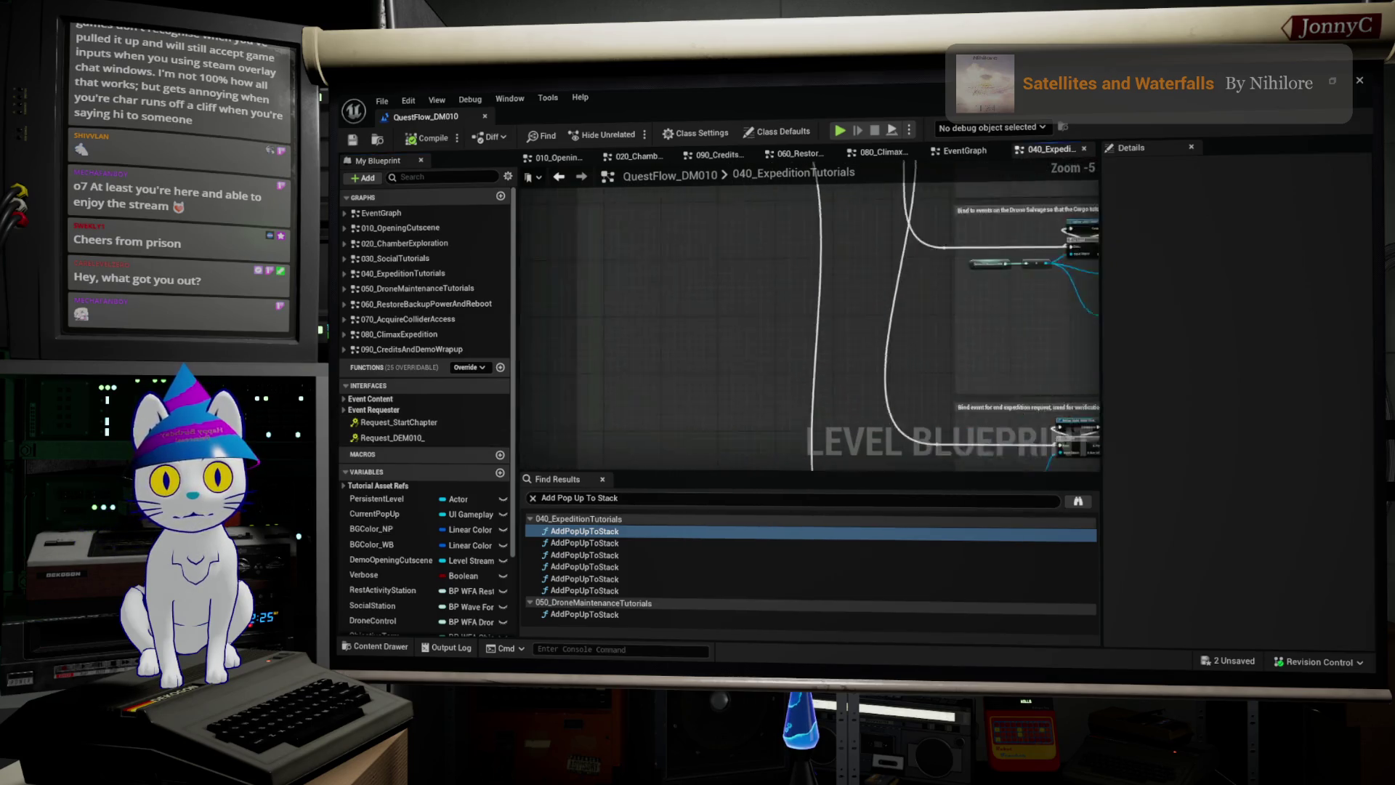
double_click(722, 92)
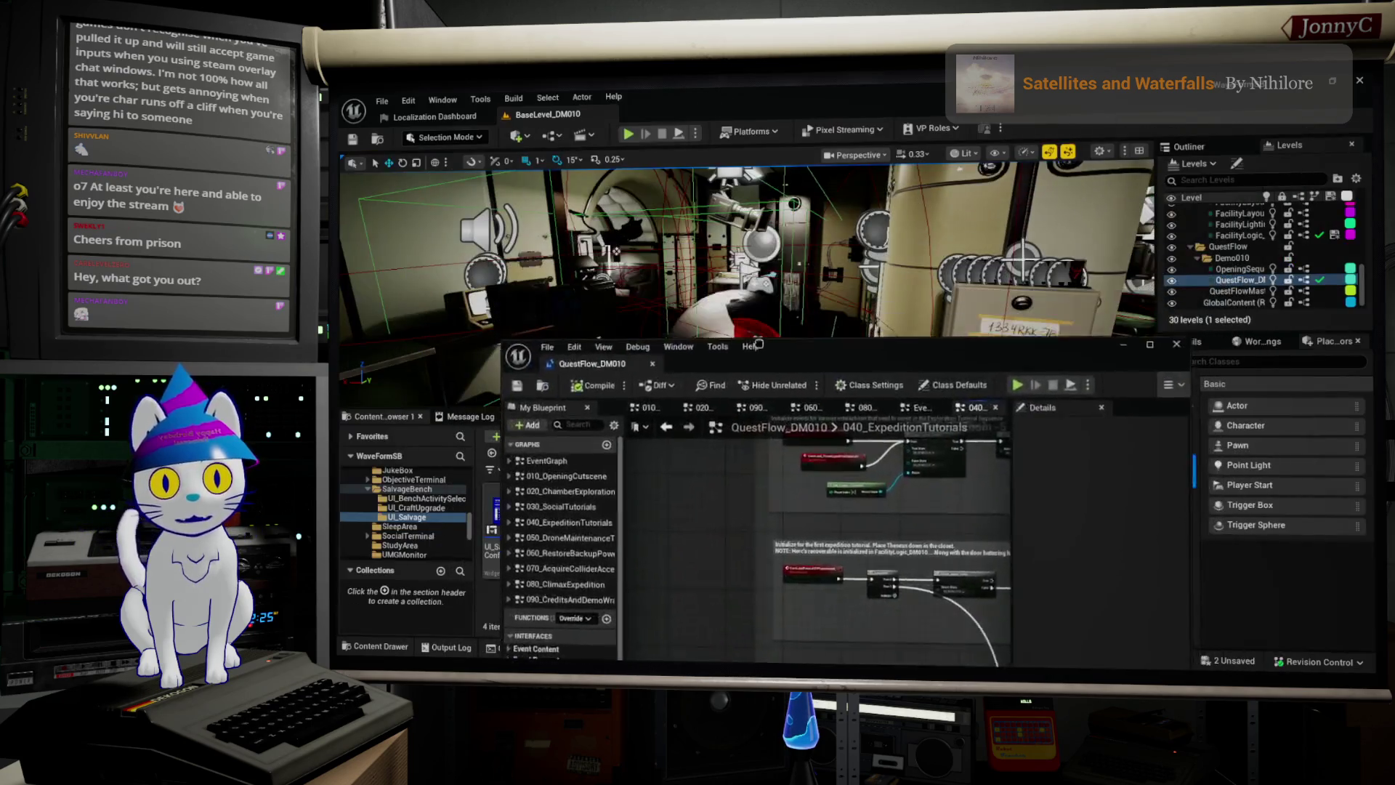
Step: Make QuestFlowMaster the current level and open its level blueprint at full size
double_click(1235, 291)
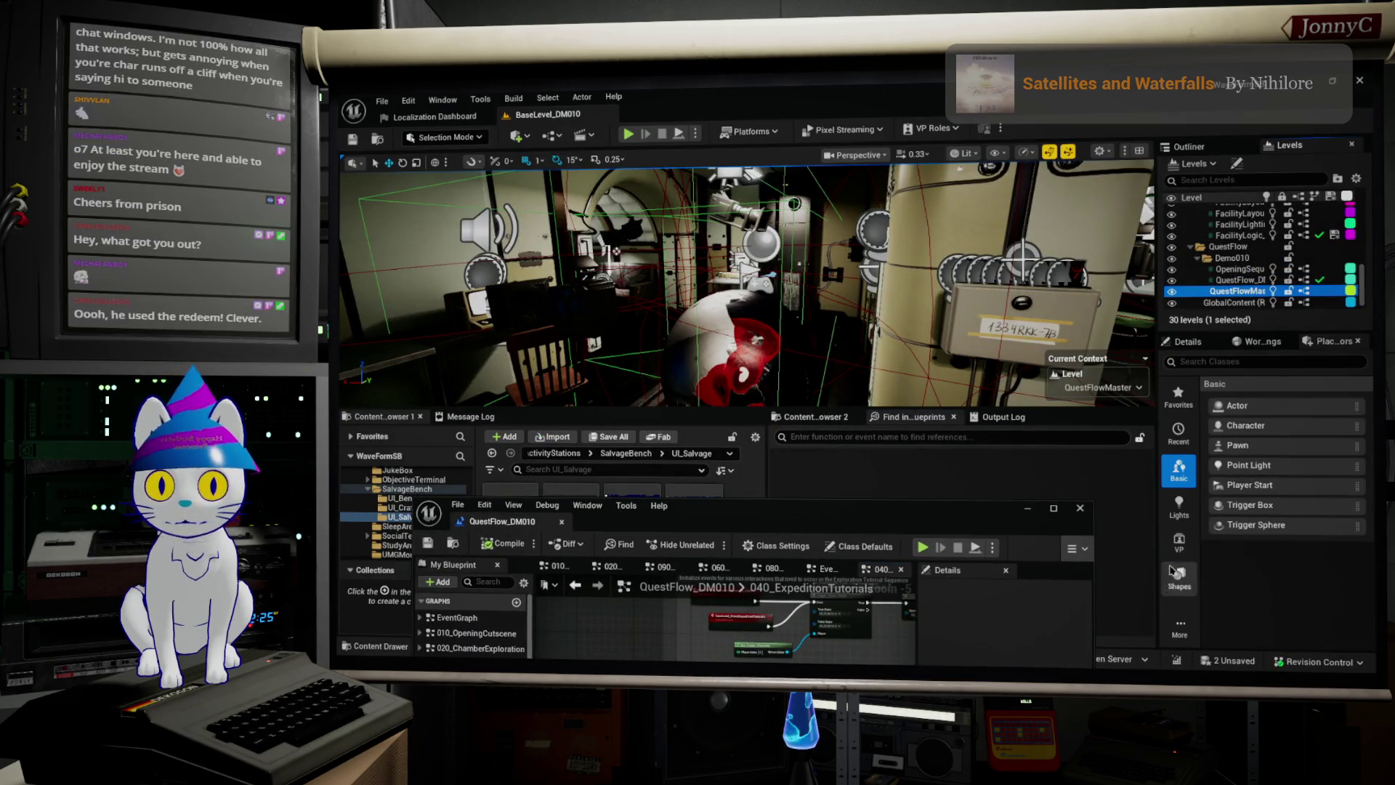
click(1305, 292)
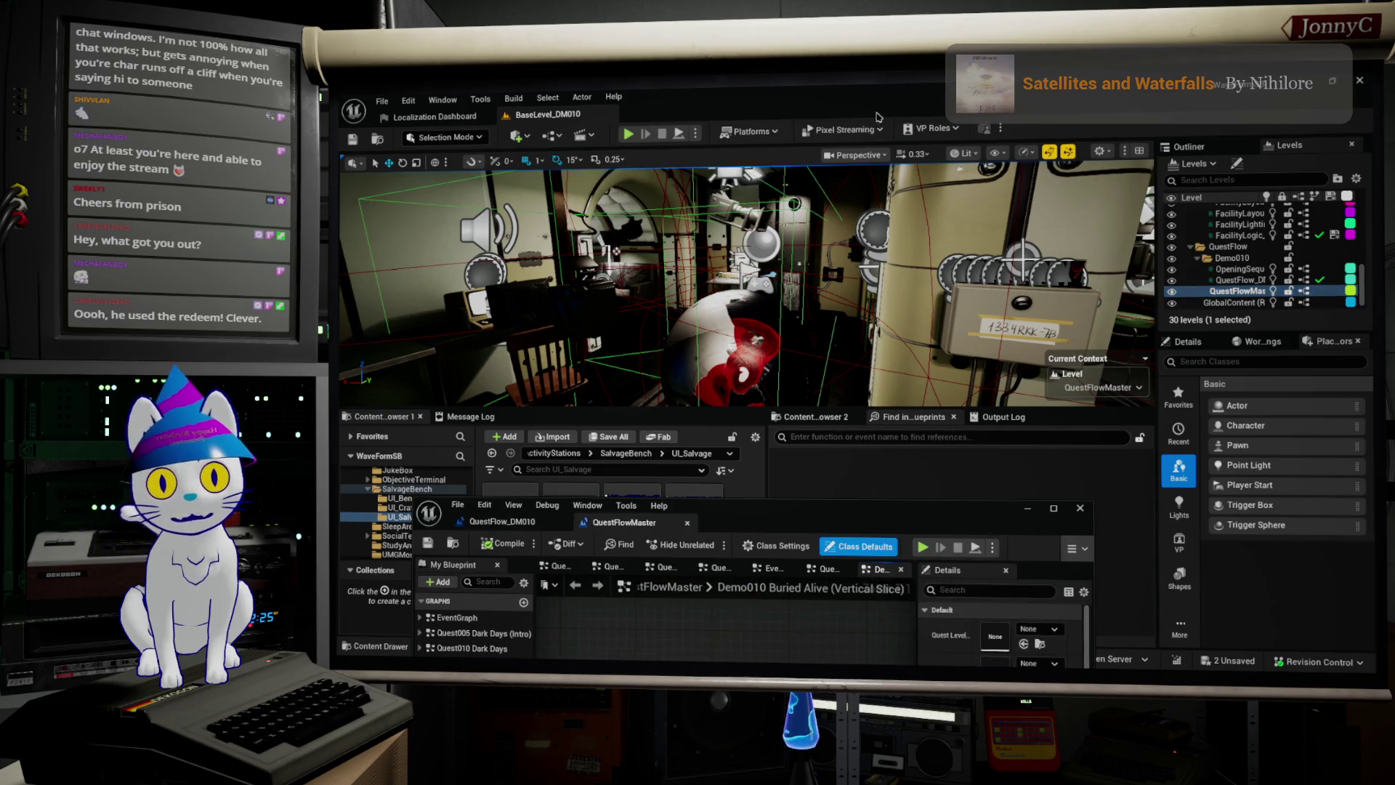
double_click(791, 513)
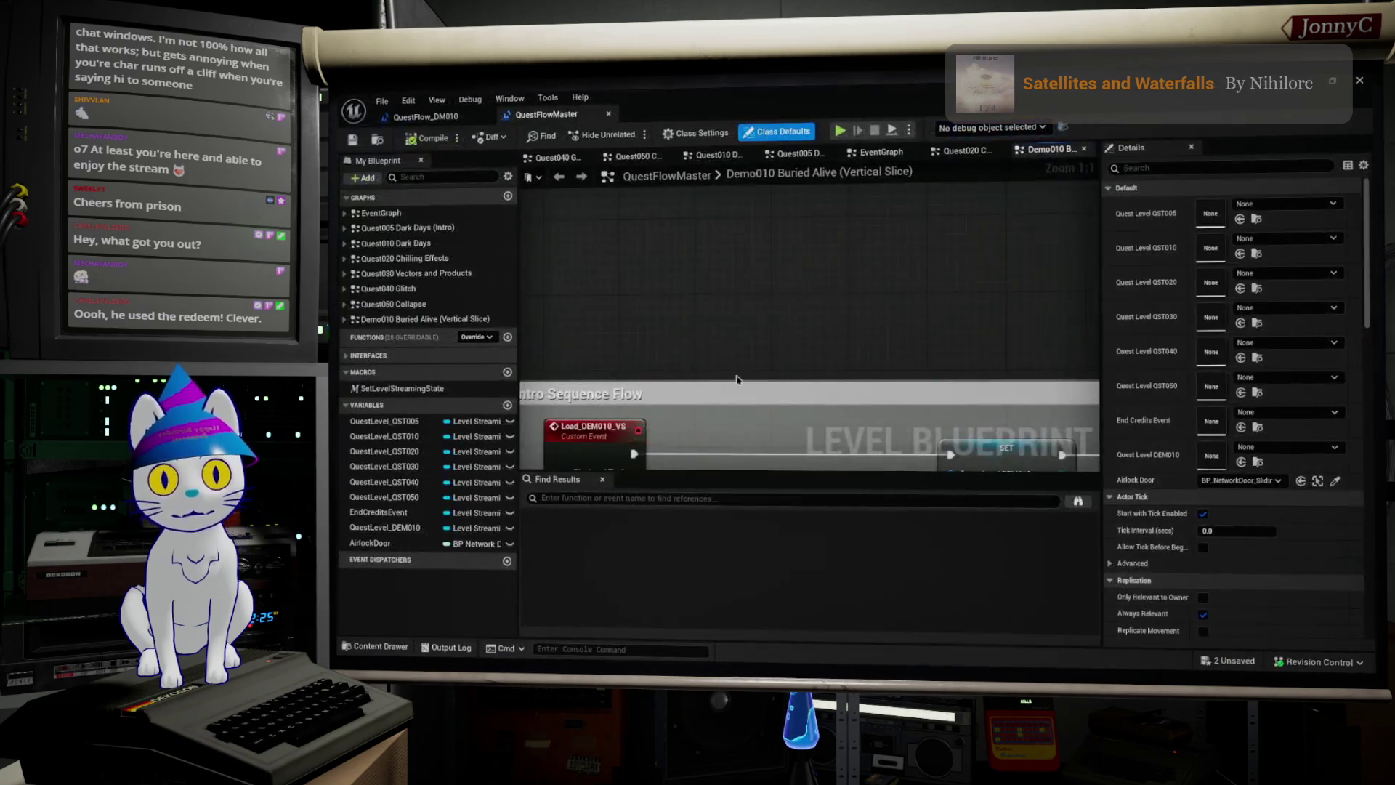
scroll(736, 376, down, 6)
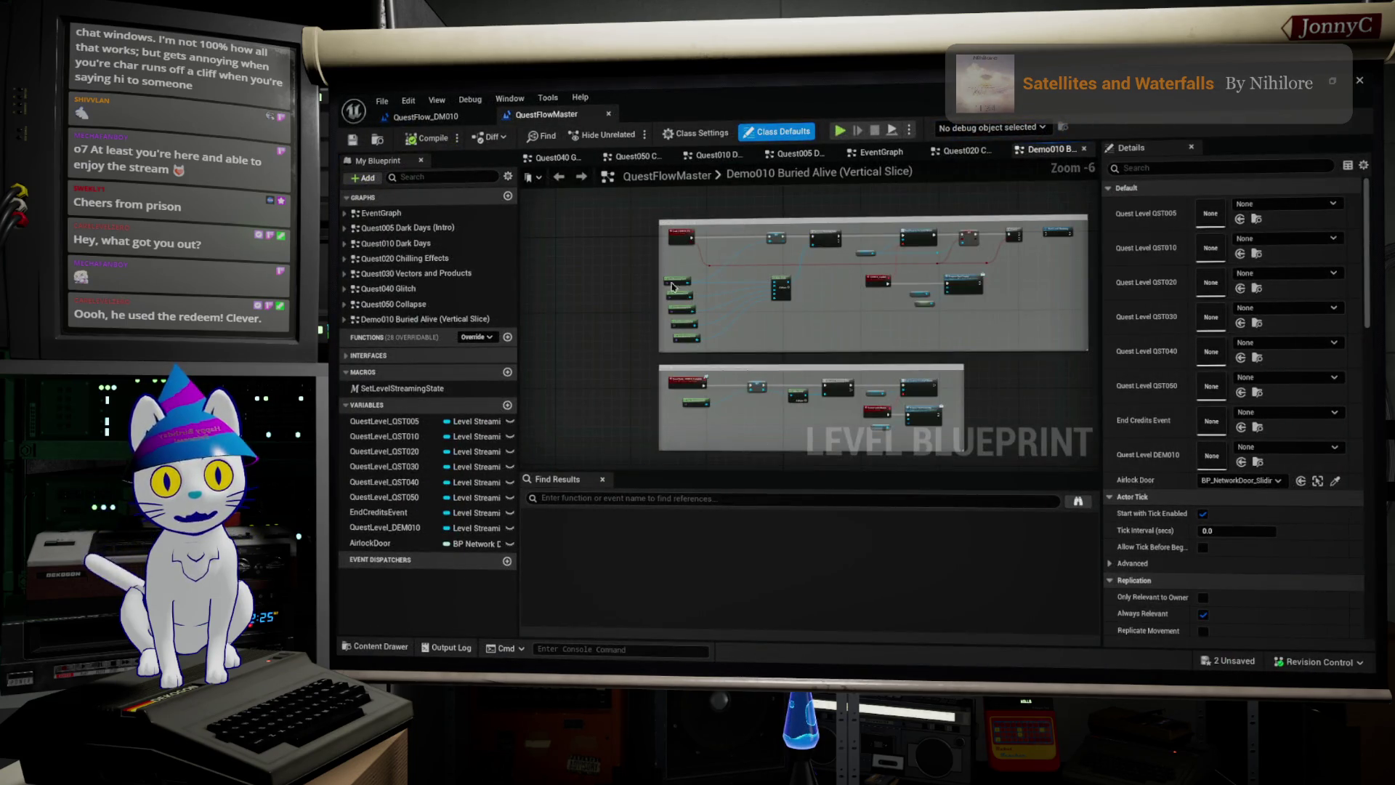
scroll(682, 324, up, 4)
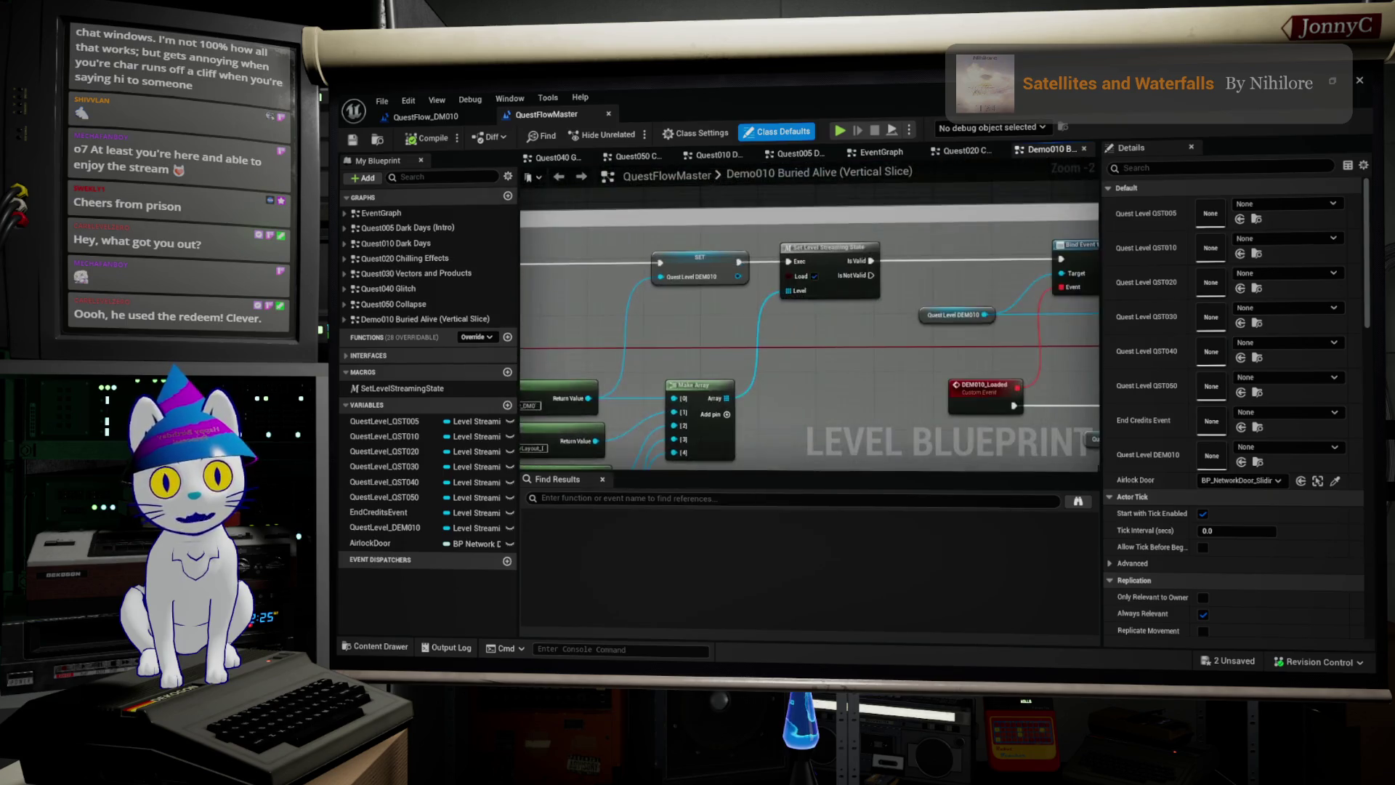
Step: Browse to the Intro Wrap-up comment, view the Demo010 Buried Alive graph, then the EventGraph
mouse_move(883, 399)
mouse_down()
mouse_move(704, 396)
mouse_move(836, 363)
mouse_move(1046, 365)
mouse_move(995, 370)
mouse_up()
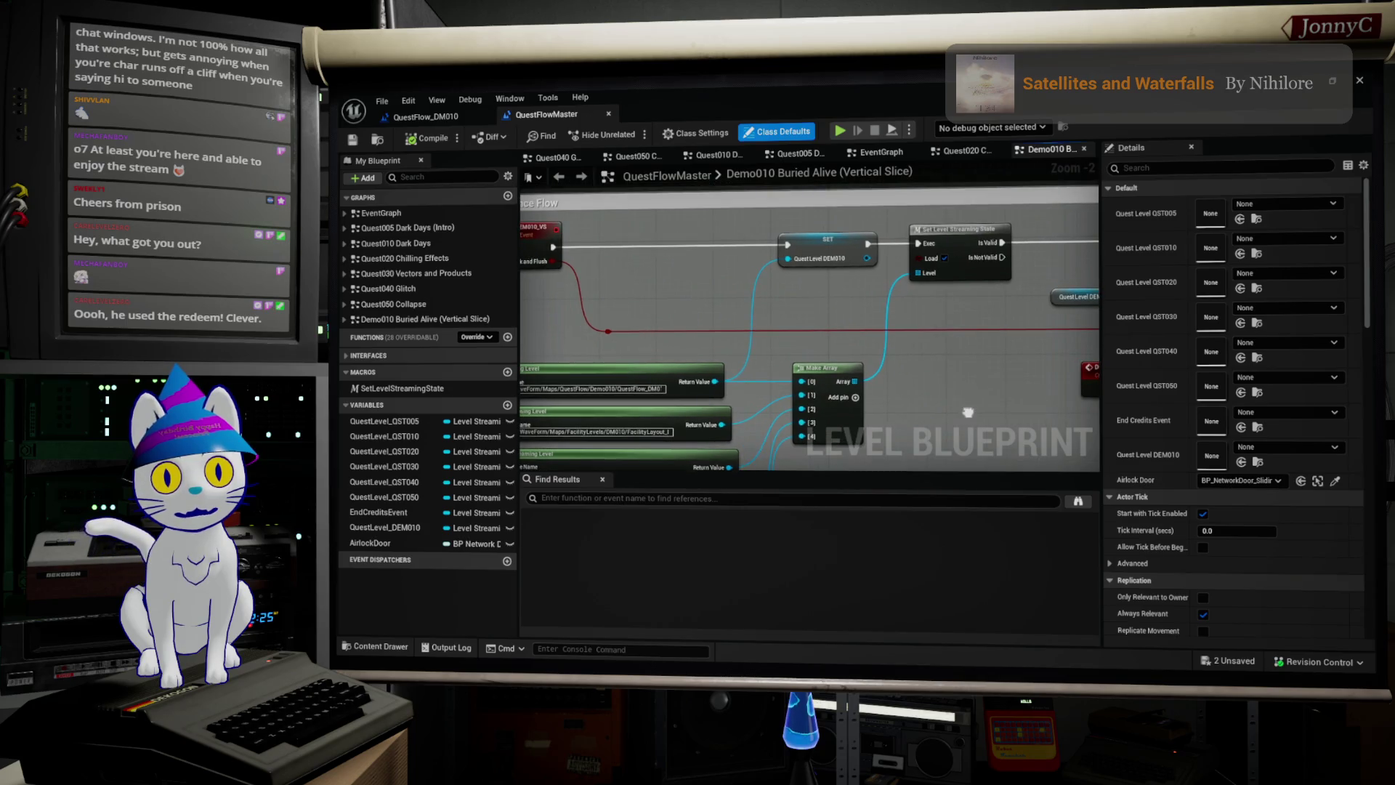
scroll(951, 392, down, 3)
scroll(747, 413, up, 4)
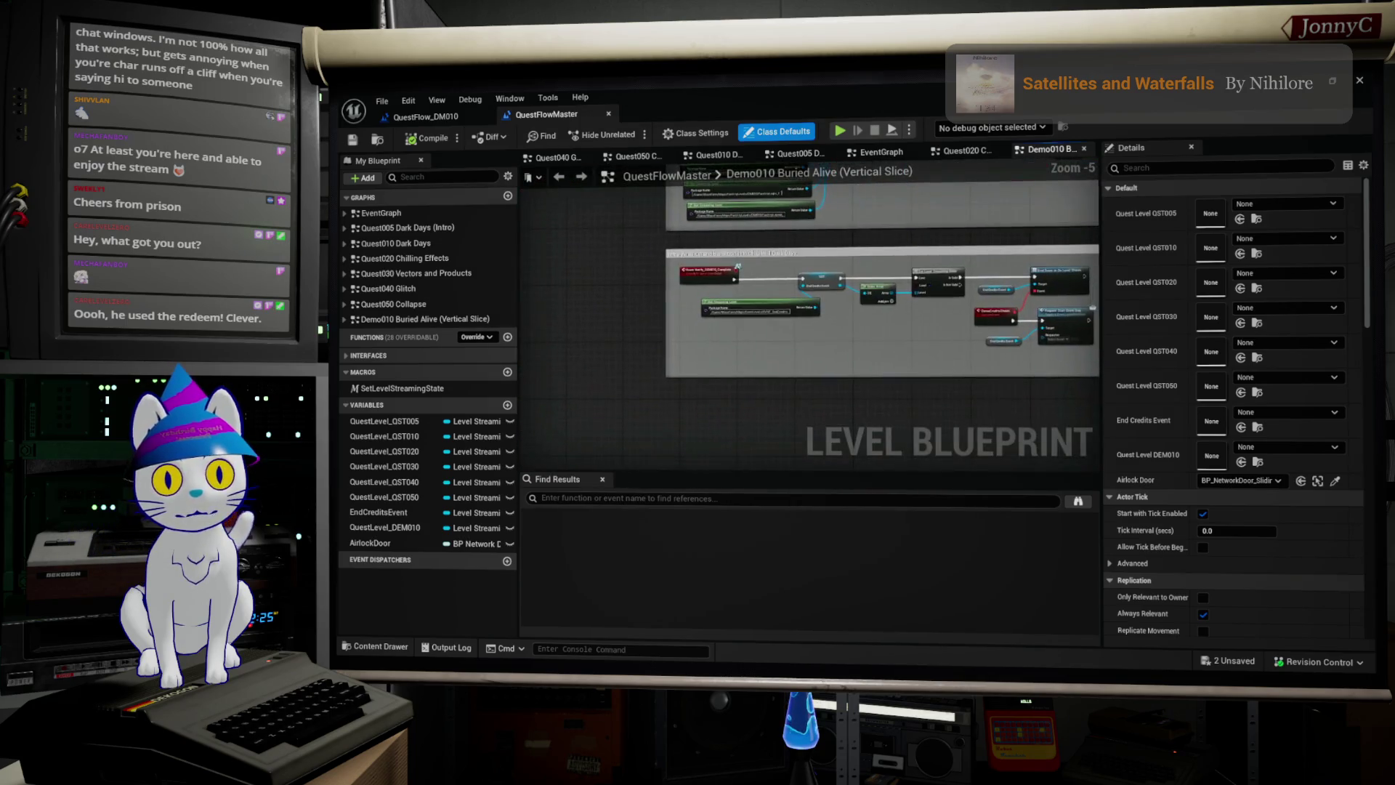
mouse_move(748, 412)
mouse_down()
mouse_move(814, 407)
mouse_move(915, 429)
mouse_up()
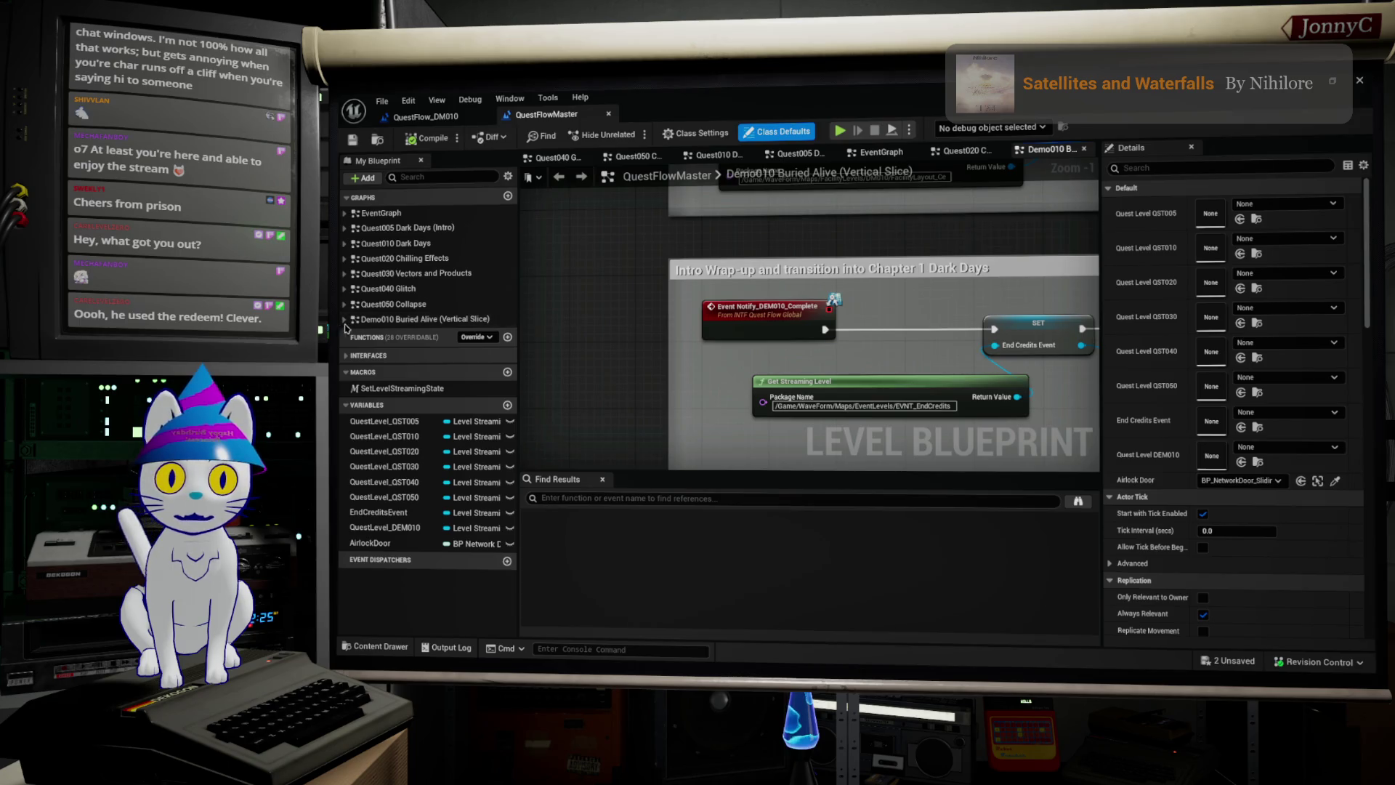
click(386, 308)
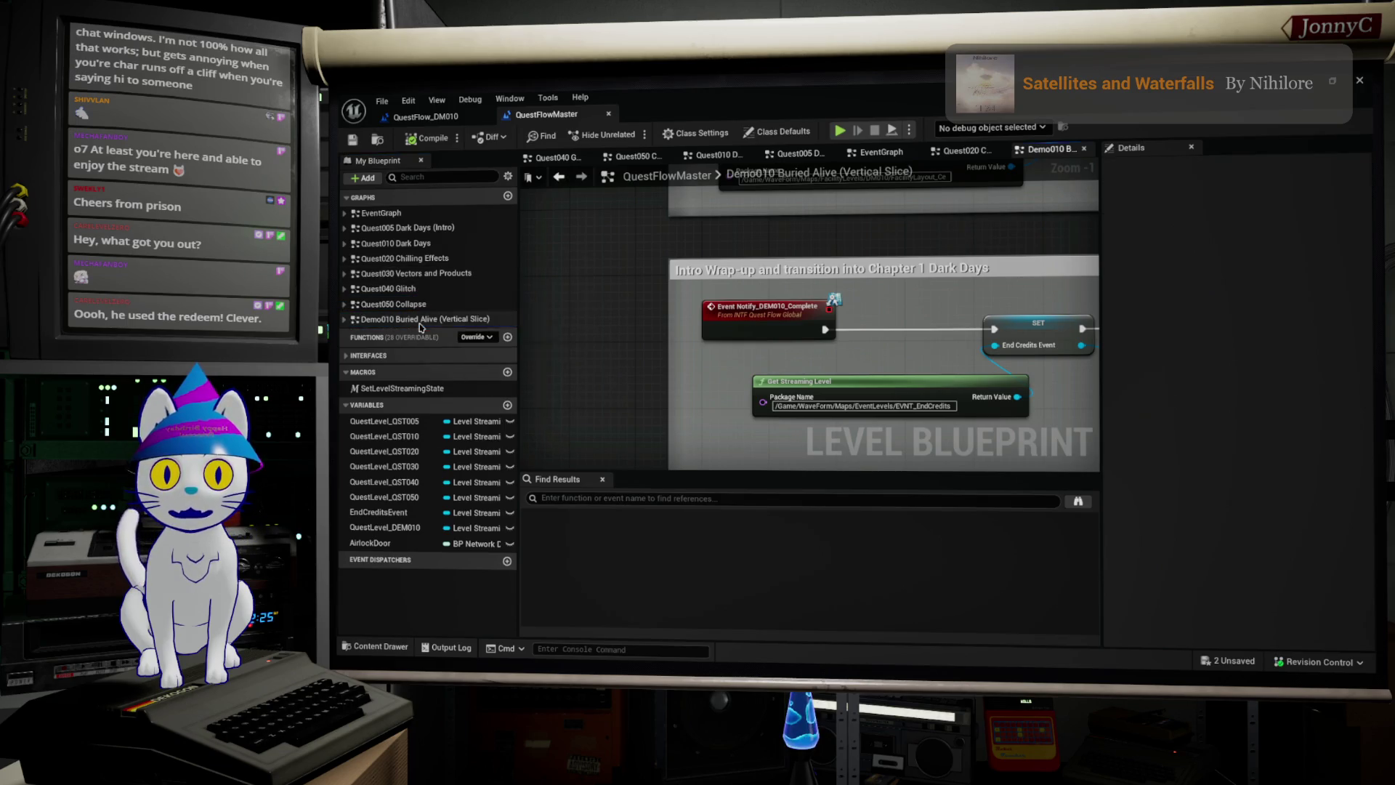
double_click(420, 322)
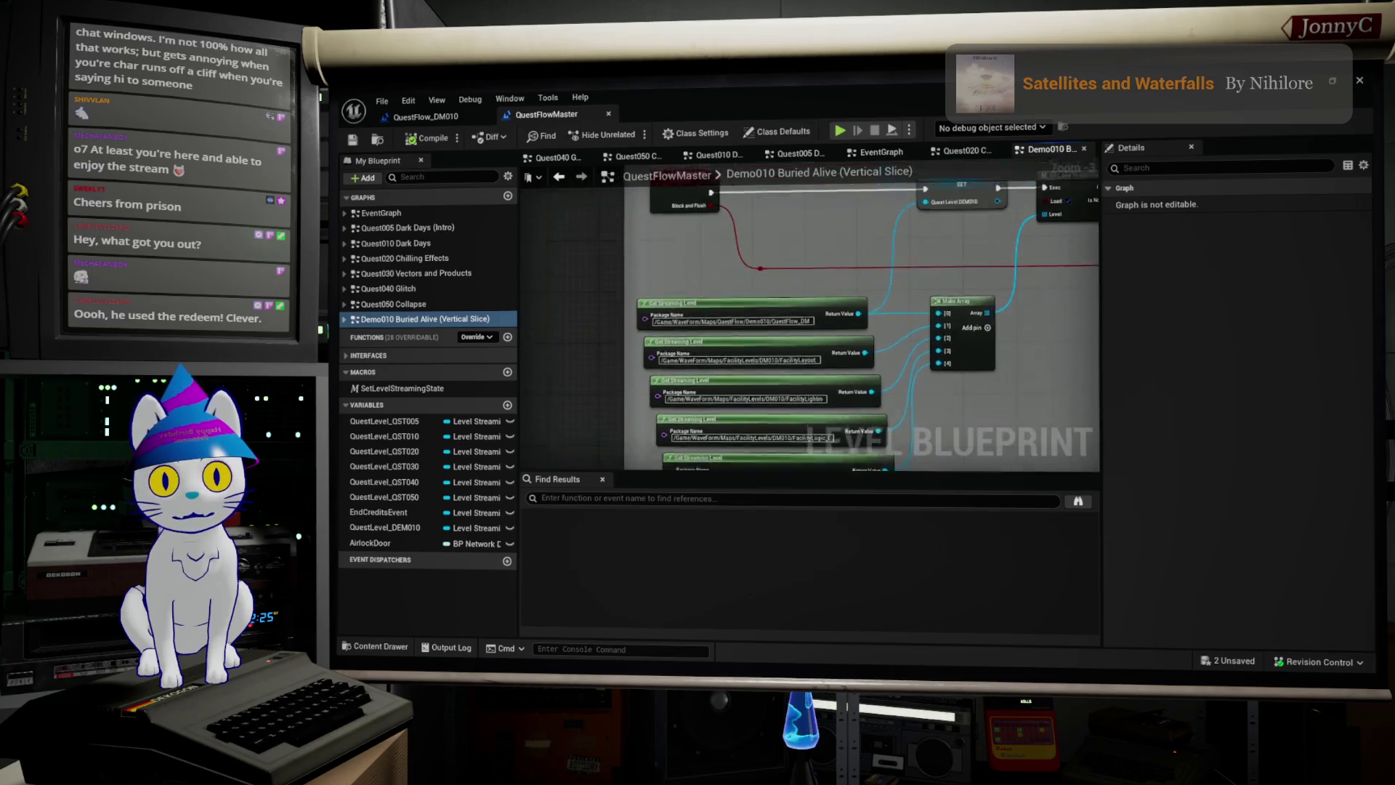
double_click(382, 213)
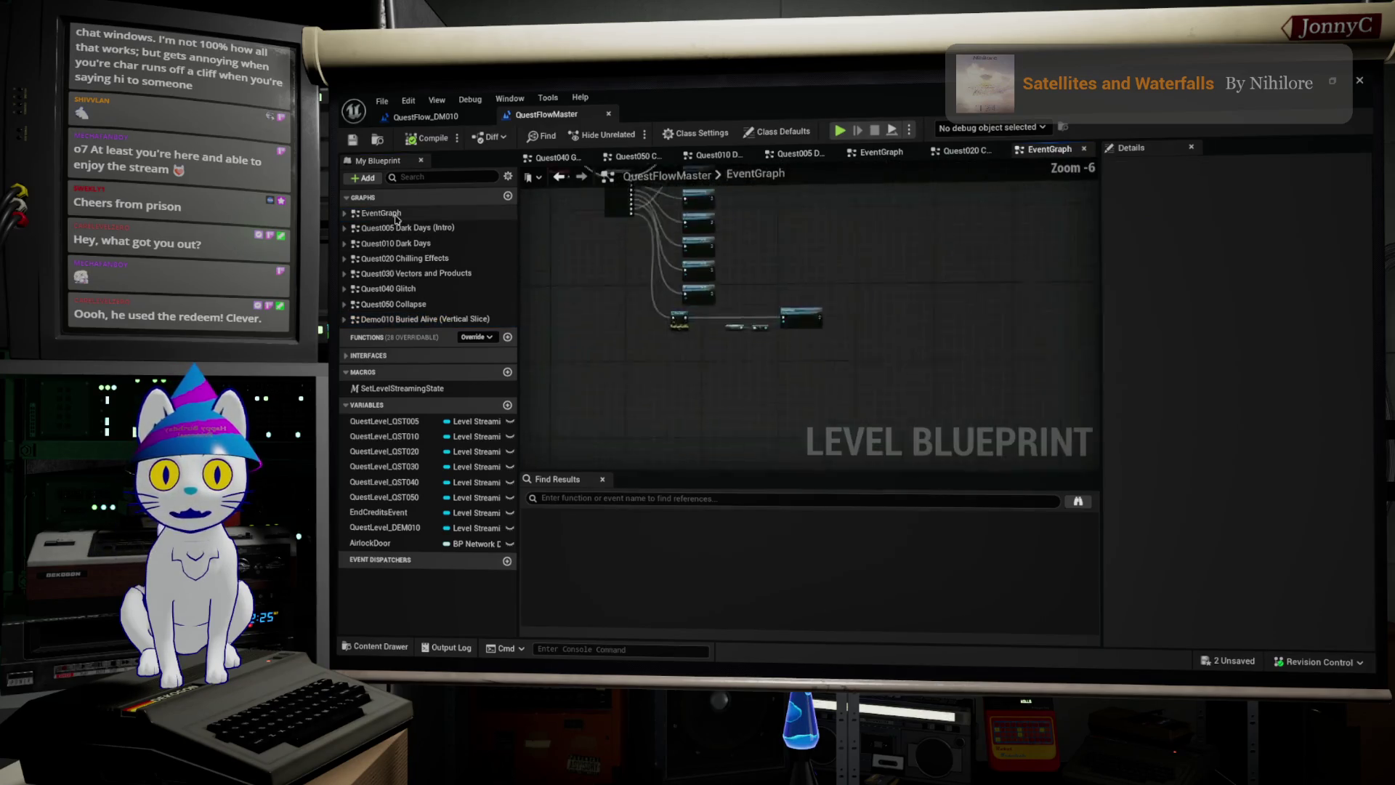
Step: Jump from the Load DEM010 VS node to the Load_DEM010_VS event definition
scroll(853, 333, up, 5)
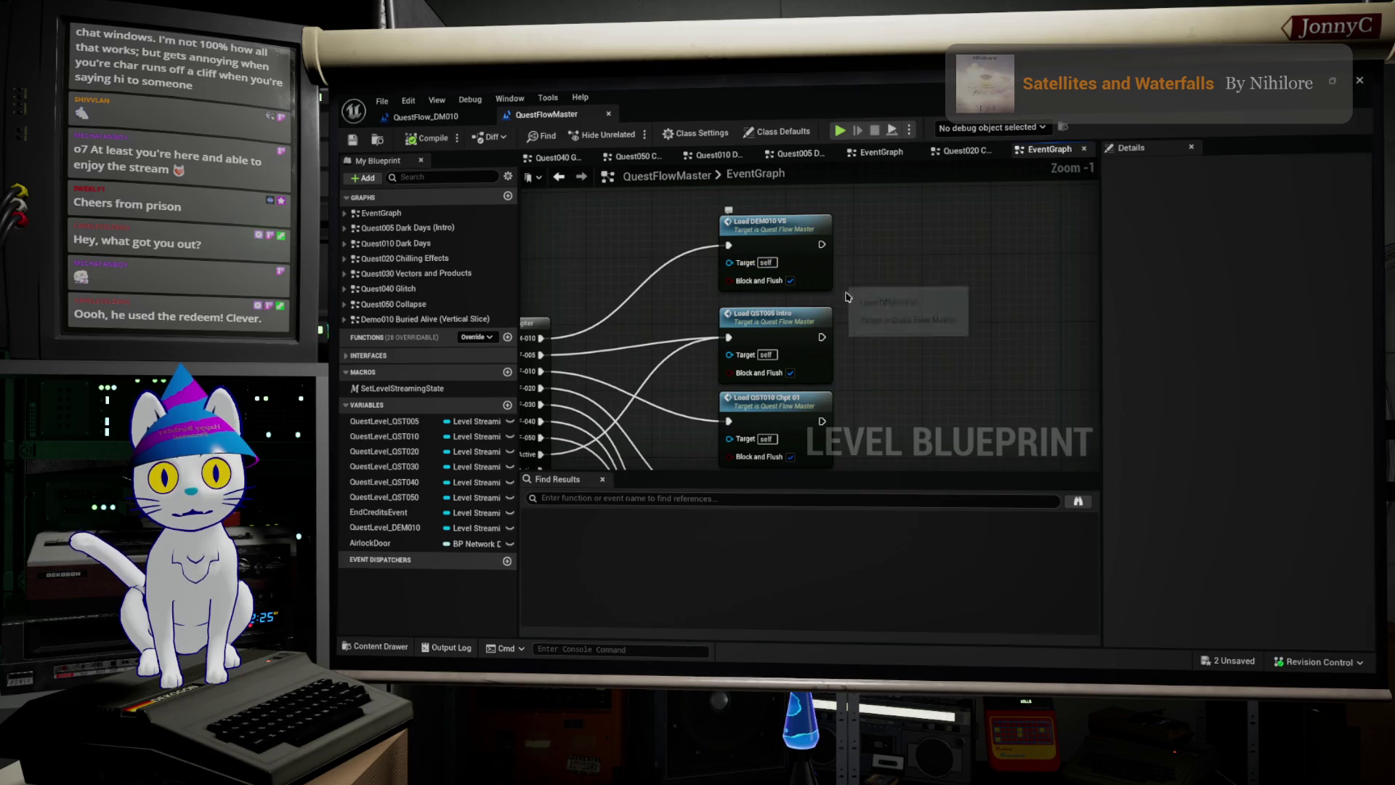
scroll(963, 218, down, 5)
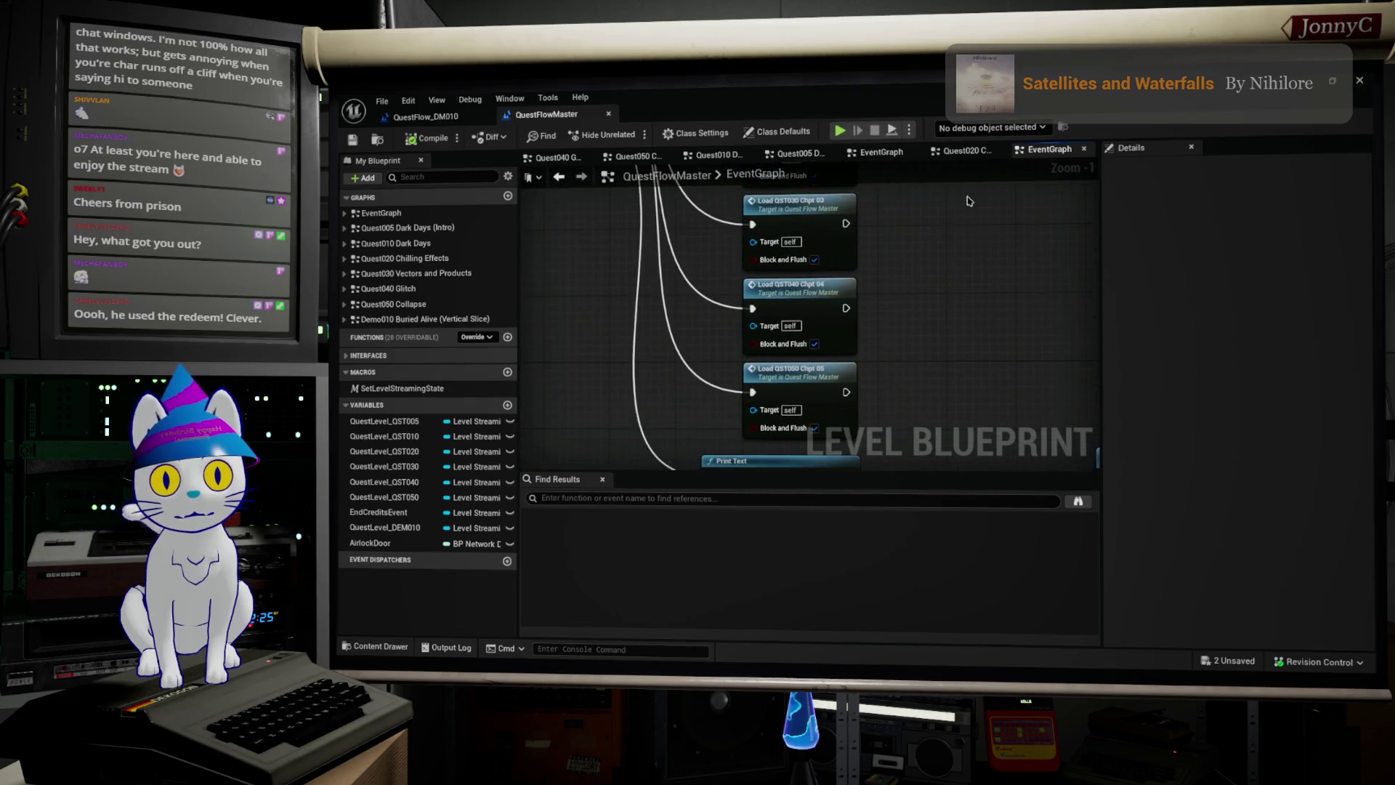
drag(845, 305, 849, 398)
mouse_move(843, 316)
mouse_down()
mouse_move(879, 324)
mouse_move(909, 449)
mouse_up()
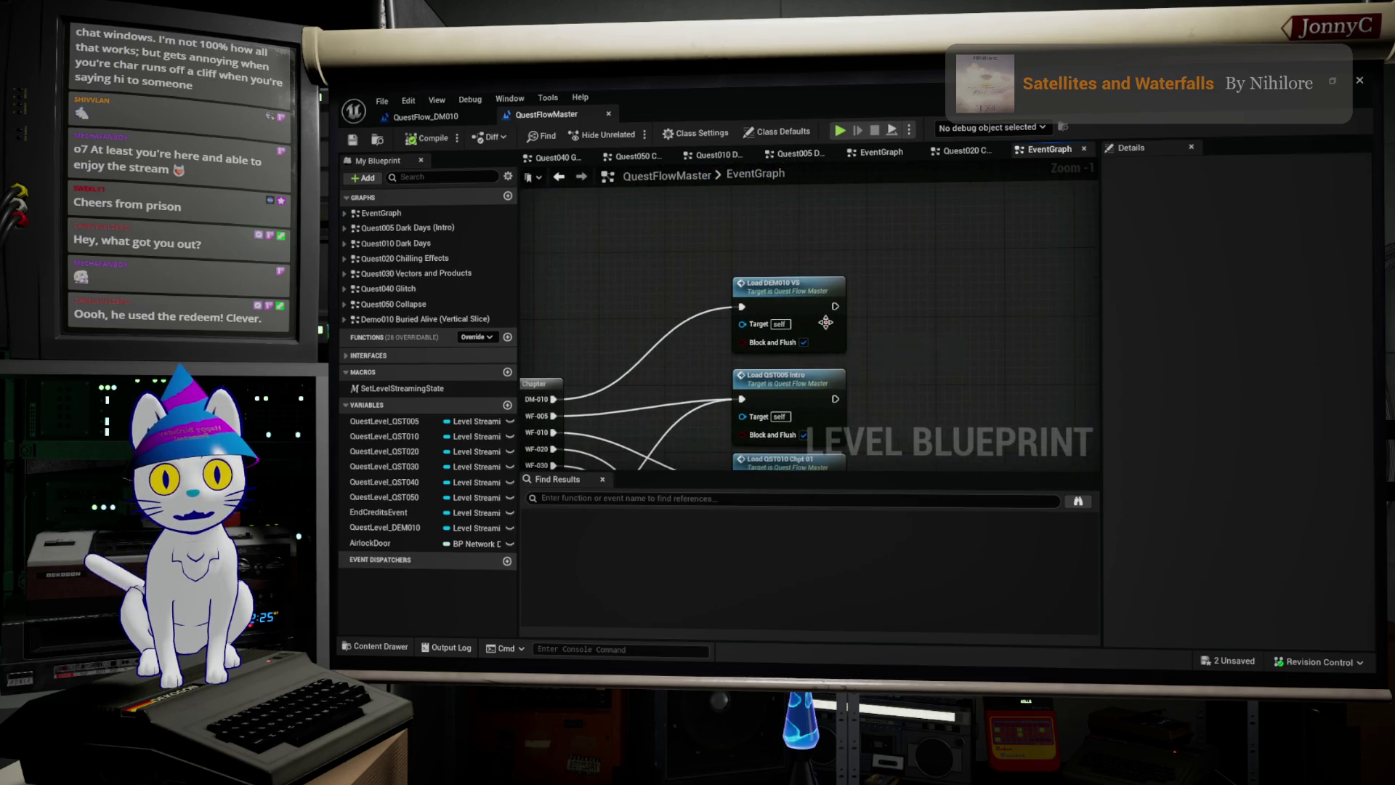
double_click(827, 323)
Step: Follow the chain to Request_StartChapter, open its interface, then return to QuestFlow_DM010
mouse_move(927, 352)
mouse_down()
mouse_move(851, 290)
mouse_move(749, 254)
mouse_move(800, 231)
mouse_move(518, 353)
mouse_up()
drag(928, 329, 662, 382)
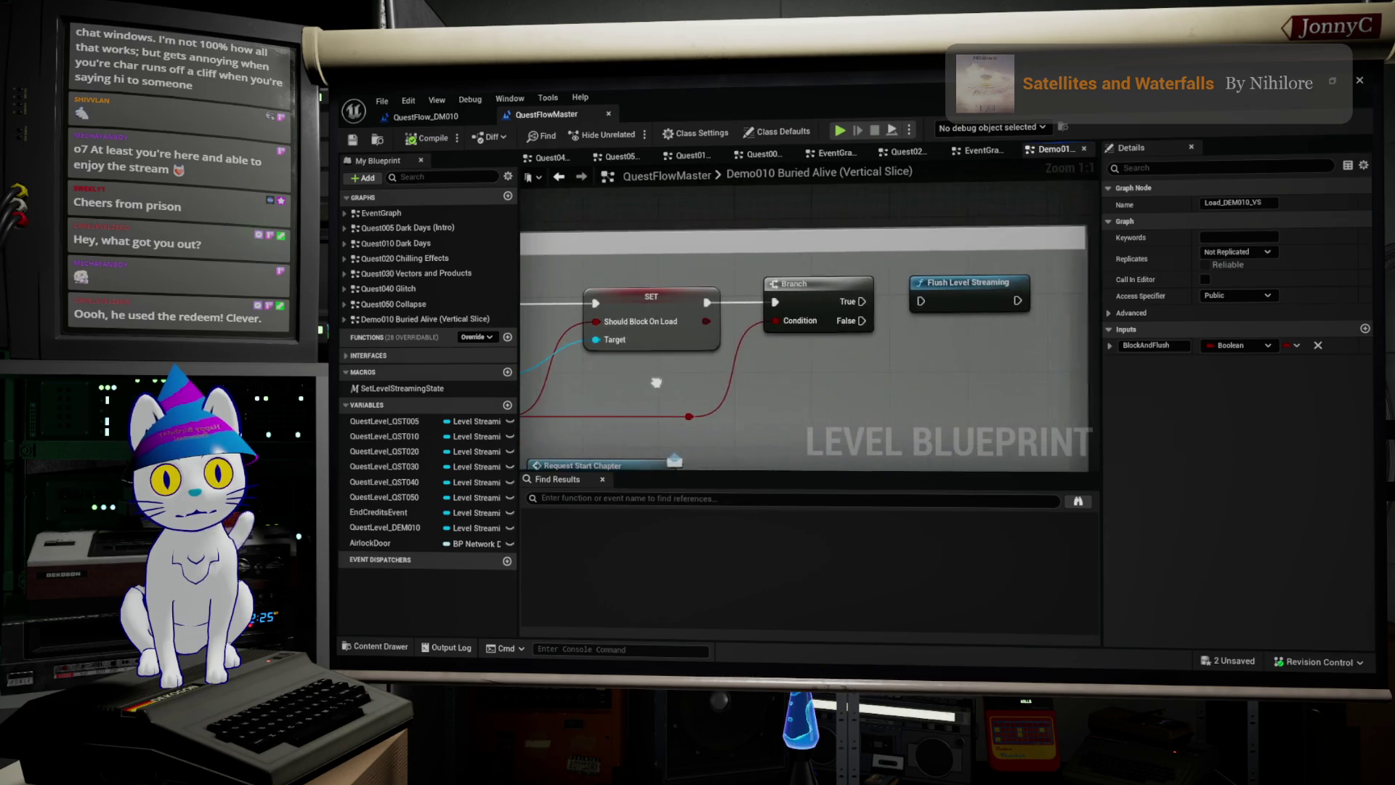
scroll(949, 281, down, 3)
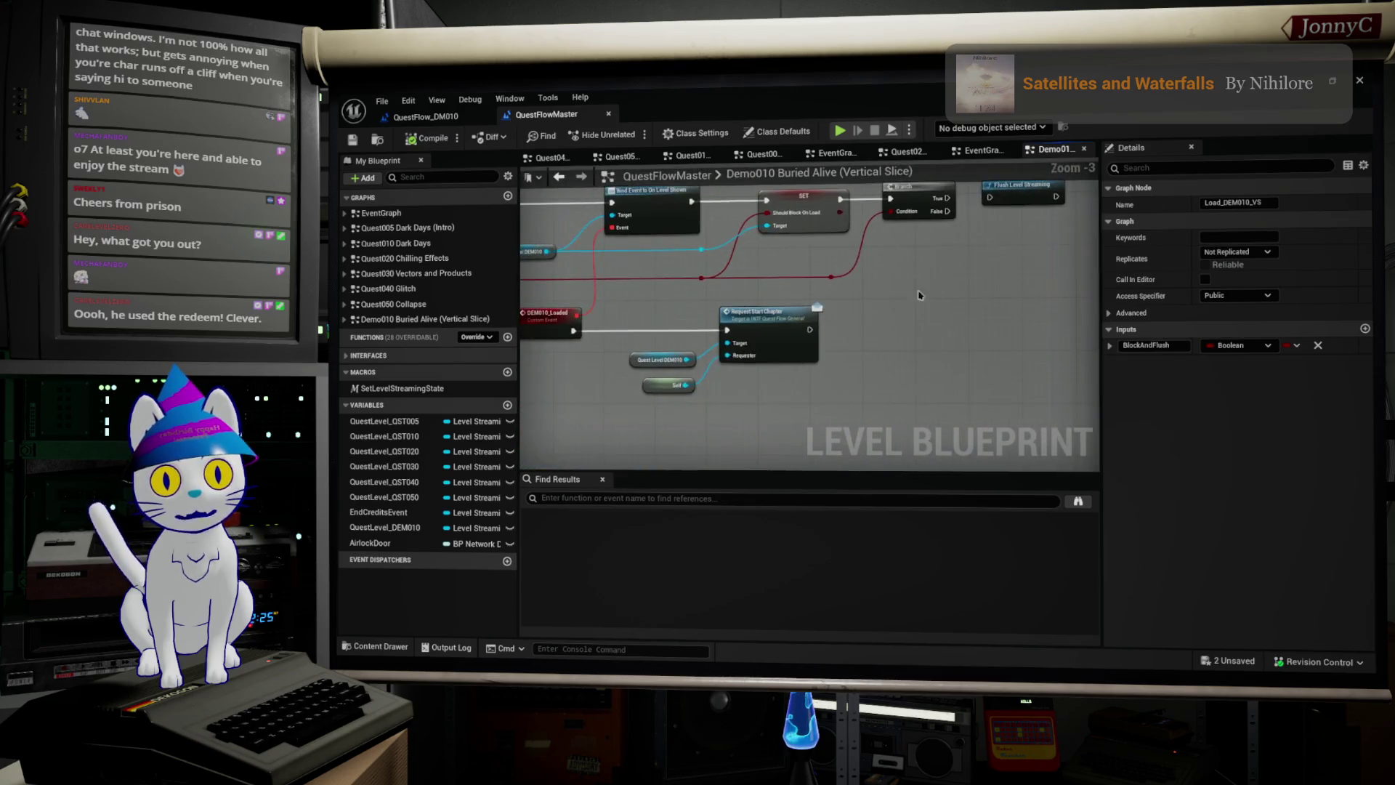
scroll(799, 336, up, 3)
double_click(799, 336)
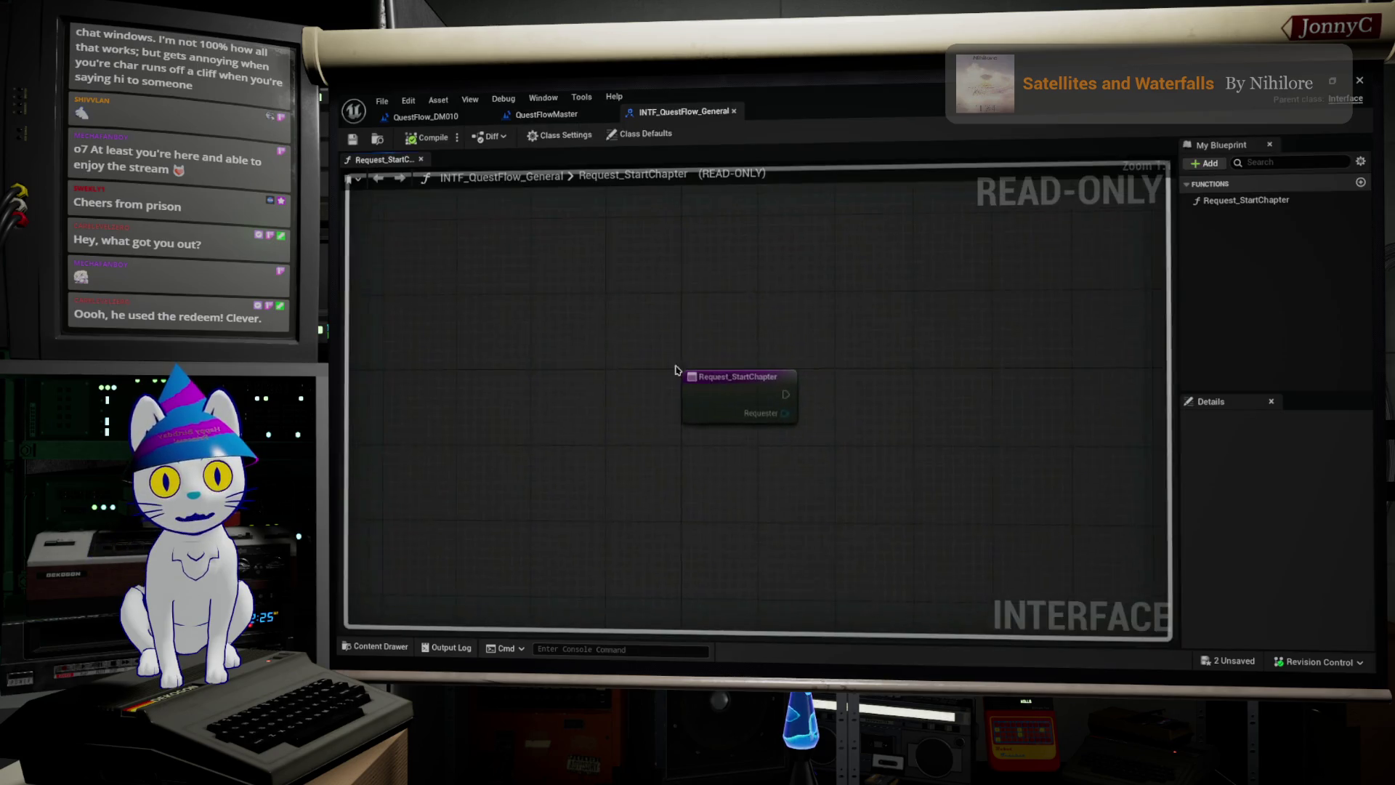
click(432, 117)
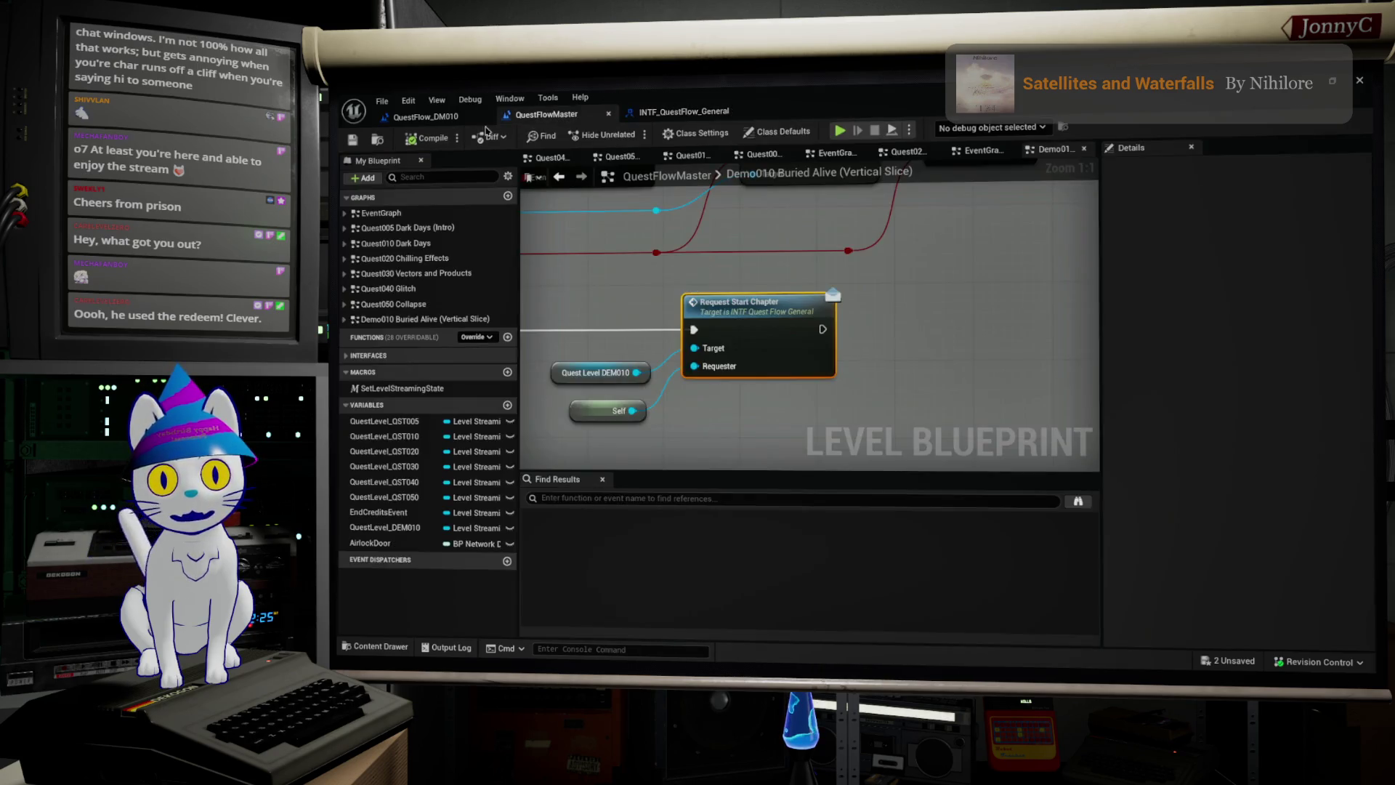
scroll(839, 287, up, 6)
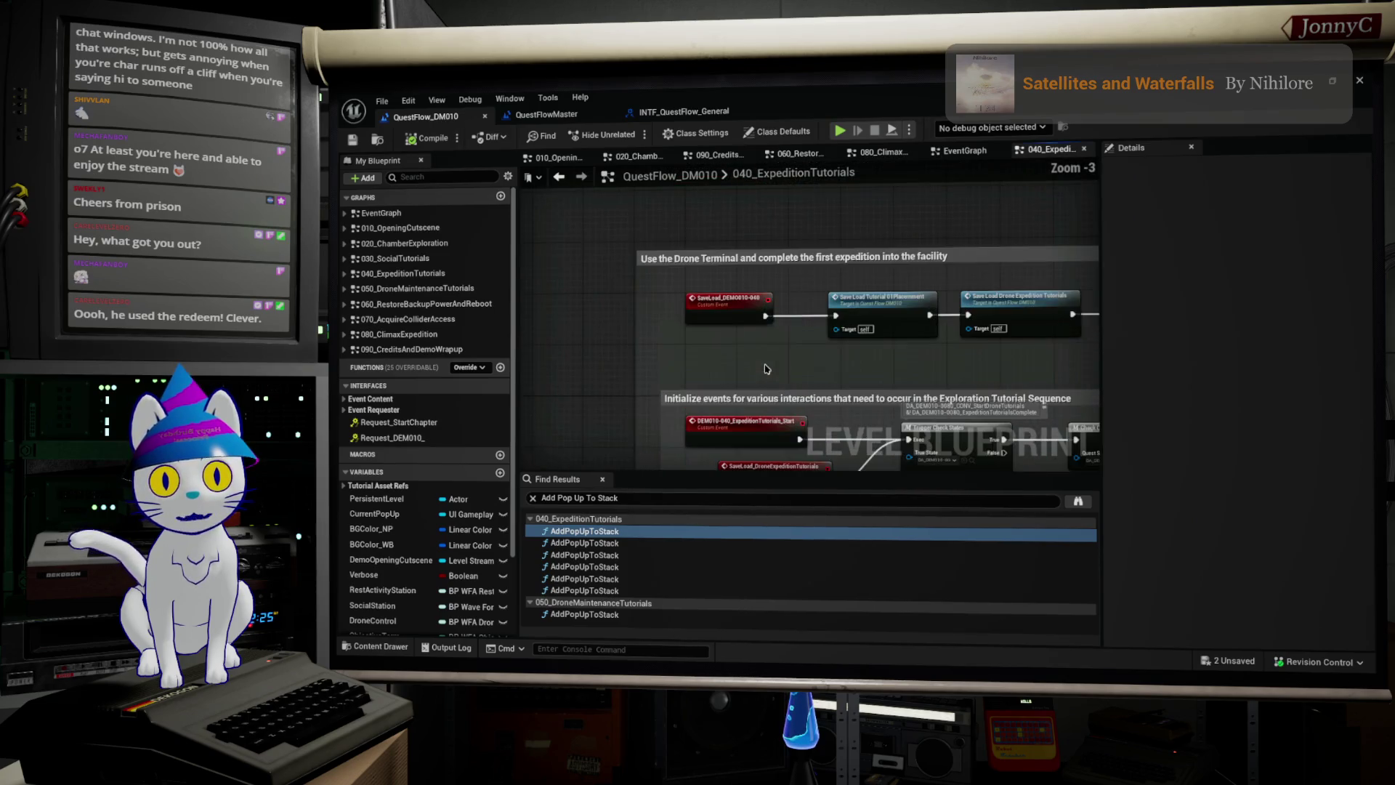
Step: Search for 'Request start' and jump to Event Request_StartChapter in the EventGraph
click(793, 531)
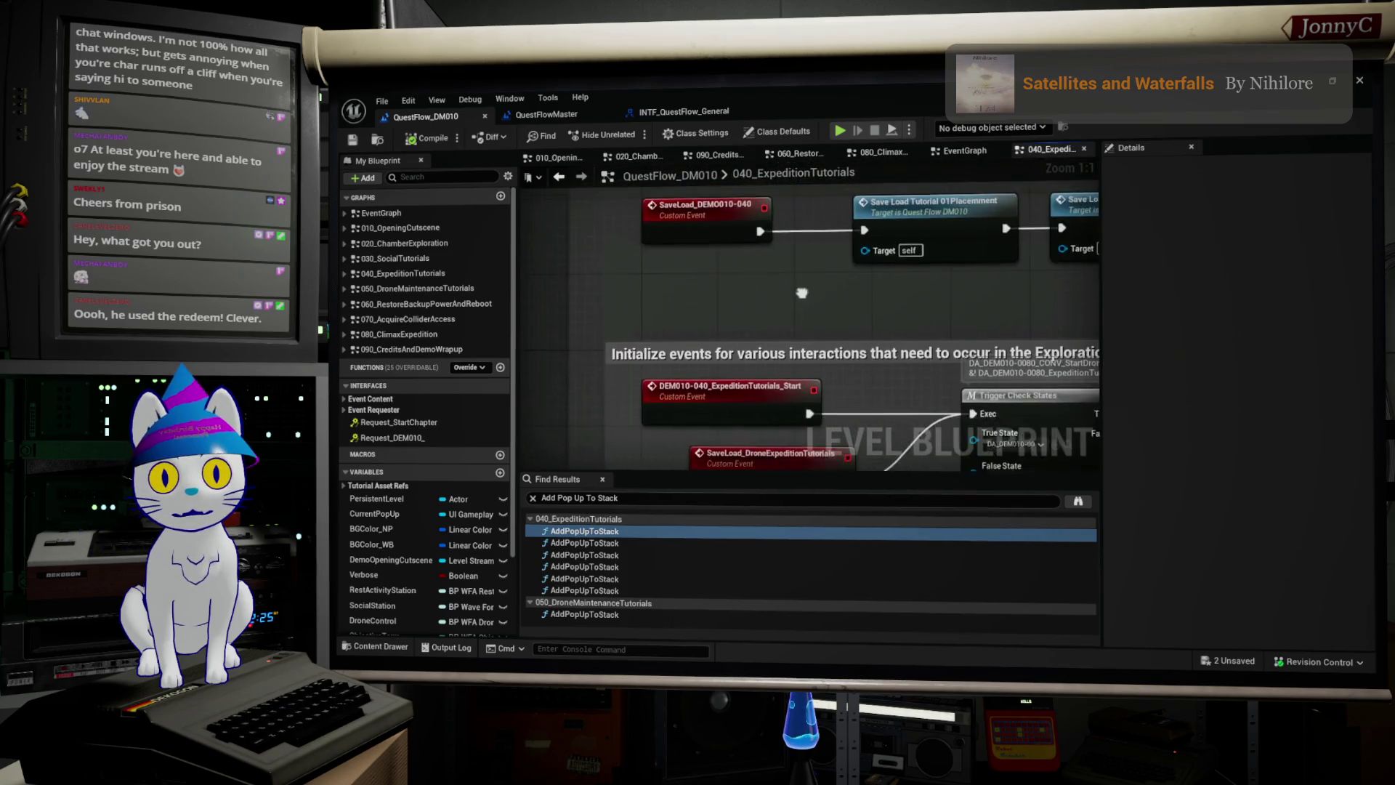
key(ctrl+f)
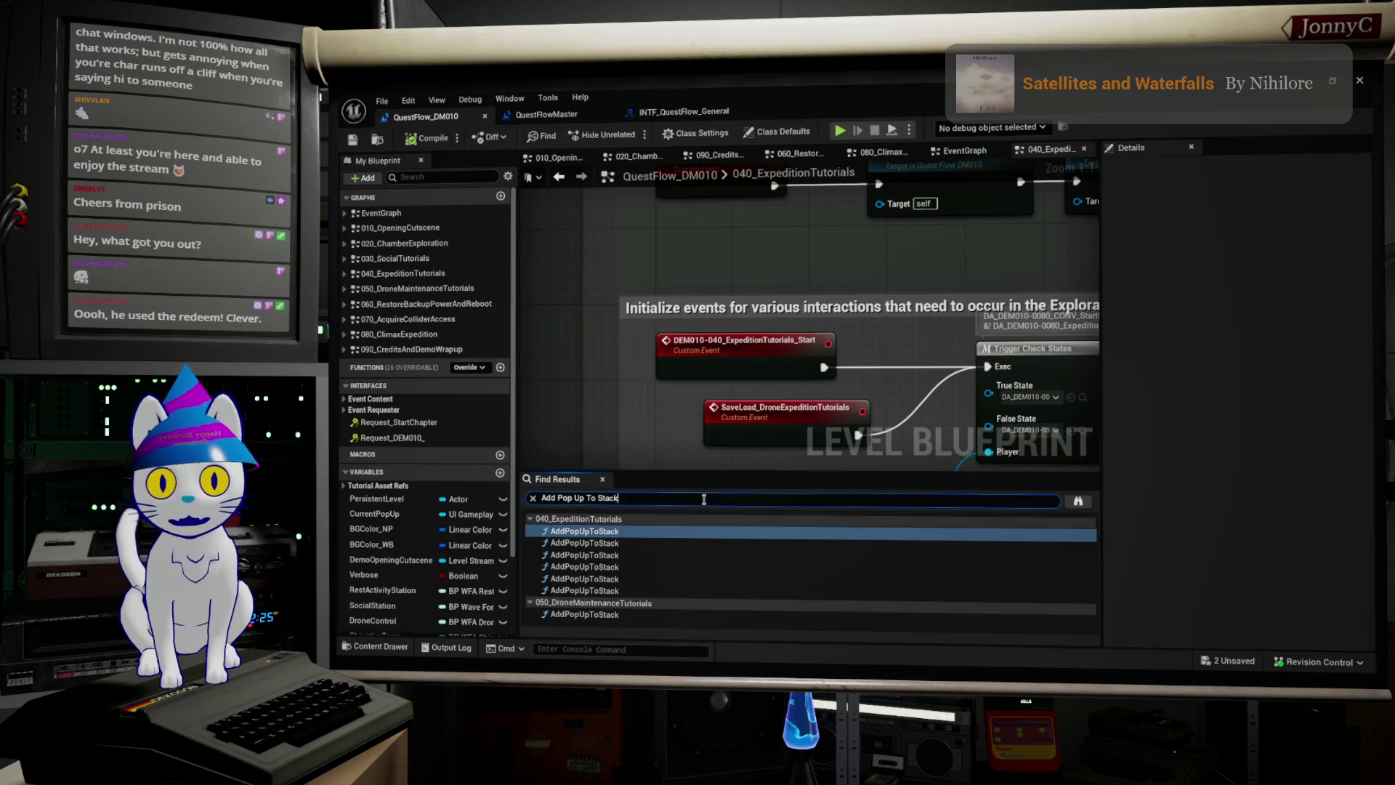
text(Request start)
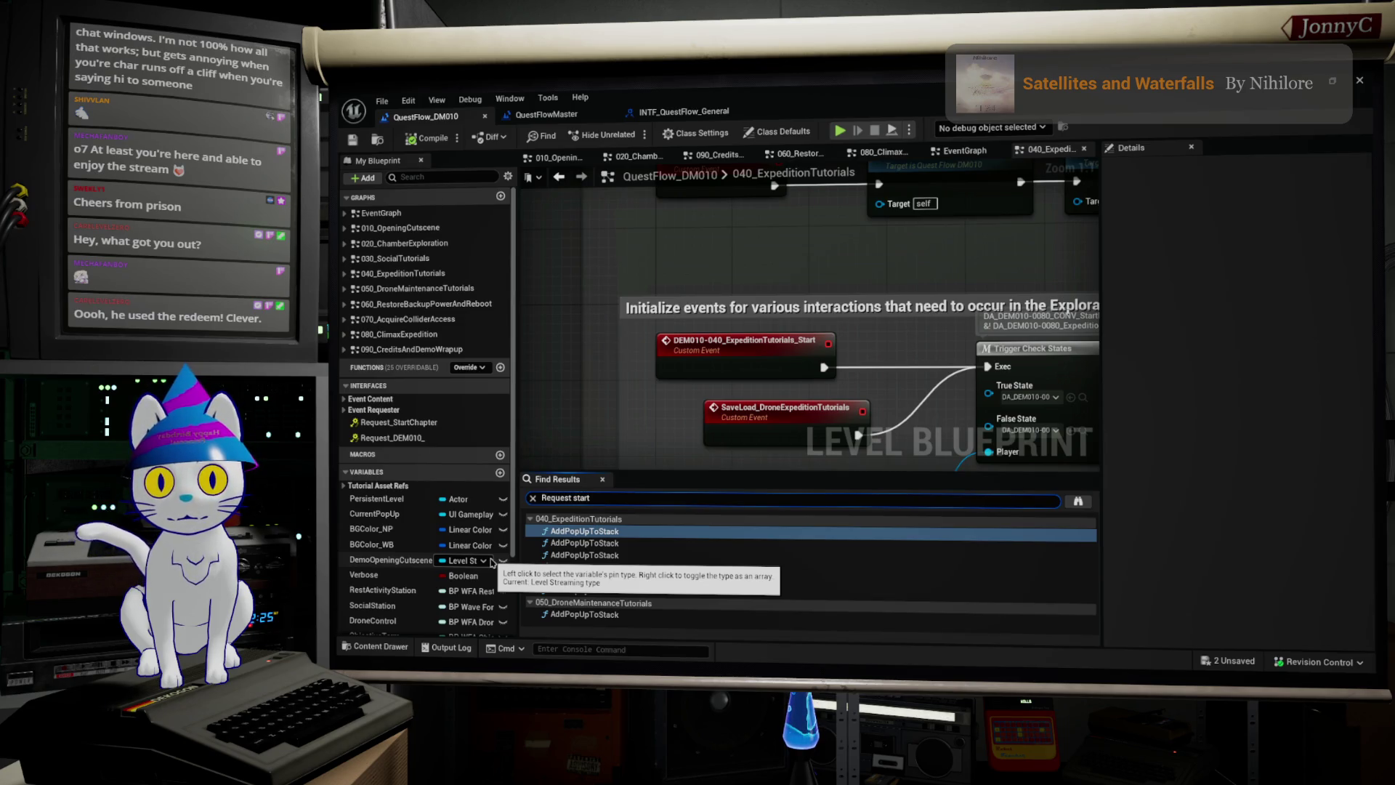
key(Return)
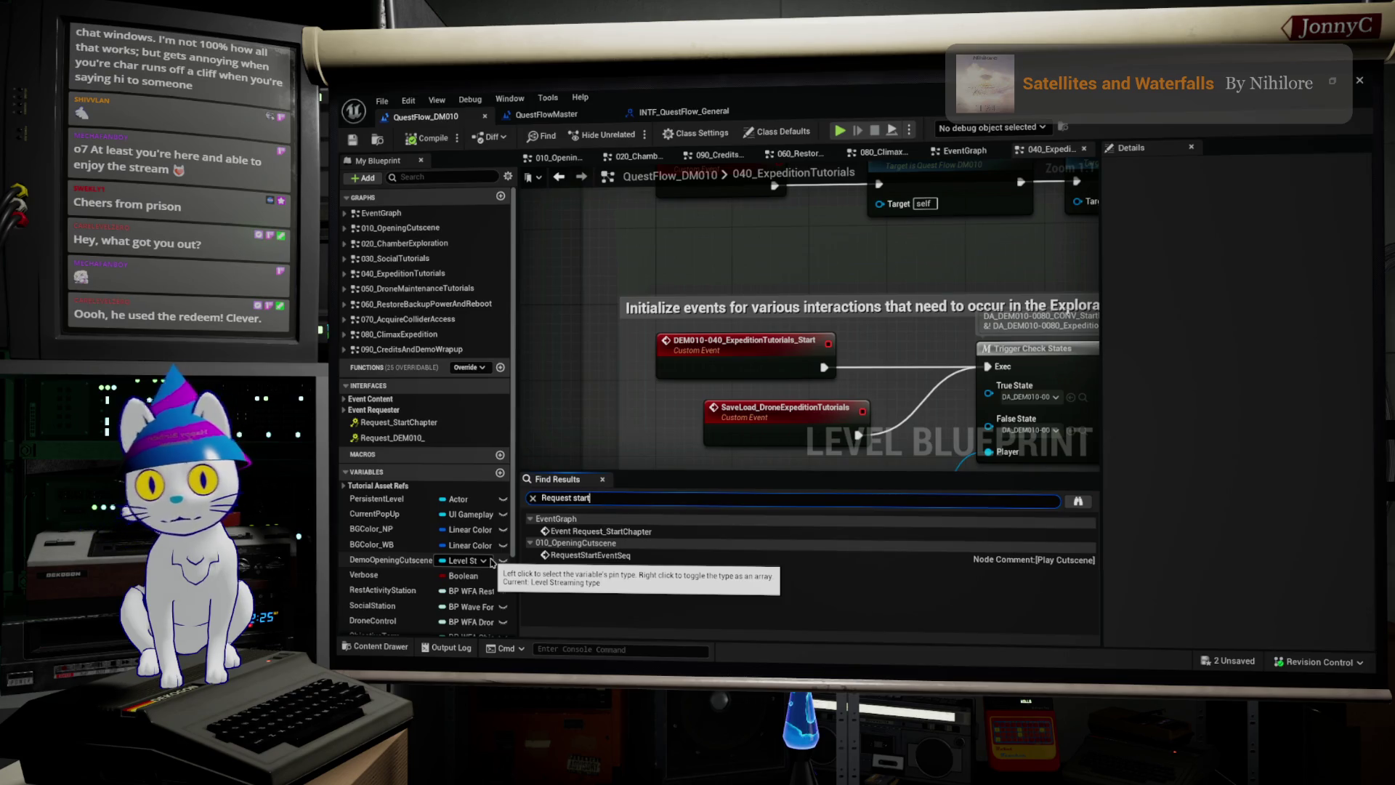
click(594, 534)
double_click(594, 534)
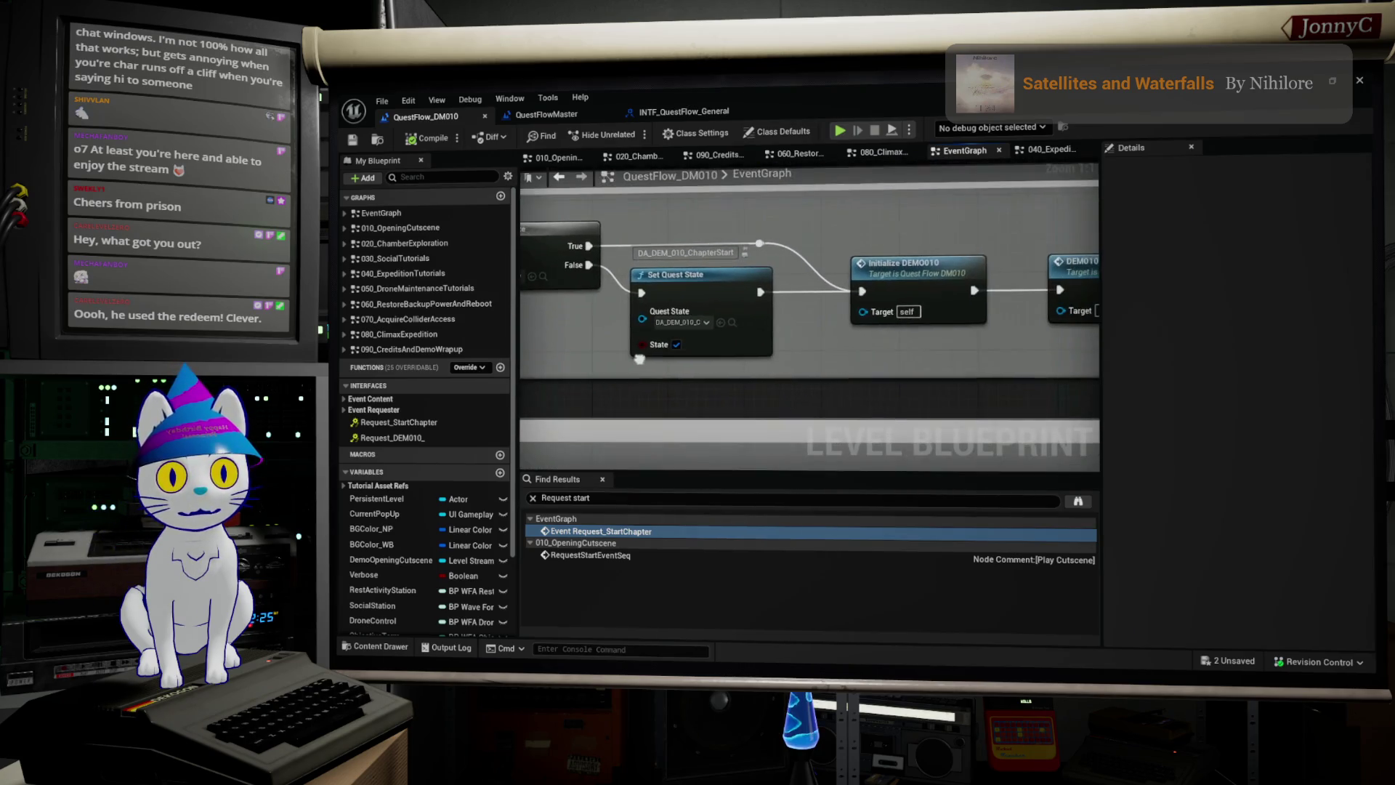
Step: Follow the chain past the Initialize and Streaming management comments to the DEMO010_StartDemo event
scroll(909, 331, down, 4)
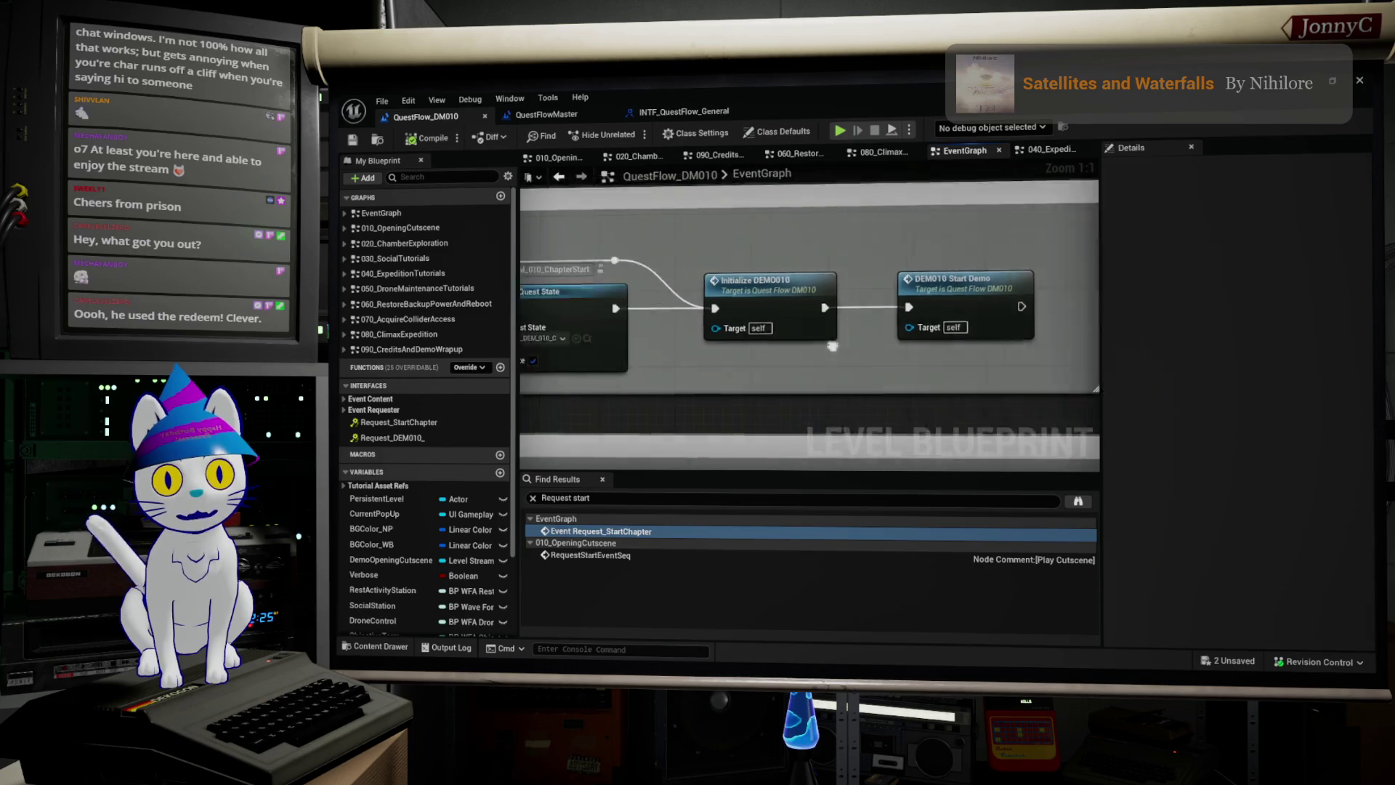
scroll(947, 316, up, 4)
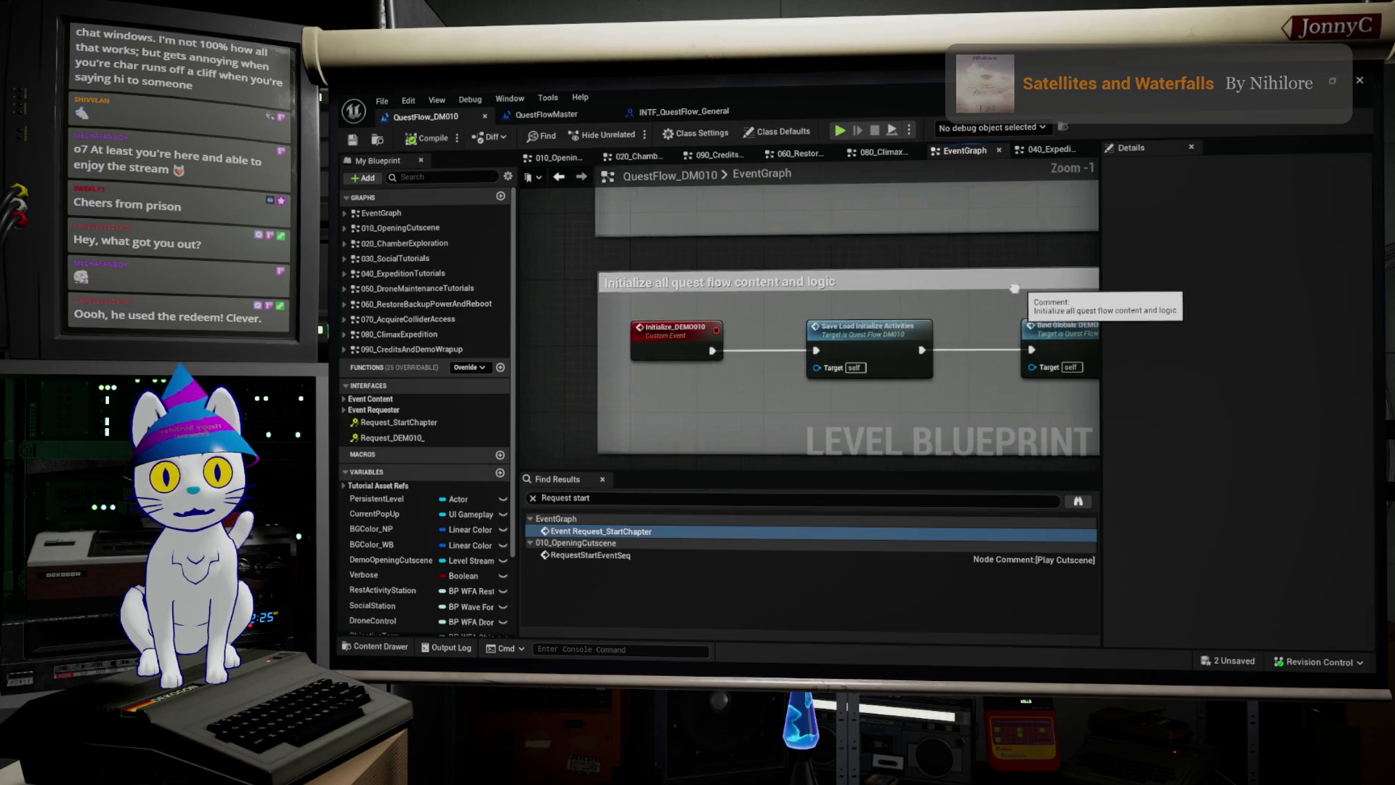
mouse_move(1015, 419)
mouse_down()
mouse_move(901, 418)
mouse_move(984, 330)
mouse_move(1076, 330)
mouse_move(833, 271)
mouse_move(536, 257)
mouse_up()
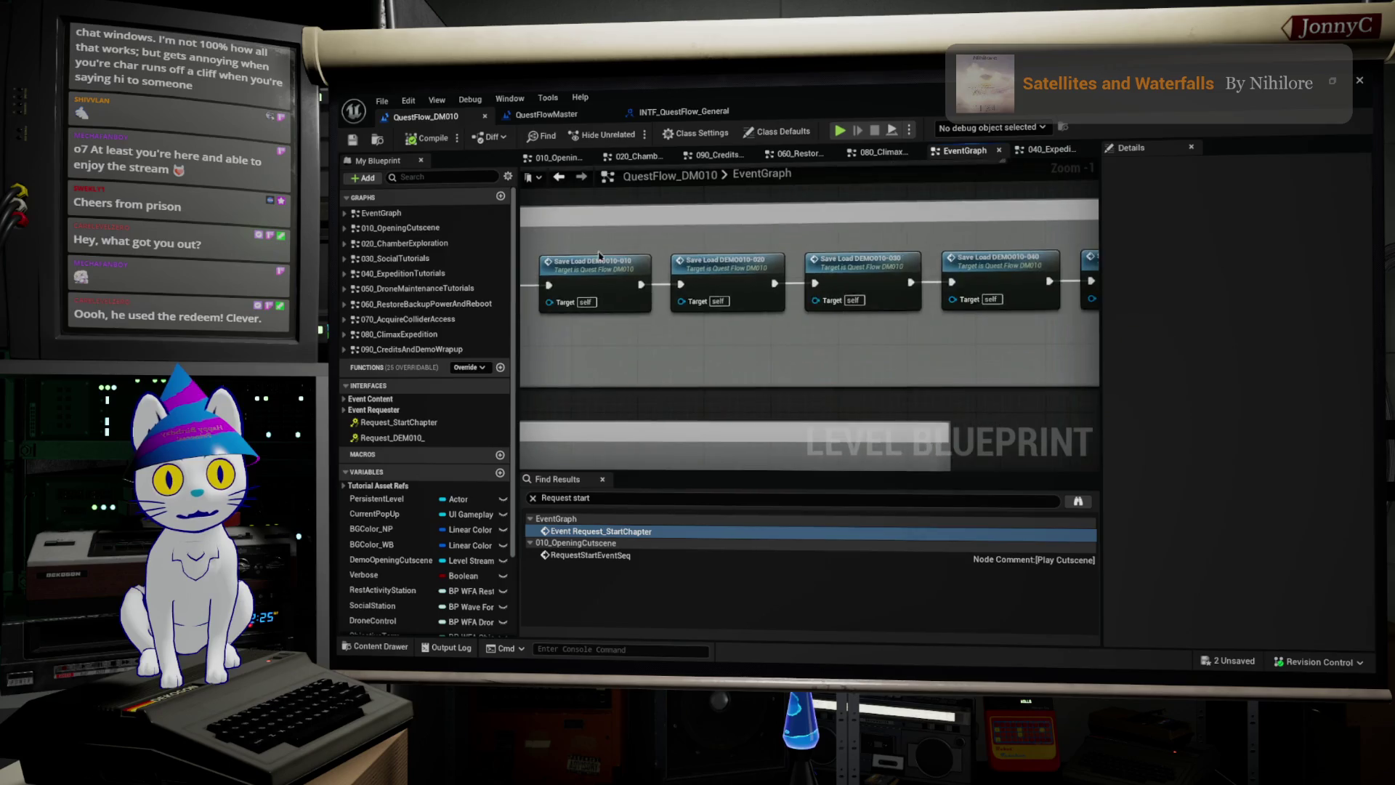
scroll(773, 305, down, 5)
scroll(865, 261, up, 7)
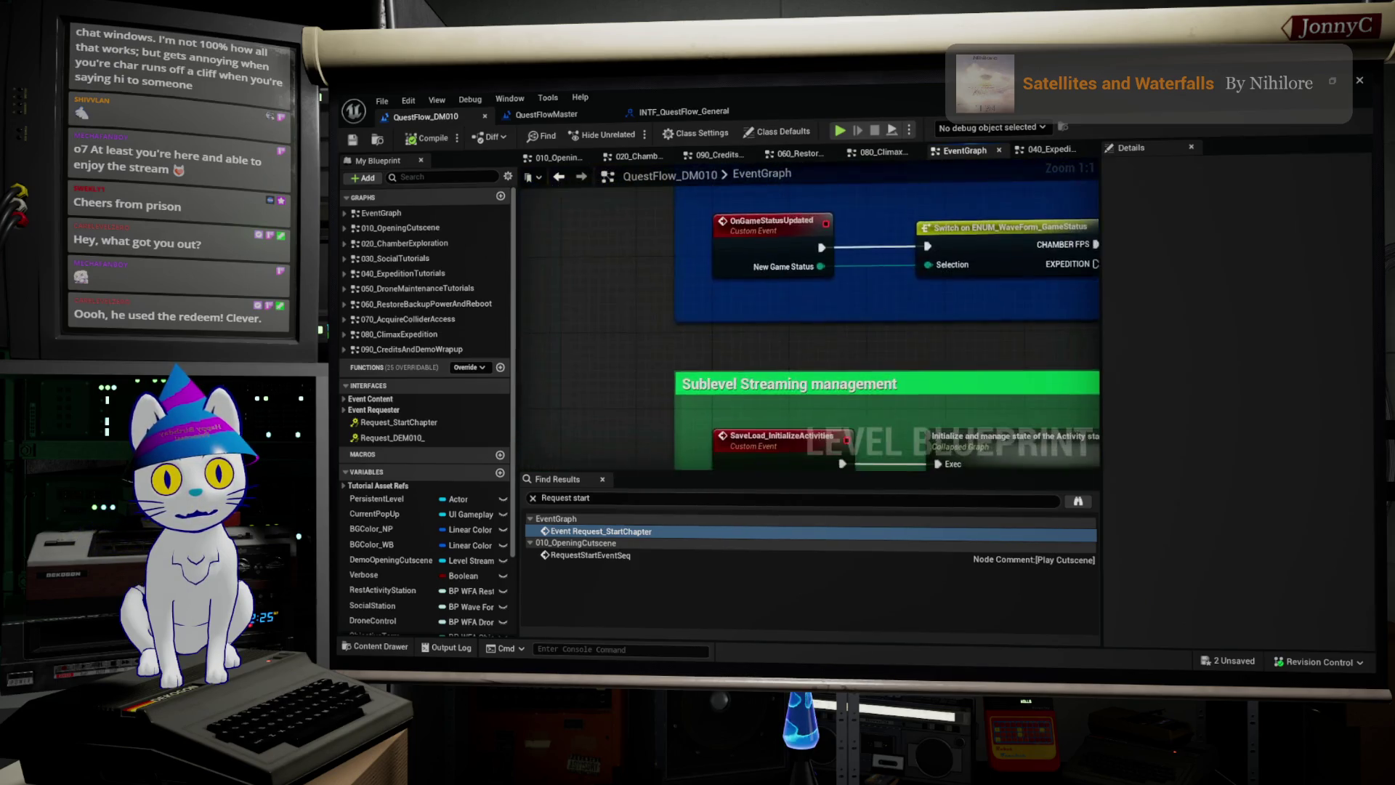
mouse_move(826, 330)
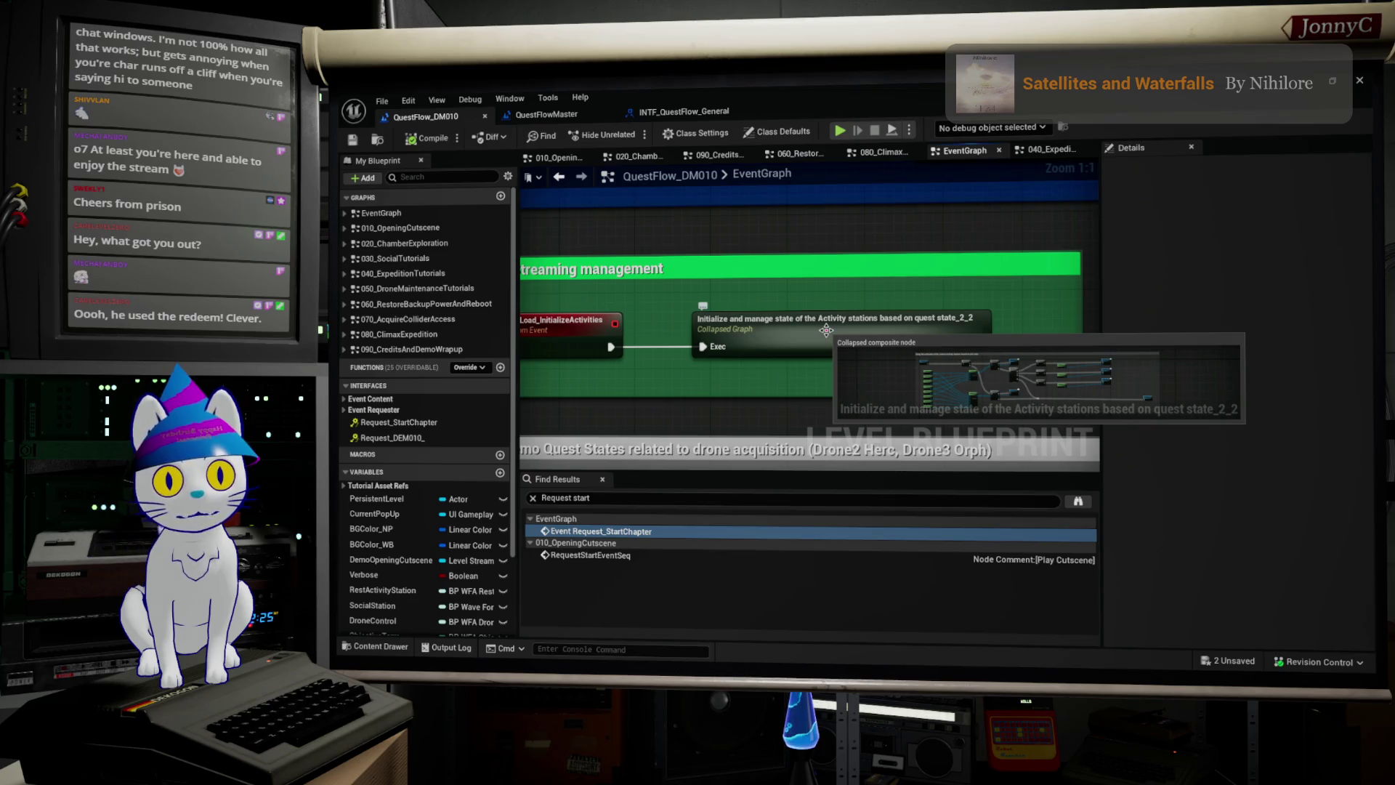
scroll(826, 331, down, 1)
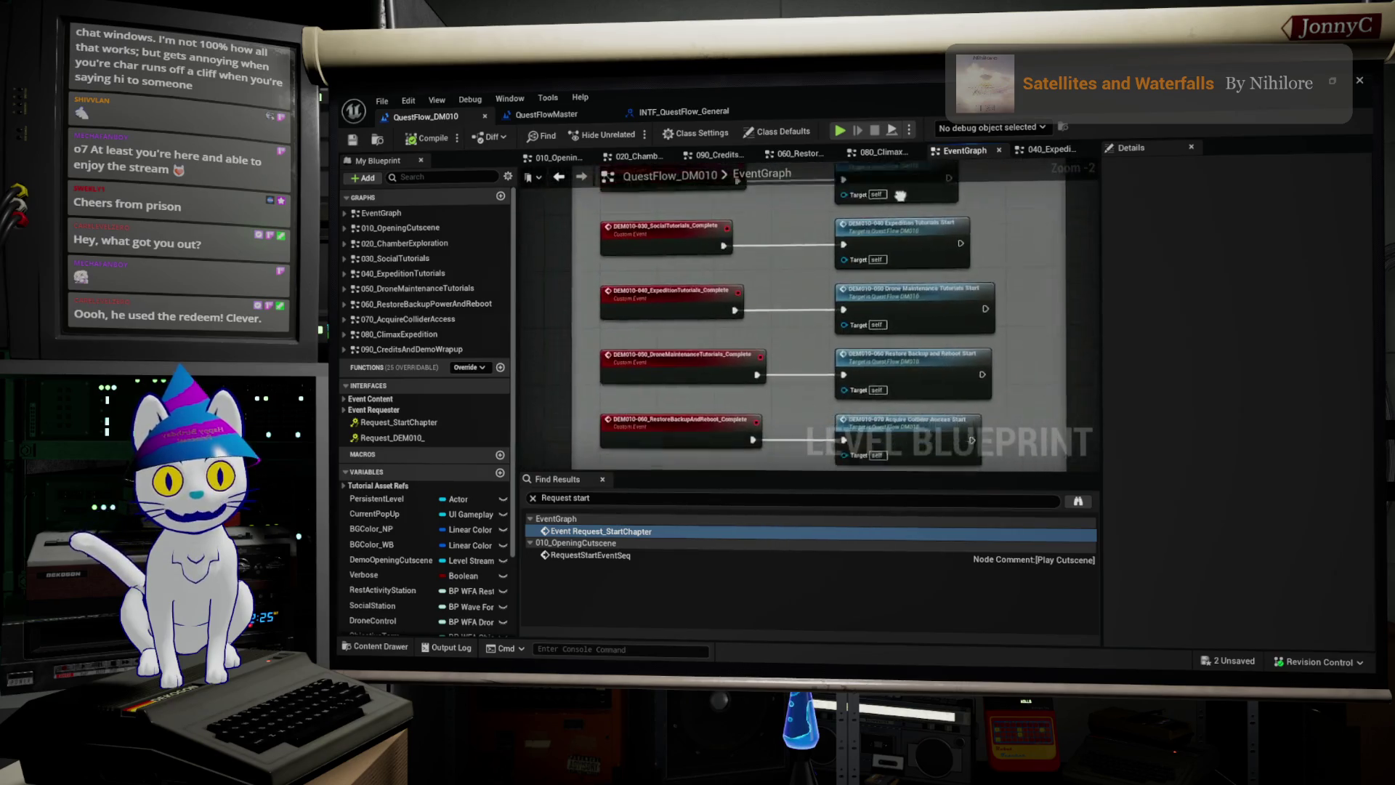
mouse_move(937, 350)
mouse_down()
mouse_move(827, 385)
mouse_move(832, 409)
mouse_move(704, 398)
mouse_move(761, 298)
mouse_up()
scroll(761, 298, up, 2)
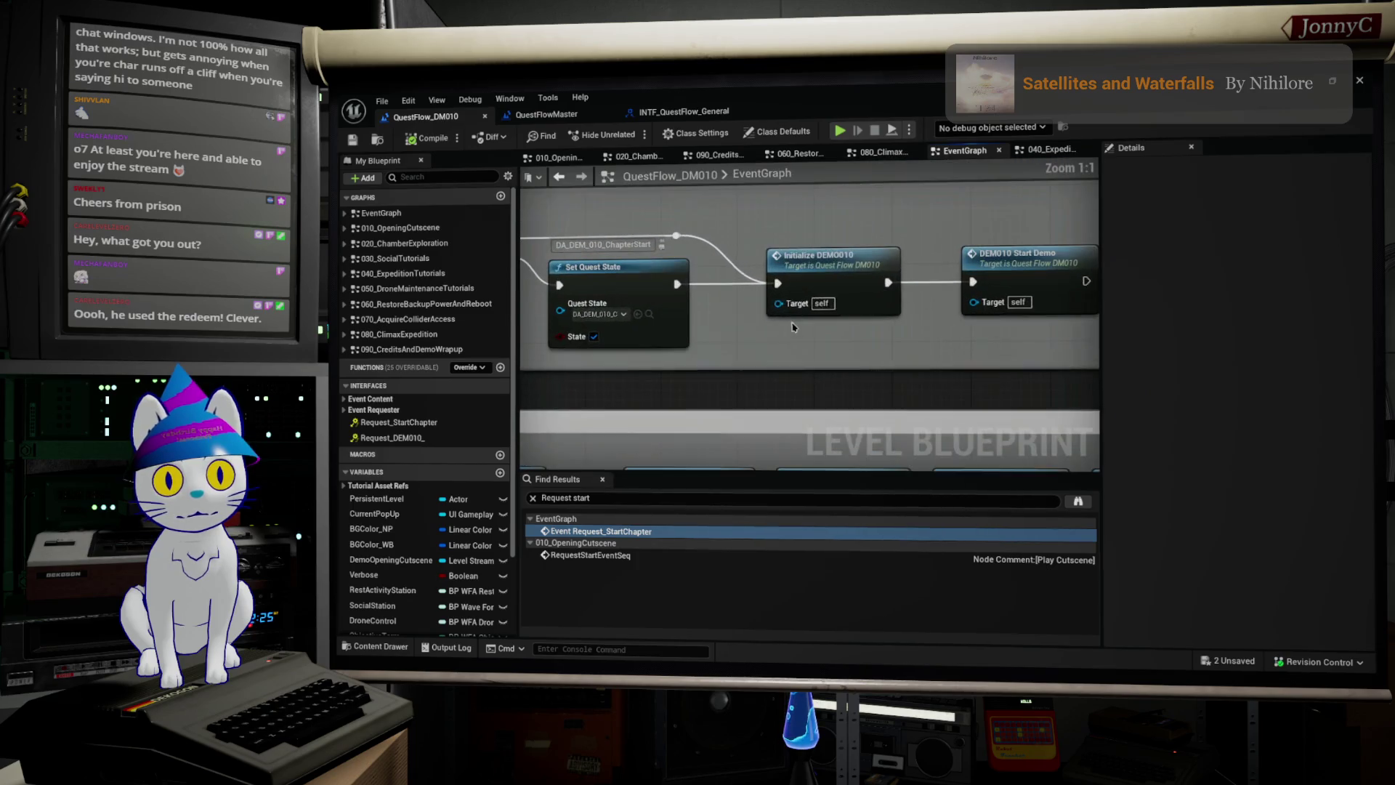
double_click(1015, 273)
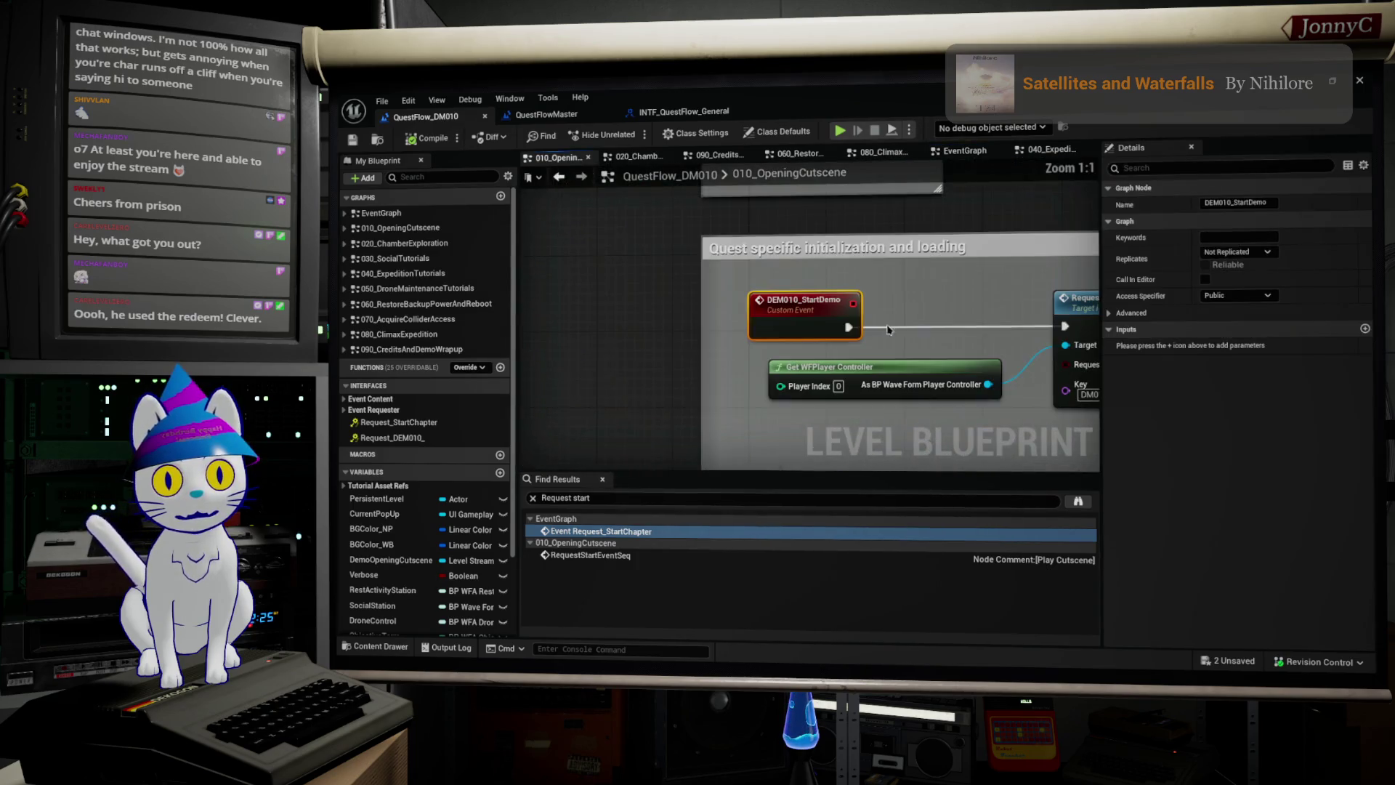
Step: Search for 'Show Generic Modal Popup' and open the ShowGenericModalPopup macro from the first result
drag(960, 254, 703, 215)
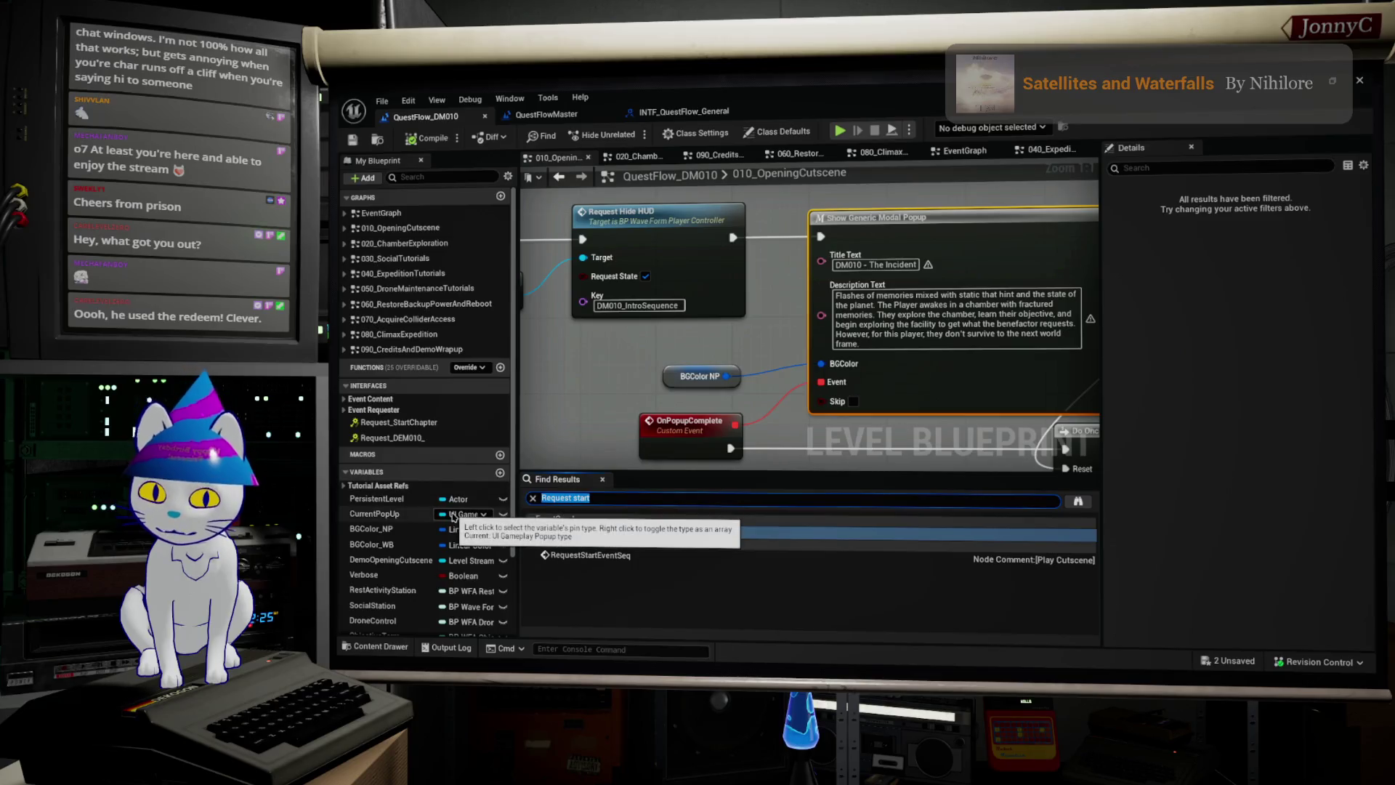
text(Sha)
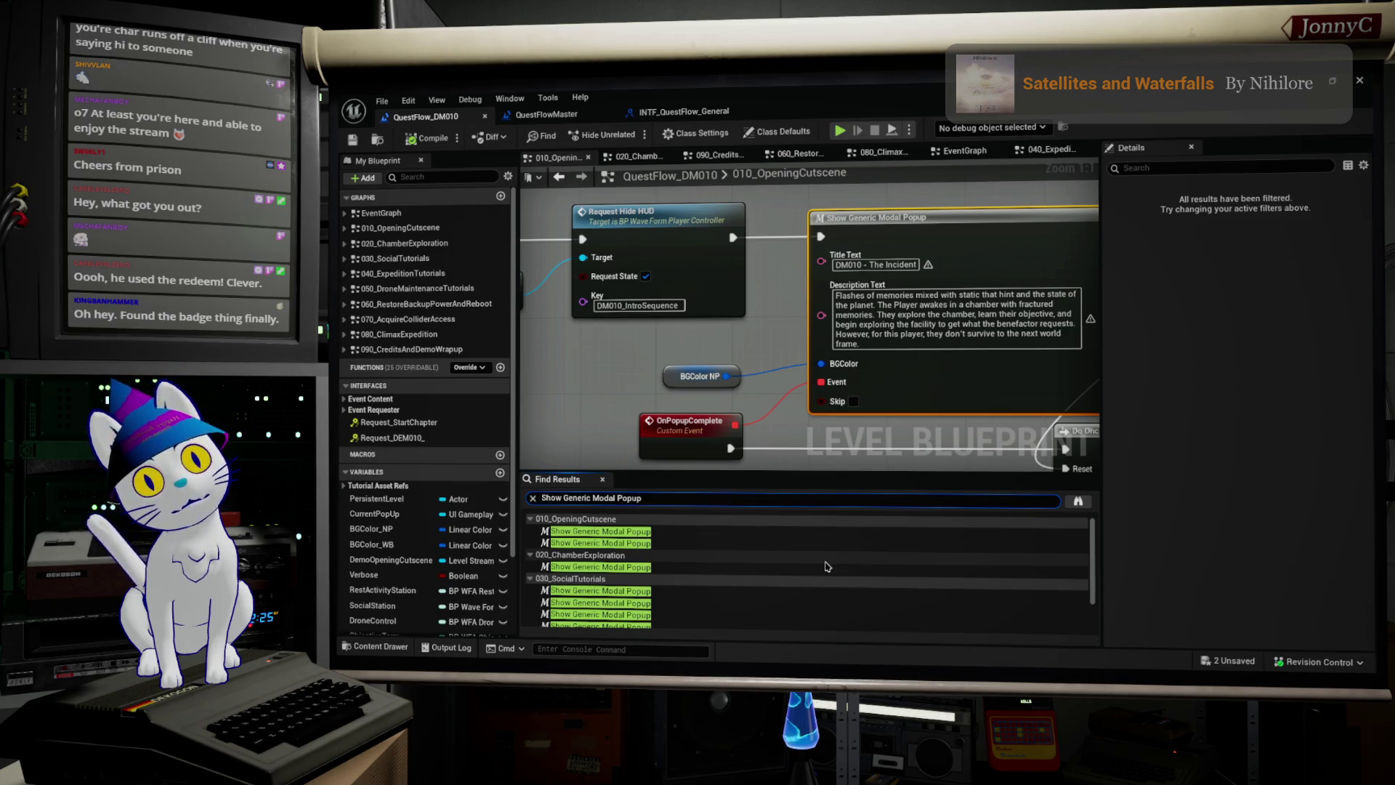
click(826, 566)
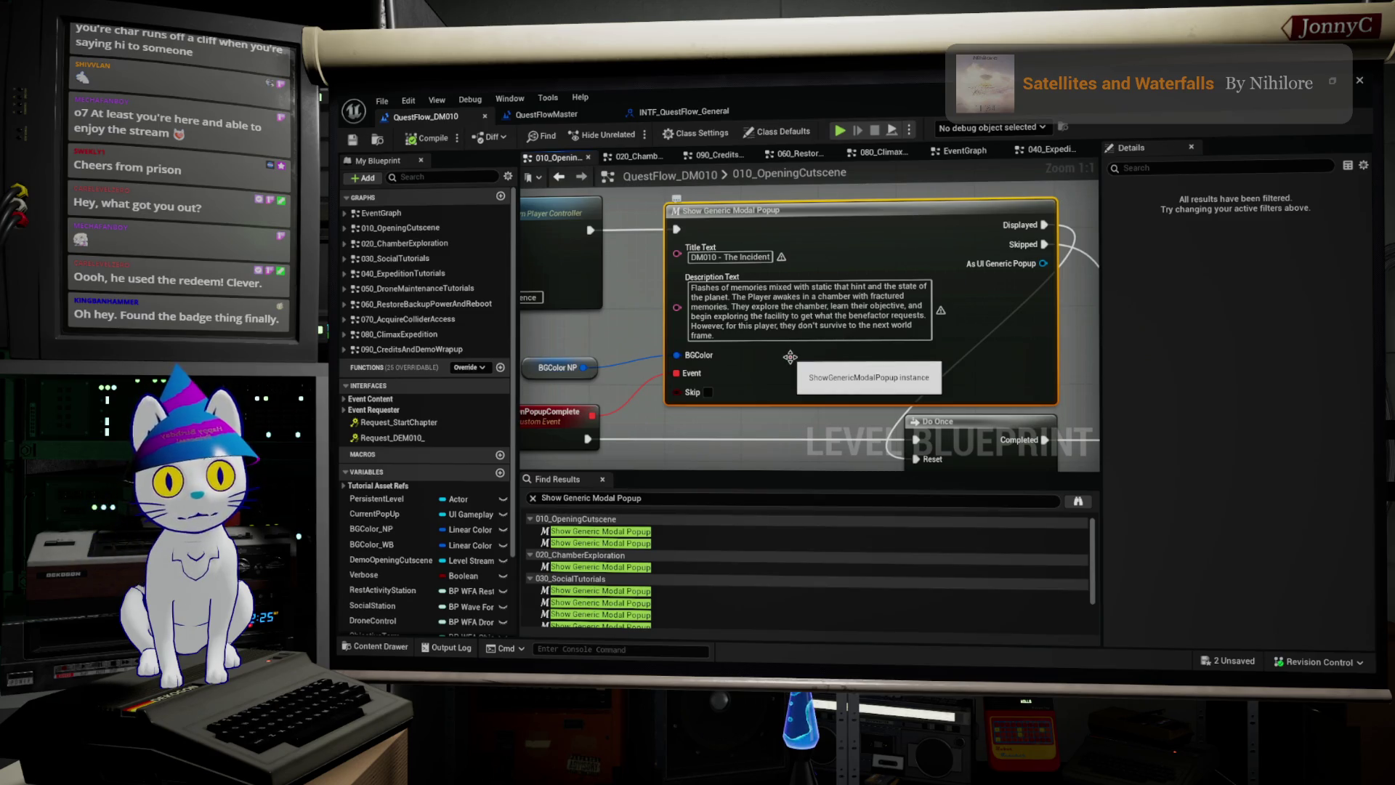
scroll(791, 356, down, 2)
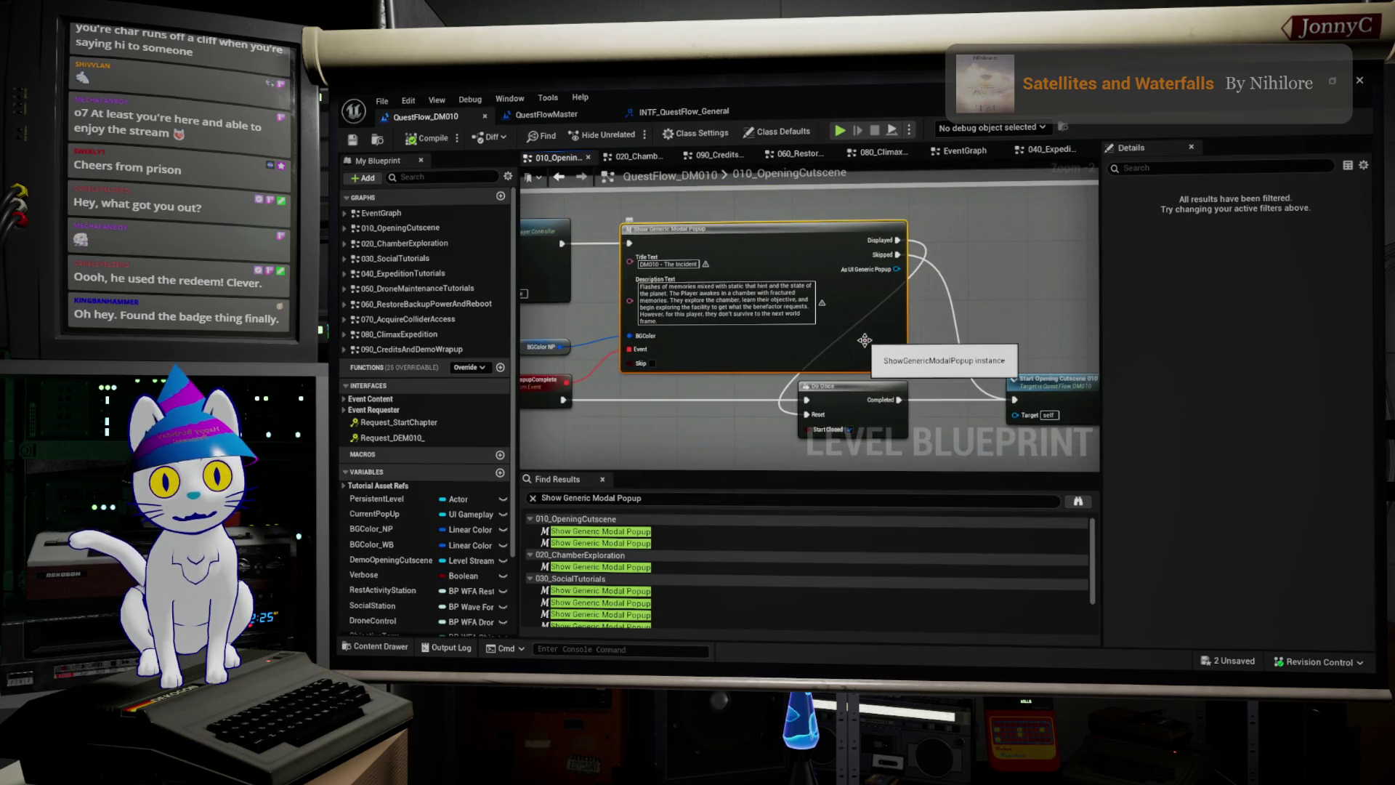
drag(700, 347, 756, 365)
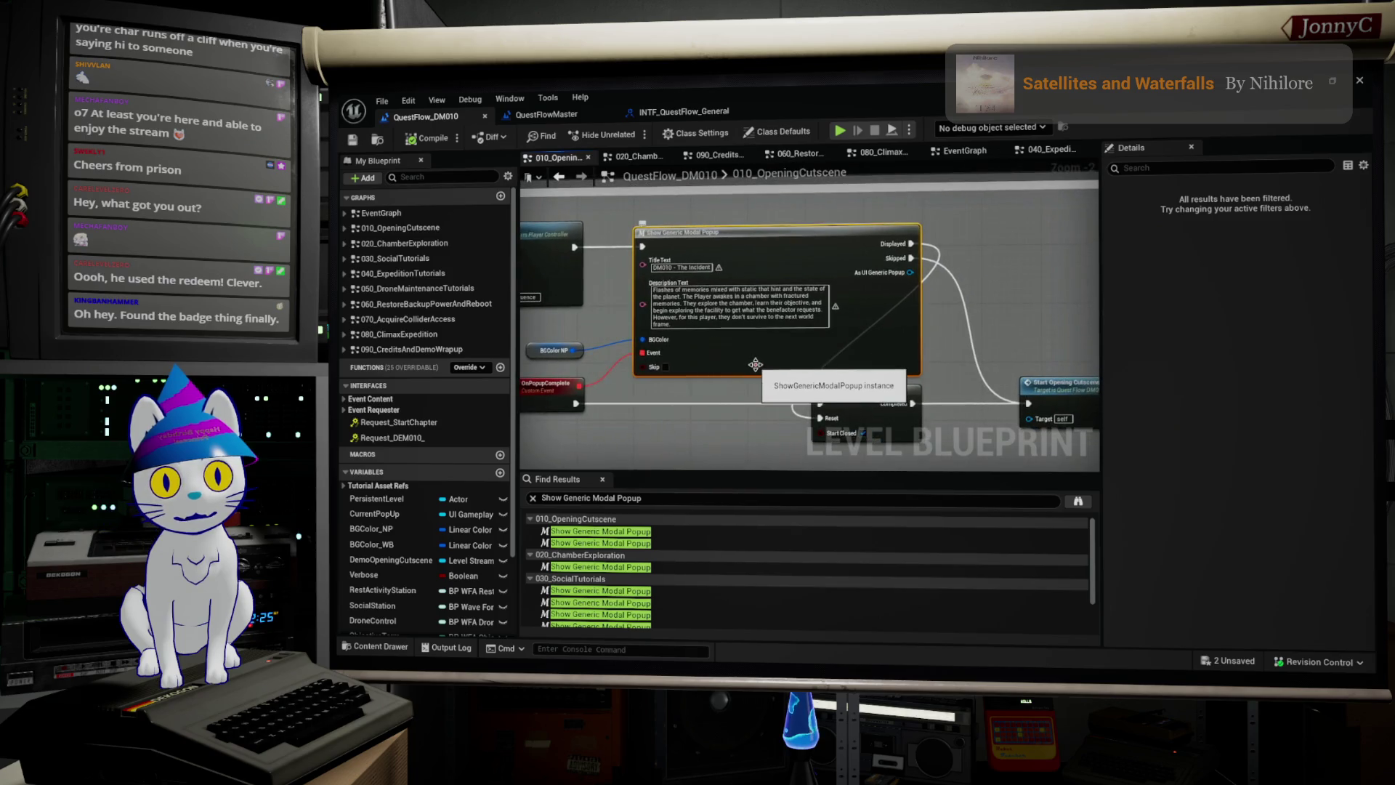
double_click(756, 365)
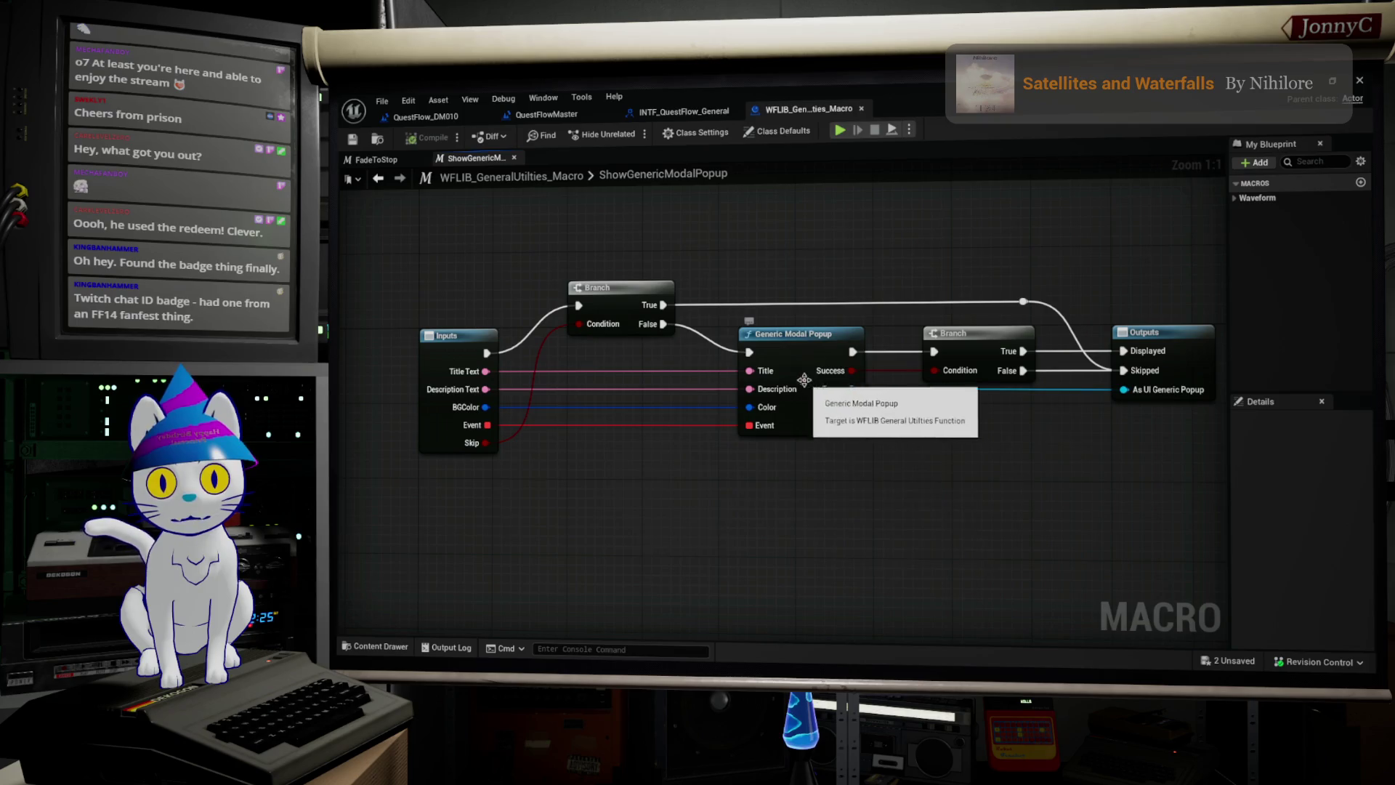
click(820, 429)
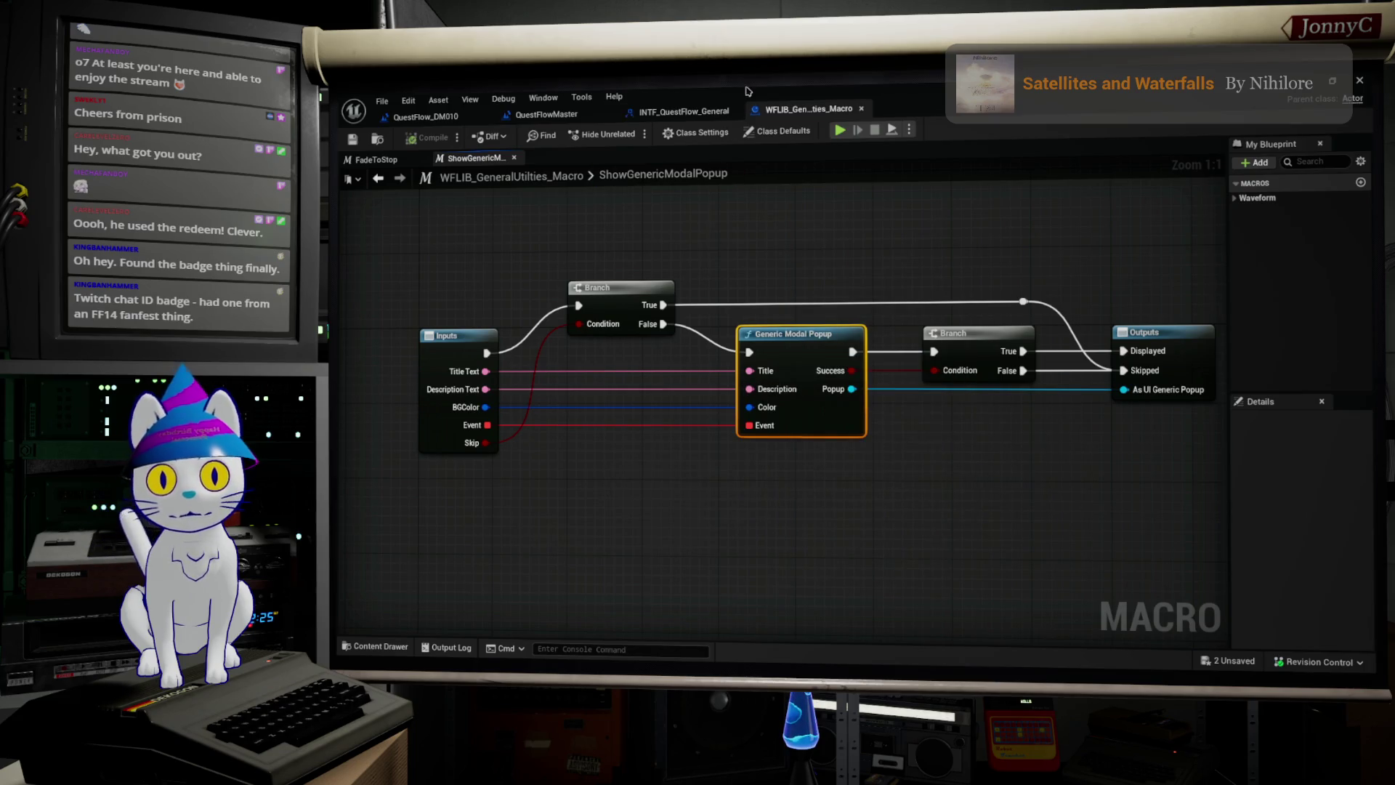
click(676, 116)
click(447, 117)
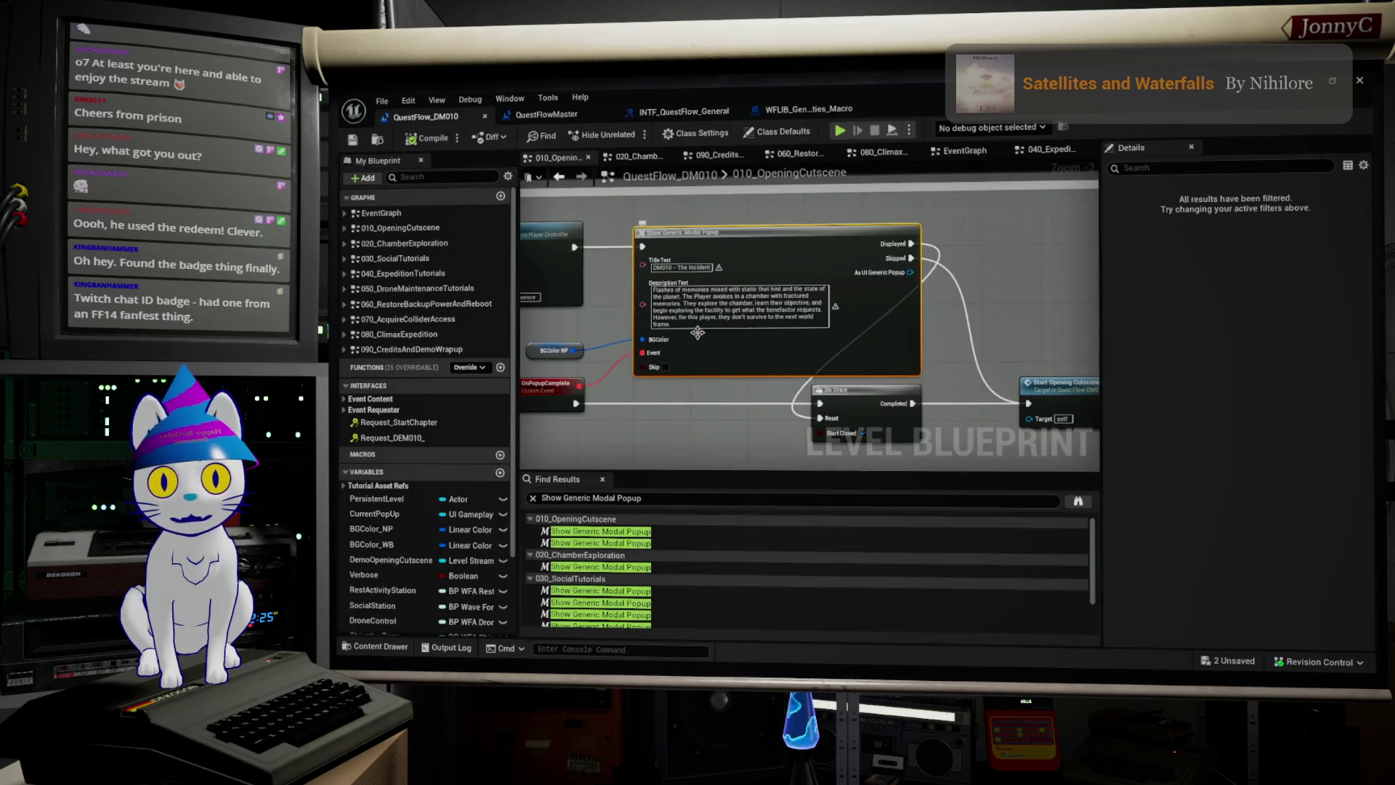
Step: Tick Skip on the 'DM010 - The Incident' Show Generic Modal Popup node
scroll(644, 354, up, 2)
click(673, 371)
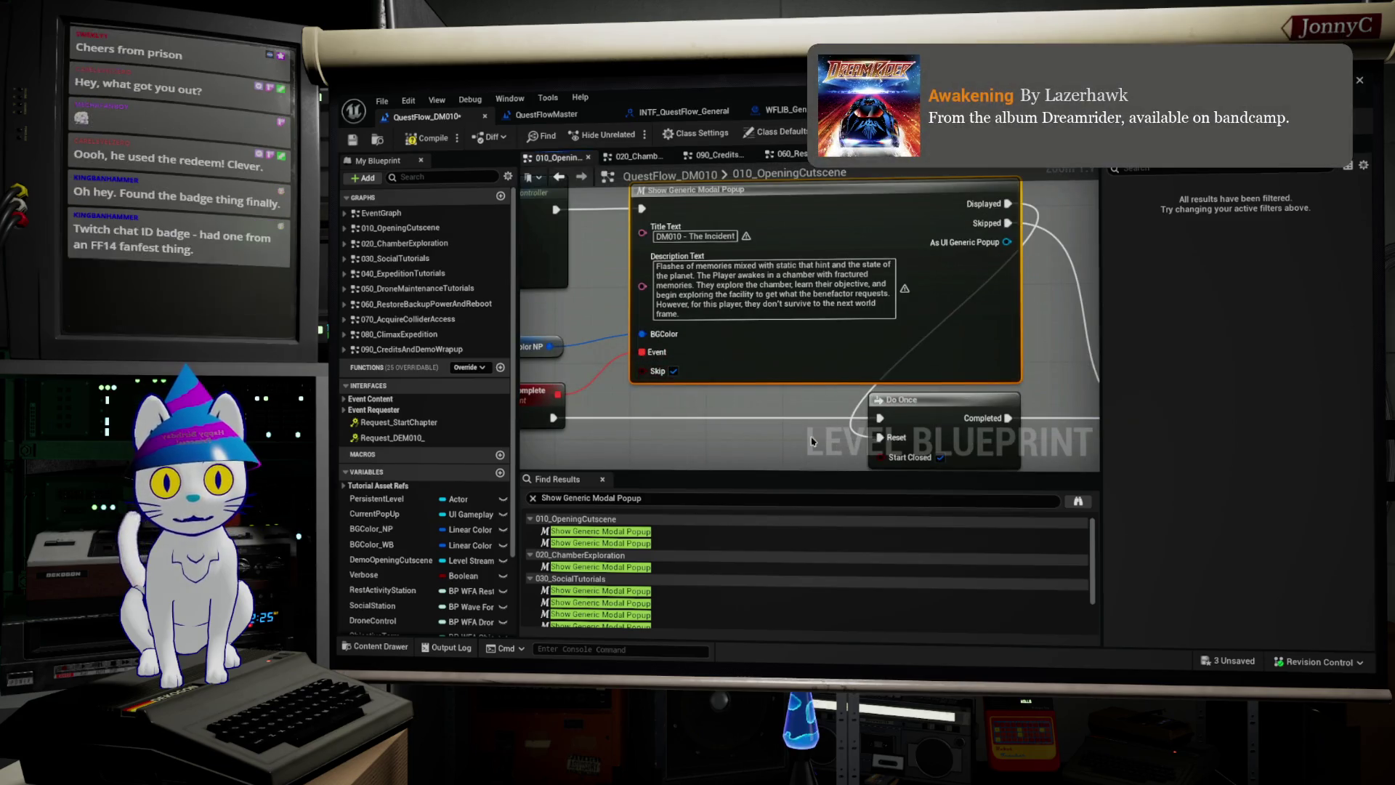
scroll(827, 420, down, 3)
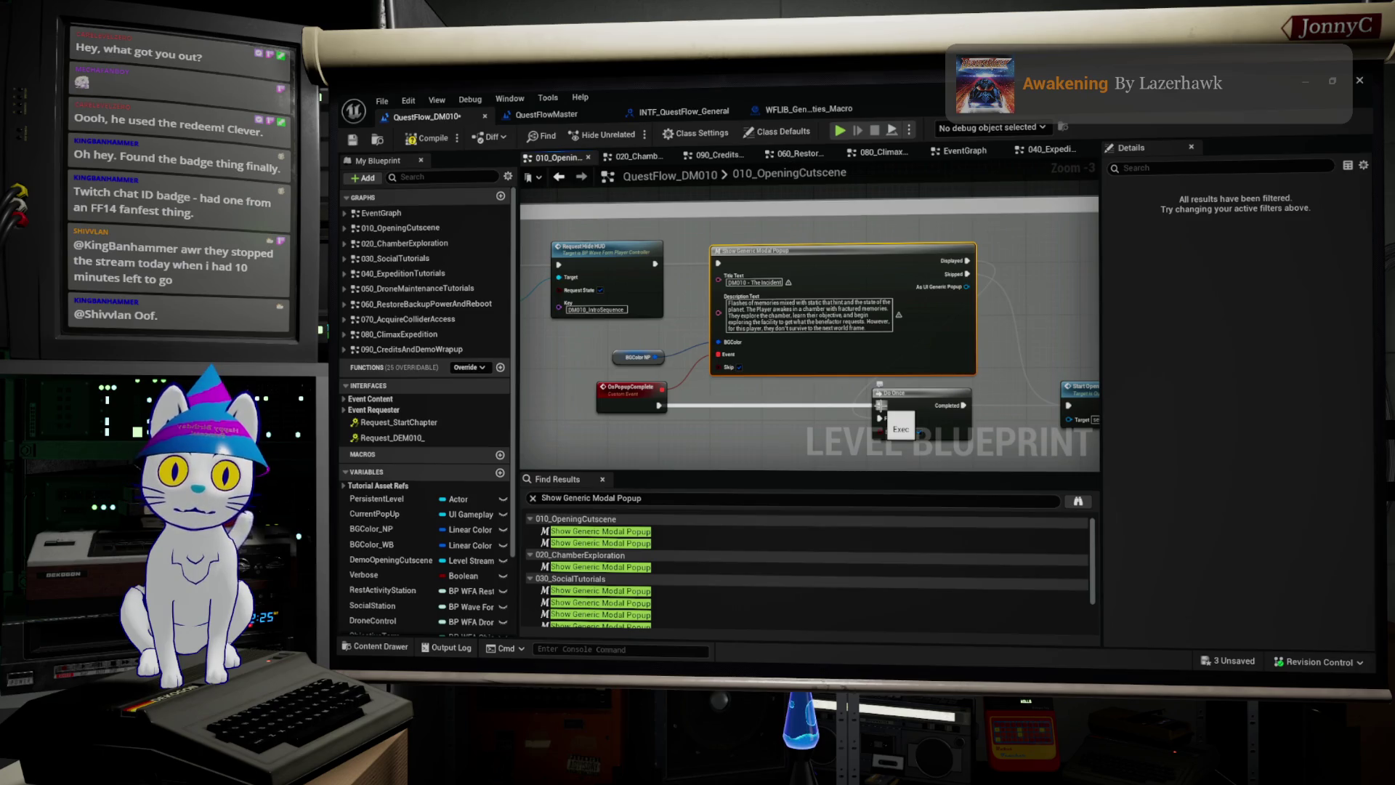
scroll(881, 405, down, 1)
Step: Select the Do Once and Start Opening Cutscene nodes and shift them slightly right
drag(881, 405, 694, 327)
click(694, 326)
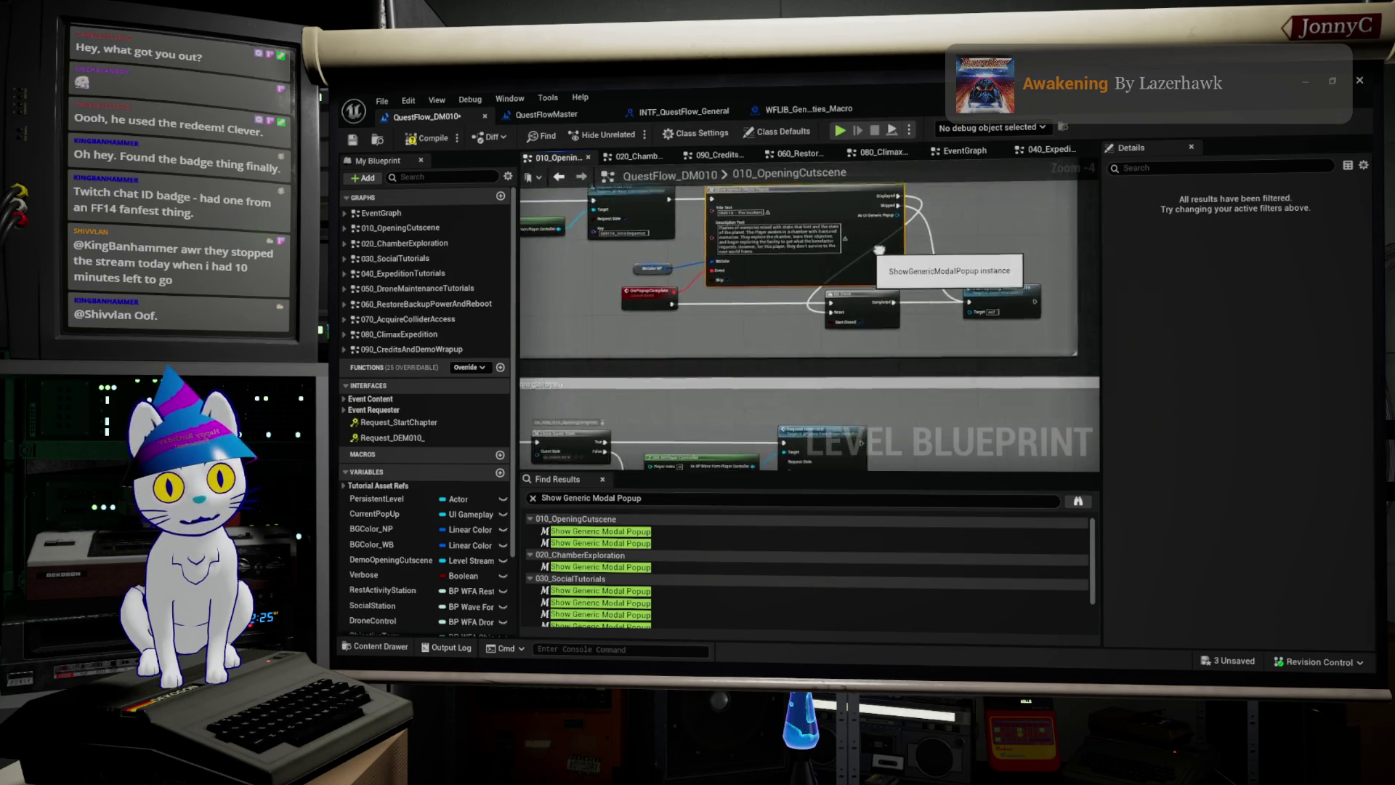
mouse_move(1043, 332)
mouse_down()
mouse_move(612, 294)
mouse_move(626, 309)
mouse_up()
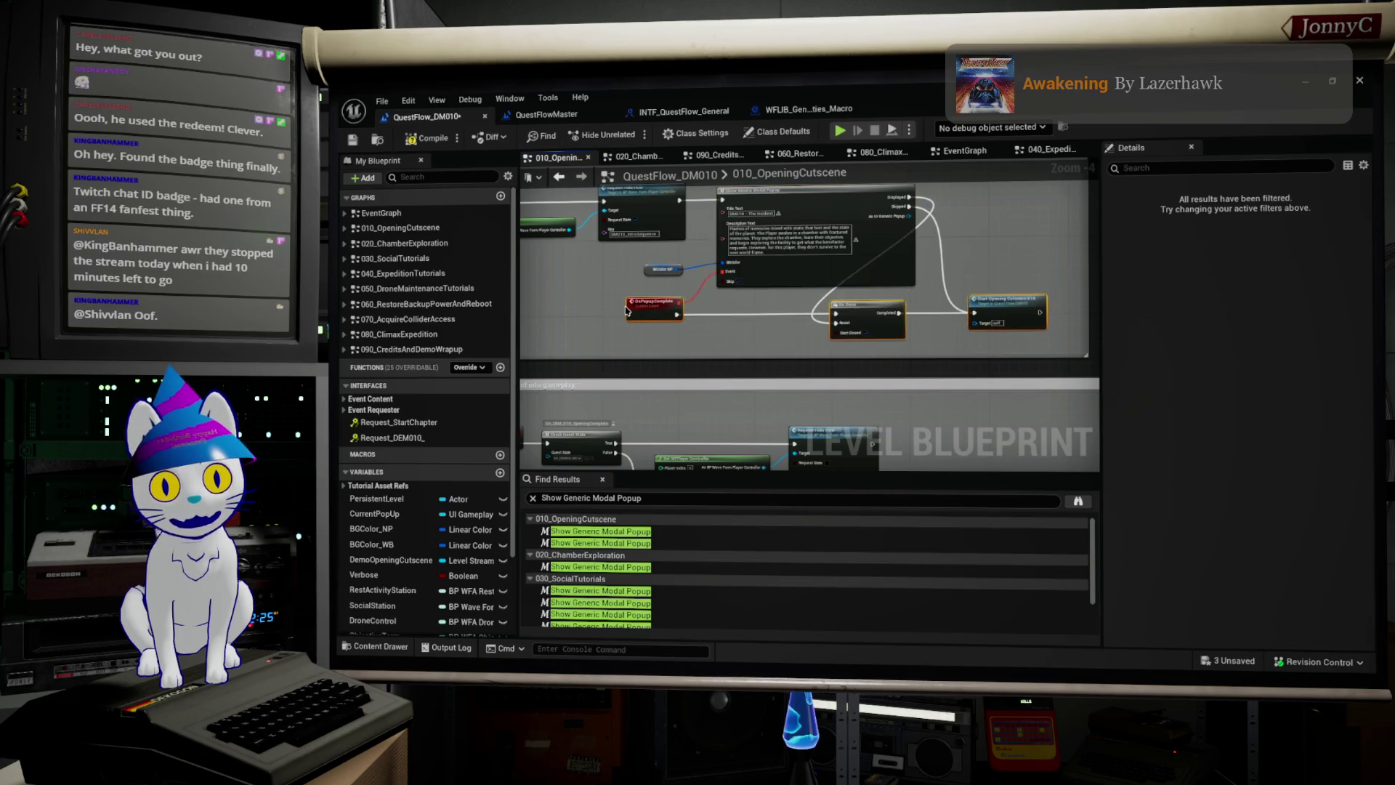
drag(910, 342, 835, 233)
drag(872, 309, 881, 309)
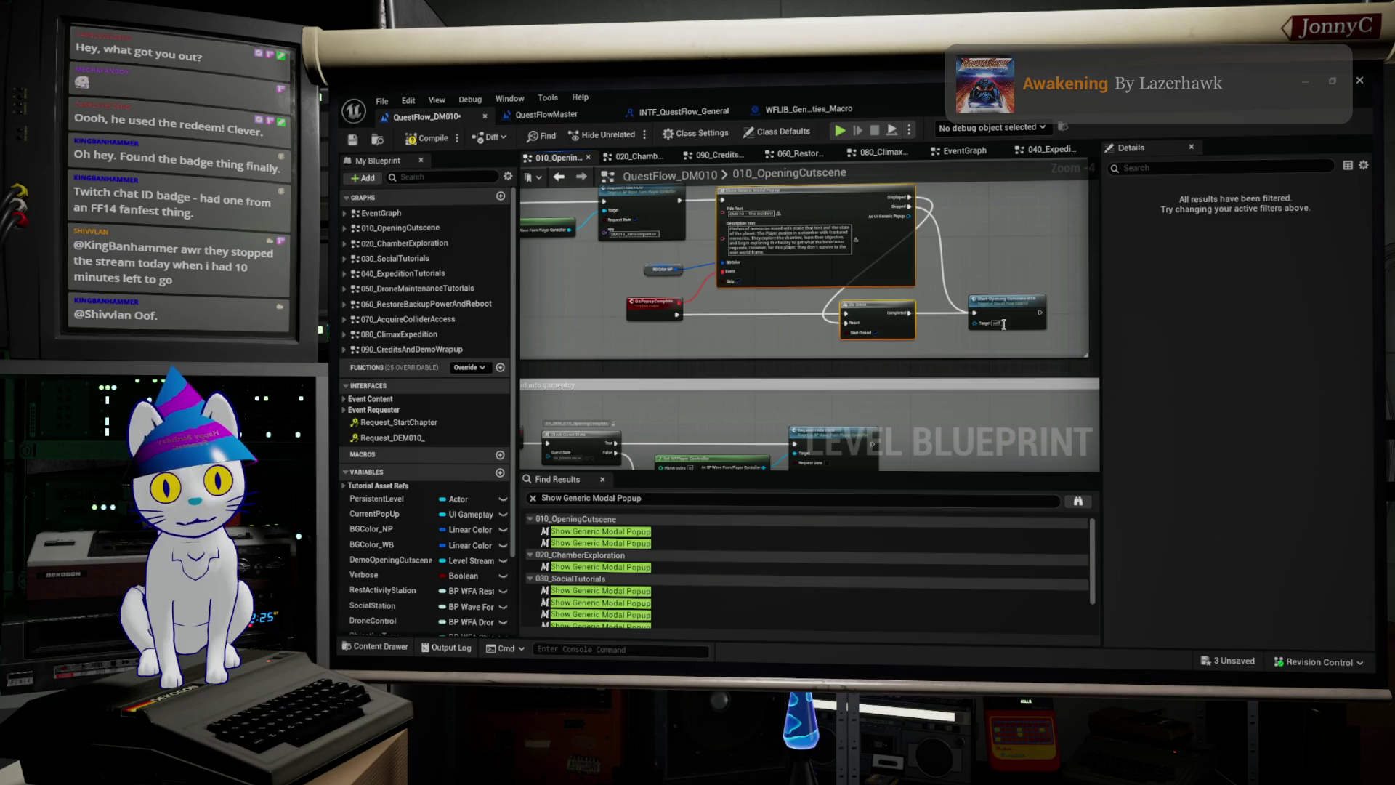
drag(1018, 315, 1023, 316)
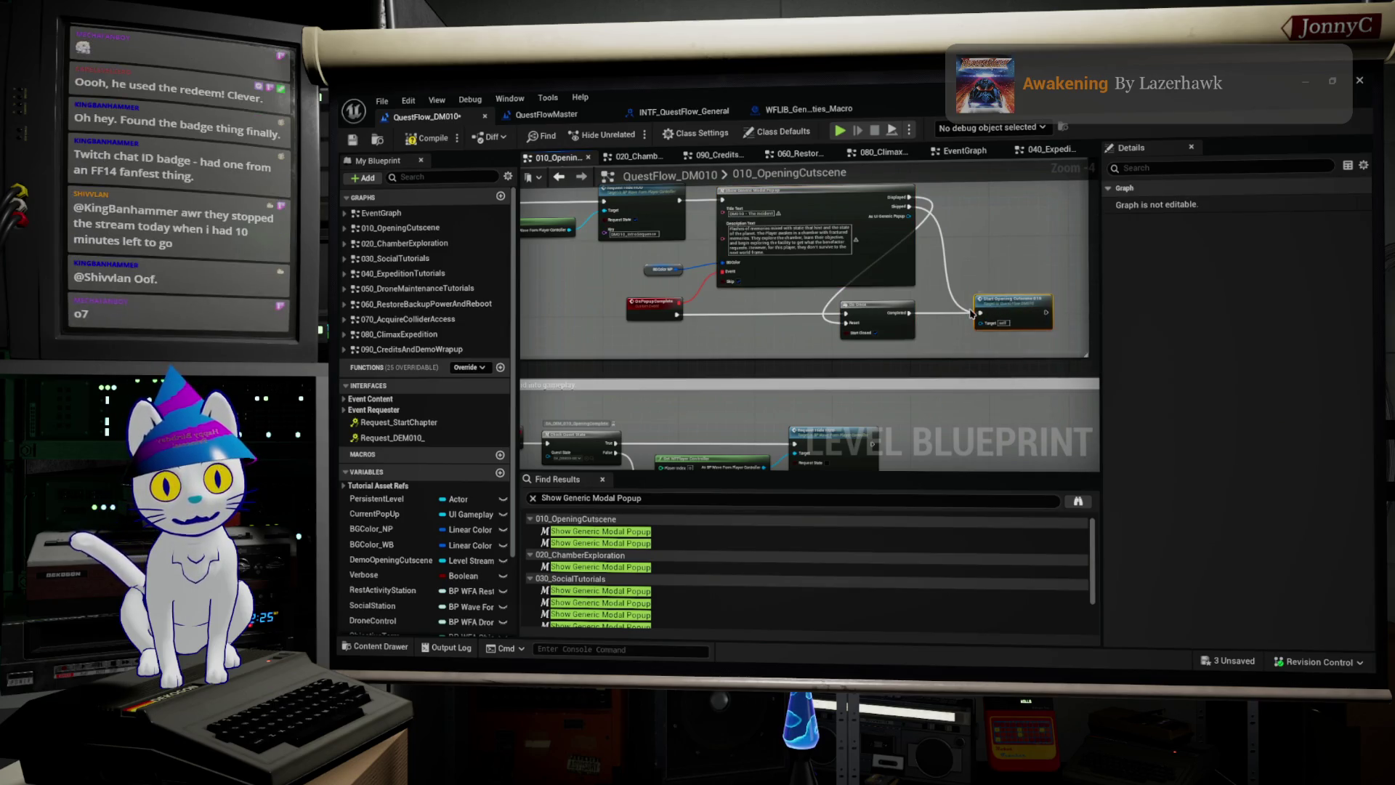
scroll(898, 342, up, 1)
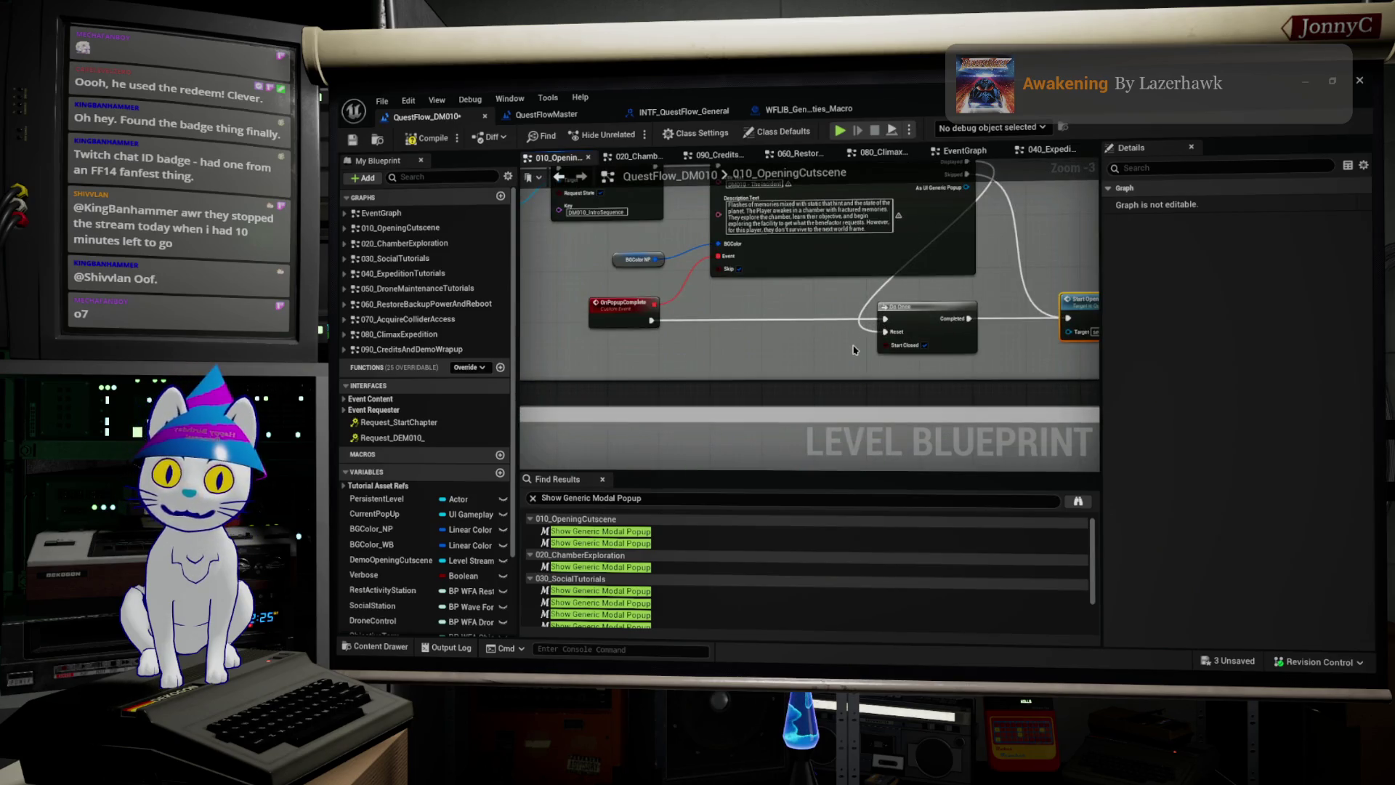
scroll(854, 349, down, 1)
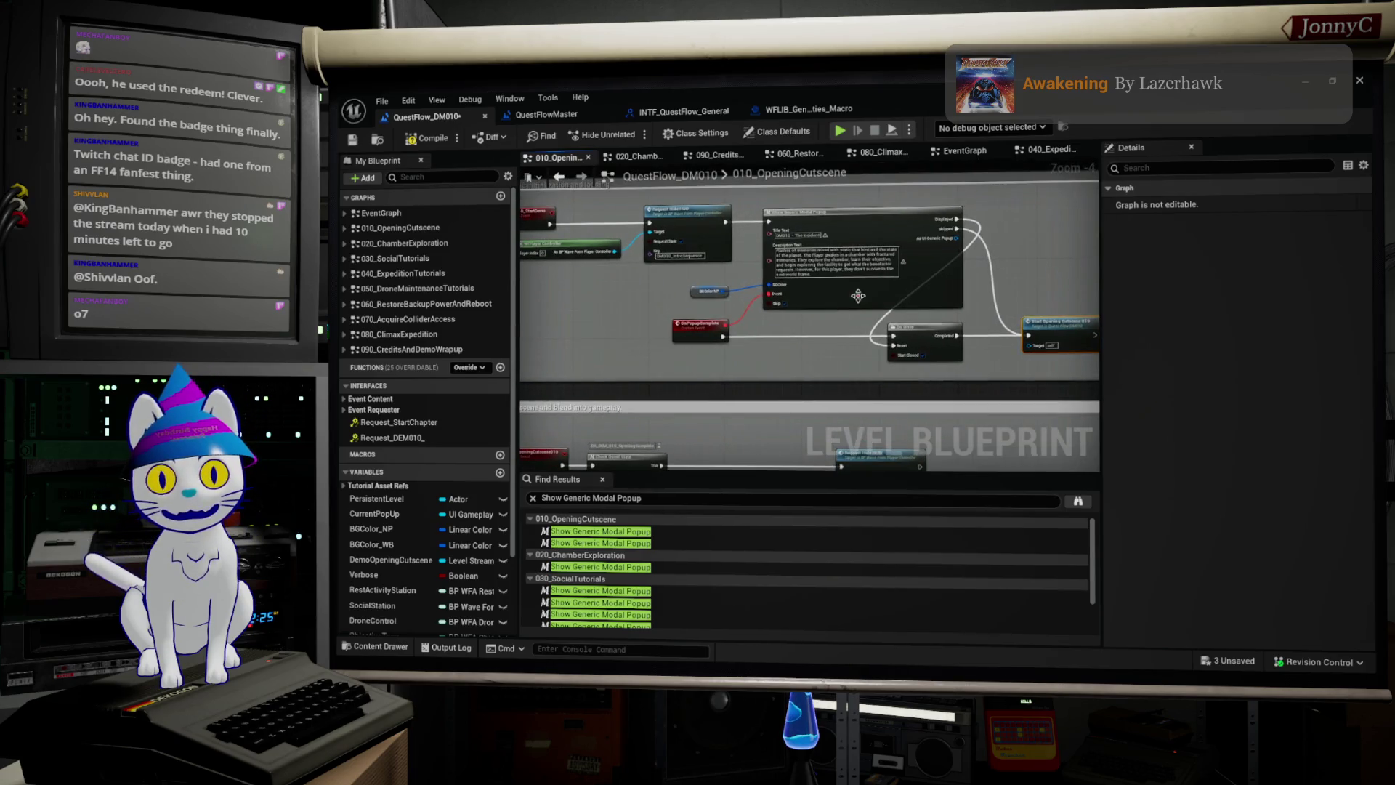
double_click(622, 531)
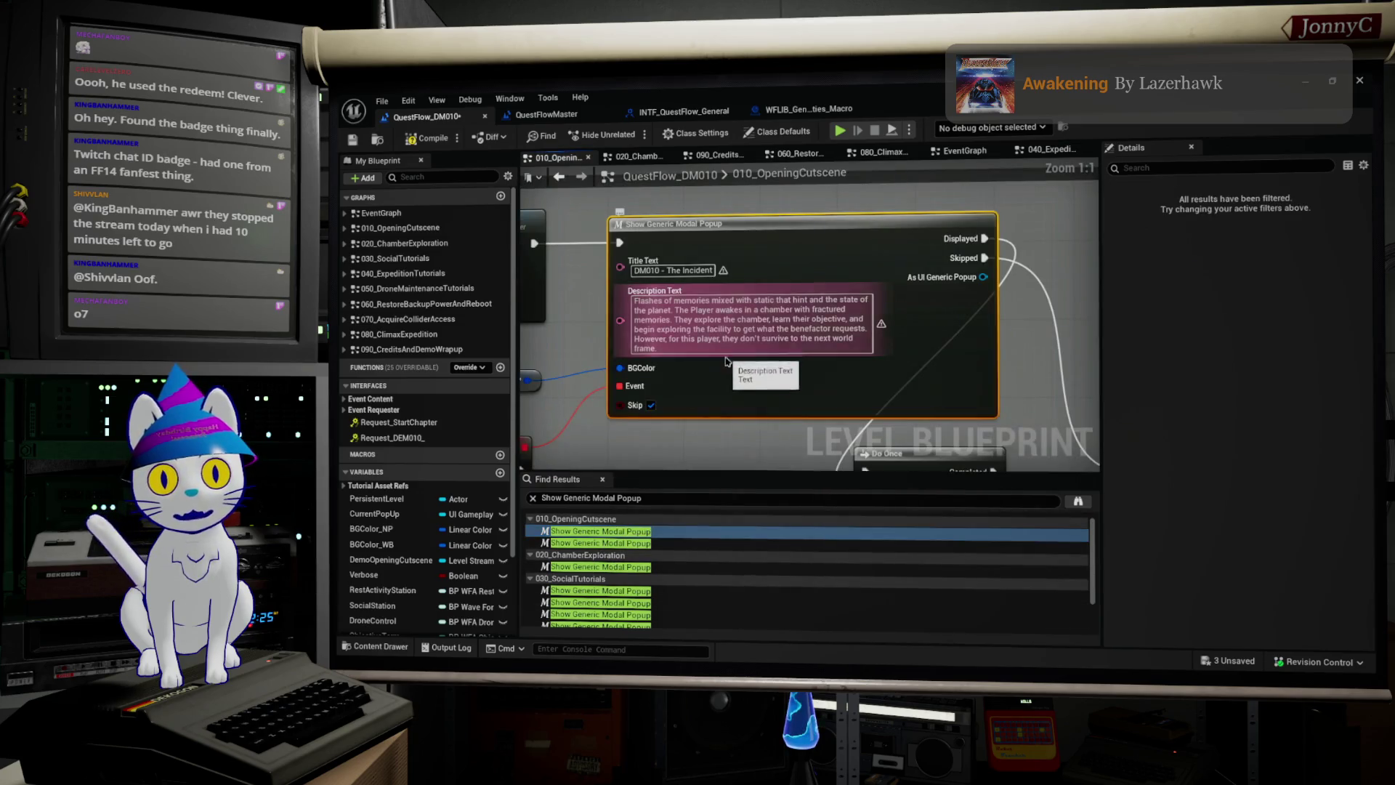
Step: Tick Skip on the 'DM010 - BuriedAlive Cutscene' popup, then go to the 020_ChamberExploration popup
double_click(611, 544)
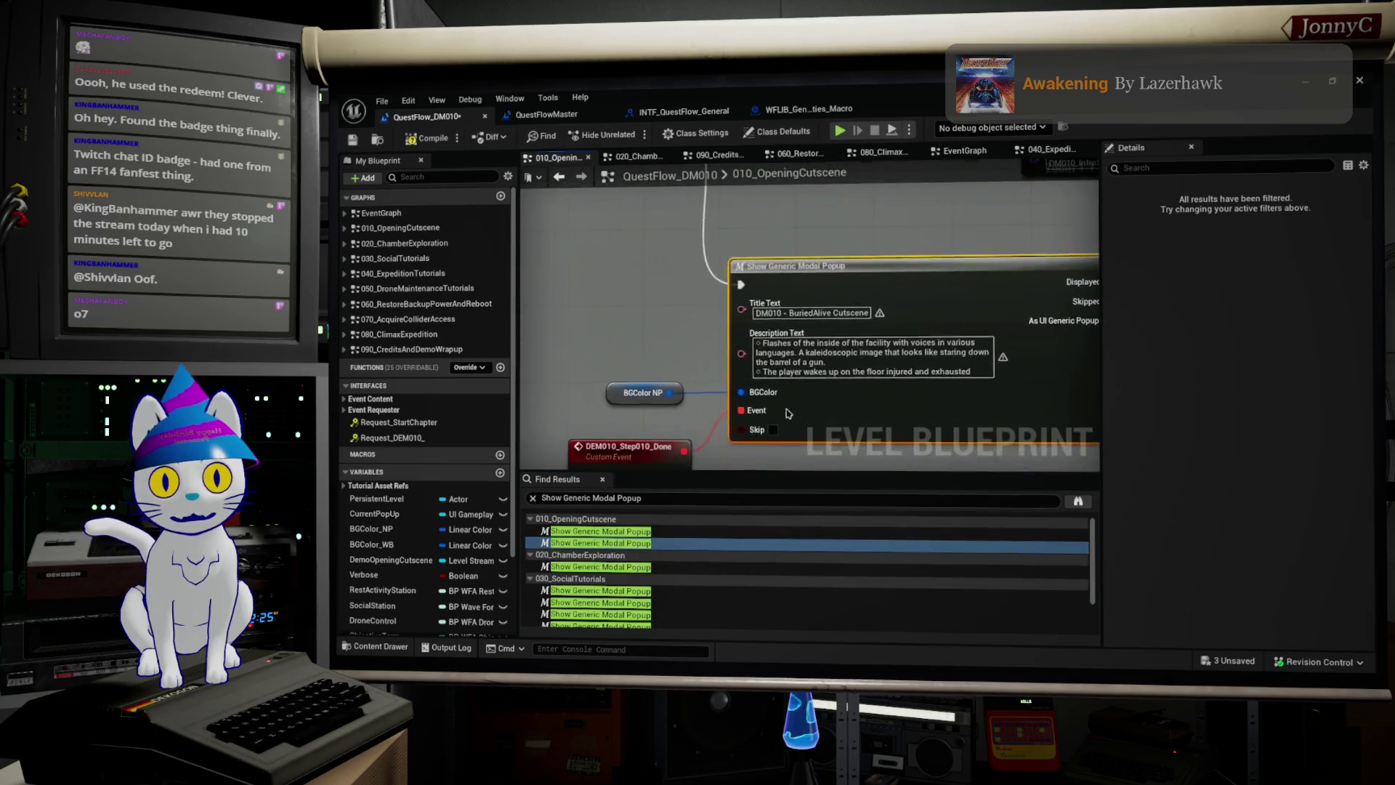
click(774, 430)
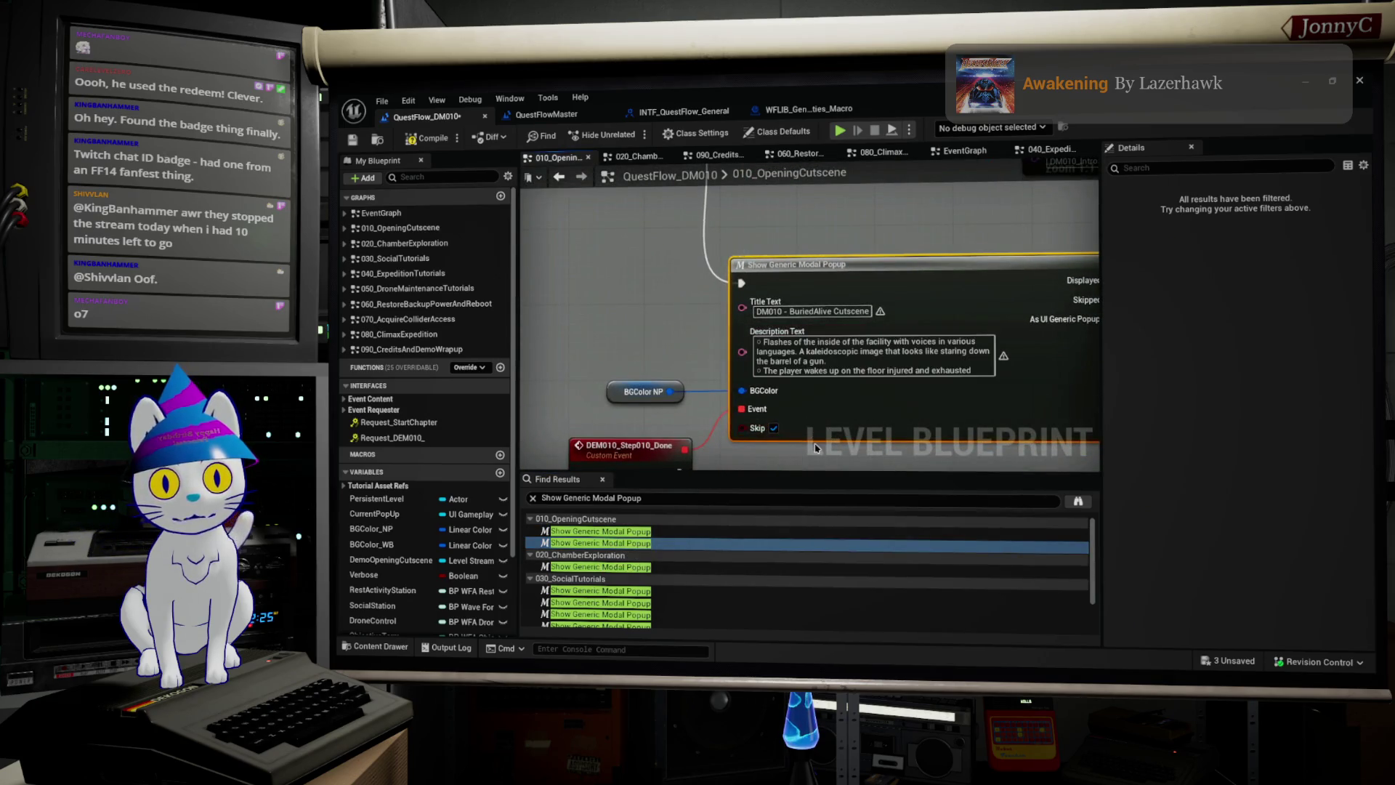
double_click(618, 566)
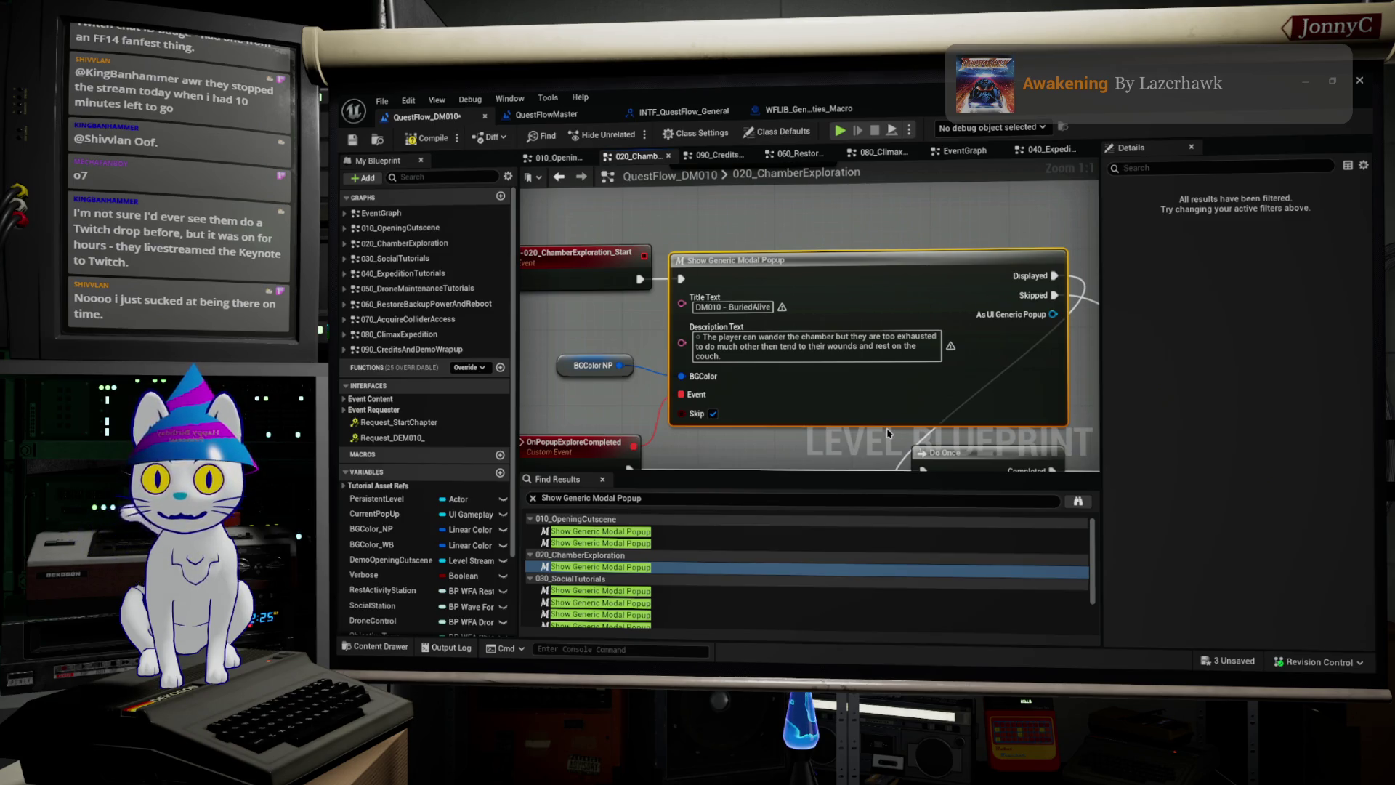
scroll(885, 432, down, 3)
mouse_move(885, 431)
mouse_down()
mouse_move(681, 203)
mouse_move(688, 221)
mouse_up()
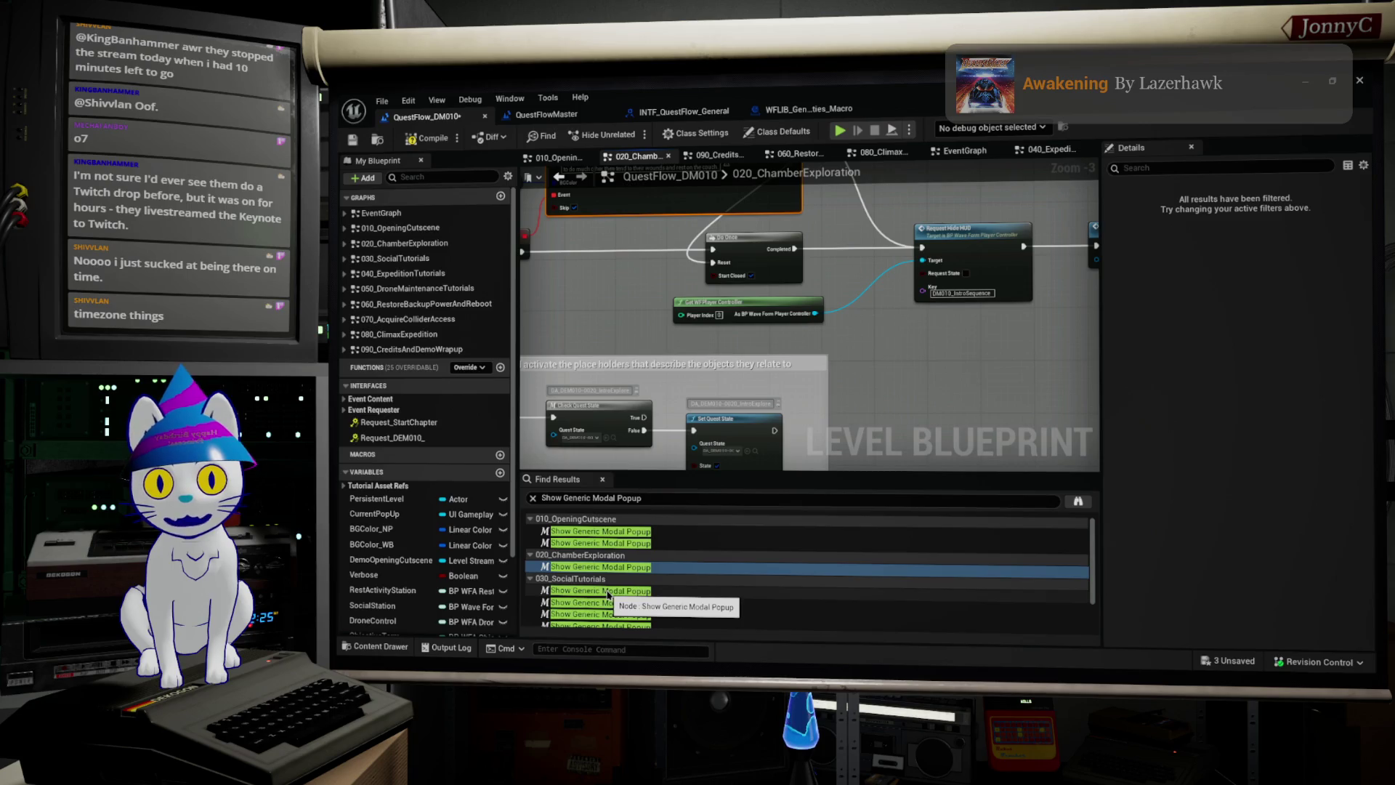
Step: Tick Skip on the post-sleep BuriedAlive and Mysterious Terminal popups
double_click(607, 591)
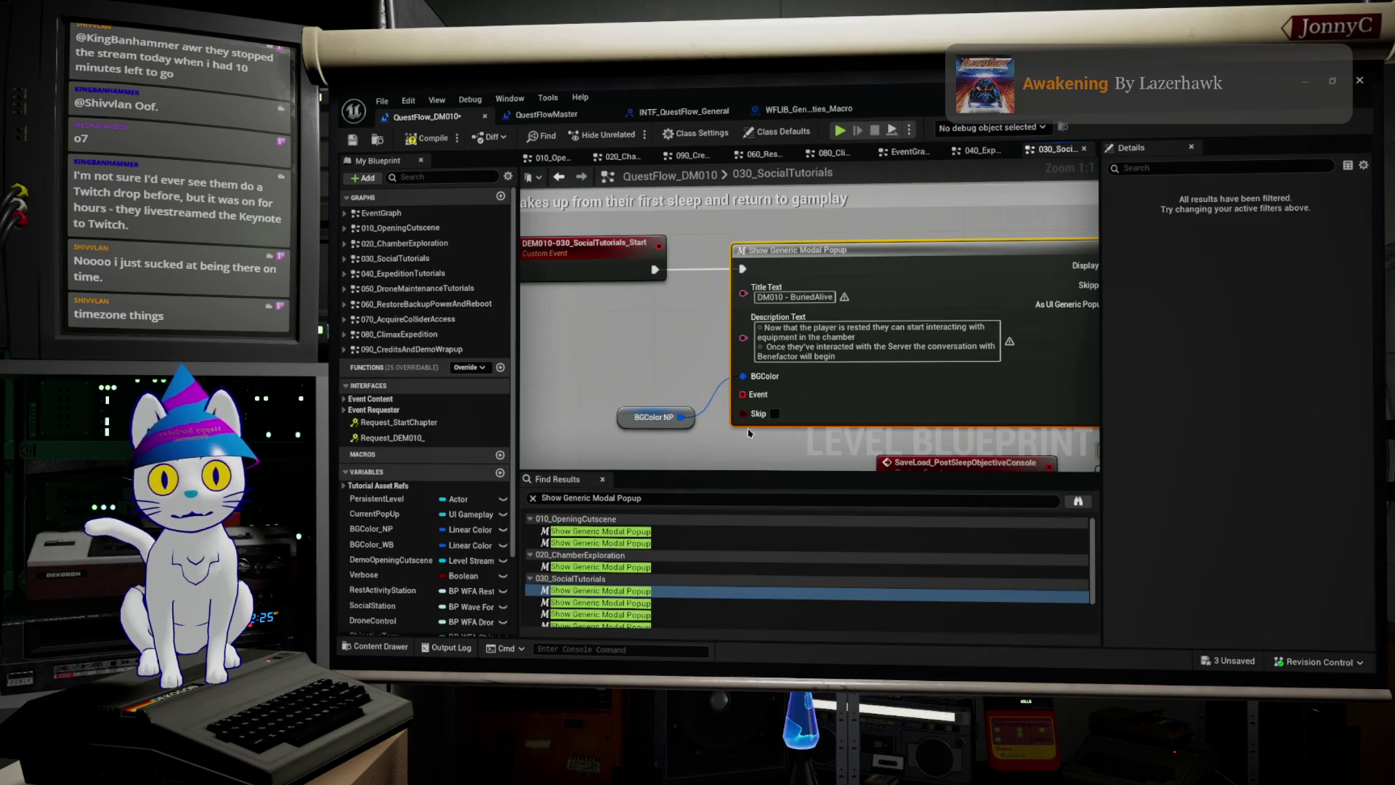
click(775, 414)
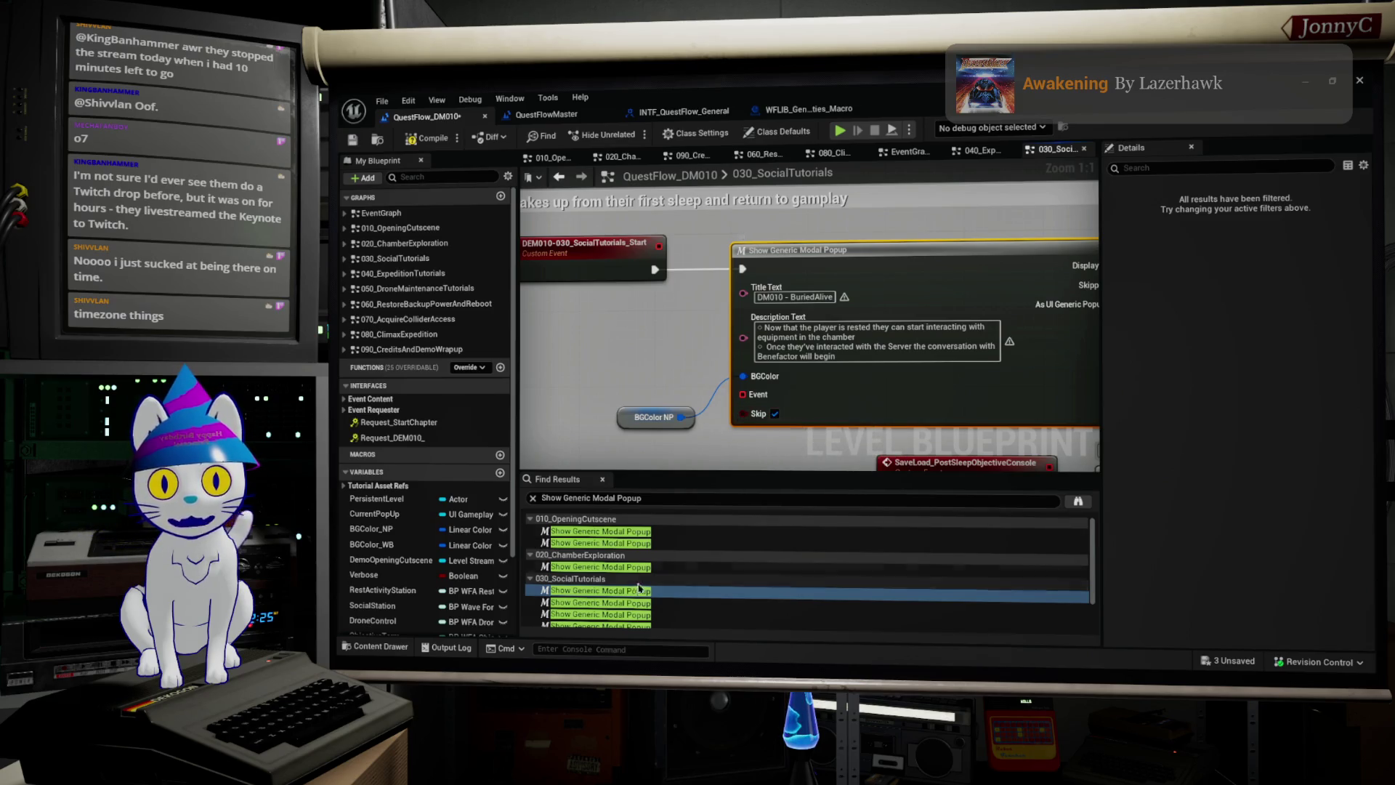
double_click(607, 603)
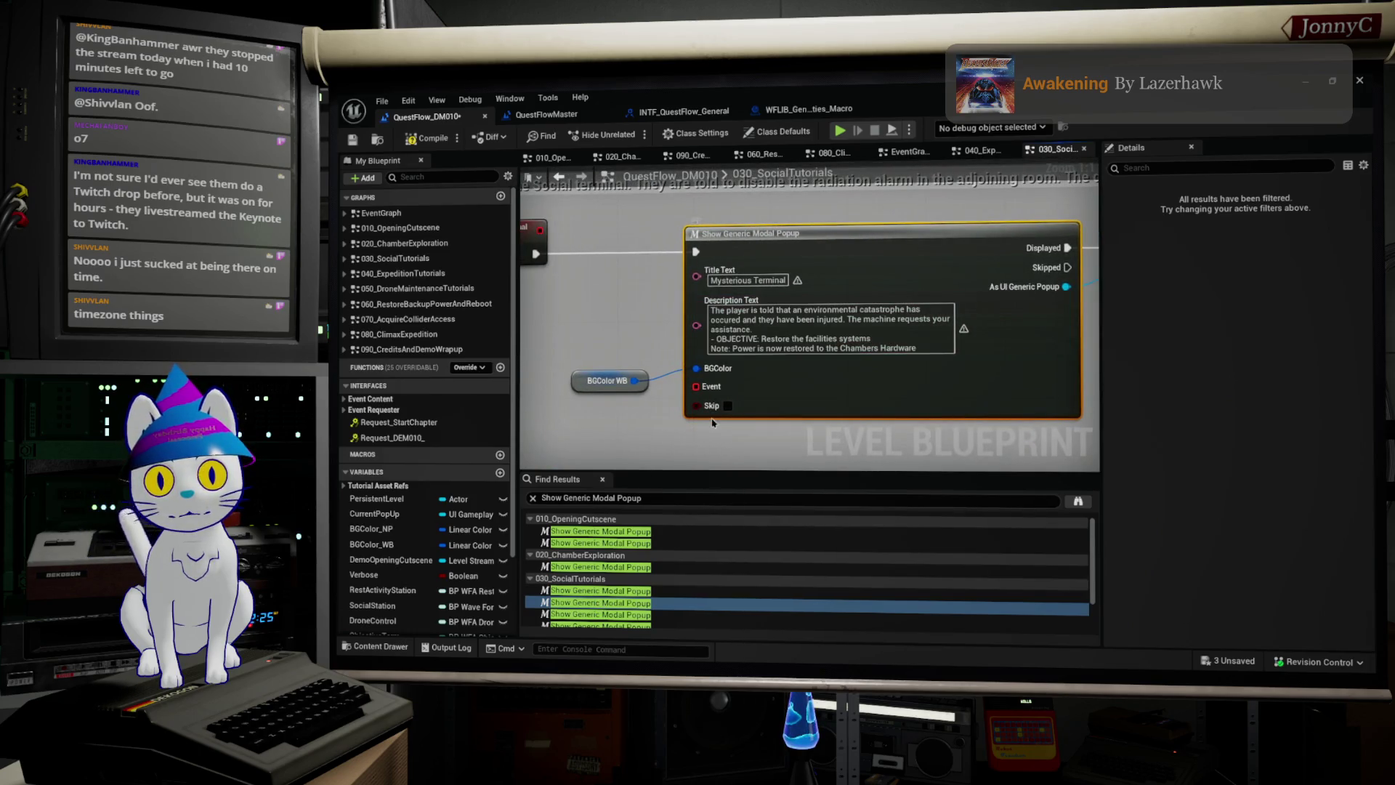
click(727, 406)
scroll(605, 591, down, 1)
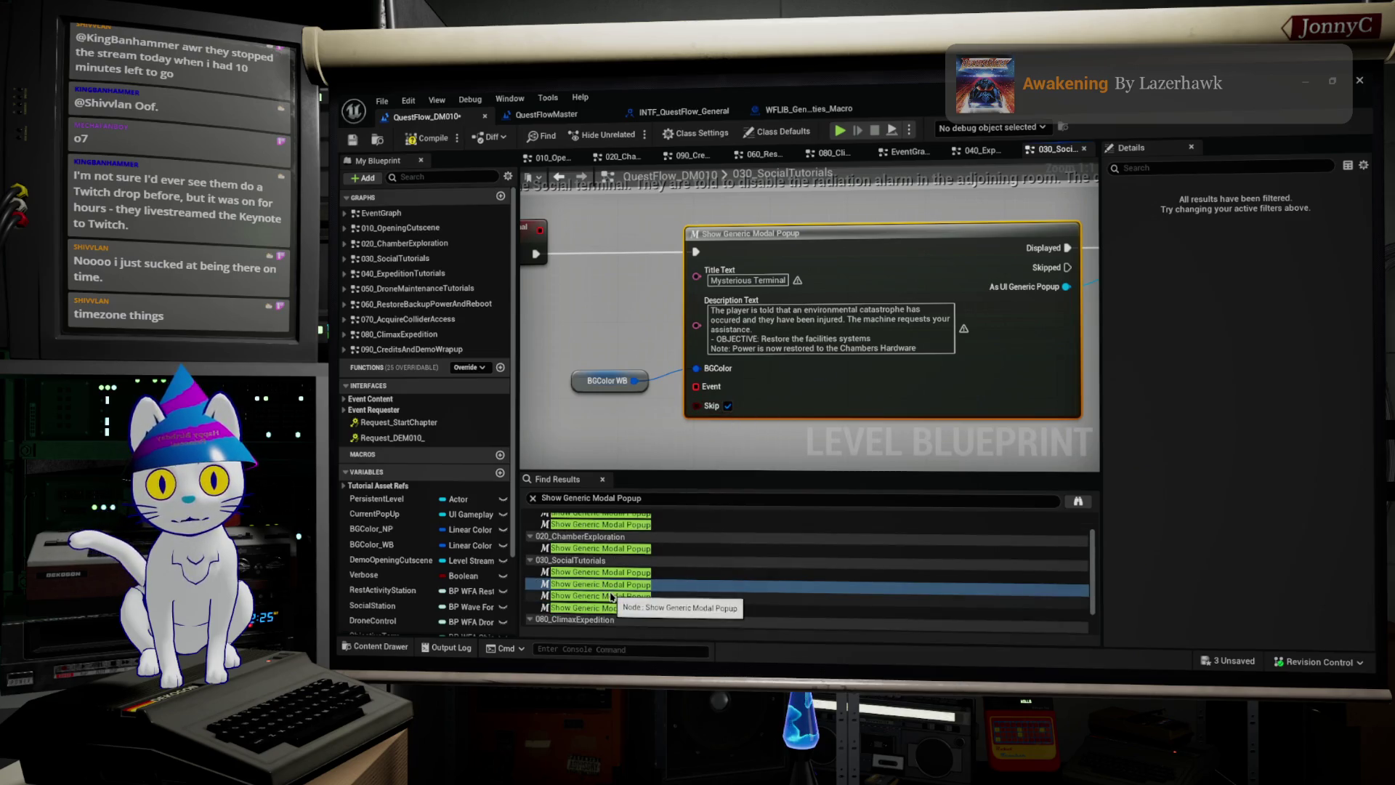
Step: Leave the Blaring Alarm popup unskippable and make the Objective Panel popup skippable
double_click(604, 597)
click(775, 391)
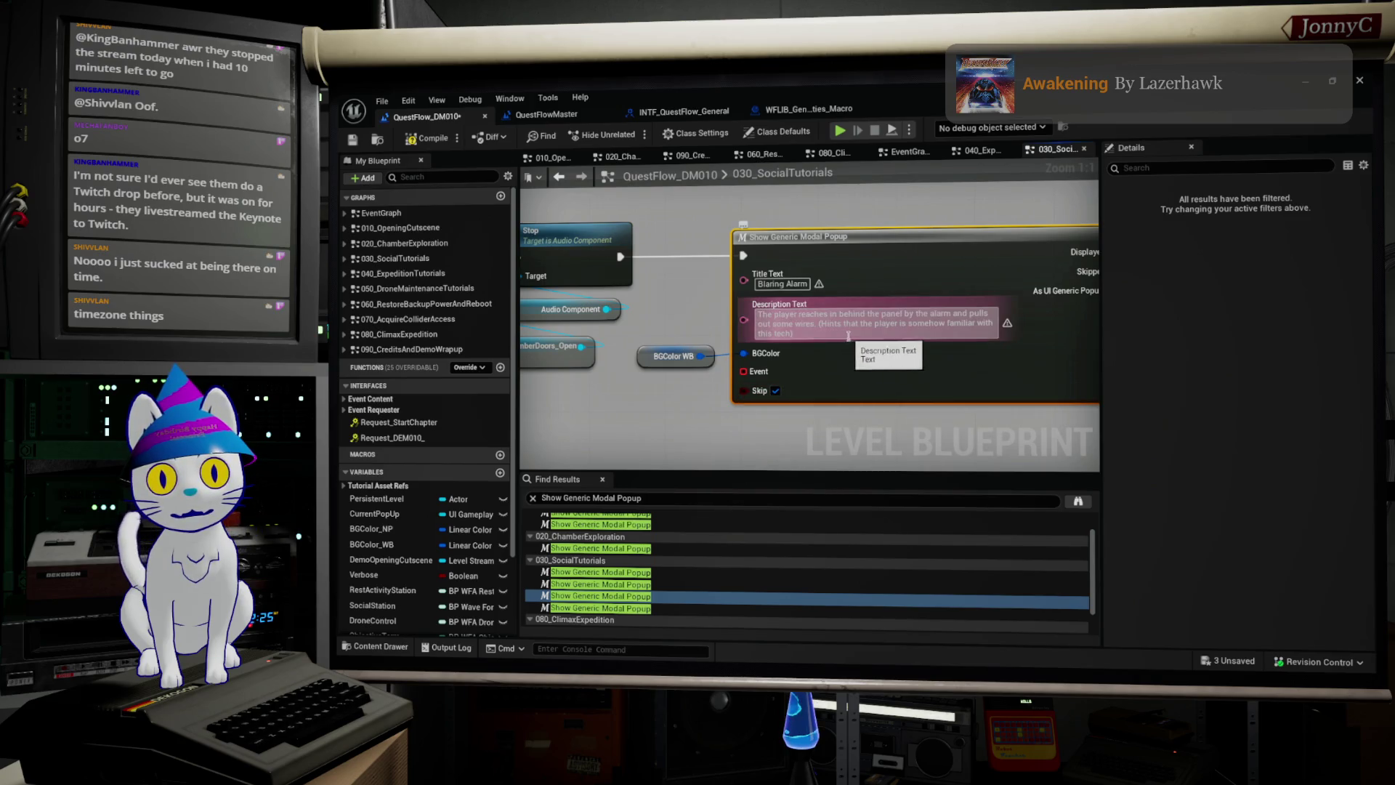
click(775, 391)
scroll(614, 598, down, 1)
double_click(614, 590)
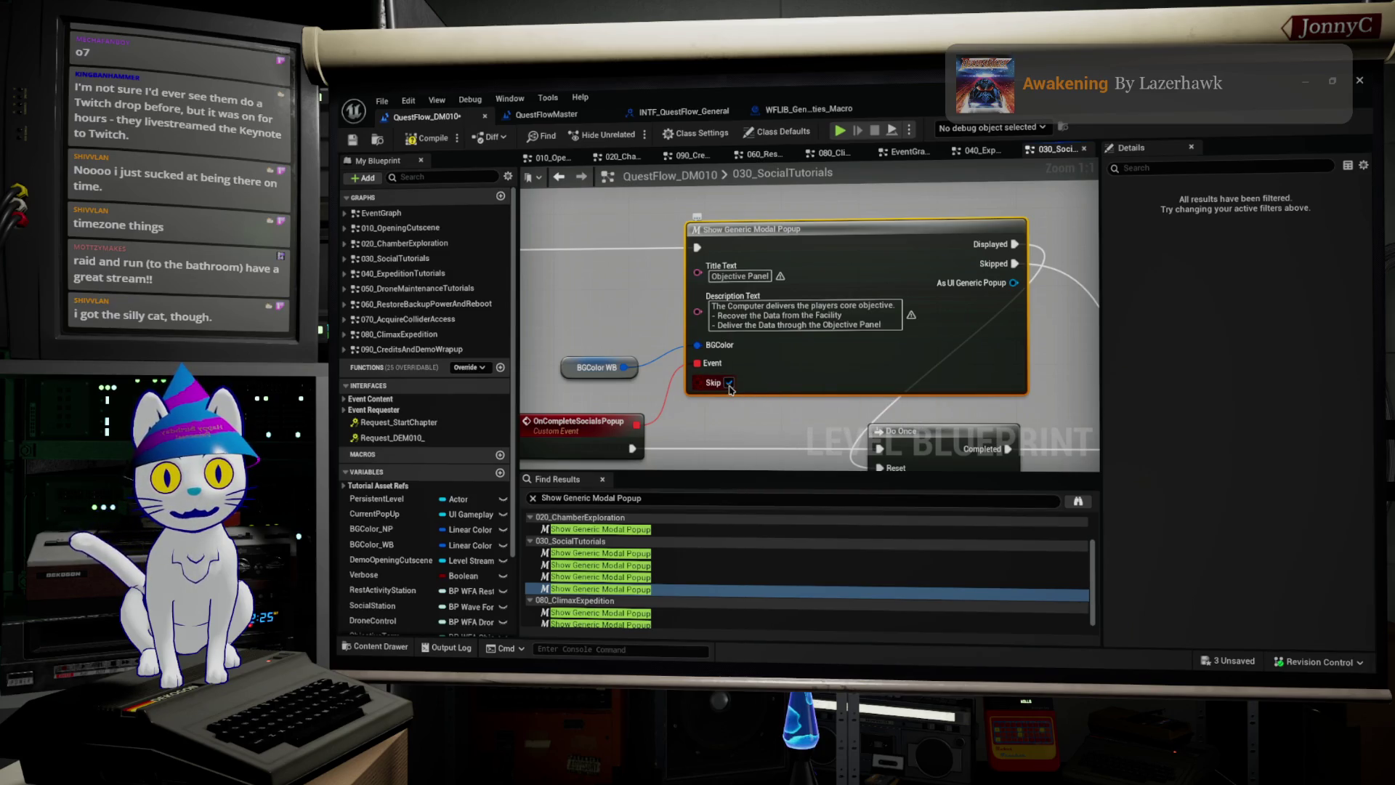
click(728, 383)
scroll(729, 385, down, 3)
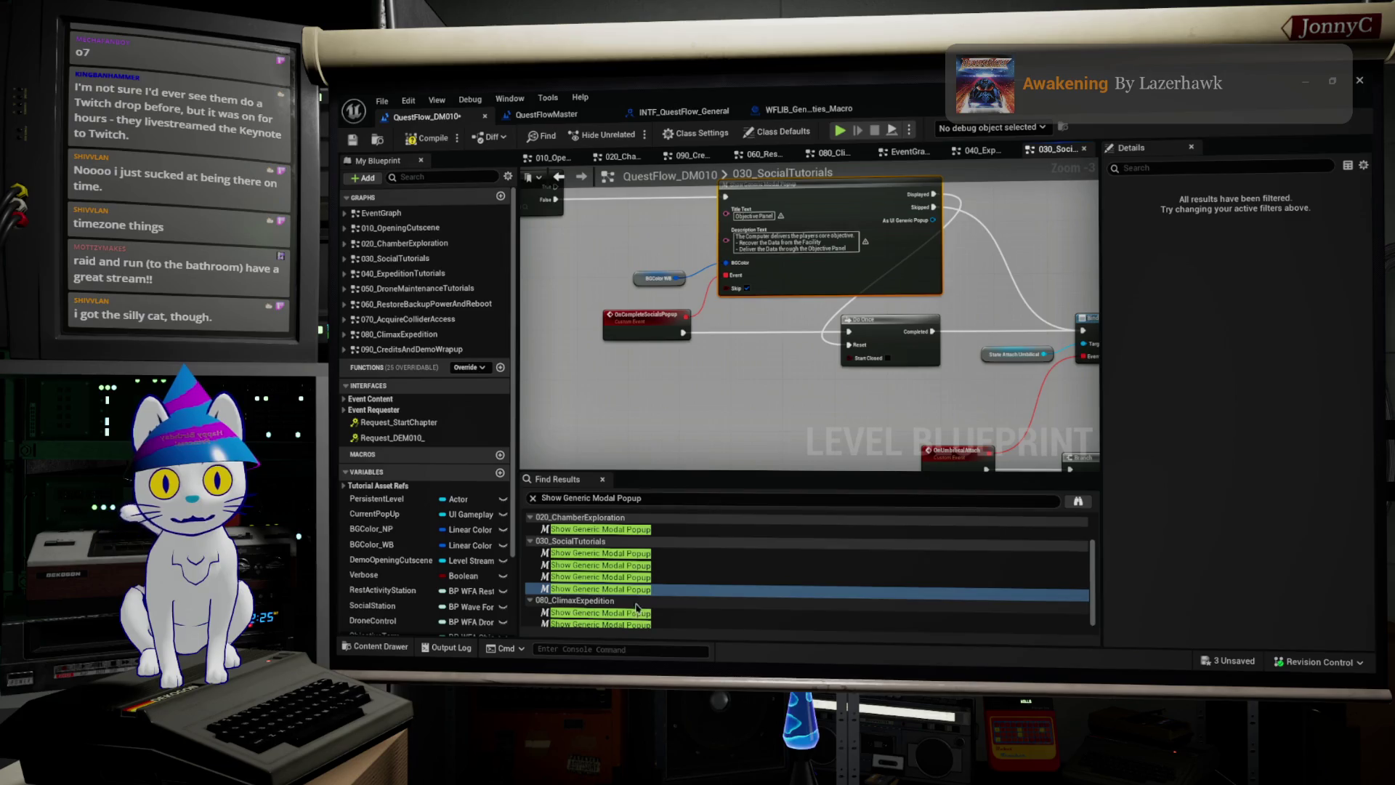
scroll(644, 607, down, 1)
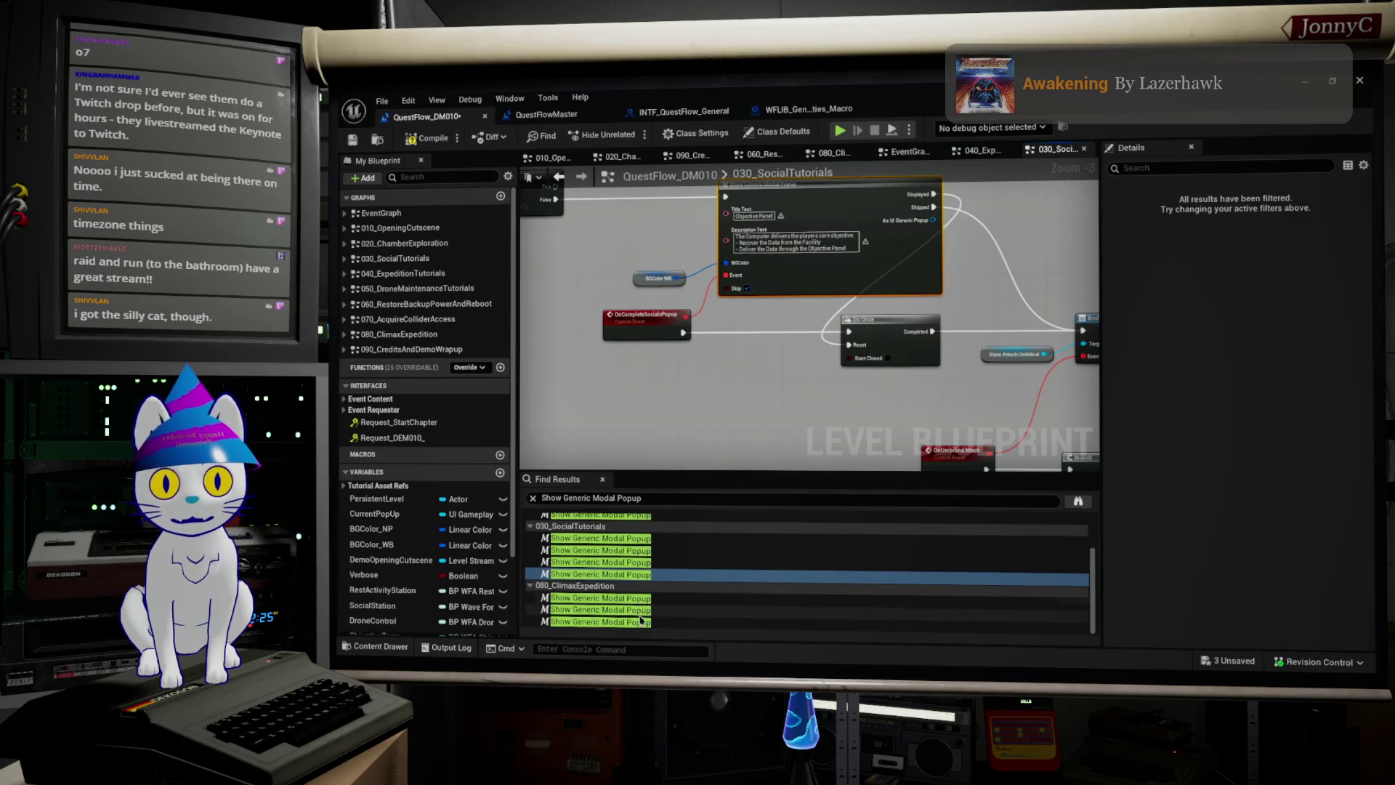
double_click(644, 599)
Step: Jump to the 030_SocialTutorials popup node, save QuestFlow_DM010, and restore down its window
drag(853, 351, 968, 365)
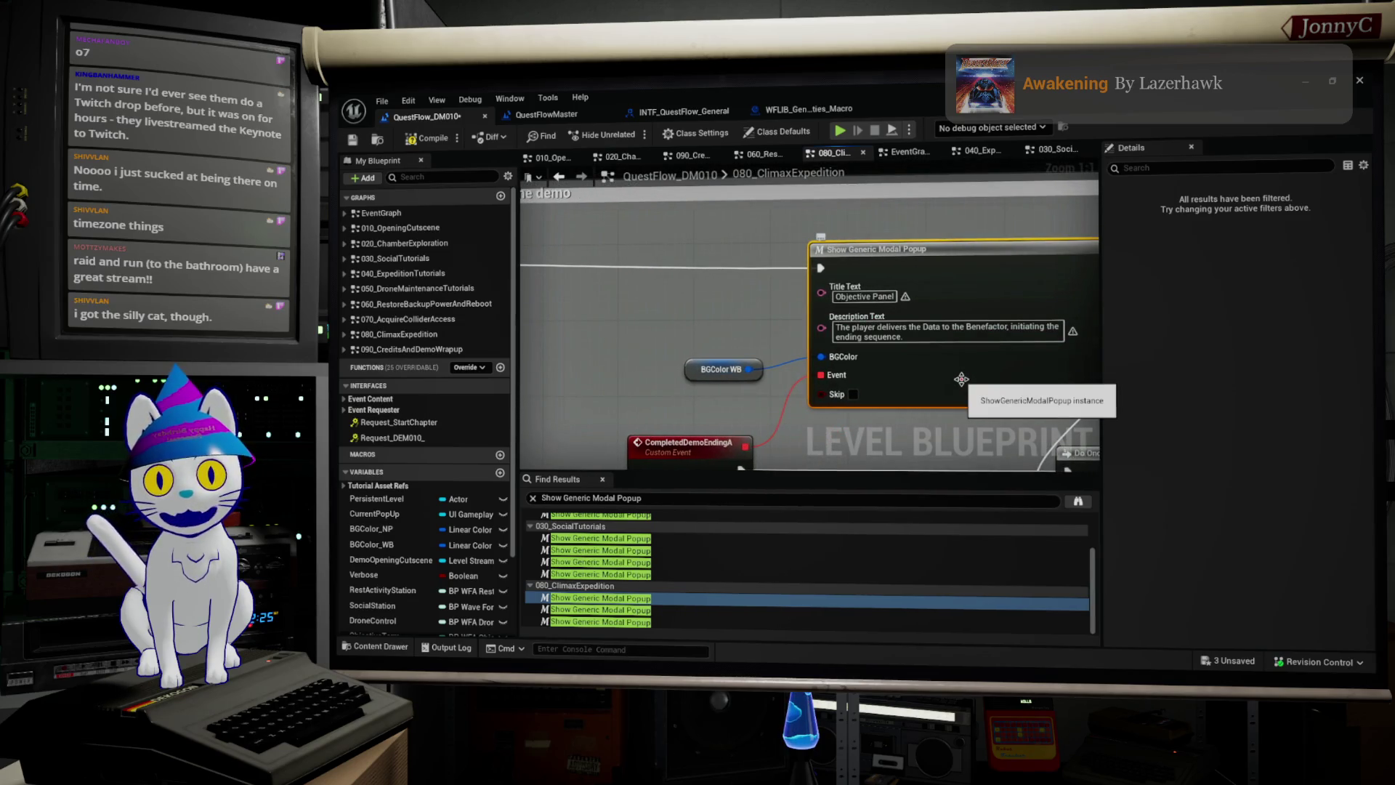
scroll(962, 379, down, 4)
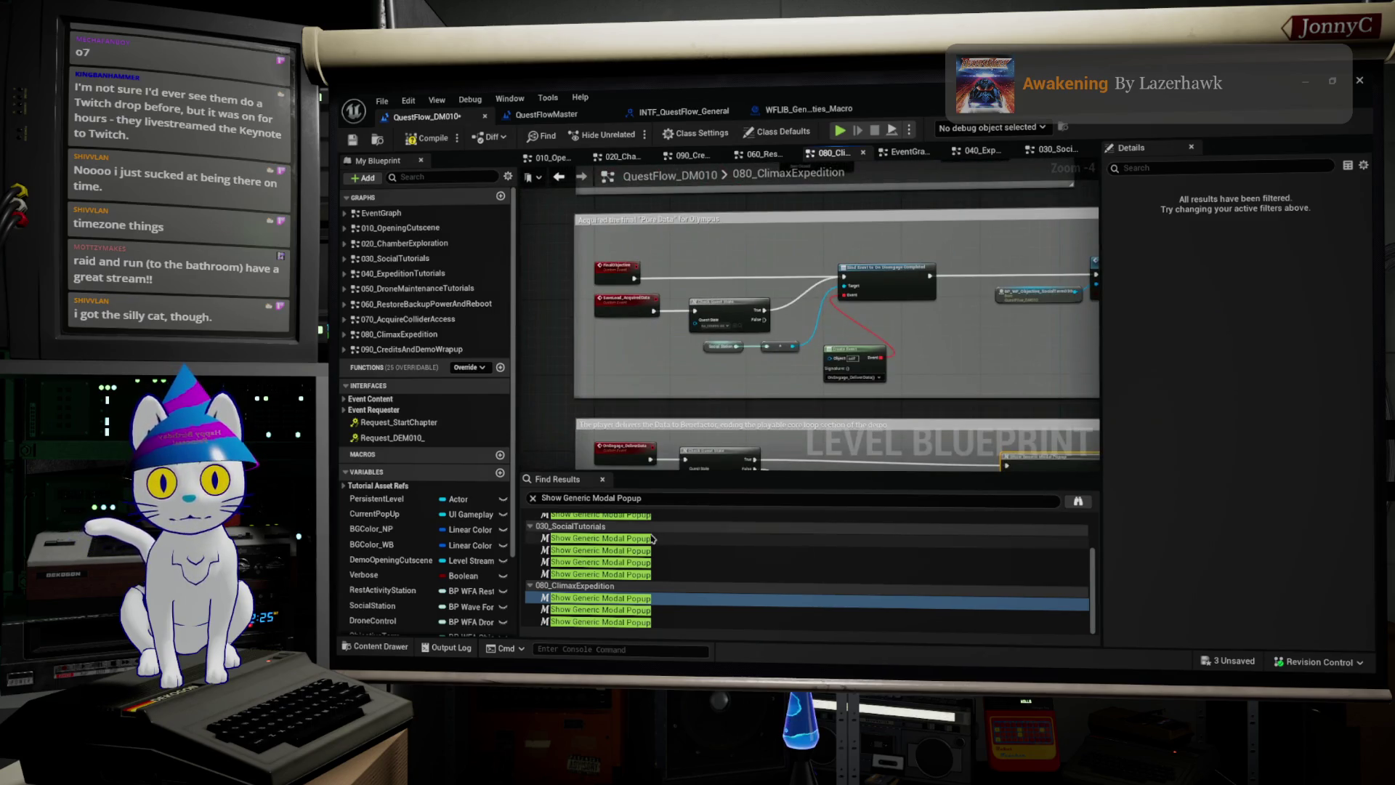
scroll(653, 538, up, 1)
click(624, 594)
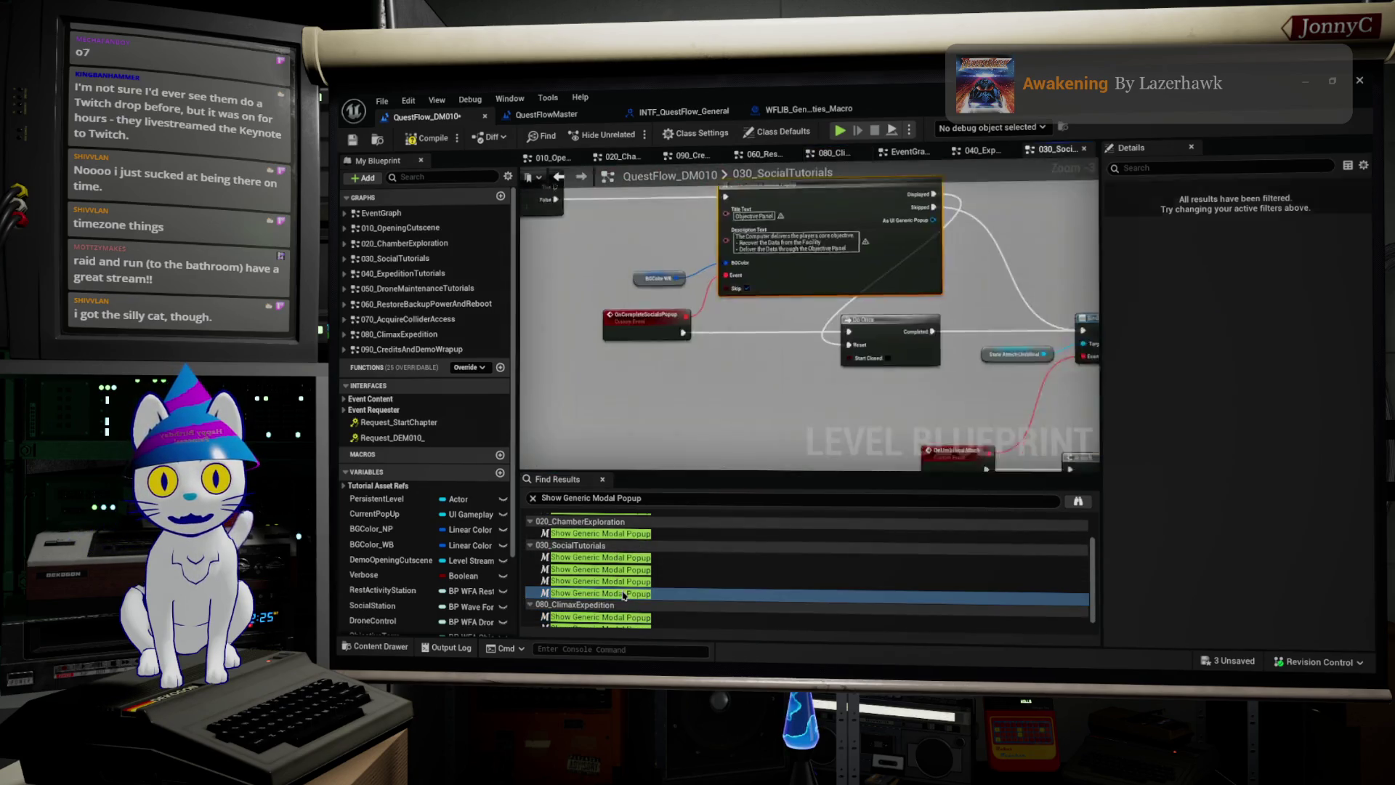
scroll(814, 365, up, 1)
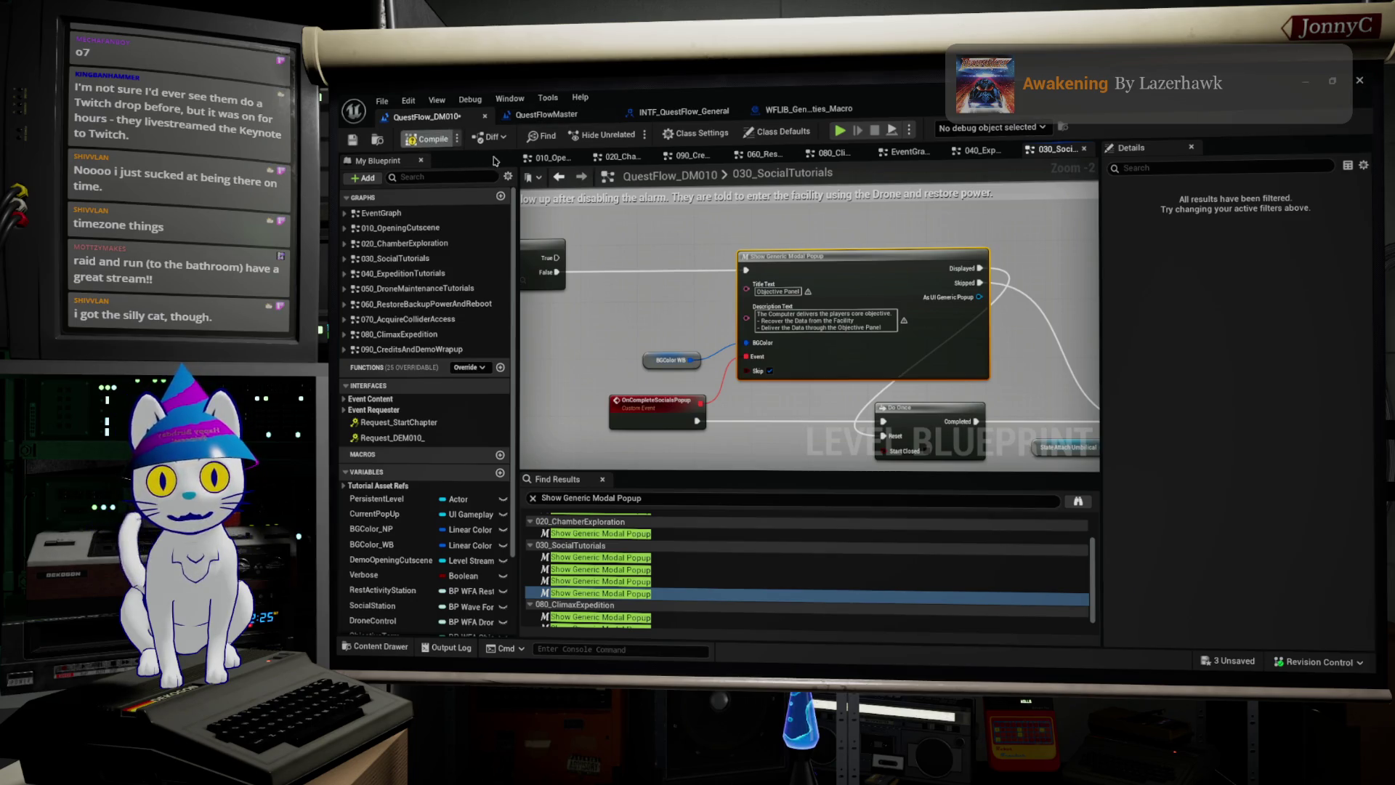
key(ctrl+s)
click(1327, 80)
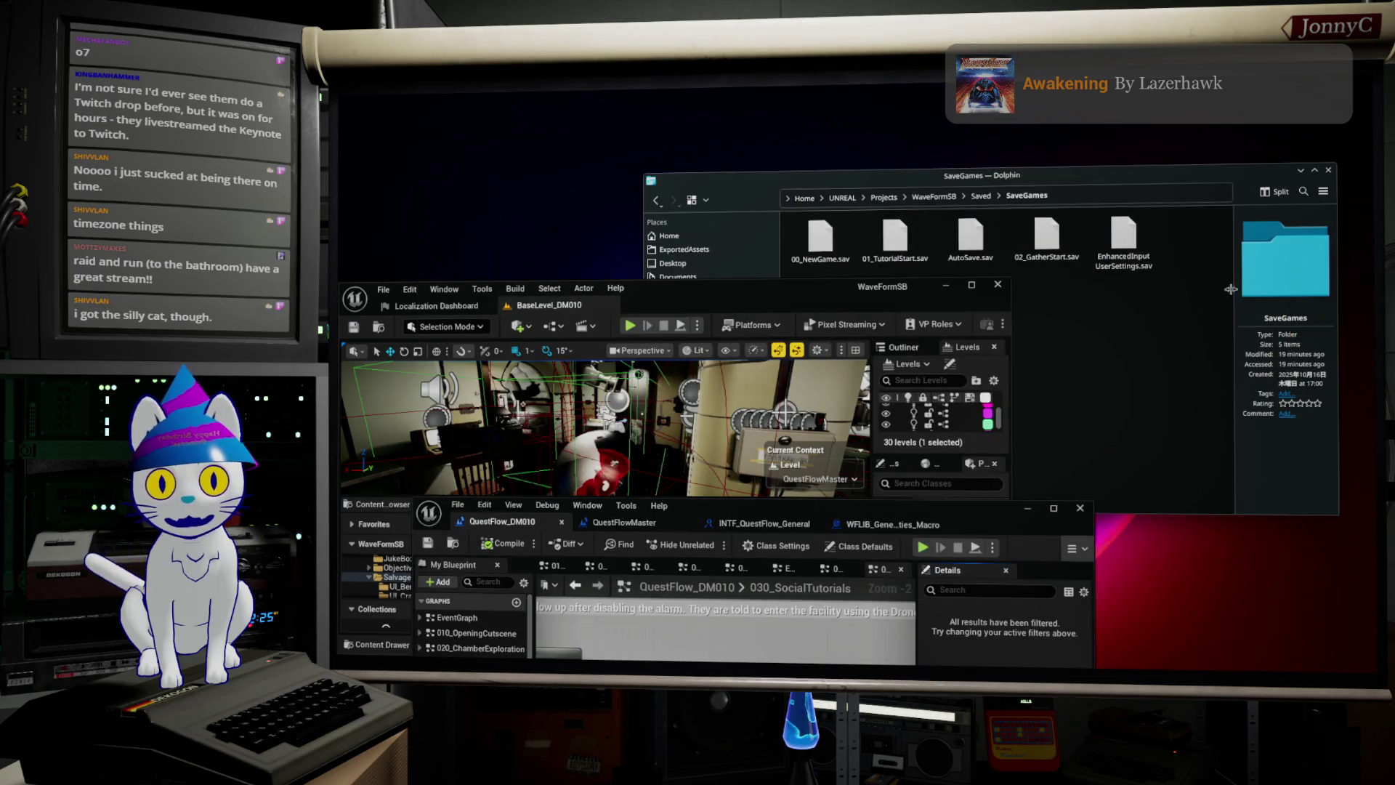
Step: Maximize the BaseLevel_DM010 level editor and push the QuestFlow Blueprint window mostly off-screen
double_click(948, 511)
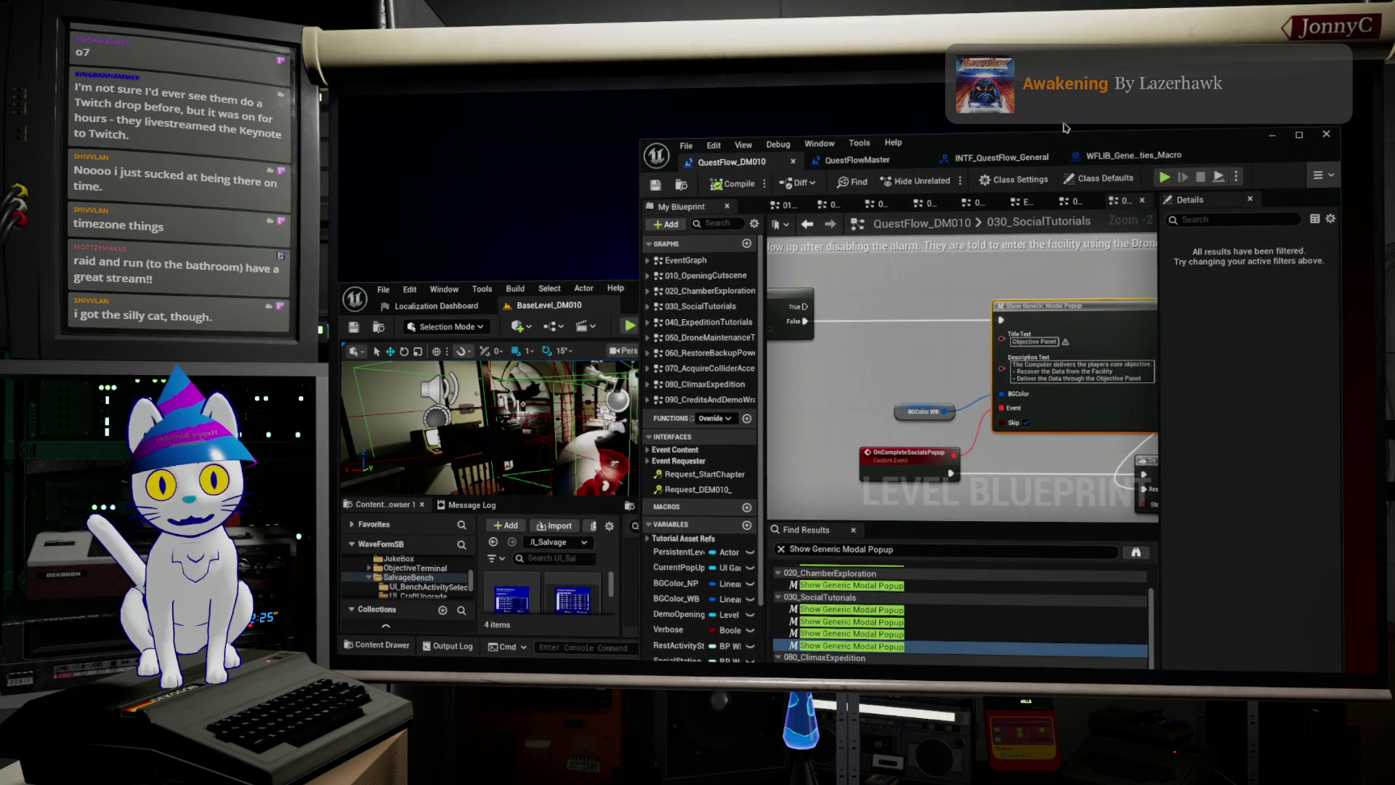
drag(1104, 145, 1002, 162)
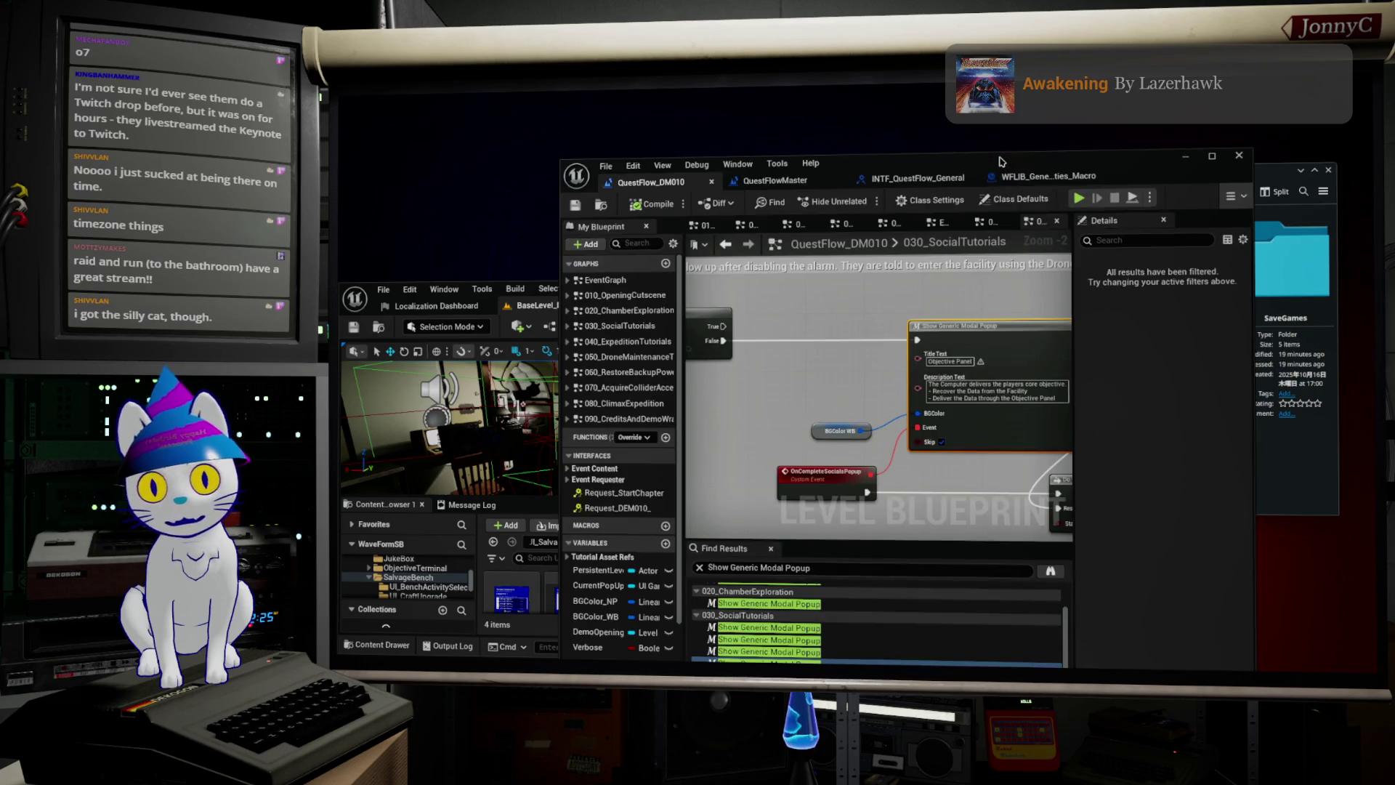
click(1002, 161)
click(835, 289)
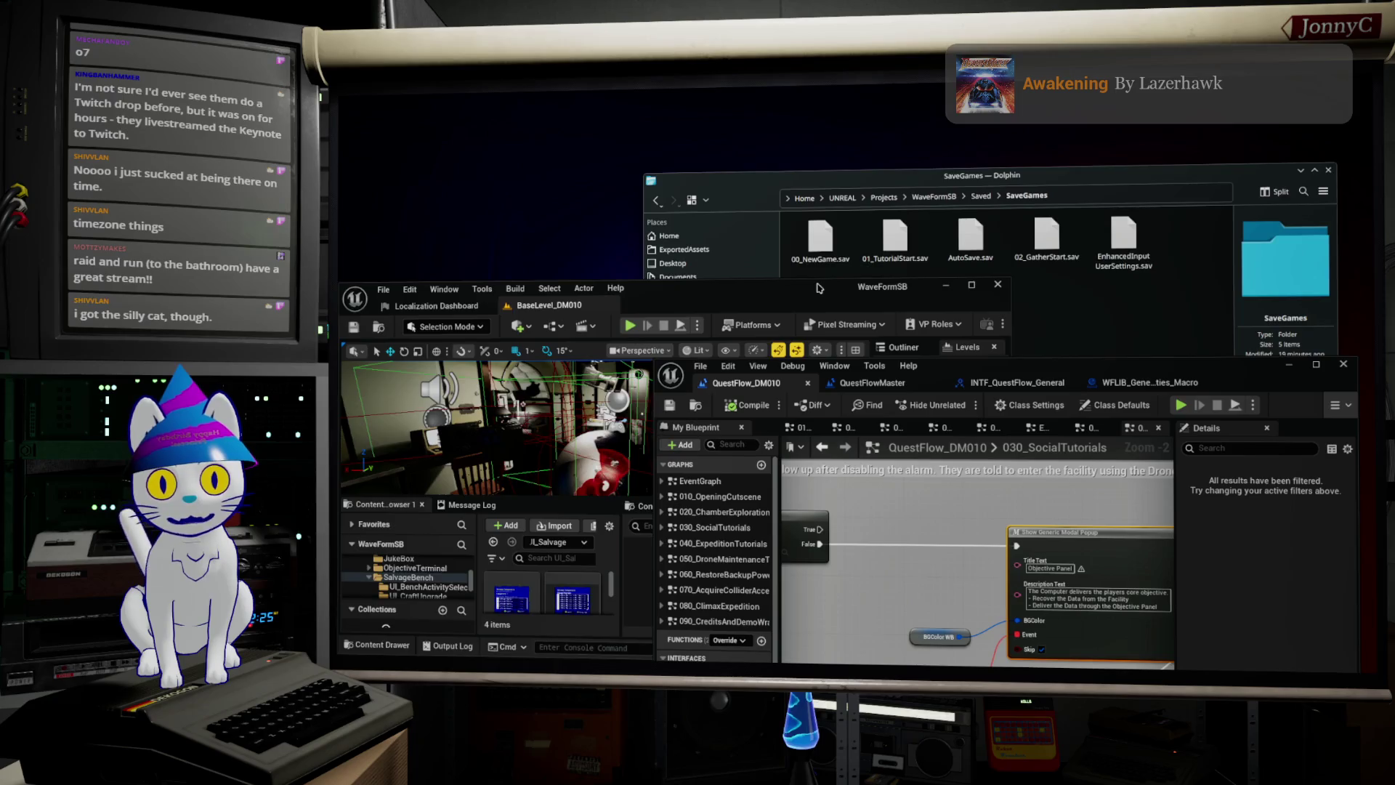
double_click(820, 289)
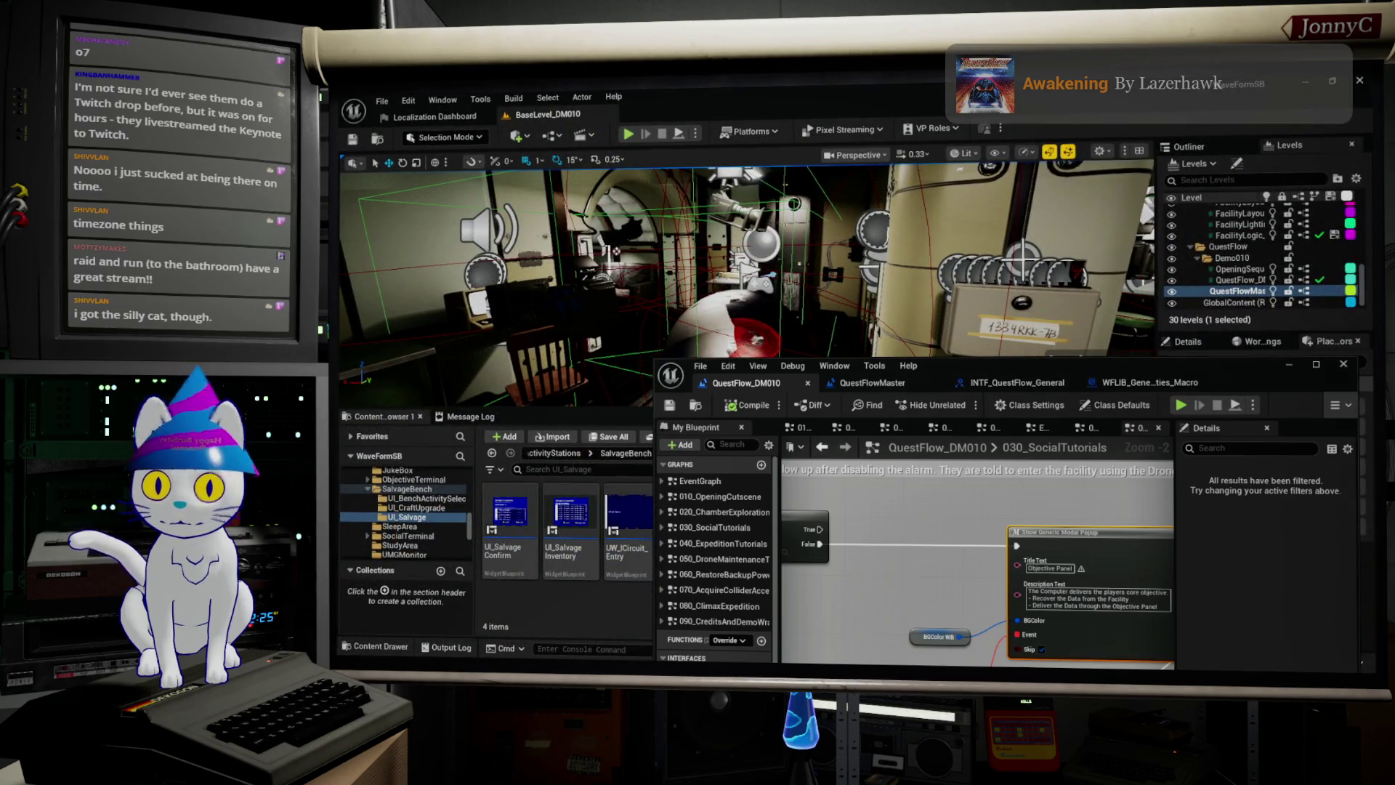
mouse_move(1180, 367)
mouse_down()
mouse_move(1039, 661)
mouse_move(1003, 522)
mouse_move(1003, 680)
mouse_up()
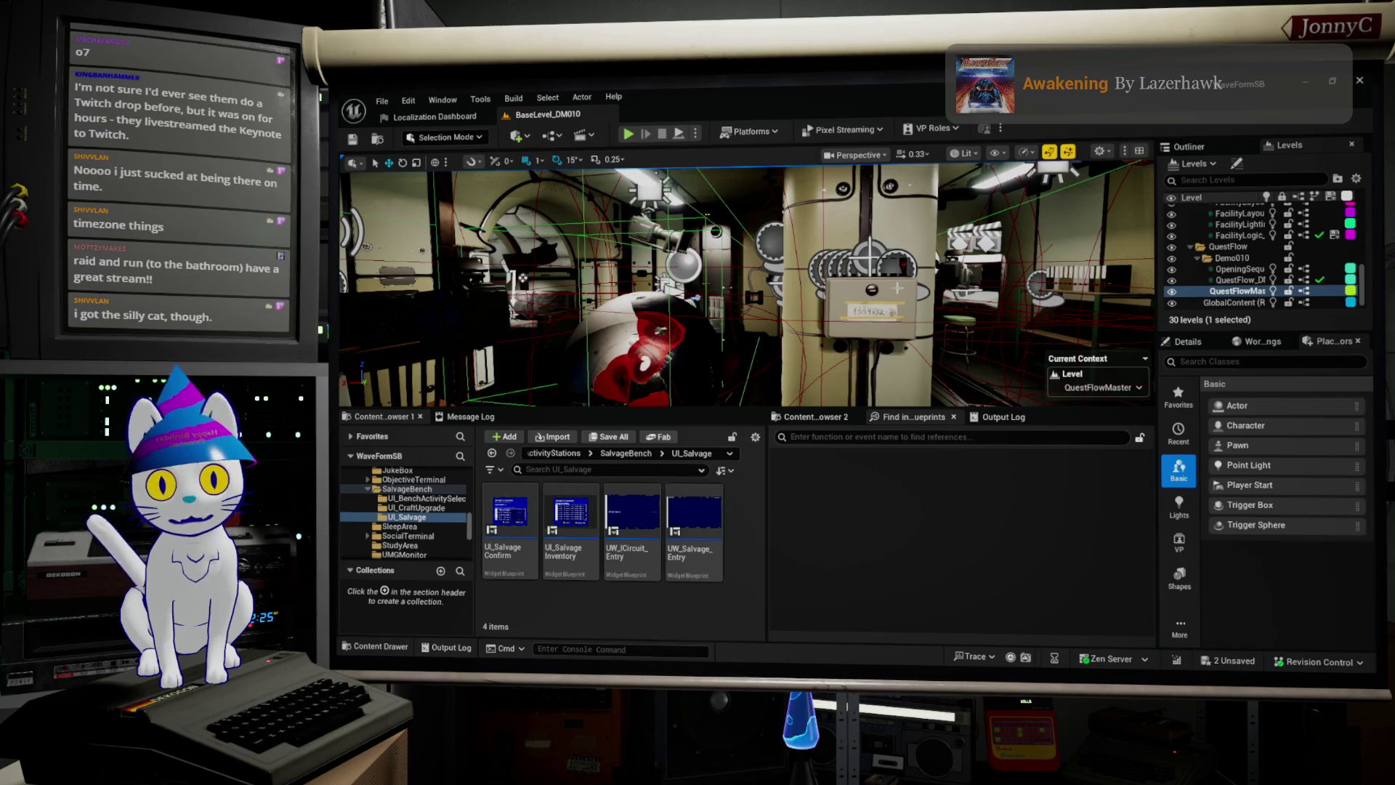
Step: Go immersive, Play In Editor, and use the terminal desk to bring up Facility Exploration
key(F11)
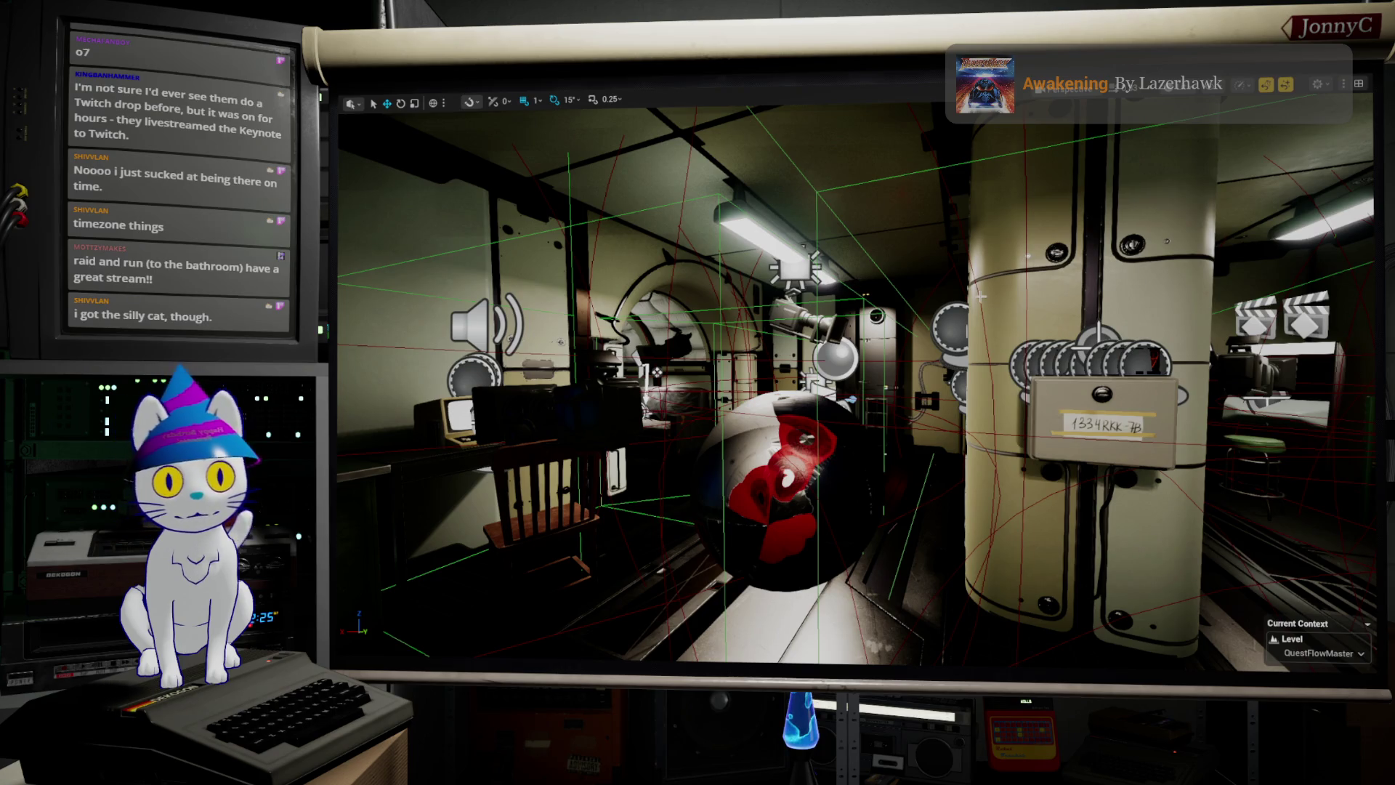
key(alt+p)
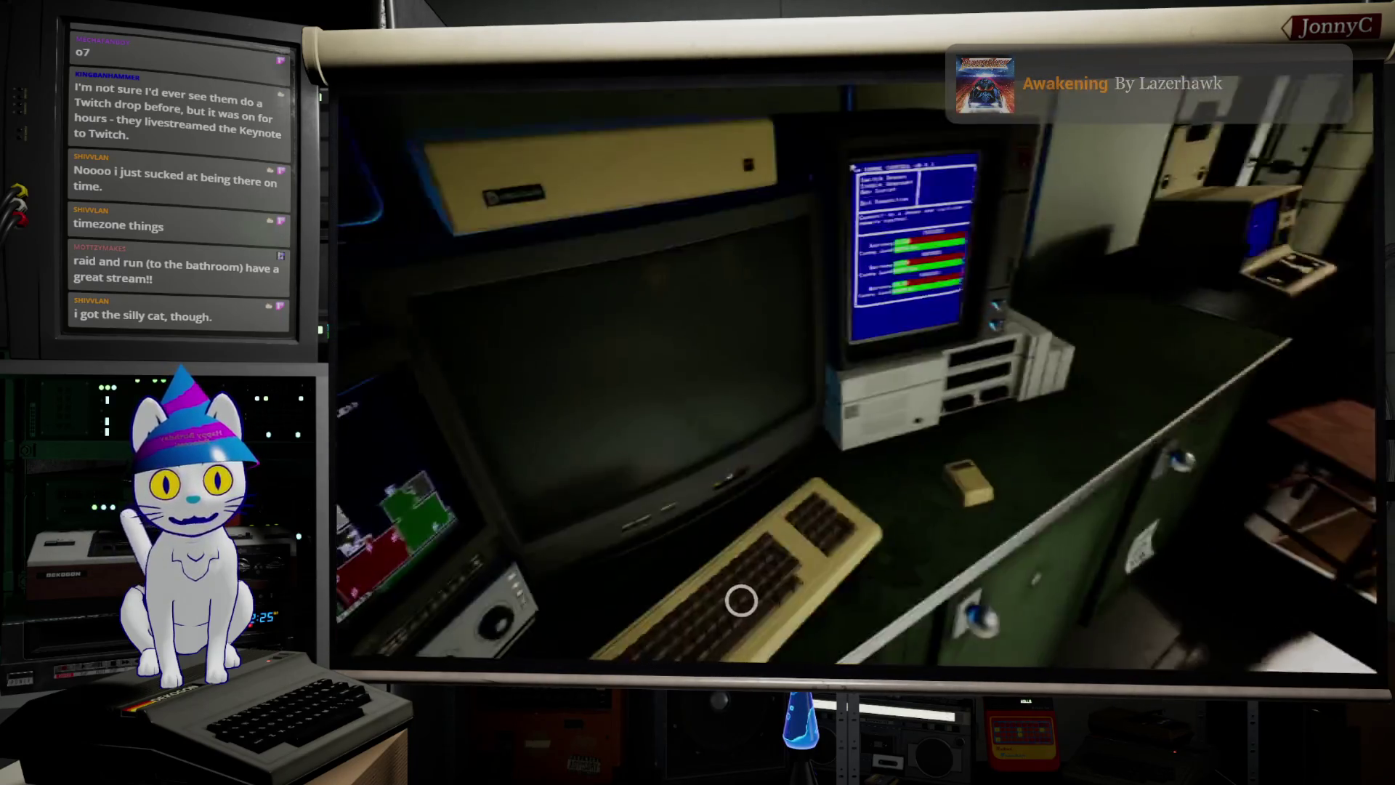
click(925, 386)
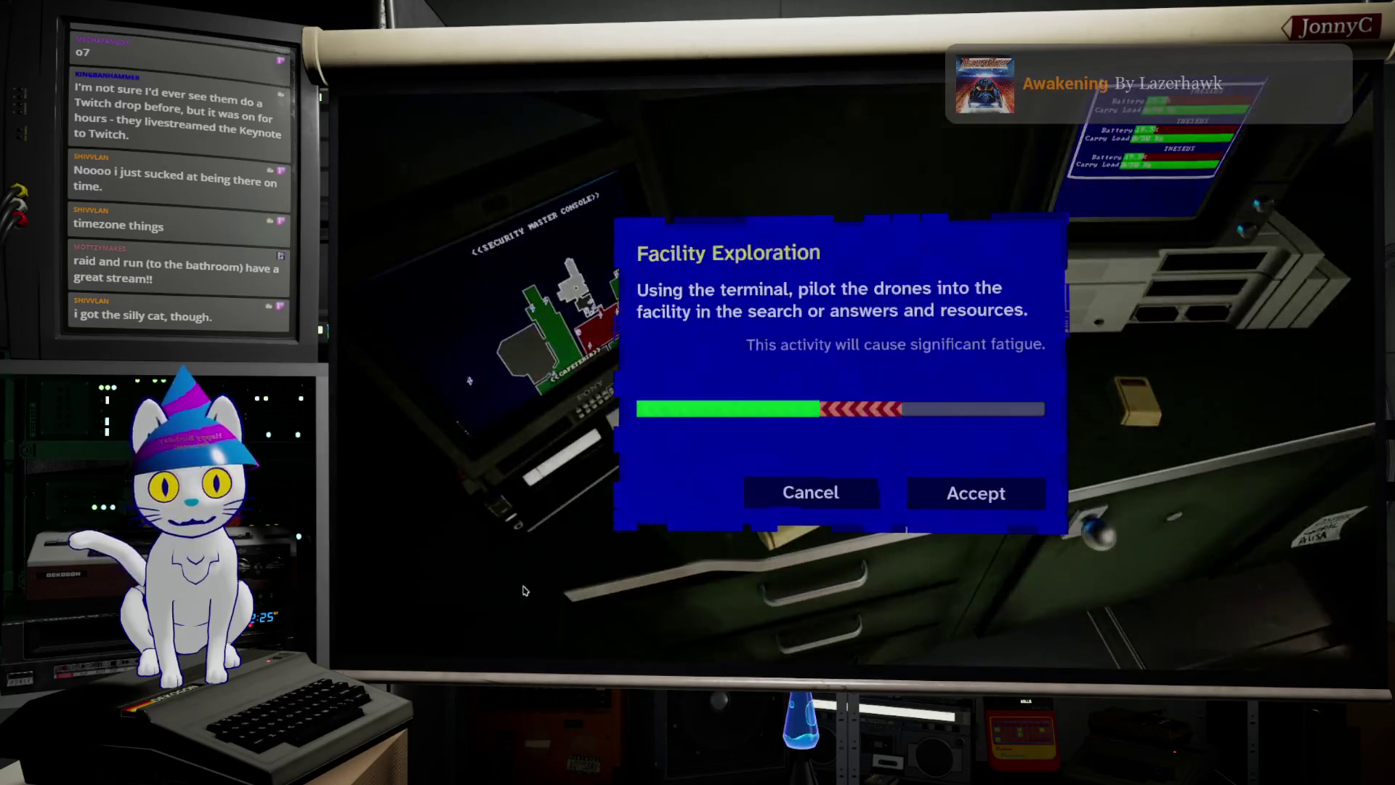
Step: Accept Facility Exploration, switch to drone THESEUS, and drive it through the hatch
click(1006, 503)
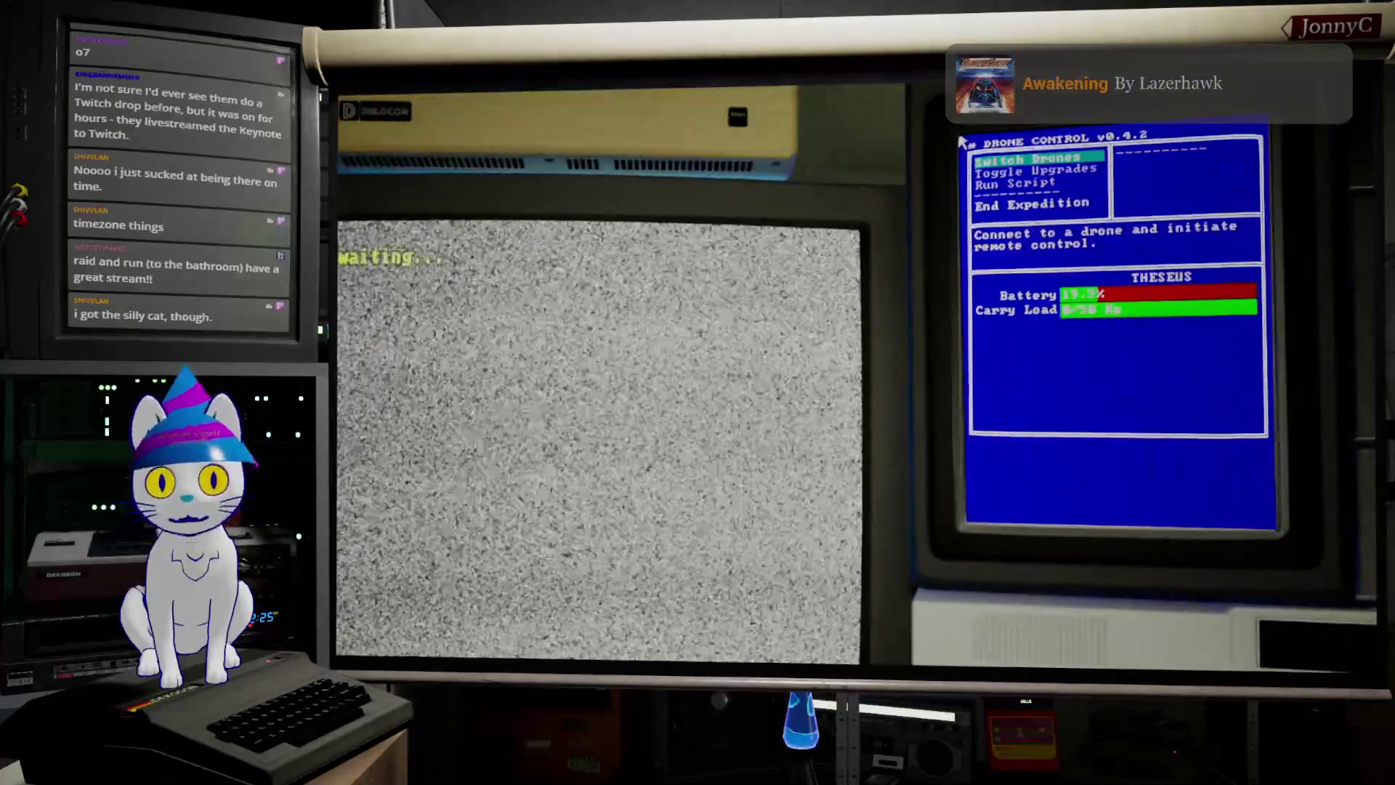
click(1027, 159)
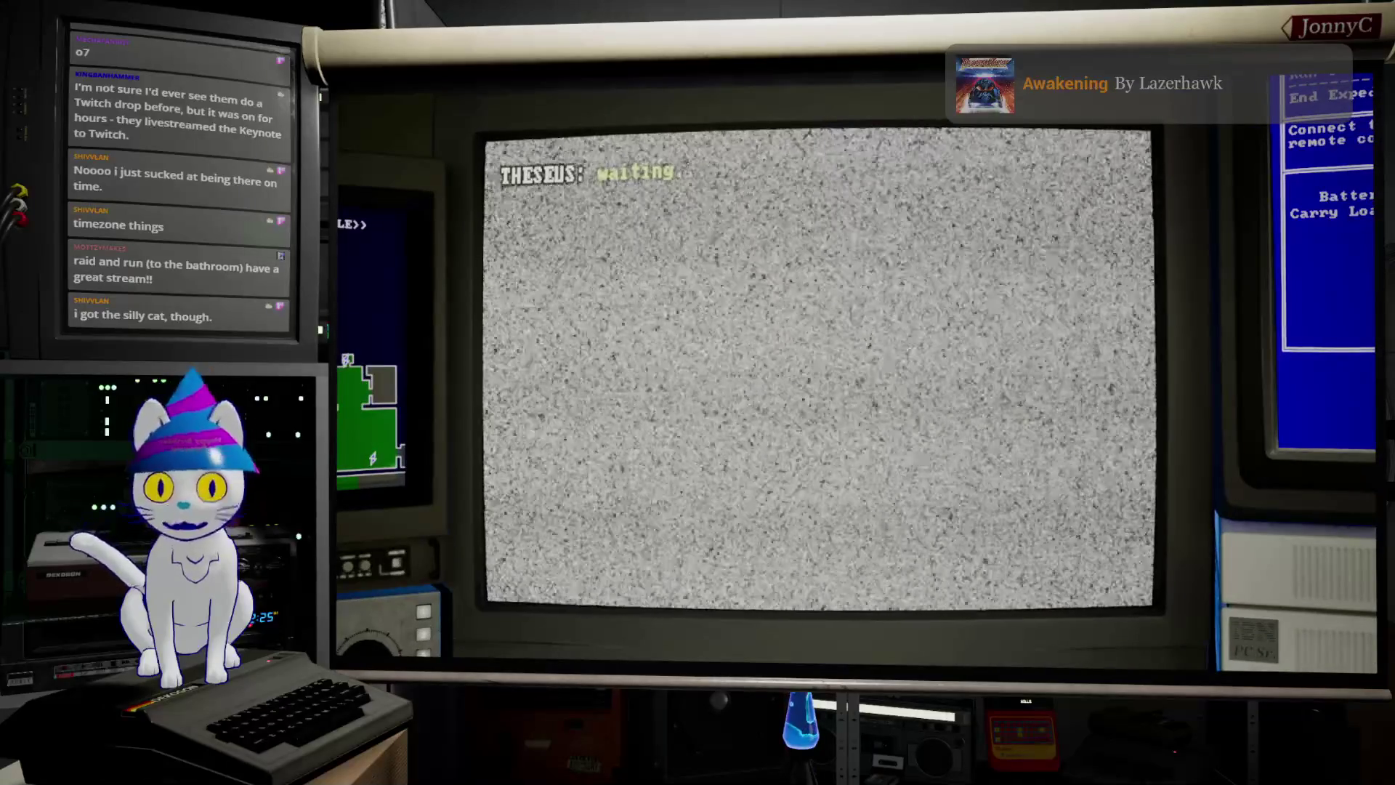
key(a)
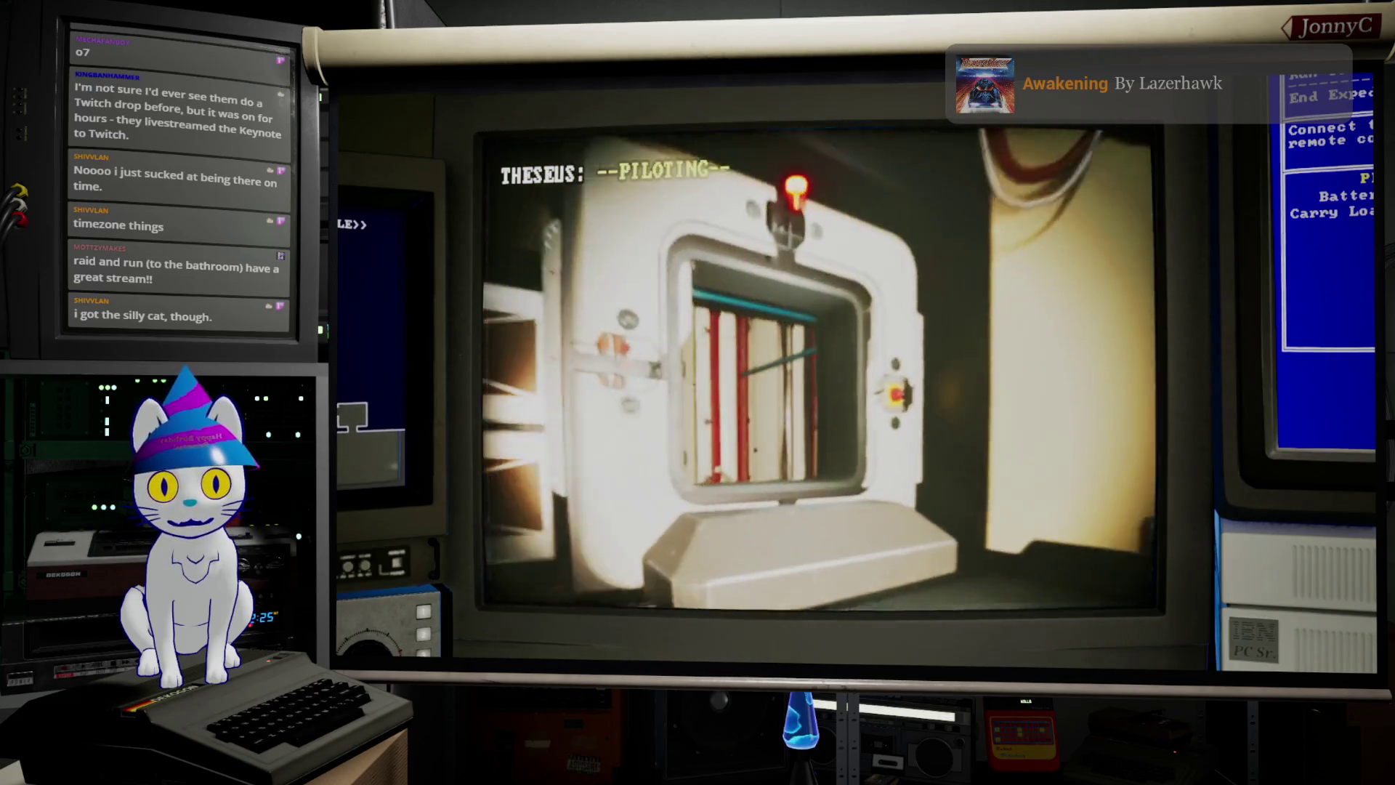
key(w)
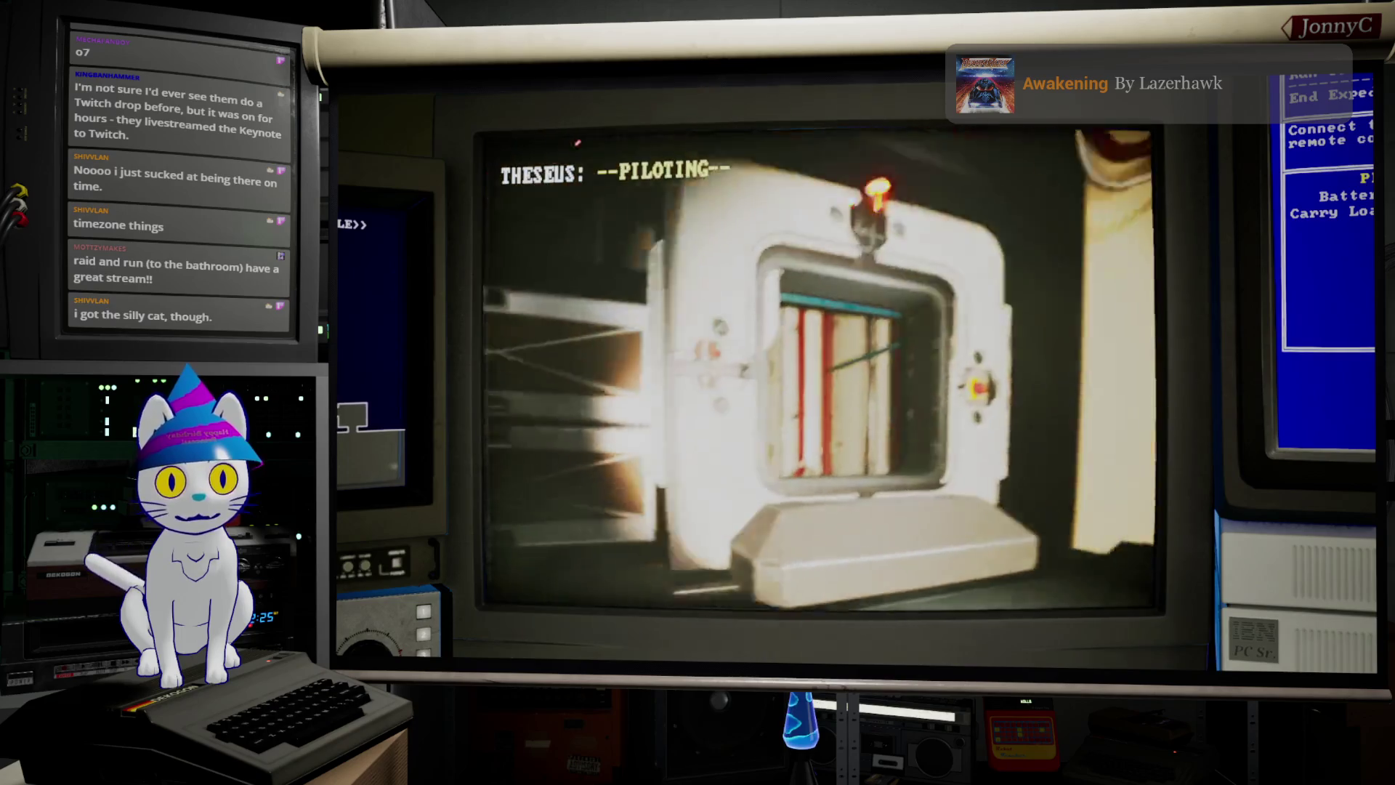
key(Escape)
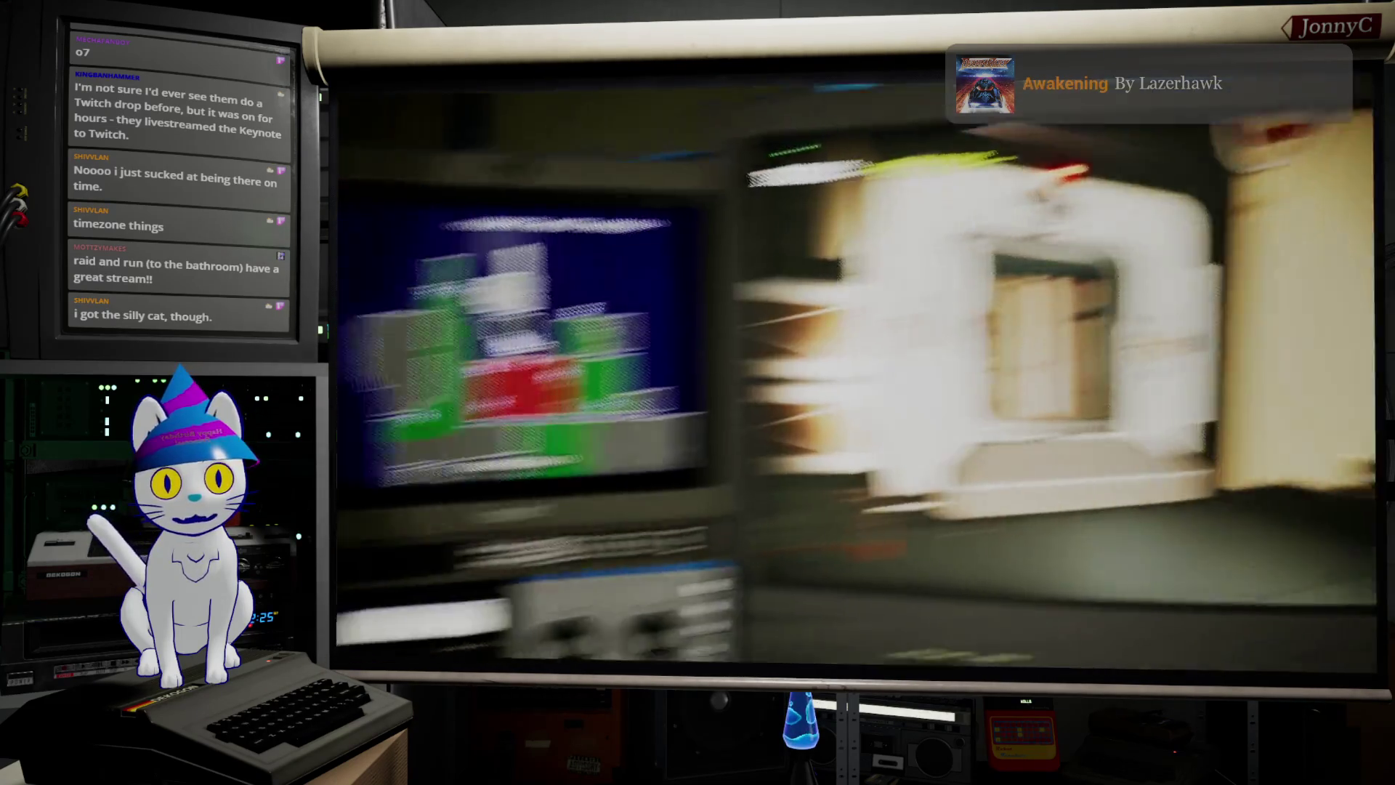
key(e)
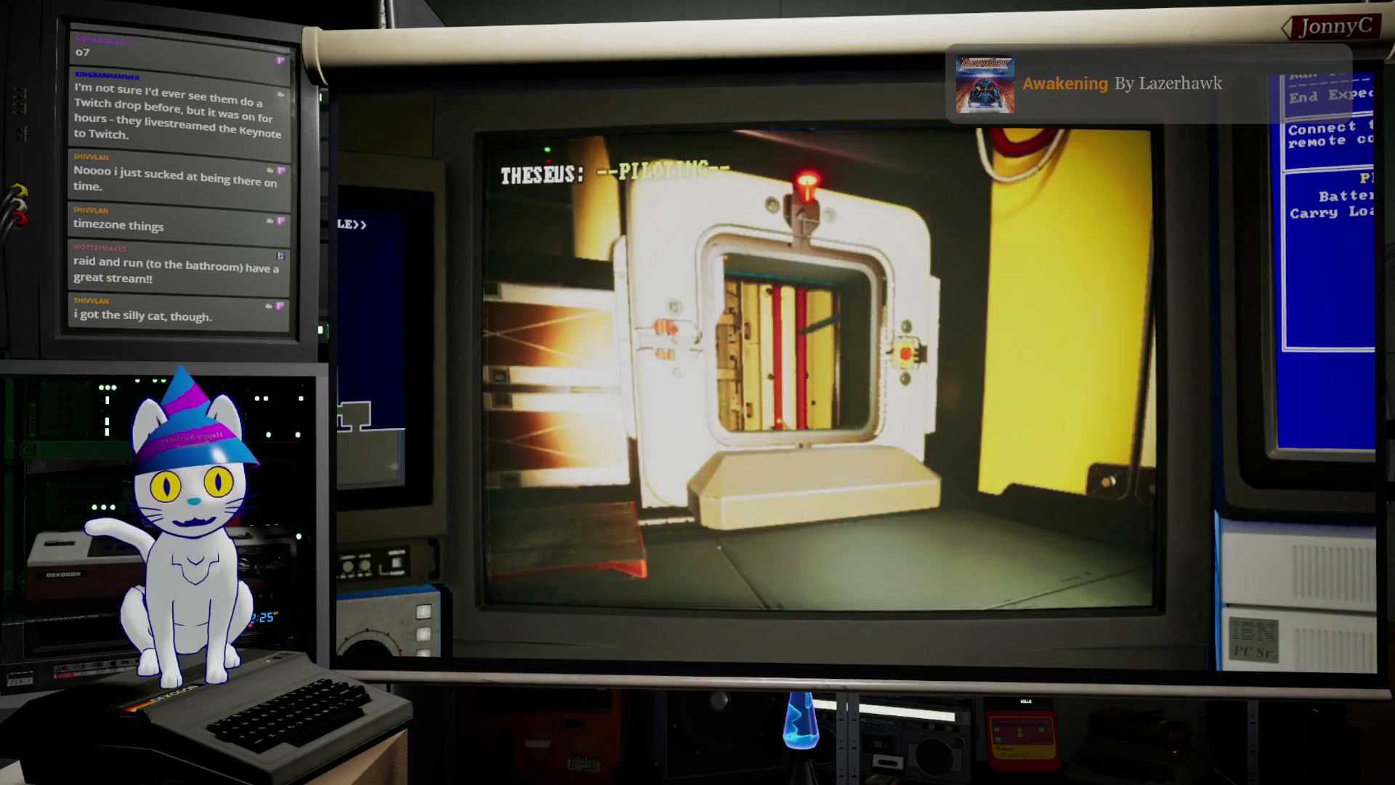
key(w)
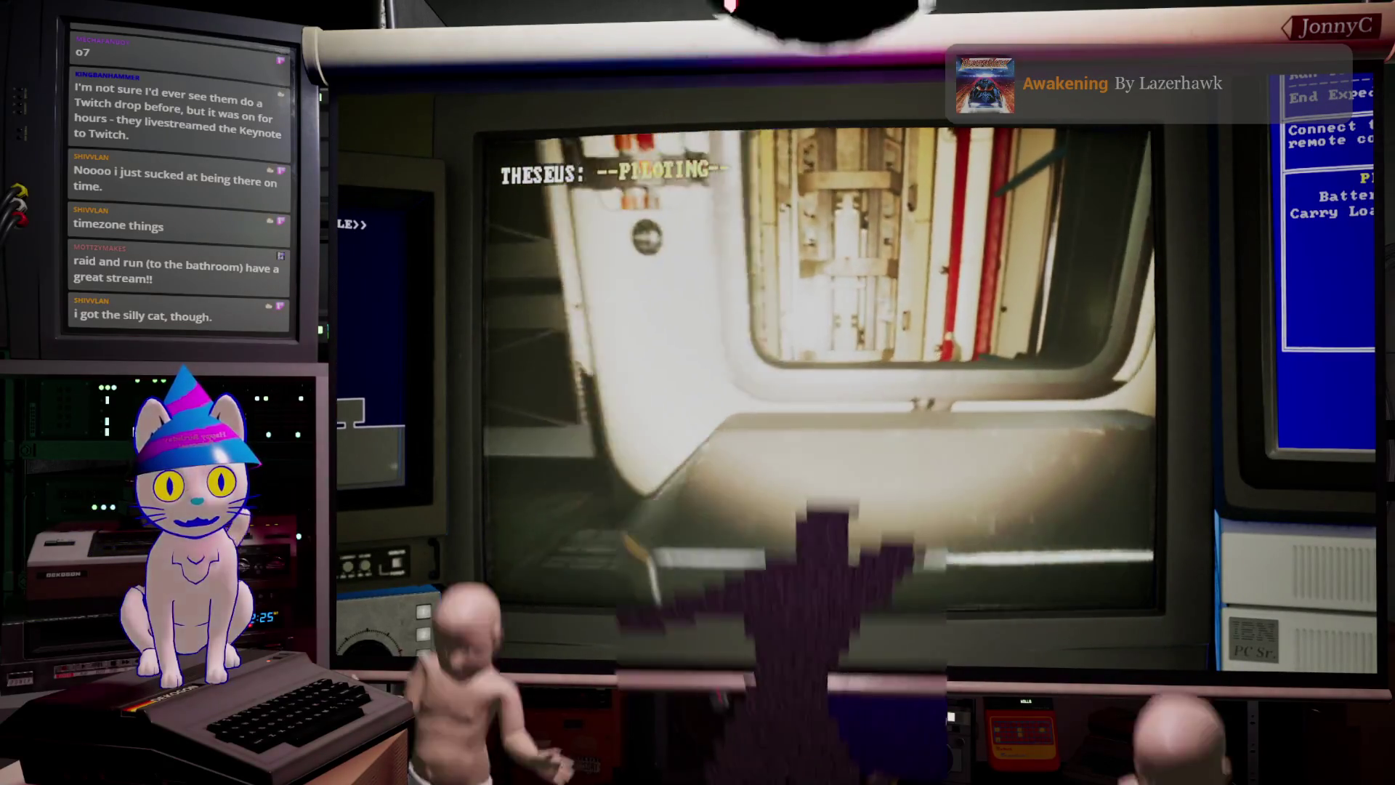
Step: Steer THESEUS to the marked wall box beside the wooden door
key(a)
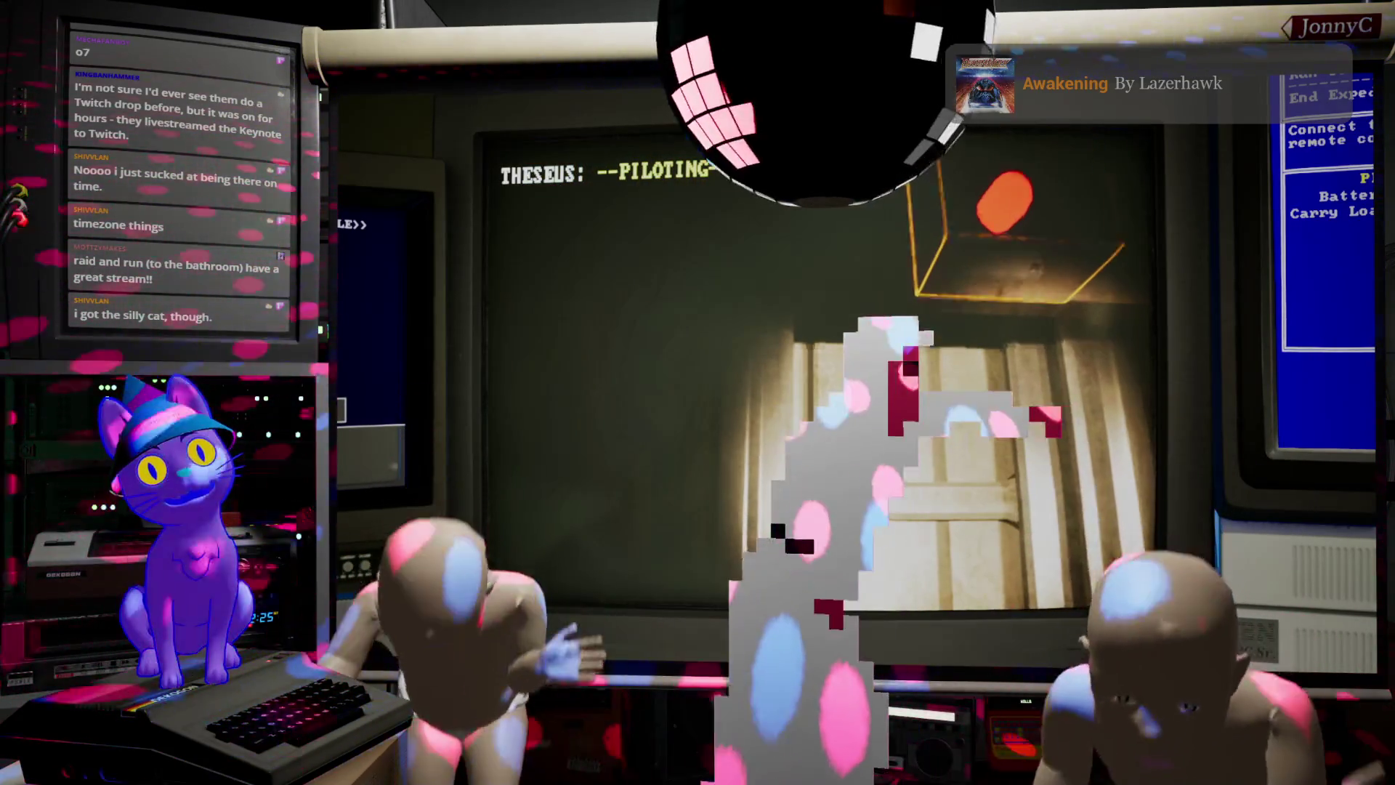
key(w)
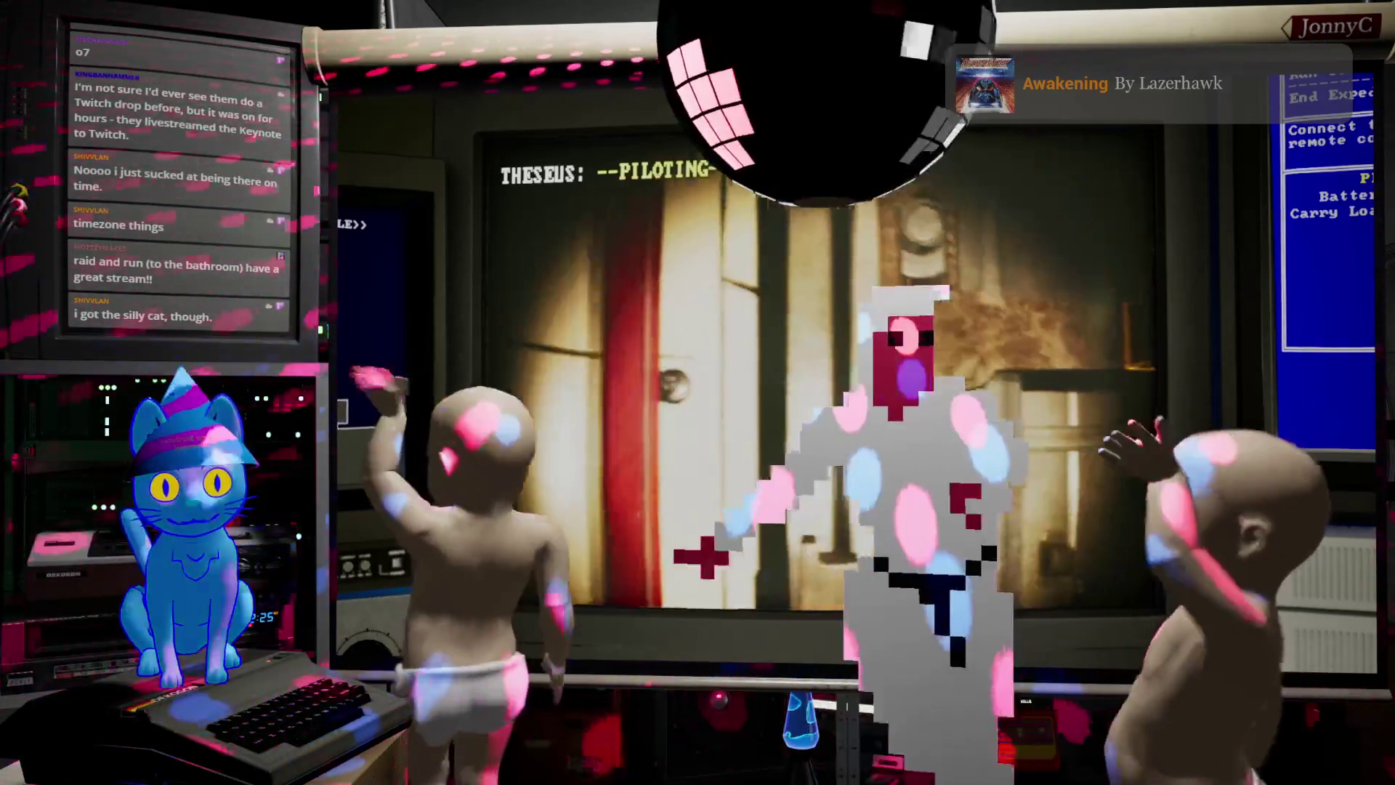
key(s)
Step: Summon both ELVTR-A elevators from Network Devices, then drive up to the shaft's button
key(e)
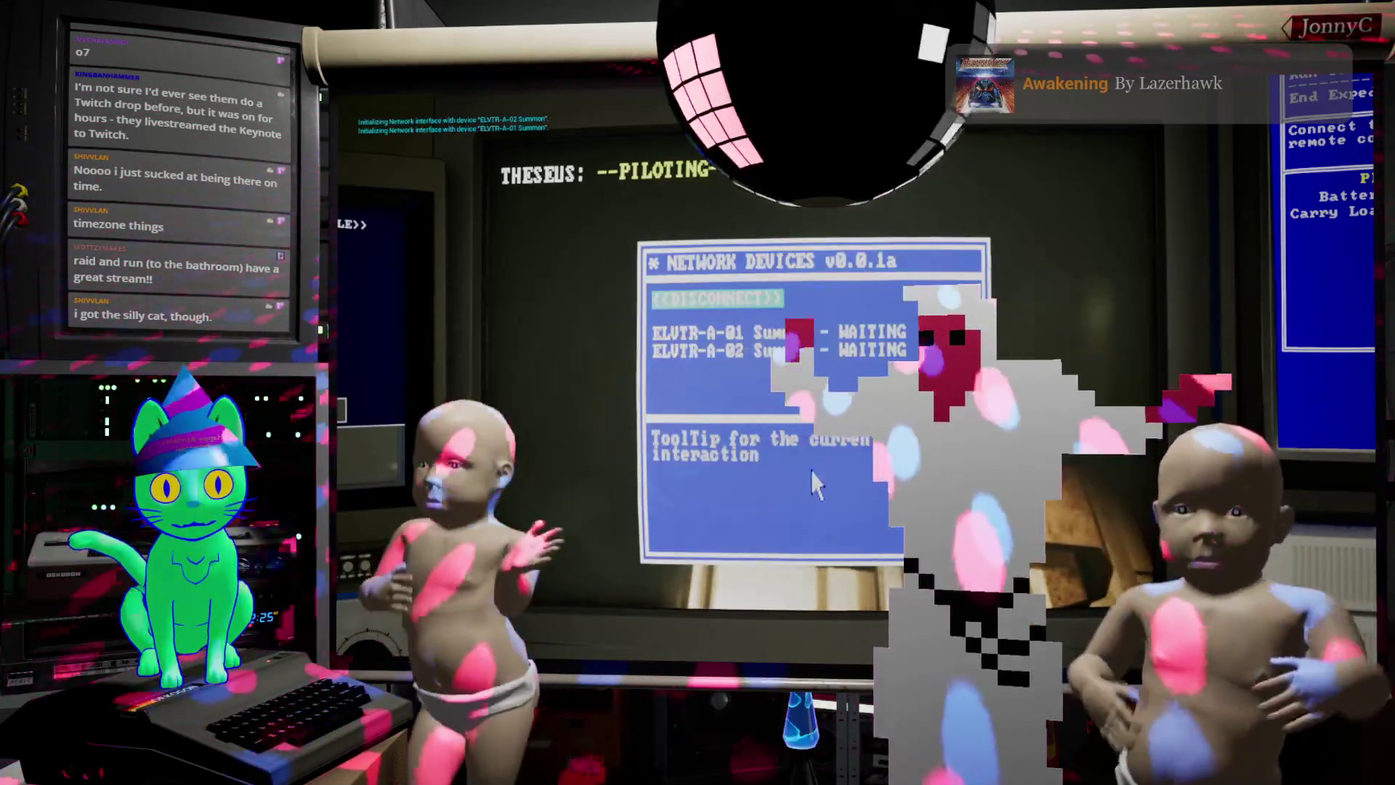
key(s)
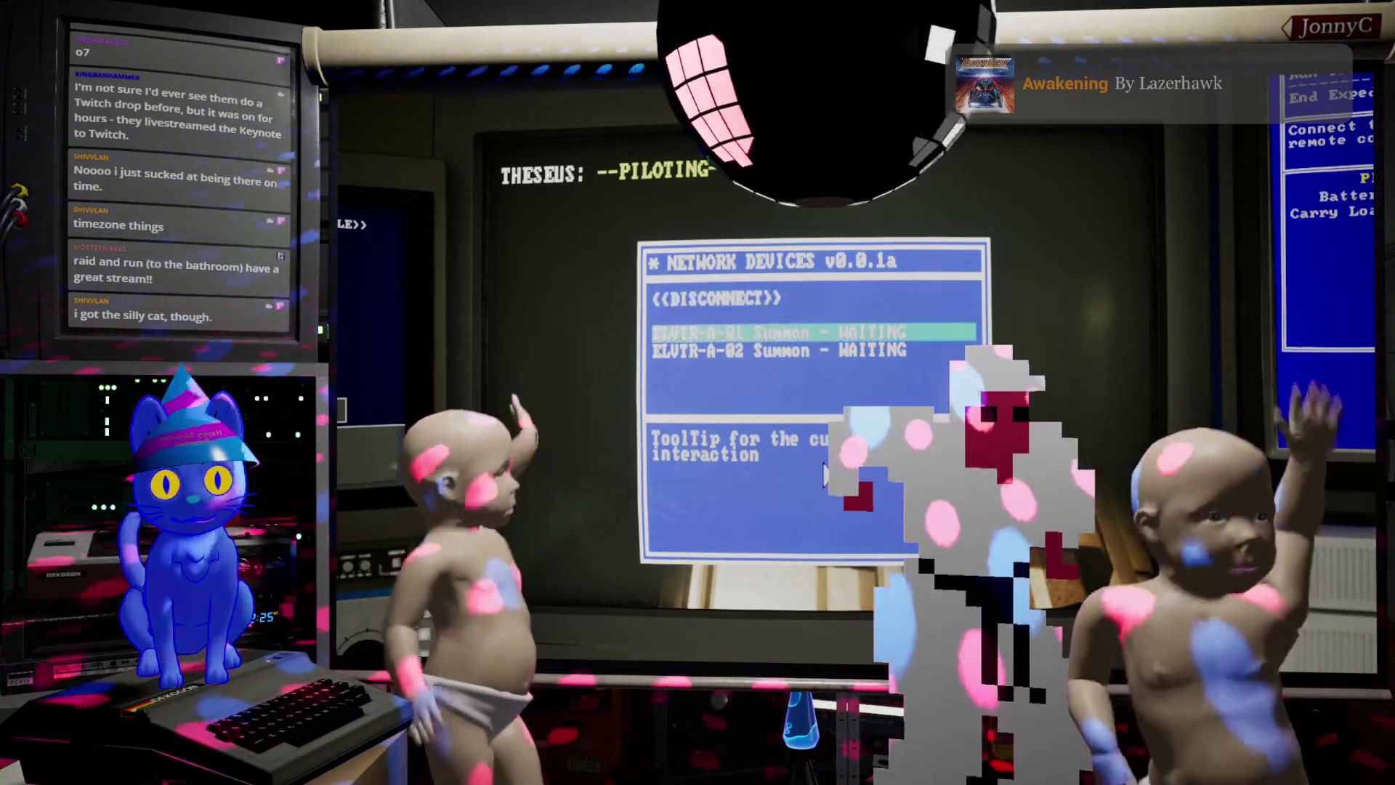
key(e)
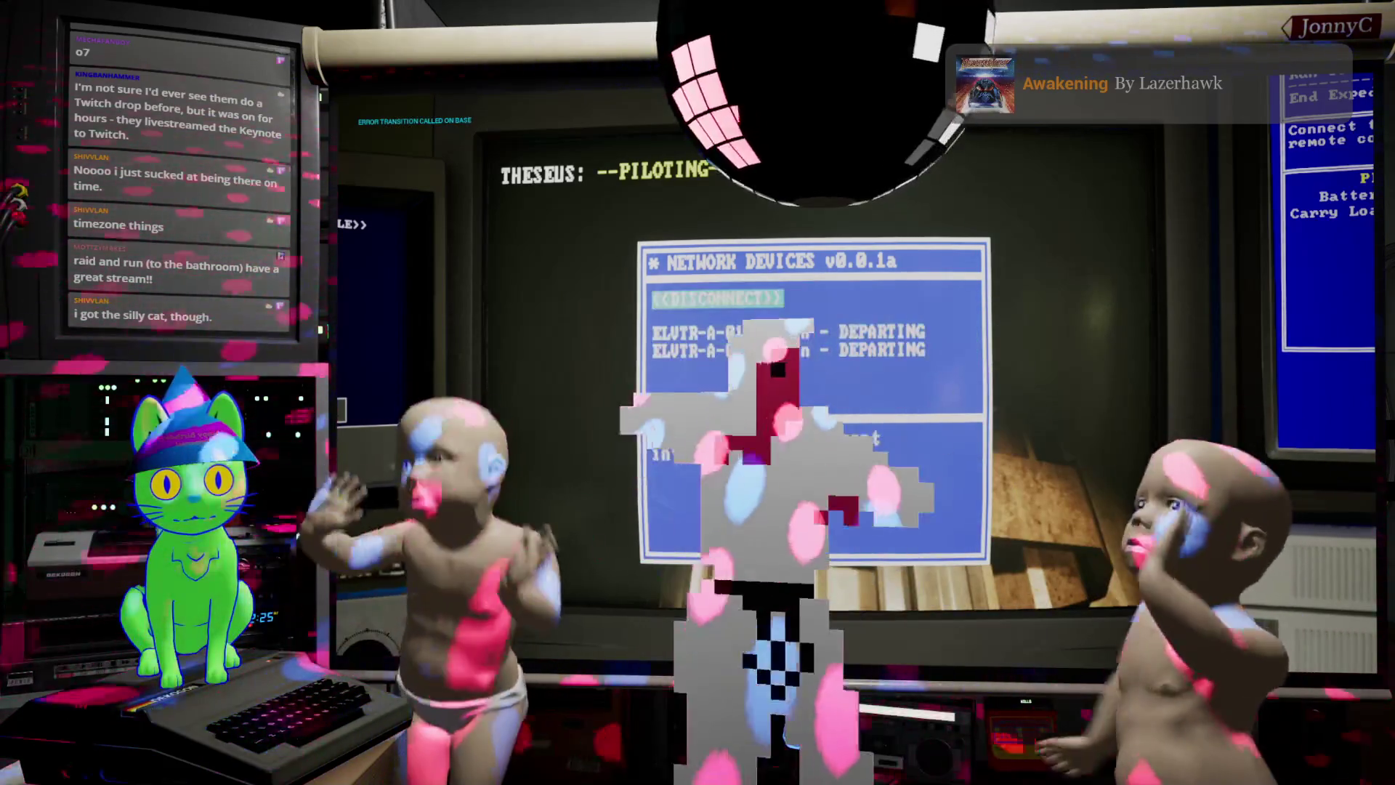
key(Escape)
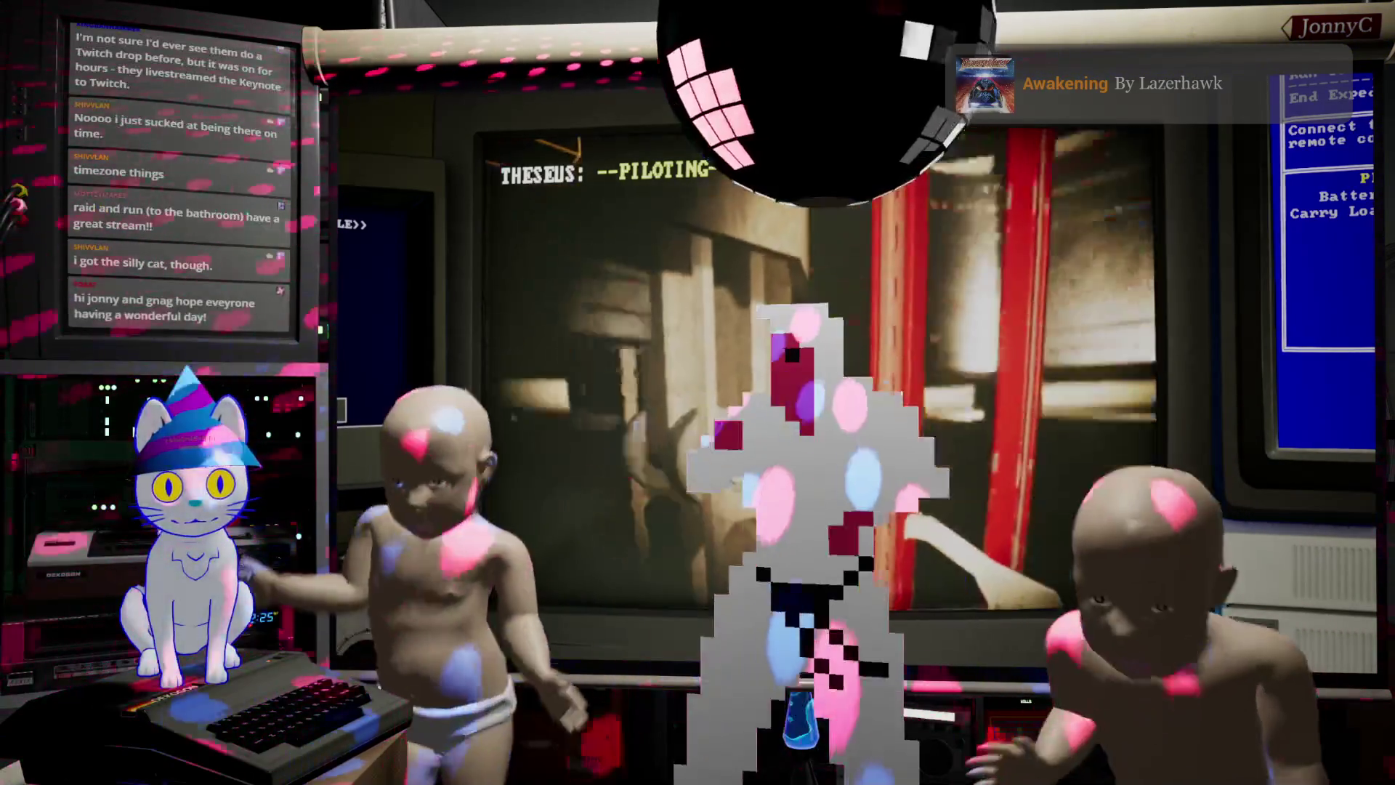
key(w)
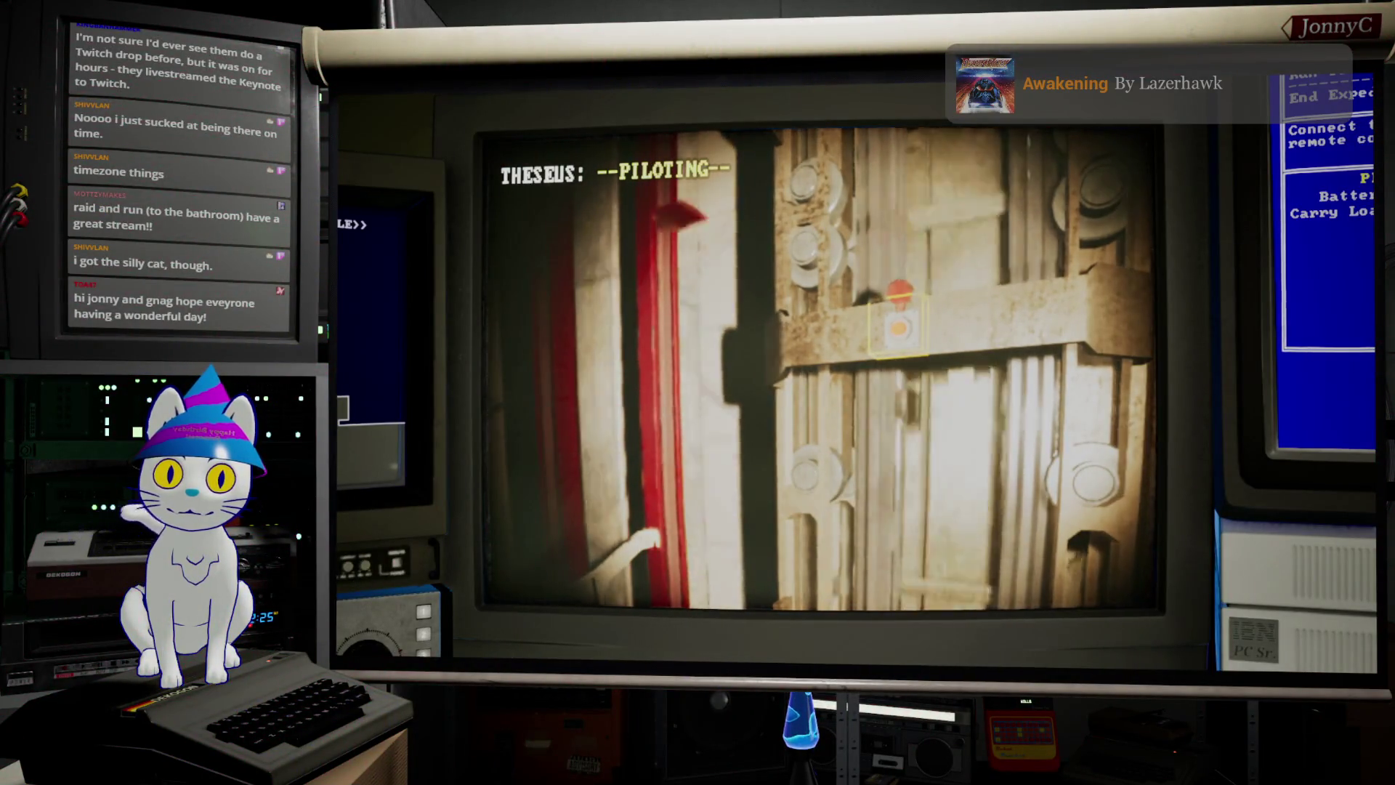
Step: Drive THESEUS between the red pillars and across the dark office
key(a)
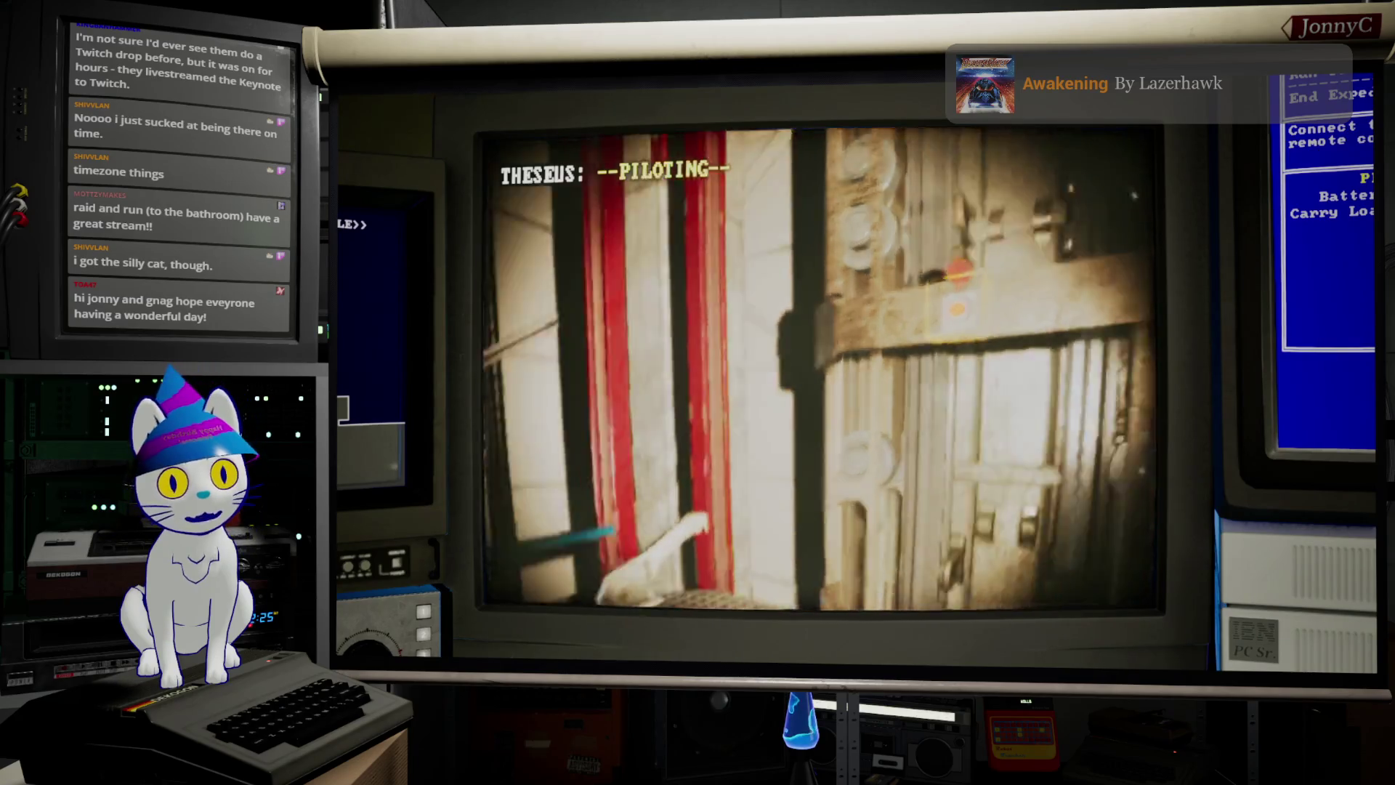
key(w)
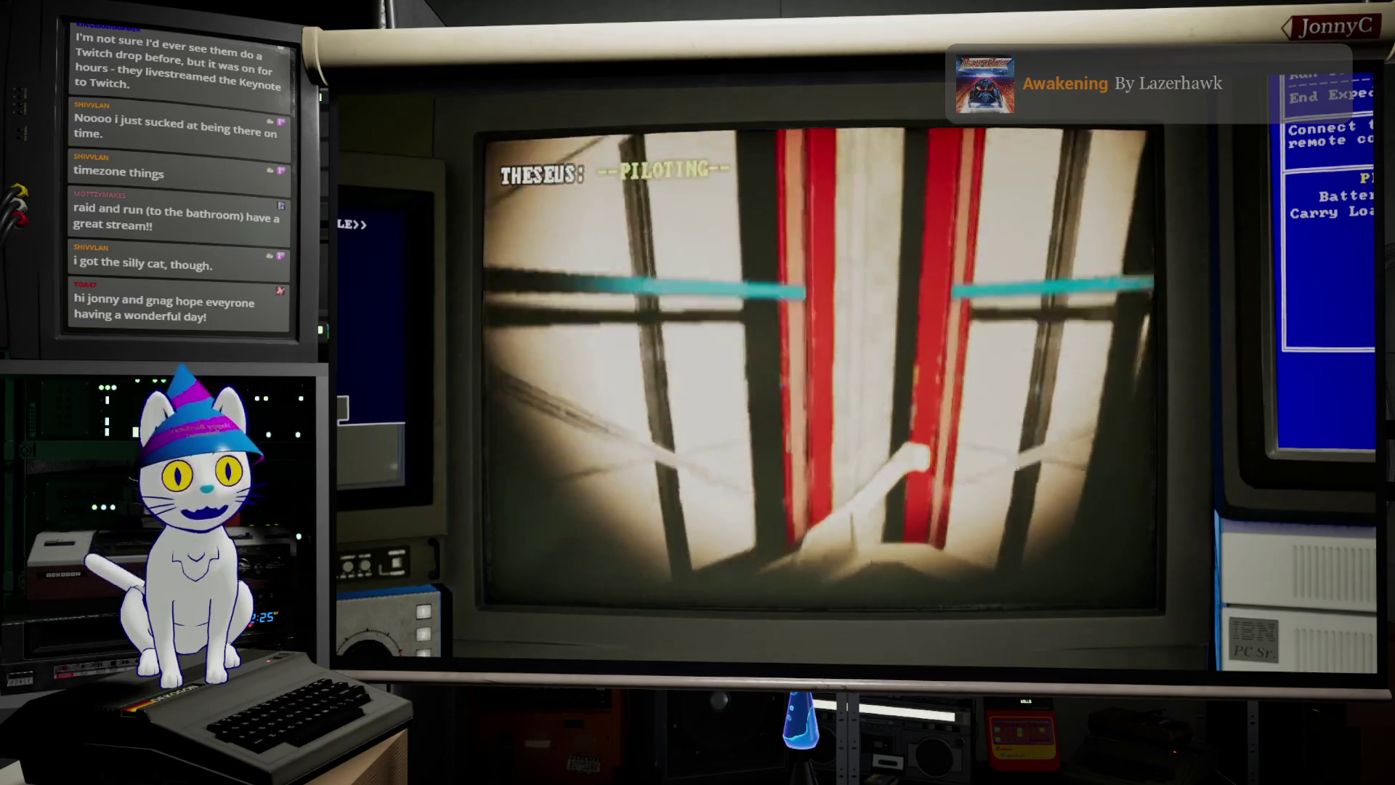
key(s)
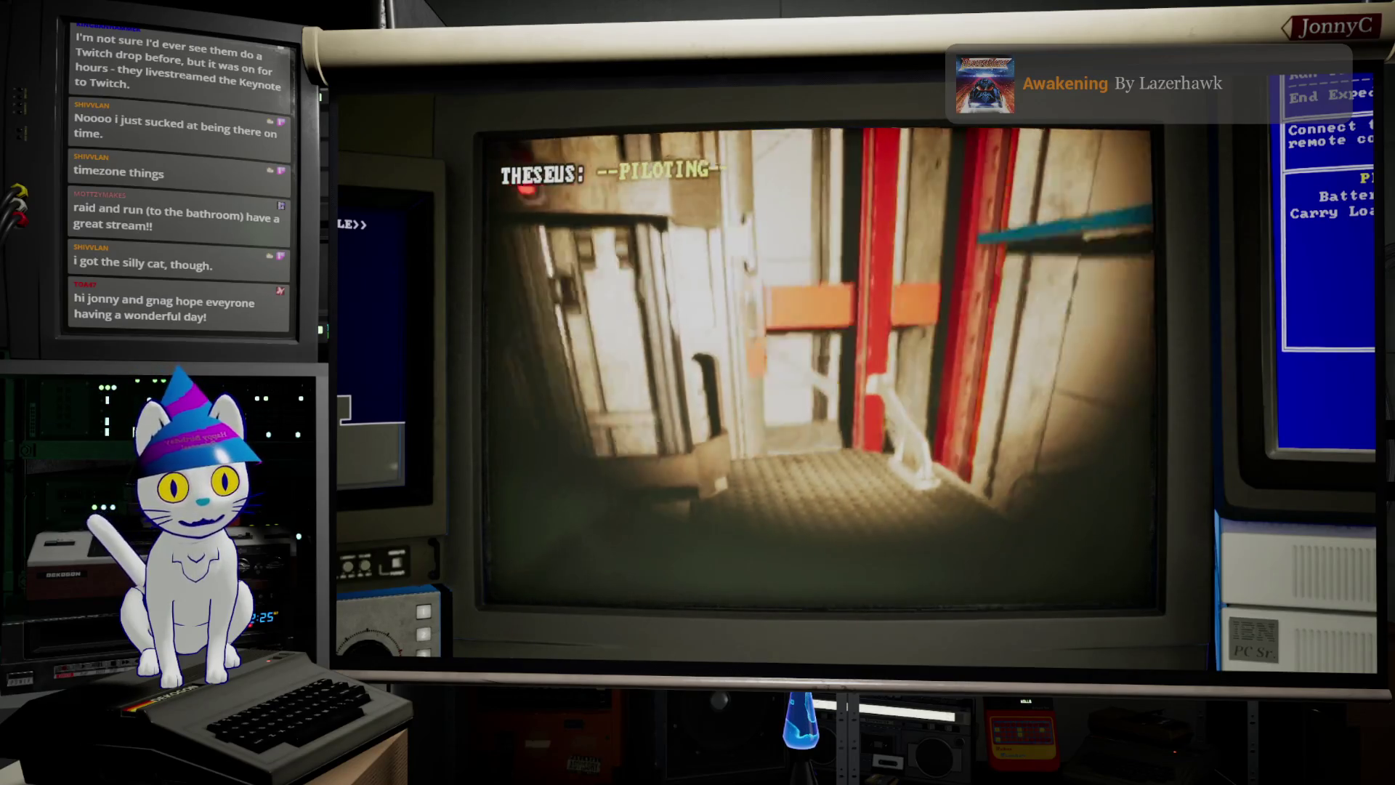
key(d)
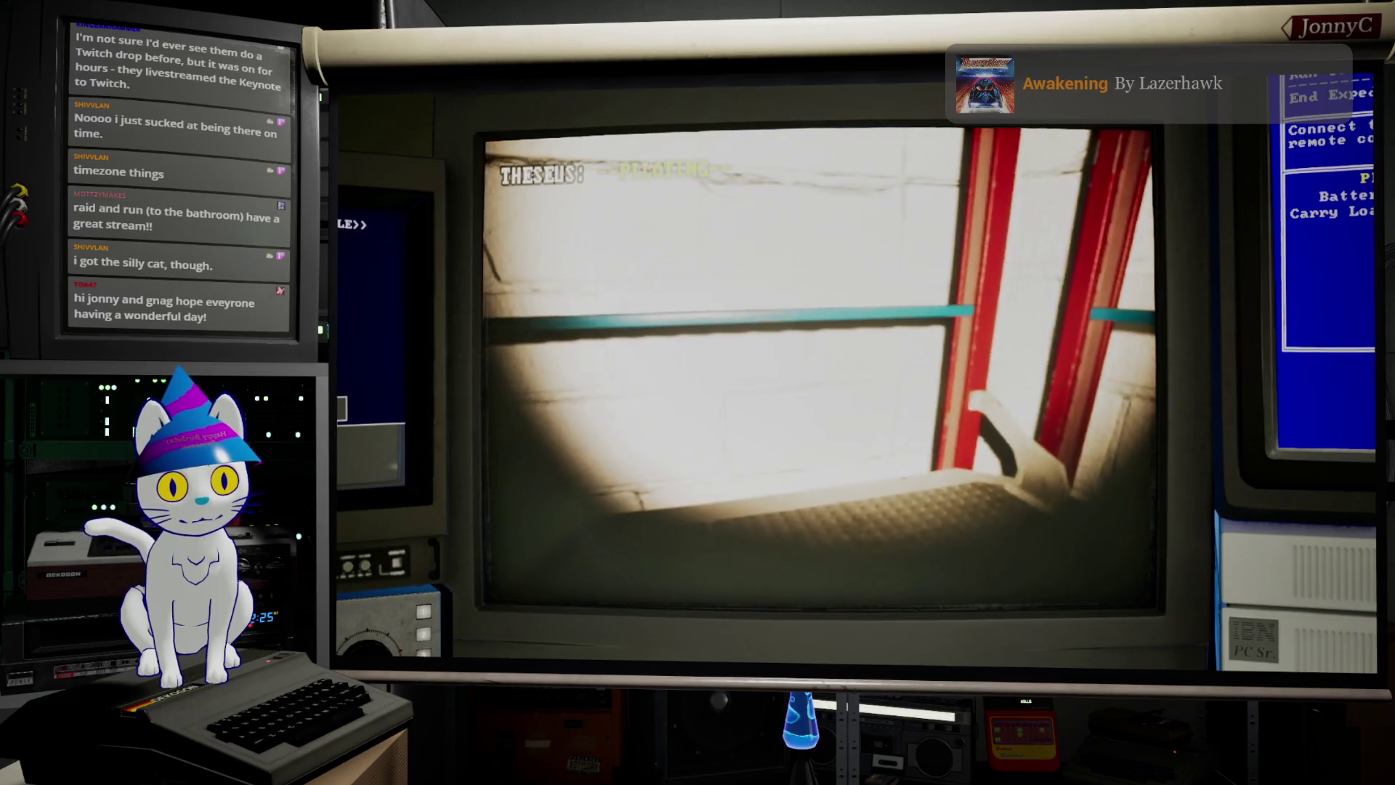
key(d)
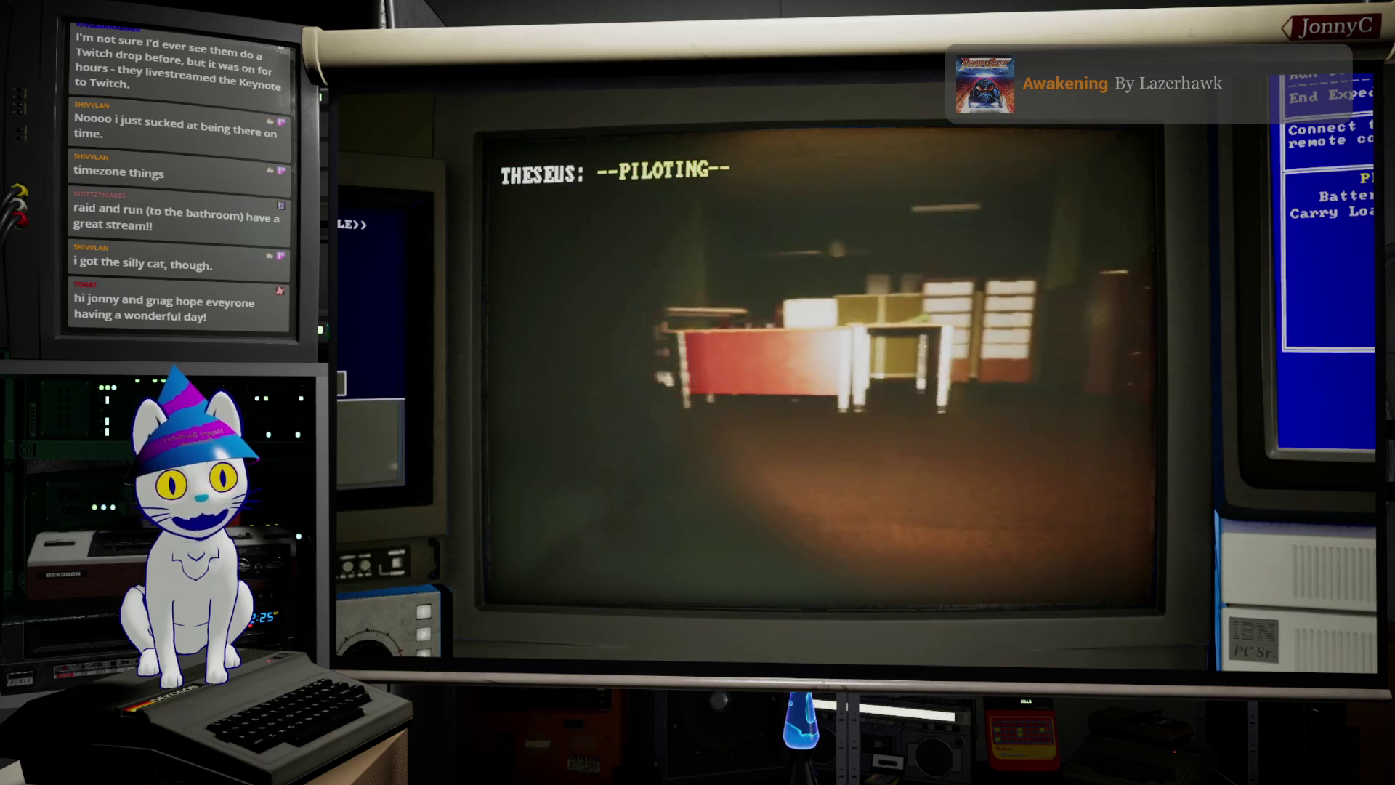
key(d)
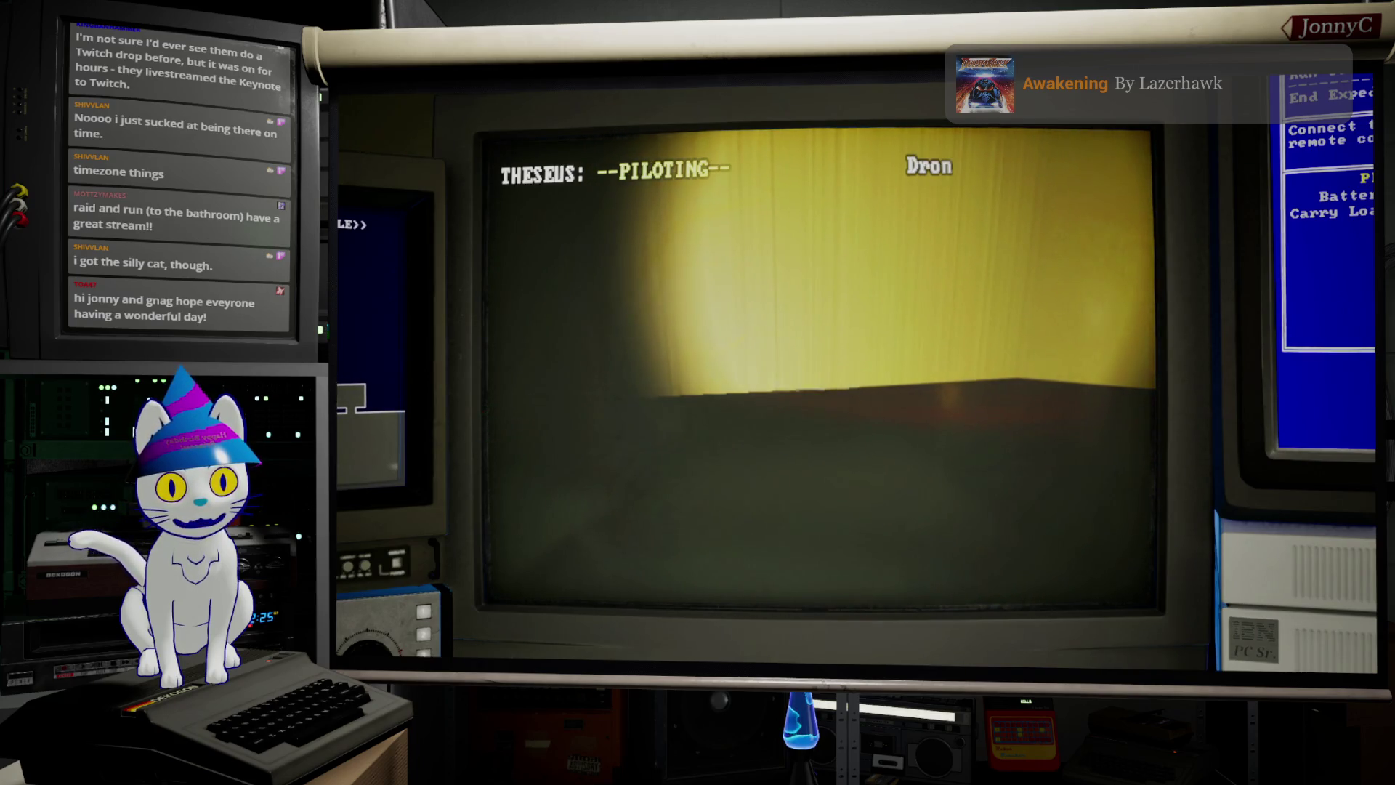
Step: Approach the shelves and the circuit-board tray, then head to the desks
key(a)
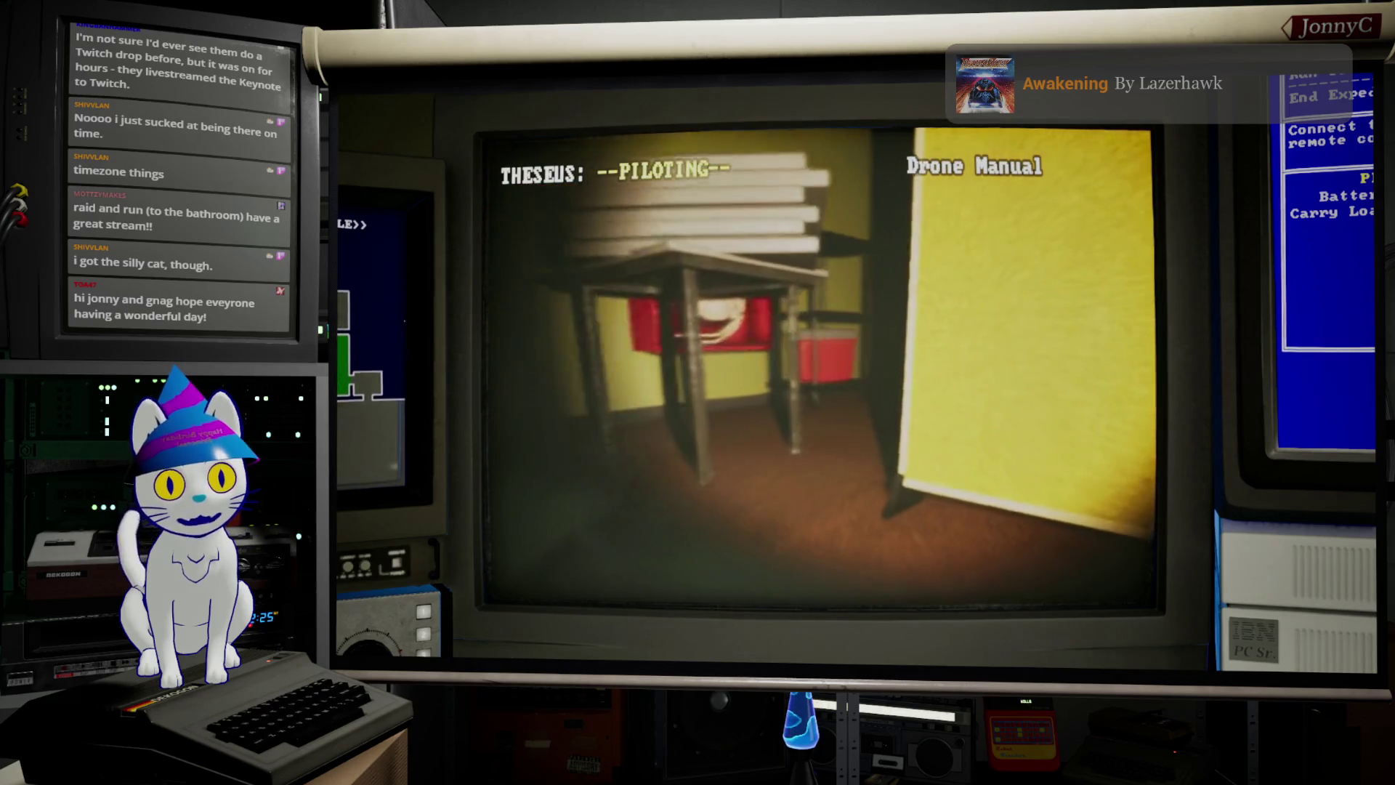
key(w)
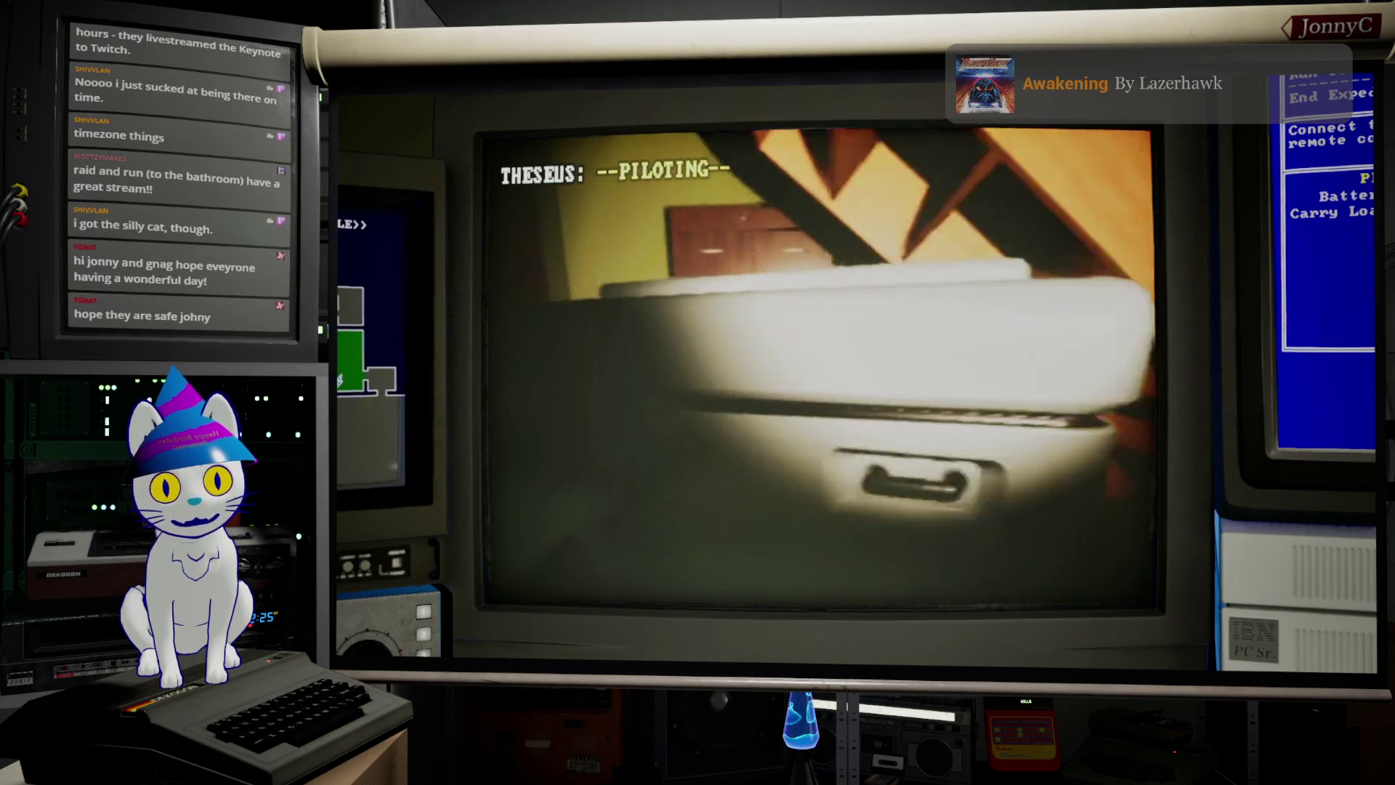
key(s)
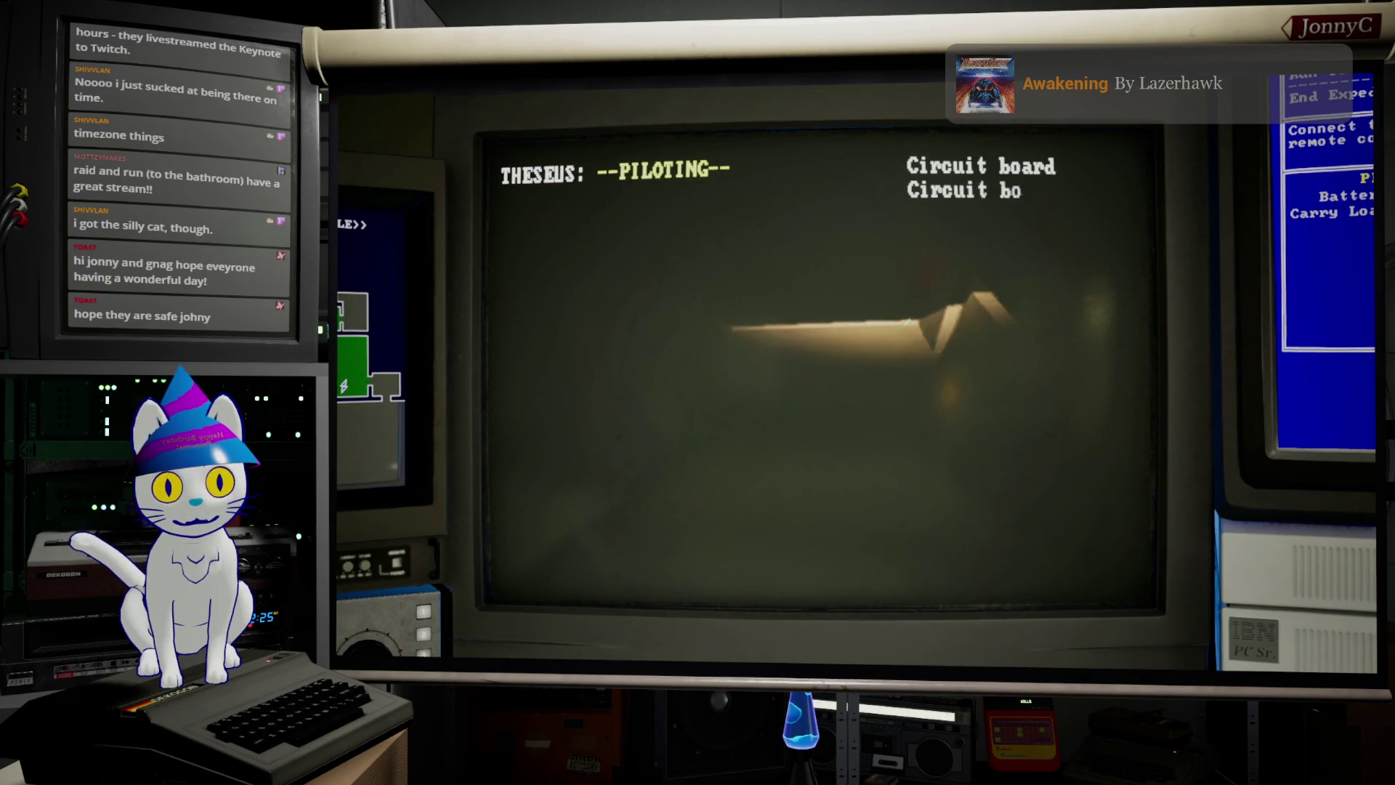
key(w)
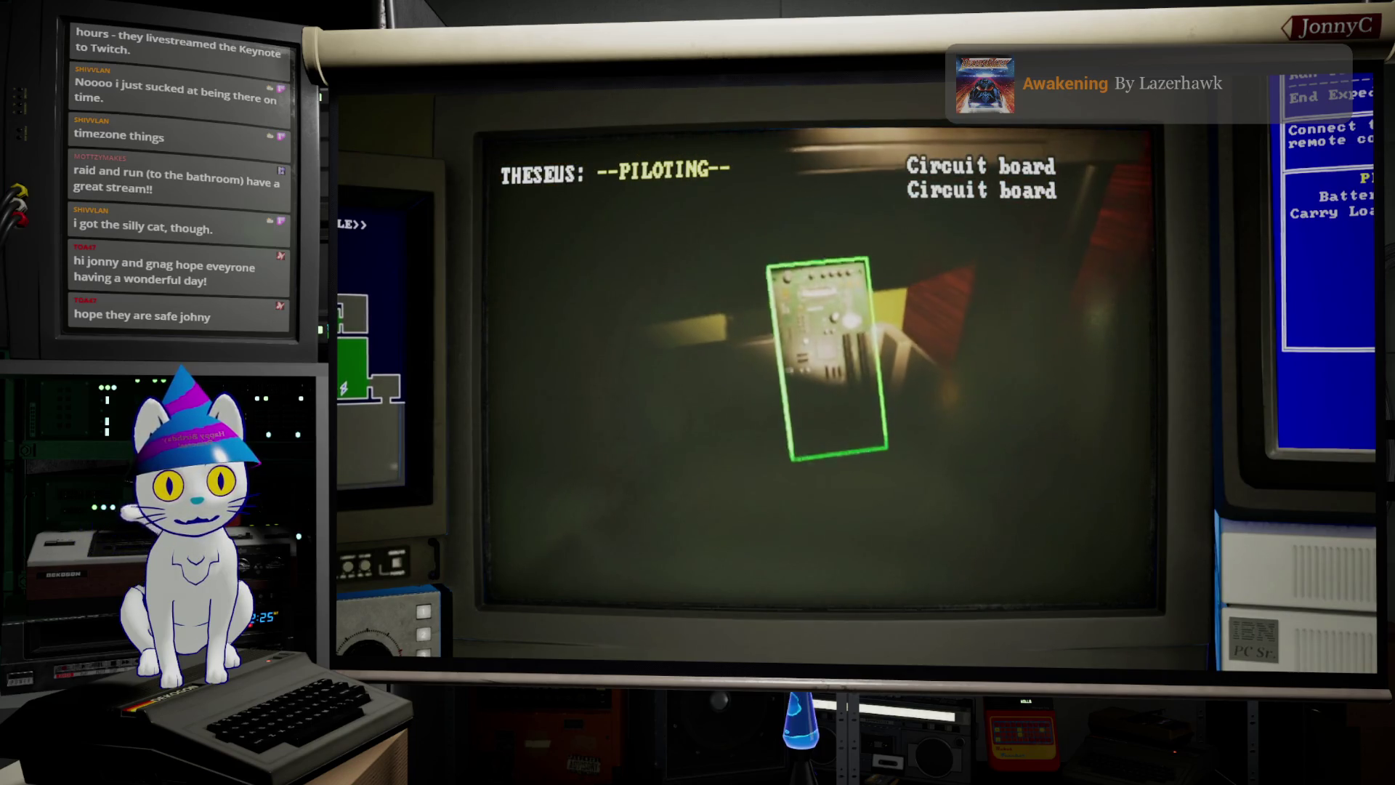
key(w)
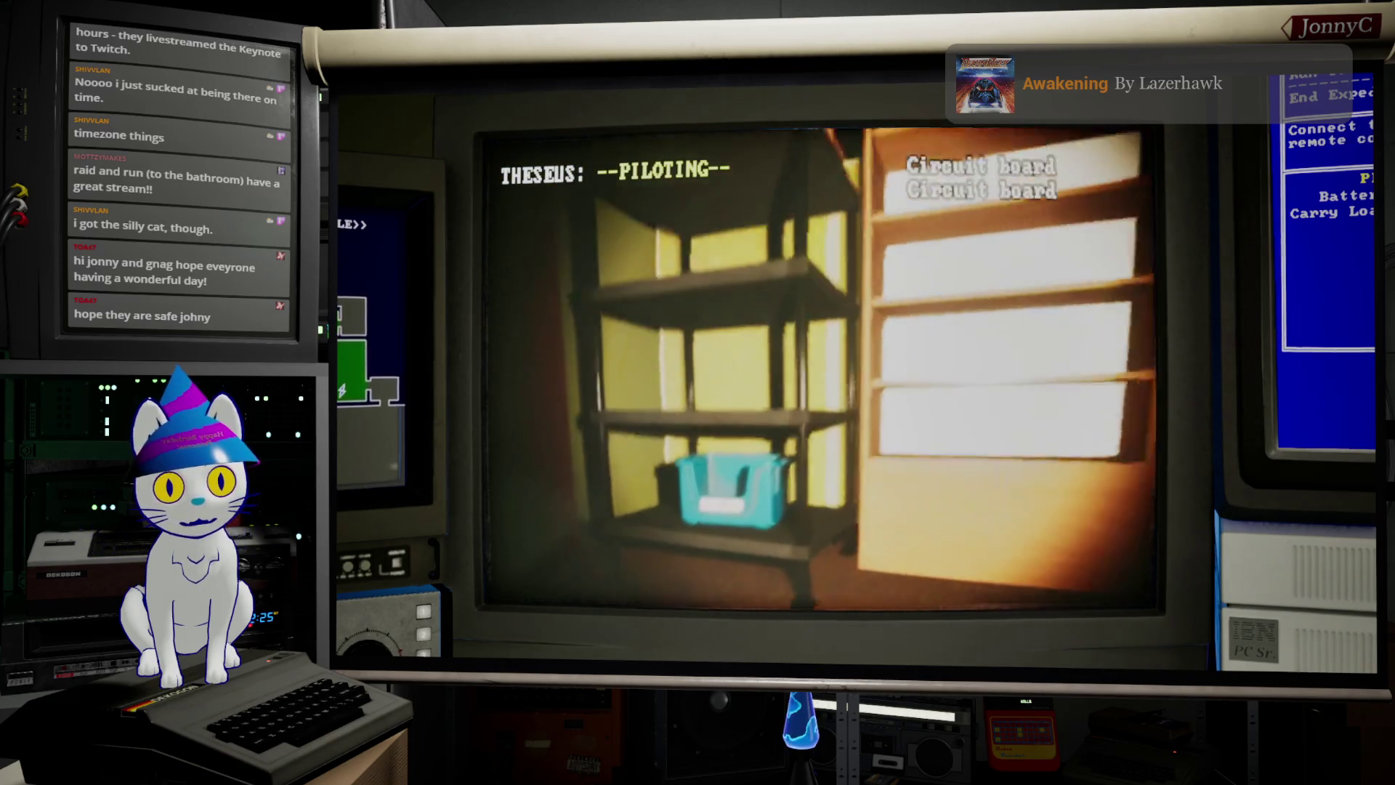
key(a)
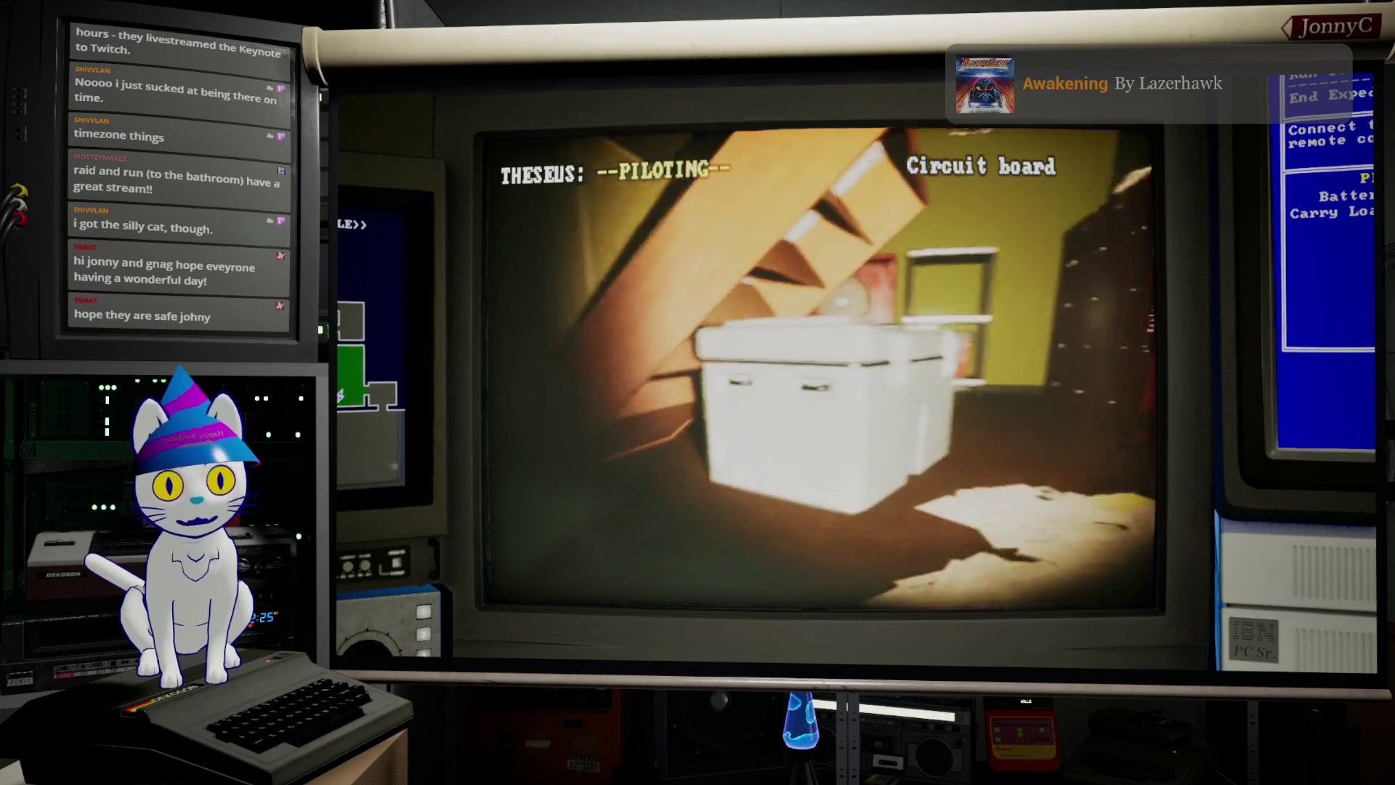
key(a)
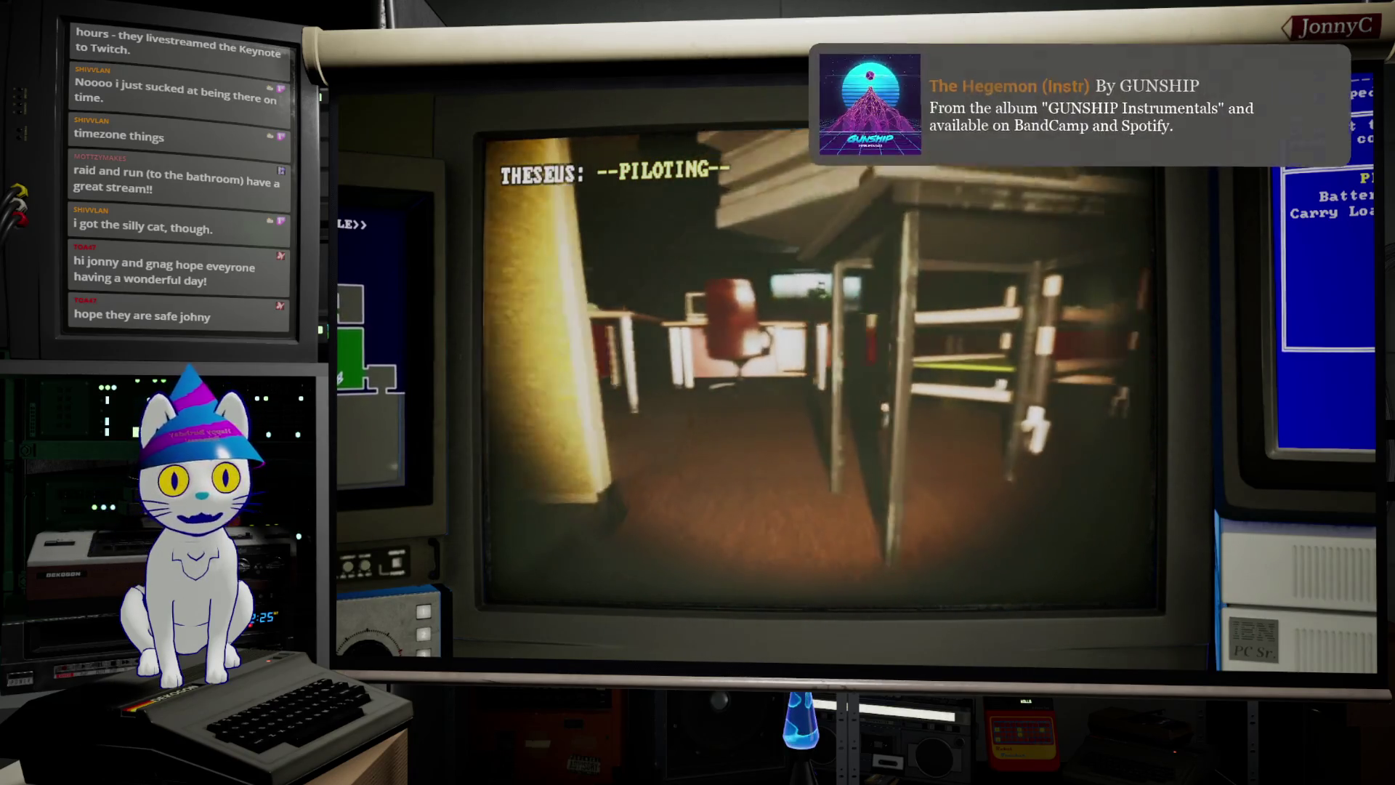
key(w)
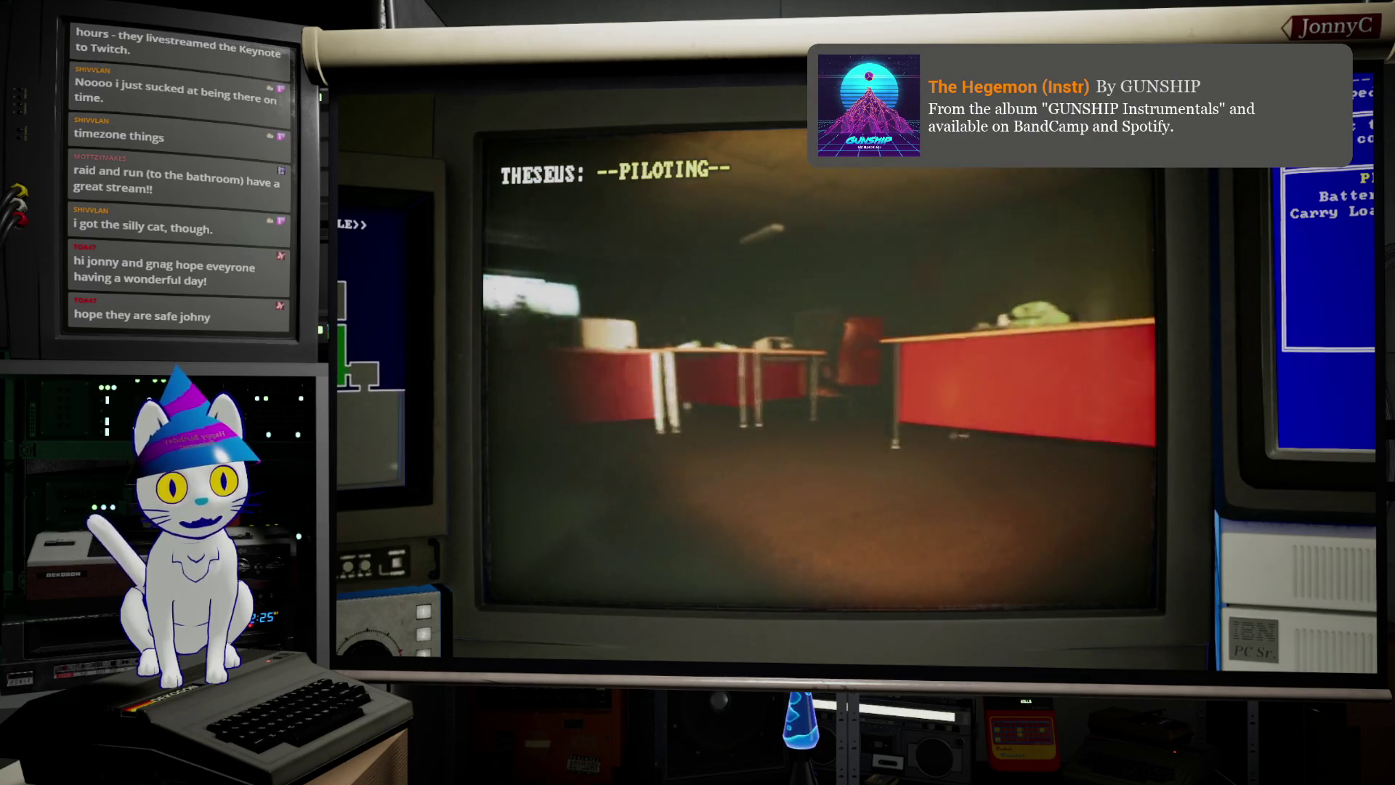
Step: Glance at the security map and piloting monitor, then drive THESEUS up to the red chair
key(Escape)
key(d)
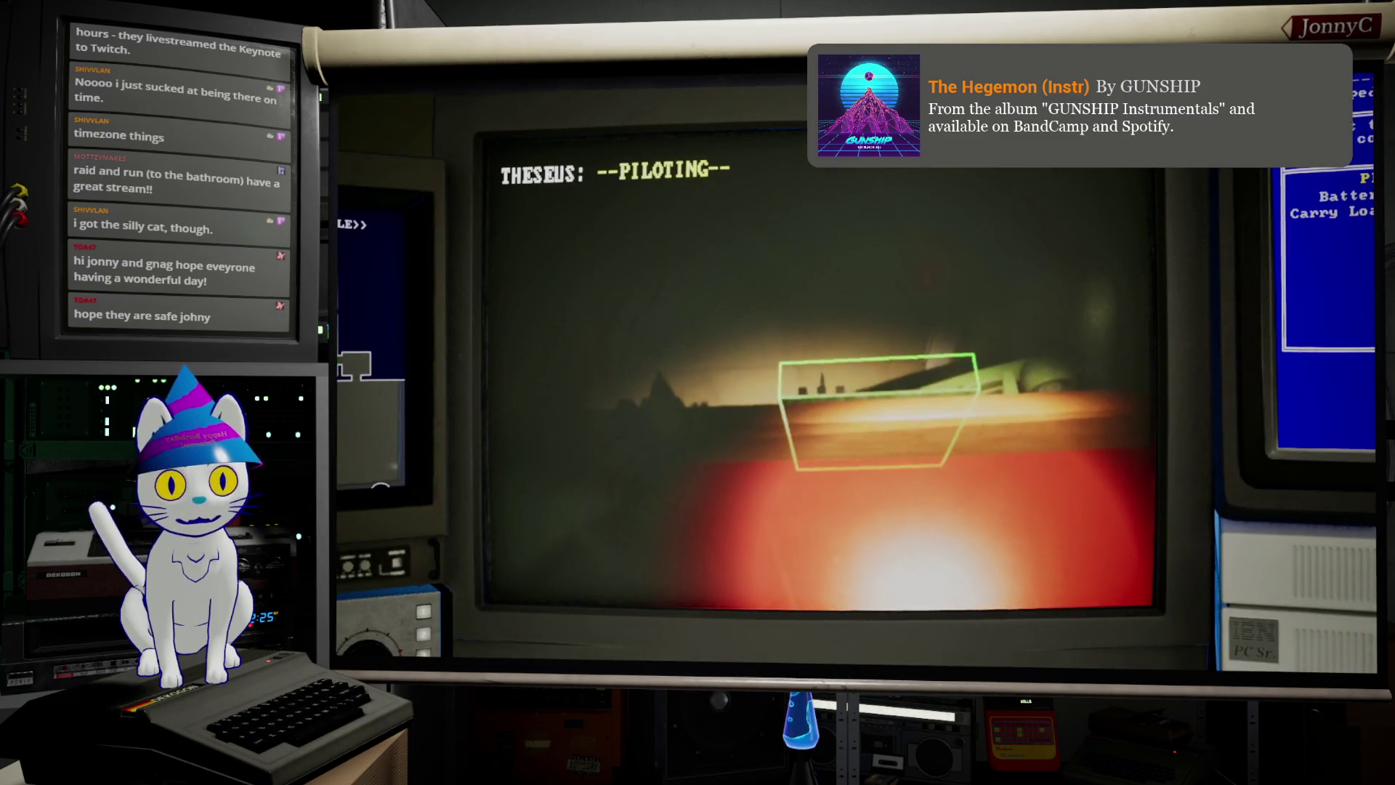
key(a)
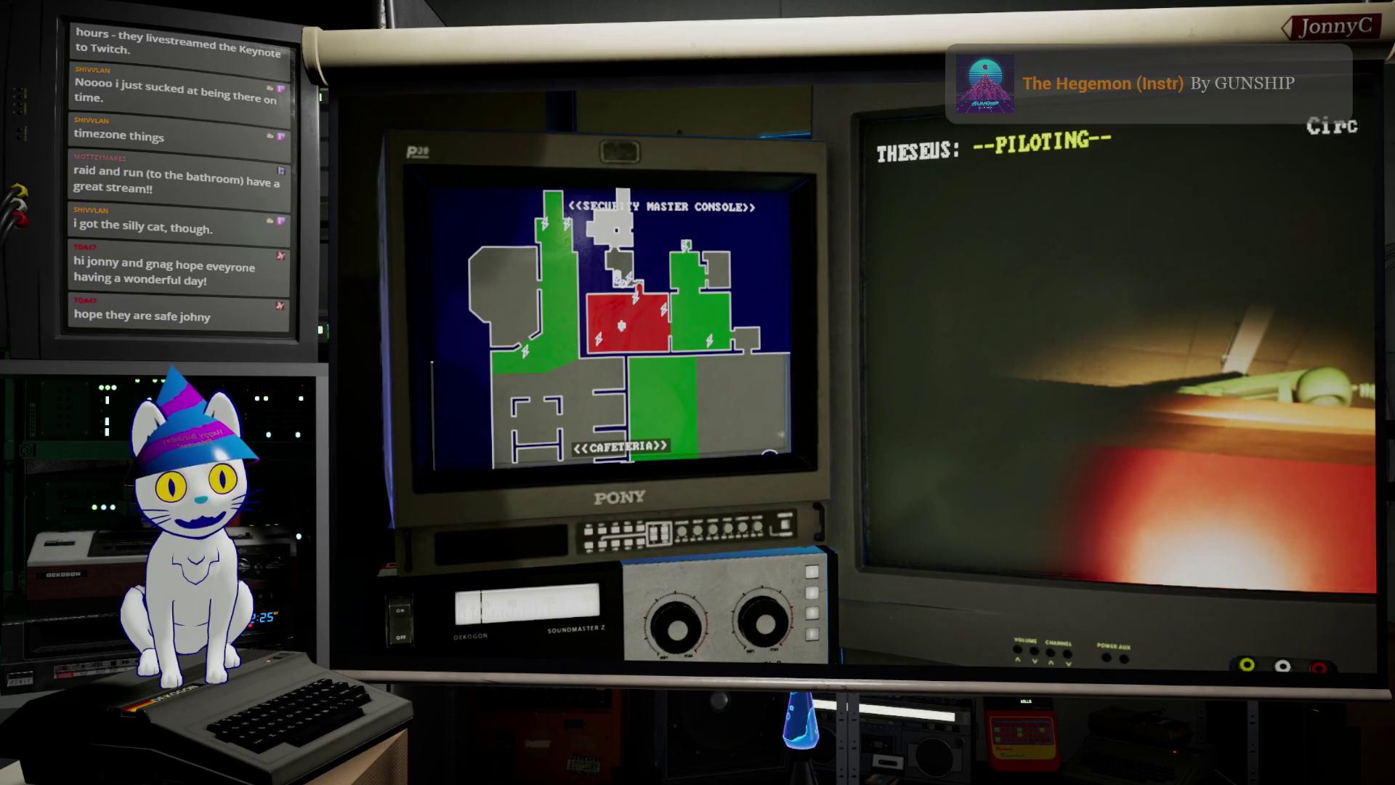
key(d)
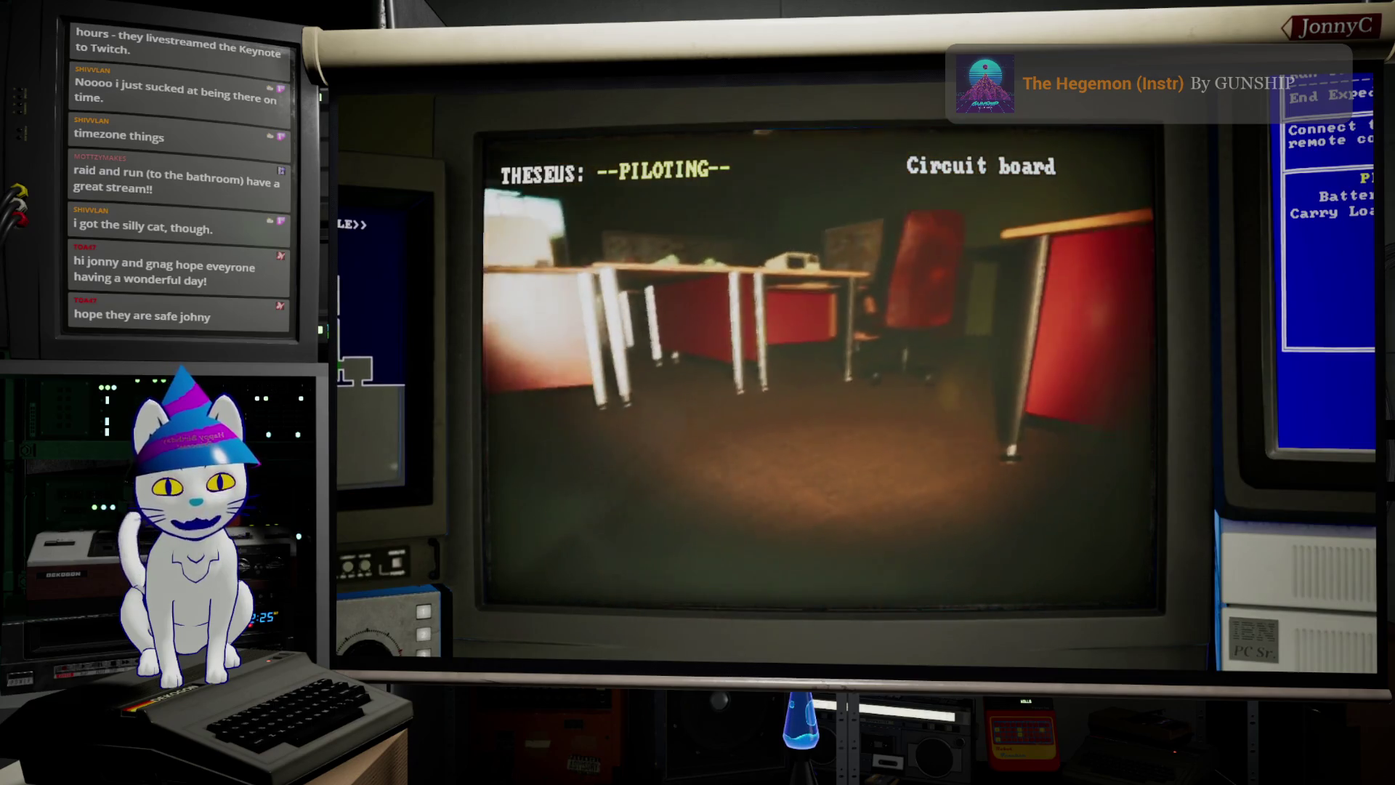
key(d)
key(w)
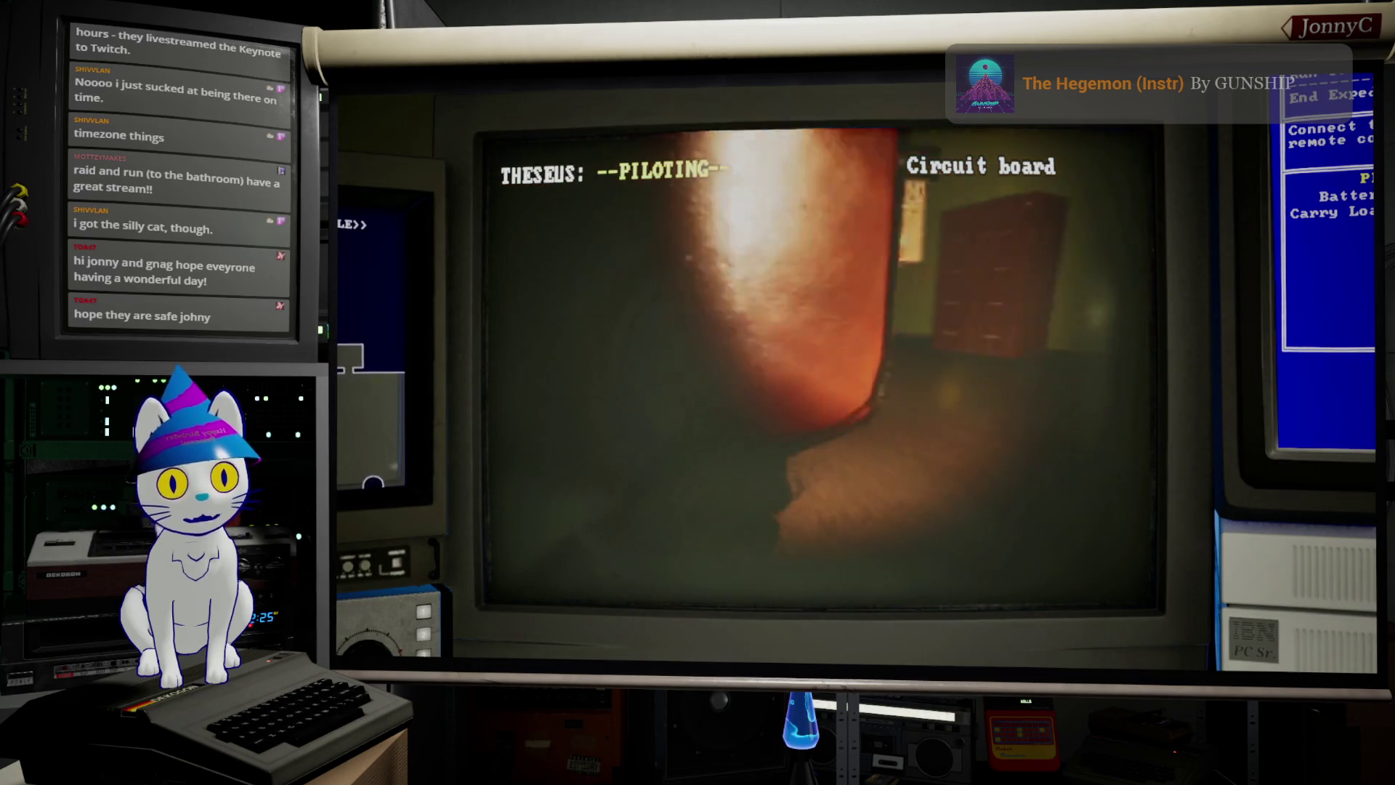
key(a)
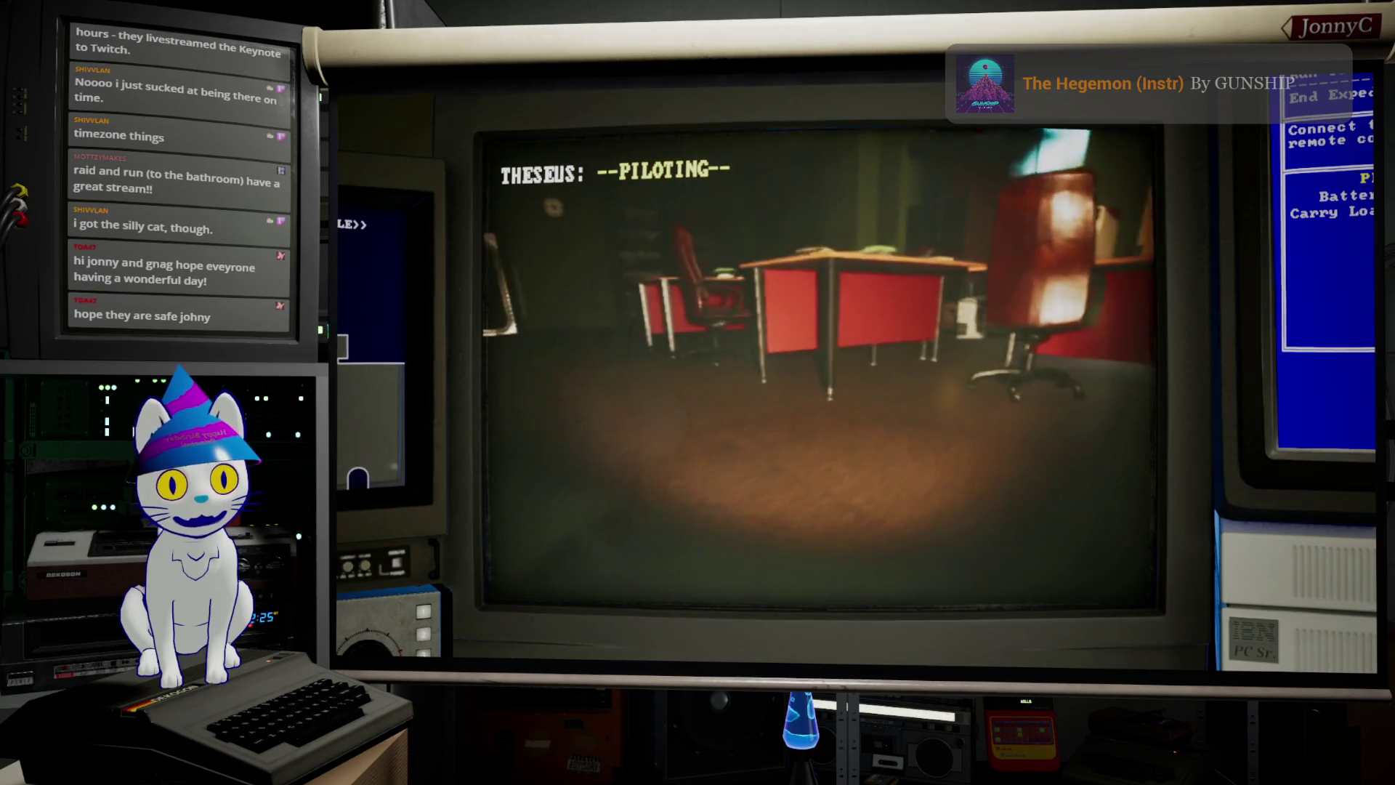
key(a)
key(d)
key(w)
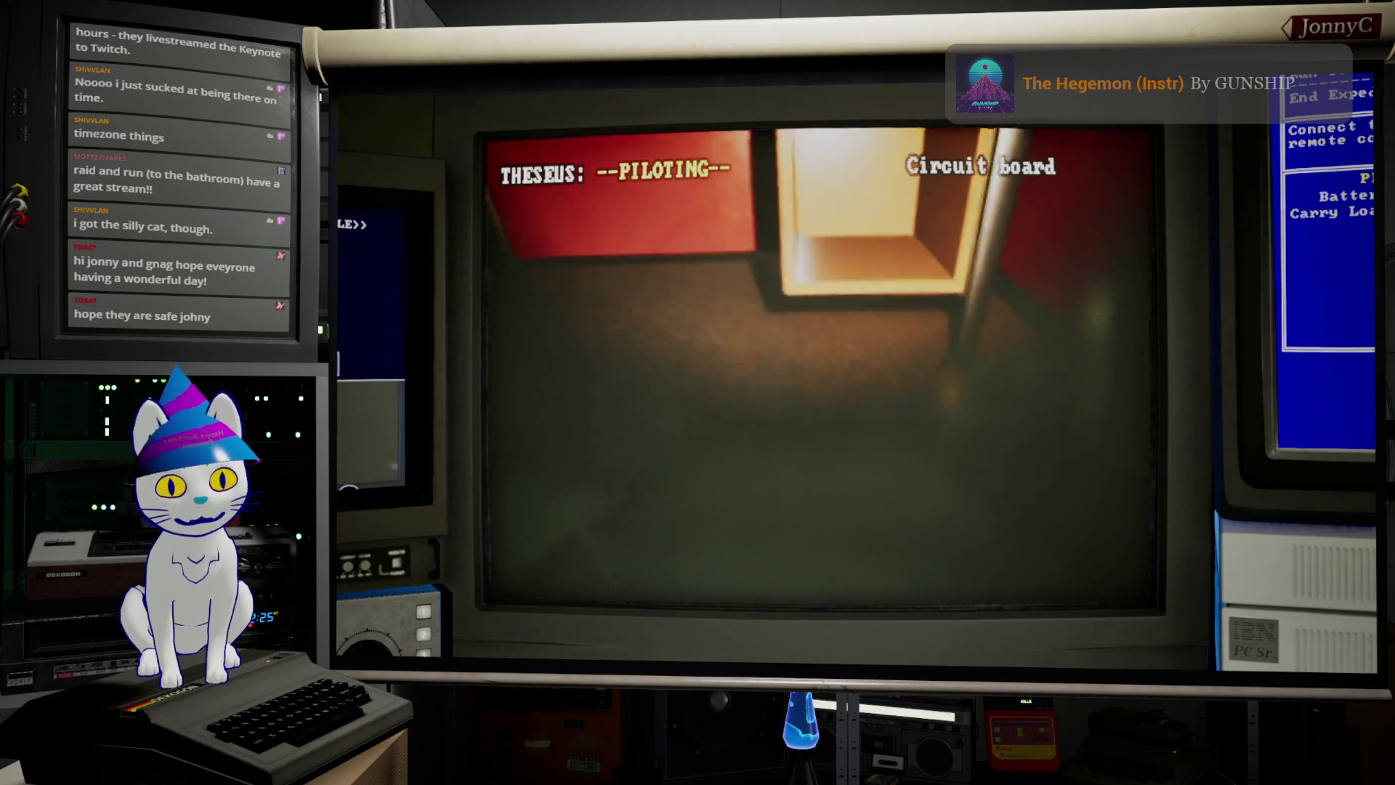
Step: Back THESEUS away from the desk and drive it forward to the shelves
key(s)
key(a)
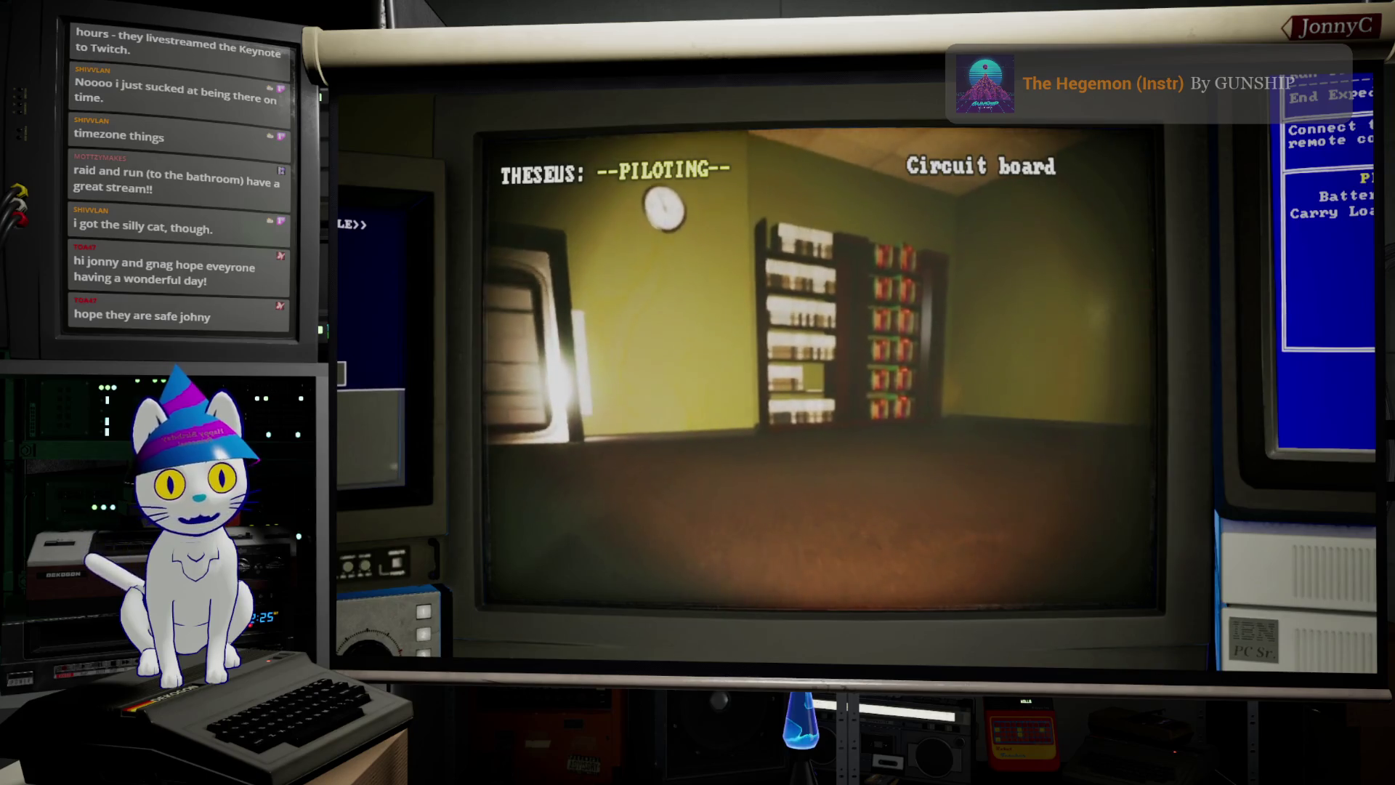
key(d)
key(a)
key(w)
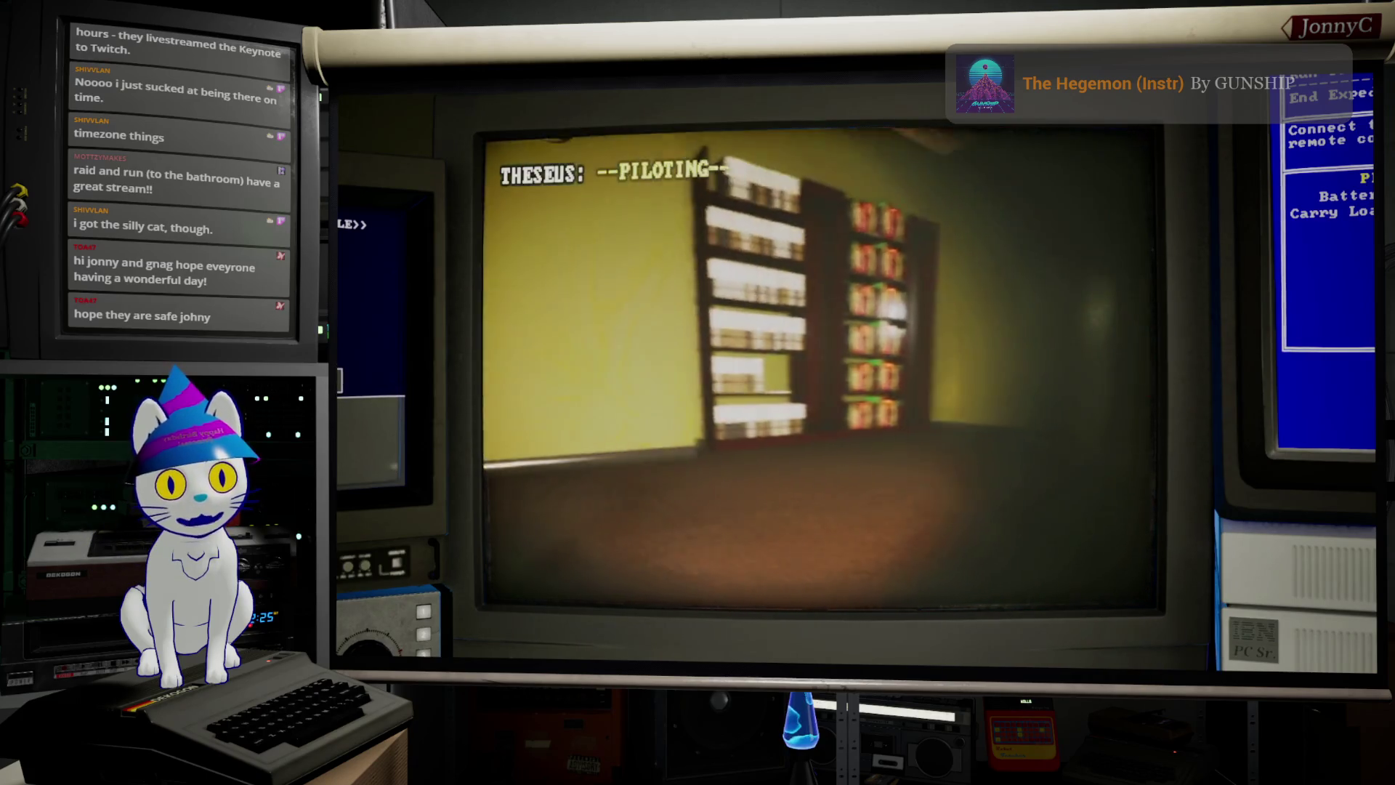
key(a)
key(w)
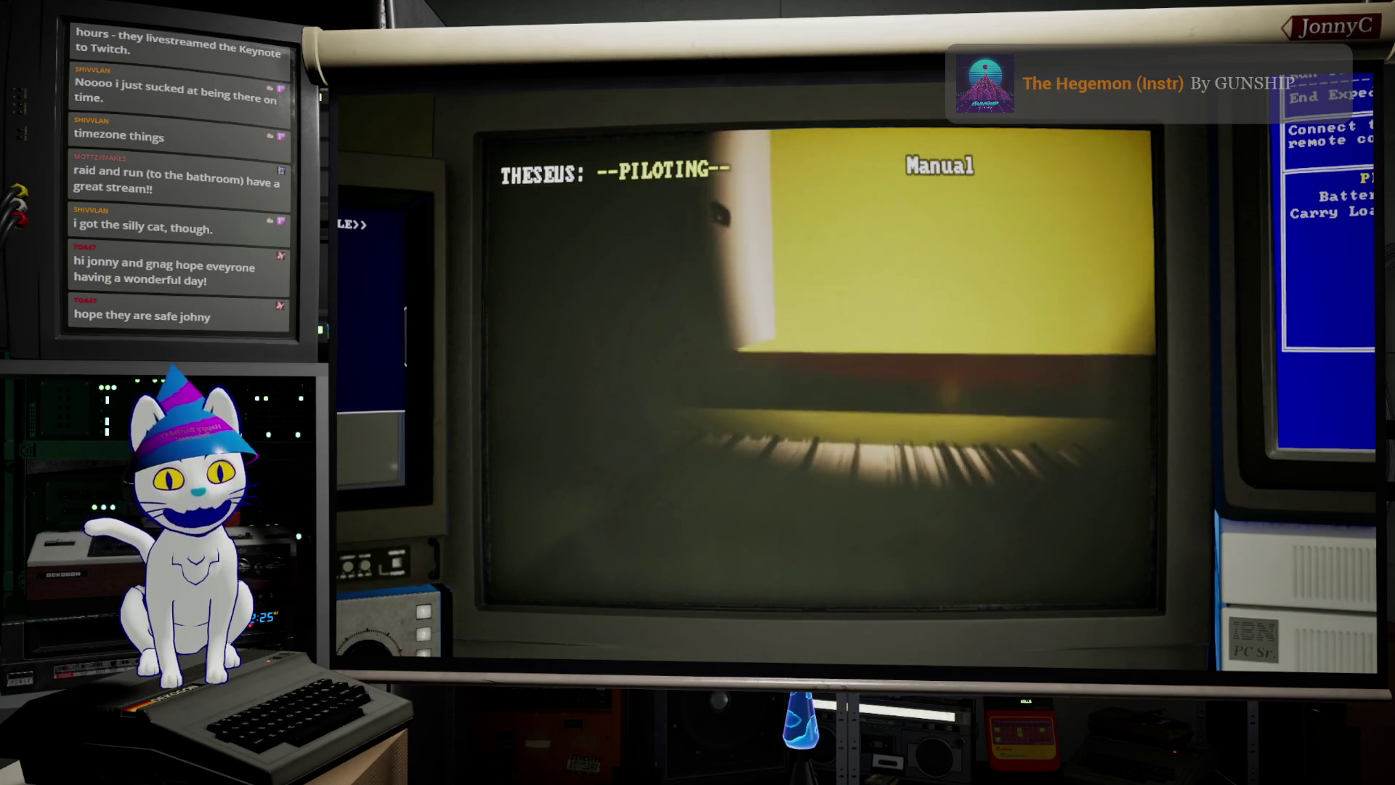
Step: Take THESEUS through the doorway, past the table, and back toward the red desk
key(d)
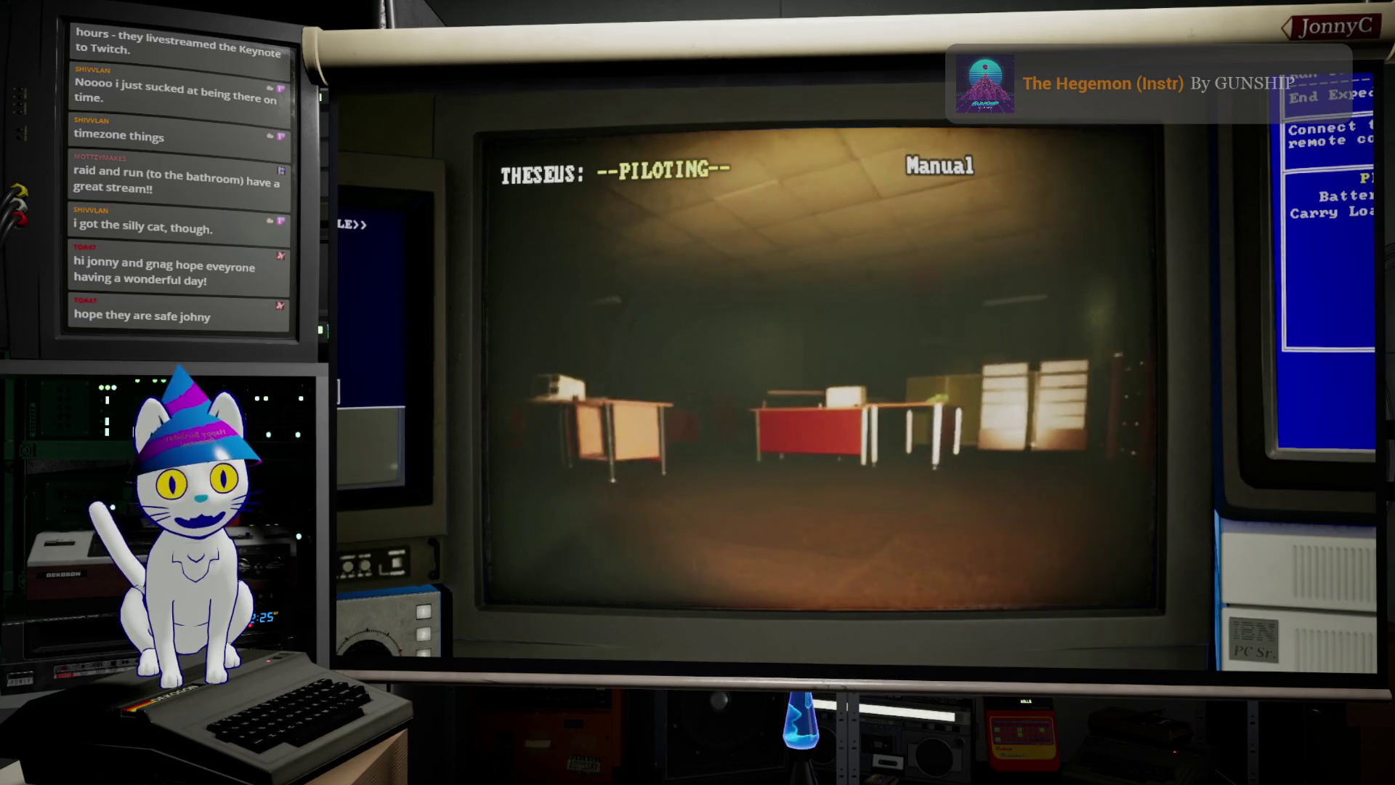
key(d)
key(d)
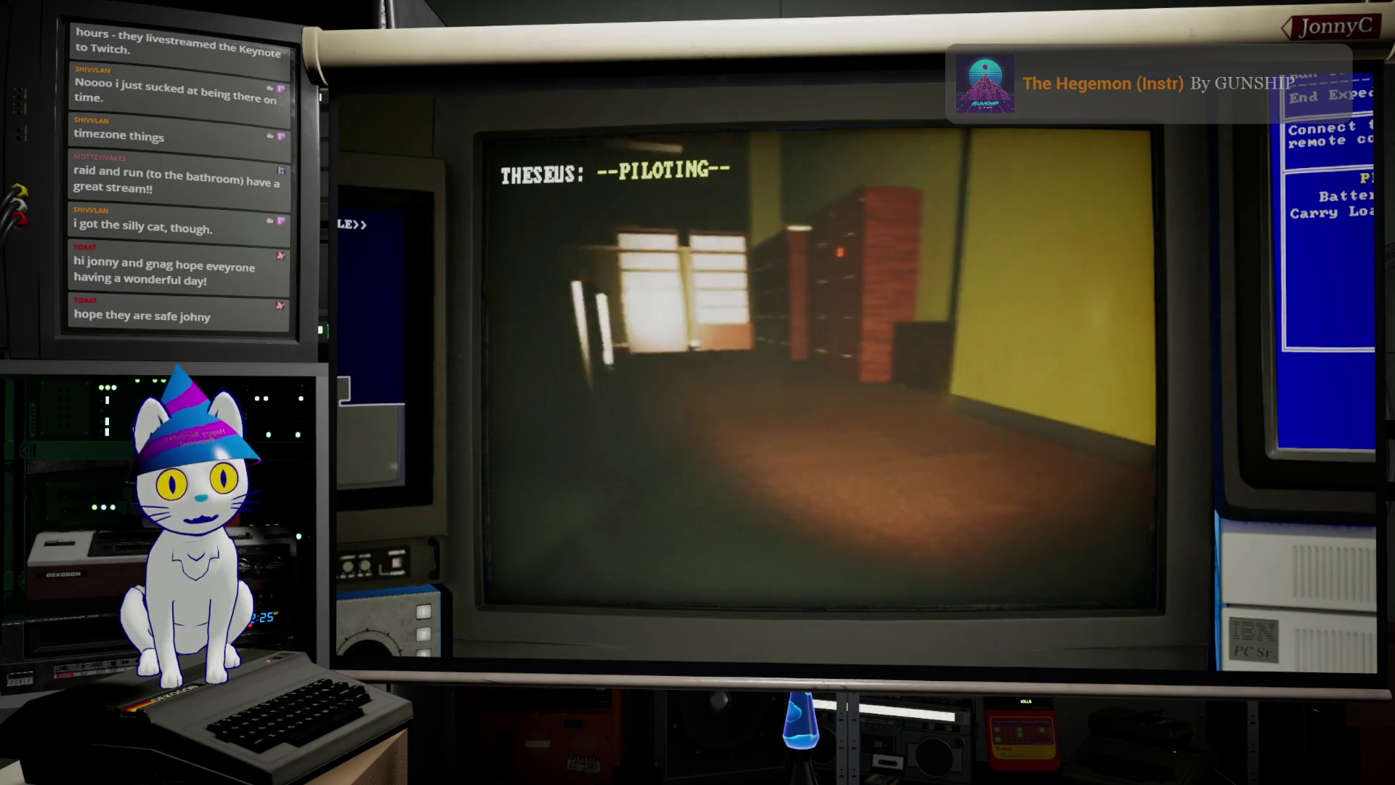
key(a)
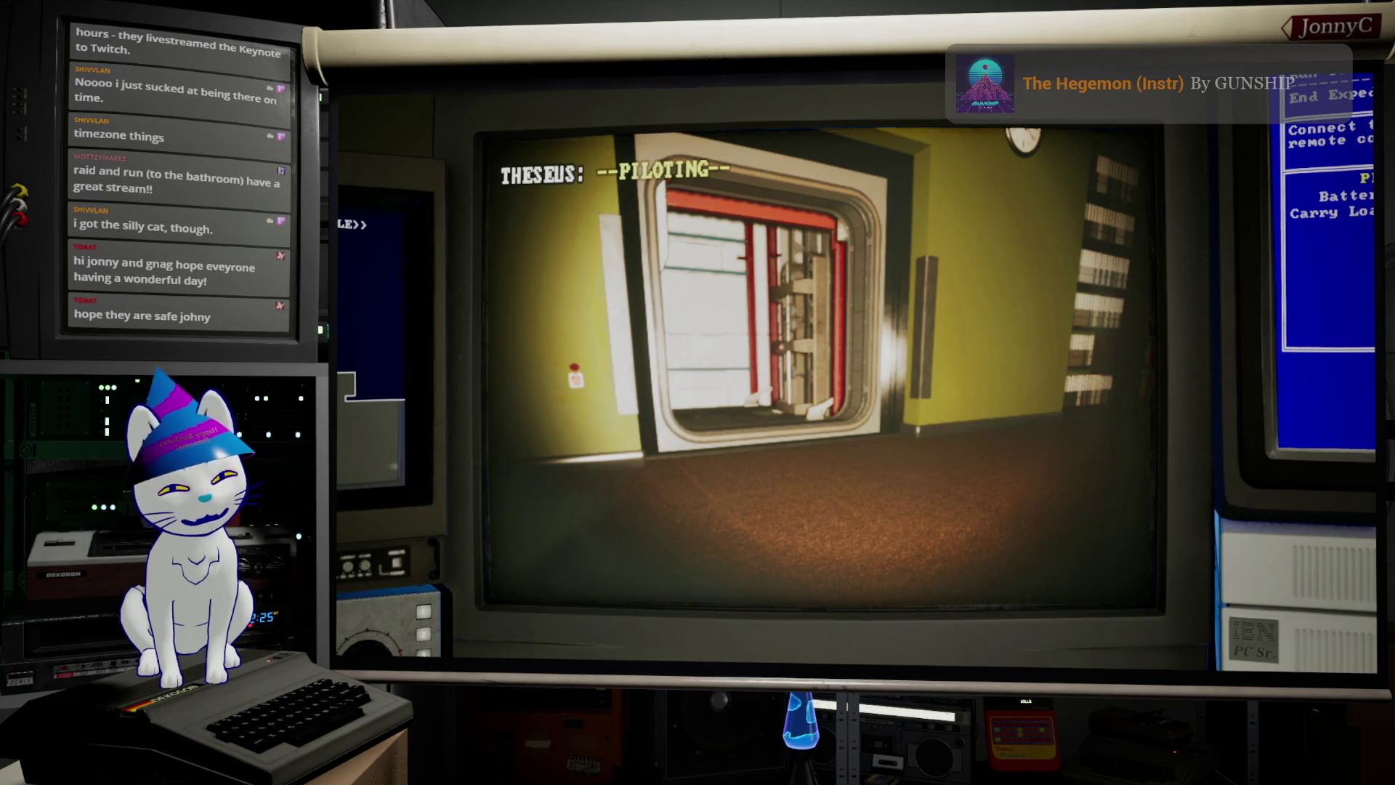
key(w)
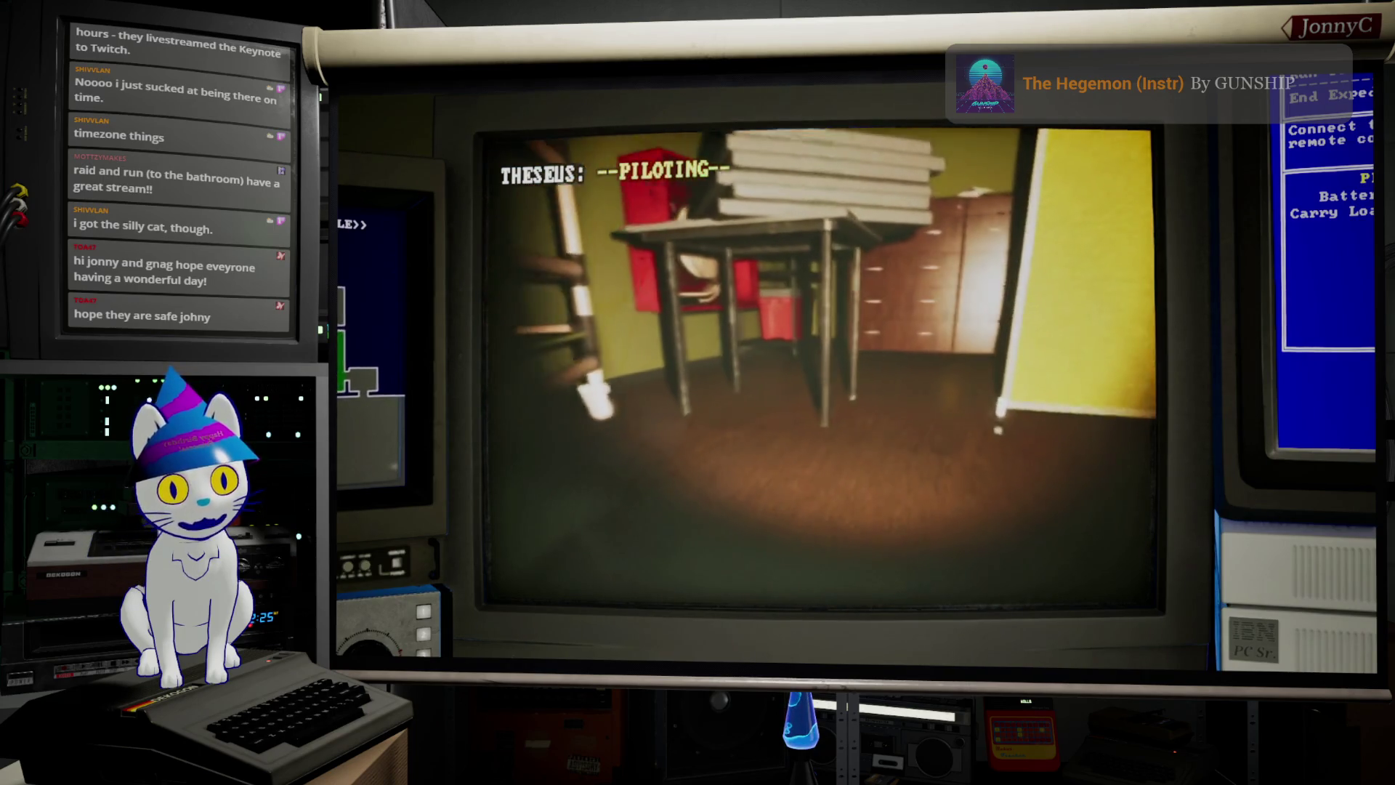
key(d)
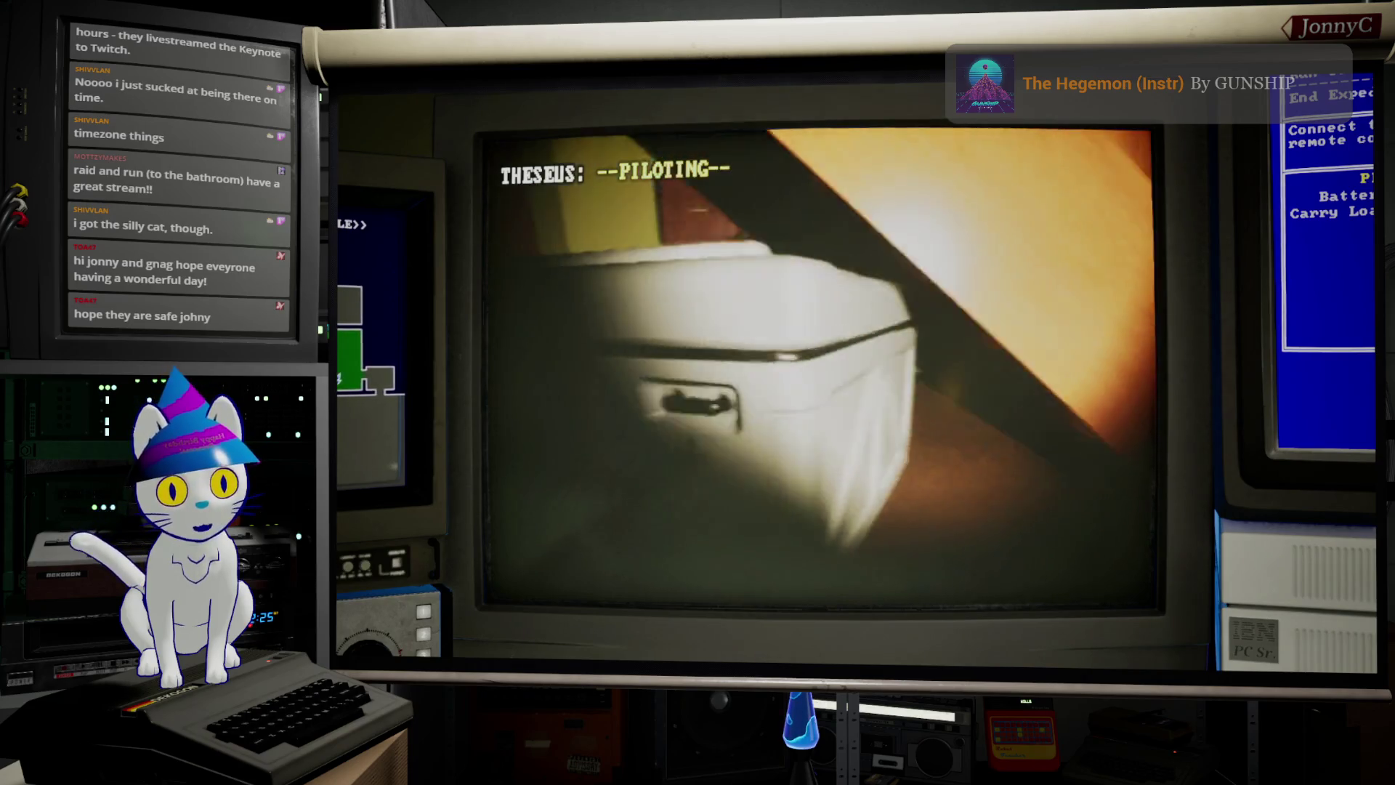
key(a)
key(a)
key(w)
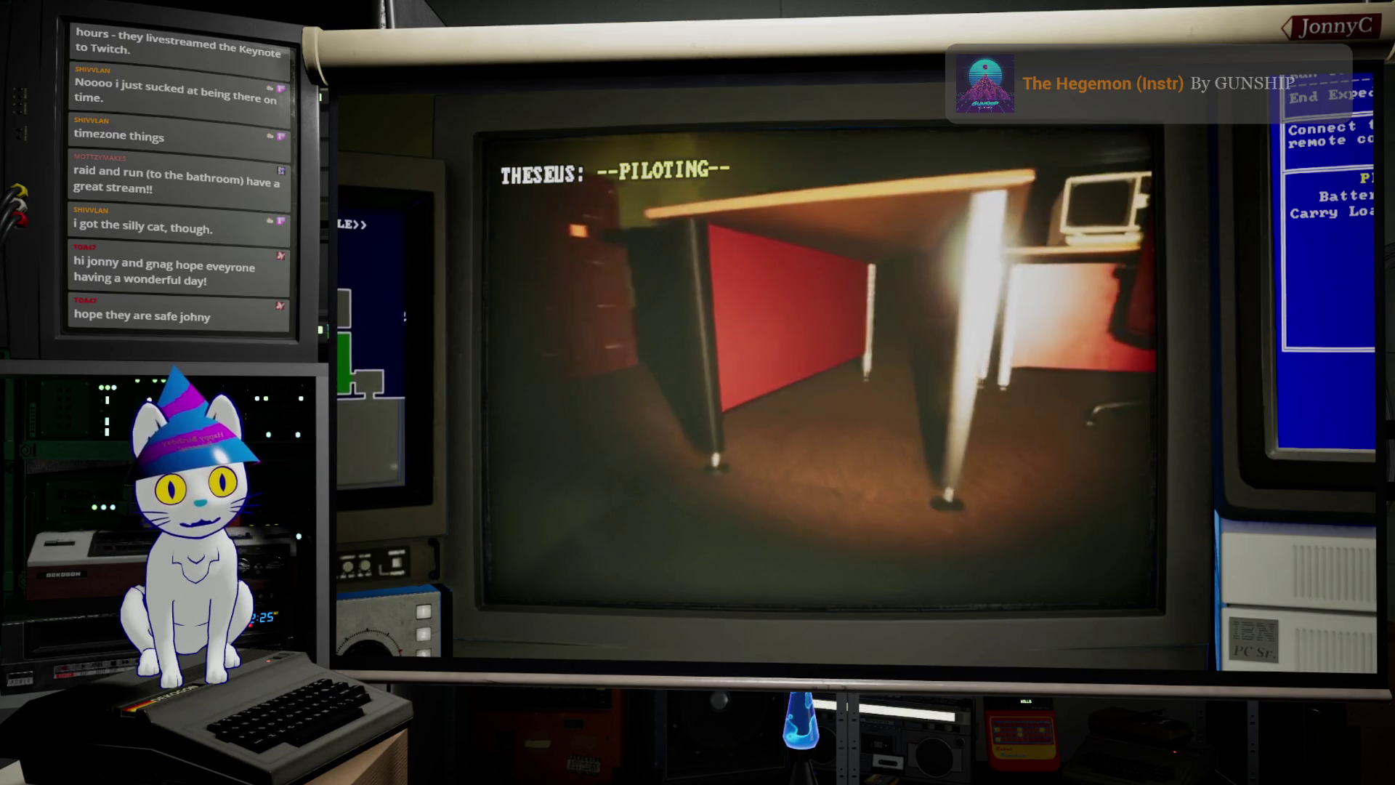
key(d)
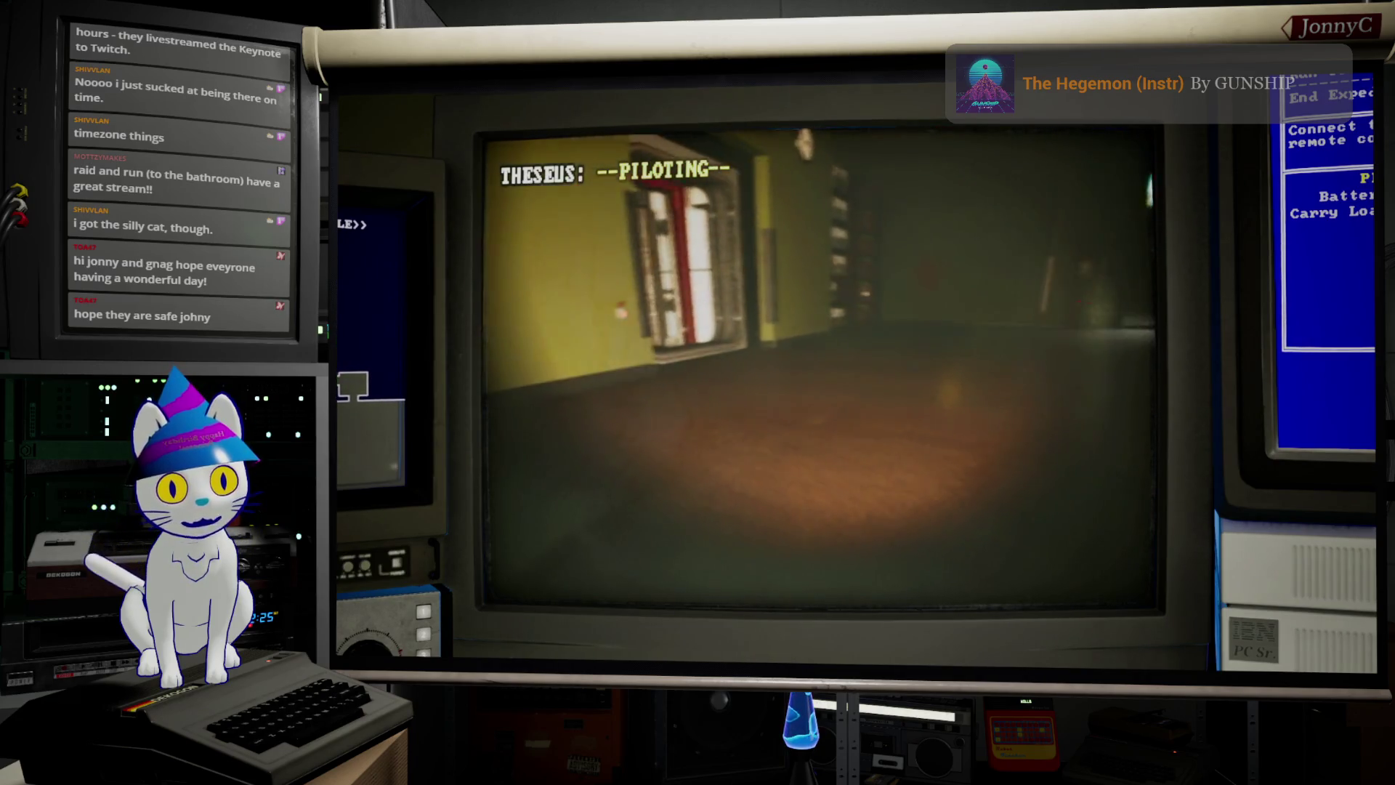
key(a)
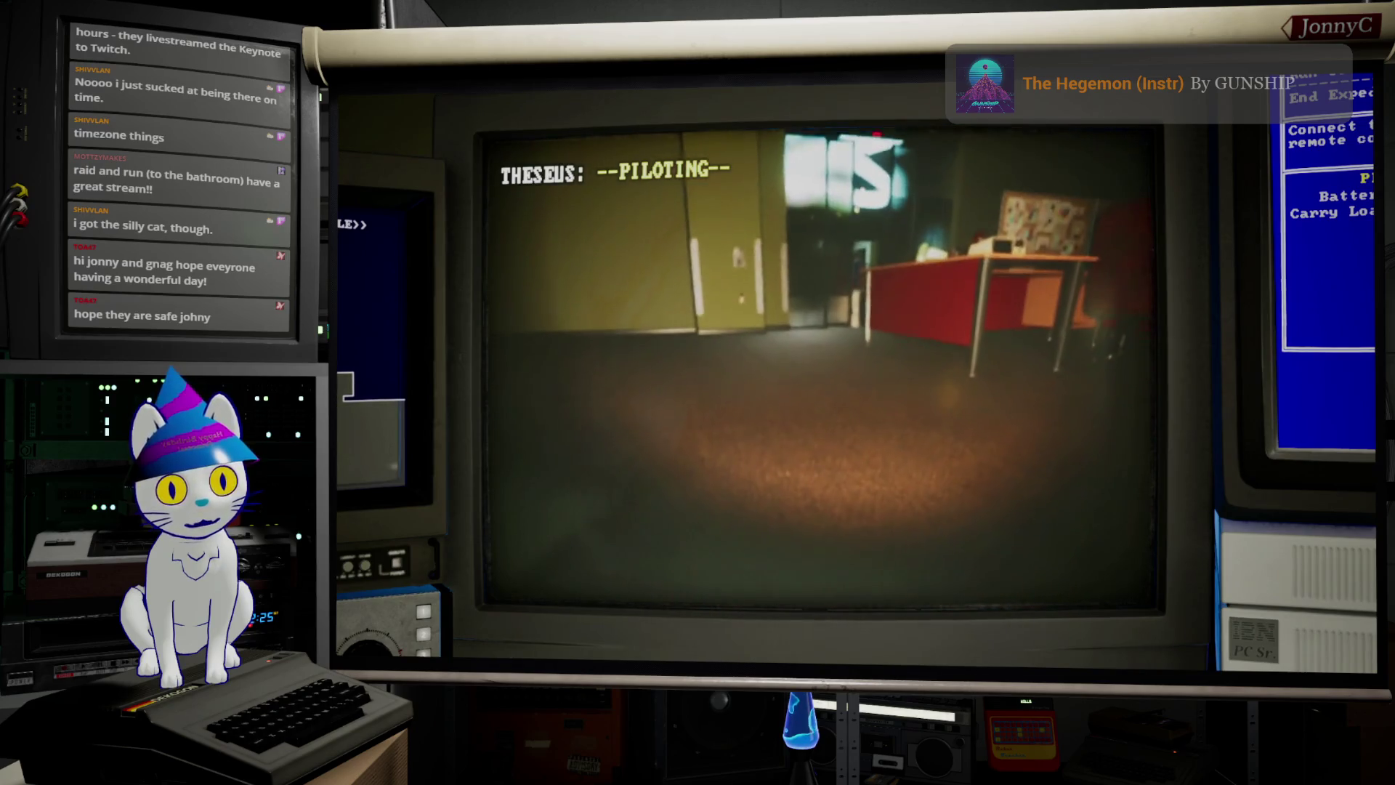
Step: Drive THESEUS into the lift and aim it at the elevator call button
key(d)
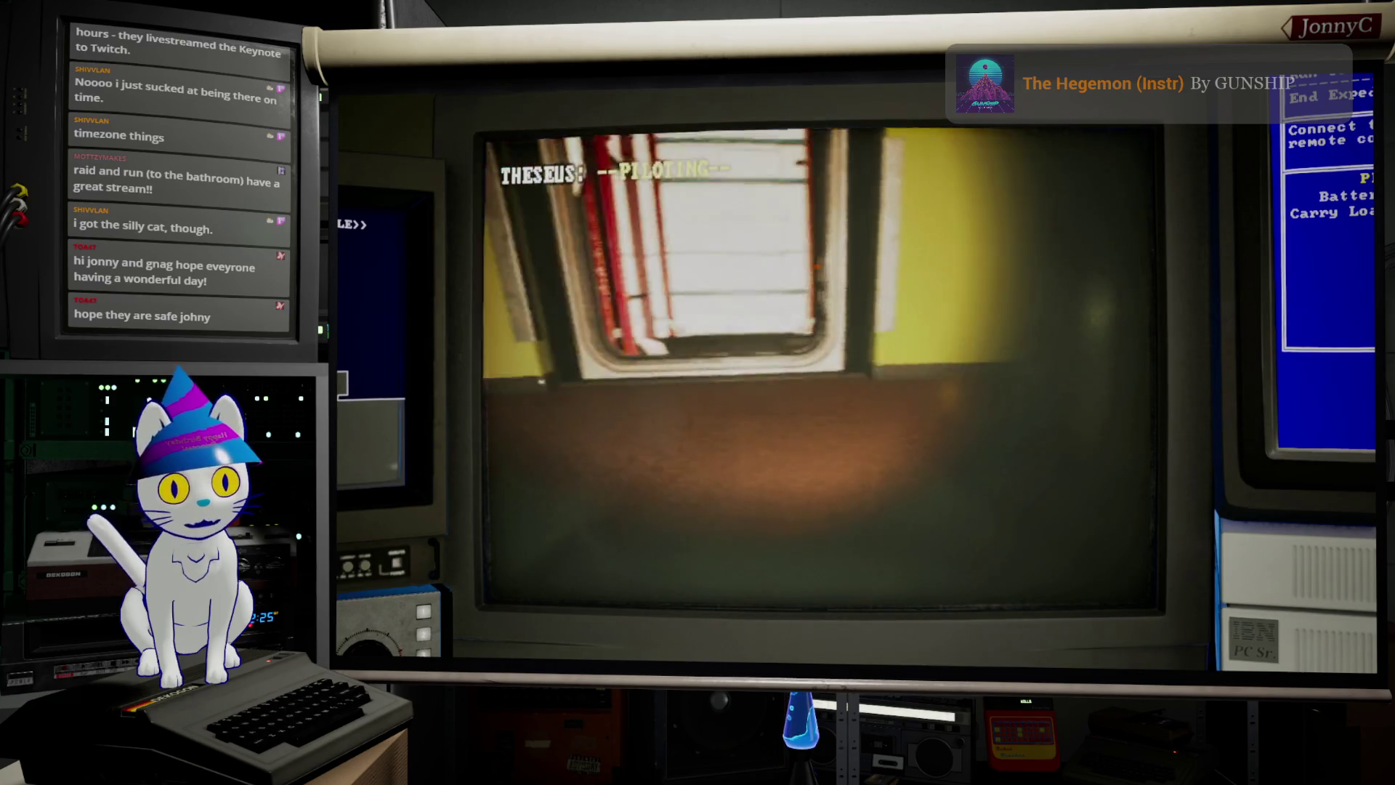
key(a)
key(d)
key(w)
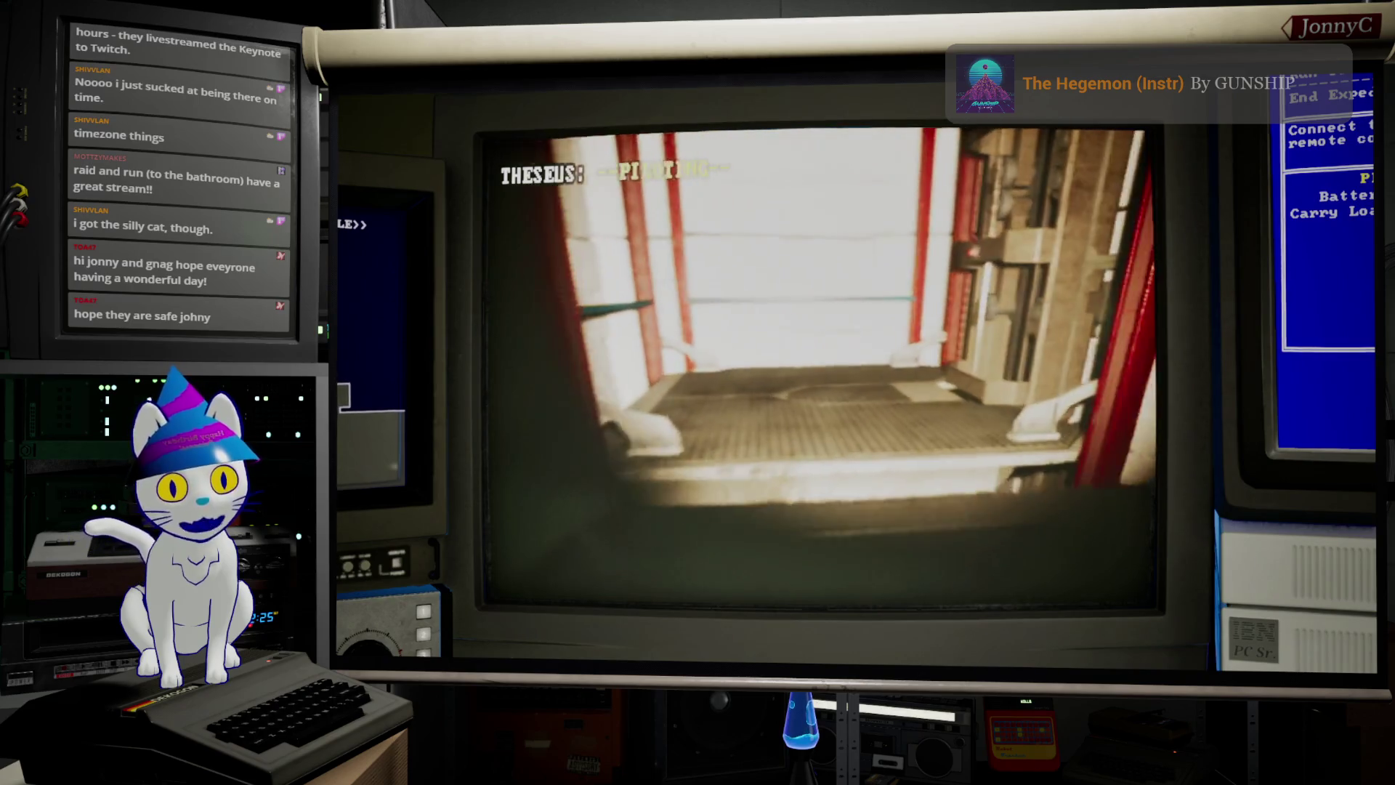
key(a)
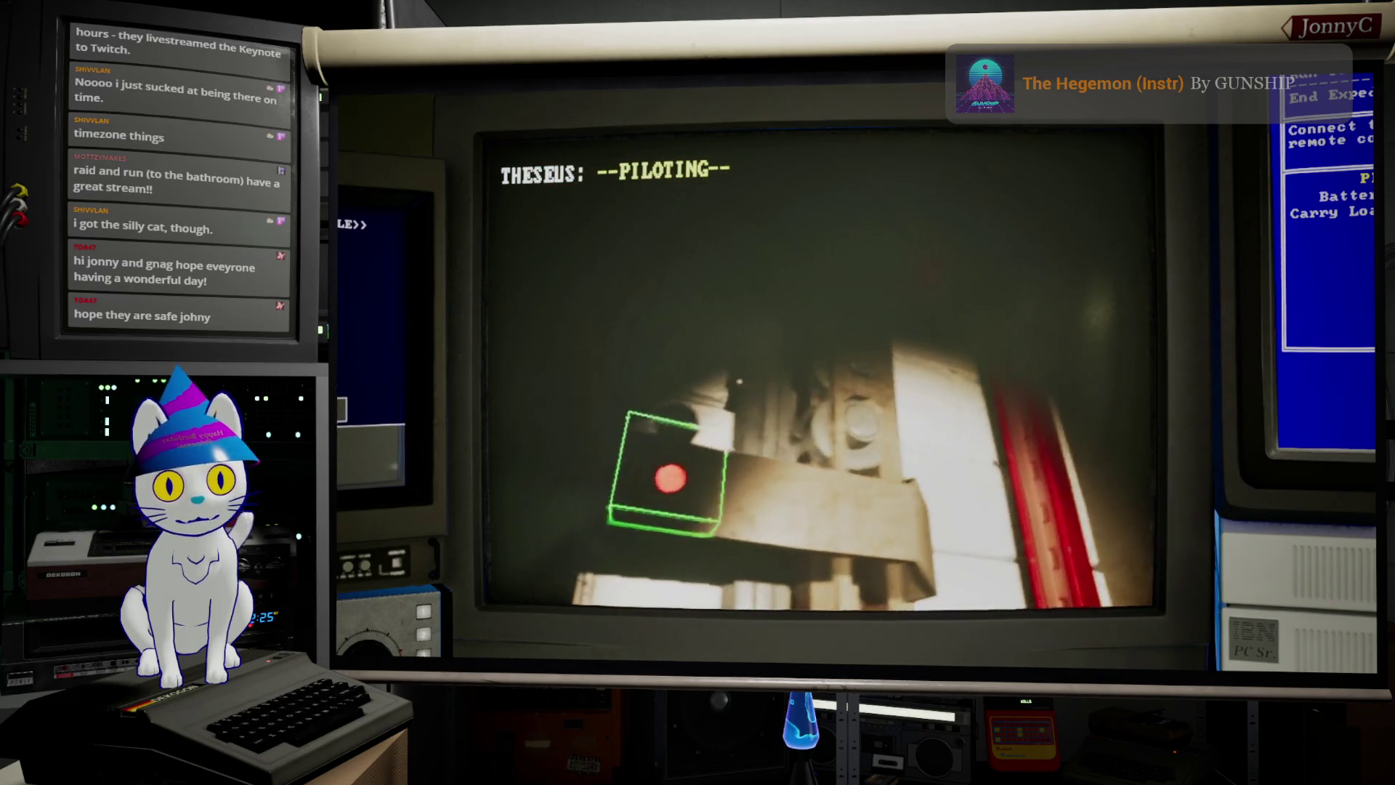
key(a)
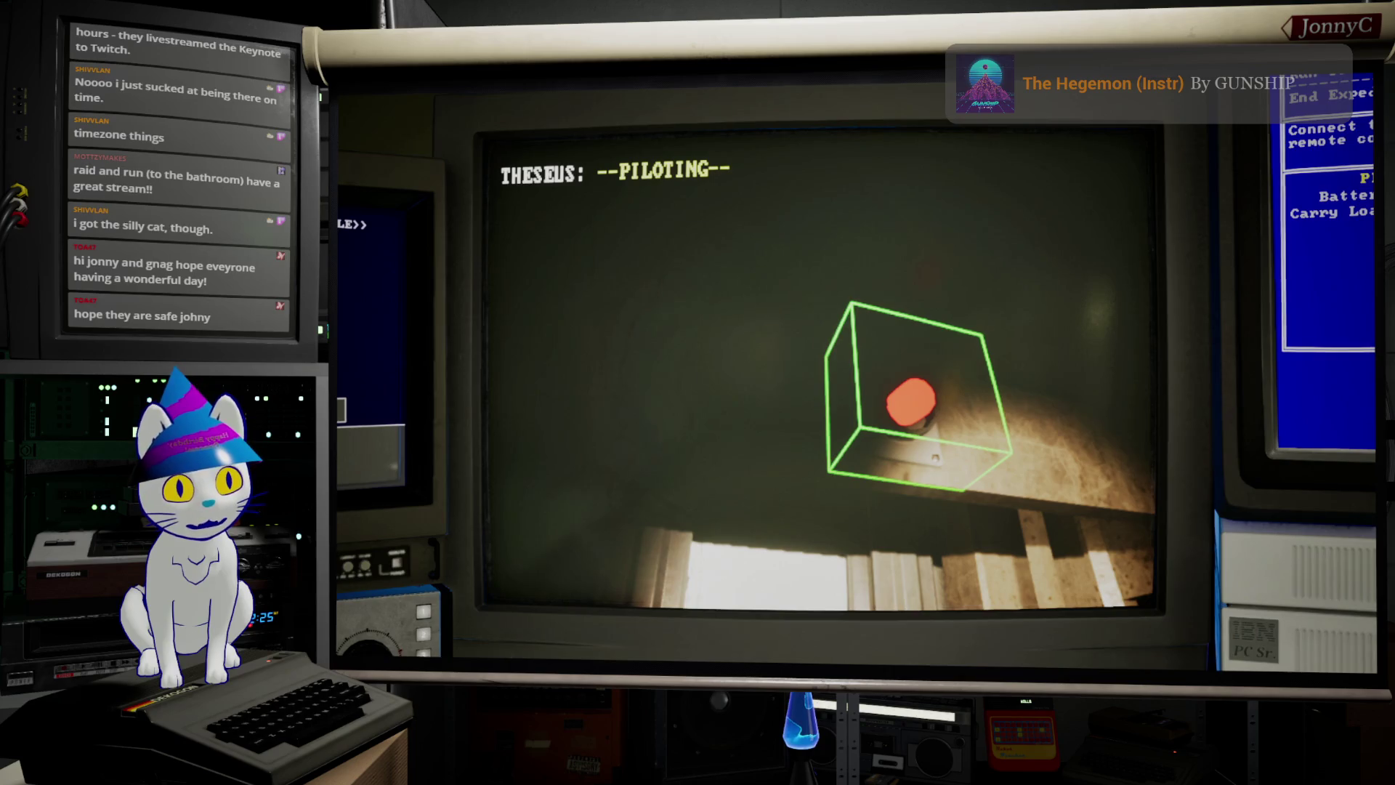
Step: Choose <<DISCONNECT>> in Network Devices and turn THESEUS toward the bookshelf office
key(e)
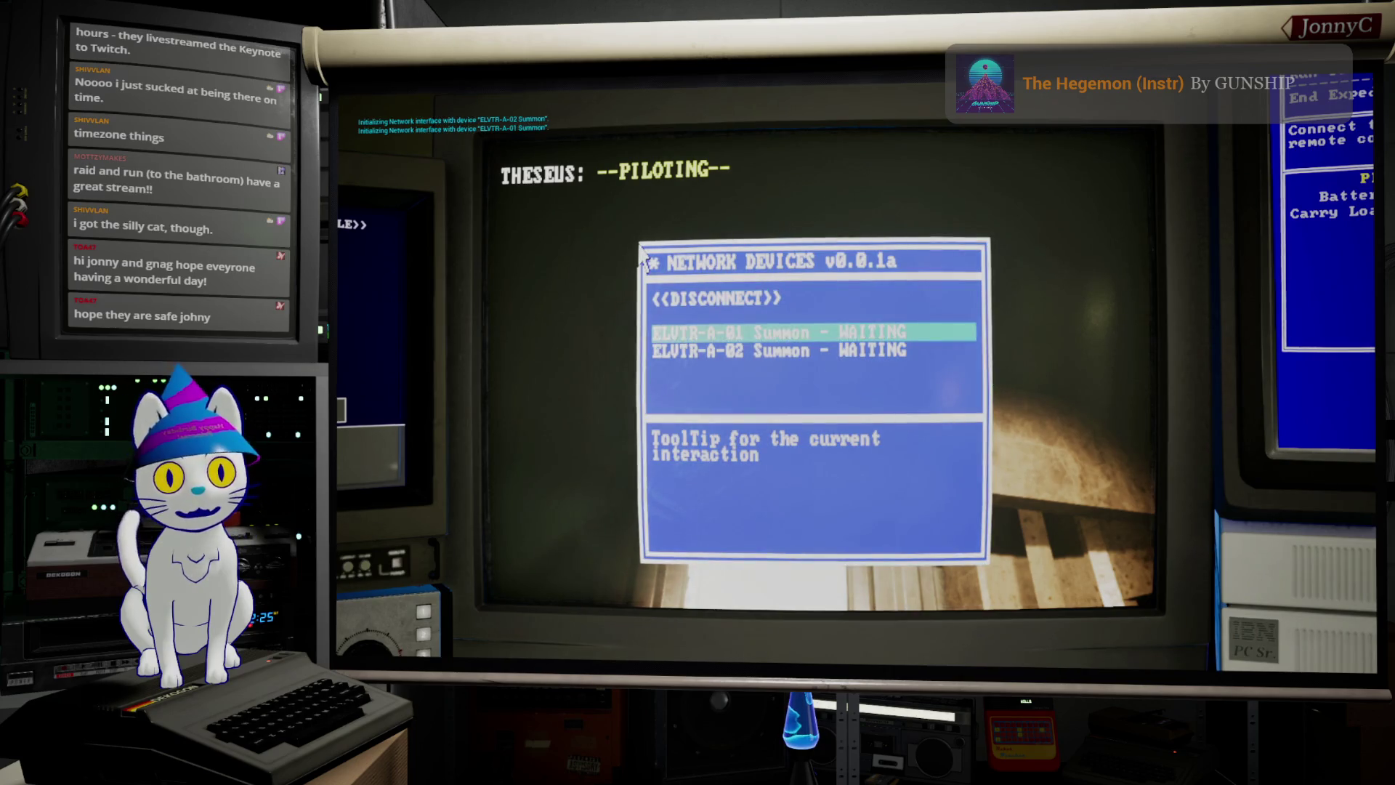
key(Down)
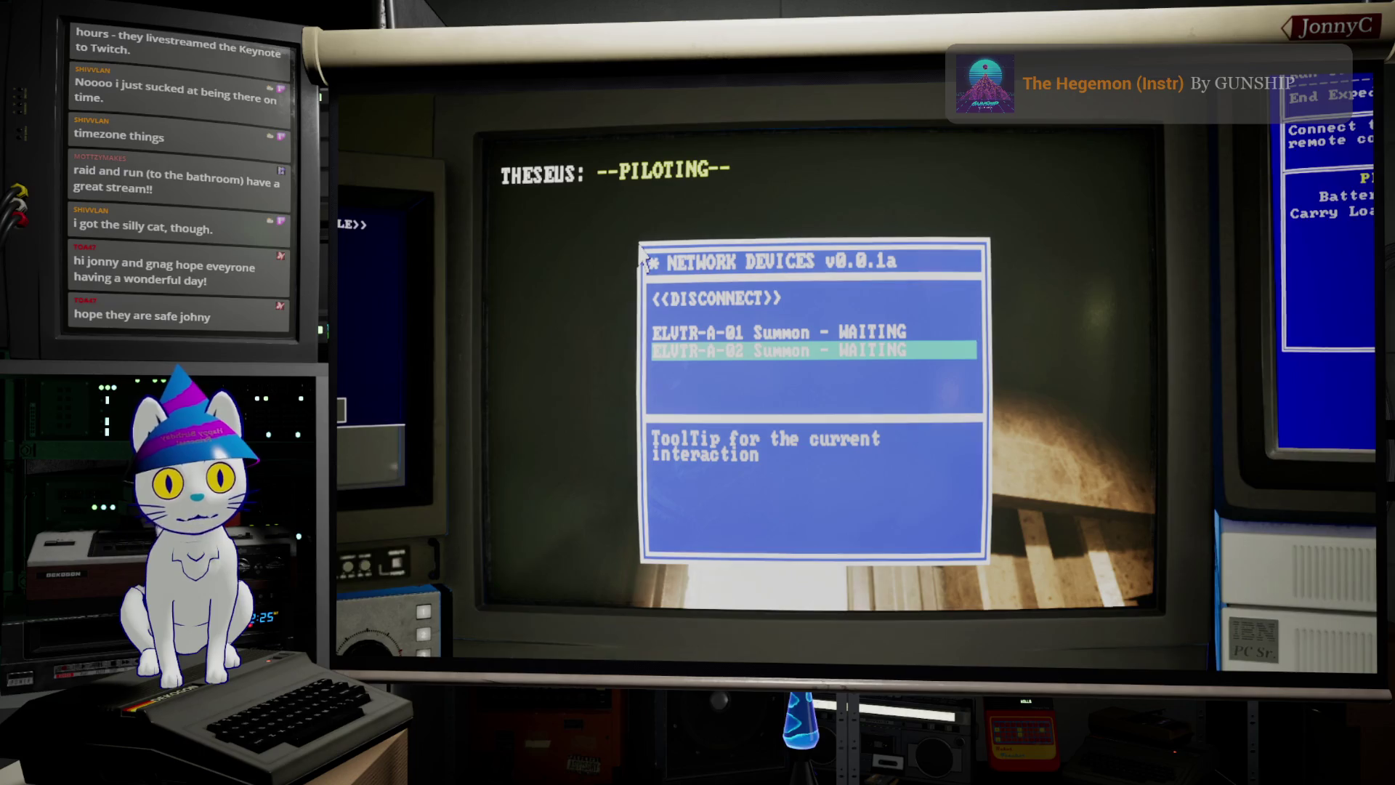
key(Up)
key(Up)
key(e)
key(a)
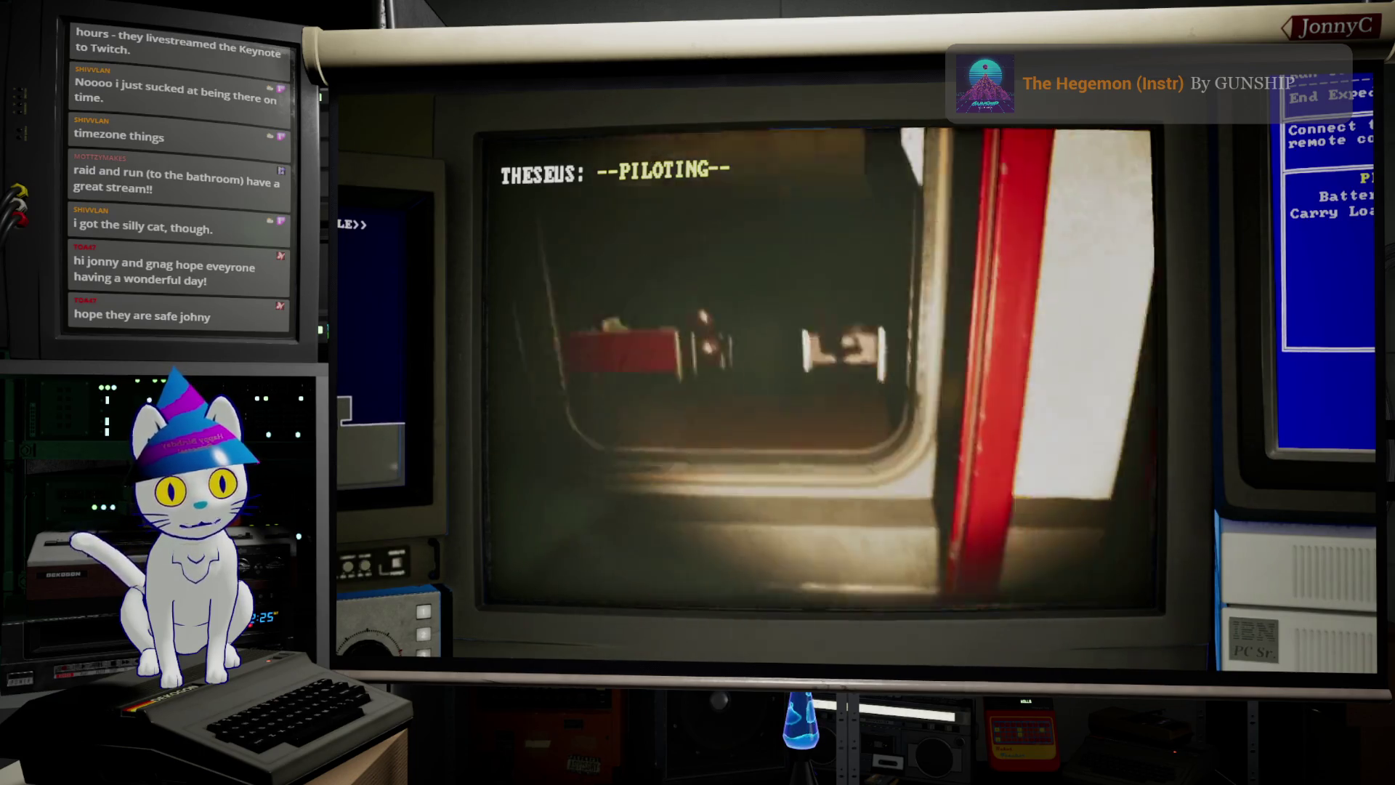
key(a)
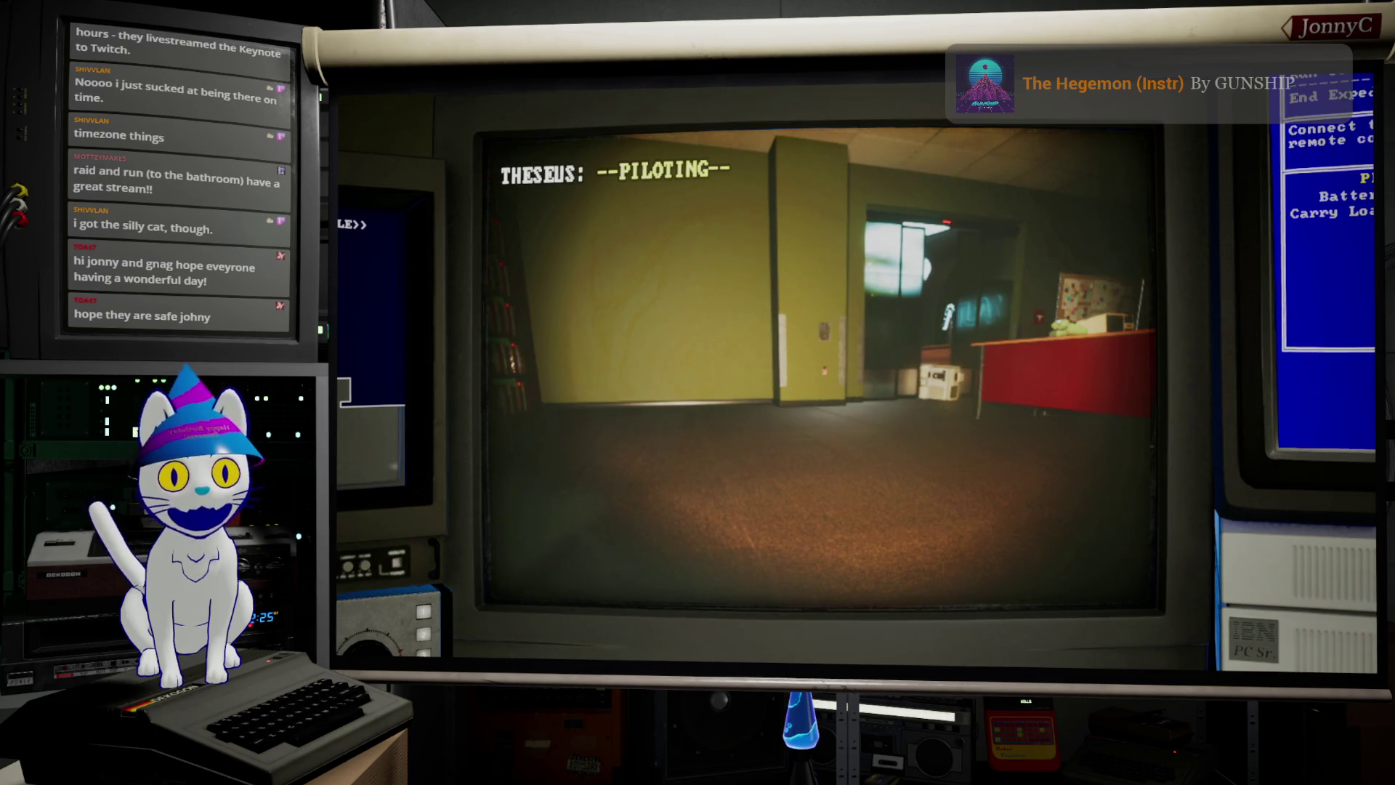
key(Left)
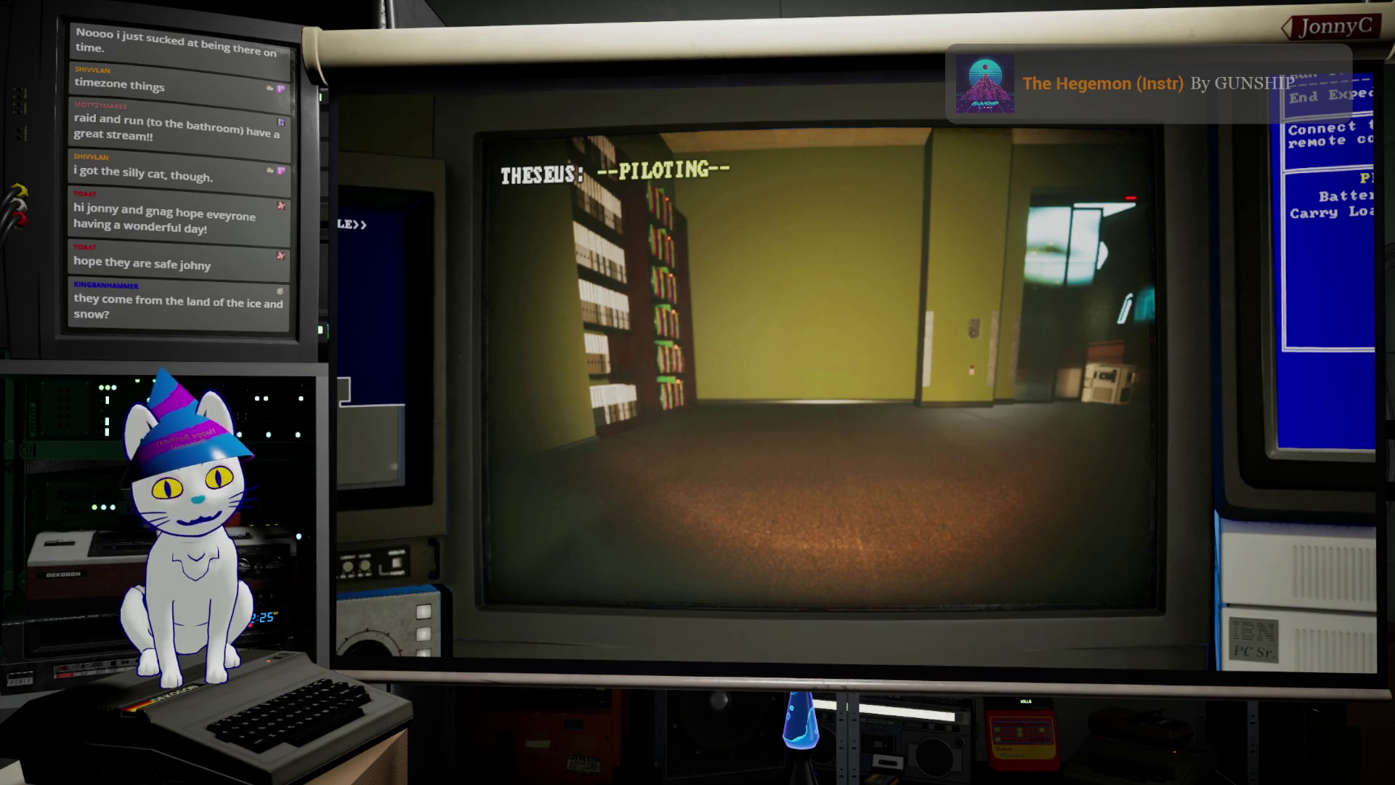
Step: Drive THESEUS past the red desk and select End Expedition on the Drone Control monitor
key(d)
key(w)
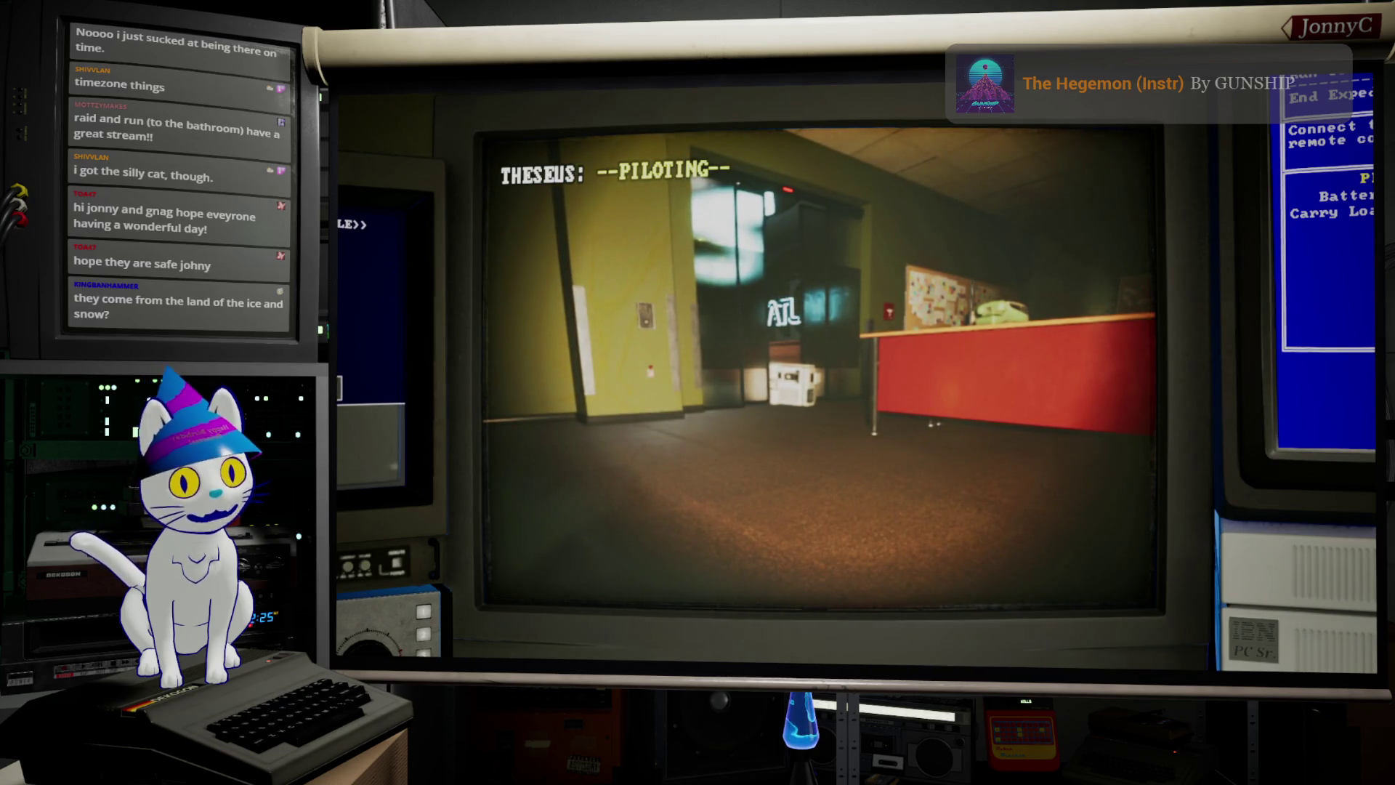
key(d)
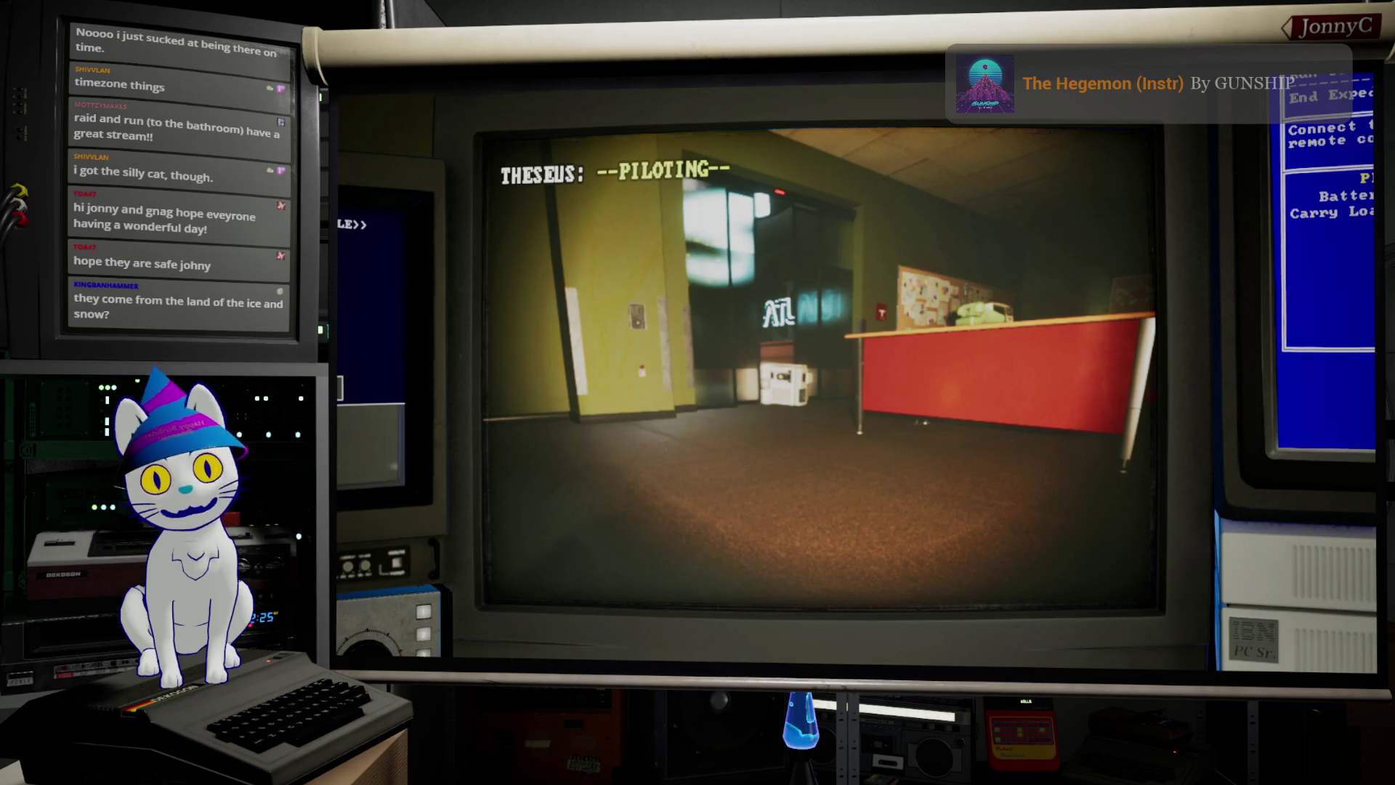
key(Down)
key(Down)
key(Down)
key(Return)
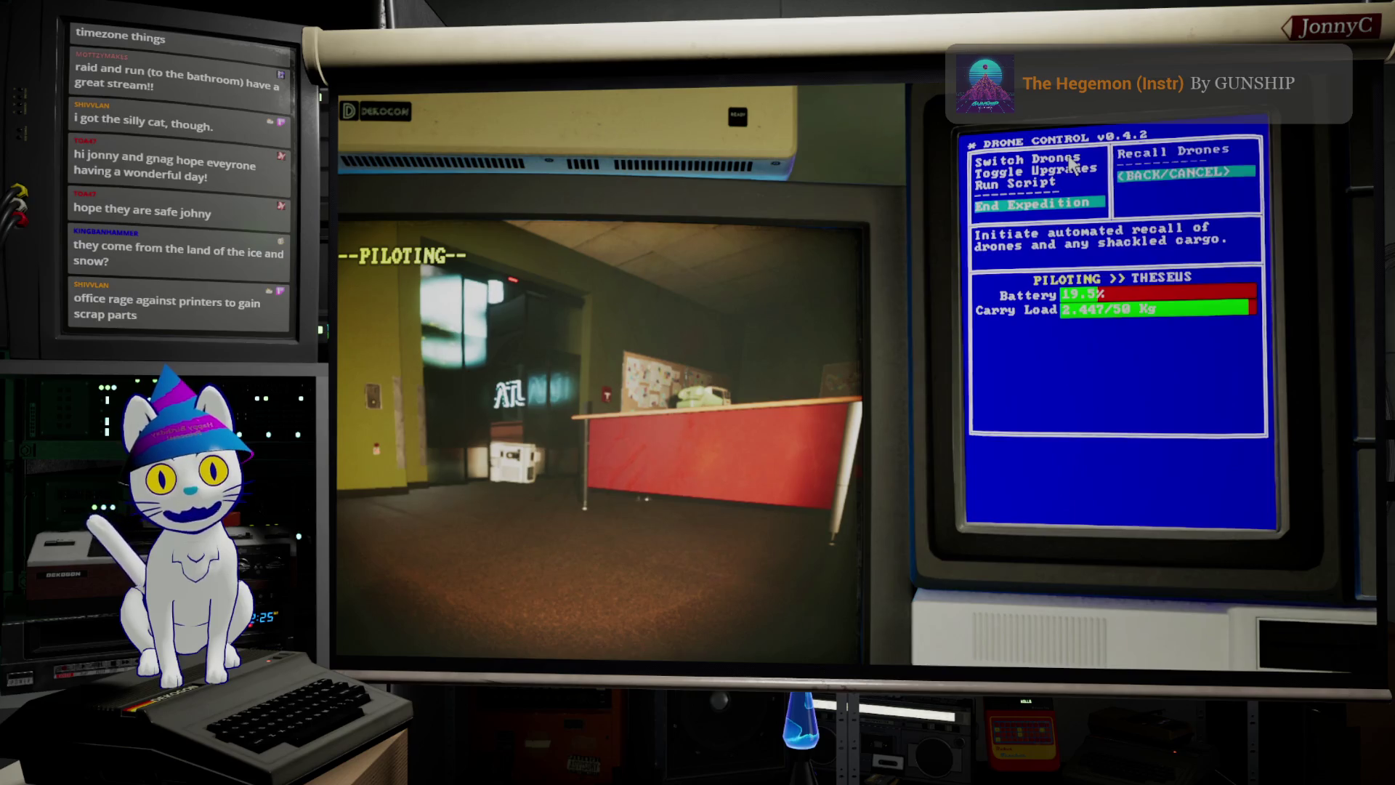
Step: Recall the drones, then browse the Day 1 salvaged items from Welcome to PET to Audio-Sploder FM
key(Up)
key(Return)
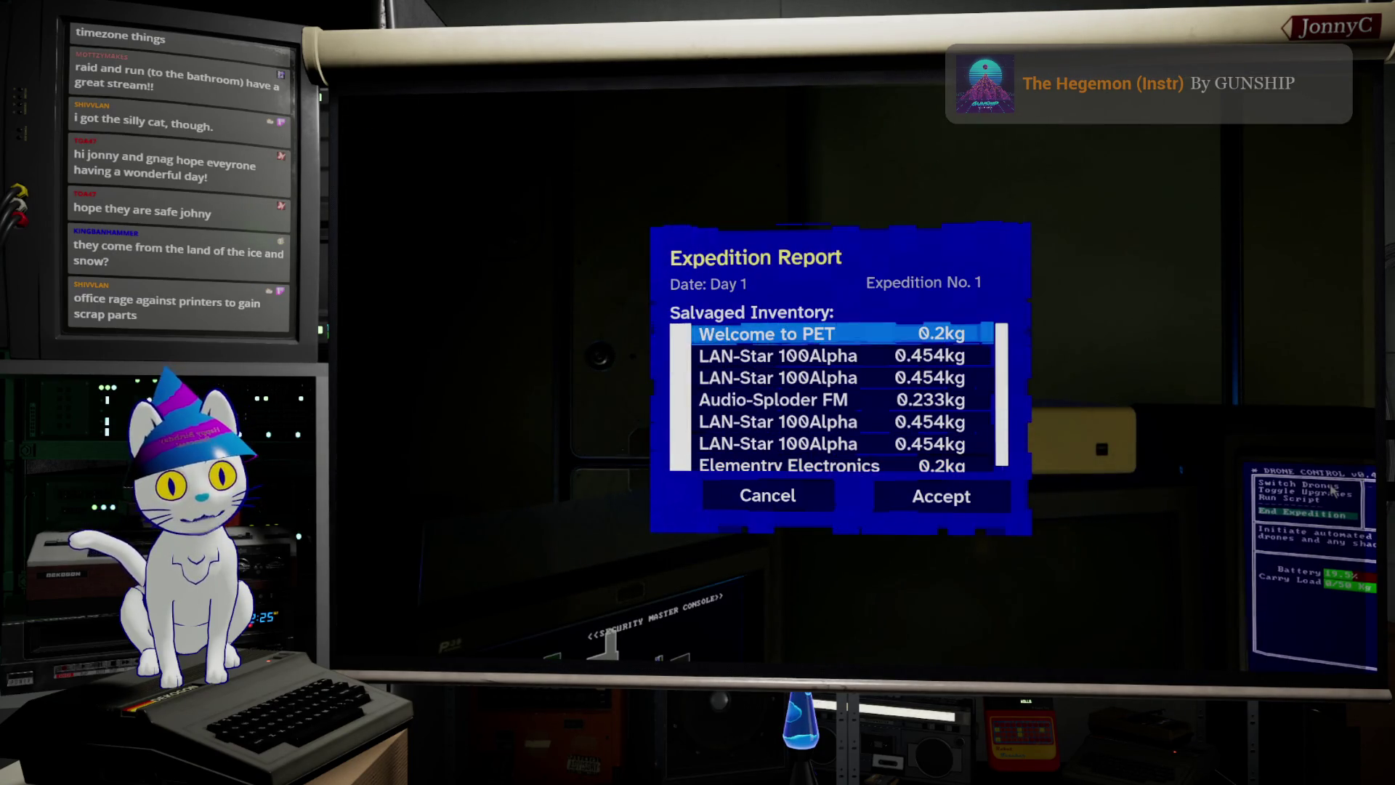
key(Down)
key(Down)
key(Down)
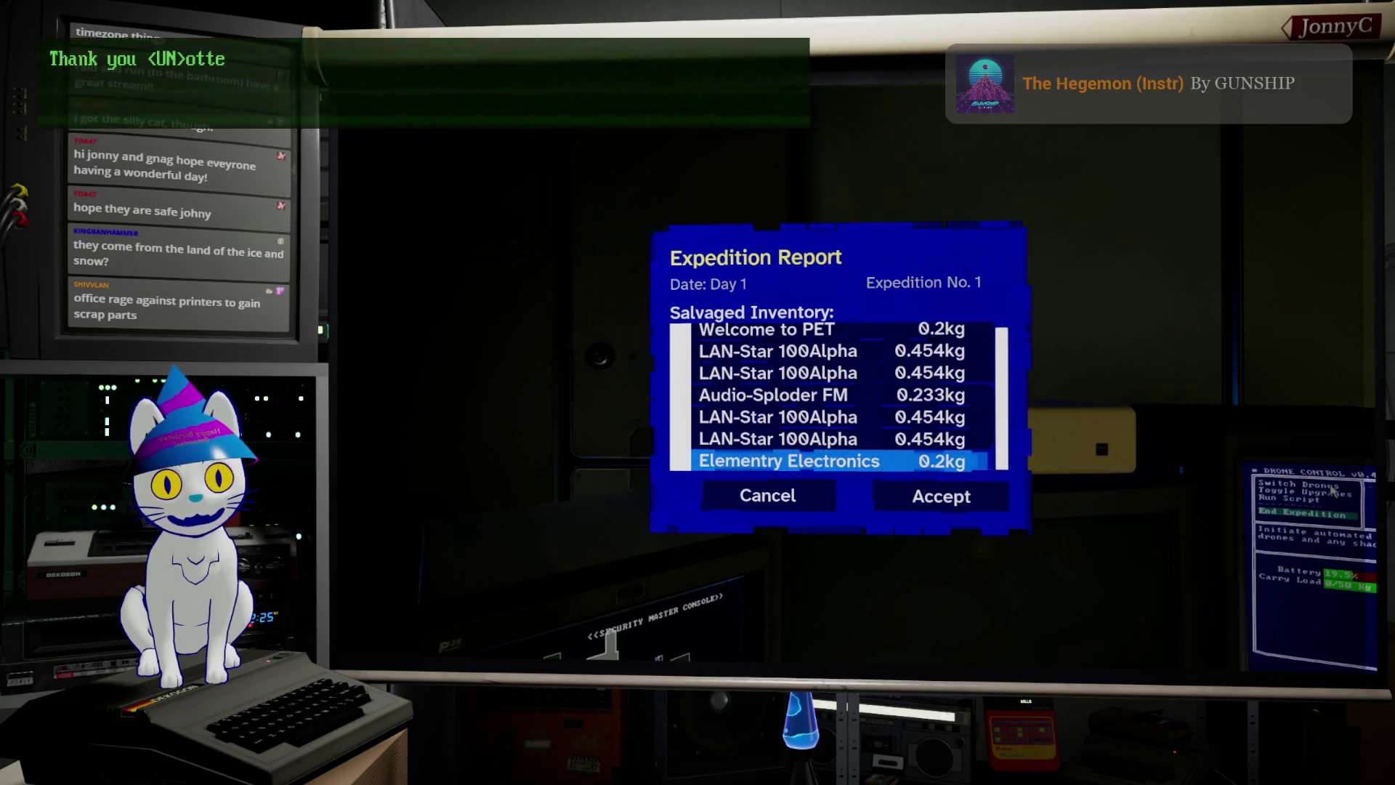
key(Up)
key(Up)
key(Up)
key(Down)
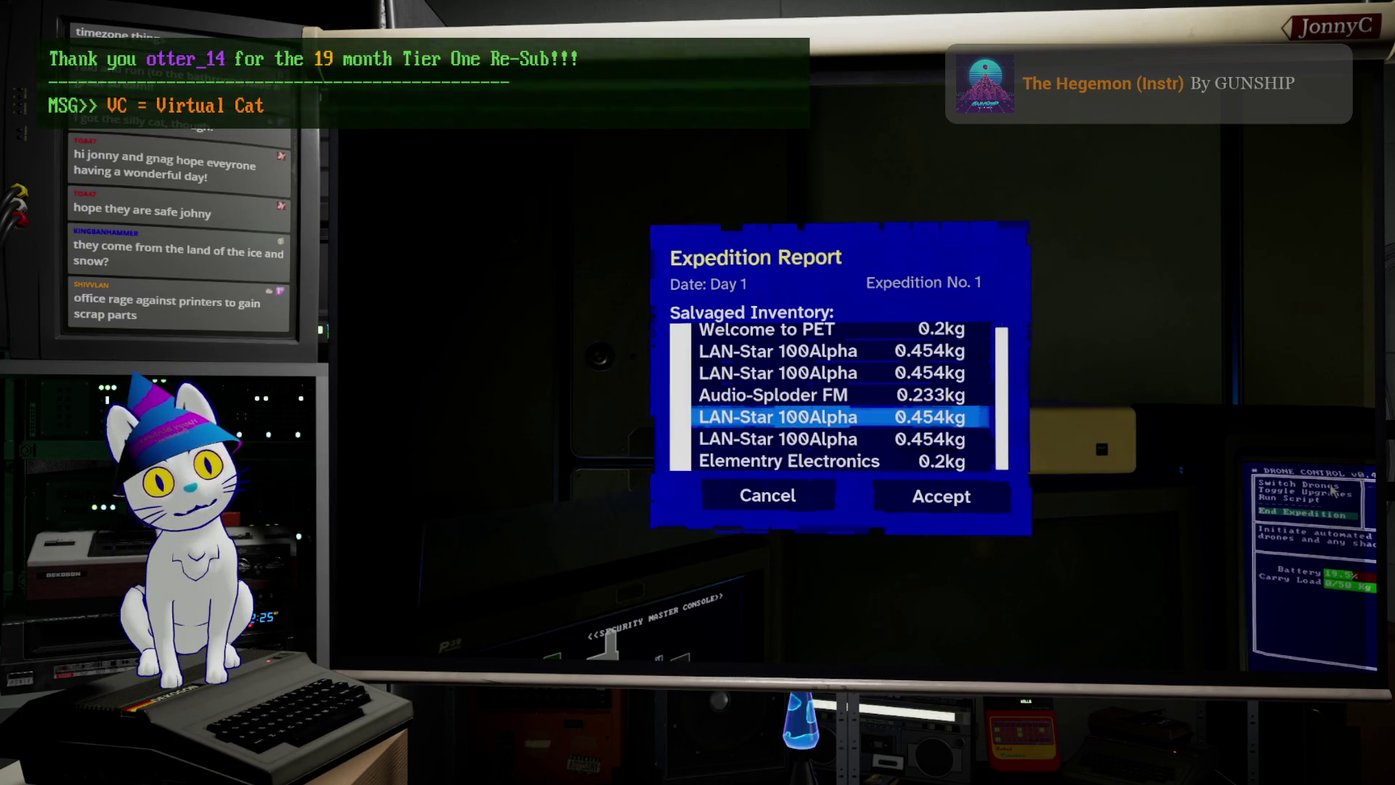
key(Down)
key(Down)
key(Down)
key(Up)
key(Up)
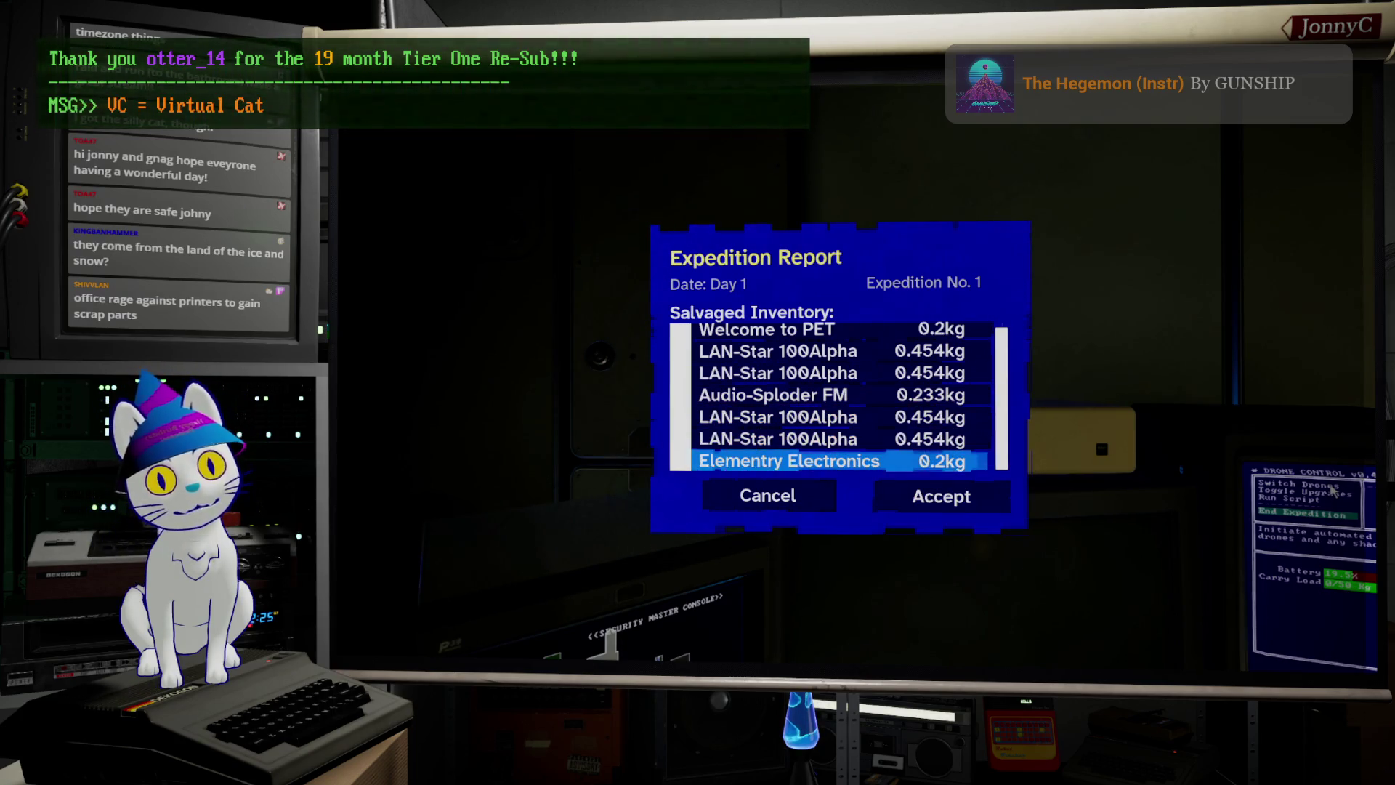
key(Down)
key(Up)
key(Up)
key(Up)
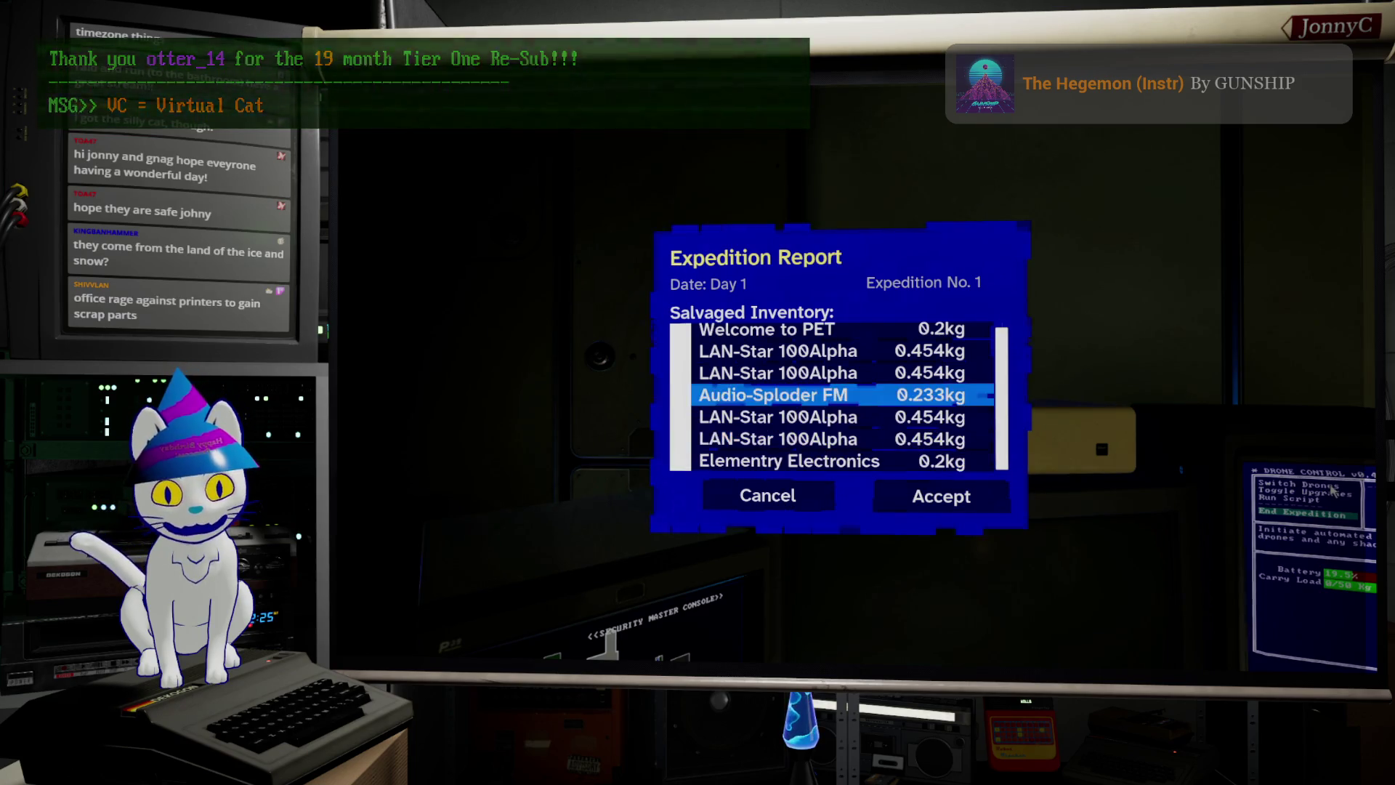
key(Up)
key(Up)
key(Down)
key(Down)
key(Down)
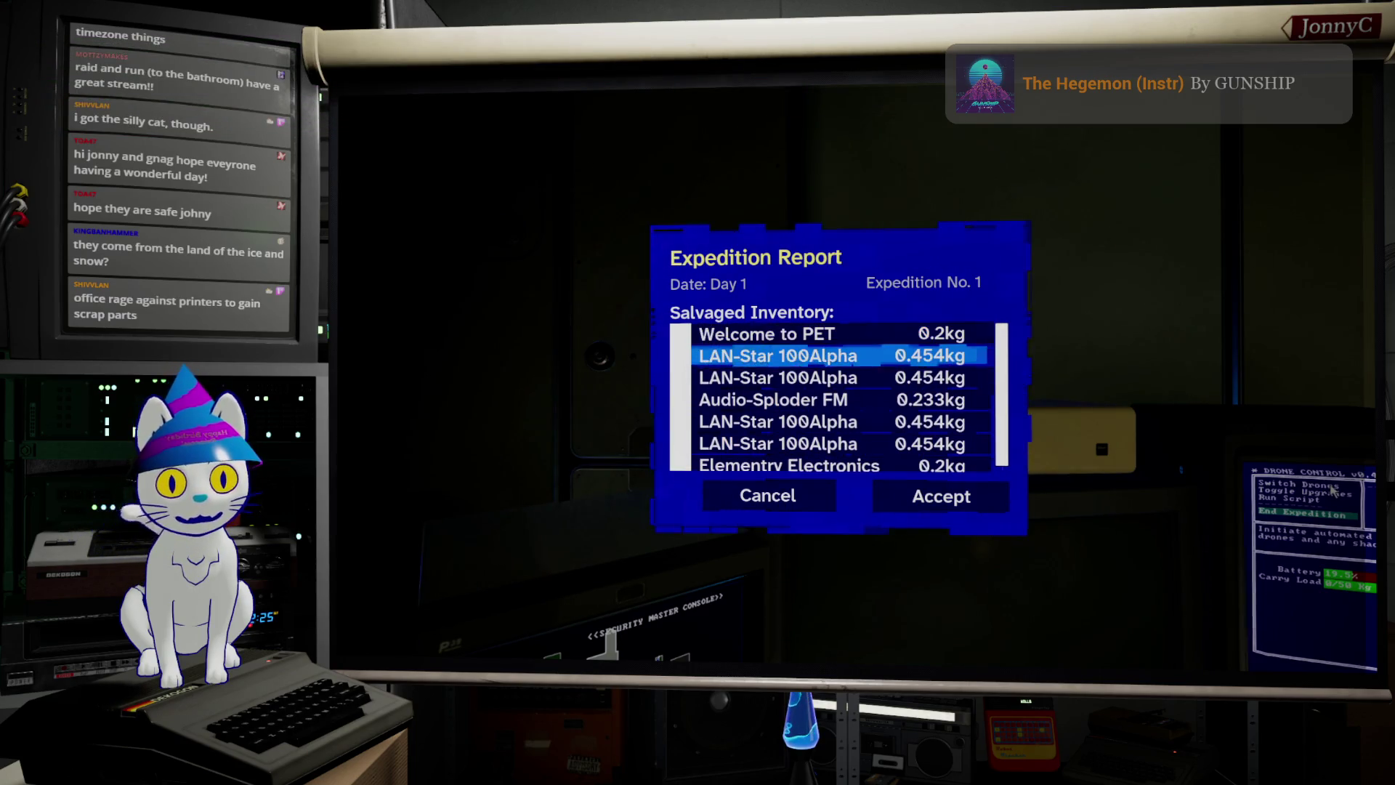
key(Down)
key(Down)
key(Down)
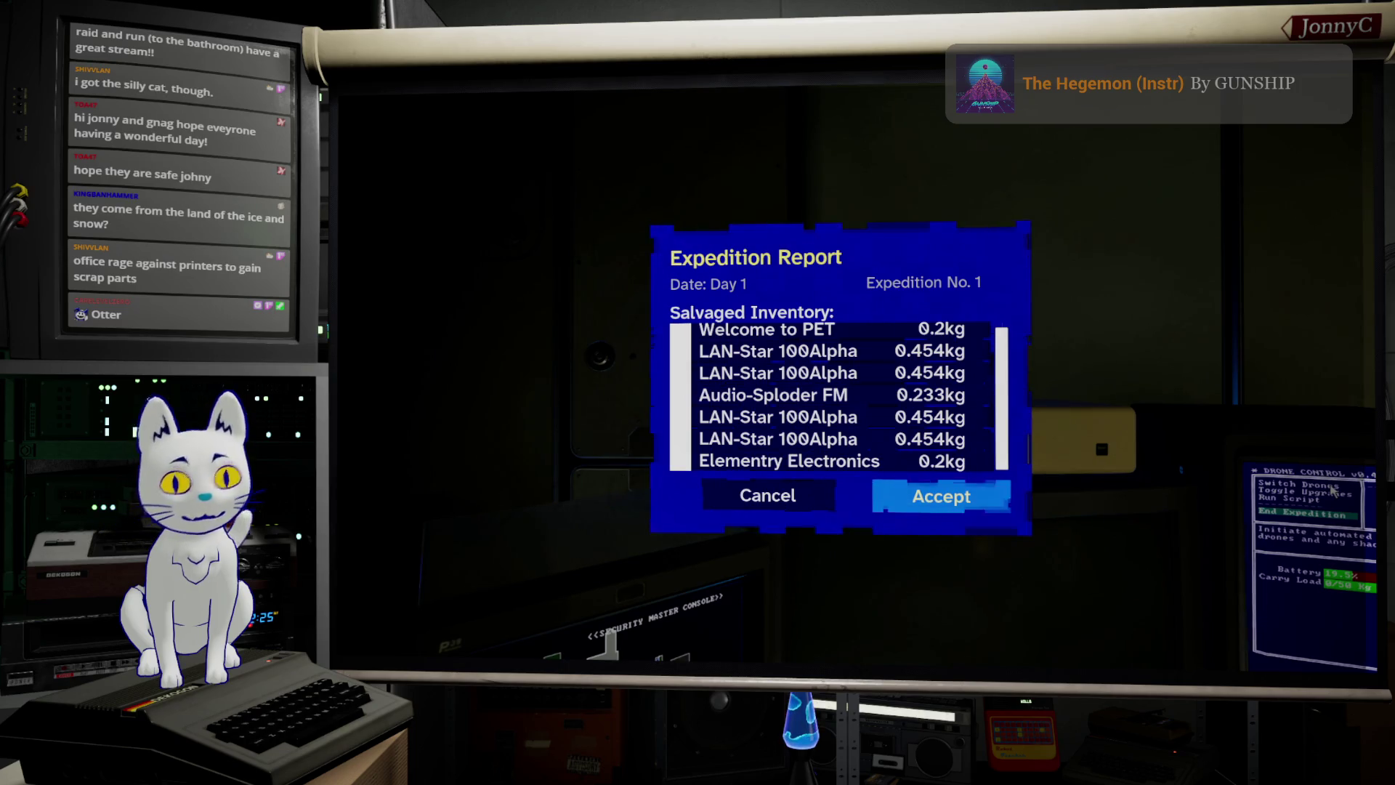
Step: Accept the Day 1 report and open the workbench's Salvage list with LAN-Star 100Alpha boards
key(Return)
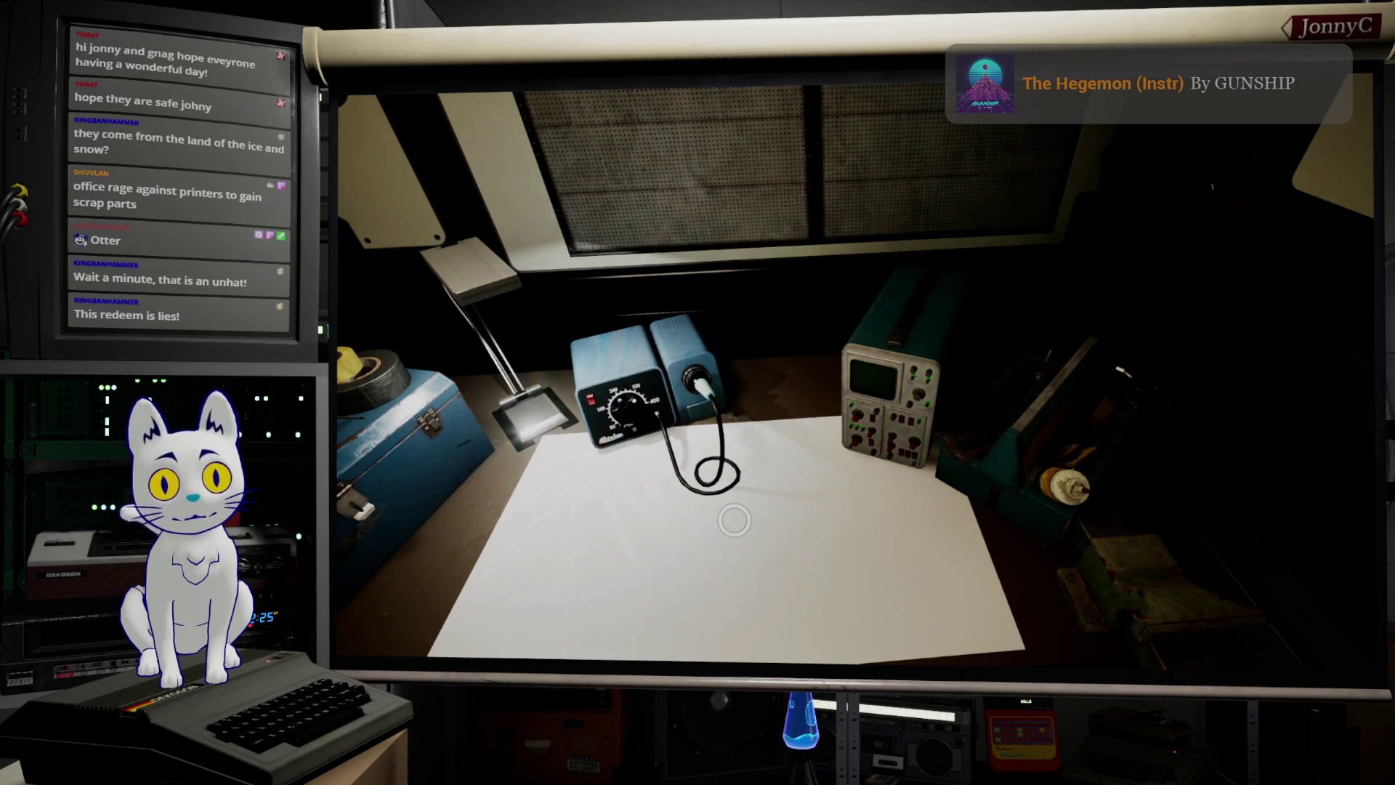
click(734, 520)
key(Return)
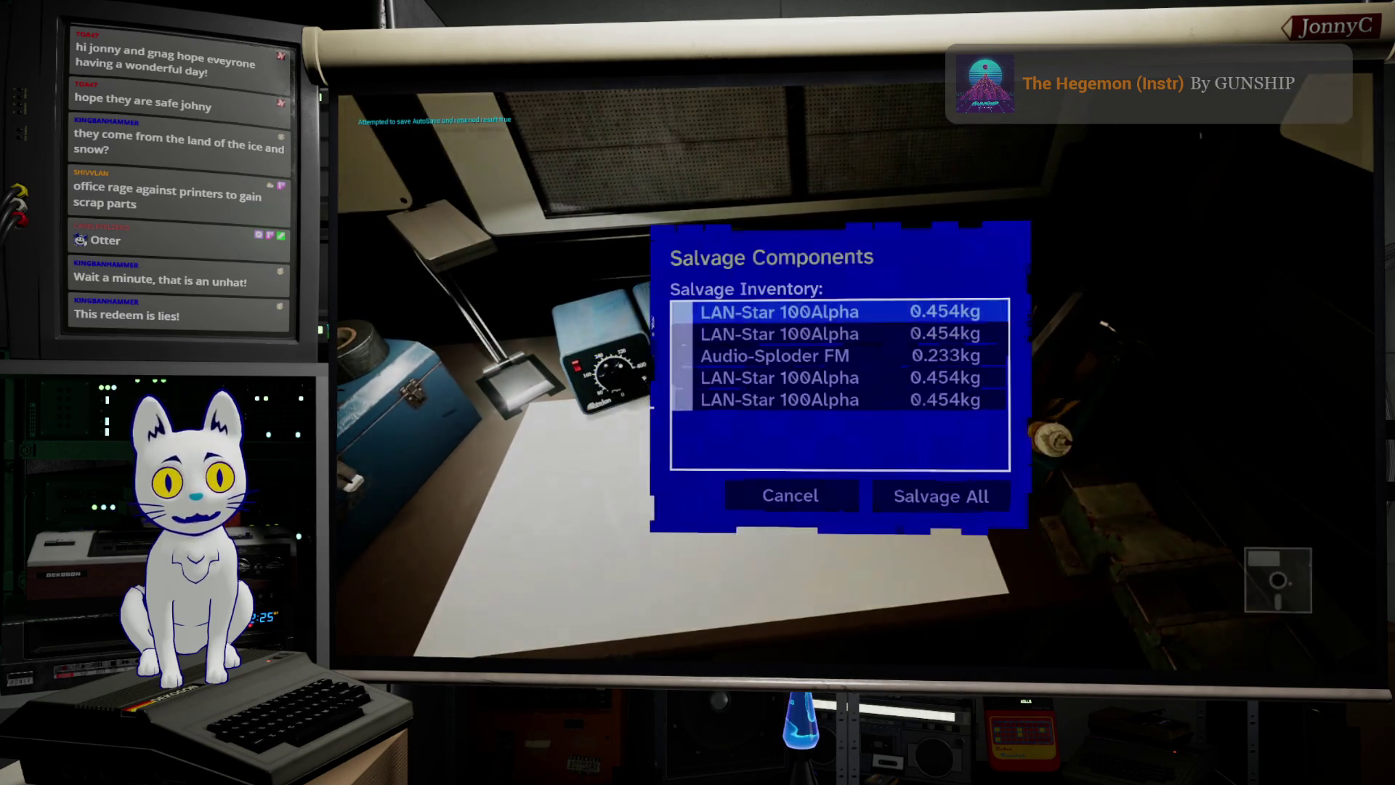
Step: Preview the Audio-Sploder FM's salvage yield, then cancel out of its details
key(Down)
key(Down)
key(Down)
key(Left)
key(Up)
key(Up)
key(Up)
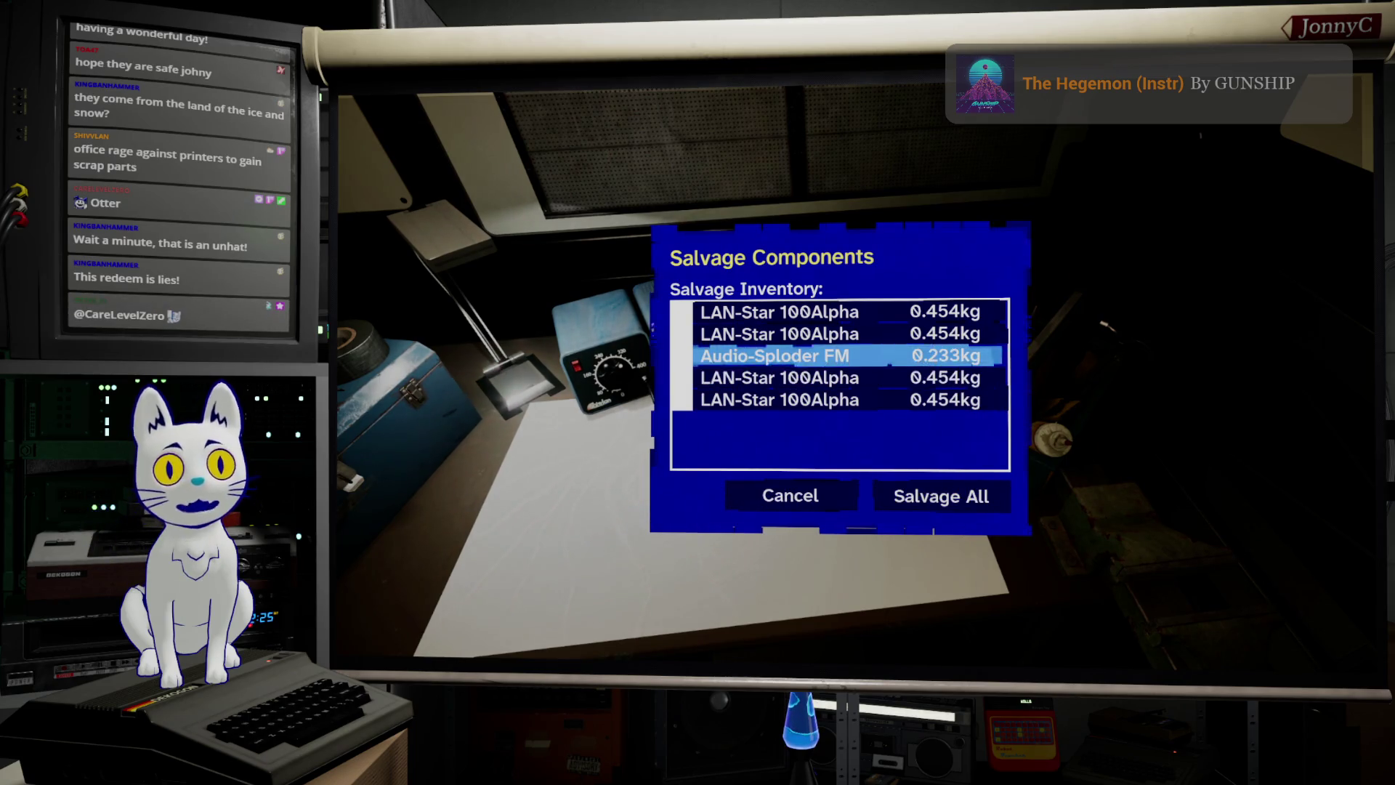
key(Return)
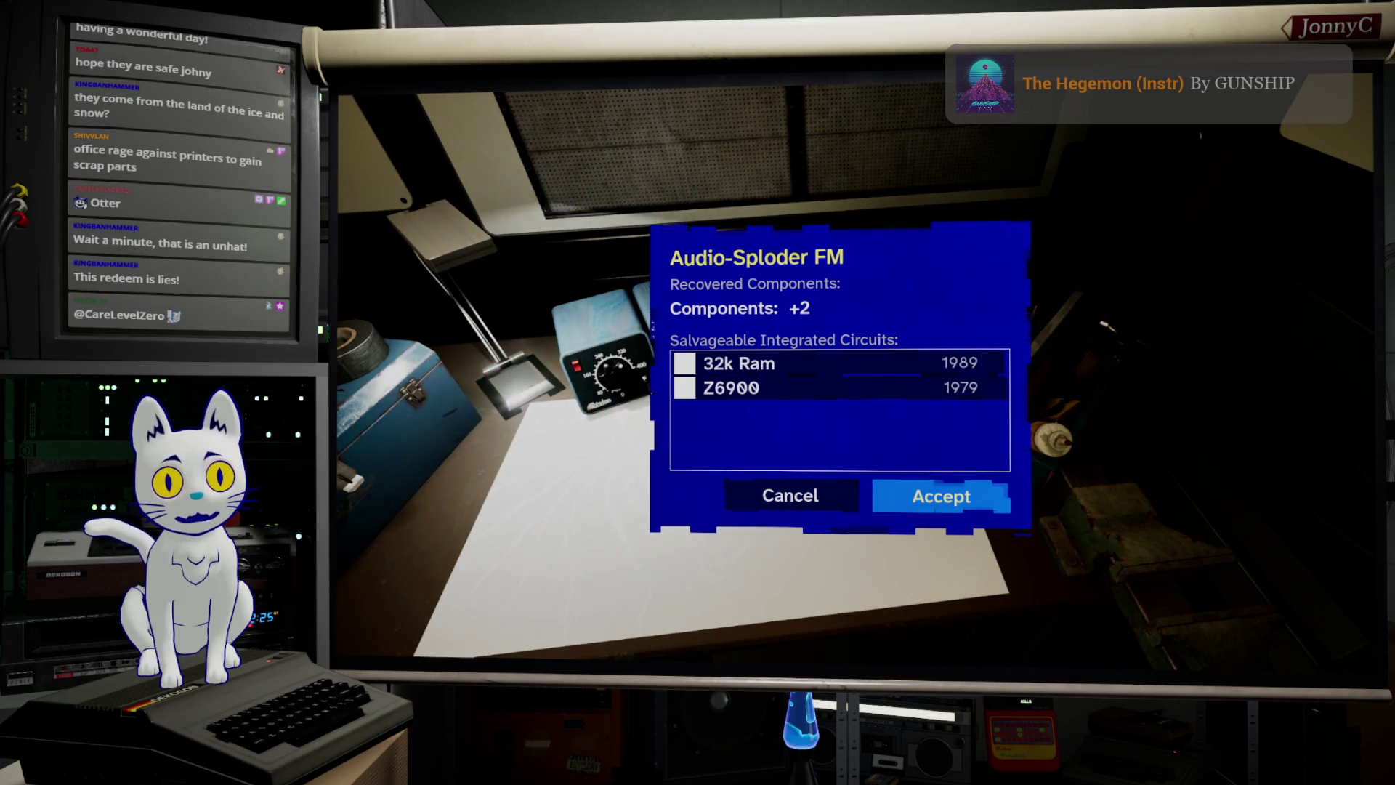
key(Left)
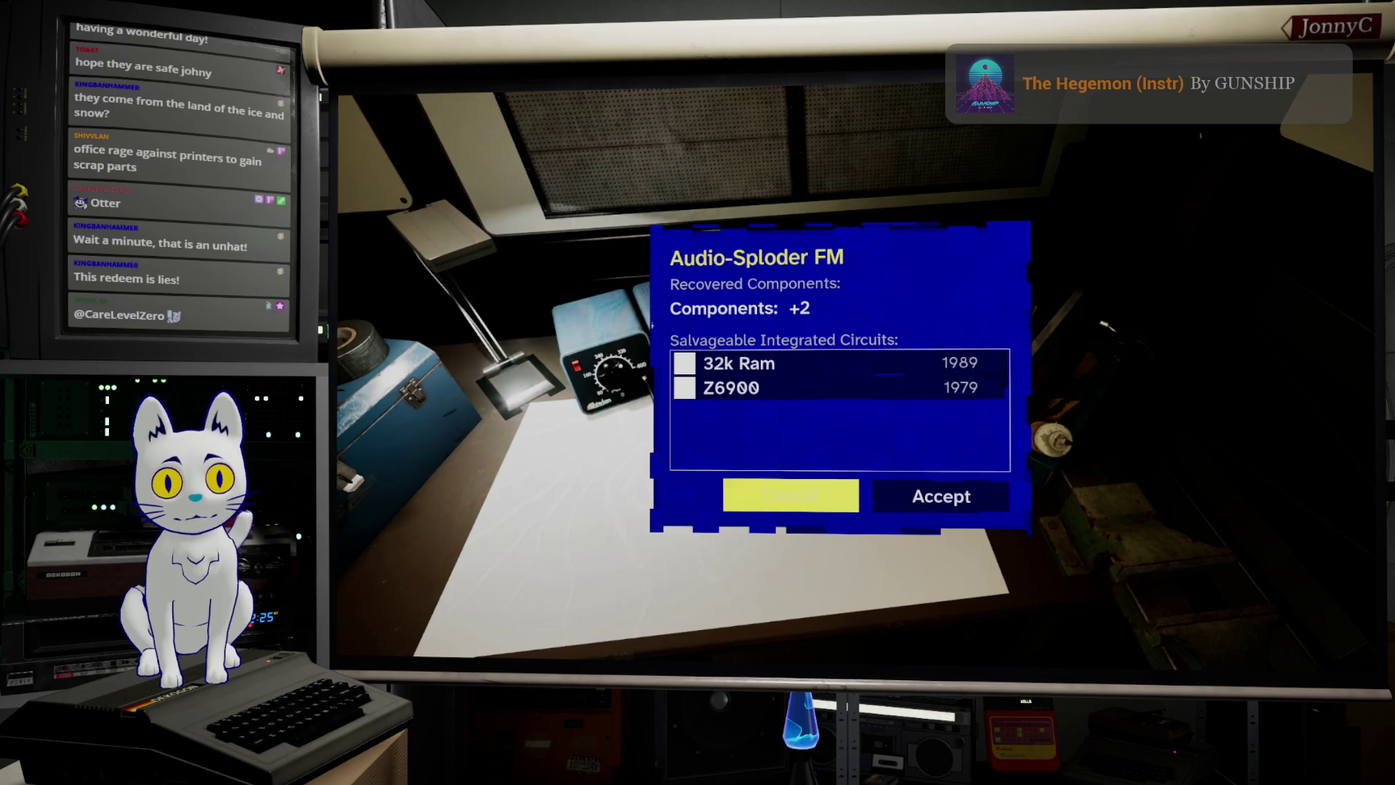
key(Return)
Step: Preview the salvage yield of both LAN-Star 100Alpha units, cancelling each without salvaging
key(Down)
key(Return)
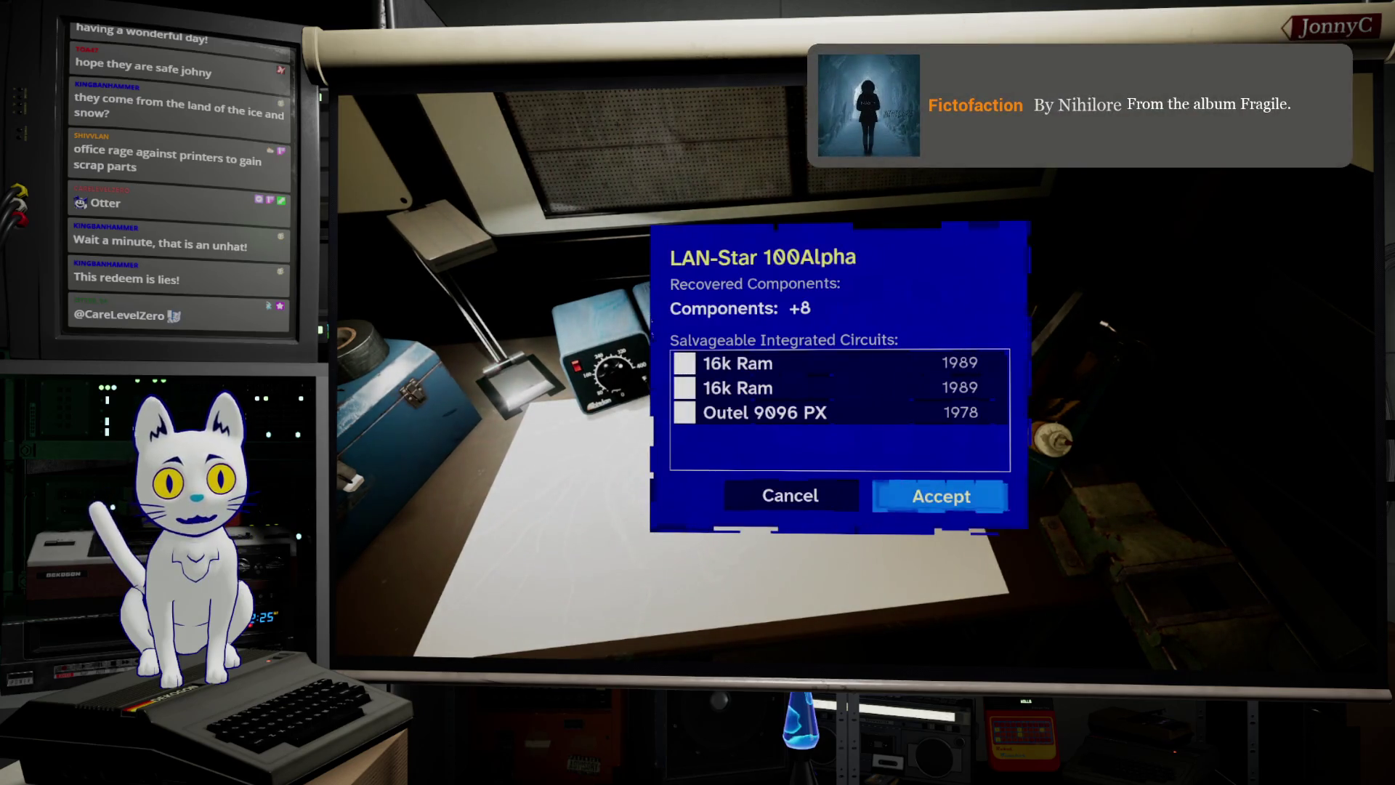
key(Left)
key(Return)
key(Down)
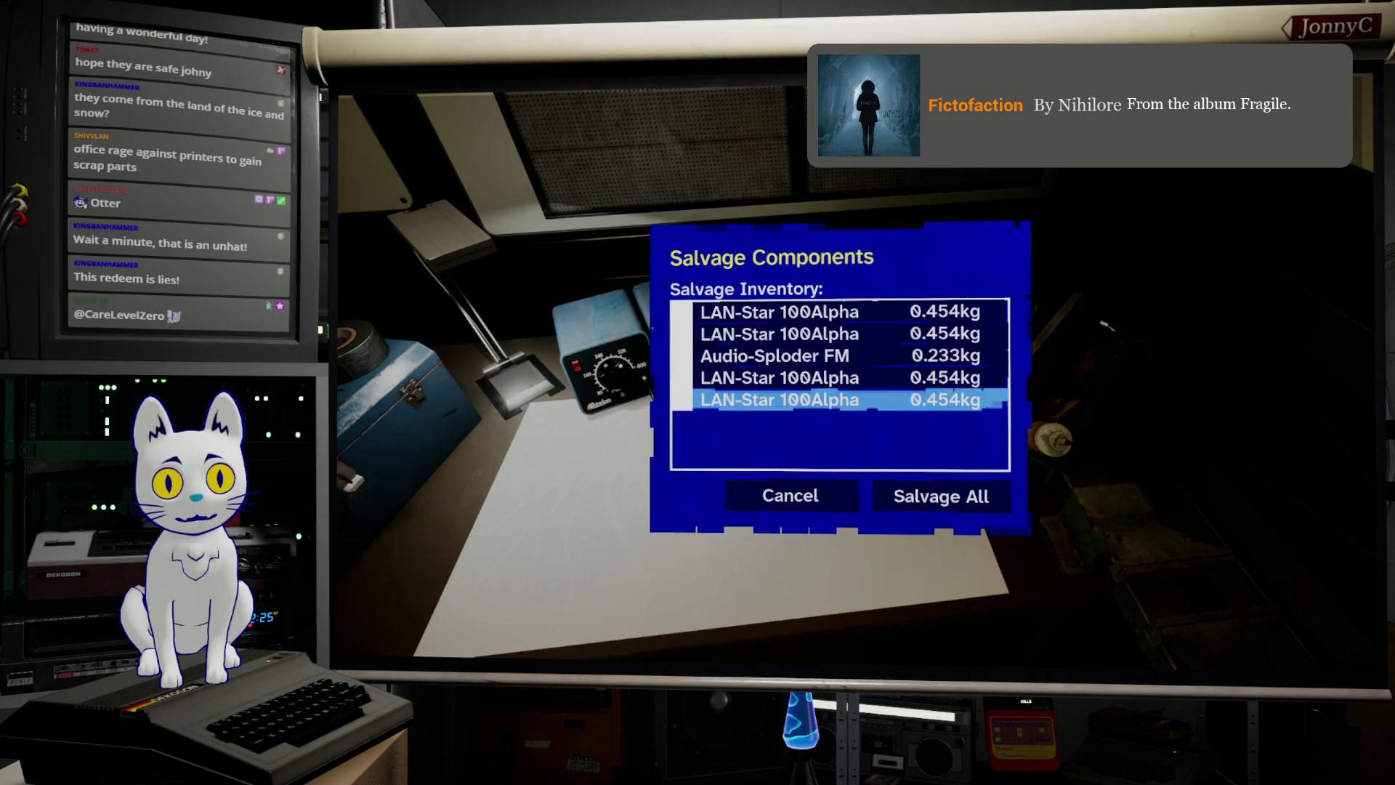
key(Return)
key(Left)
key(Right)
key(Left)
key(Right)
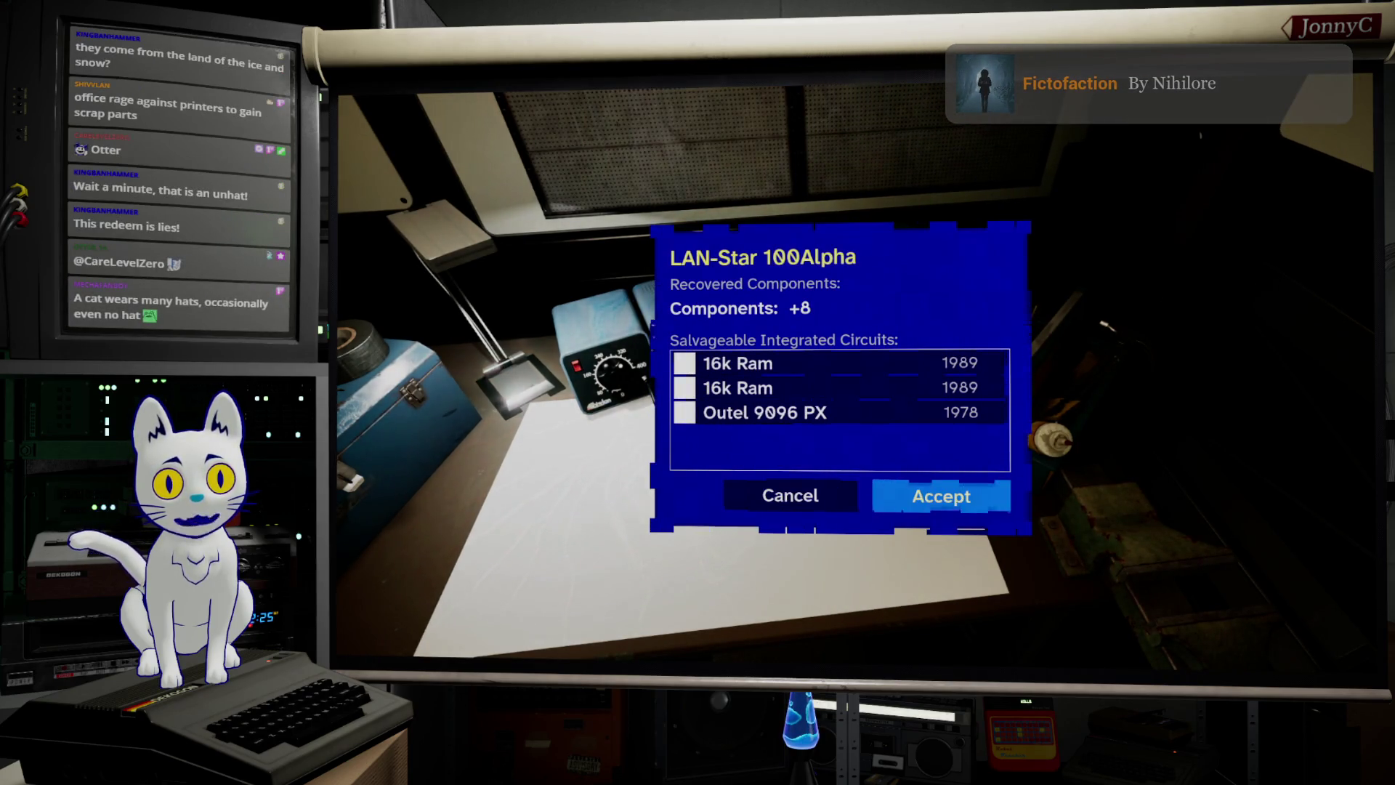
key(Left)
key(Return)
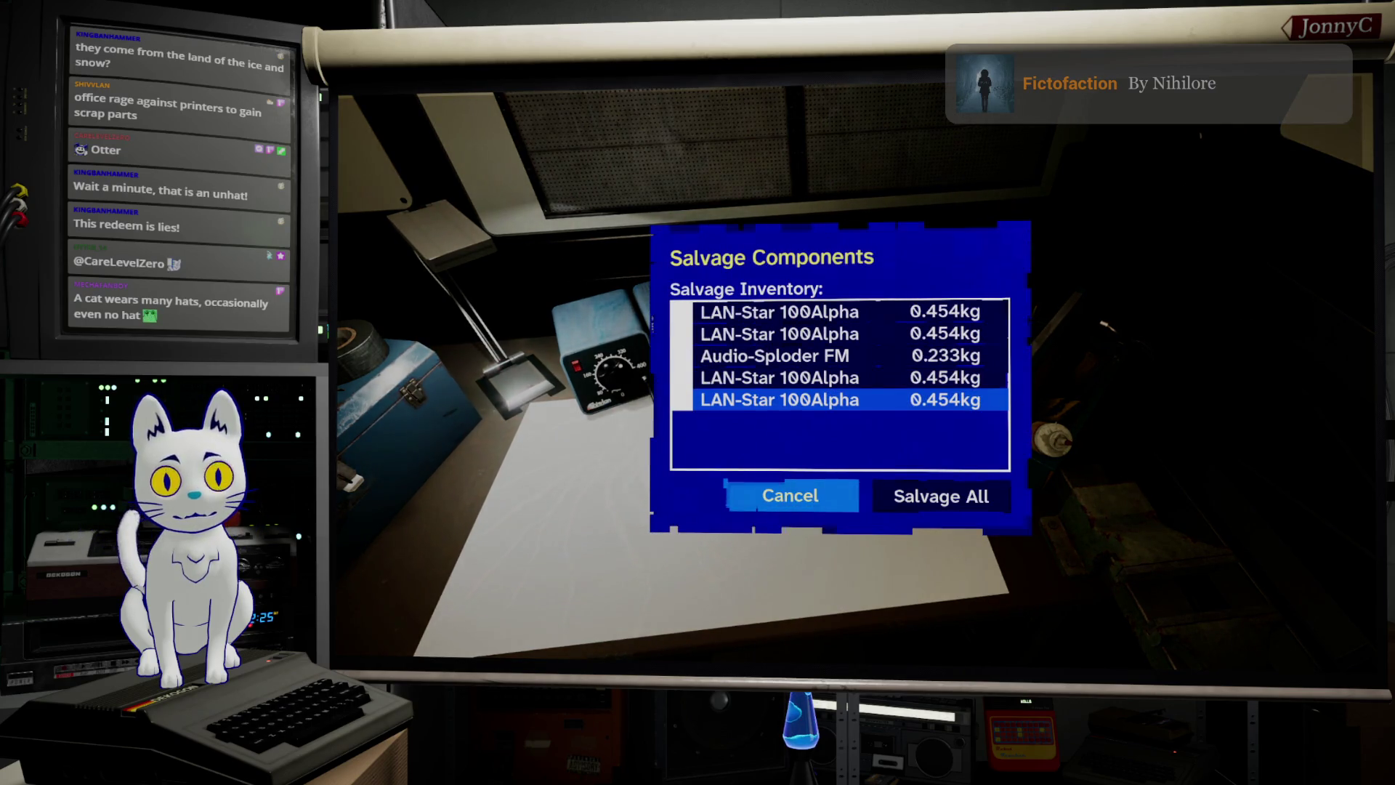
Step: Cancel the Salvage Components dialog instead of salvaging all items
key(Right)
key(Left)
key(Right)
key(Left)
key(Return)
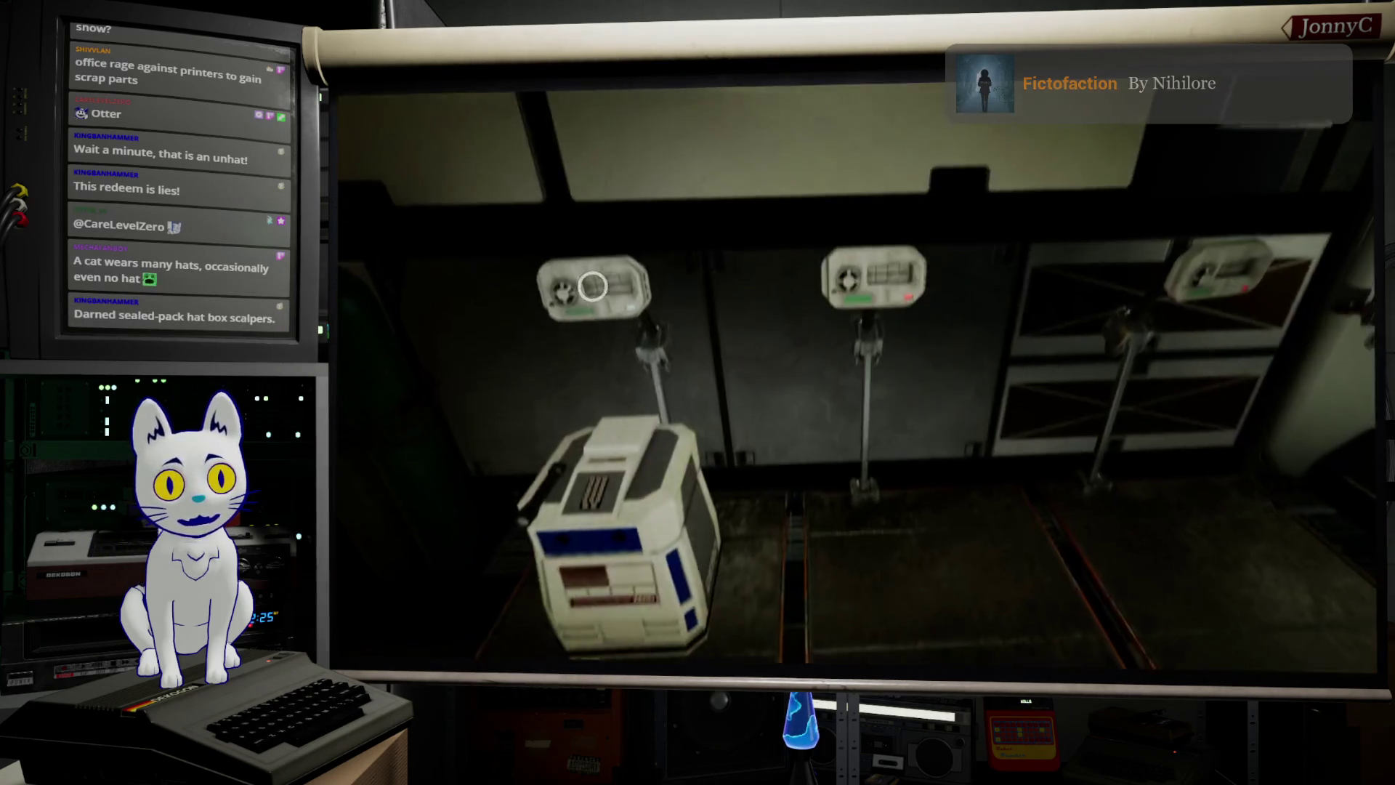
Step: Look over THESEUS's Manage Drone repair options, then close them without repairing
key(e)
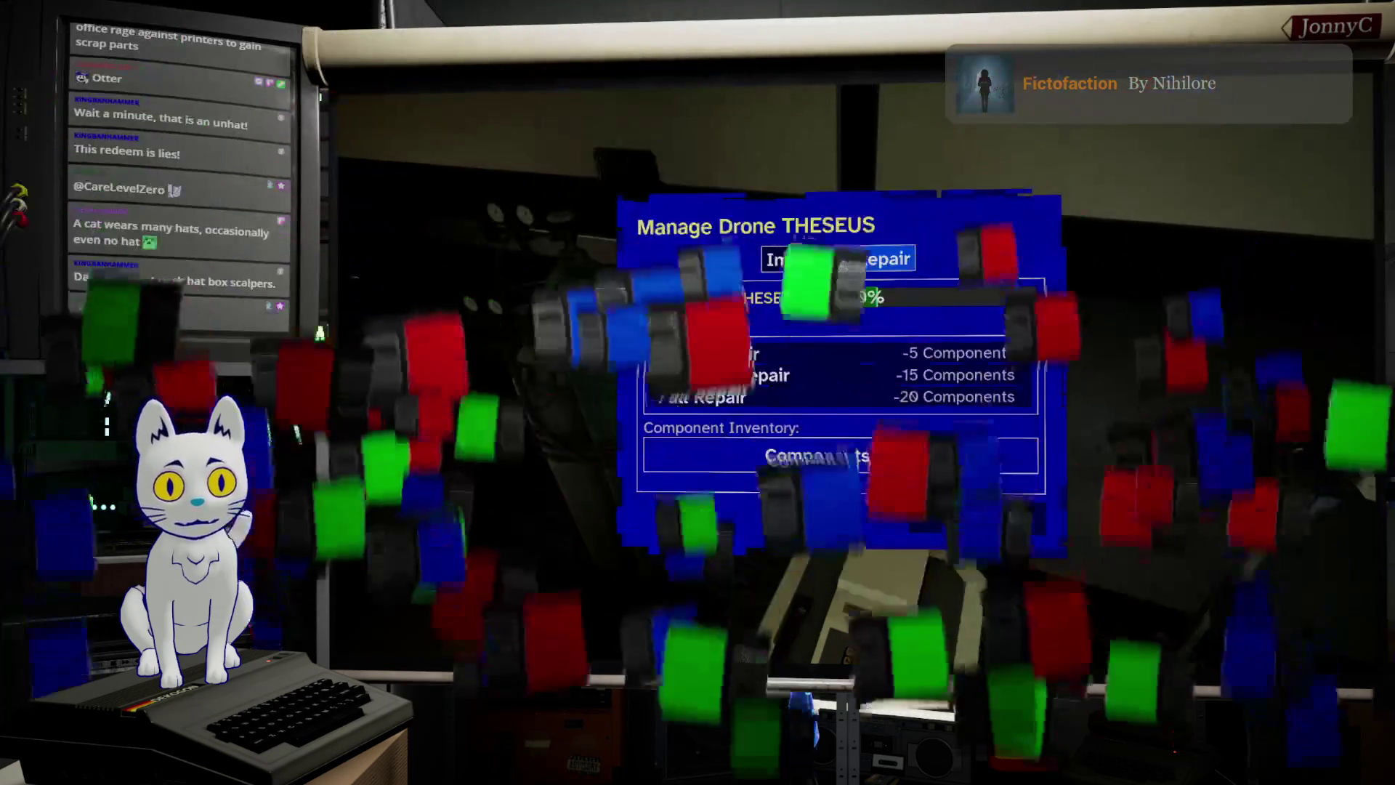
key(Escape)
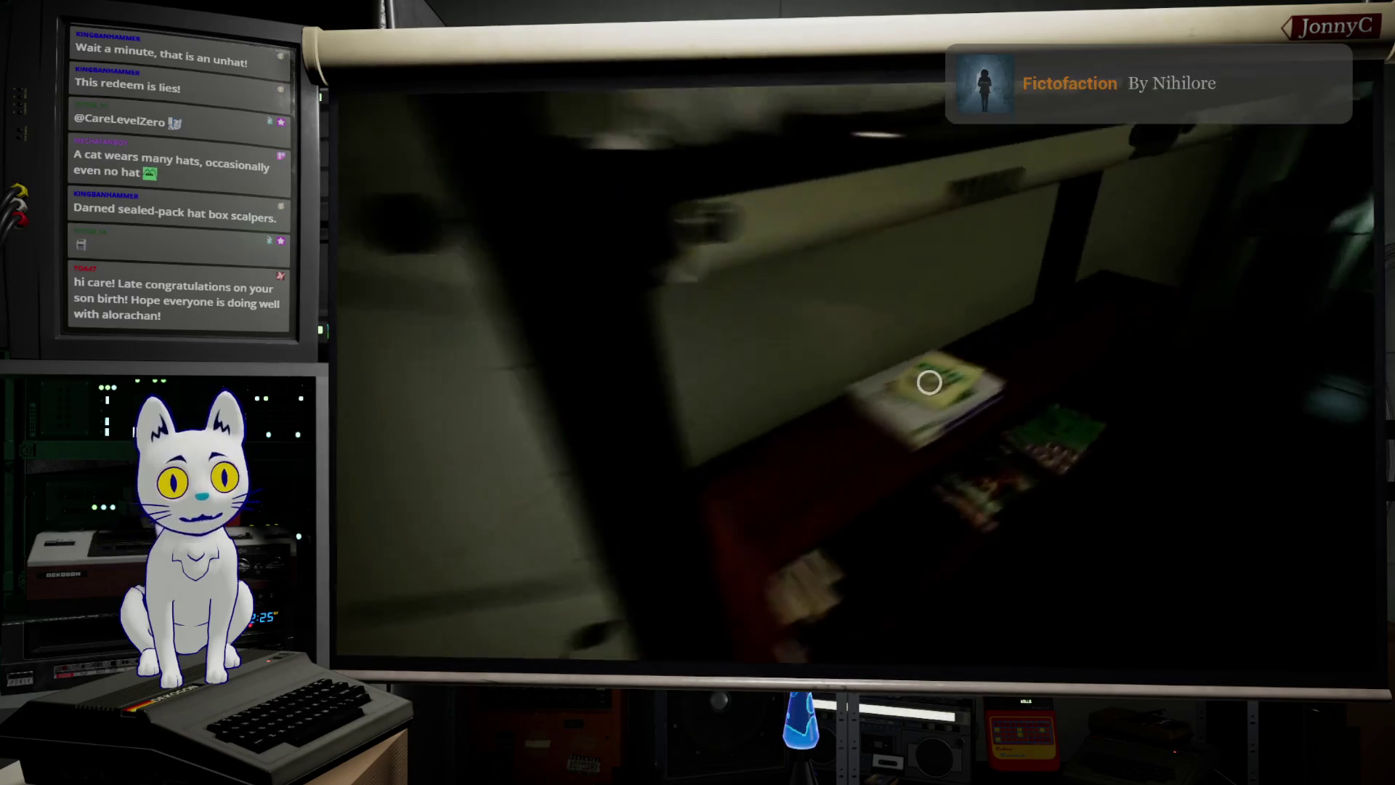
Step: Choose Welcome to PET in Study Materials and accept one study session
key(e)
key(Down)
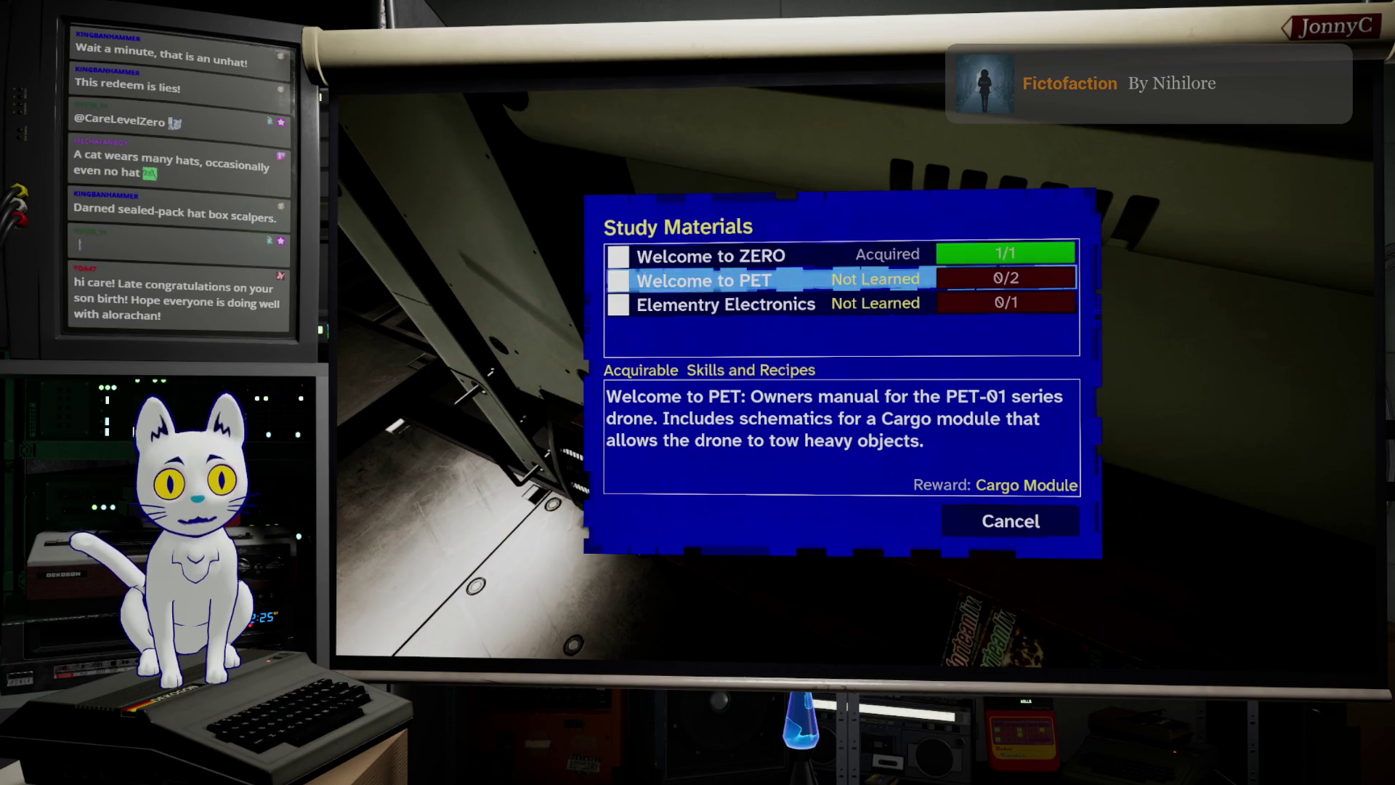
key(Down)
key(Up)
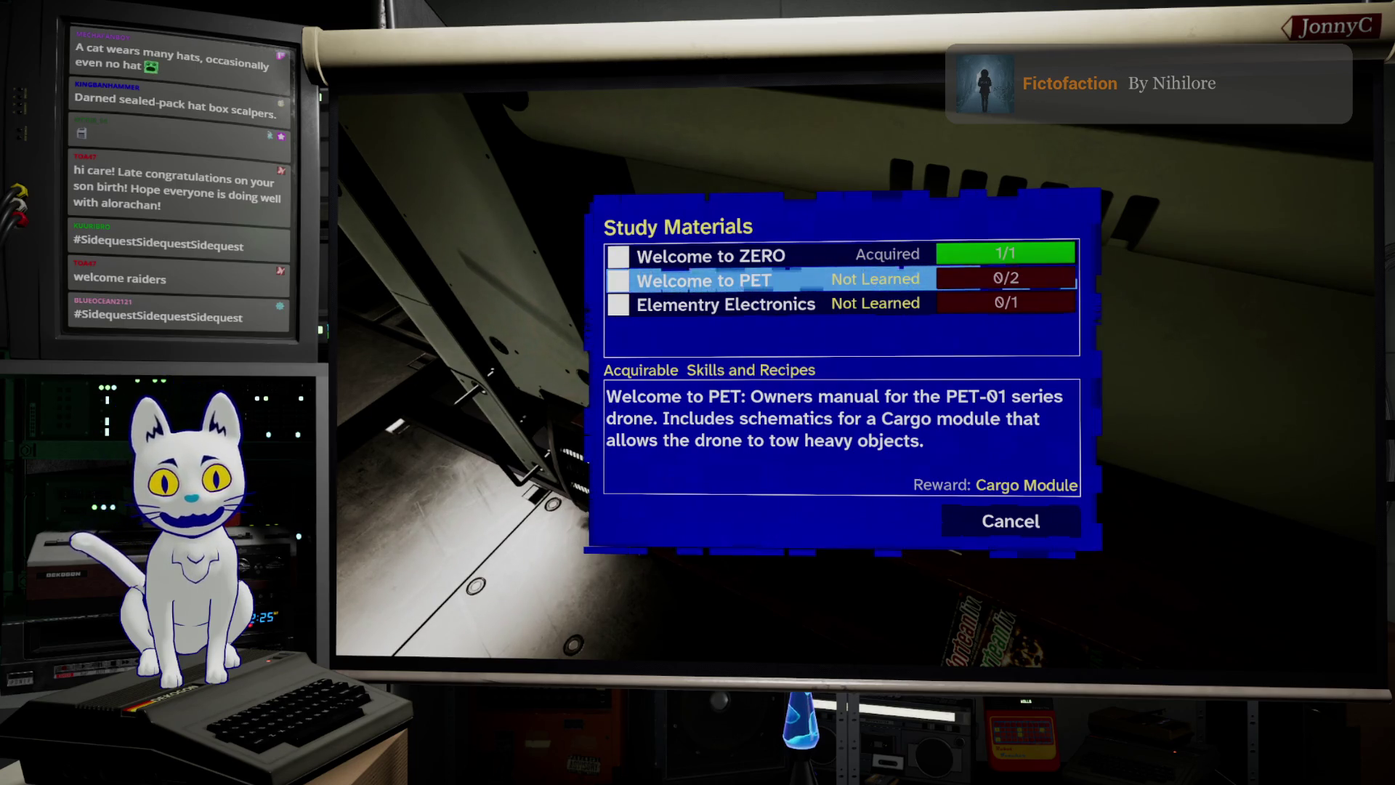
key(Return)
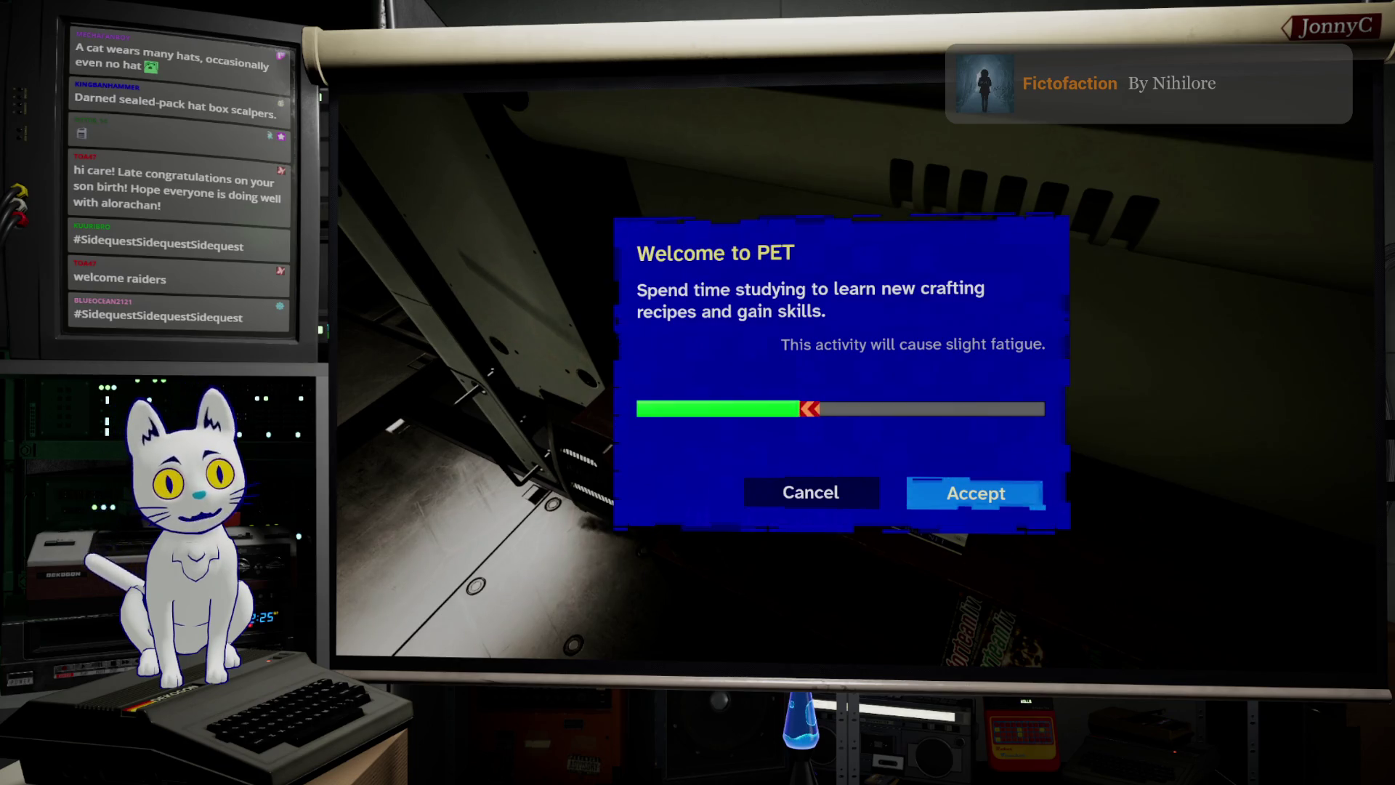
key(Return)
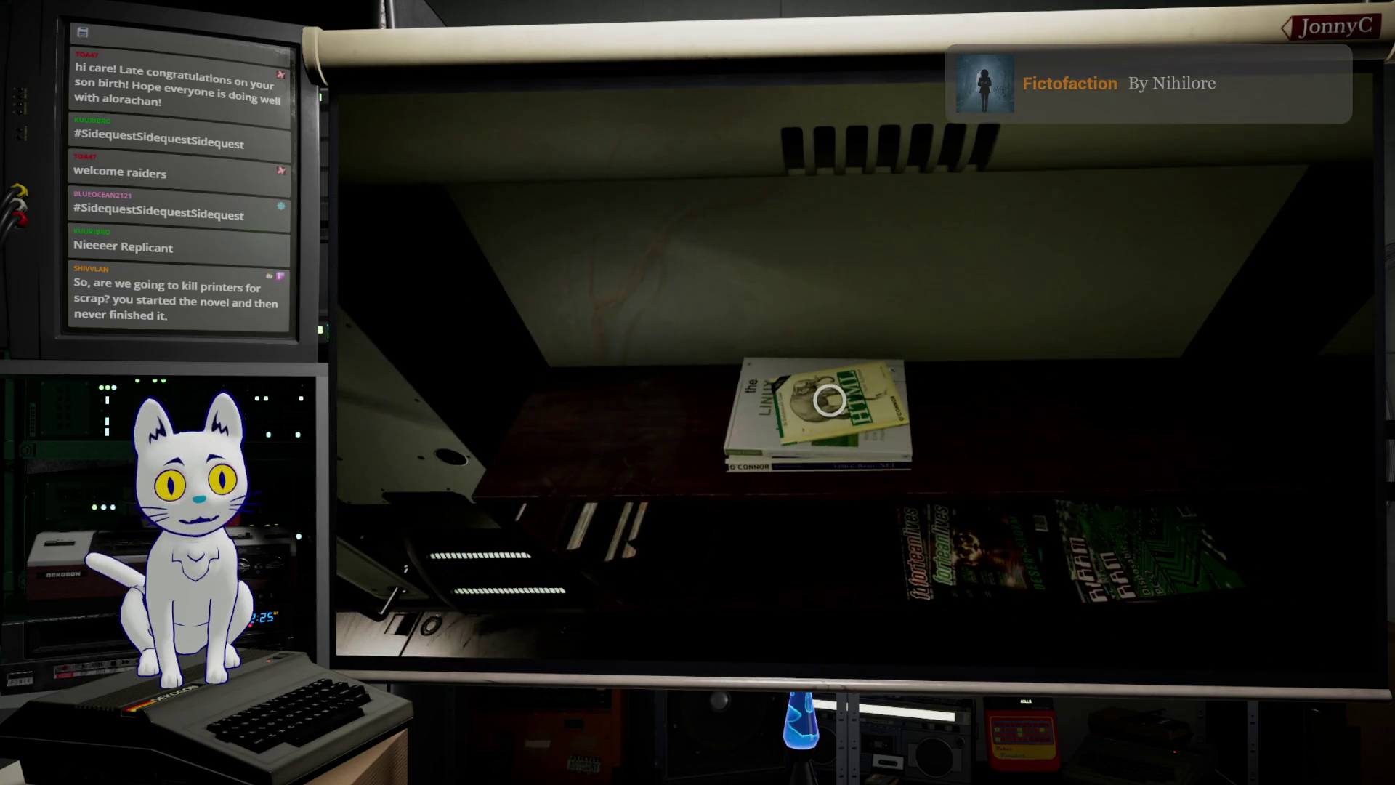
Step: Study Welcome to PET again from the nightstand book, then walk back to the workbench
click(826, 399)
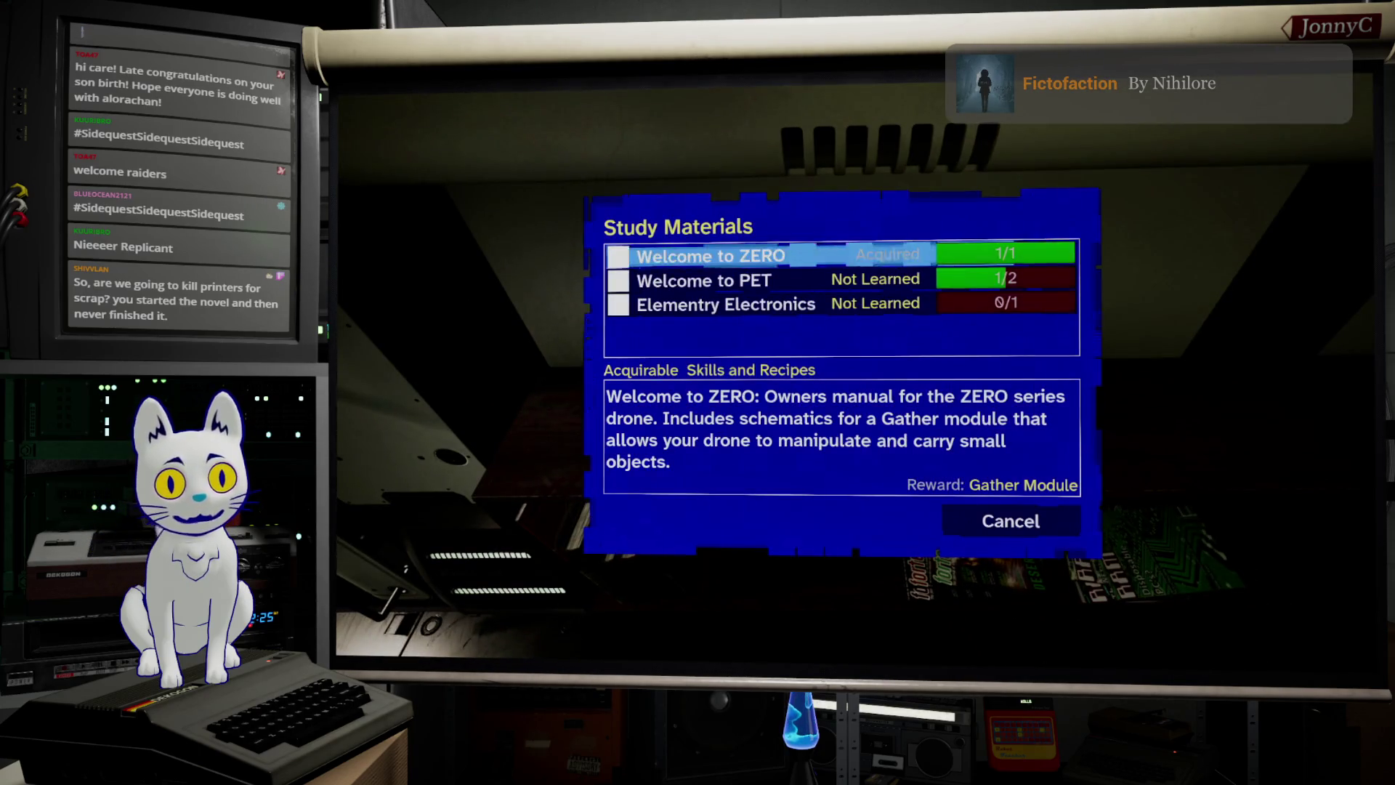
key(Return)
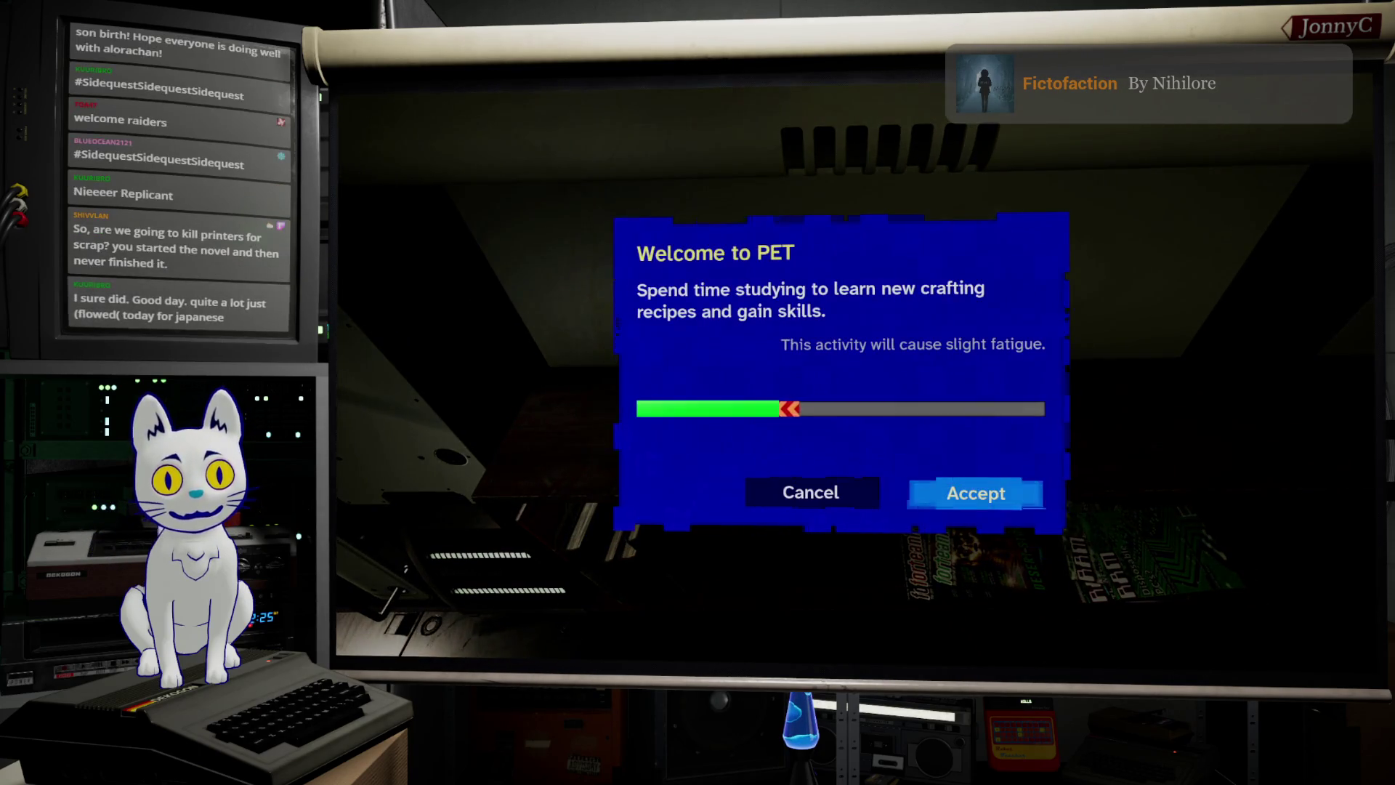
key(Return)
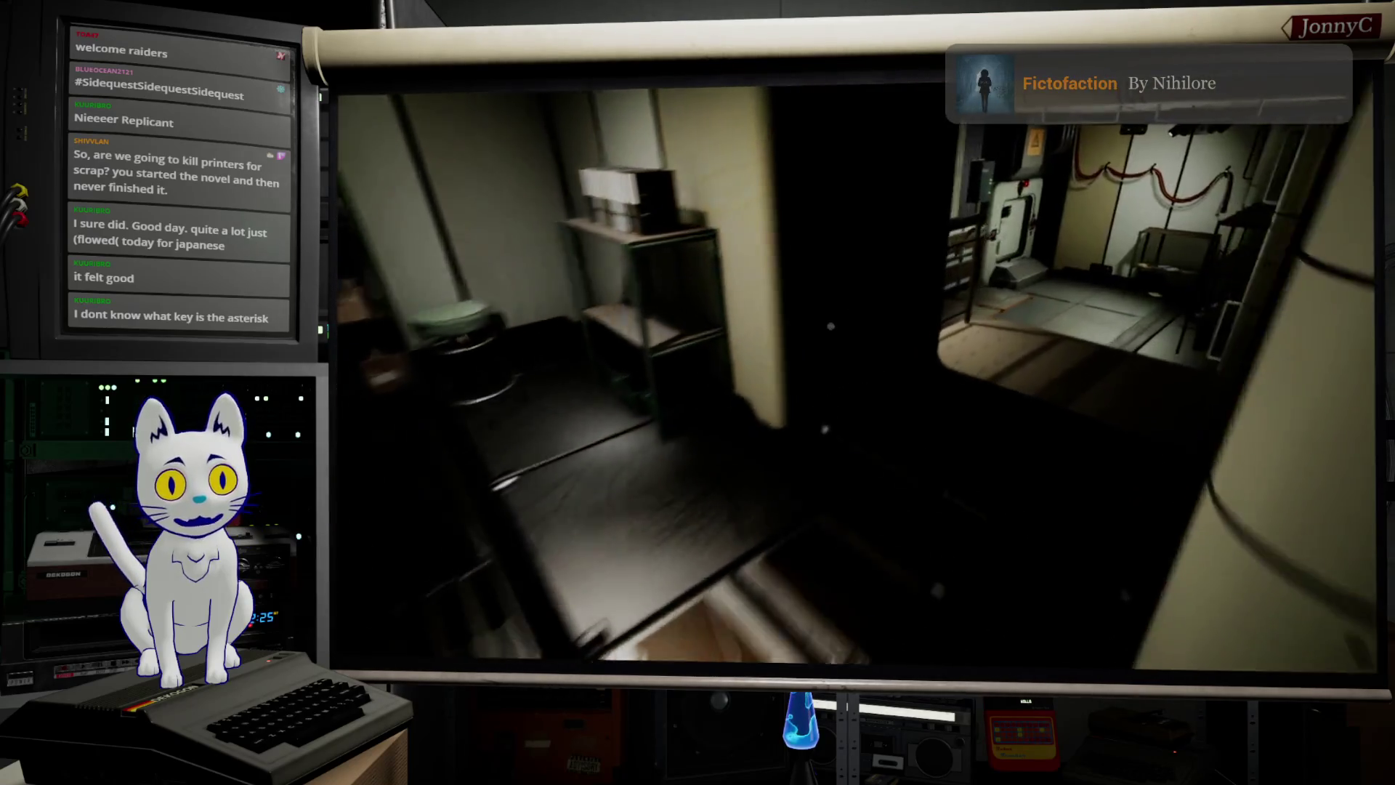
key(w)
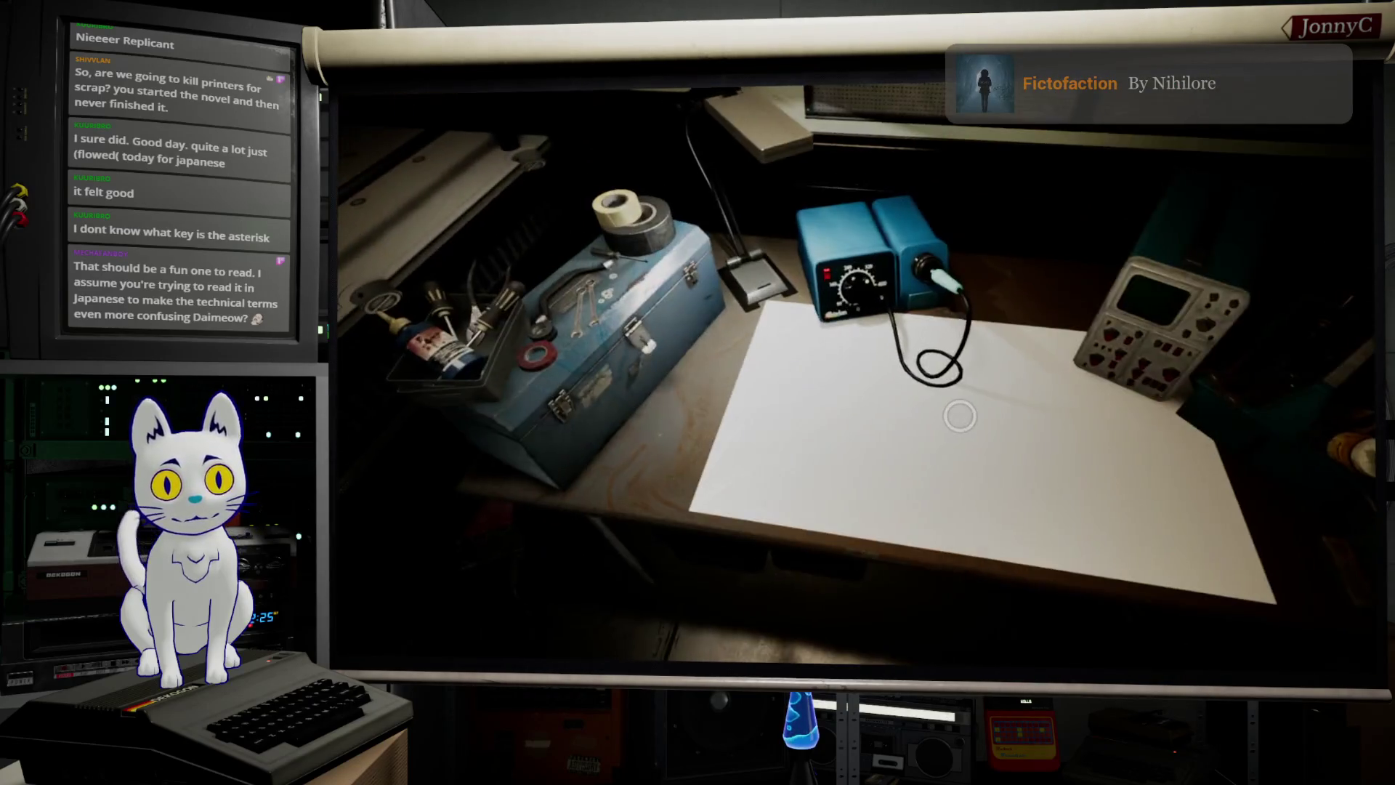
Step: Compare the Cargo Module and Gather Module requirements in Craft Upgrade
key(Return)
key(Down)
key(Up)
key(Down)
key(Up)
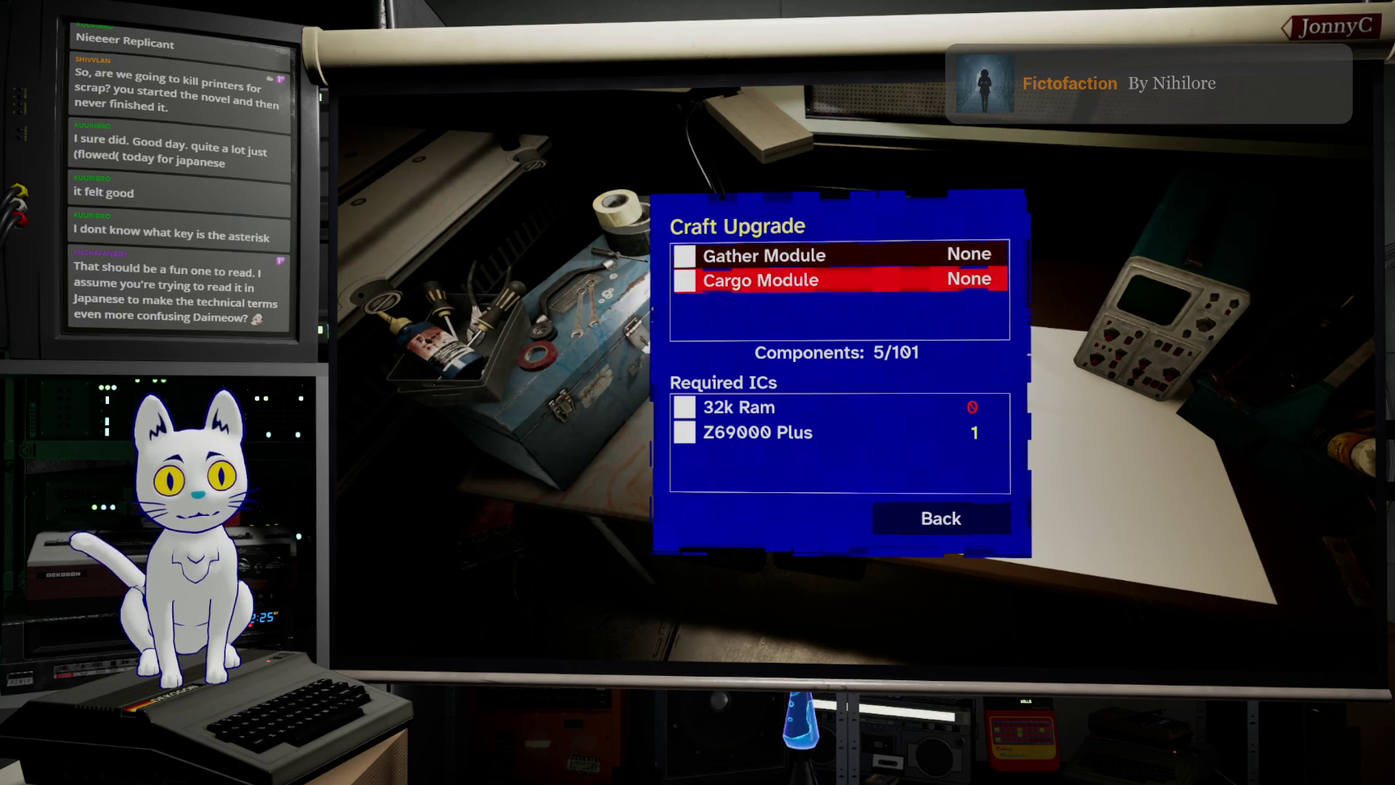
key(Down)
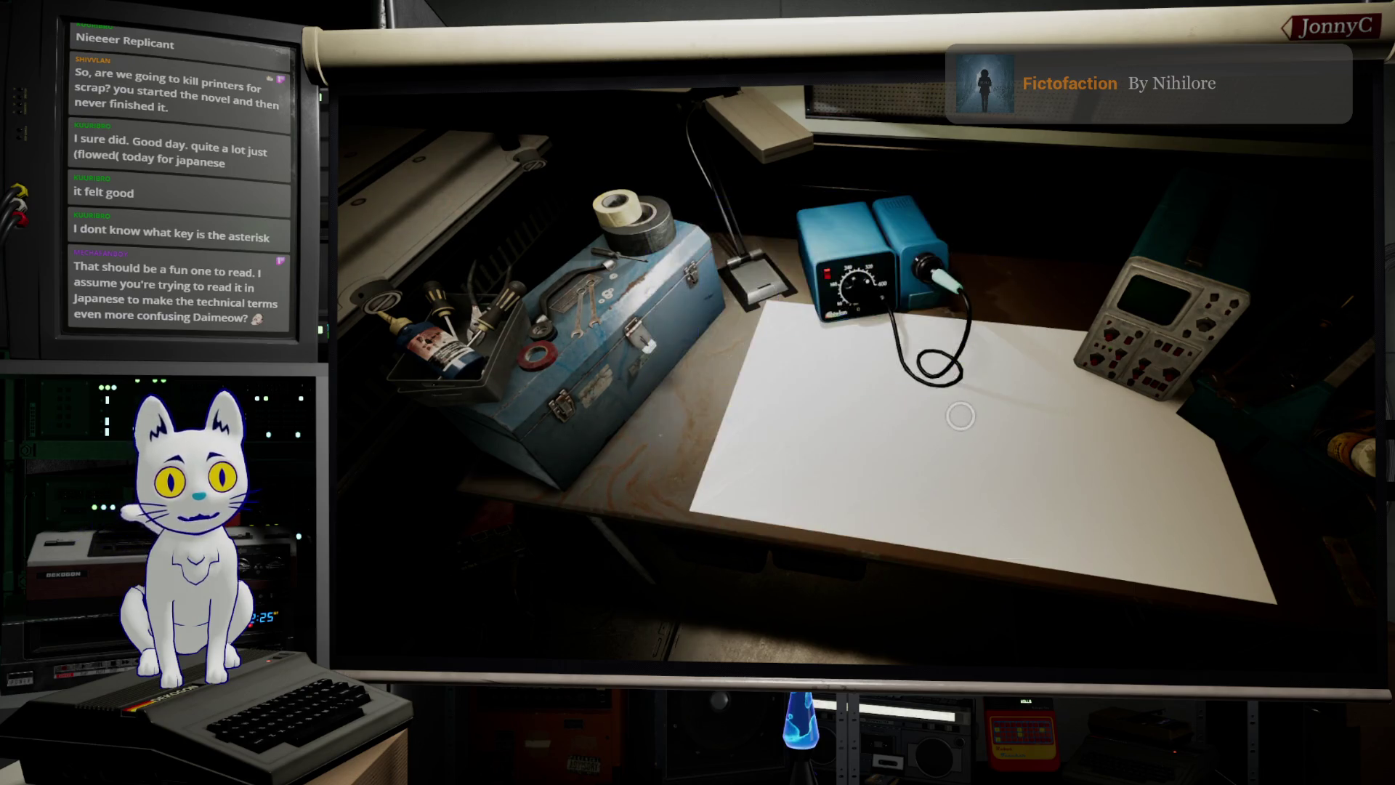
Step: Salvage one LAN-Star 100Alpha and the Audio-Sploder FM, accepting the recovered components
click(961, 415)
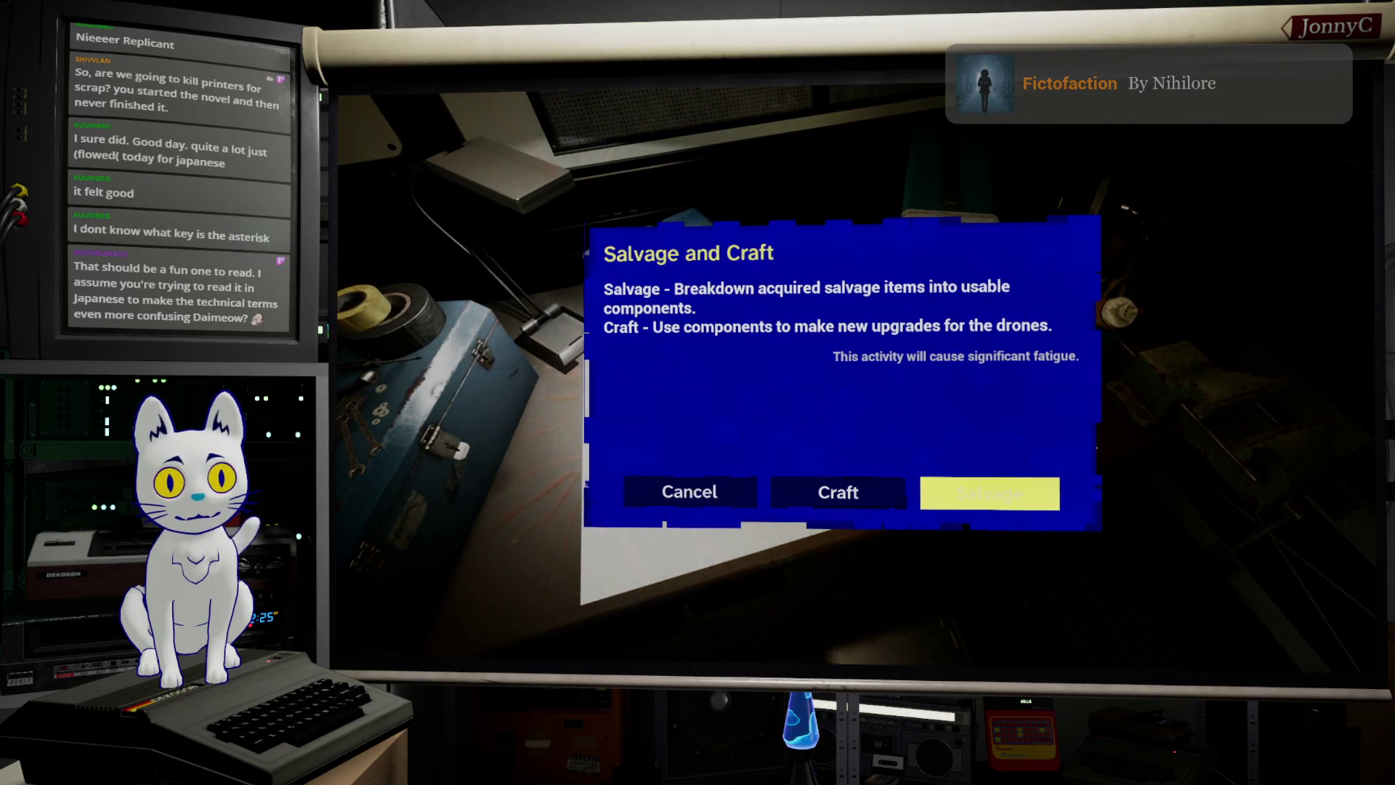
key(Return)
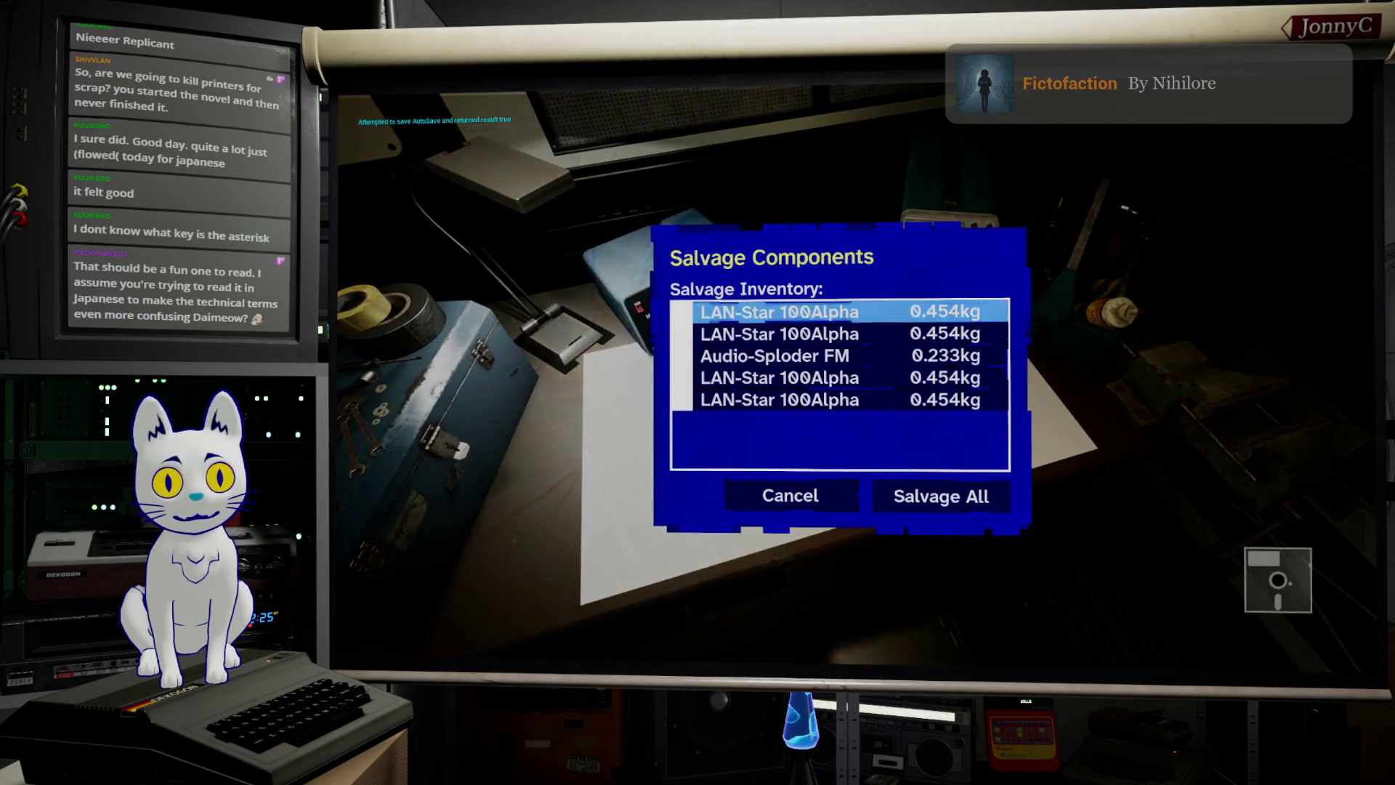
key(Return)
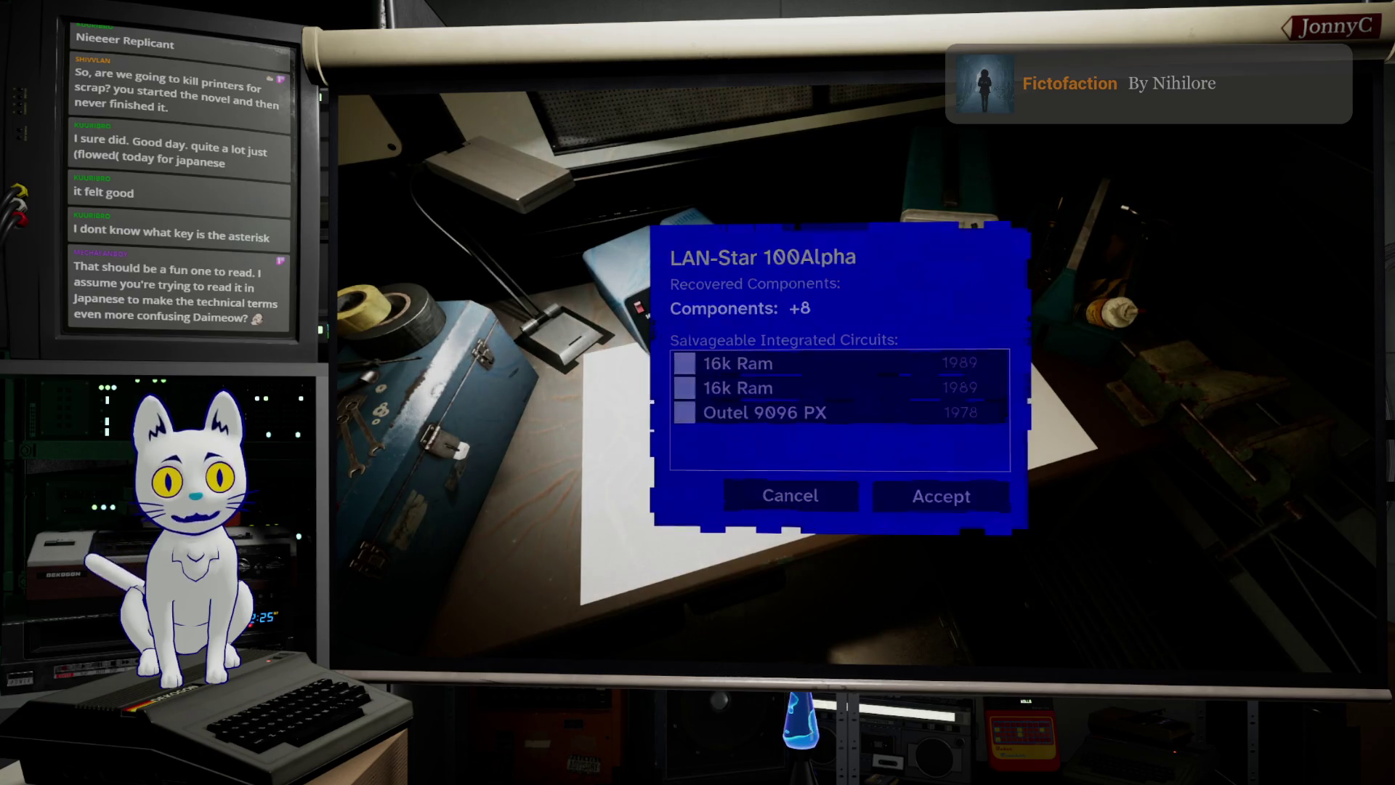
key(Return)
key(Down)
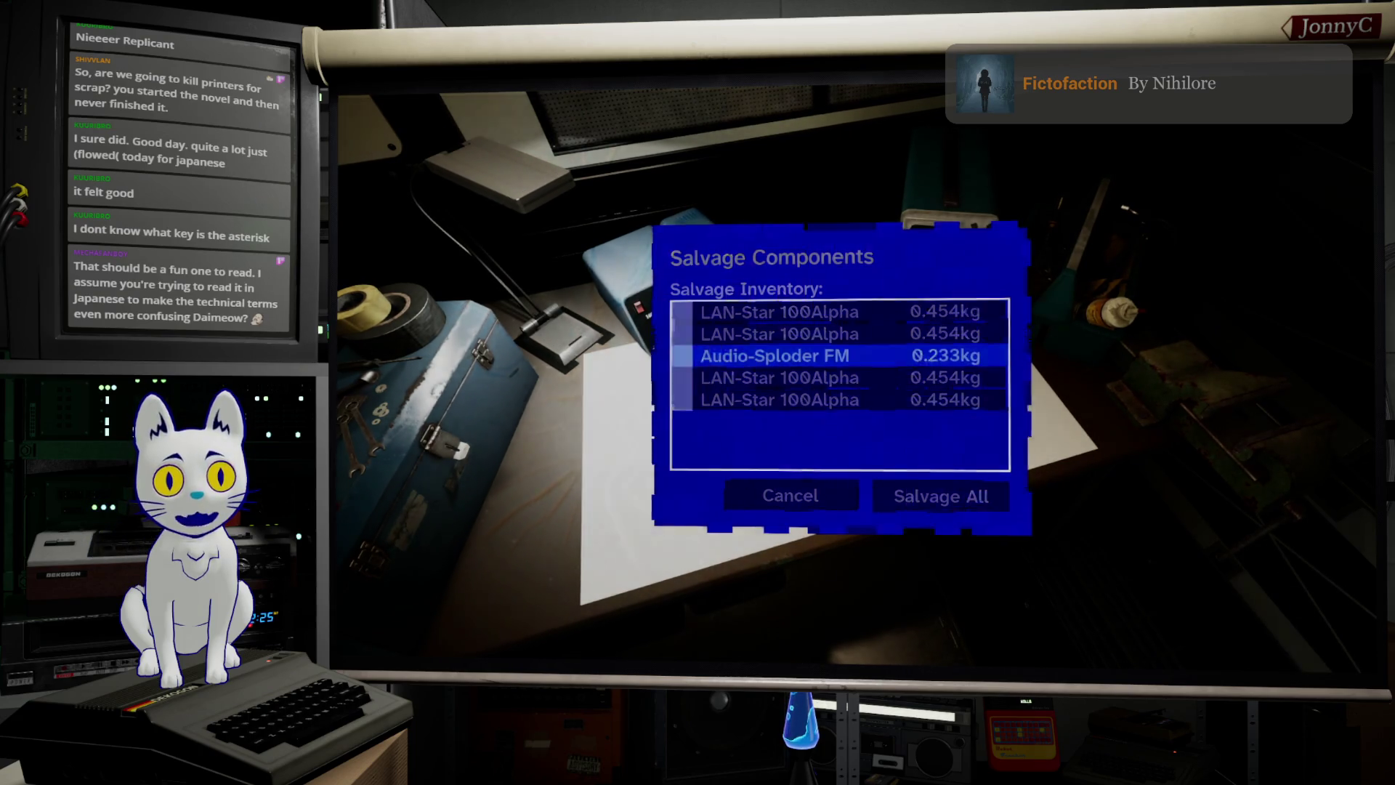
key(Return)
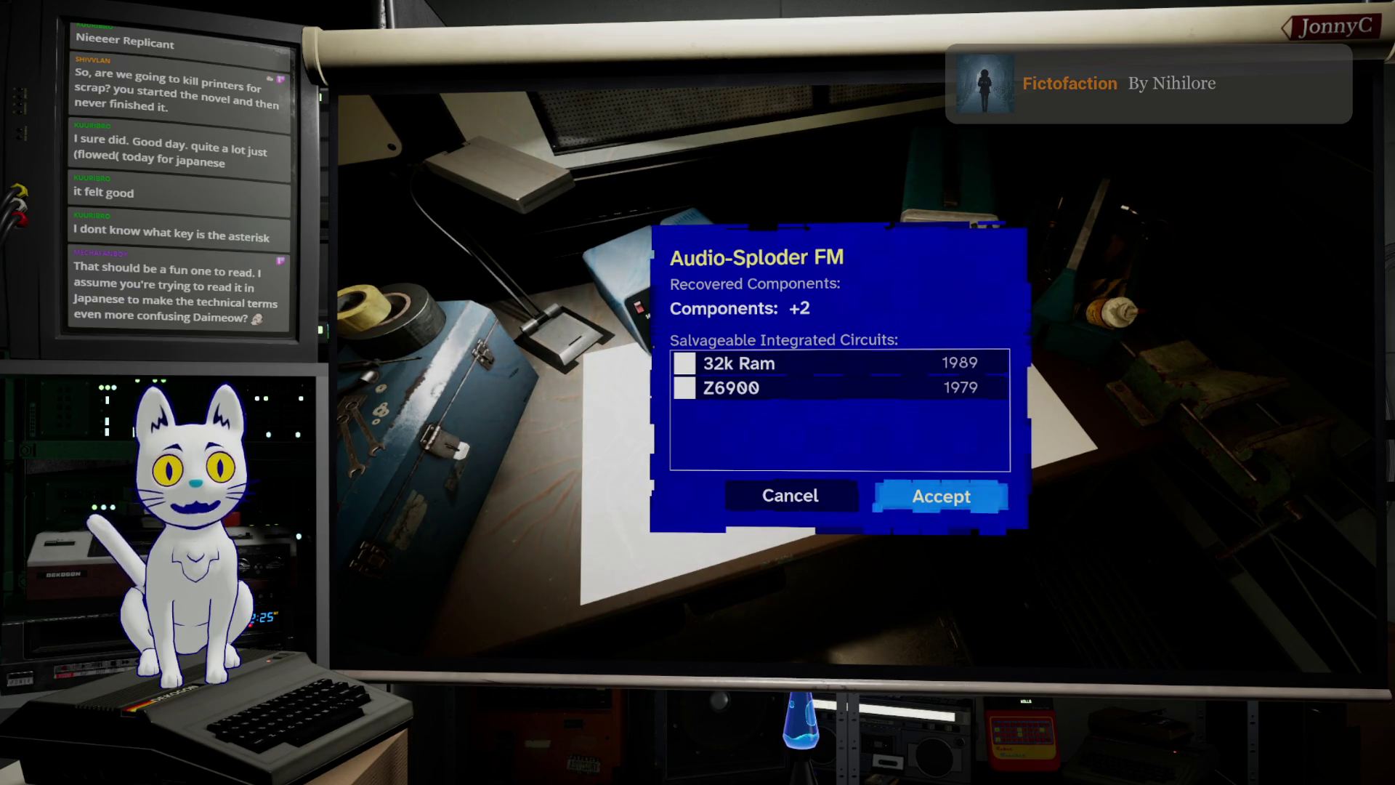
key(Return)
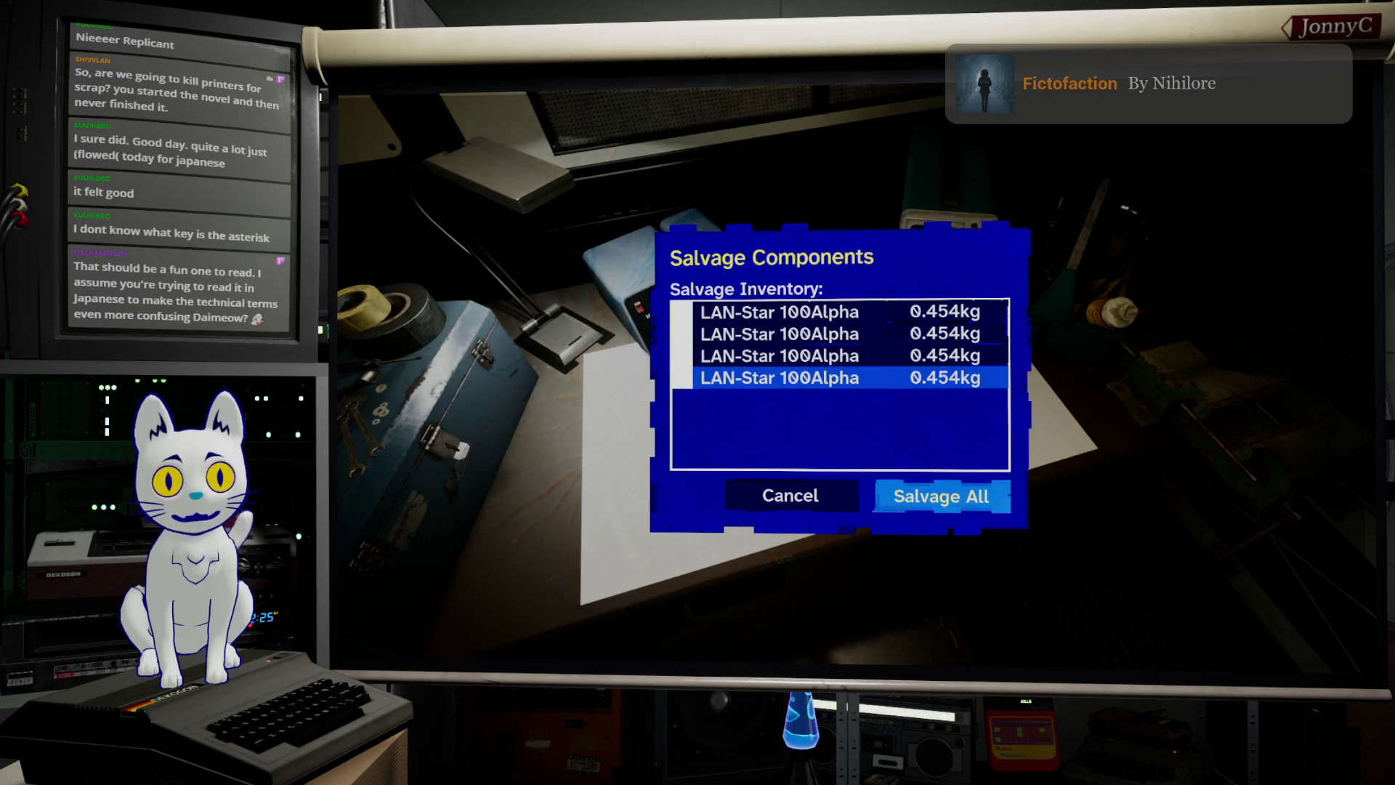
key(Escape)
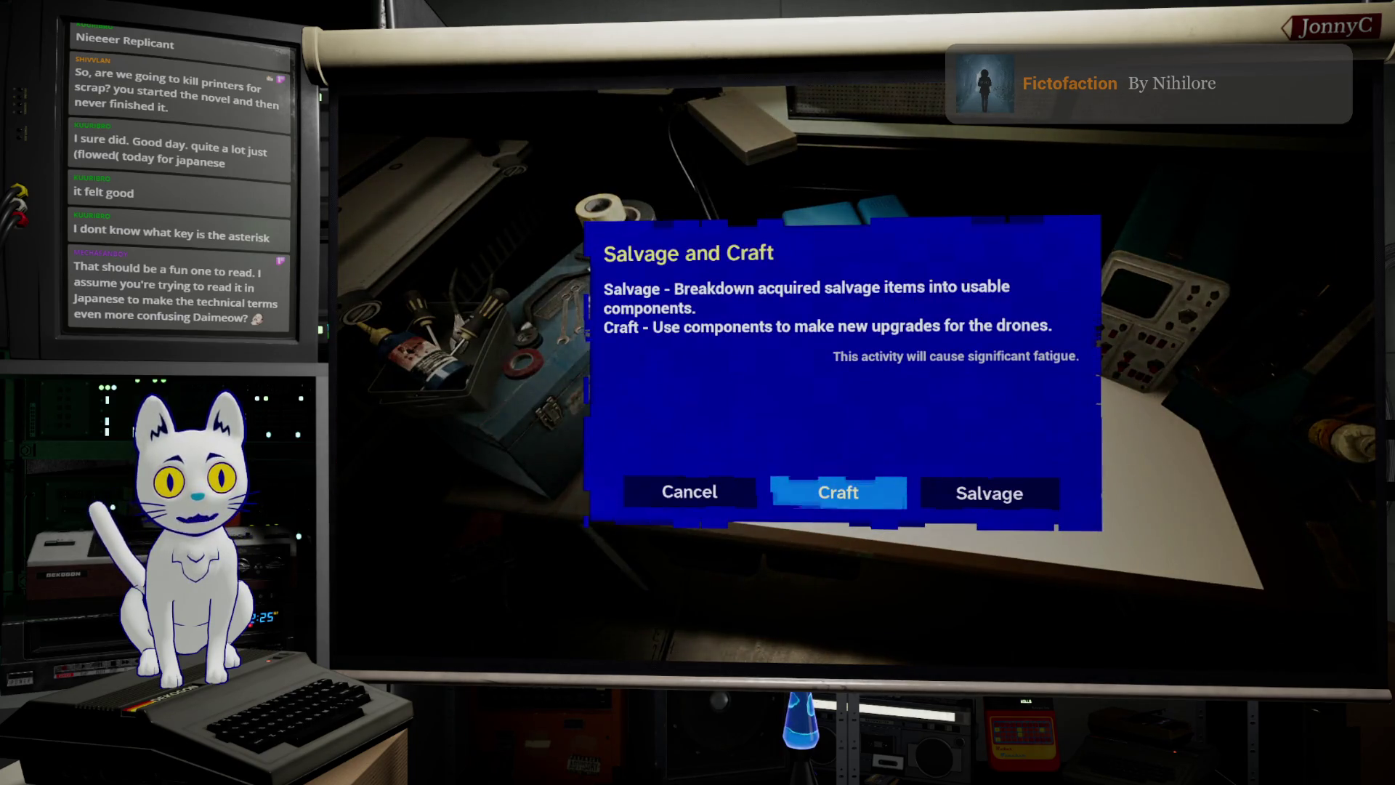
Step: Craft the Cargo Module from the Craft Upgrade list, leaving 98 components
key(Return)
key(Down)
key(Up)
key(Down)
key(Up)
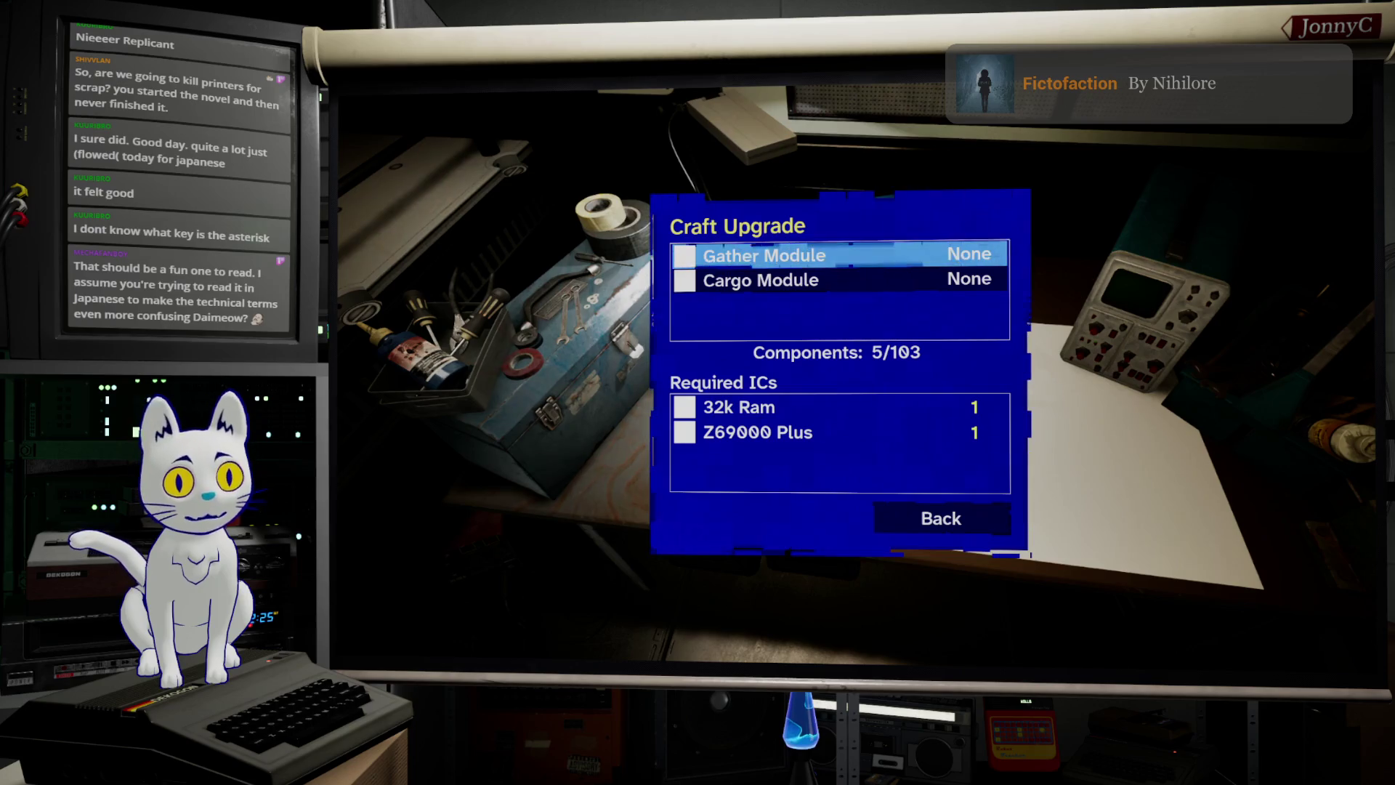
key(Down)
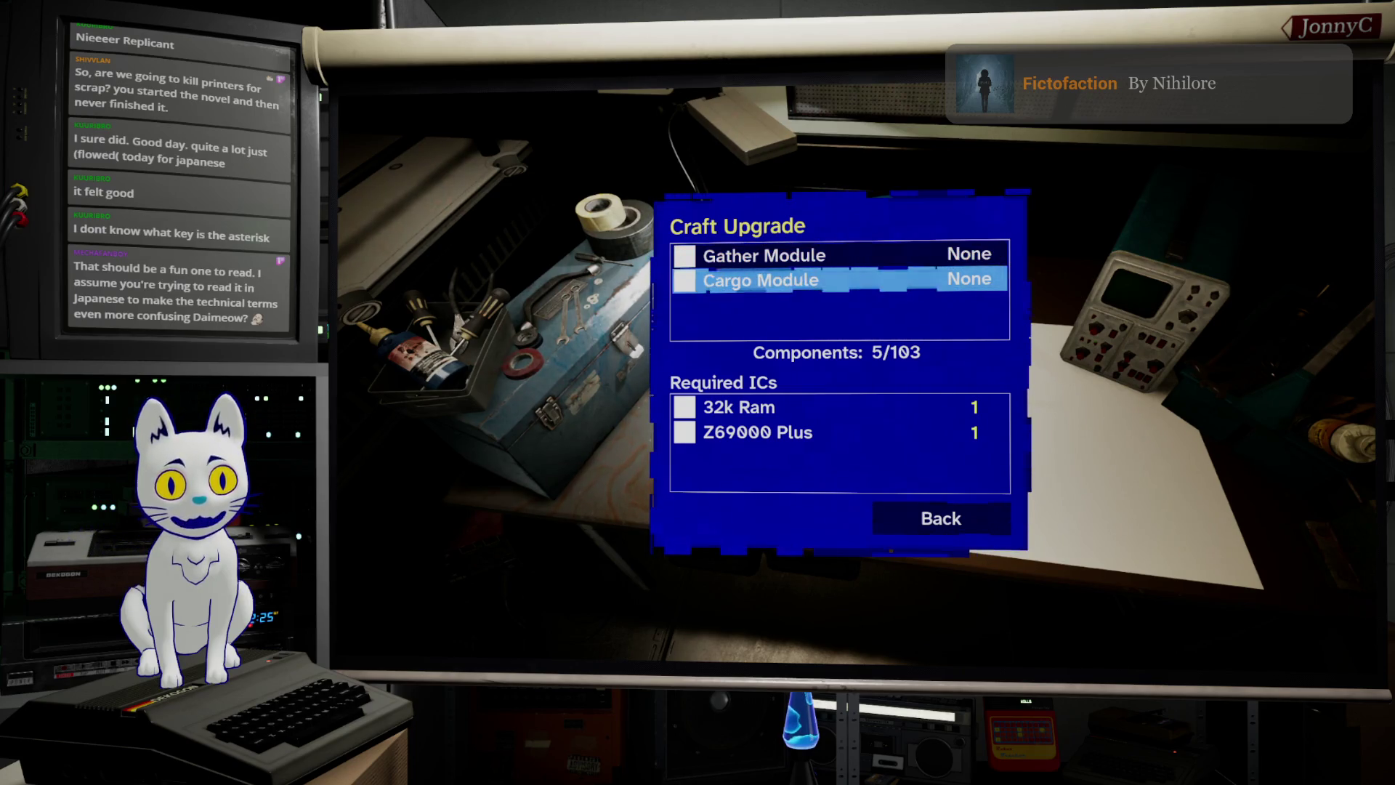
key(Up)
key(Down)
key(Up)
key(Down)
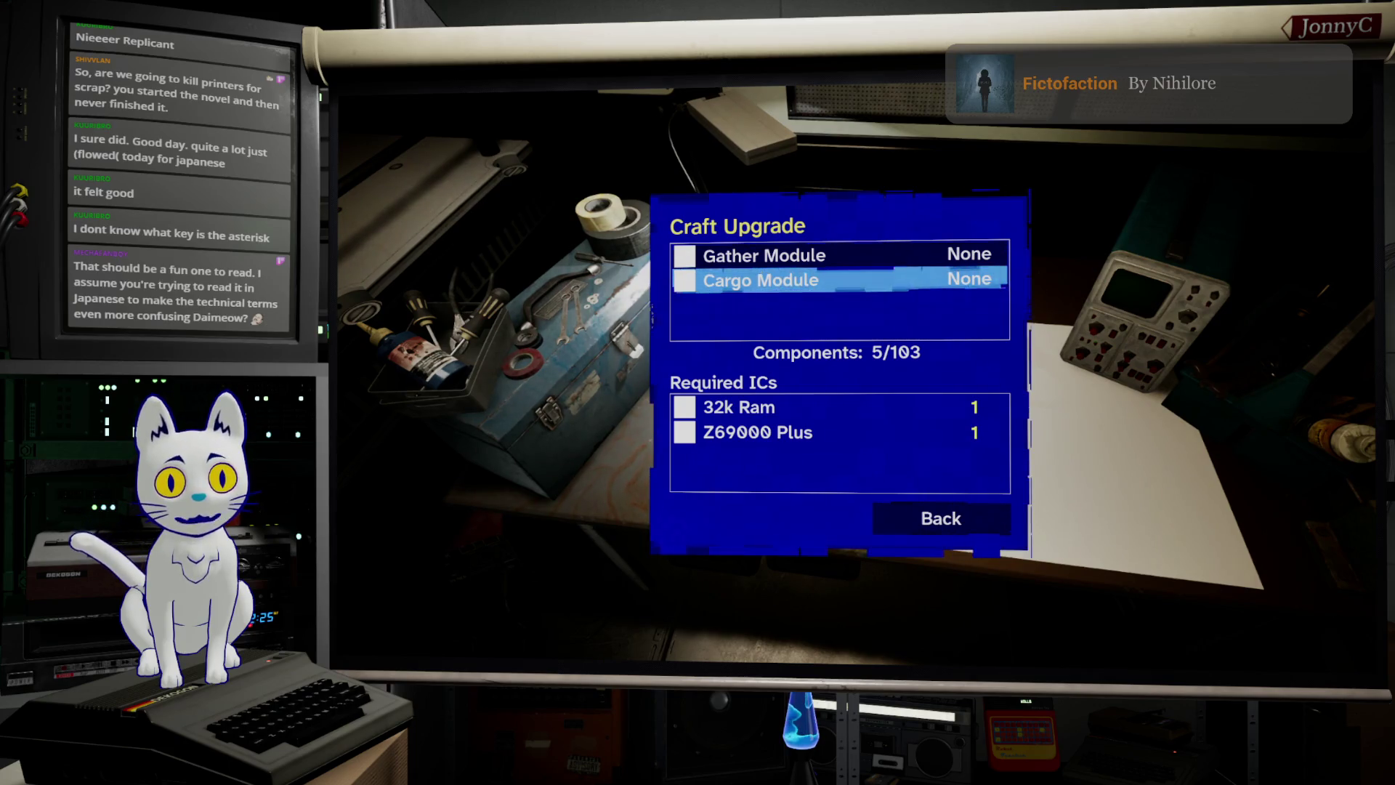
key(Return)
key(Return)
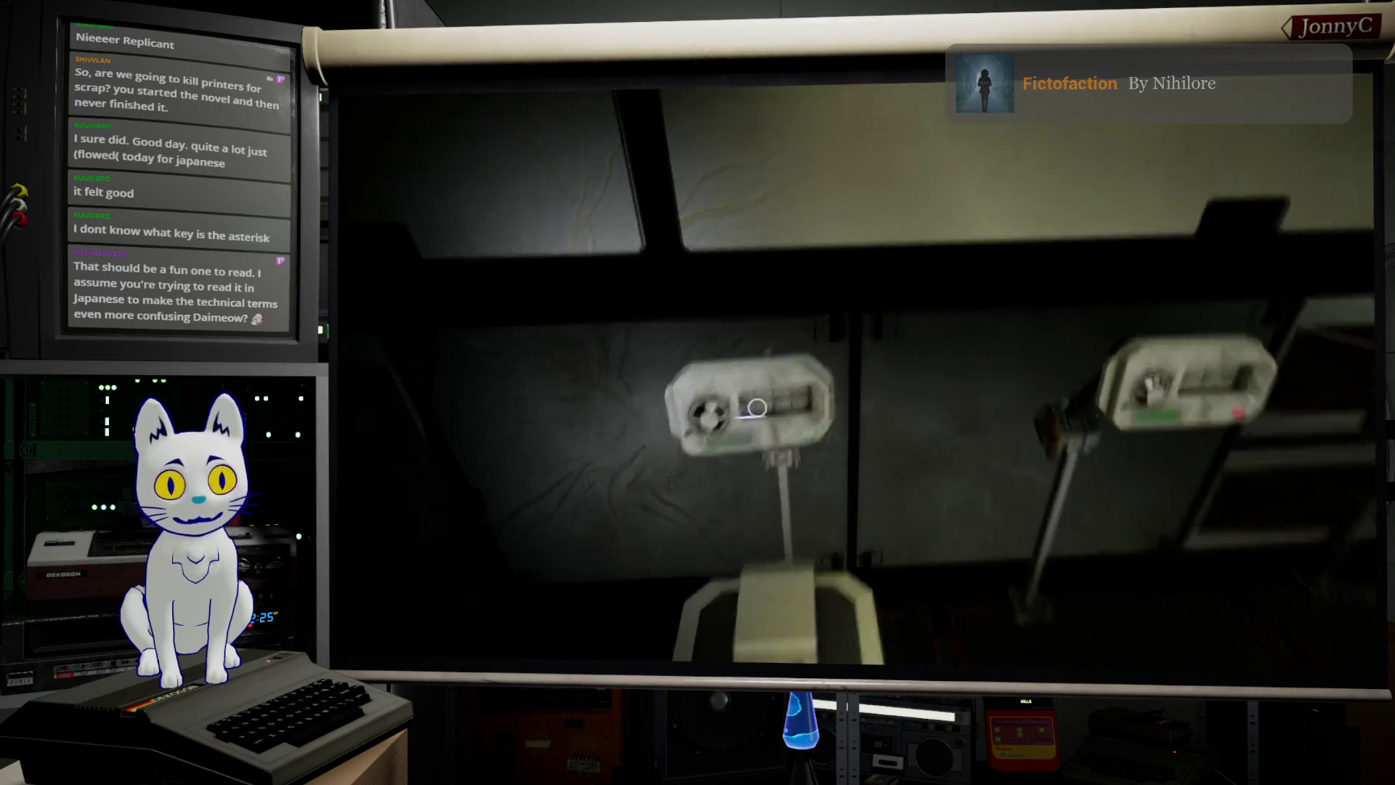
key(e)
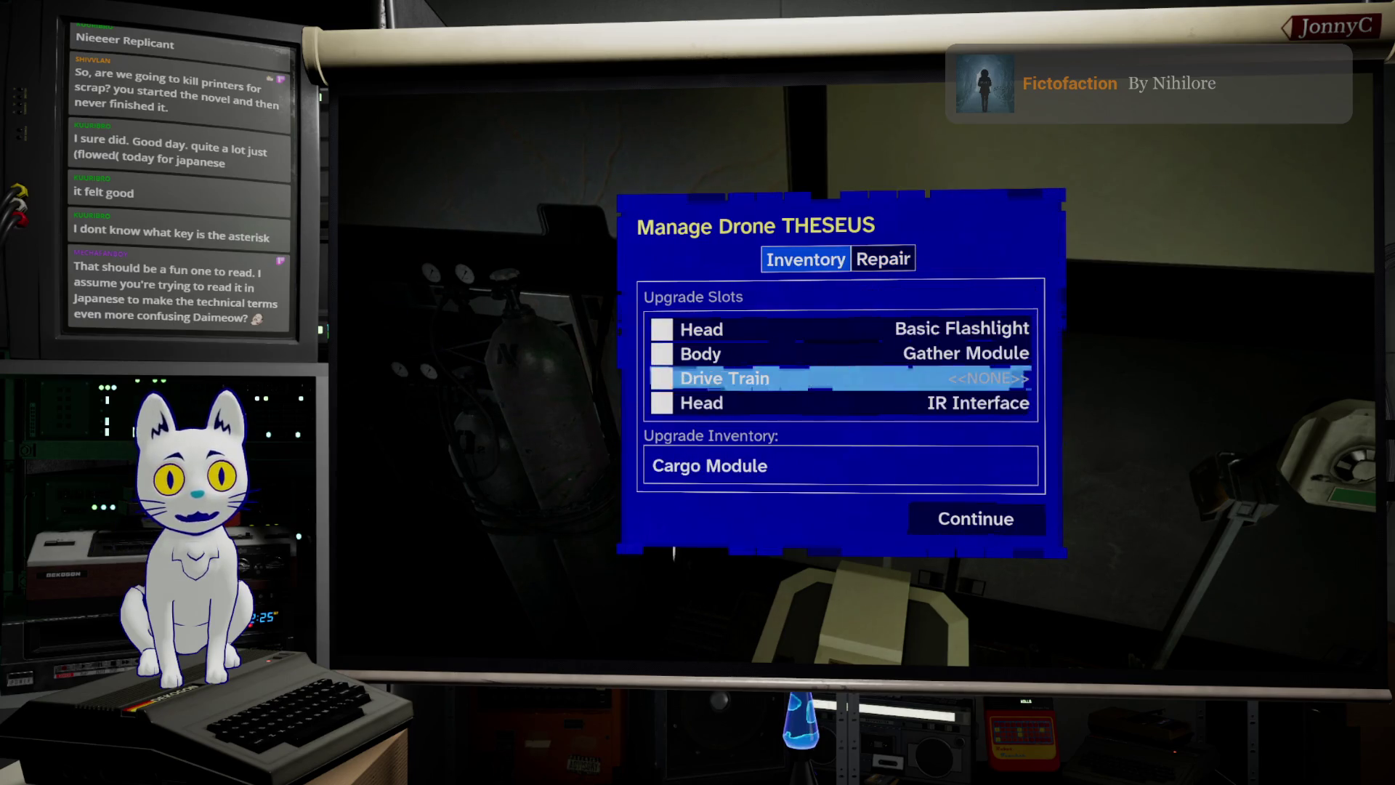
Step: Install the Cargo Module in THESEUS's Drive Train slot and start a Standard Repair
key(Return)
key(Return)
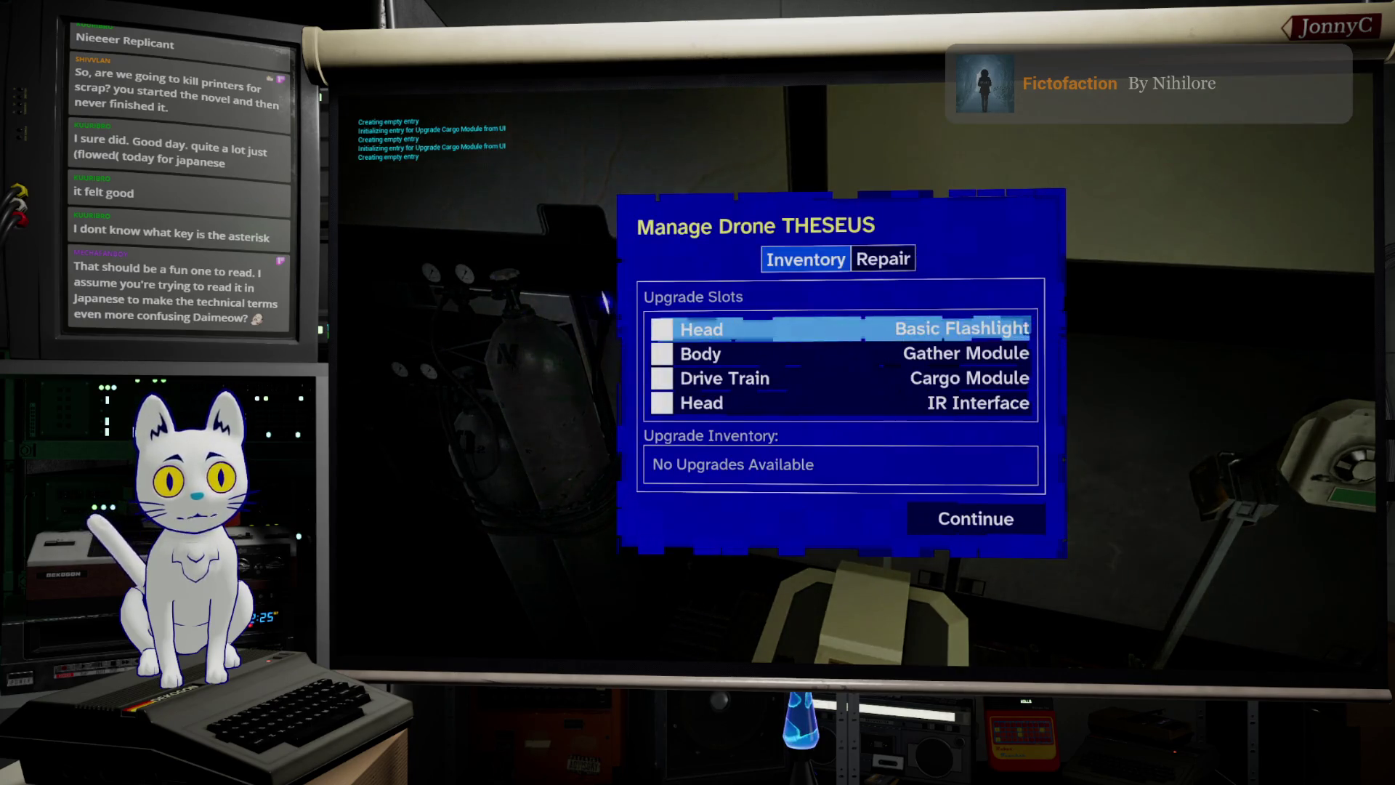
key(Tab)
key(Return)
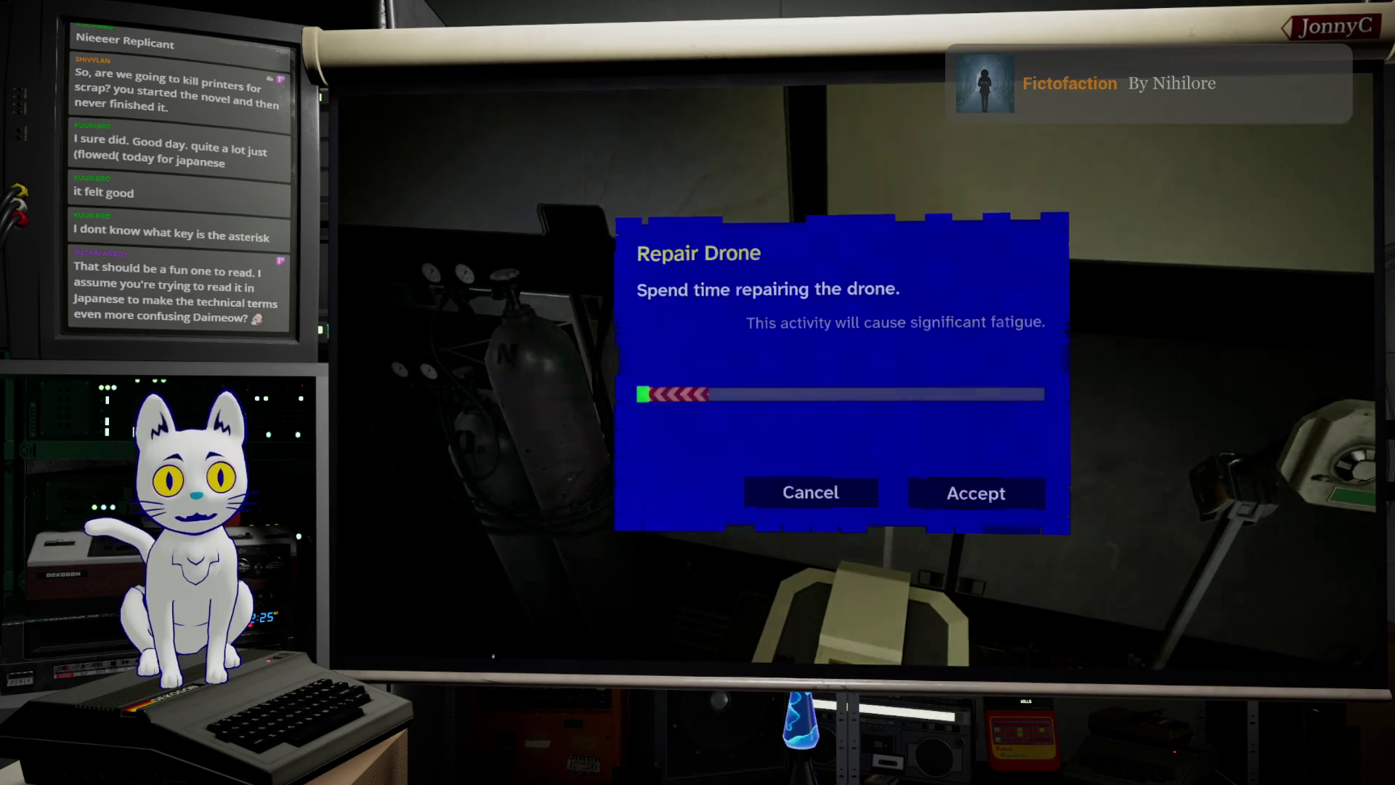
key(Right)
key(Return)
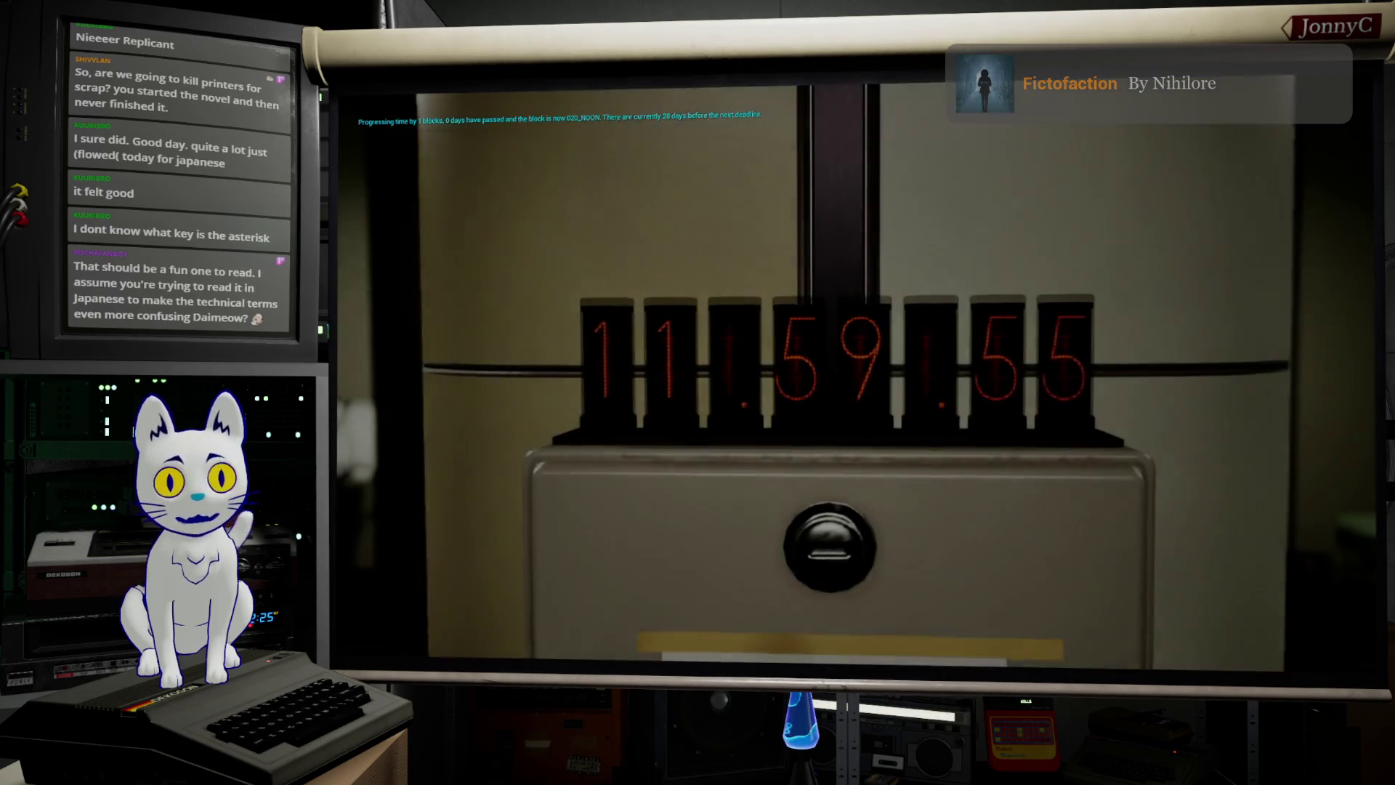
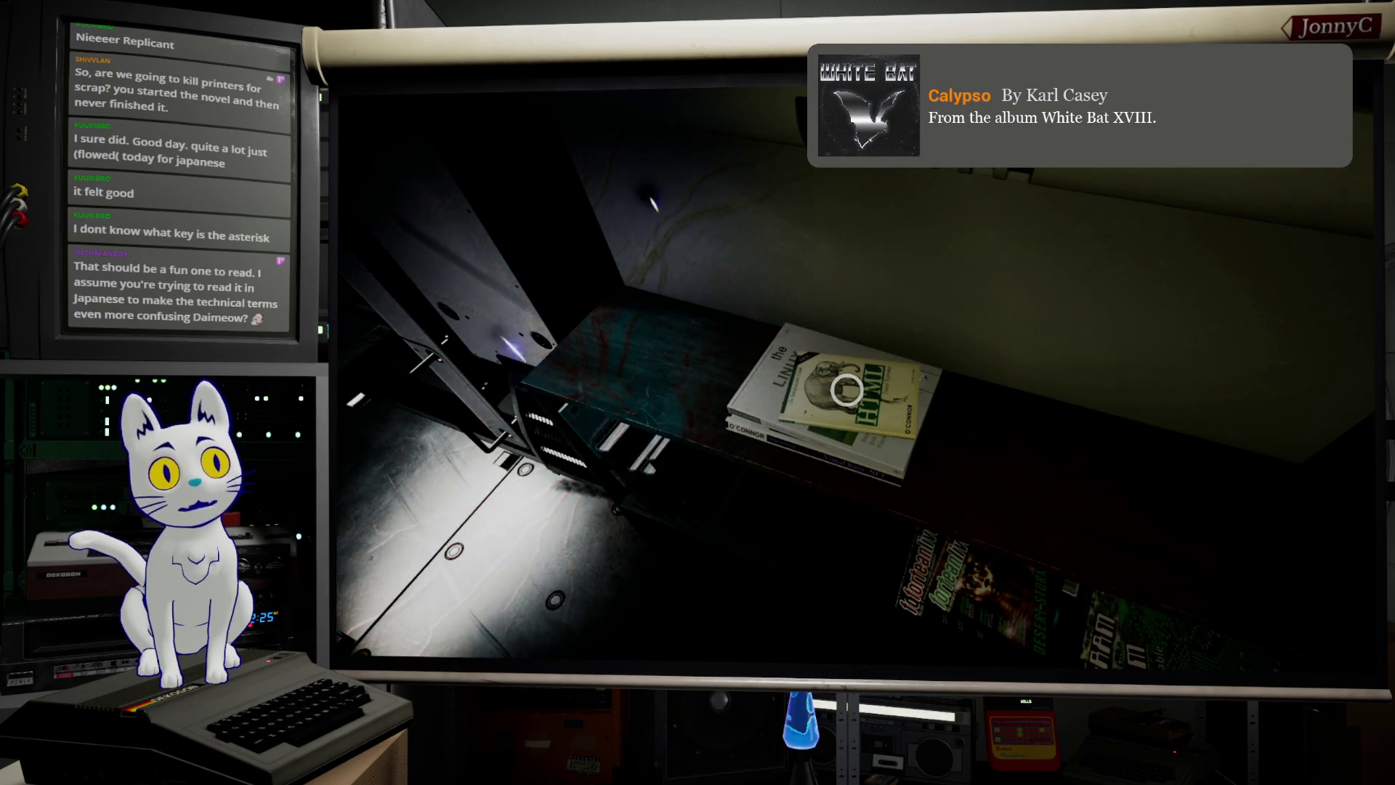
Step: Browse the study materials book, then leave without studying
key(e)
key(Down)
key(Down)
key(Down)
key(Return)
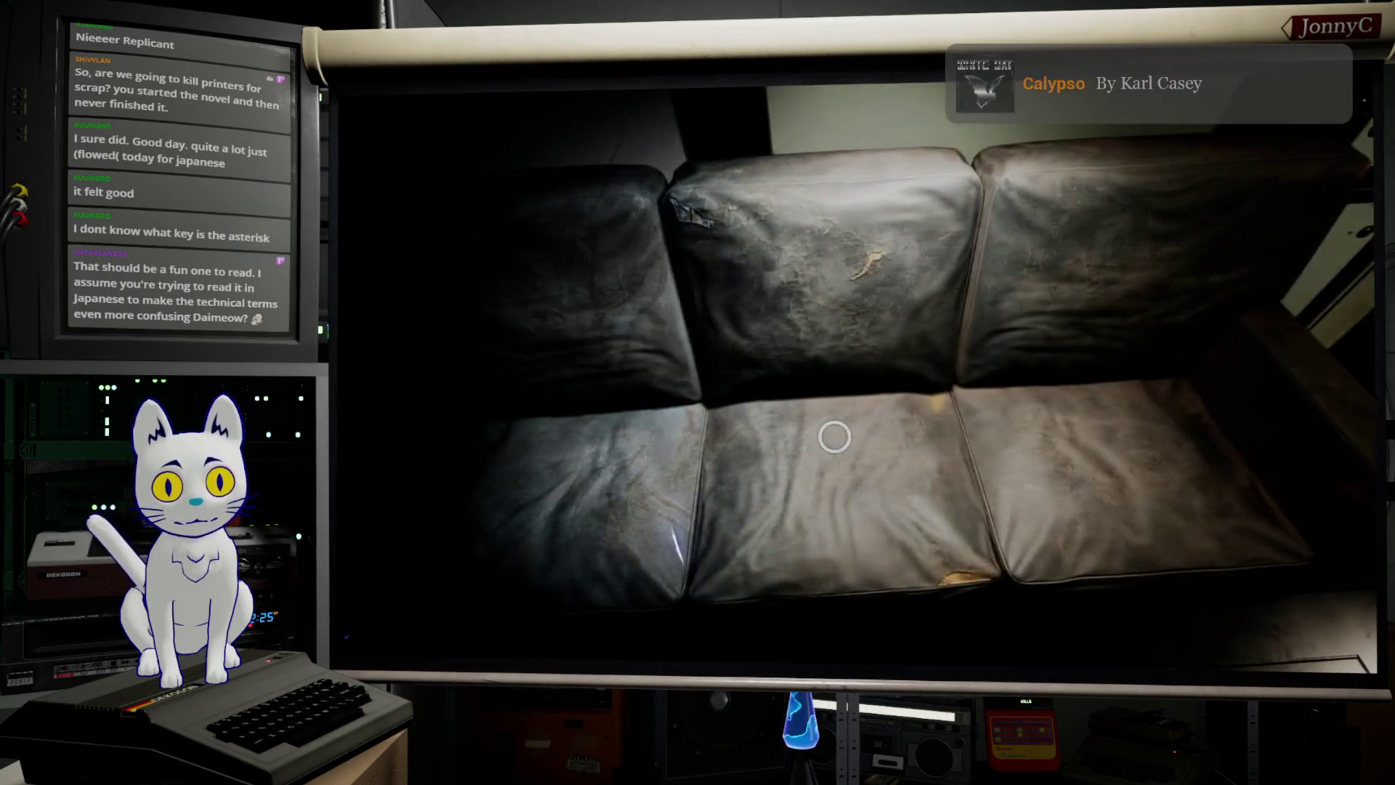
Step: Sleep on the couch, then pick DebugWFSaveGame 03_CargoStart from the console suggestions
key(e)
key(Return)
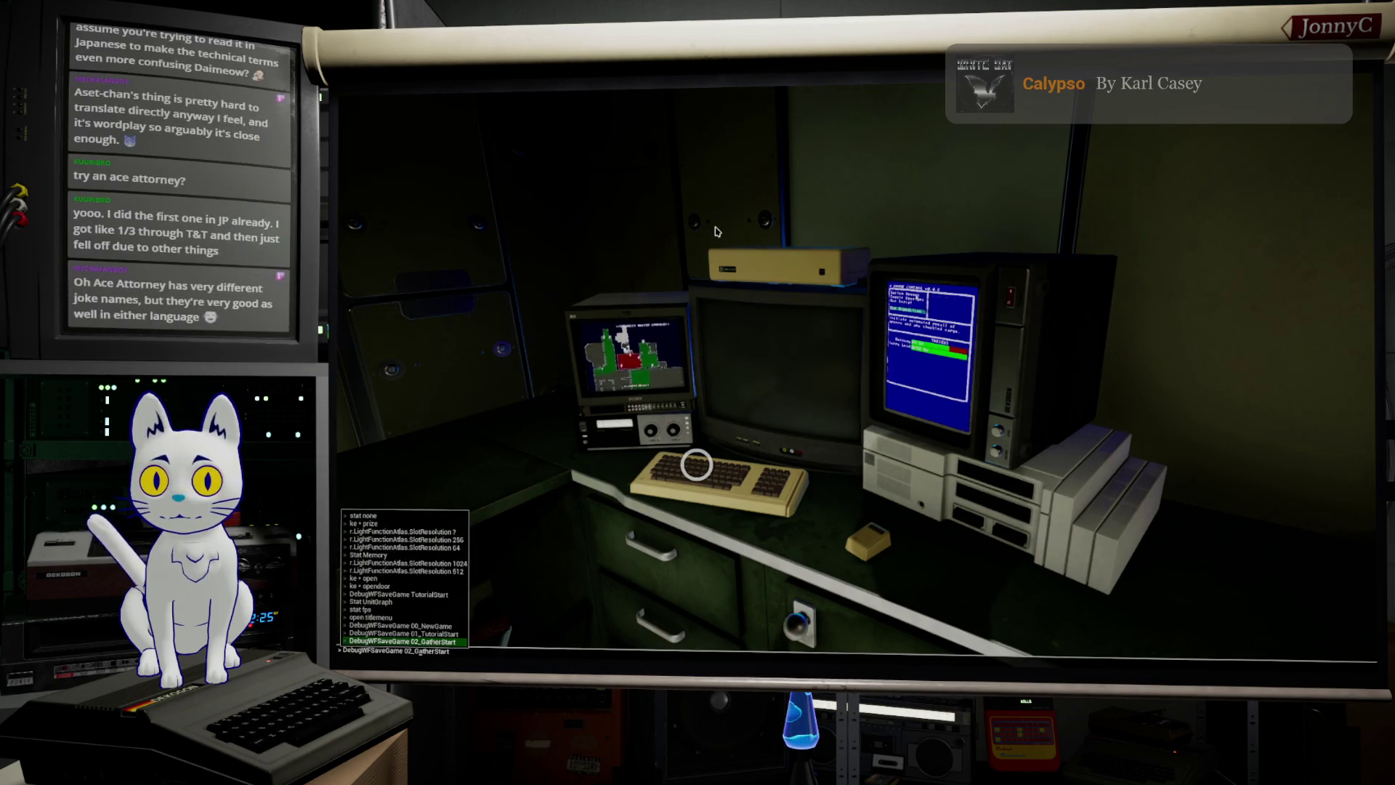
key(Tab)
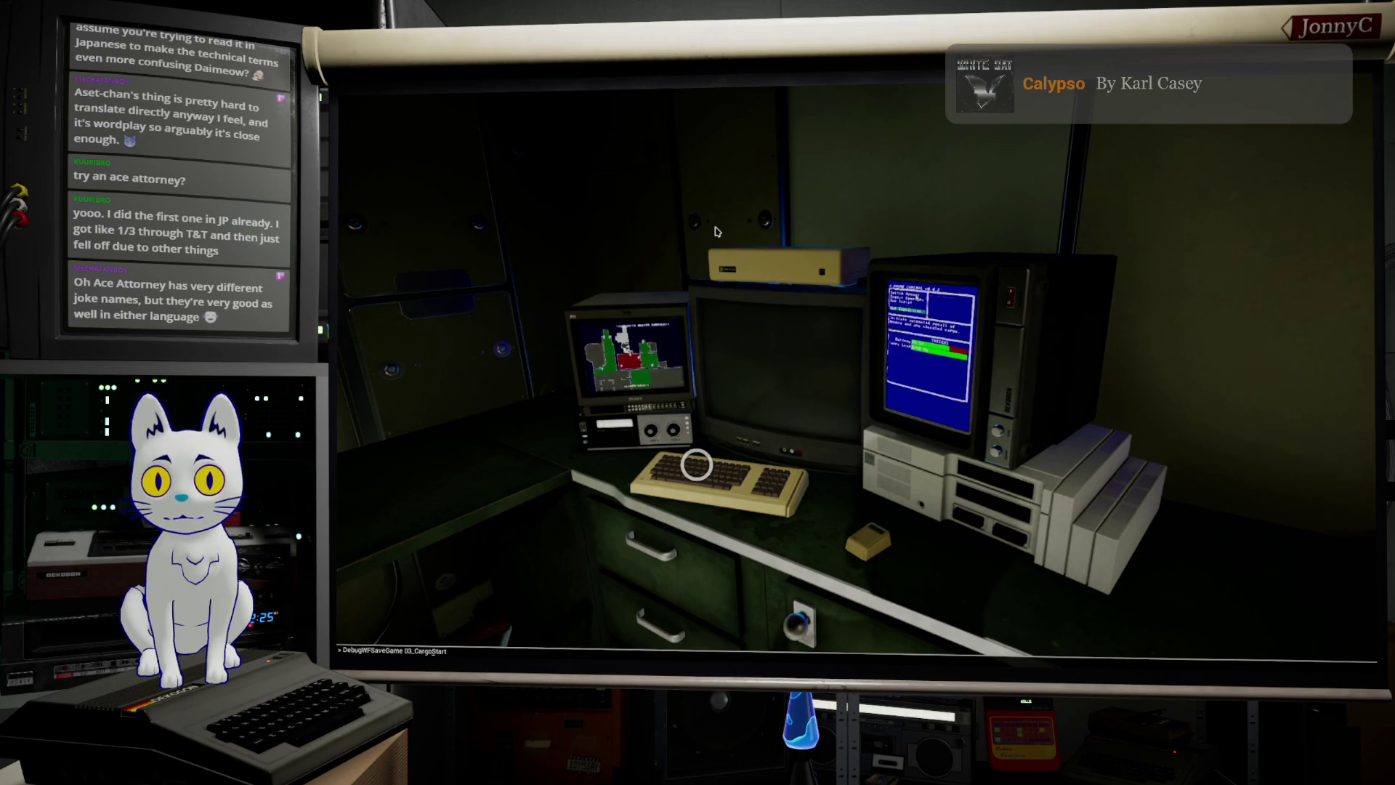
Step: Run DebugWFSaveGame 03_CargoStart, sit at the drone terminal, and accept Facility Exploration
key(Return)
click(696, 465)
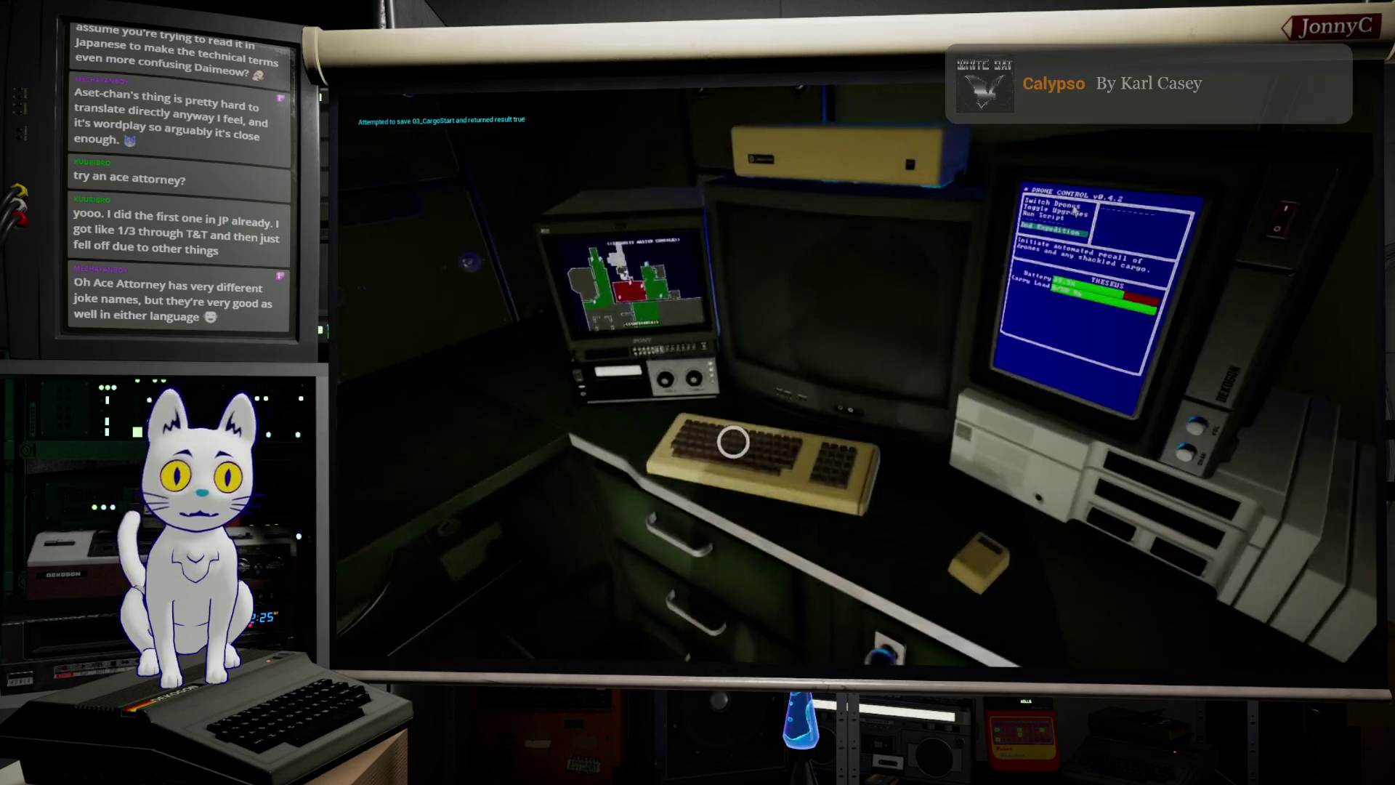
click(975, 493)
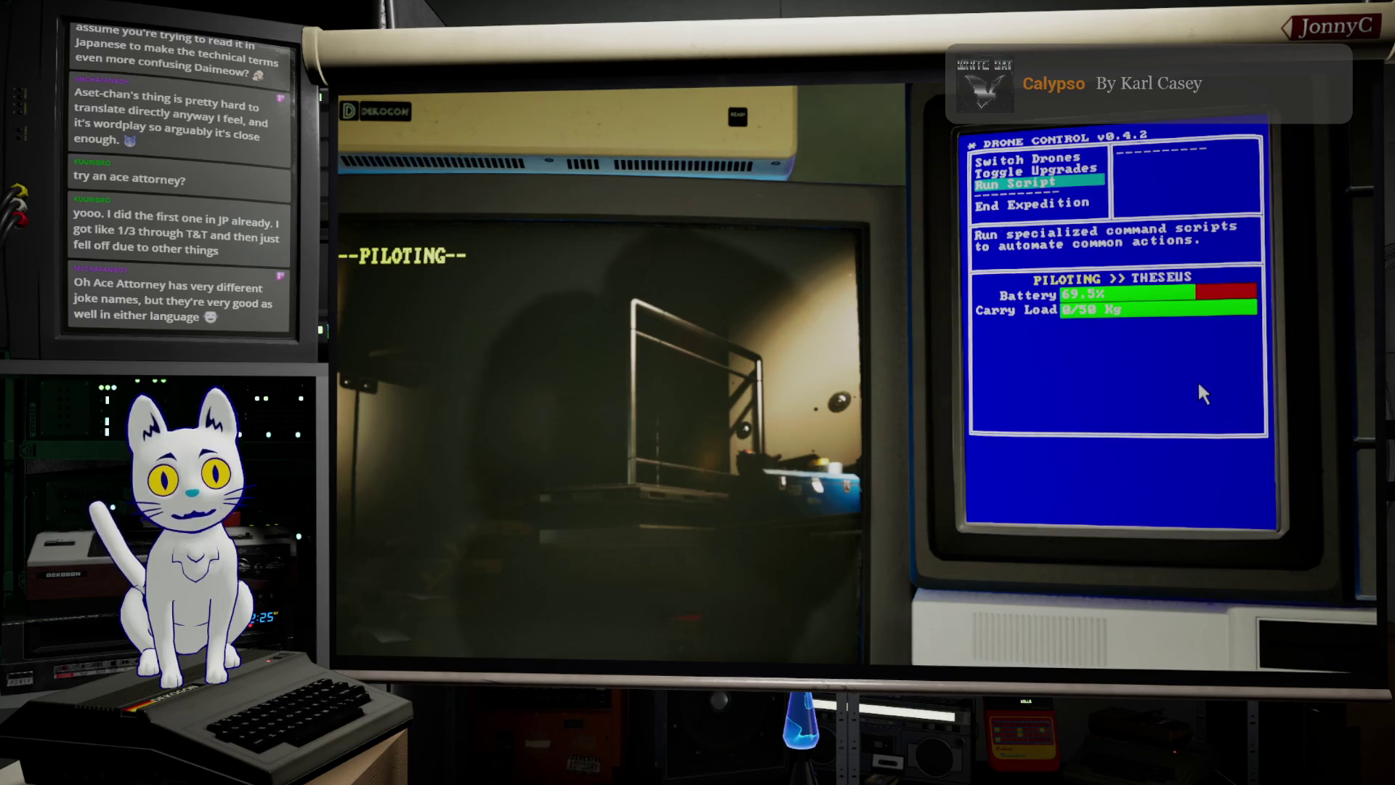
Step: Switch to the Theseus camera feed and drive it through the hatch to the elevator panel
key(Up)
key(Up)
key(Down)
key(Down)
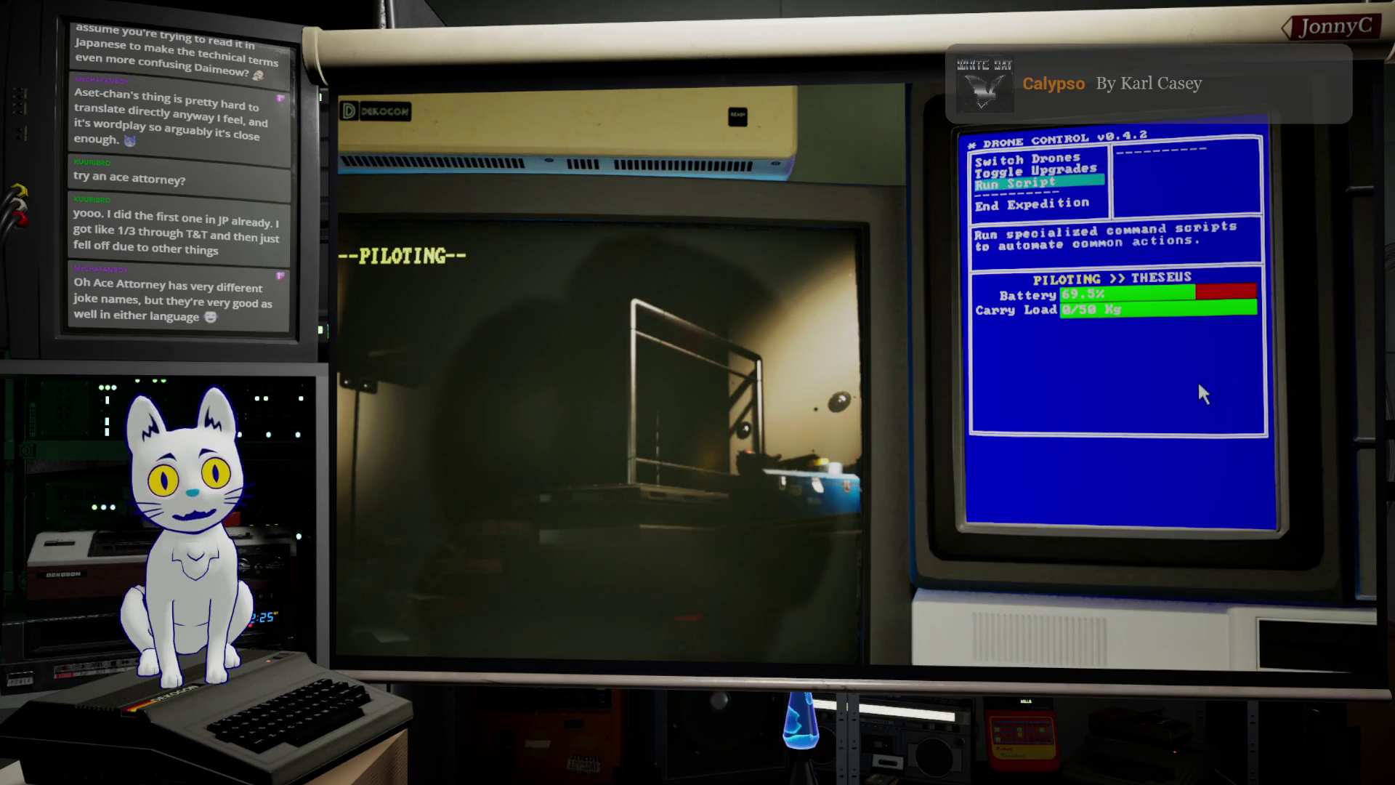
key(Up)
key(Return)
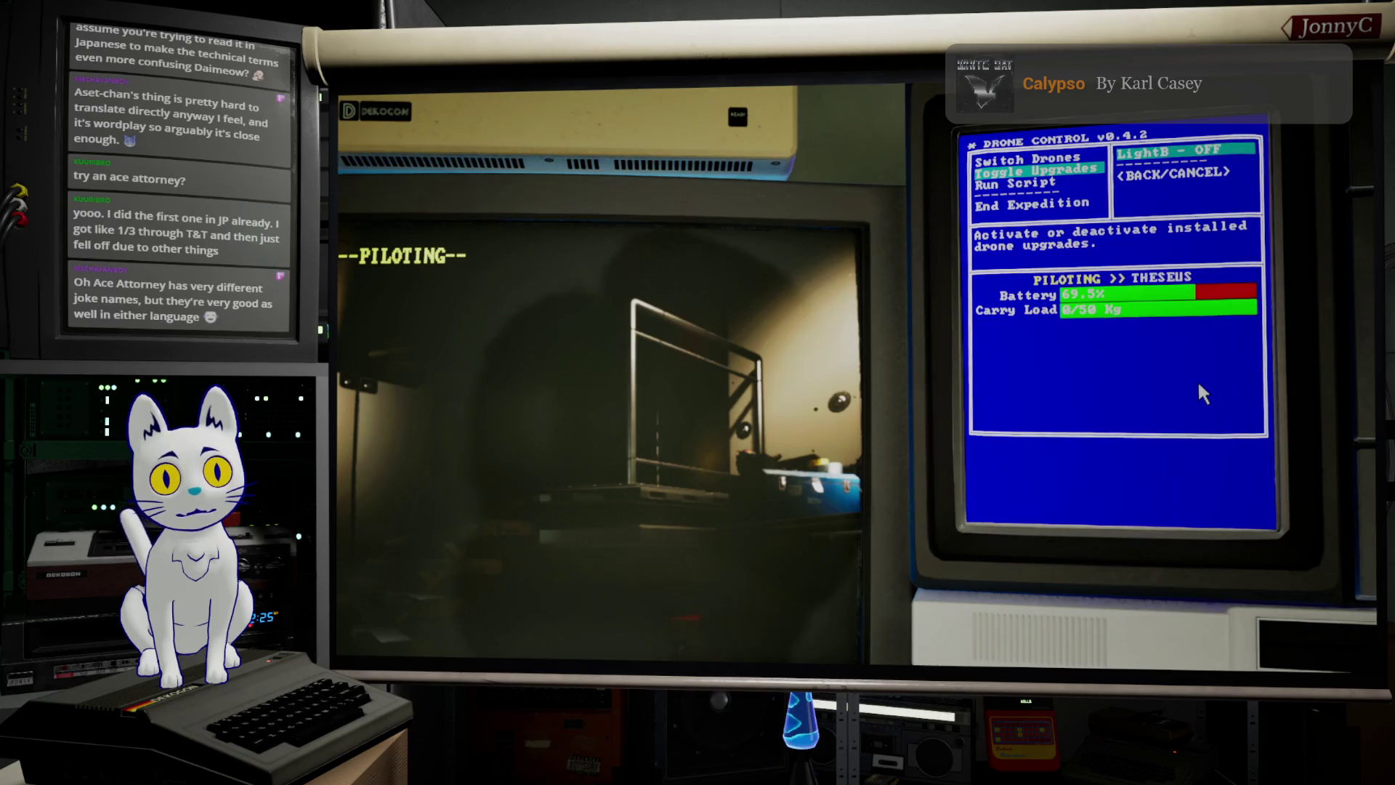
key(w)
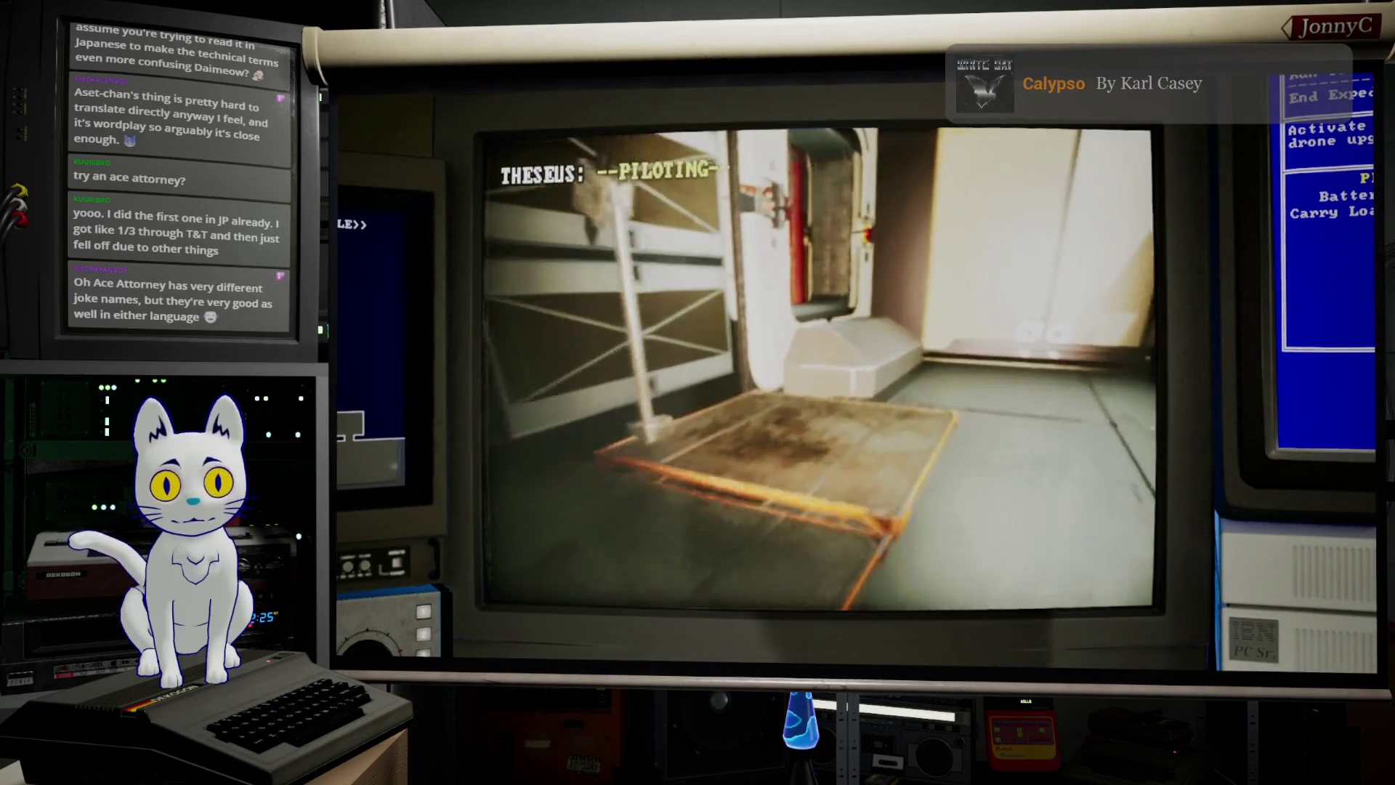
key(w)
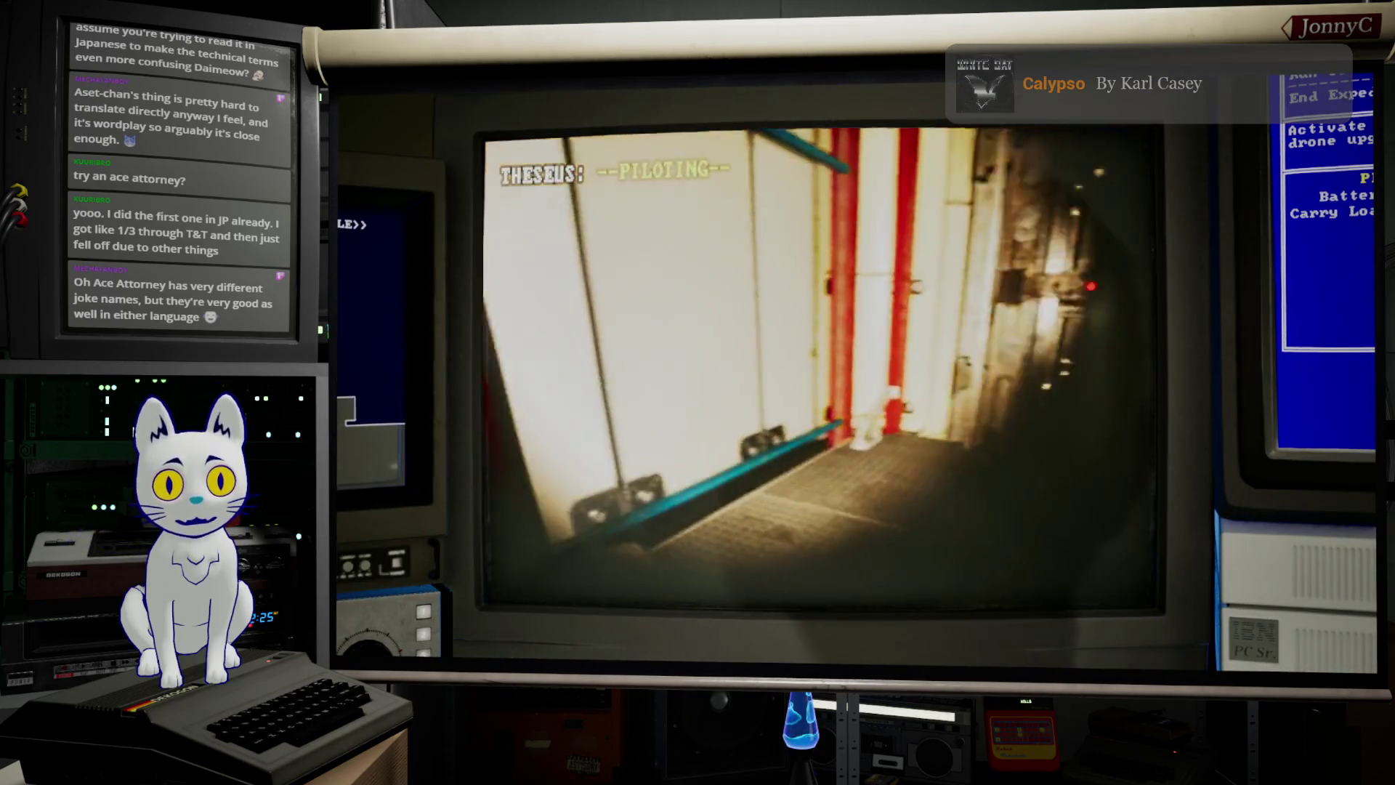
key(s)
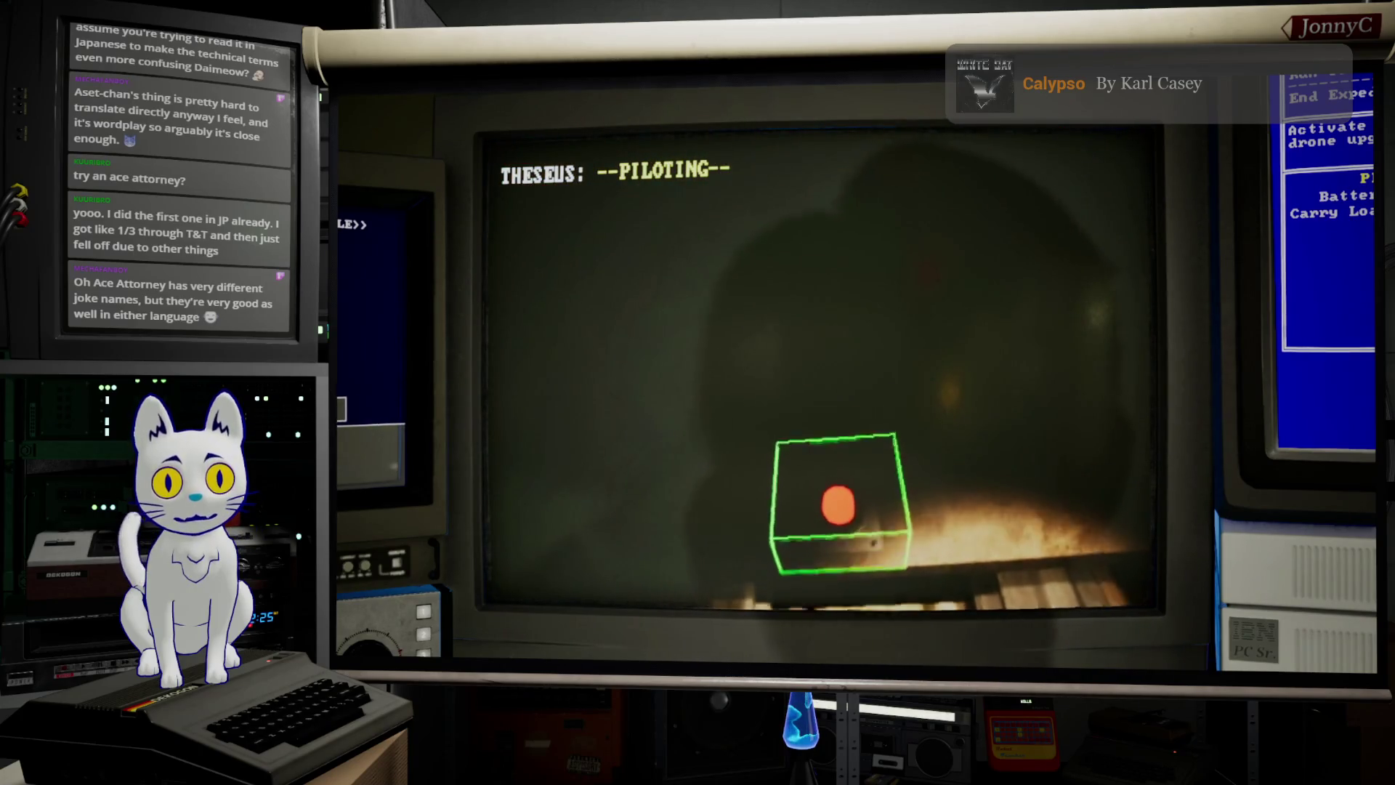
Step: Connect to the elevator panel, review its network devices, disconnect, and bring up gamepad settings
key(e)
key(Down)
key(Down)
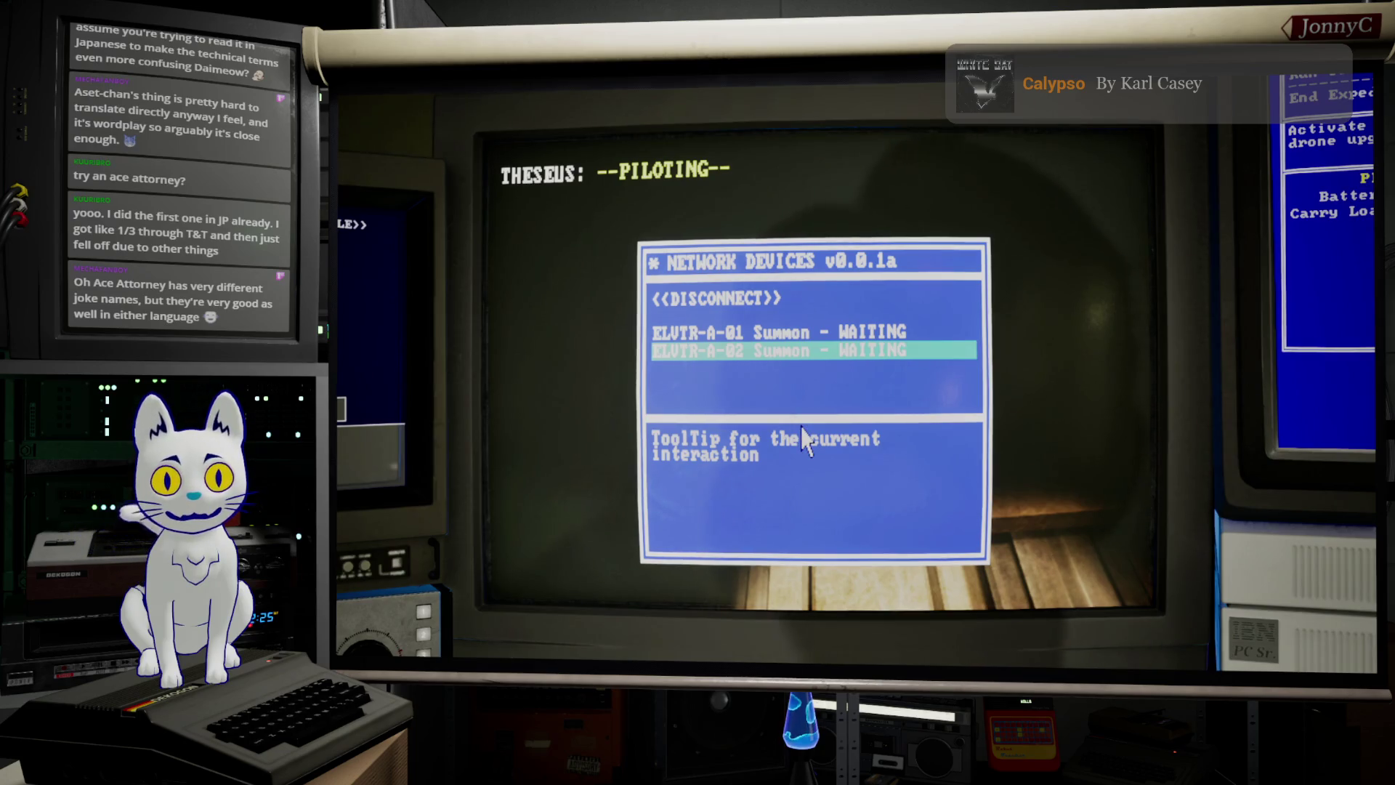
key(Down)
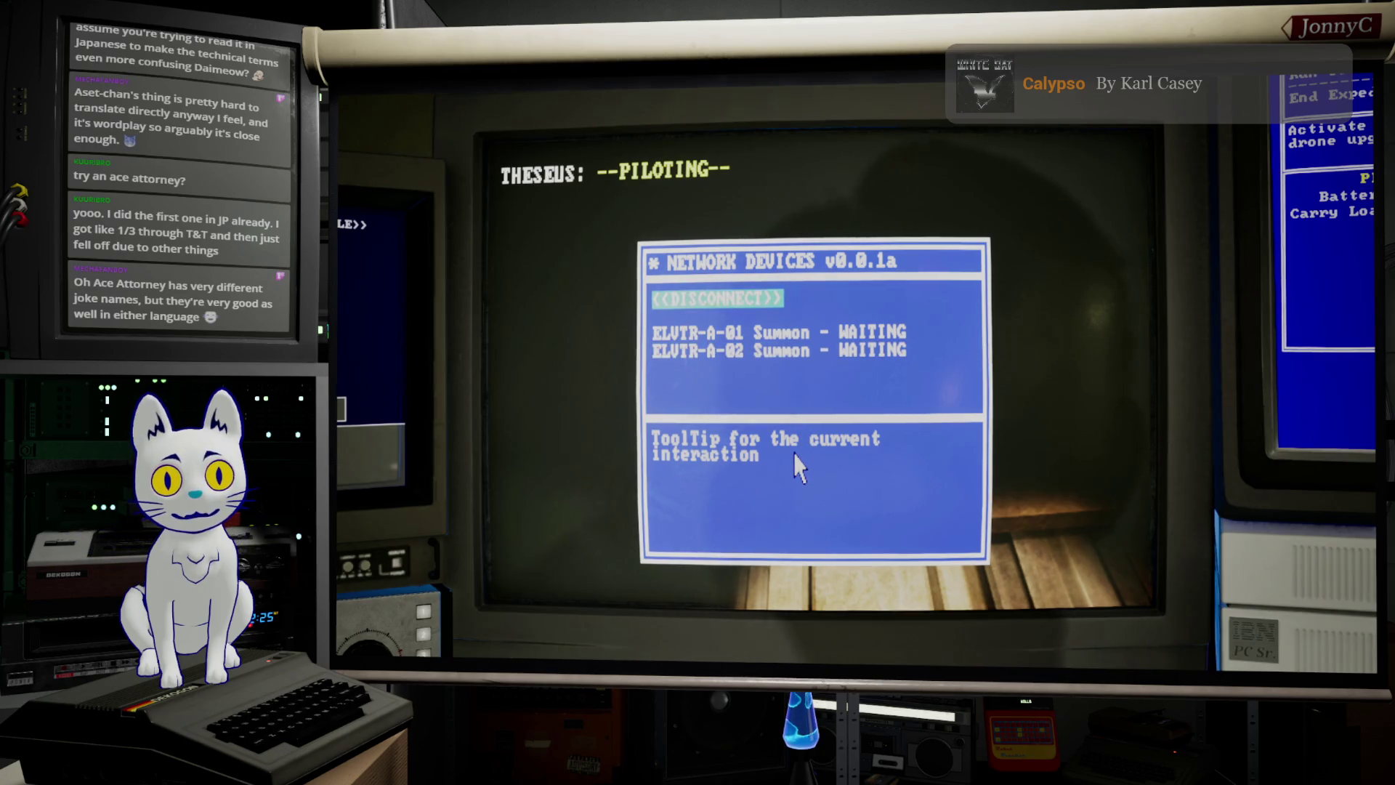
key(Up)
key(Up)
key(Up)
key(Return)
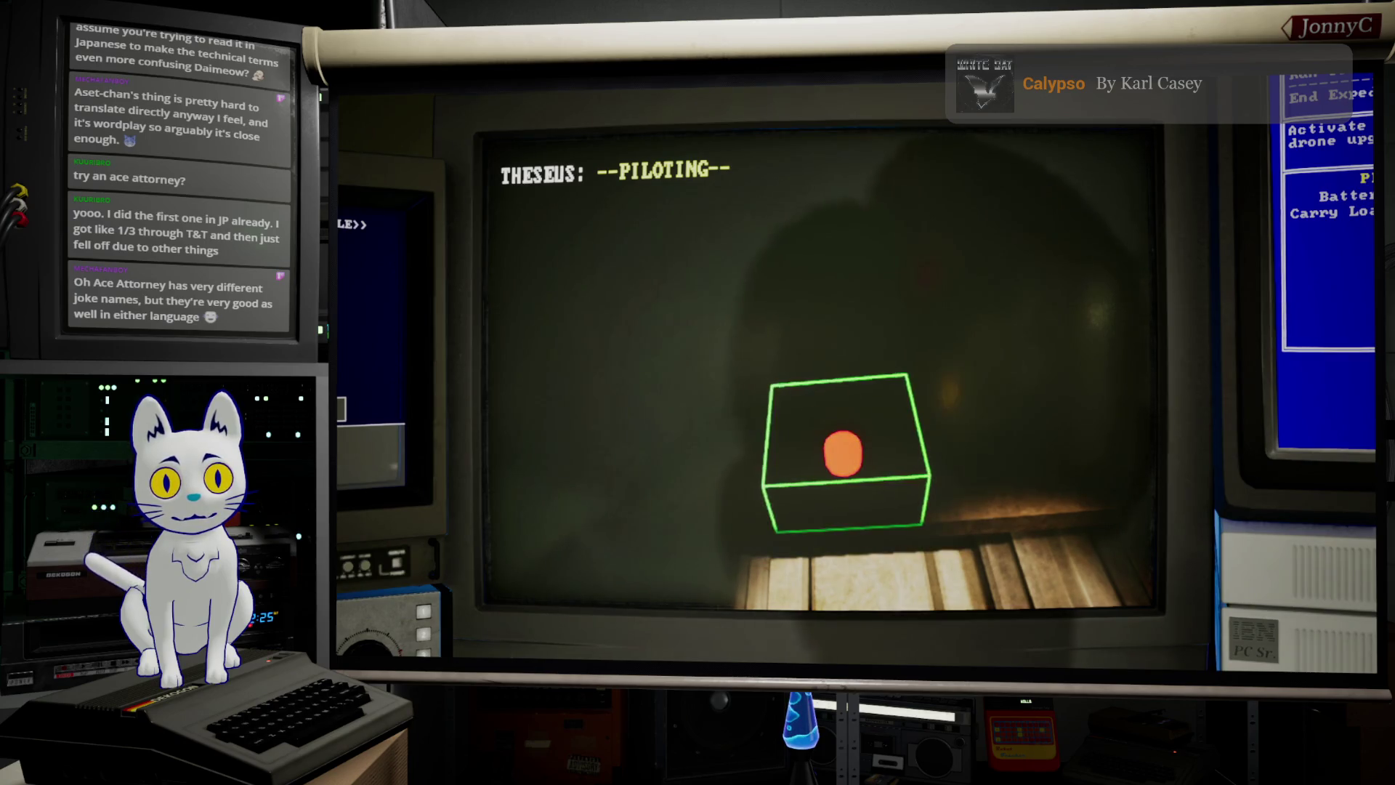
key(Escape)
key(Right)
key(Right)
key(Right)
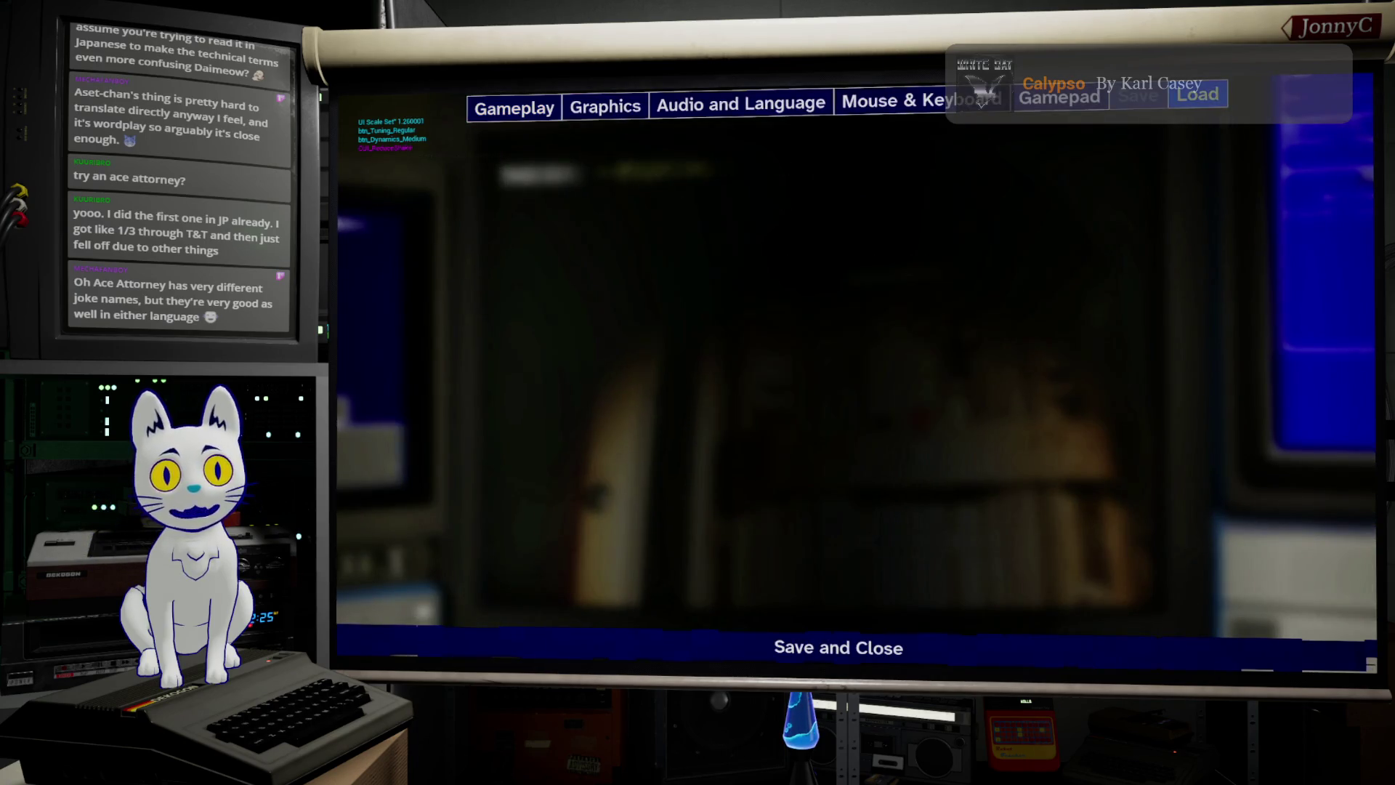
Step: Raise the gamepad Movement Dead Zone slider three steps
key(Left)
key(Right)
key(Down)
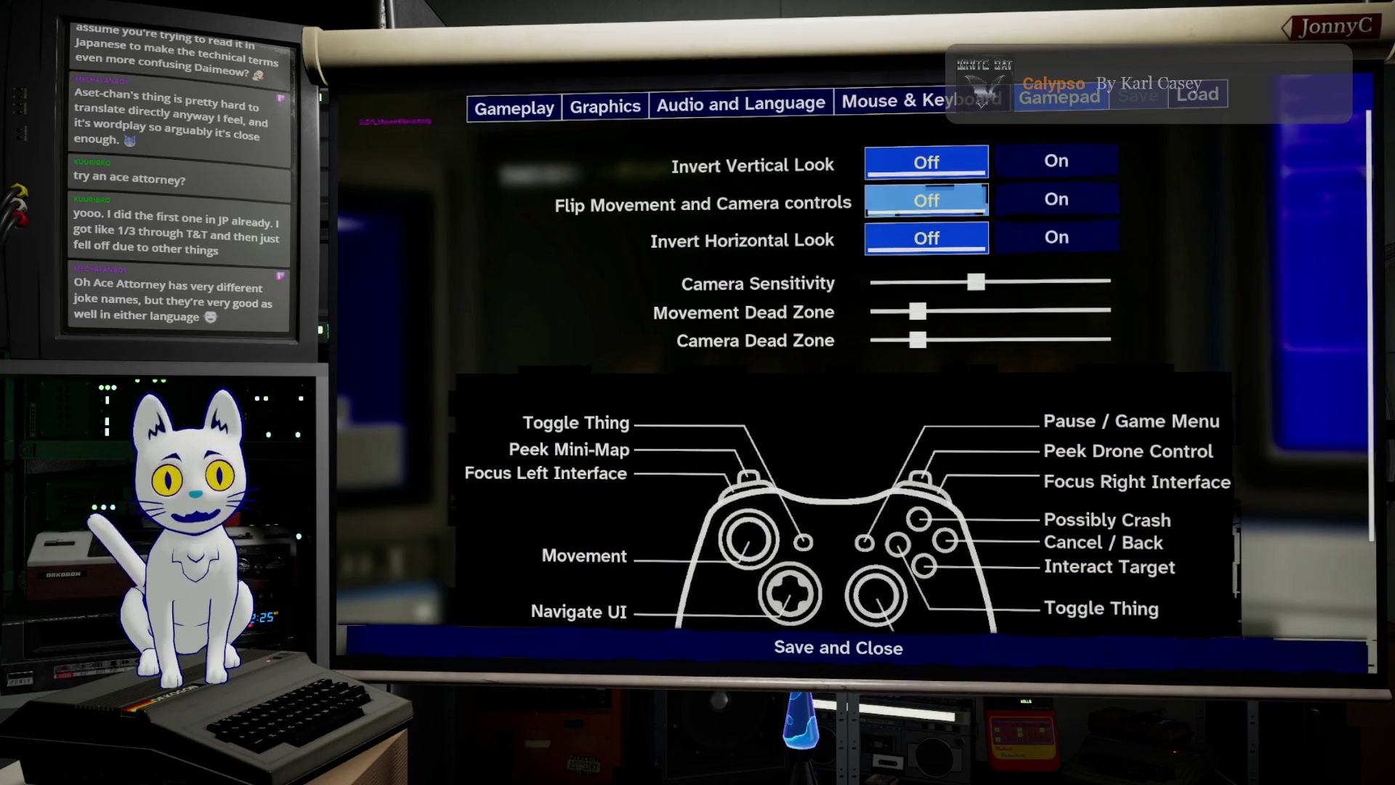
key(Down)
key(Down)
key(Down)
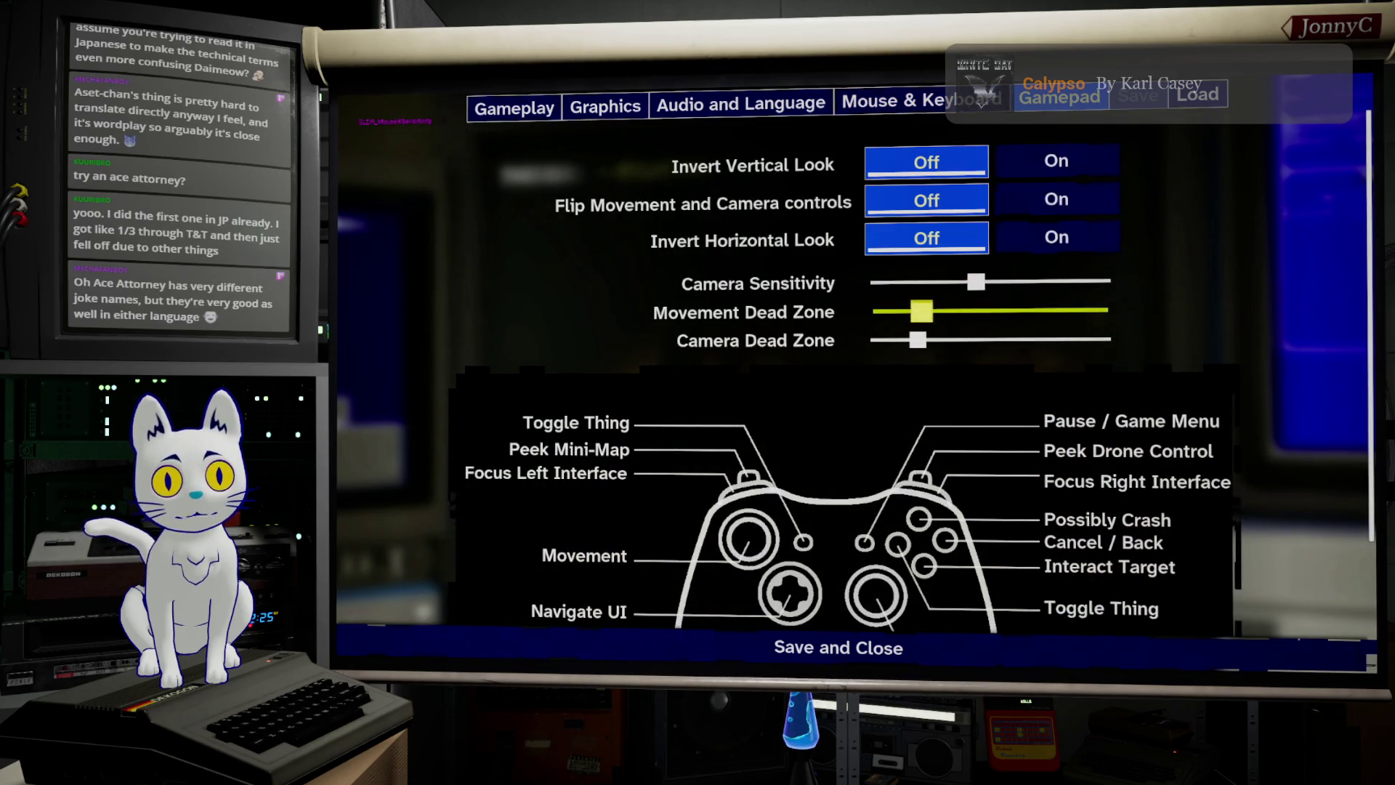
key(Right)
key(Right)
key(Right)
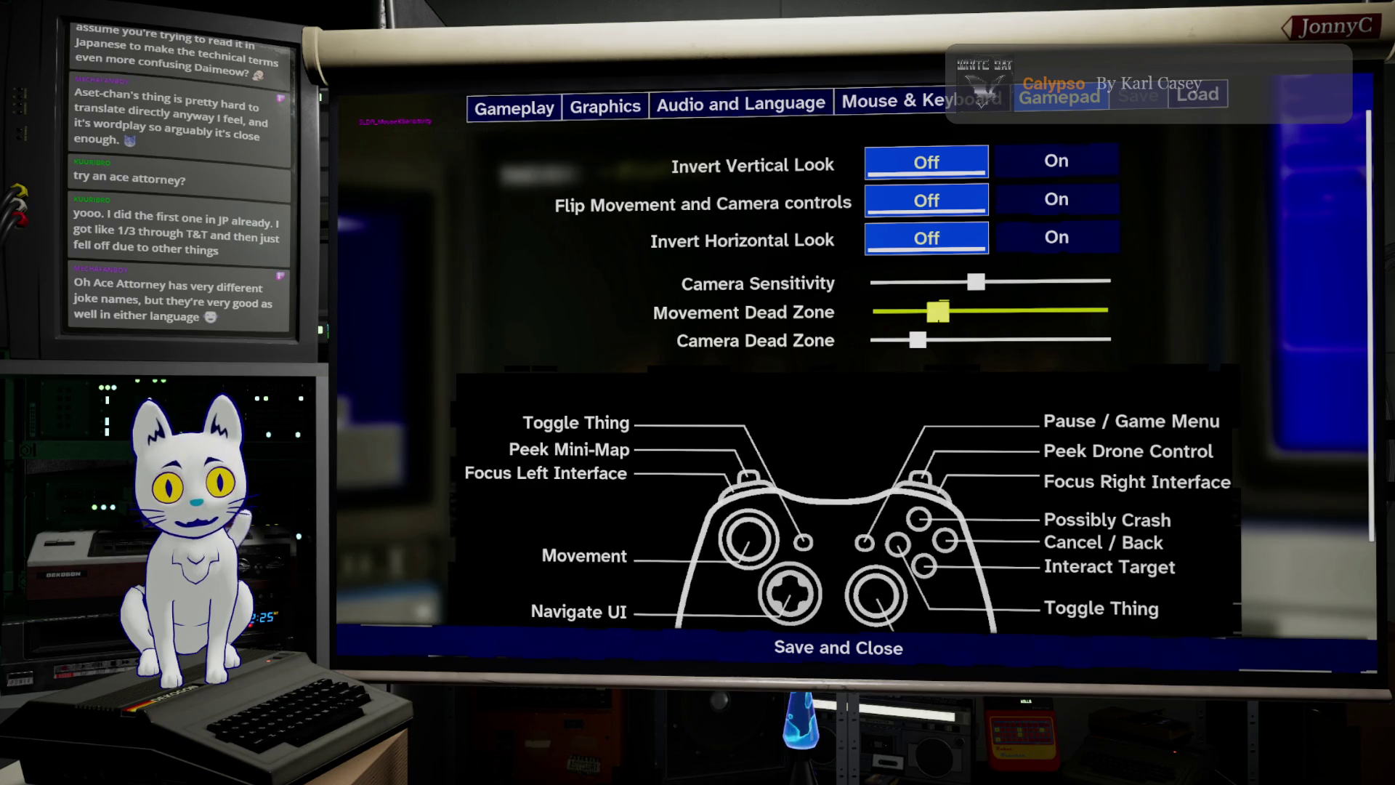
key(Right)
key(Right)
key(Right)
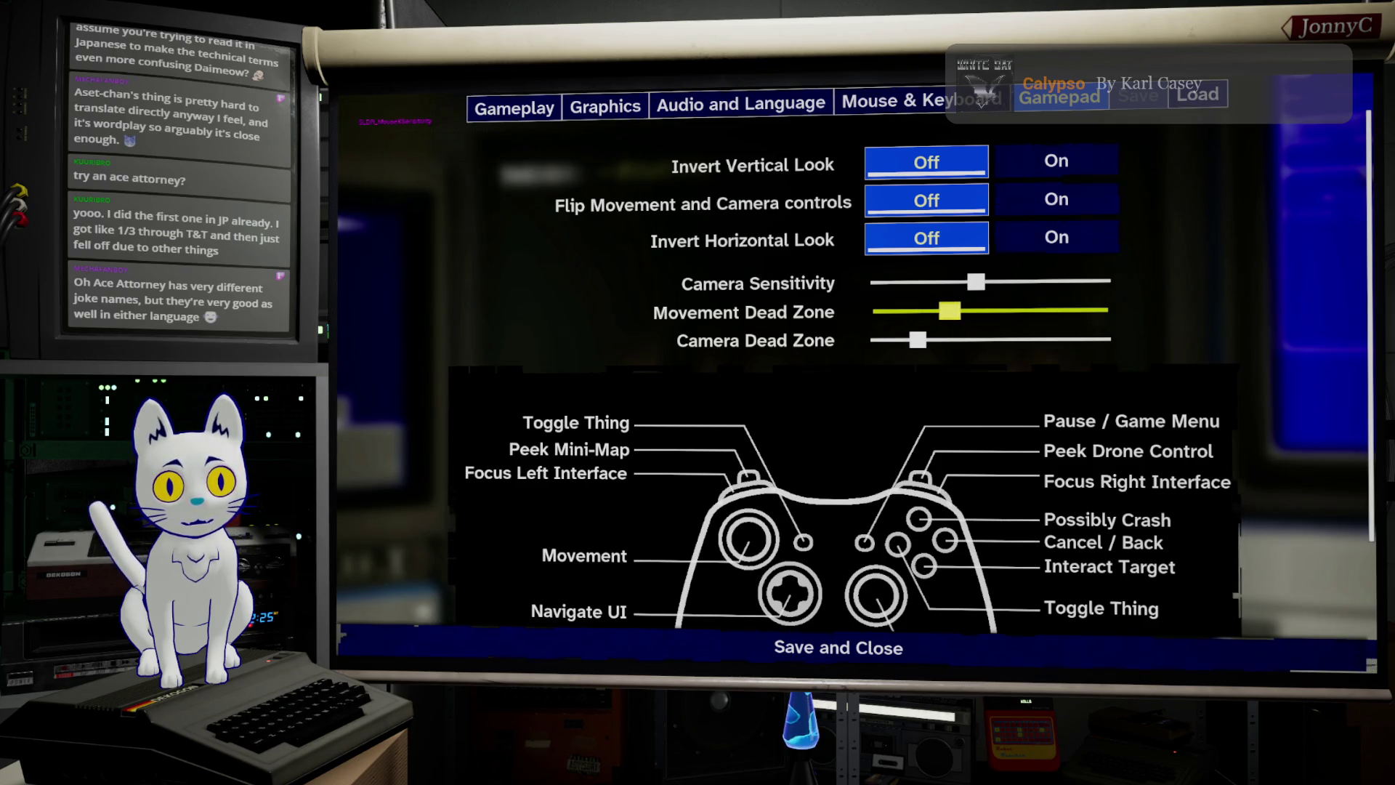
key(Right)
key(Right)
key(Right)
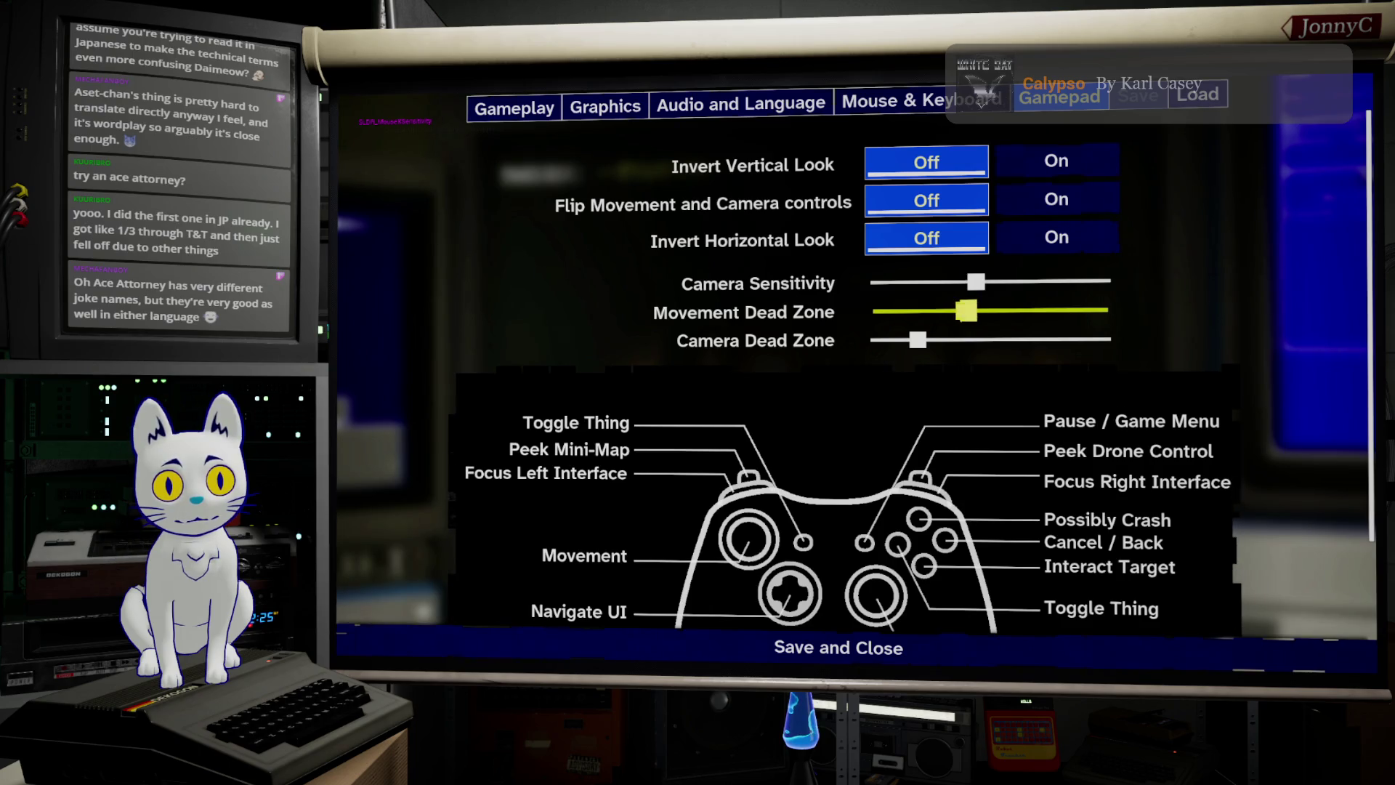
Step: Raise Camera Dead Zone two steps, nudge Movement Dead Zone up once more, and save
key(Down)
key(Right)
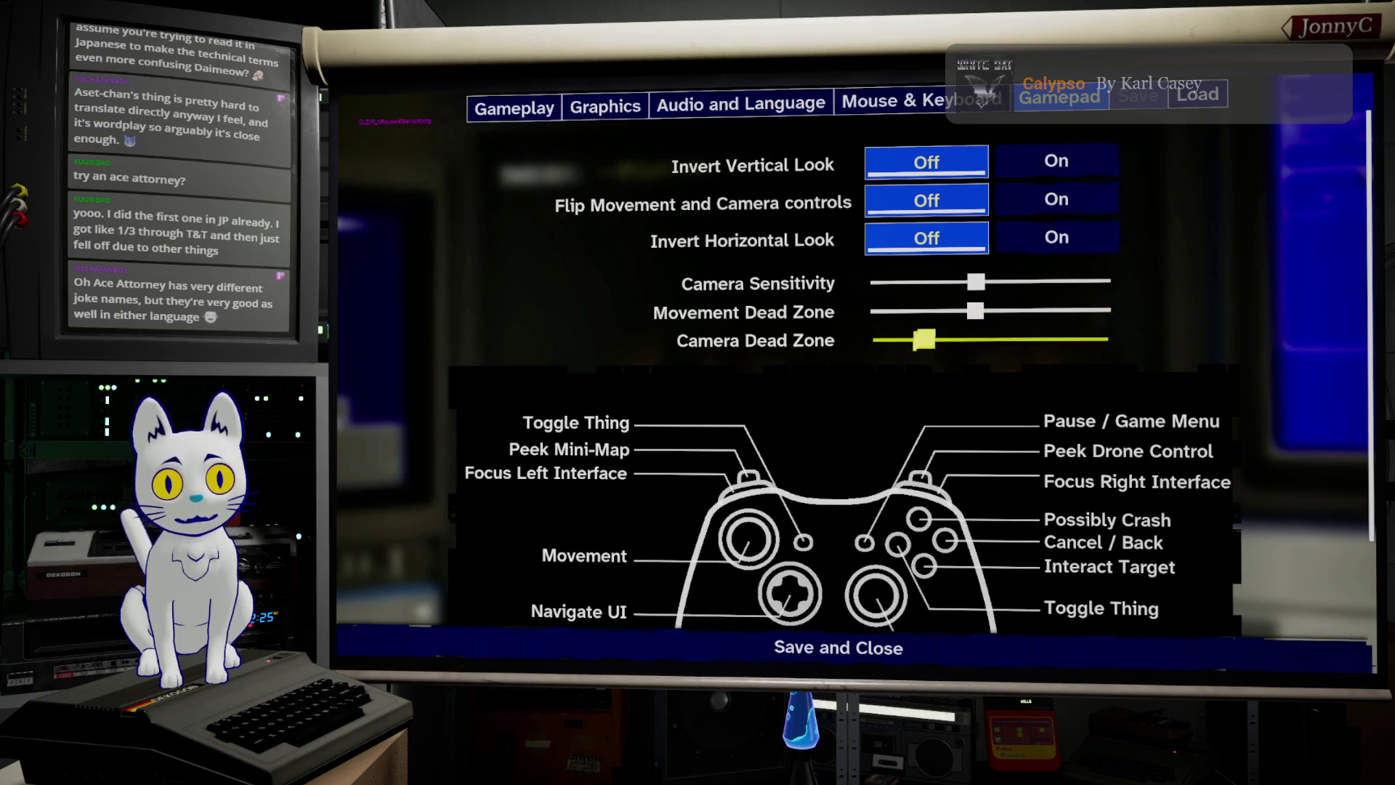
key(Right)
key(Right)
key(Right)
key(Right)
key(Right)
key(Right)
key(Right)
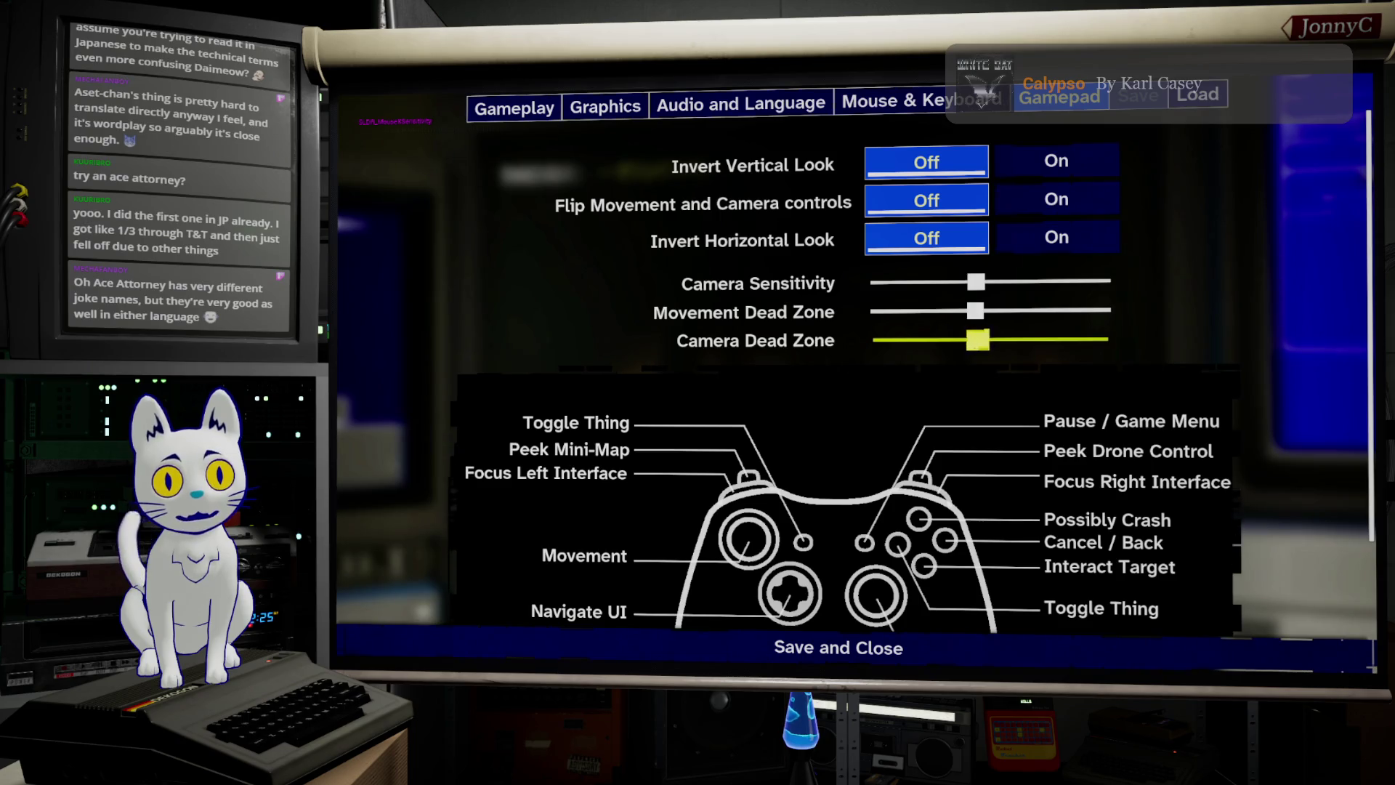
key(Up)
key(Right)
key(Down)
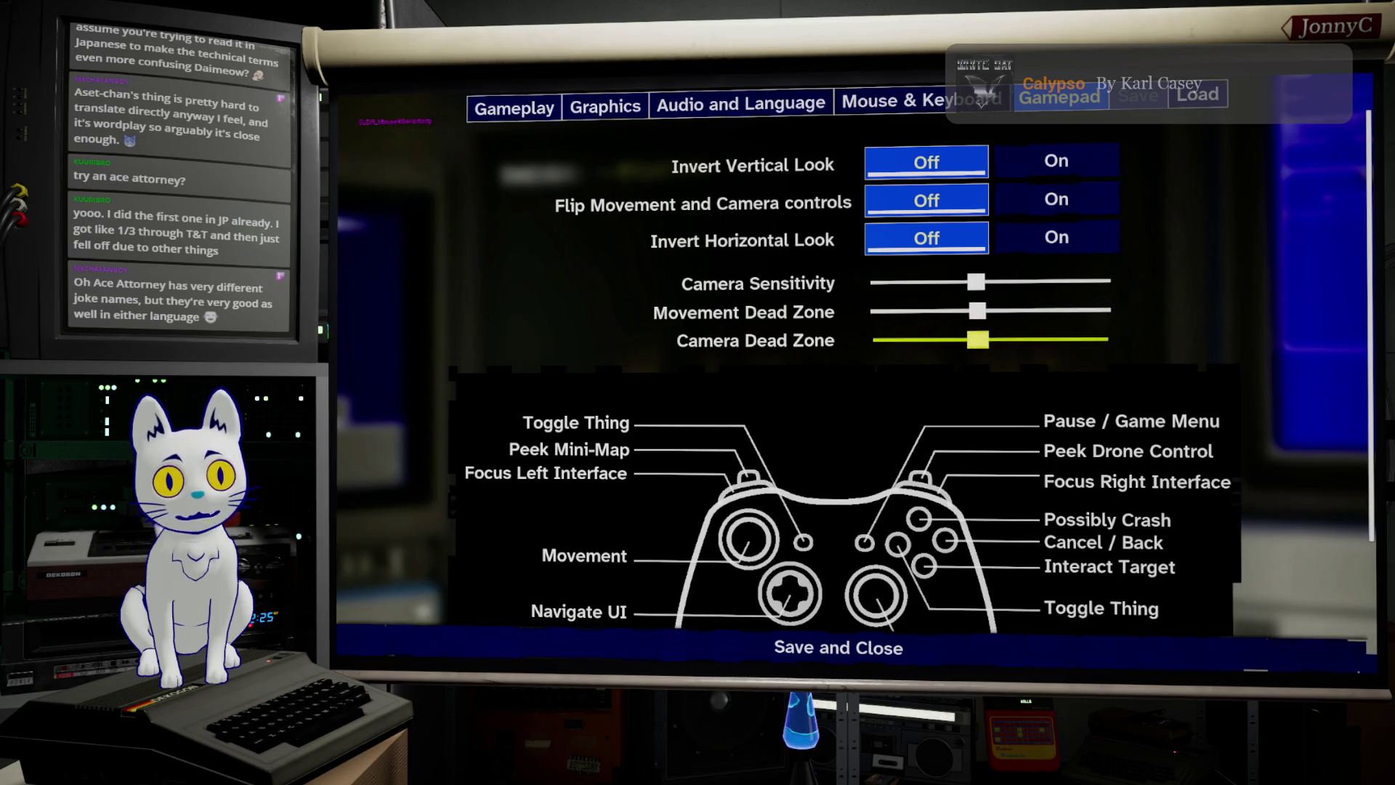
key(Down)
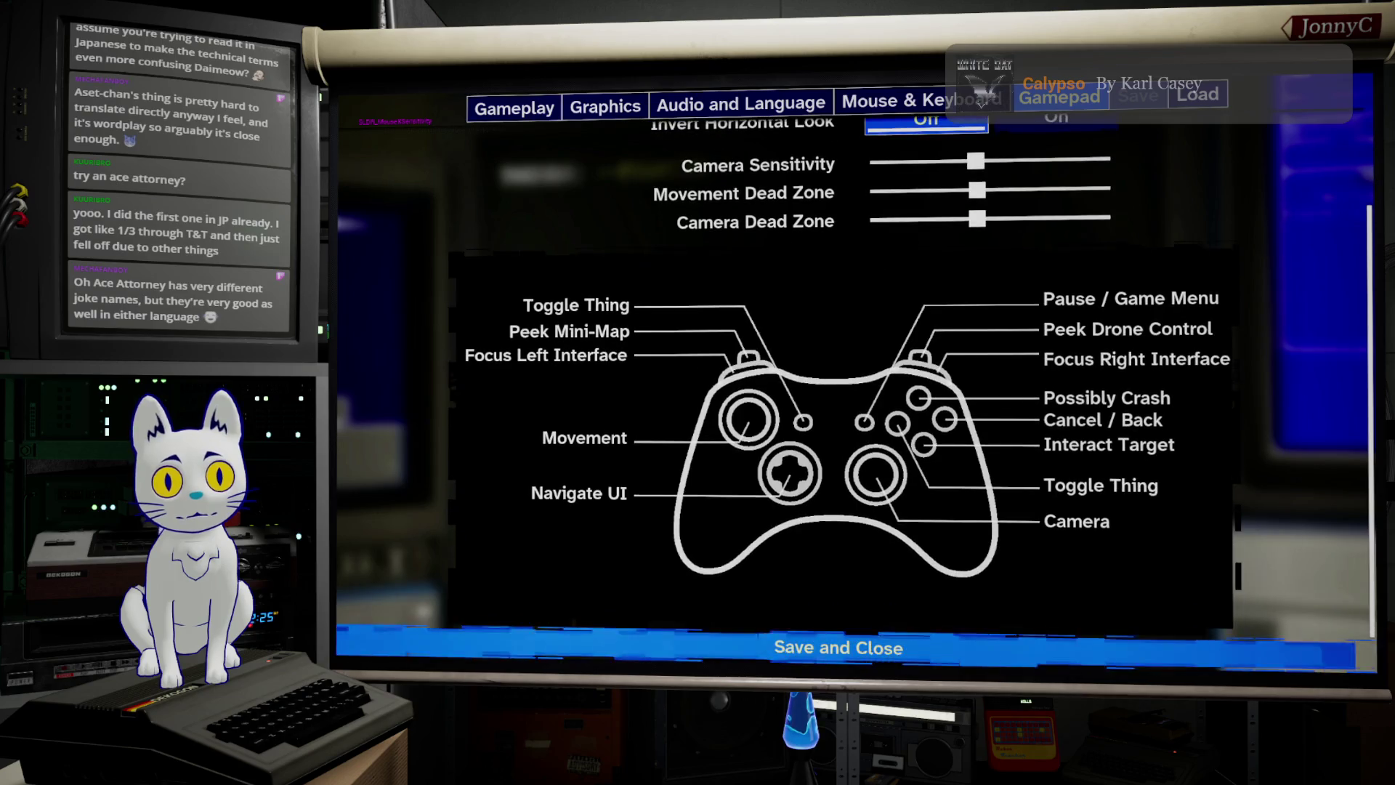
key(Return)
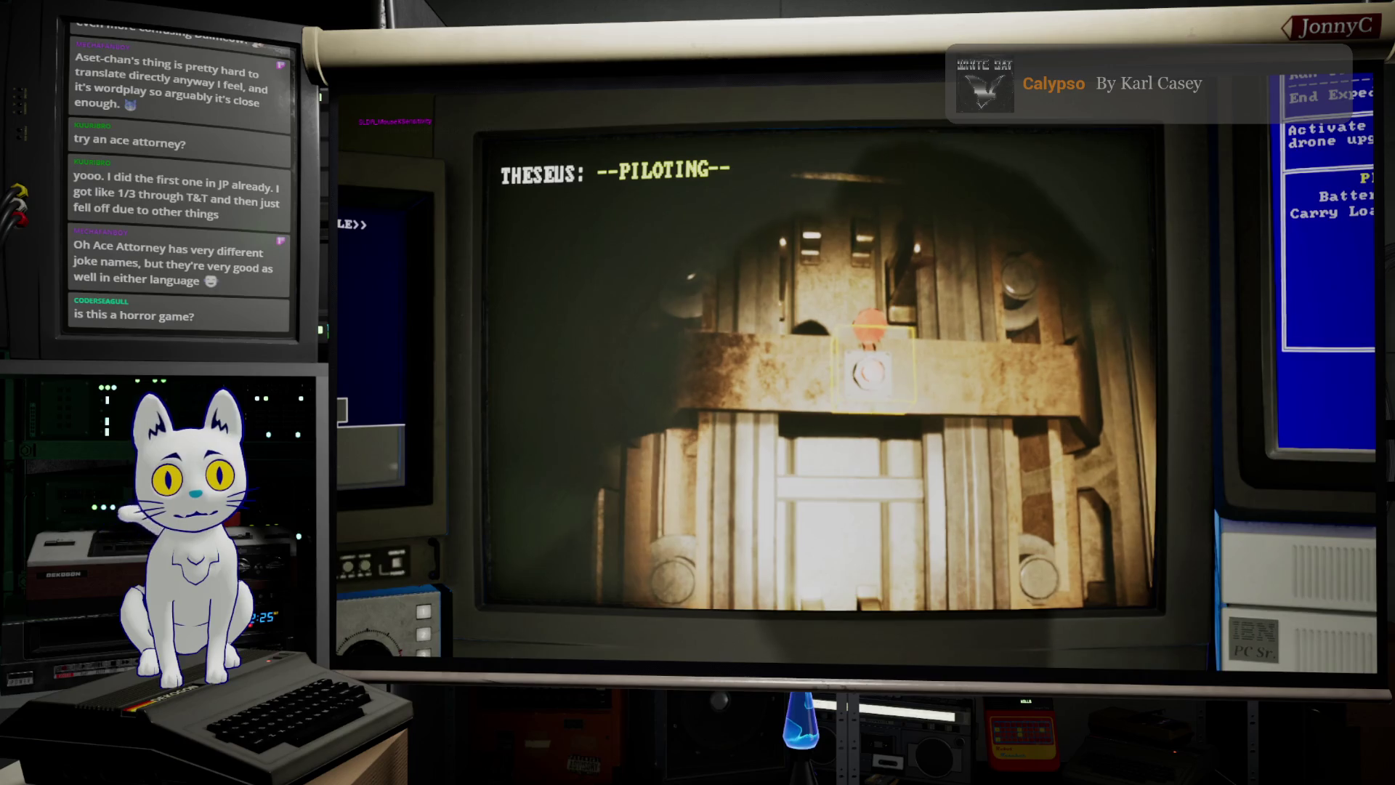
Step: Summon elevator ELVTR-A-02 and drive Theseus into it and over to the stranded Drone X-02
key(e)
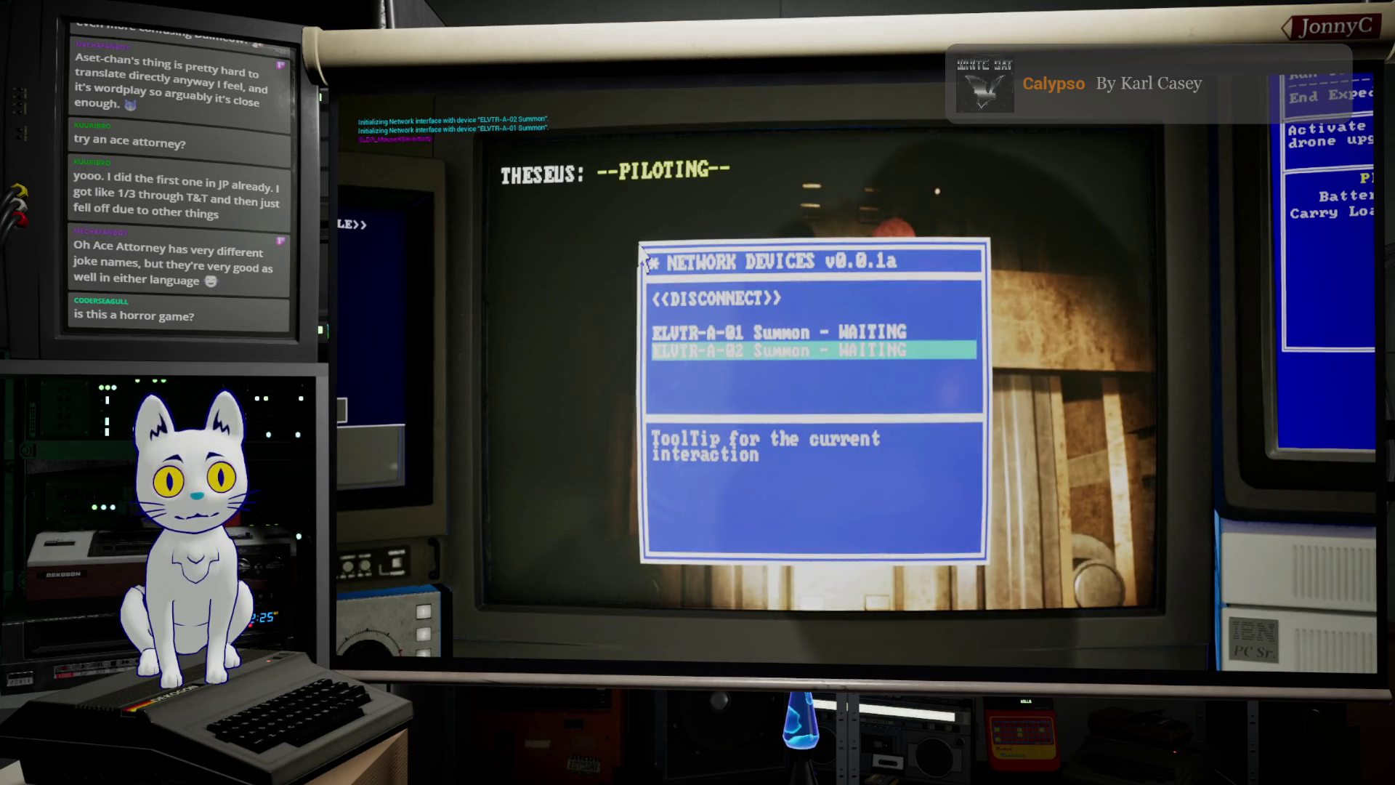
key(Return)
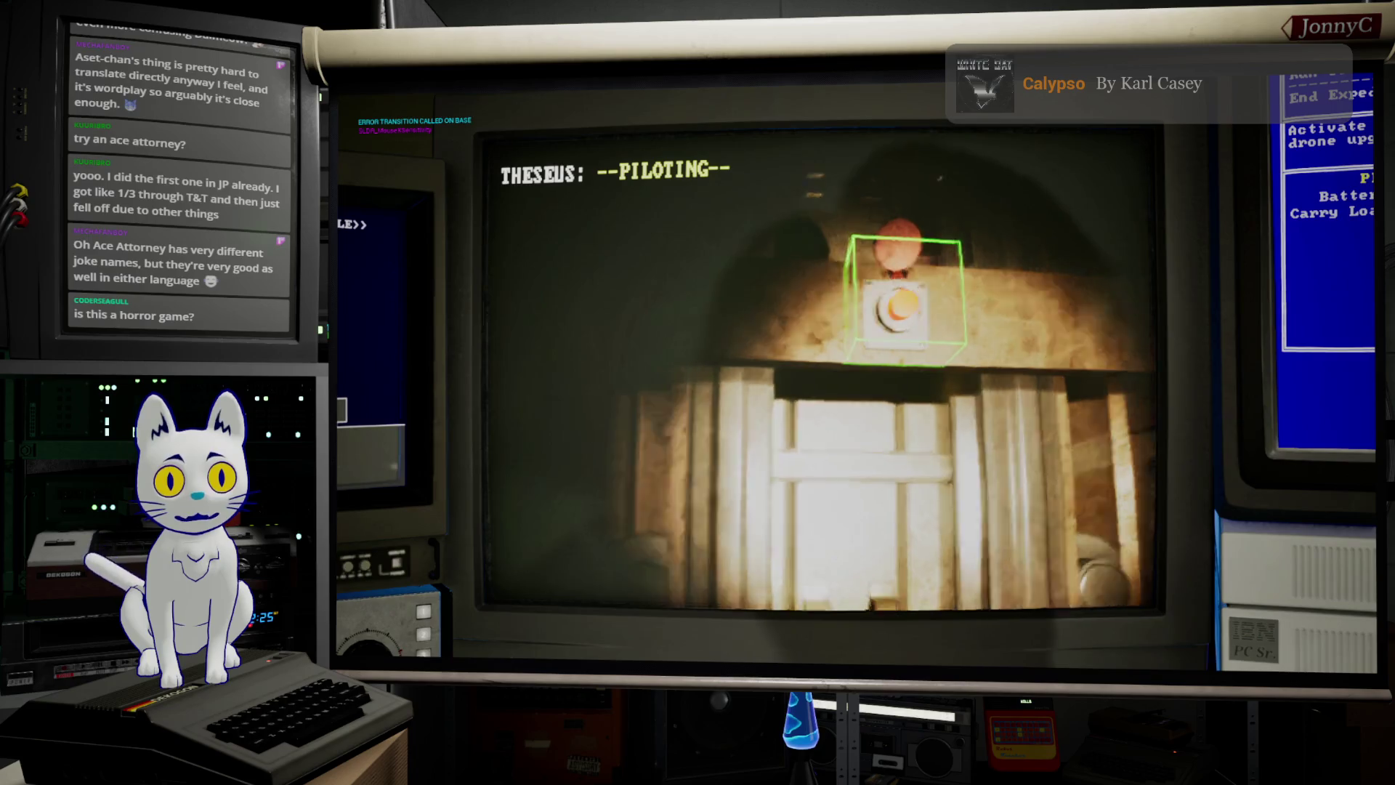
key(w)
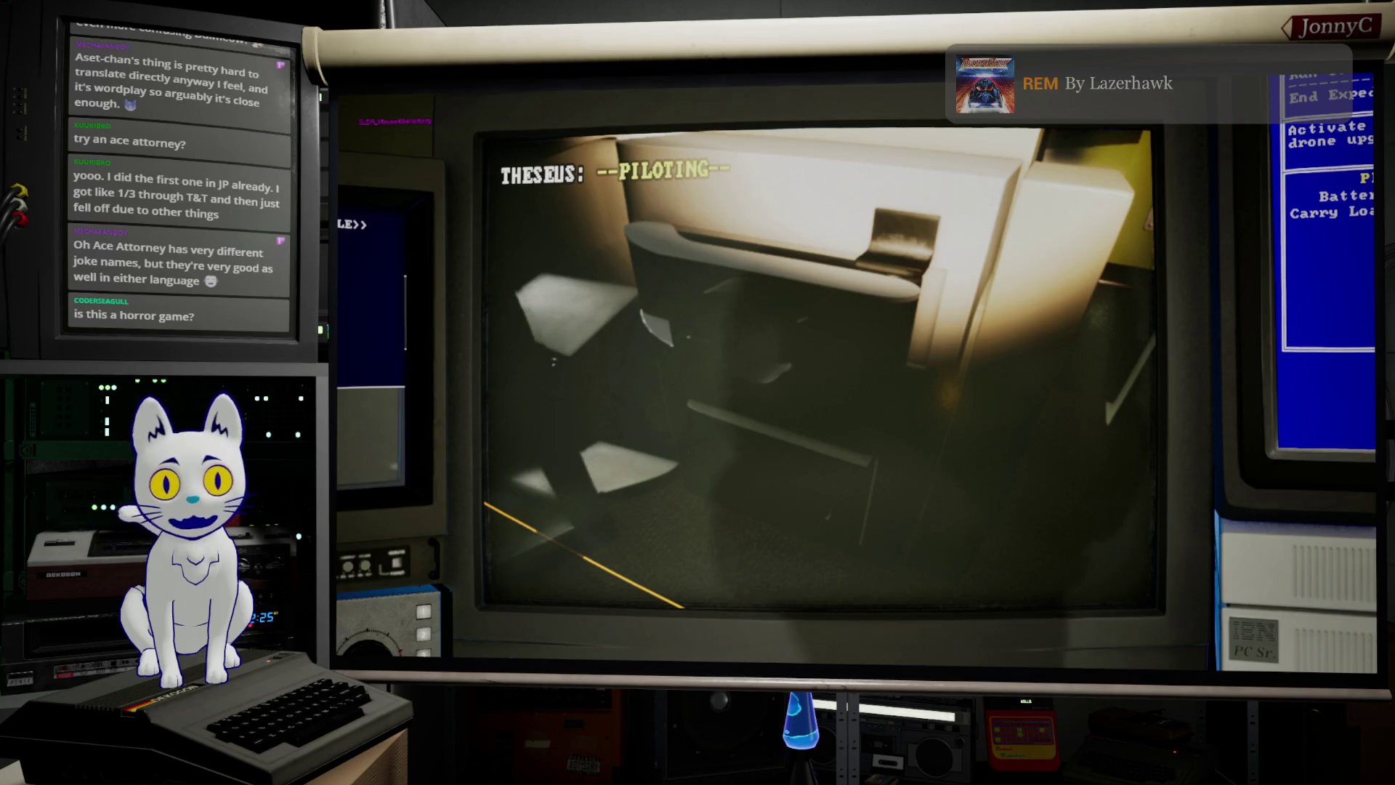
key(w)
key(w)
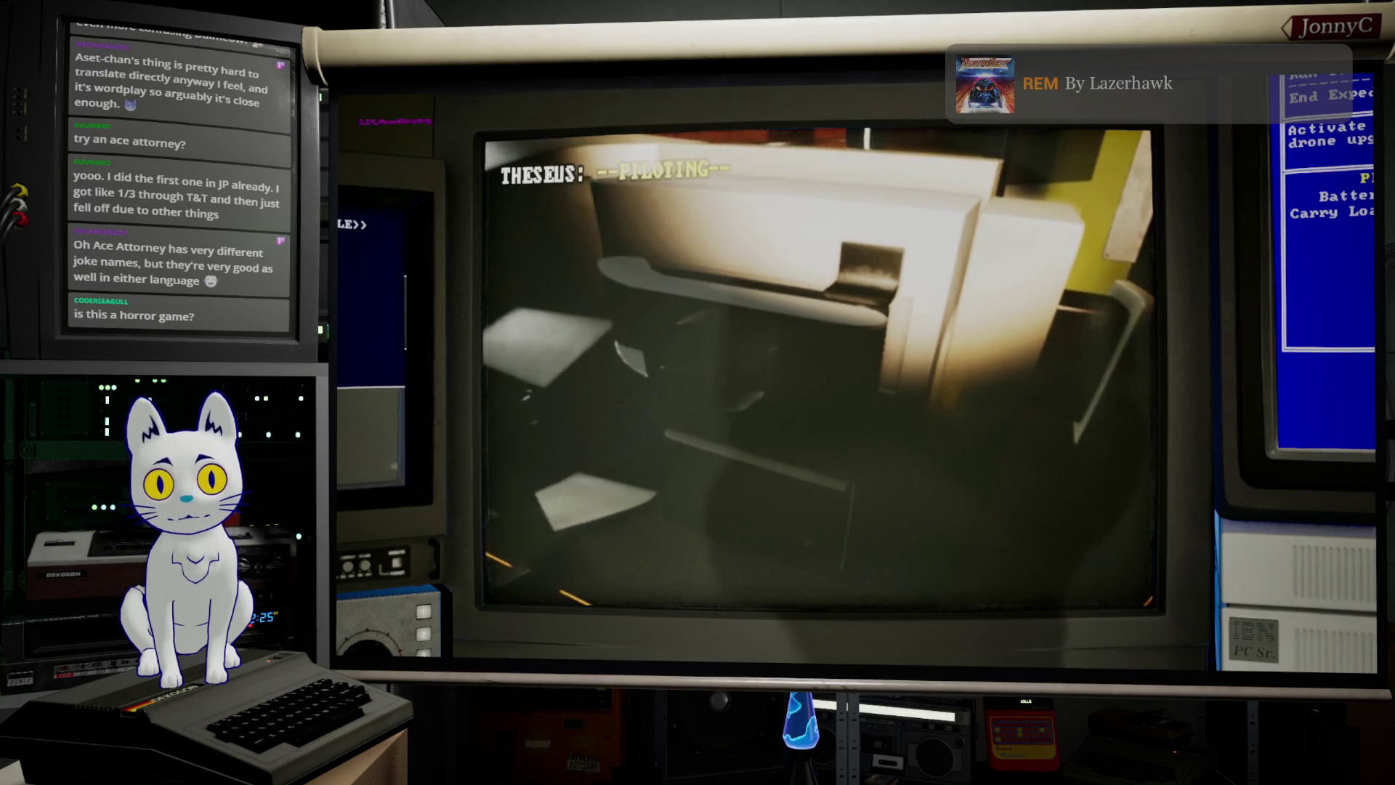
key(Up)
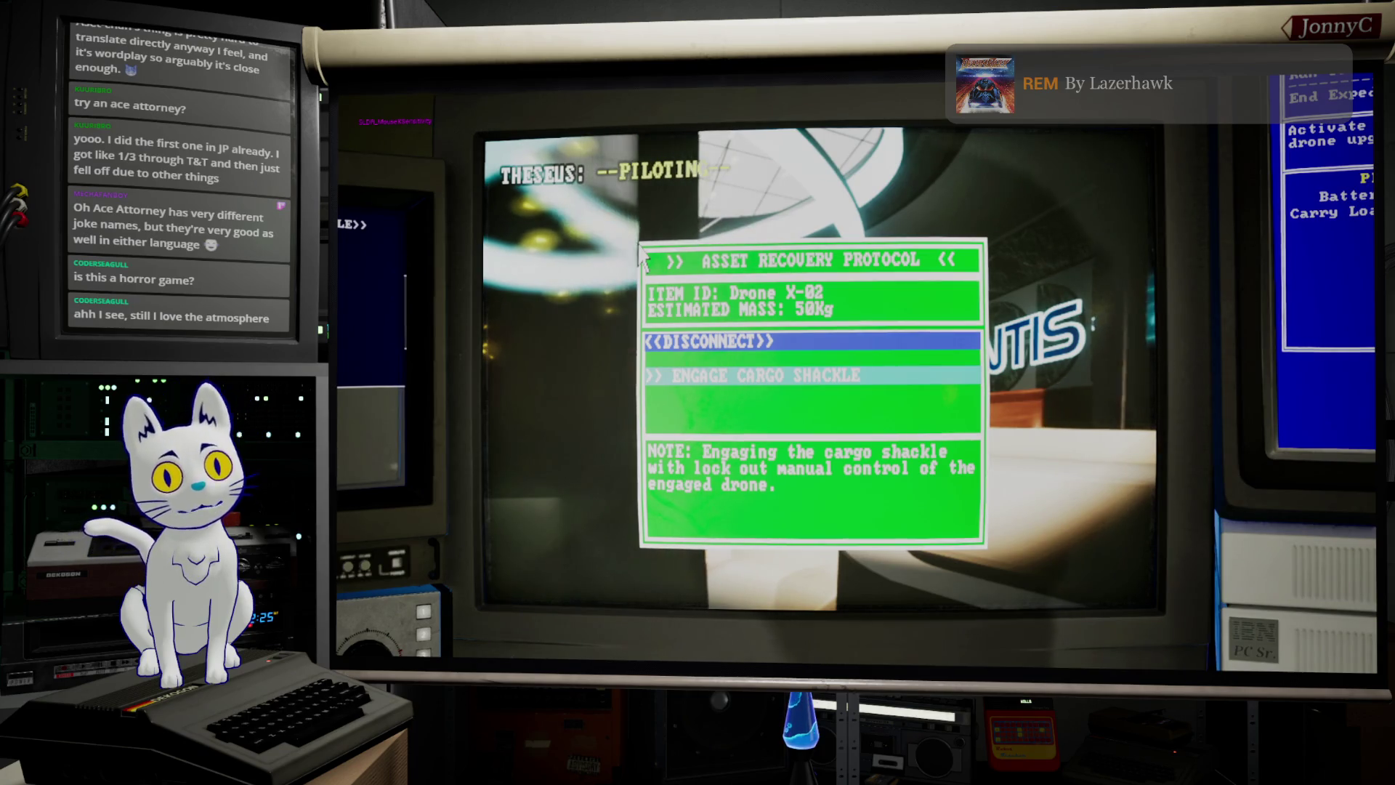
Step: Engage the cargo shackle on Drone X-02, recall the drones, and dismiss the Expedition No. 2 report
key(Down)
key(Up)
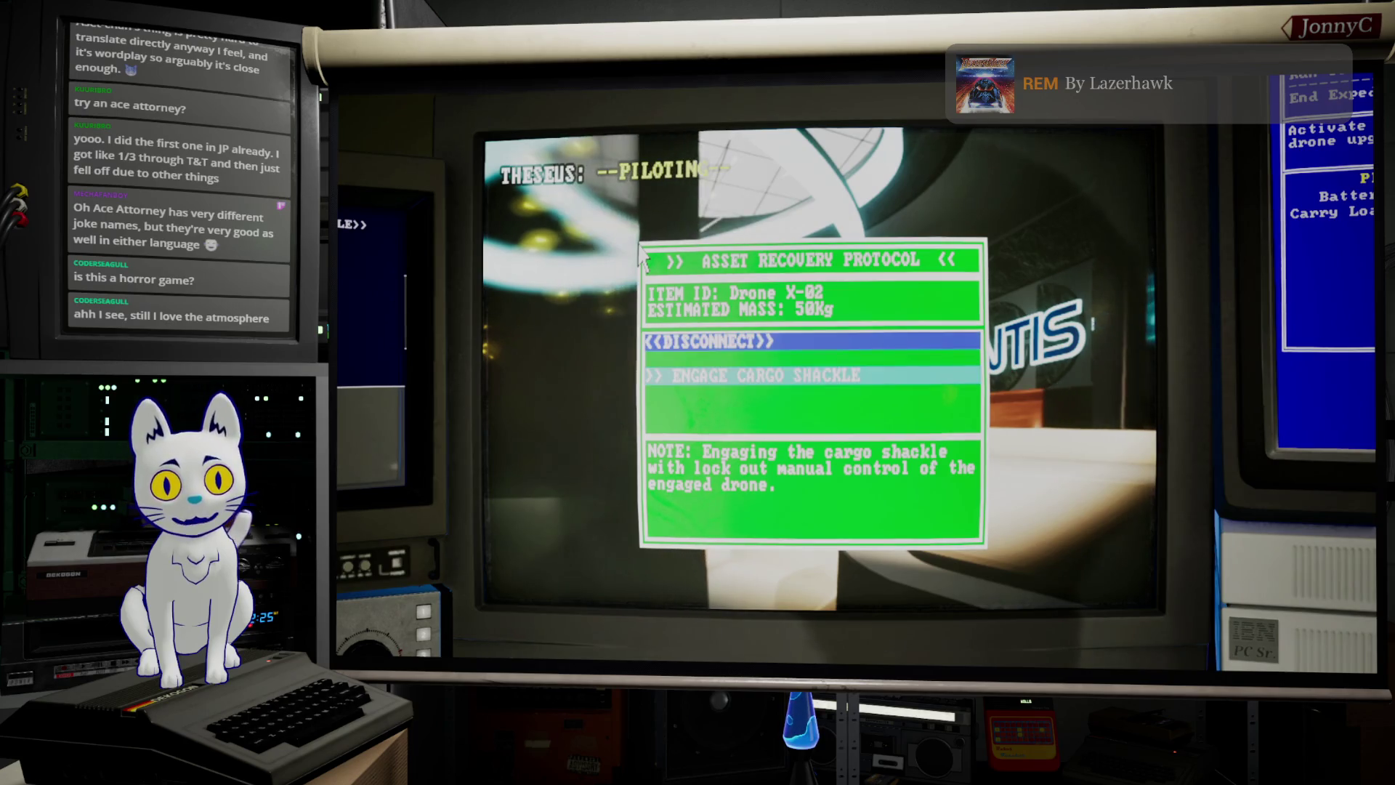
key(Return)
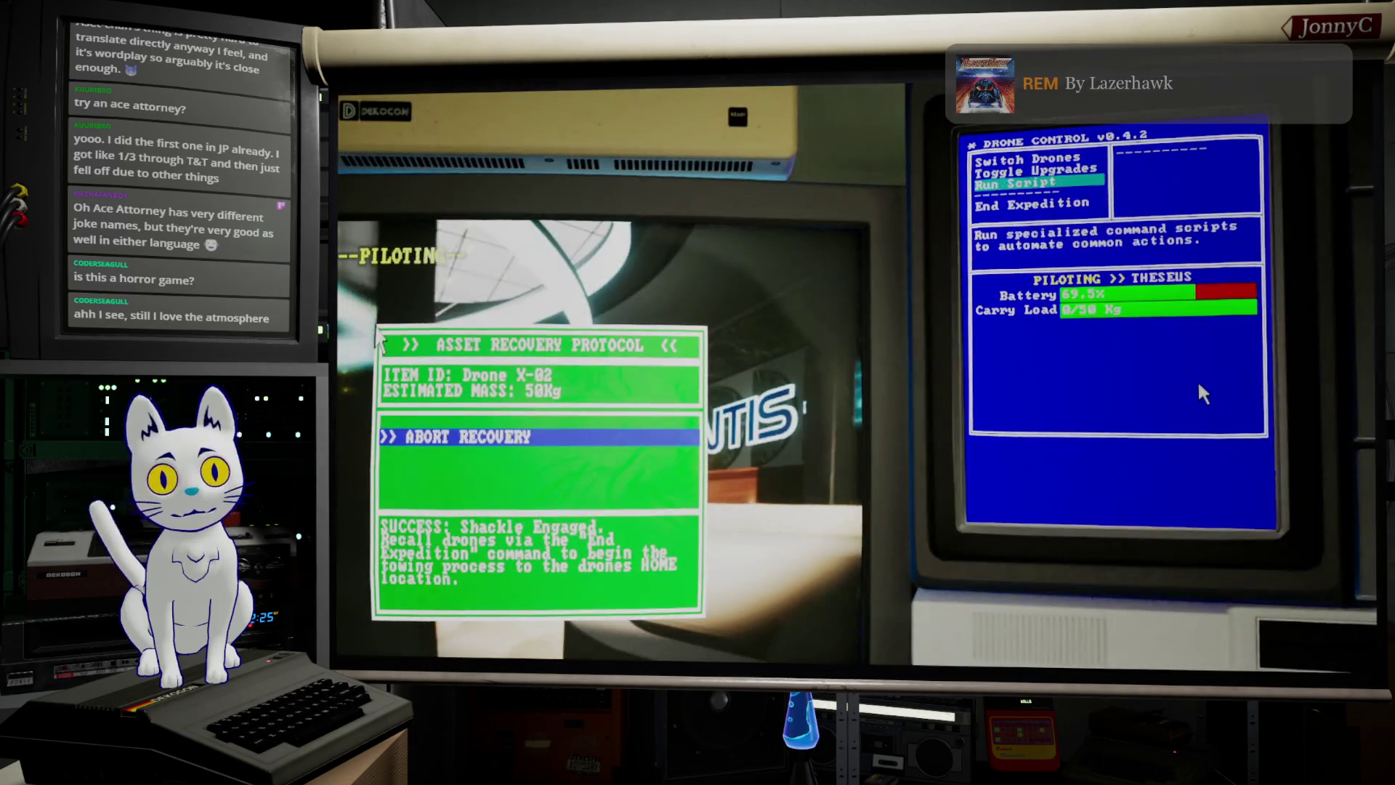
key(Down)
key(Return)
key(Return)
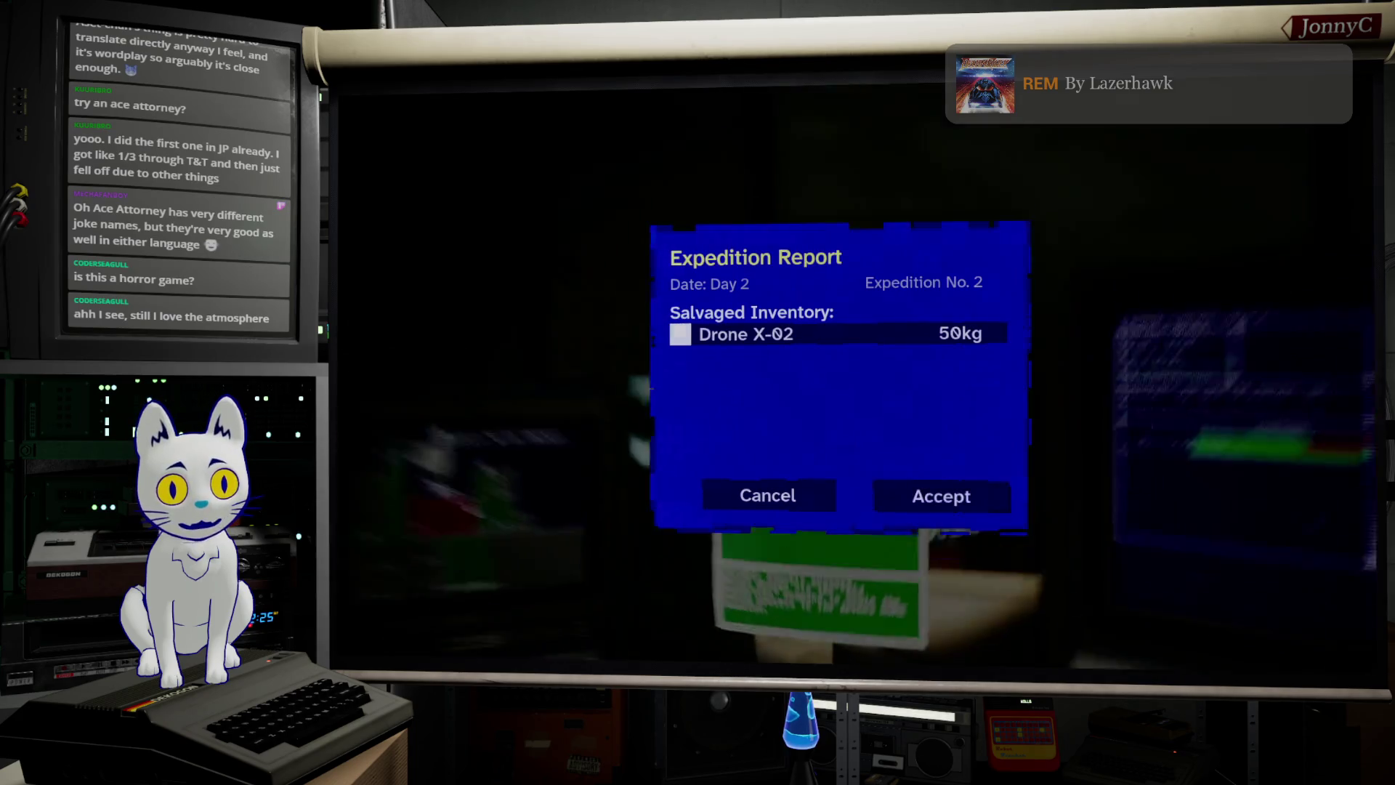
key(Escape)
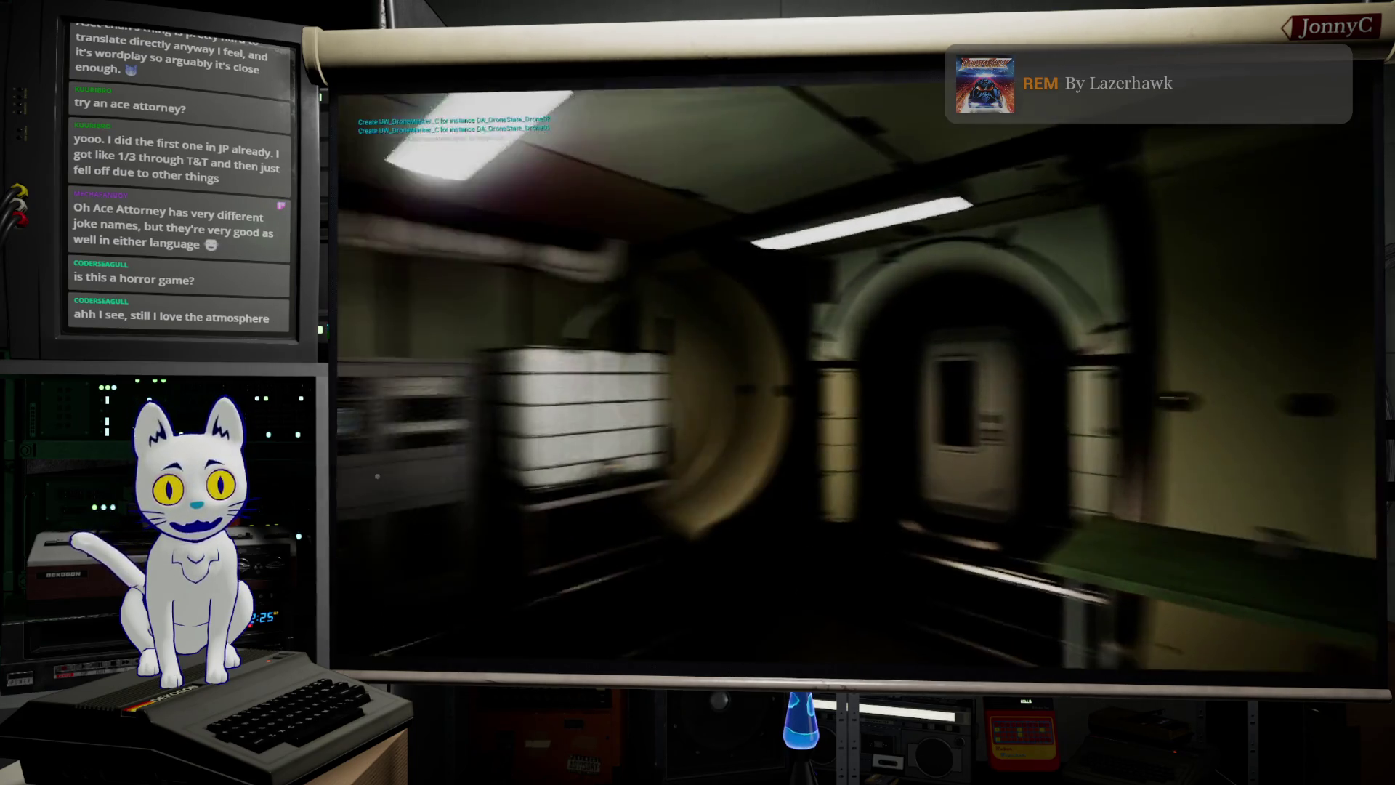
Step: Walk up the stairs and through the computer room, past the white machines, to the drone desk
key(w)
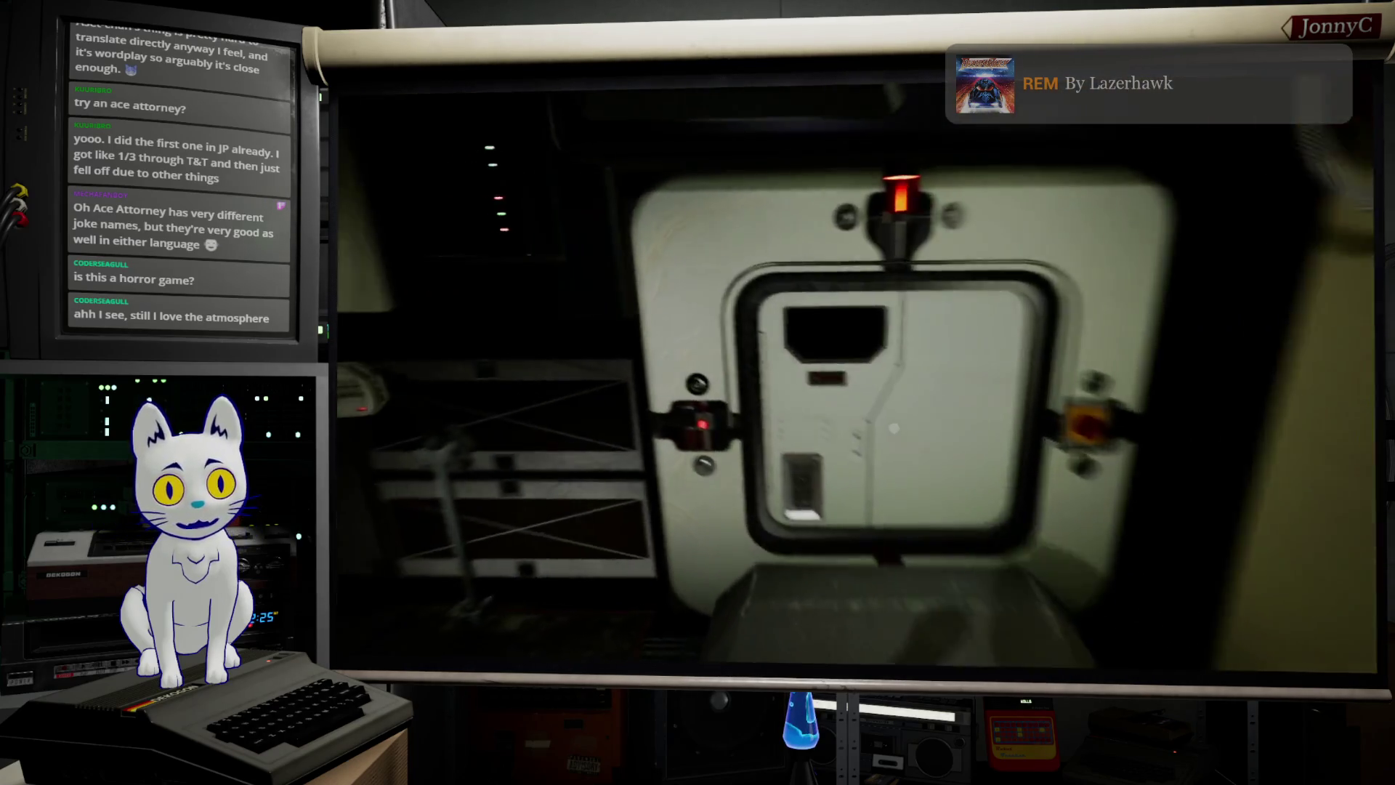
key(w)
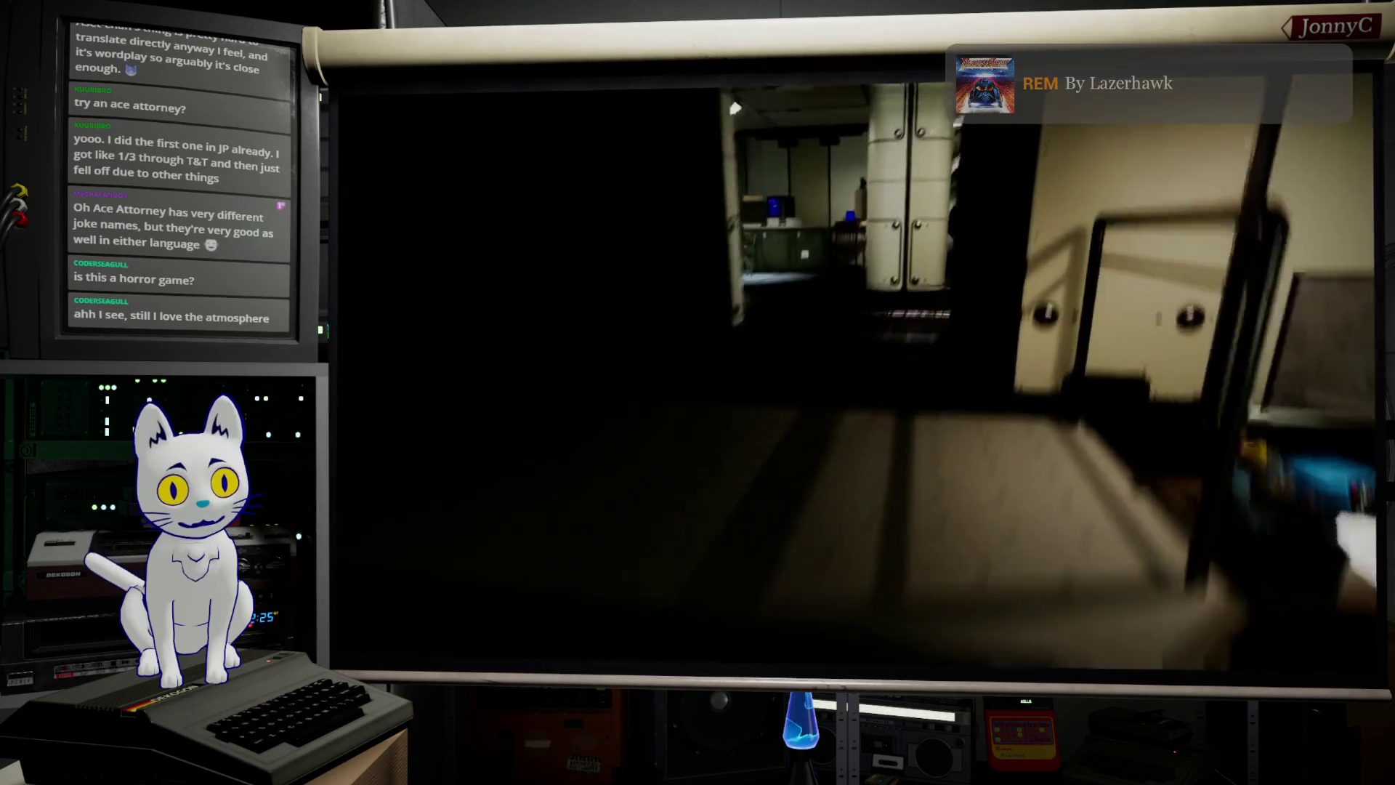
key(w)
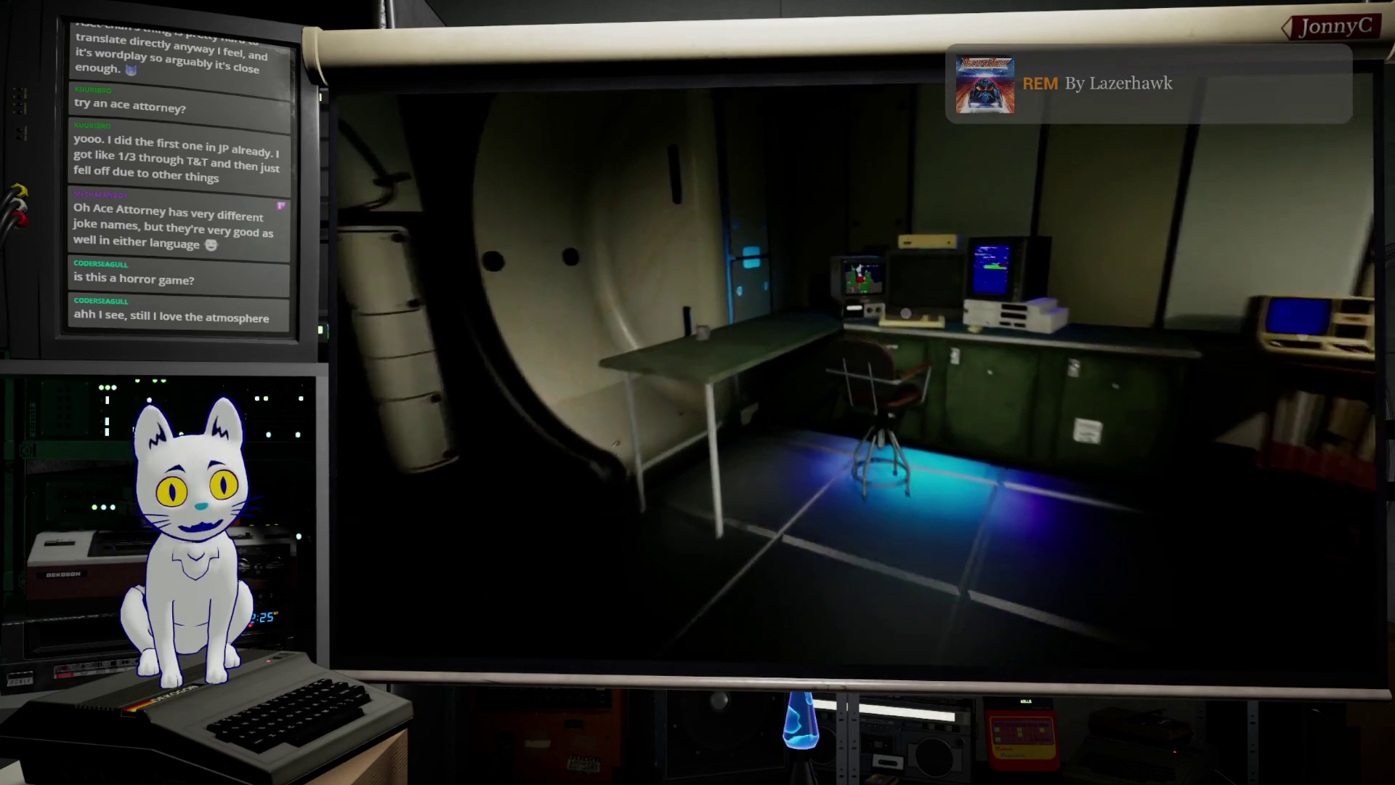
key(w)
key(w)
key(w)
key(w)
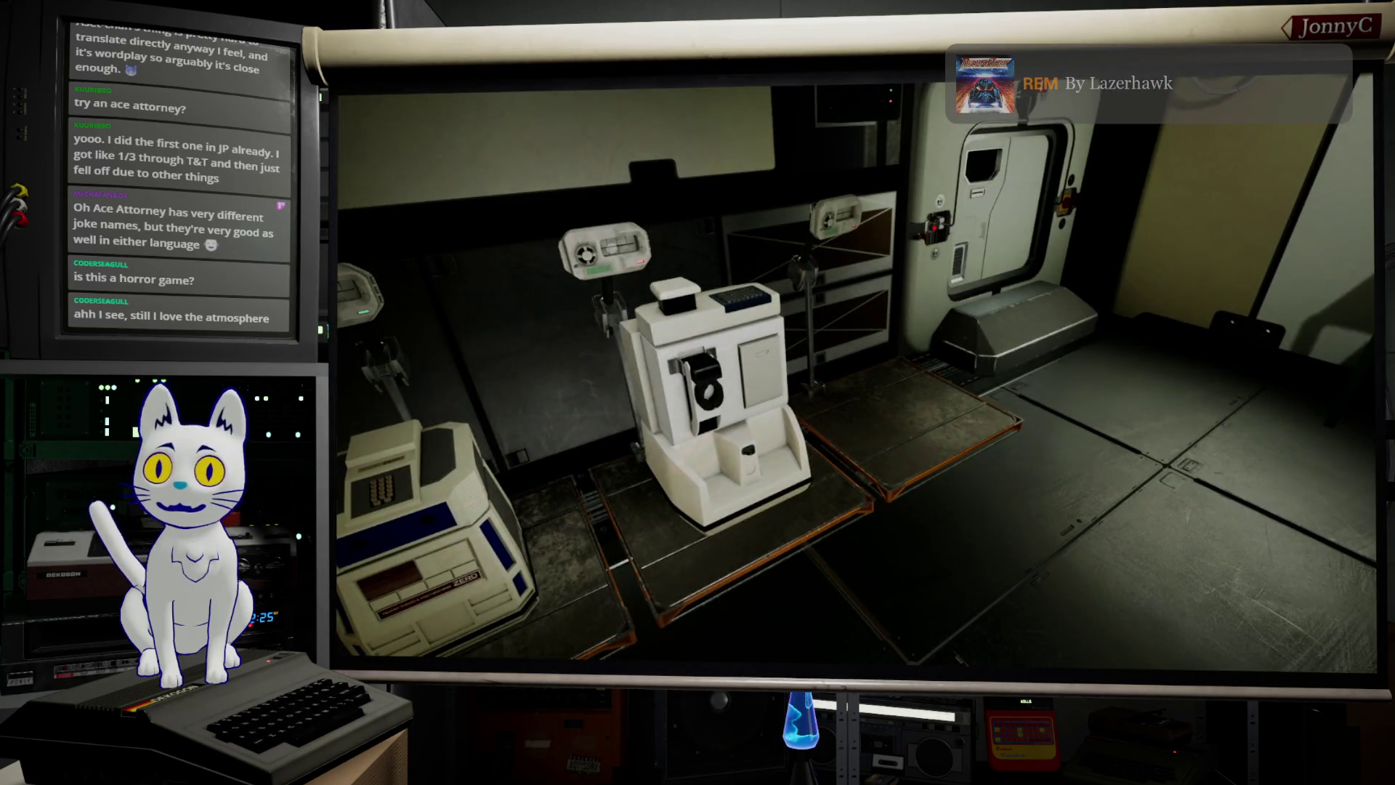
key(w)
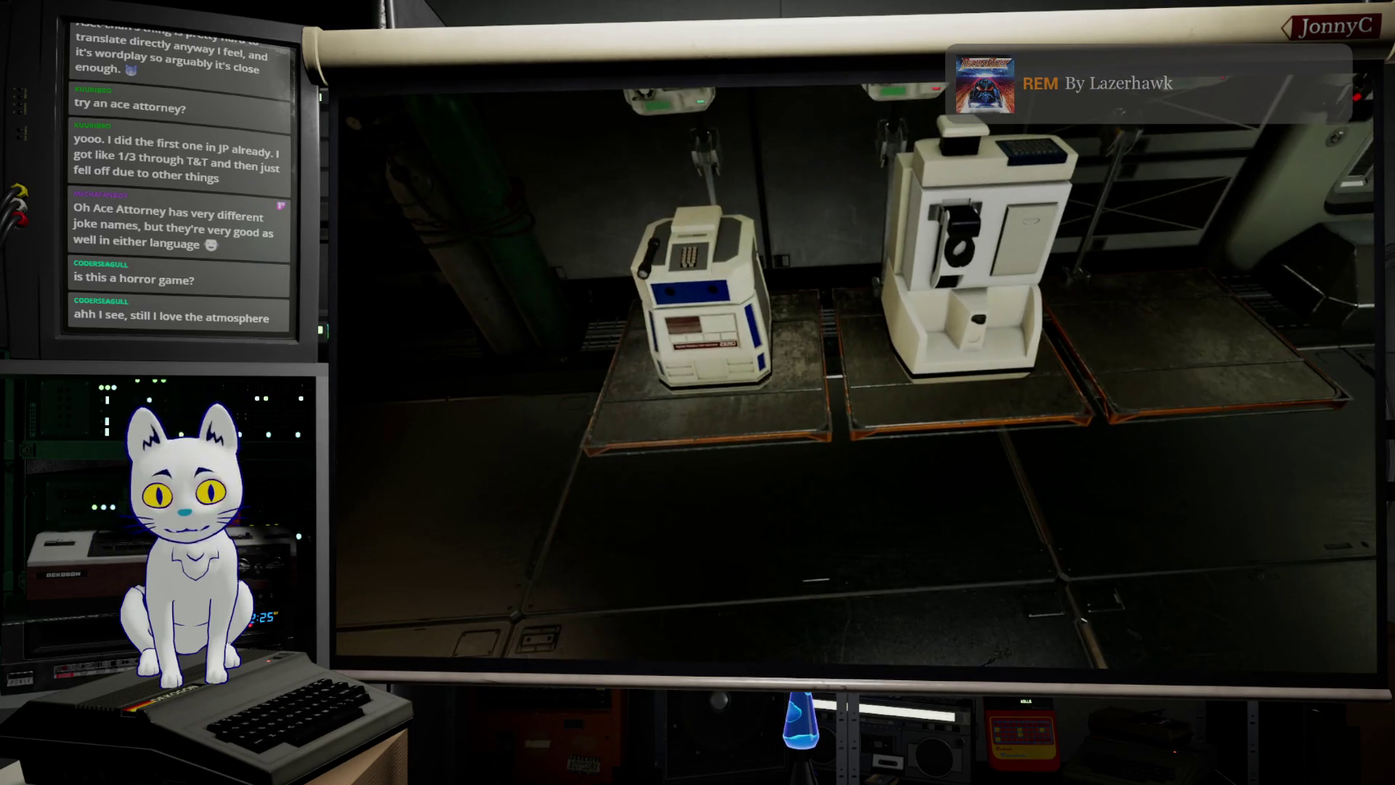
key(w)
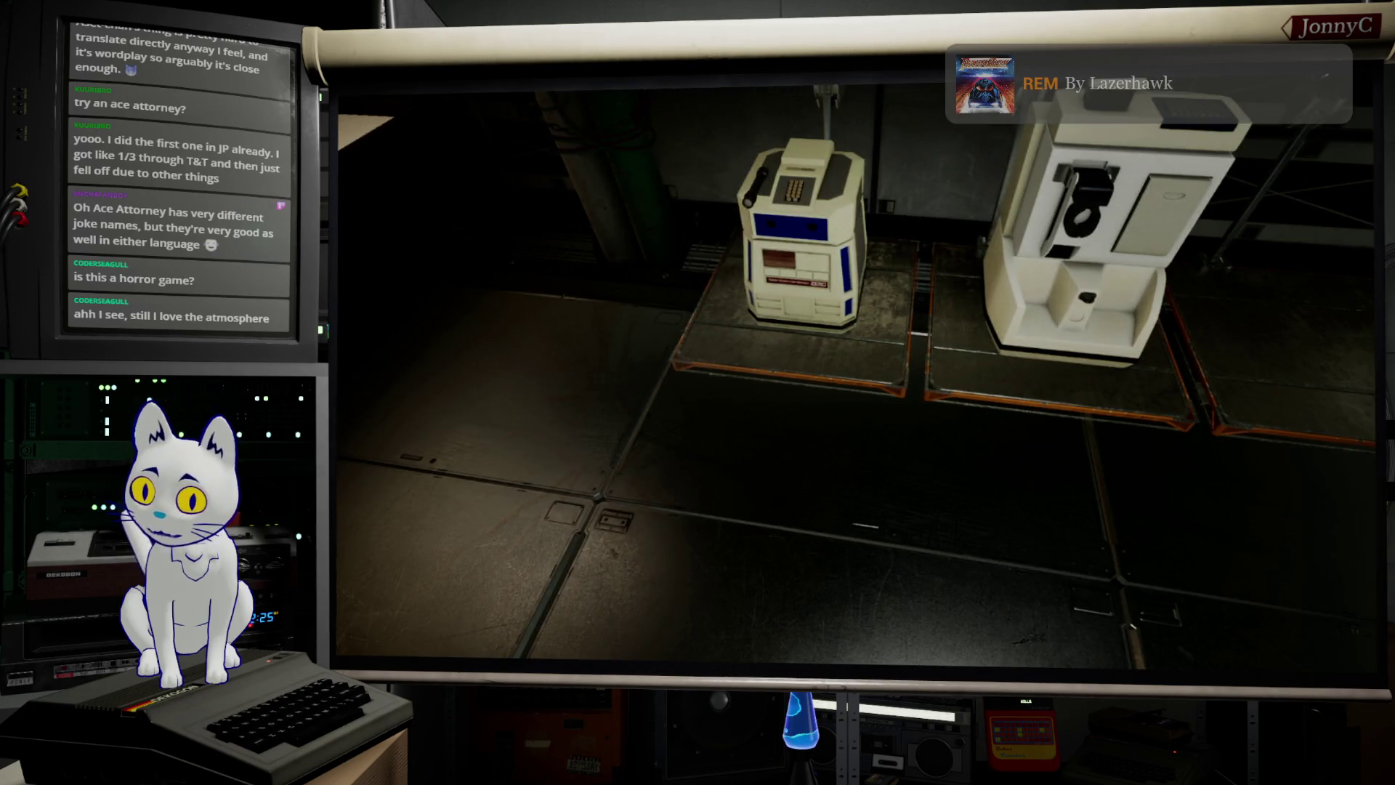
key(s)
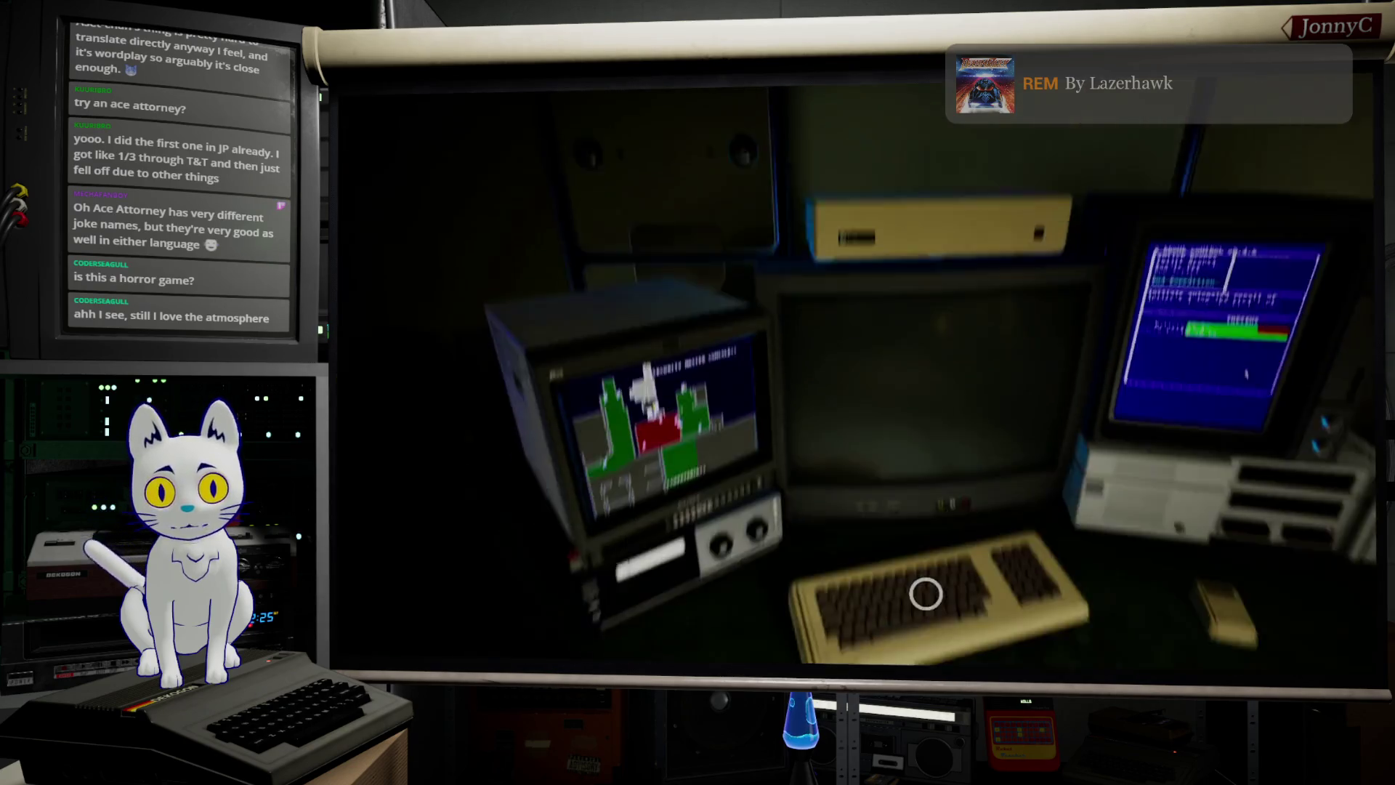
click(926, 594)
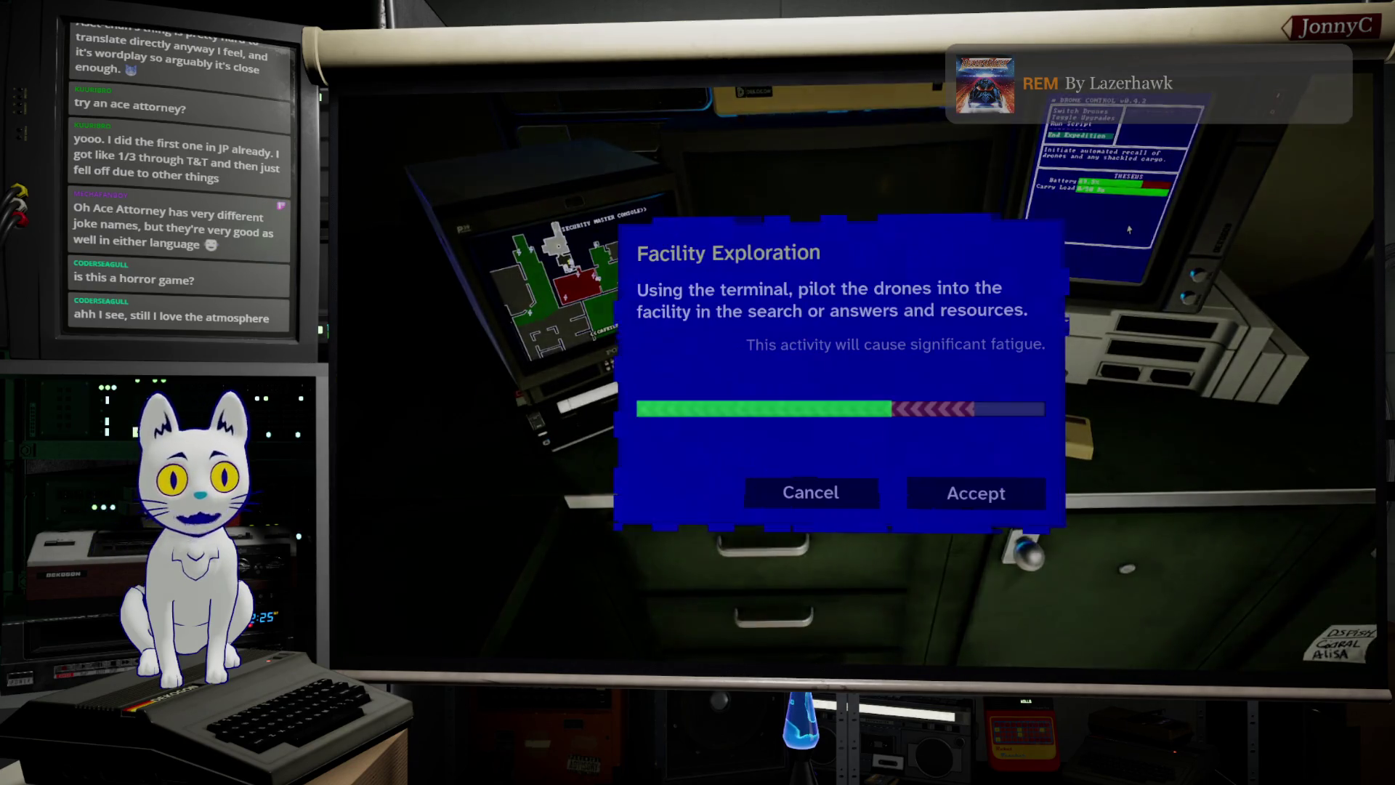
Step: Accept Facility Exploration, switch to HERCULES, and drive it up to the sealed door
key(Return)
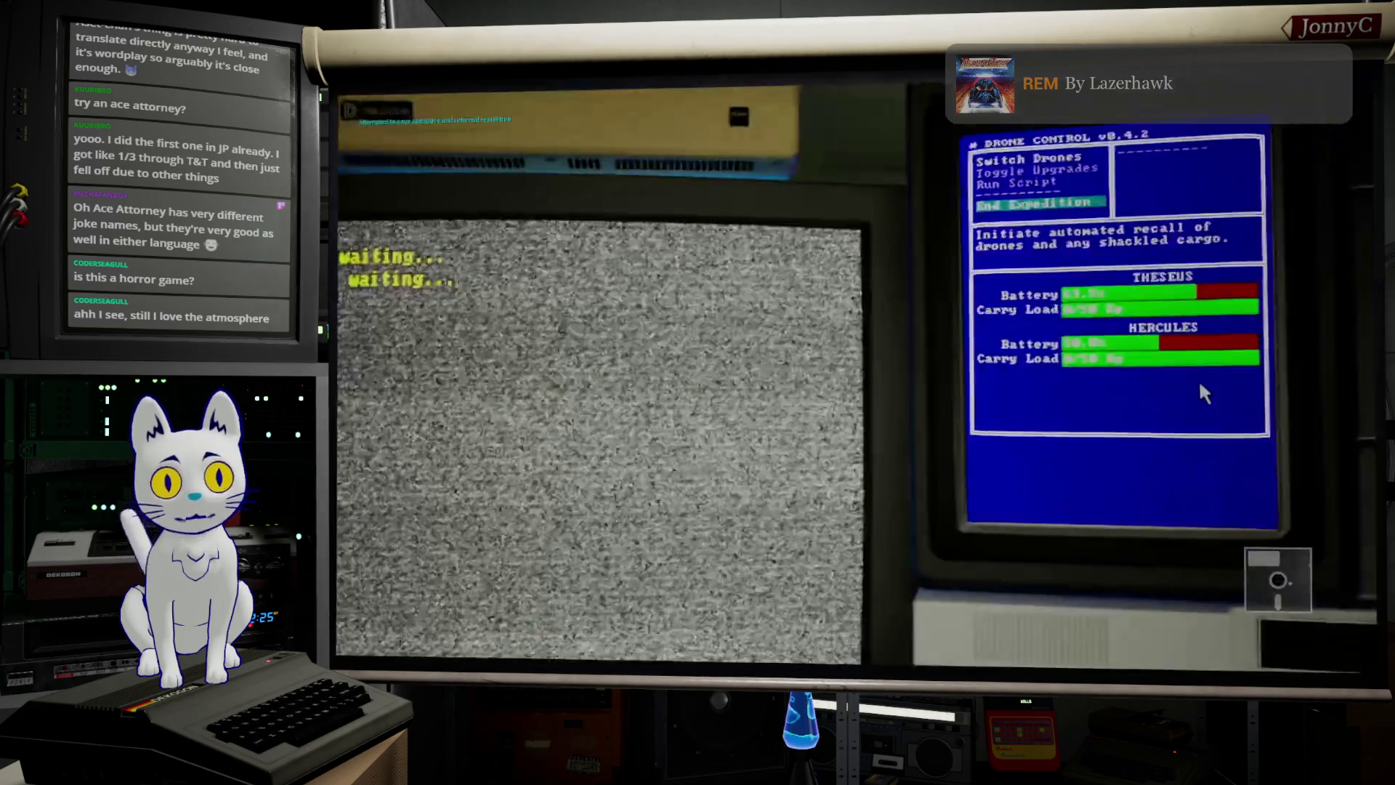
key(Down)
key(Return)
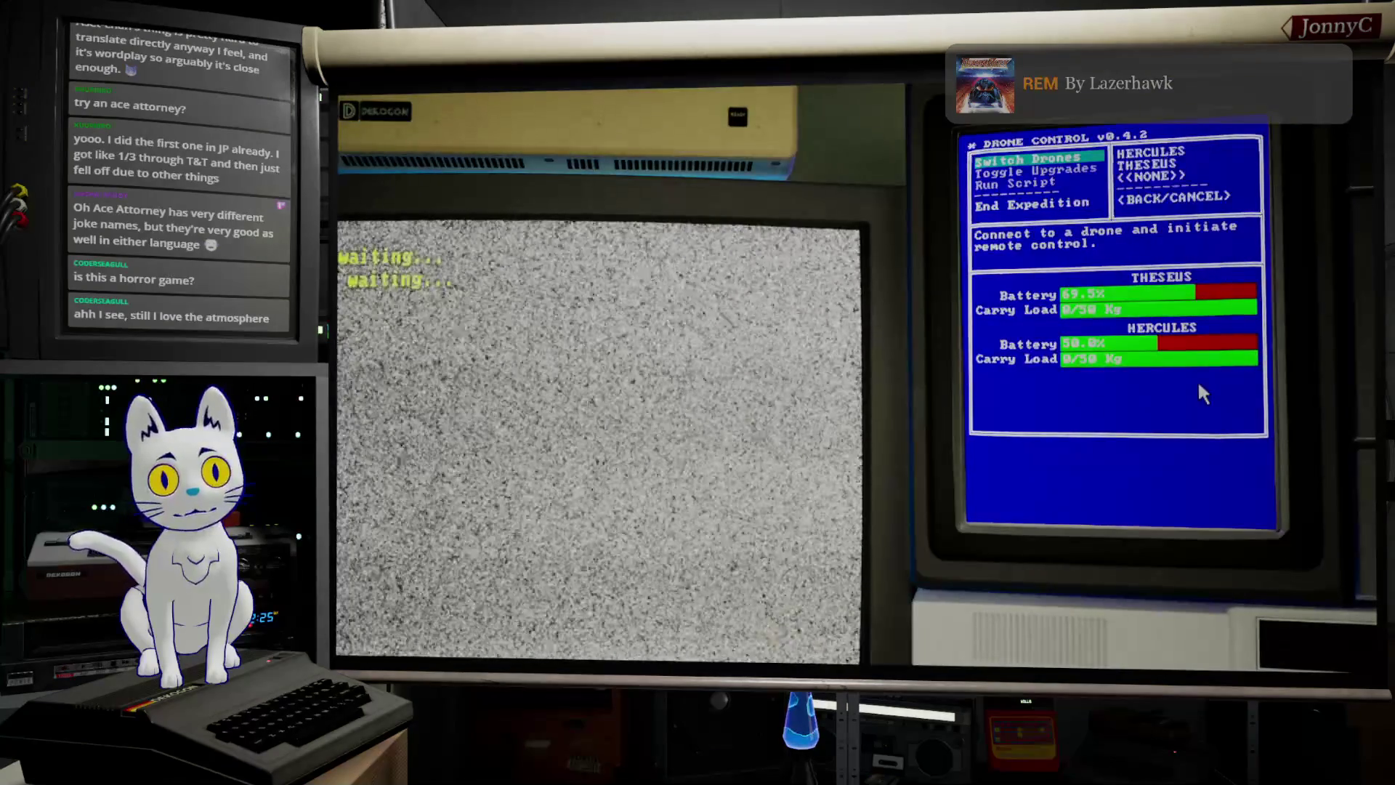
key(Up)
key(Up)
key(Up)
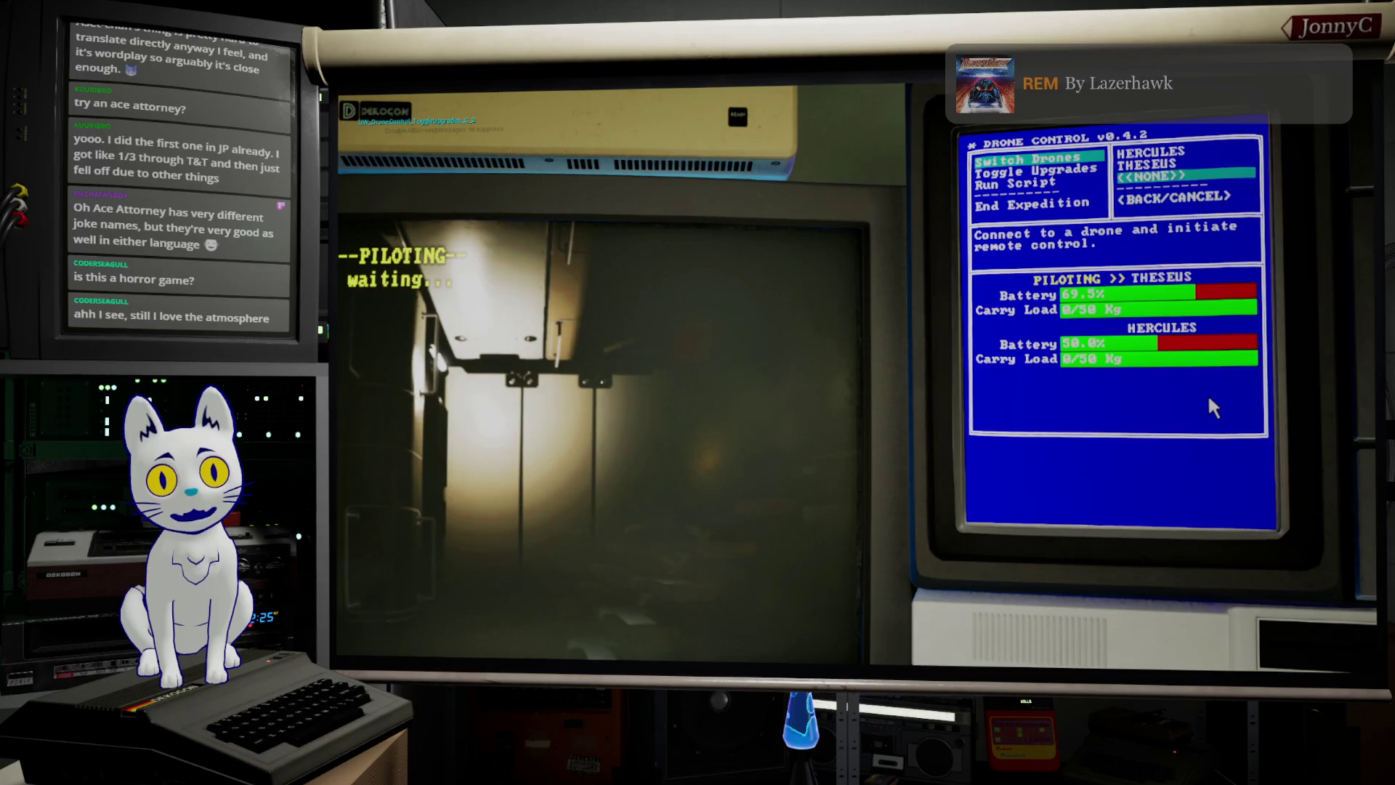
key(Return)
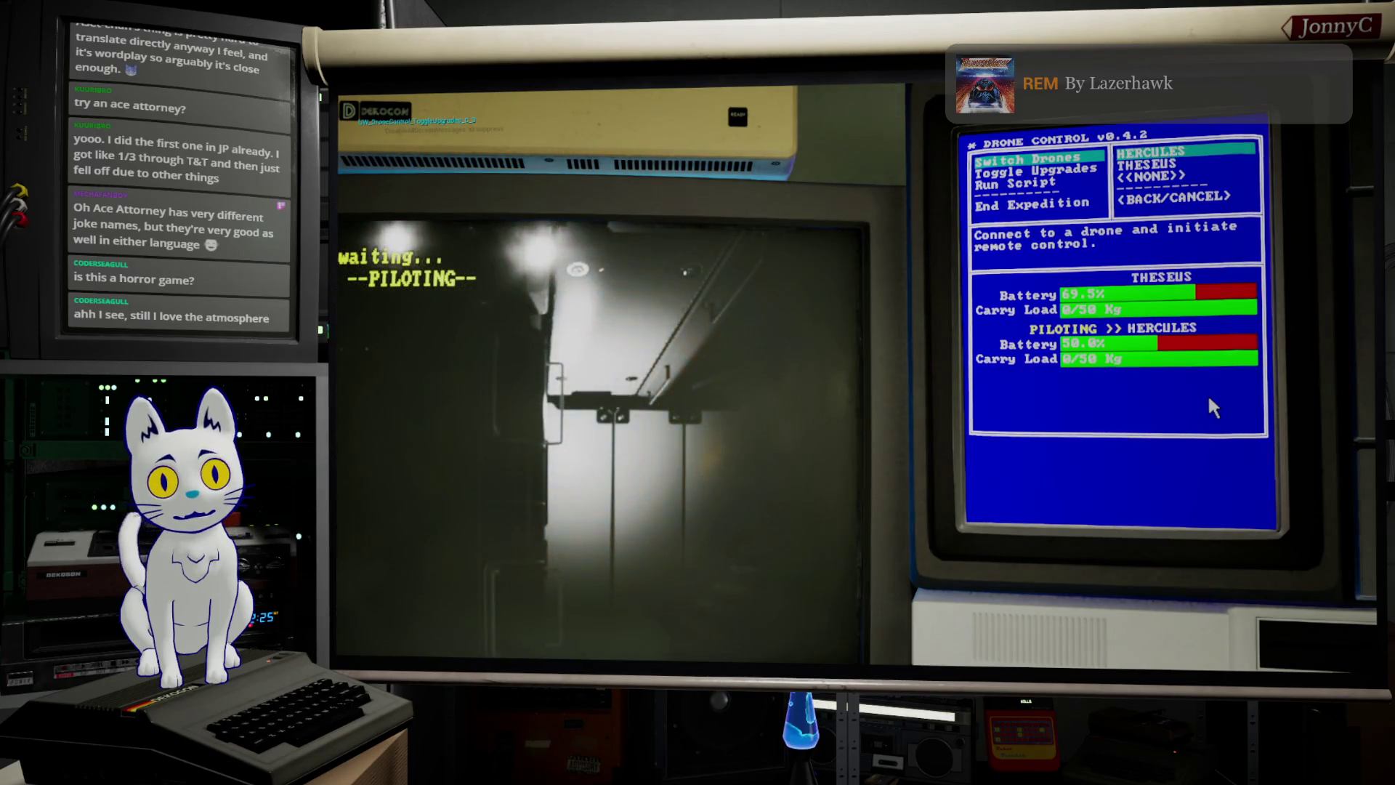
key(Escape)
key(d)
key(w)
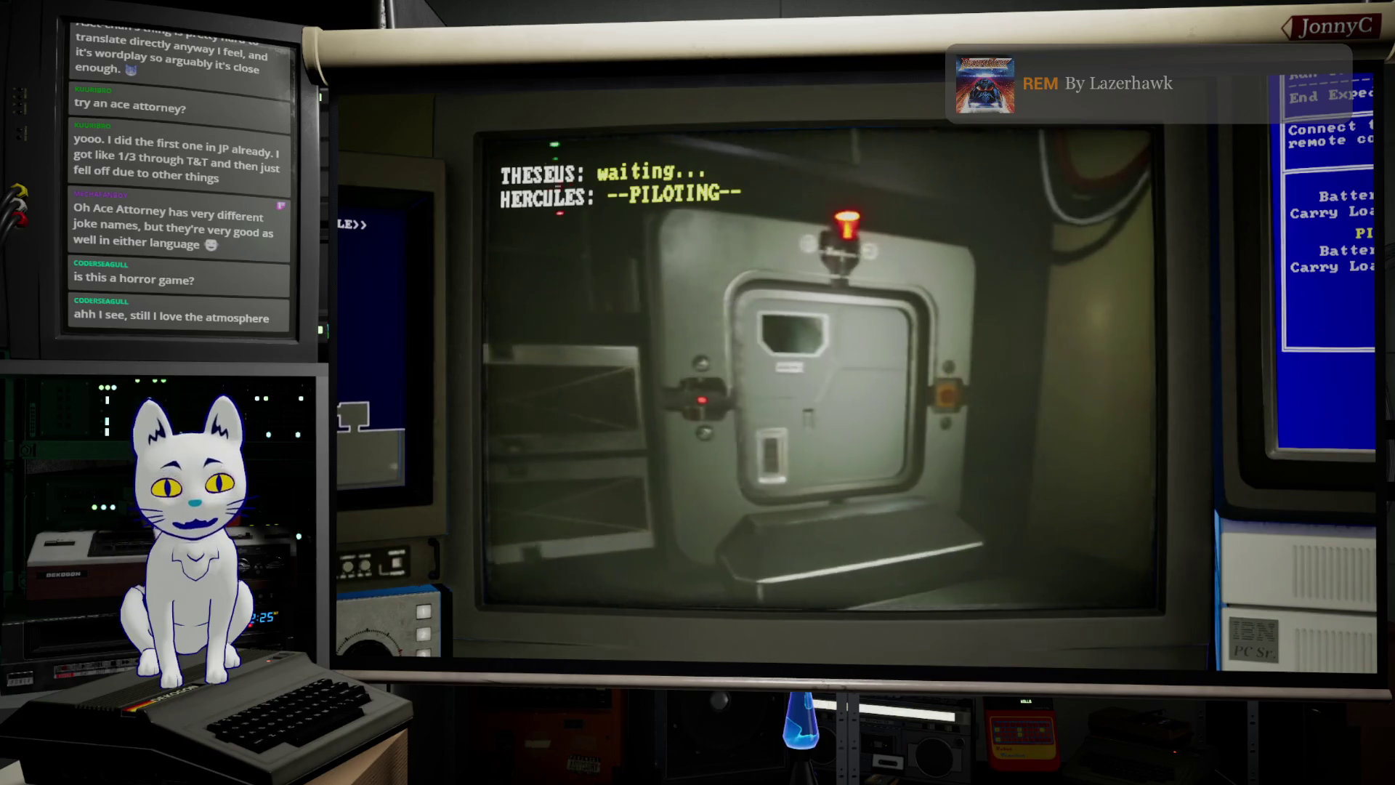
Step: Pilot THESEUS past the red-lit door, white machine and green shelves, then switch to HERCULES
key(Tab)
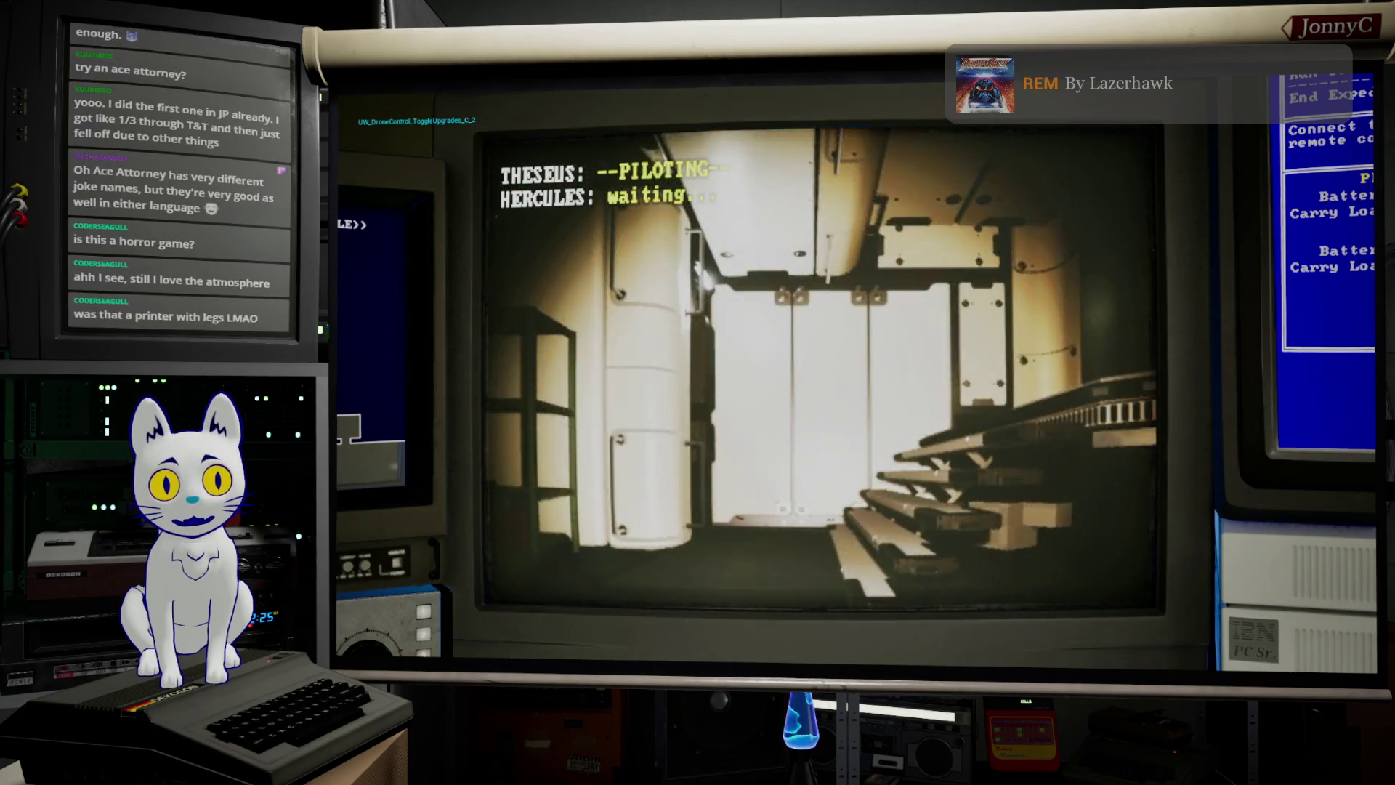
key(d)
key(w)
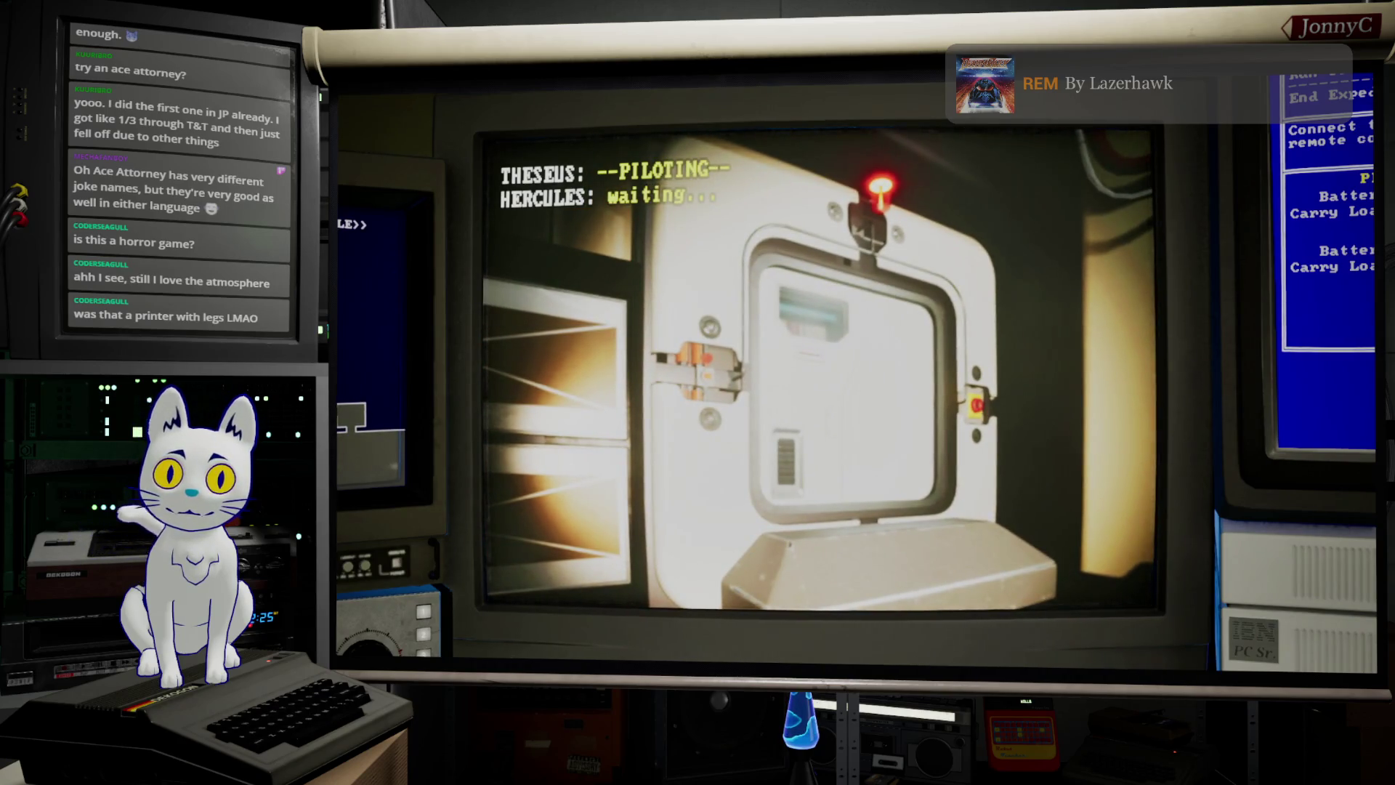
key(a)
key(d)
key(w)
key(d)
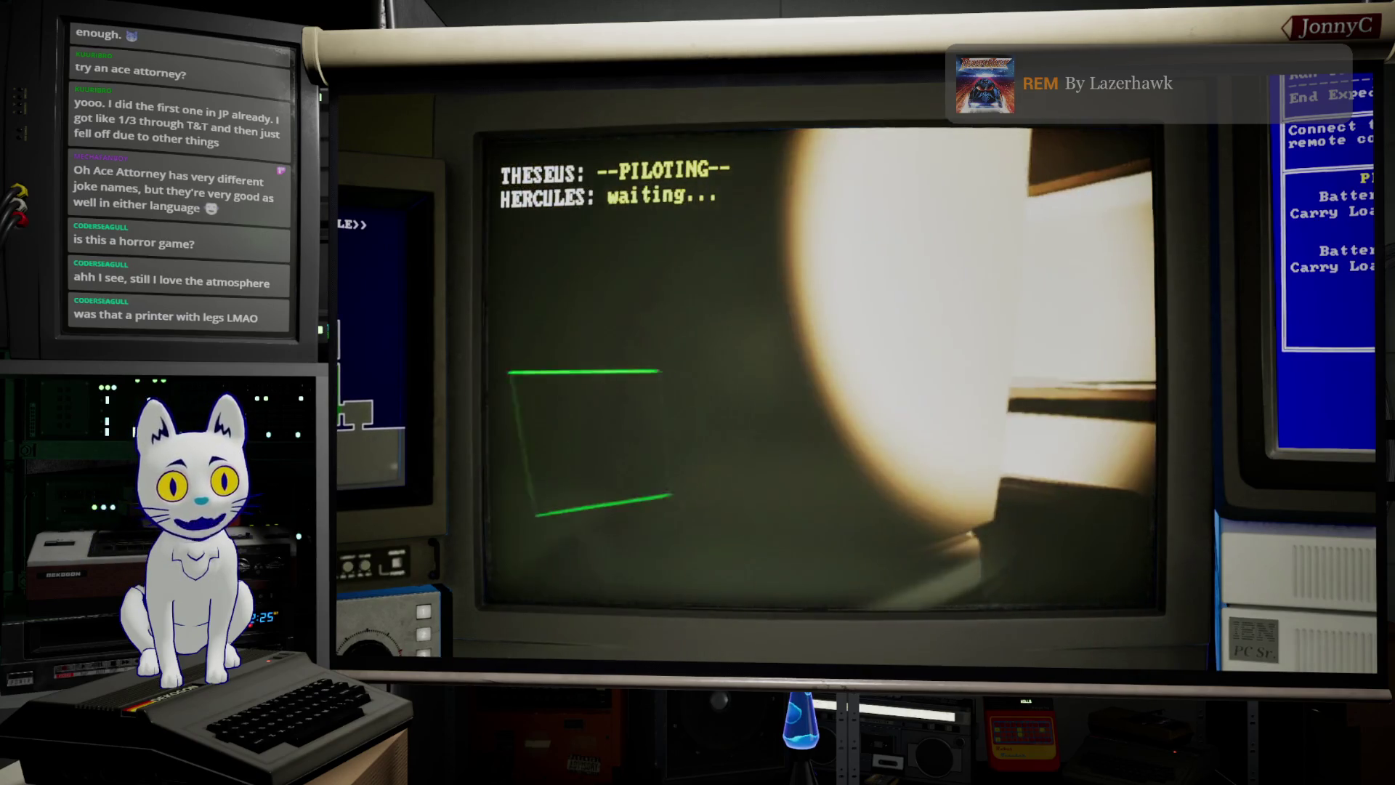
key(a)
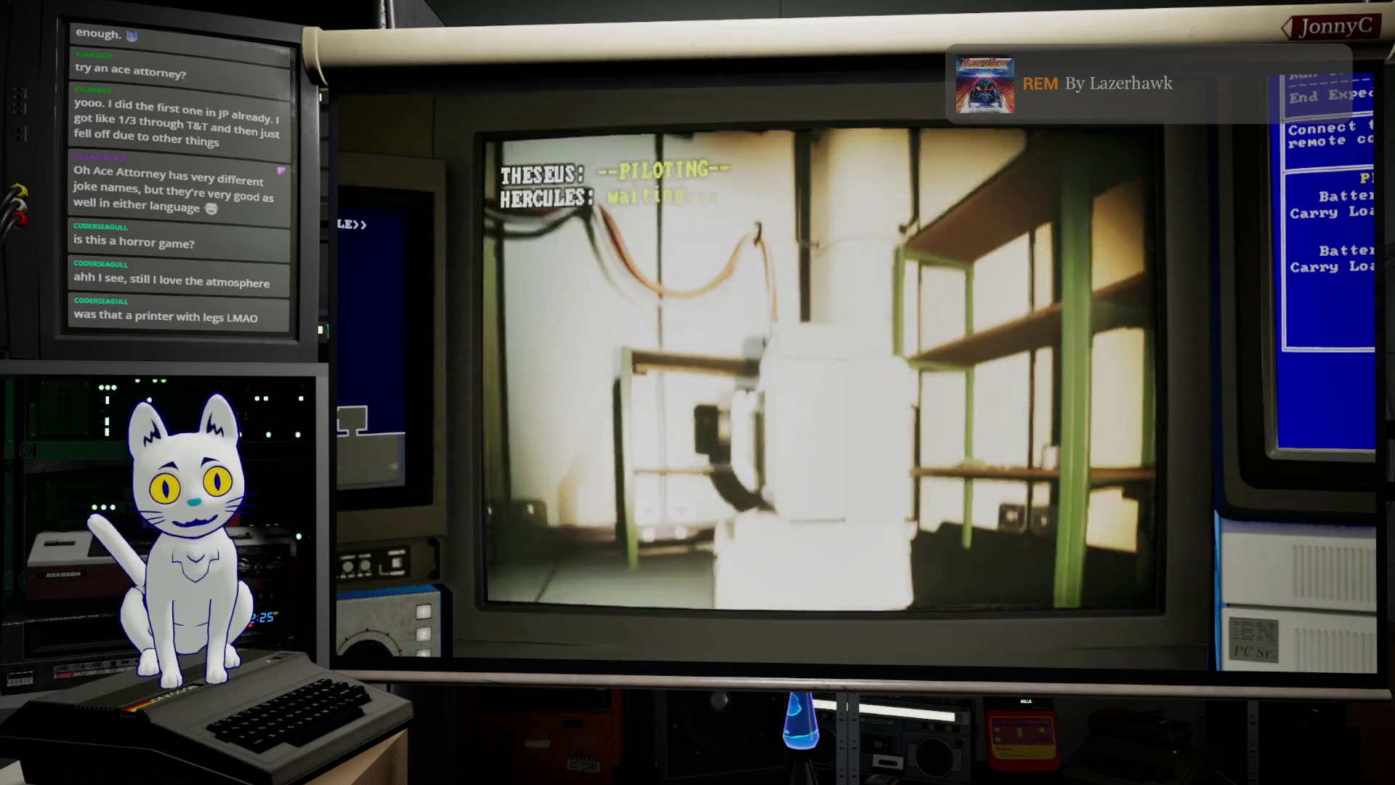
key(d)
key(d)
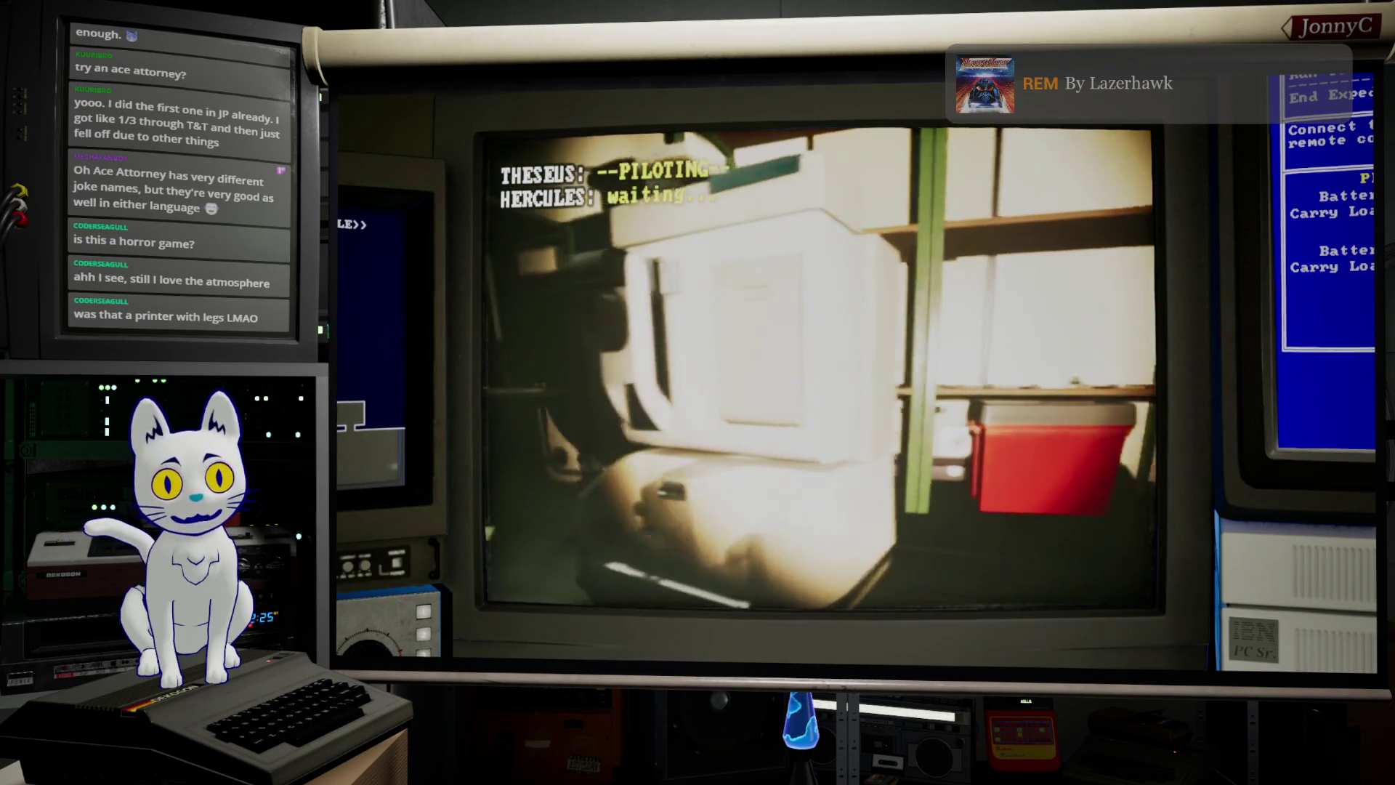
key(a)
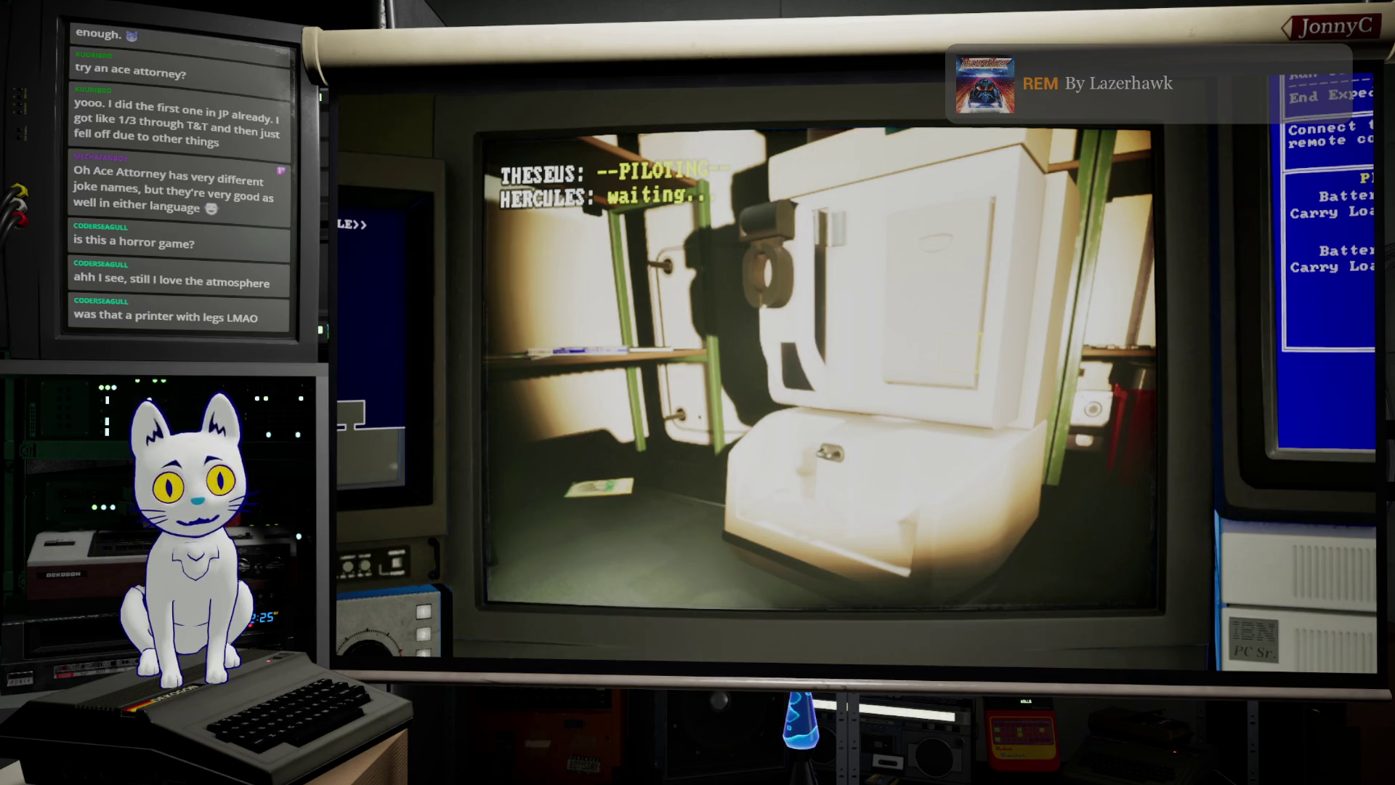
key(Tab)
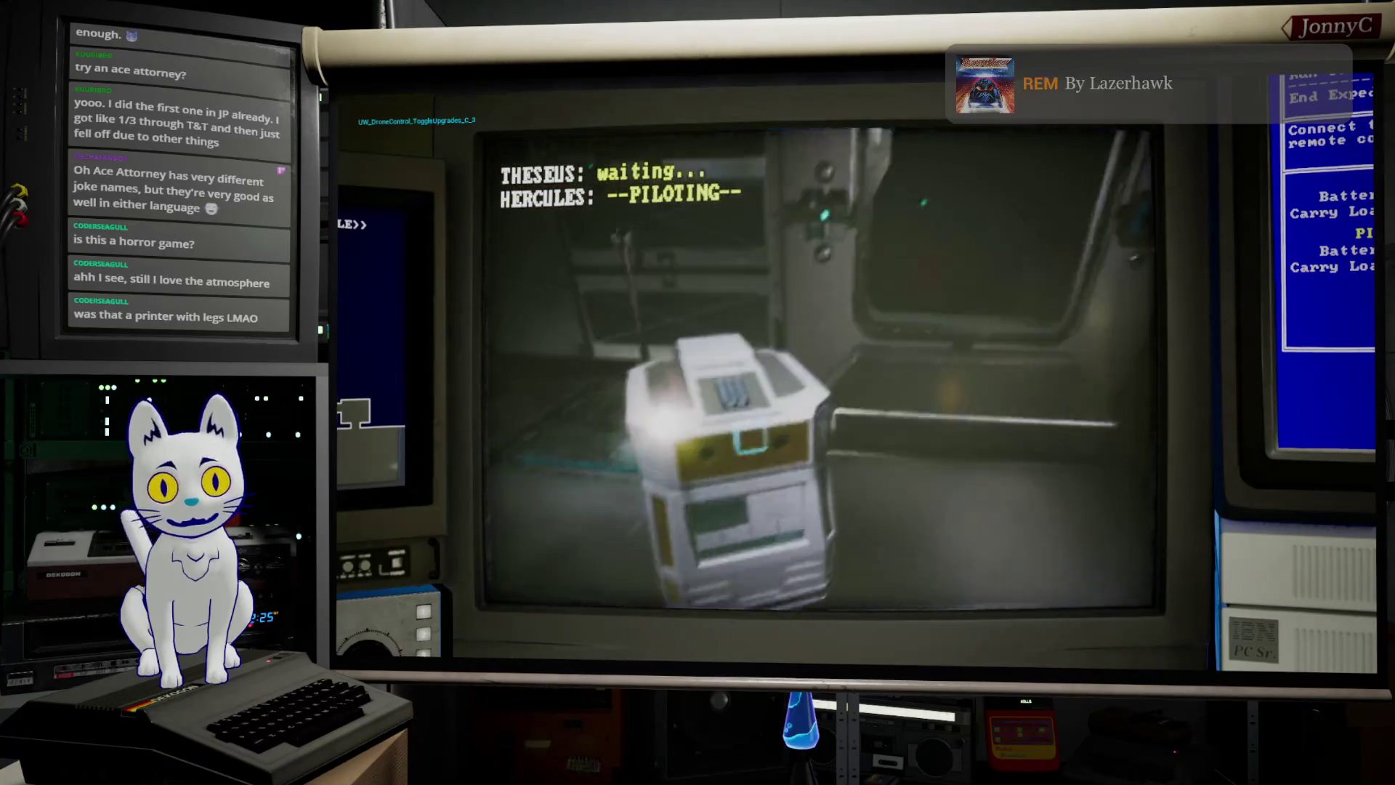
Step: Circle HERCULES around THESEUS to its blue-panelled side, drive through the wall hatch, then switch to THESEUS
key(w)
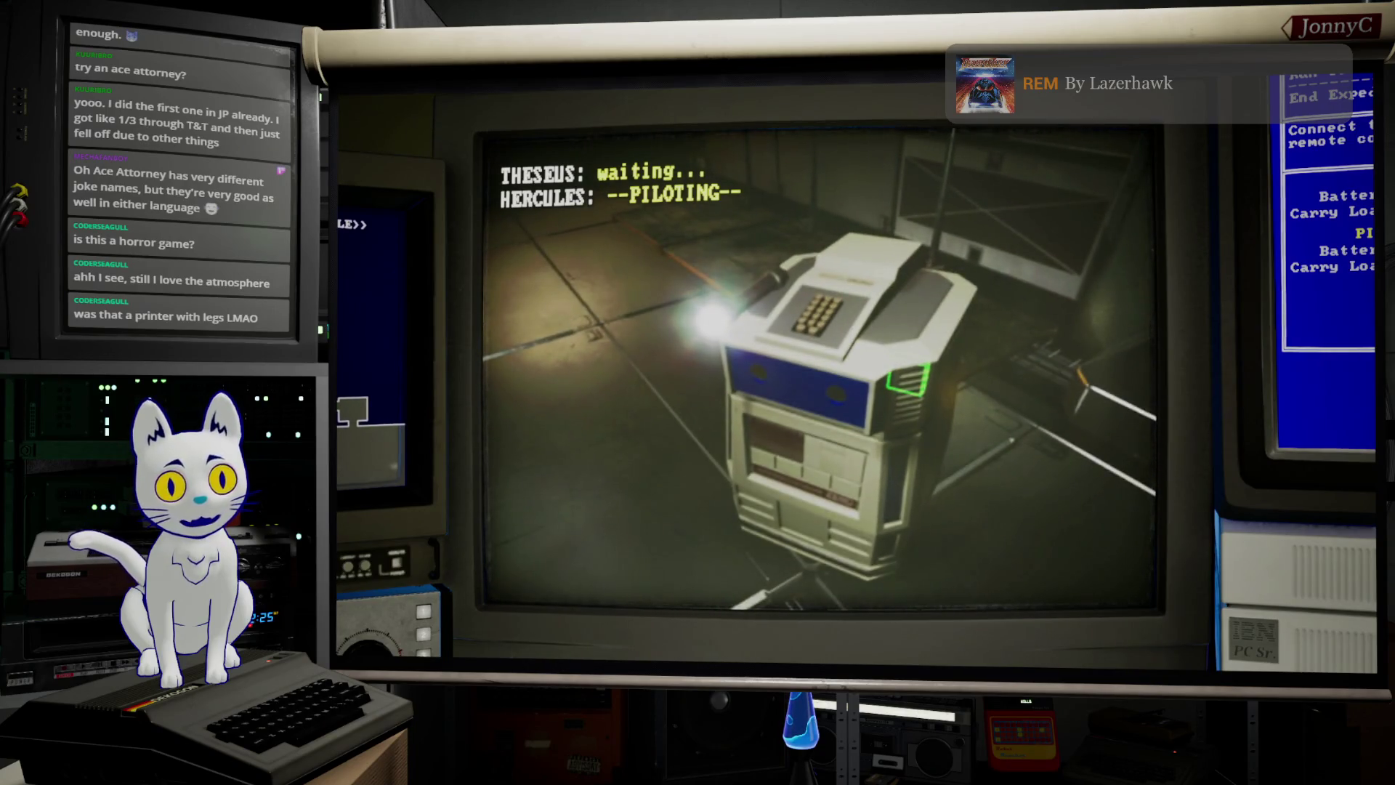
key(a)
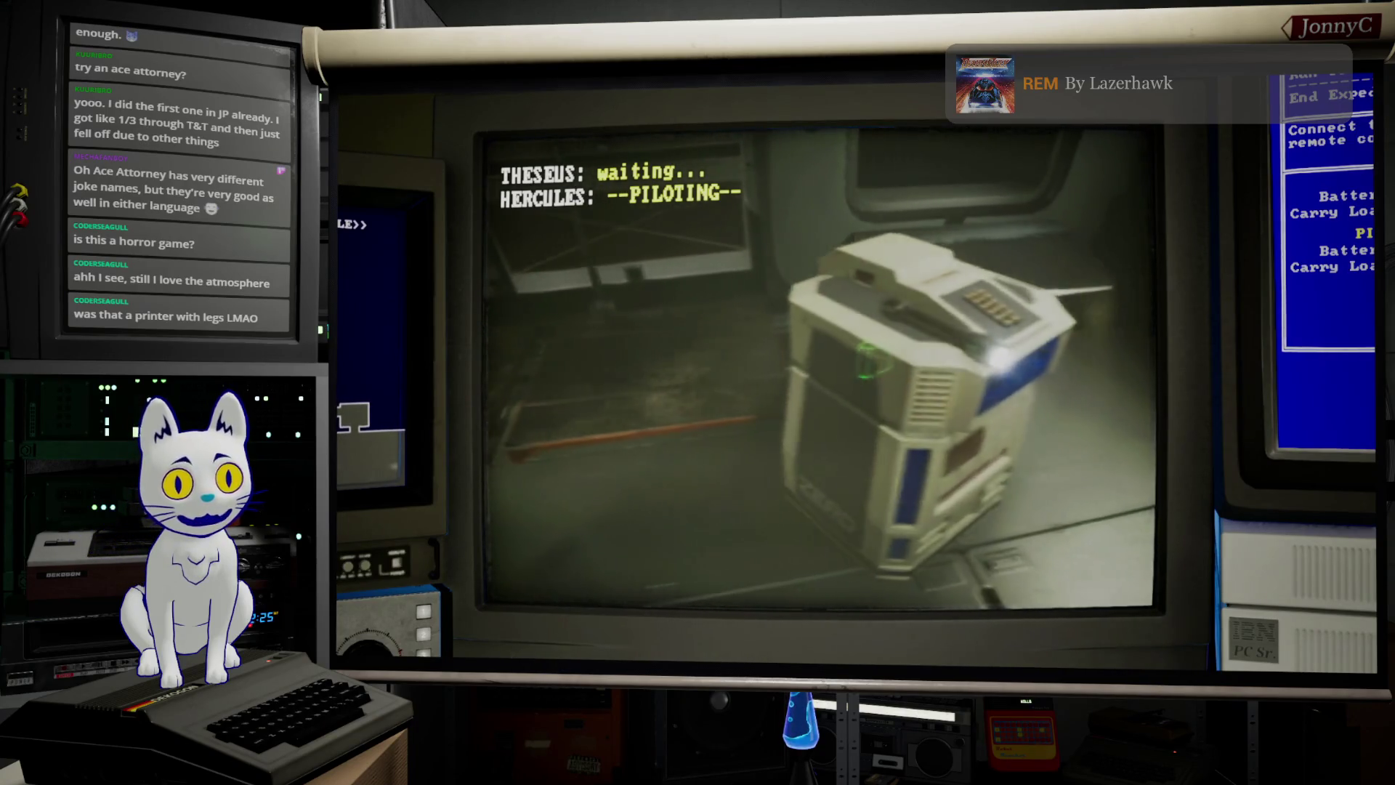
key(a)
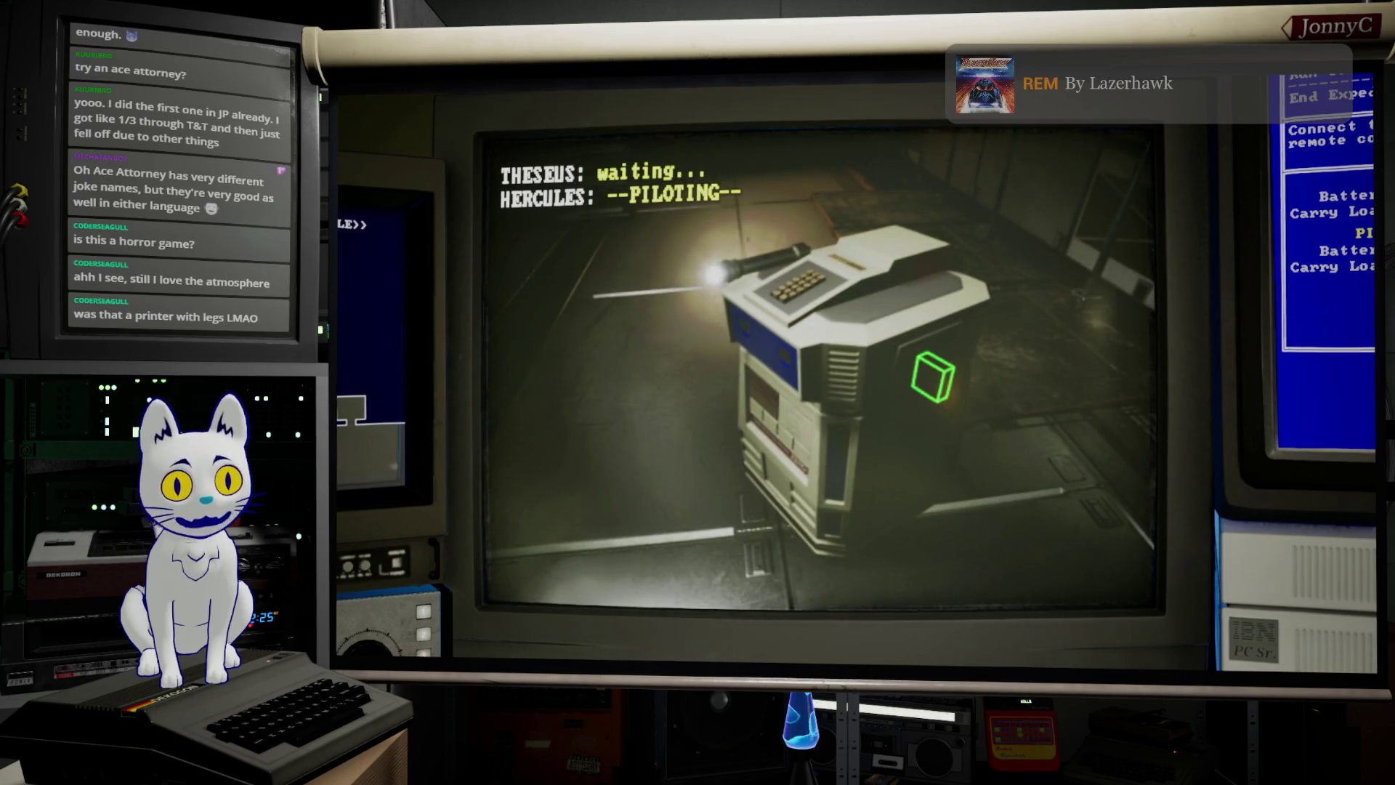
key(d)
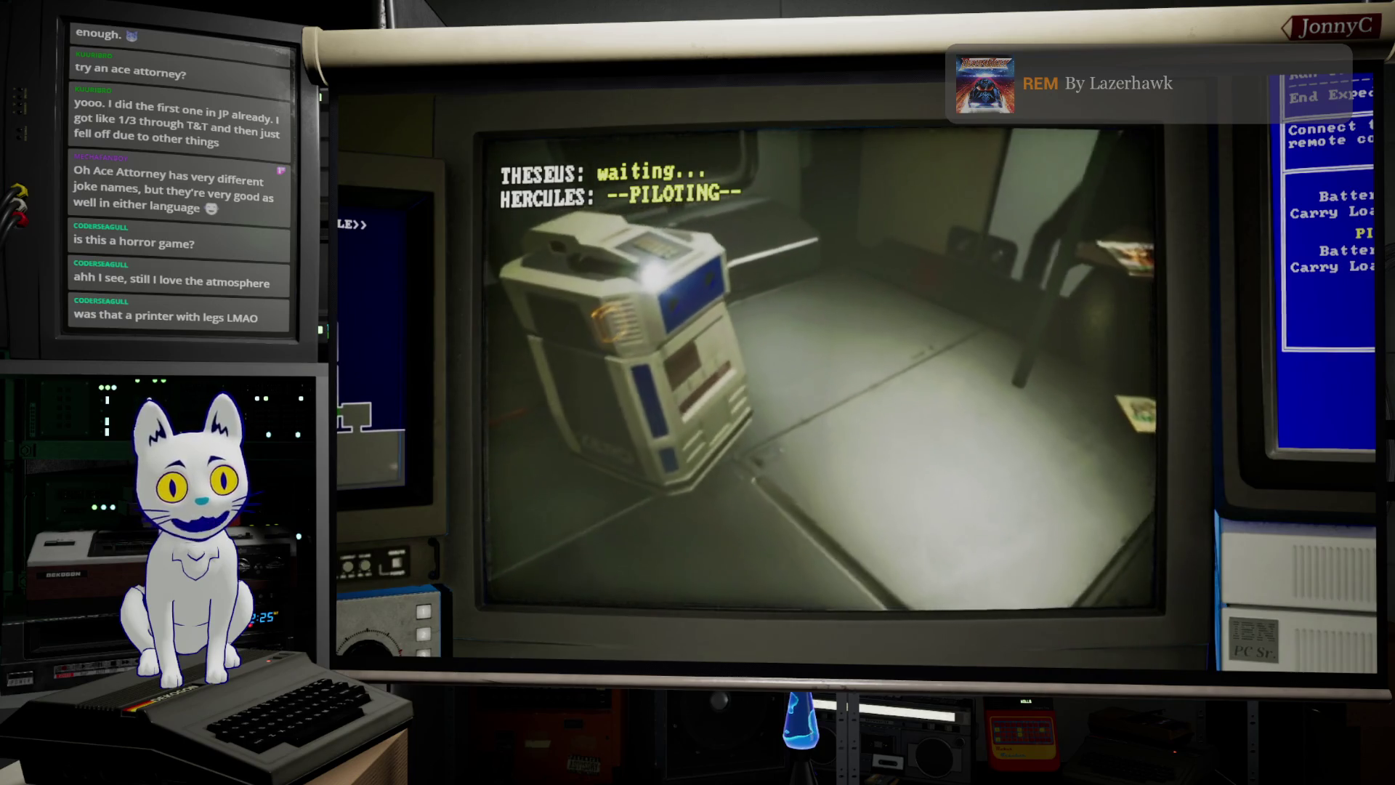
key(a)
key(d)
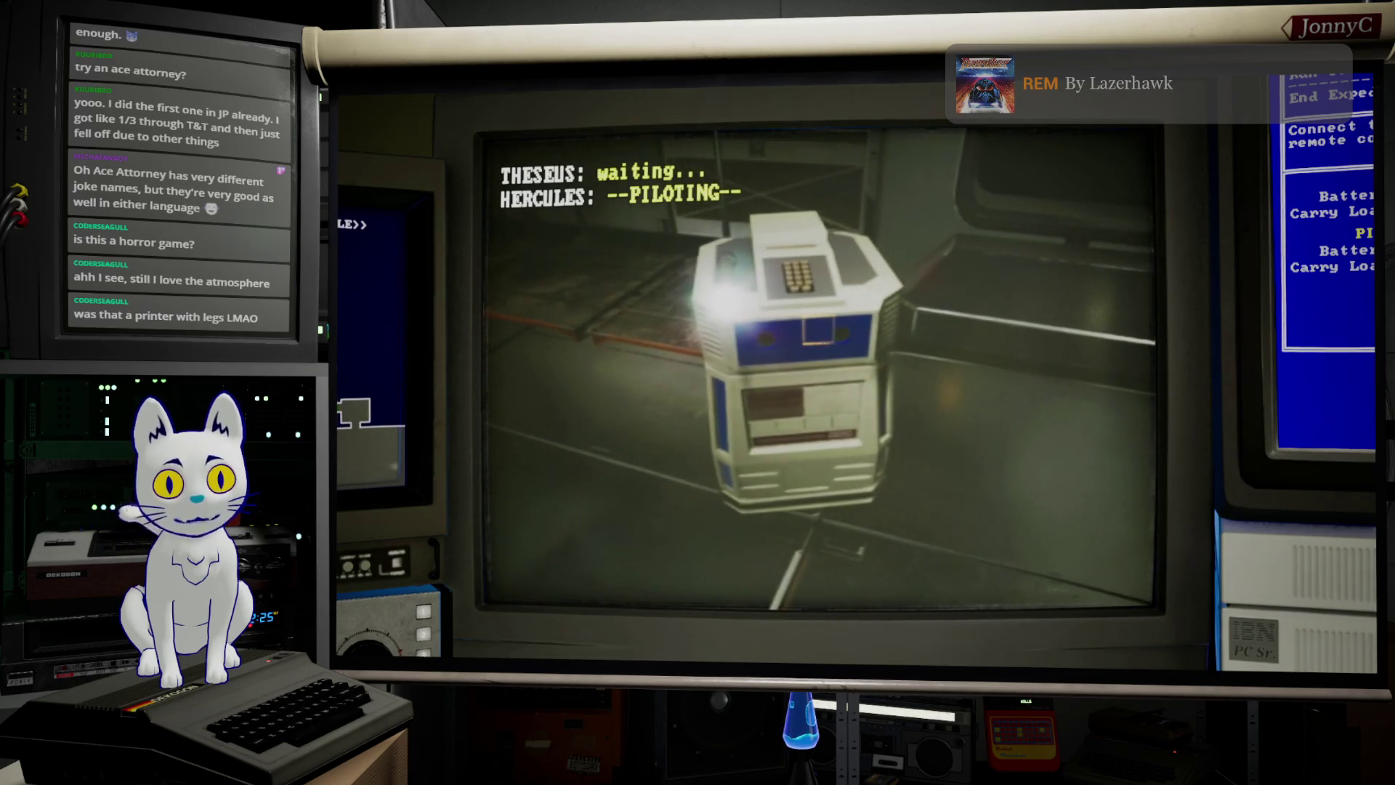
key(d)
key(w)
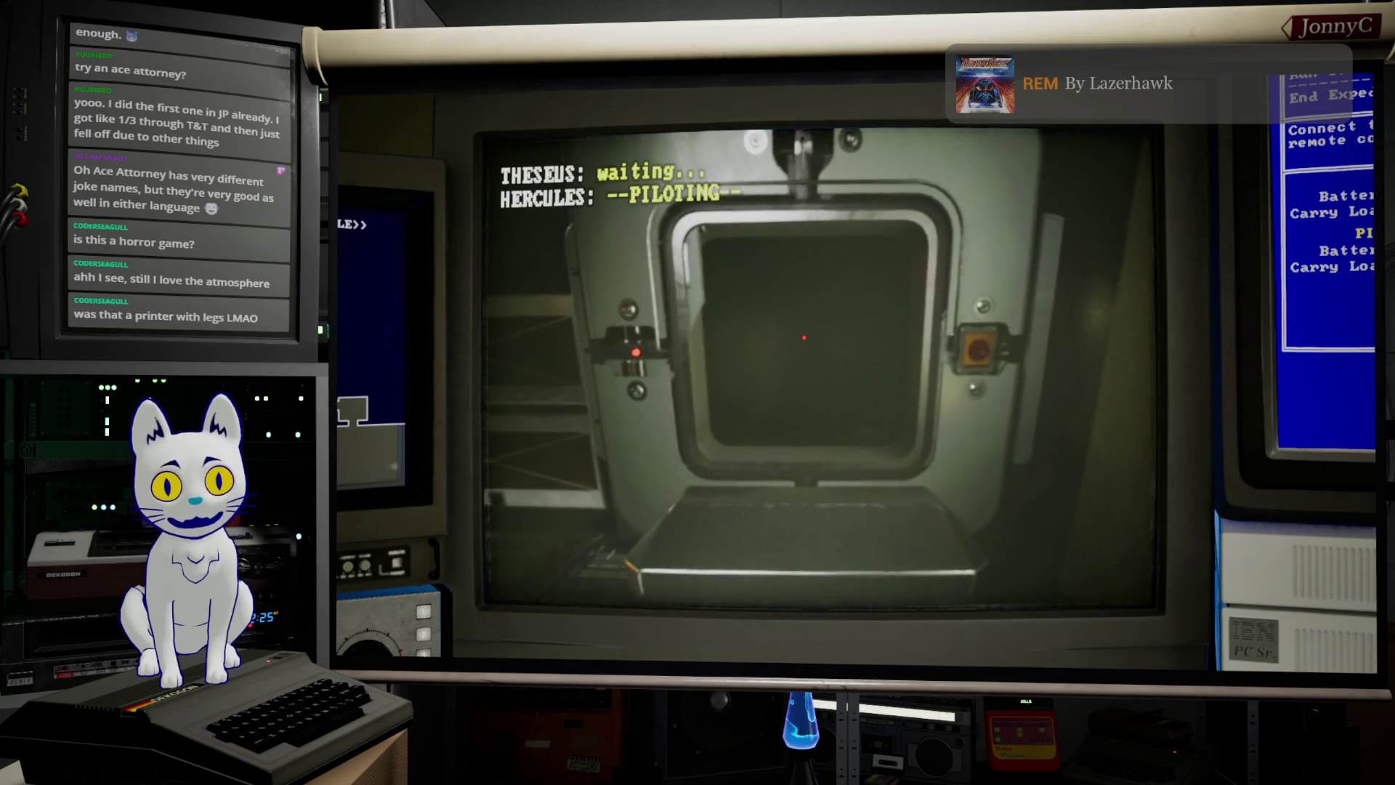
key(w)
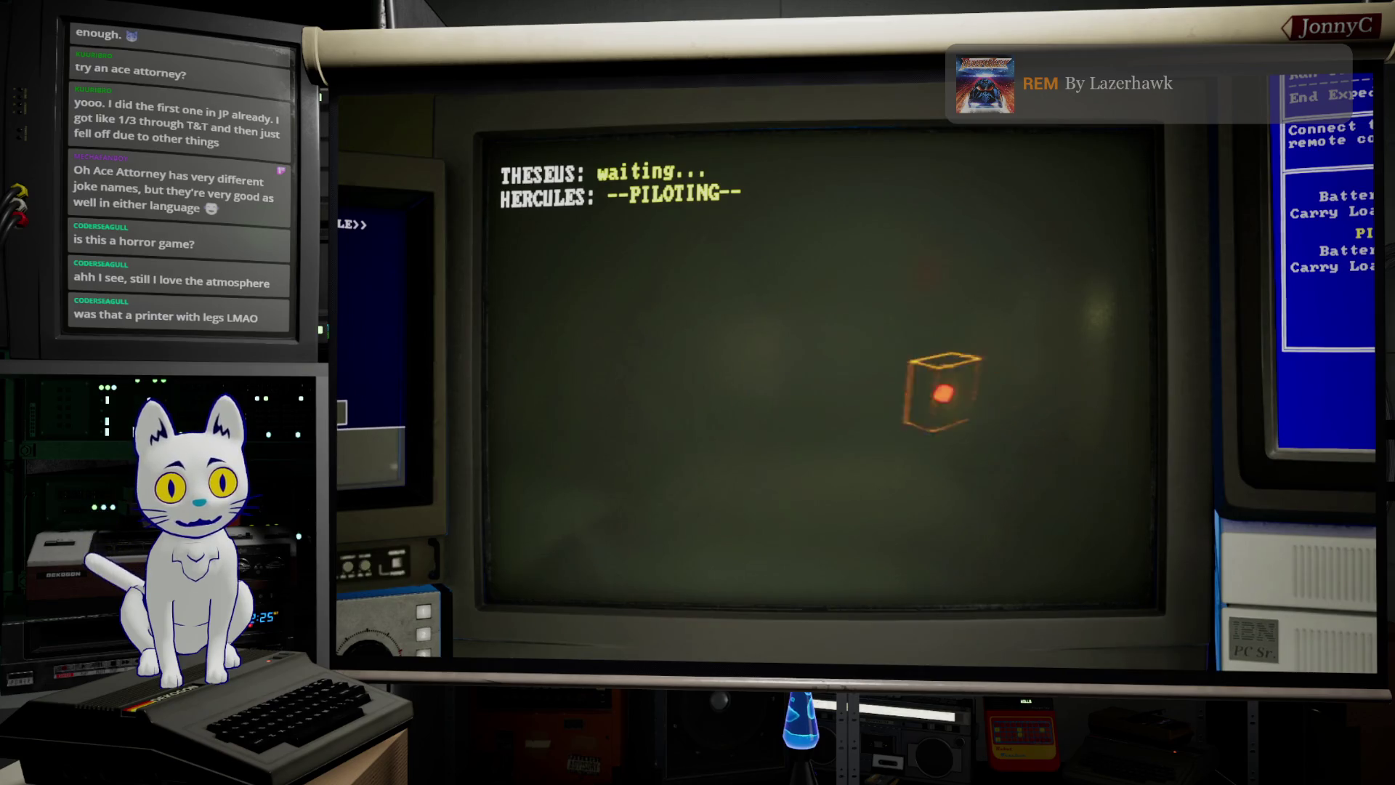
key(Tab)
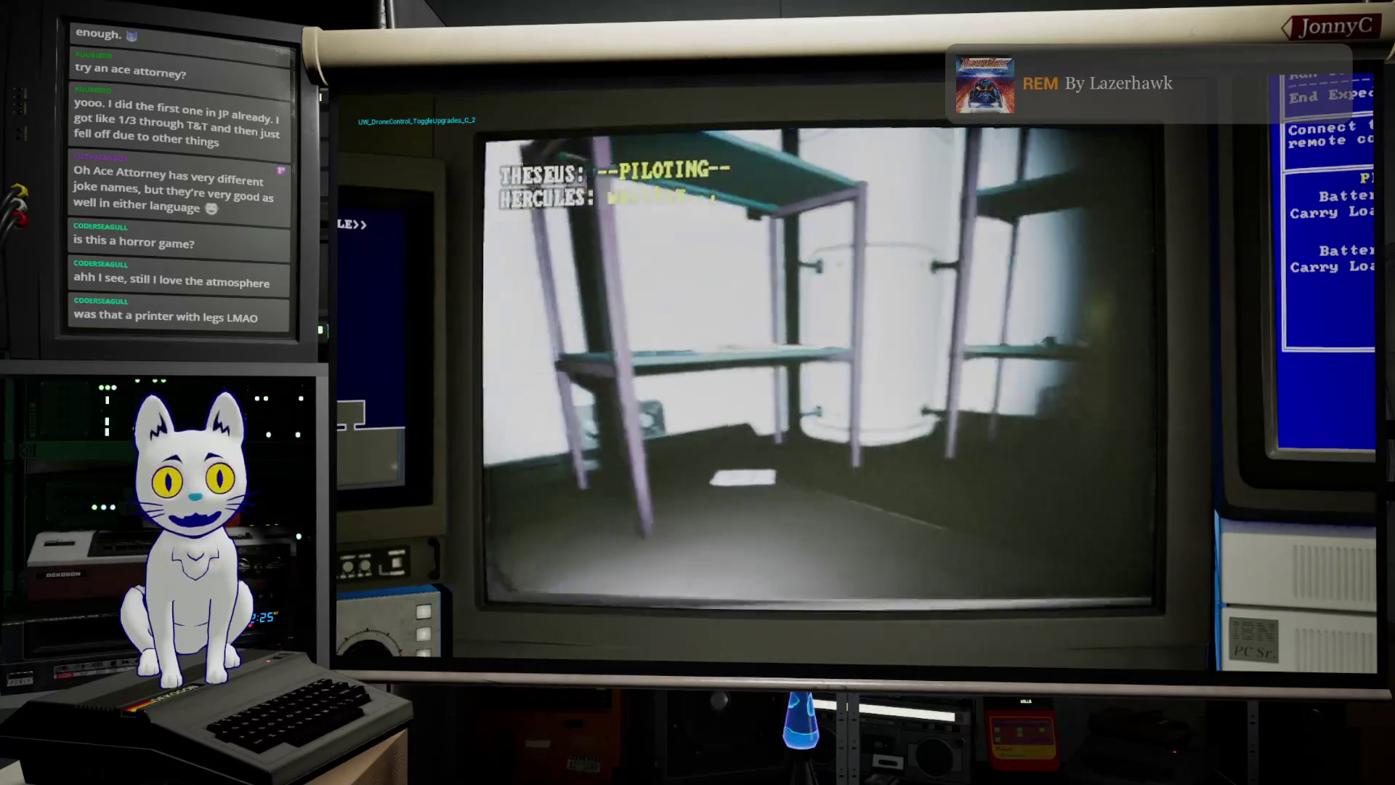
Step: Drive Theseus through the hatch, close the device list, and steer out of the elevator leftward
key(w)
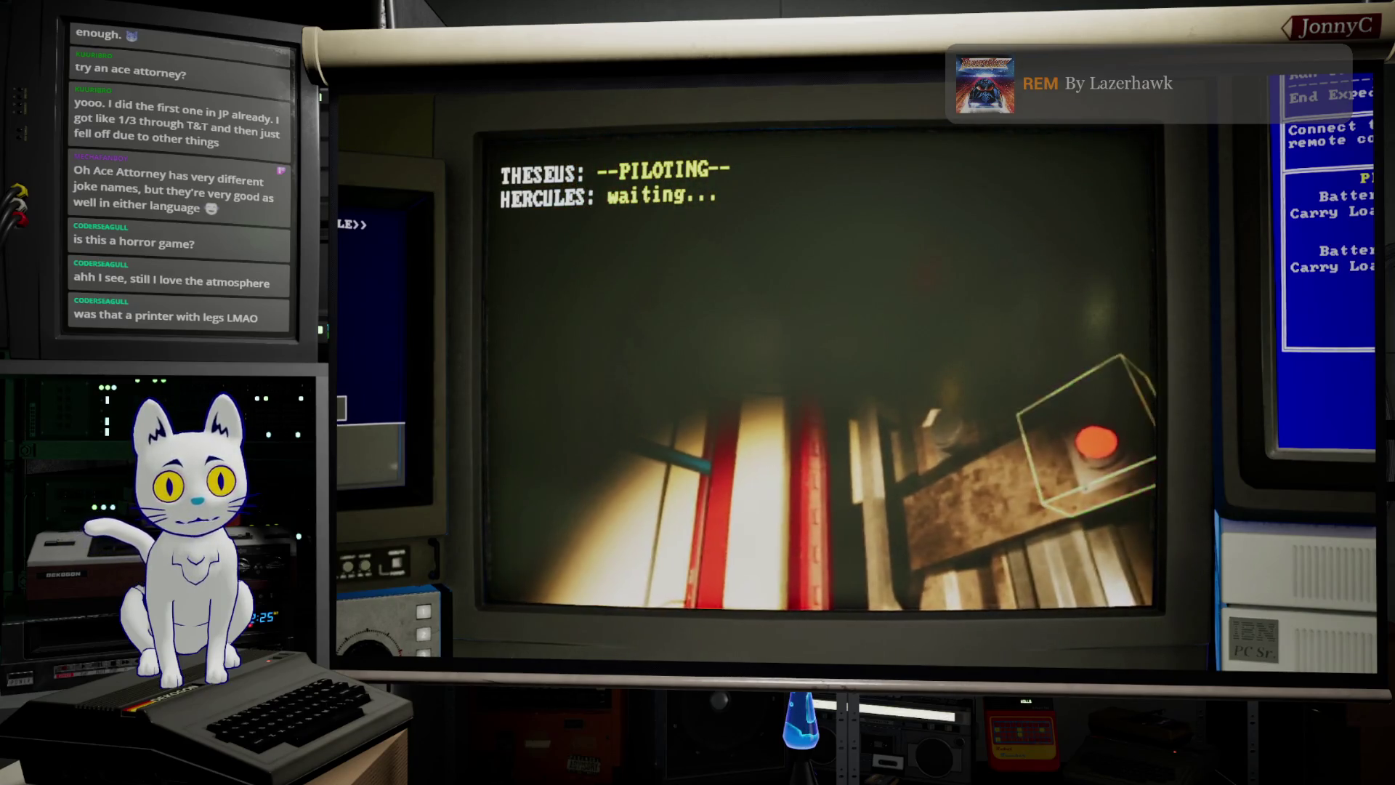
key(e)
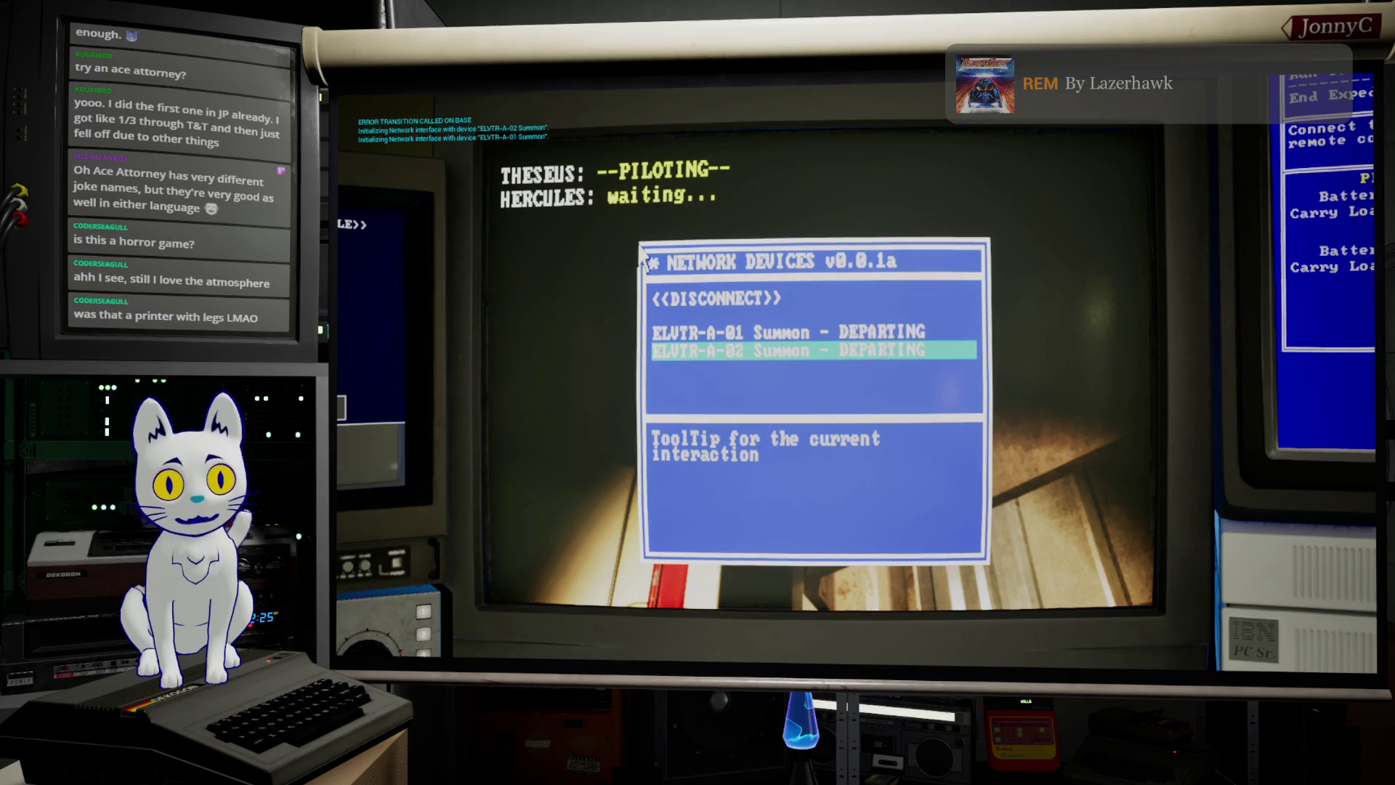
key(Escape)
key(w)
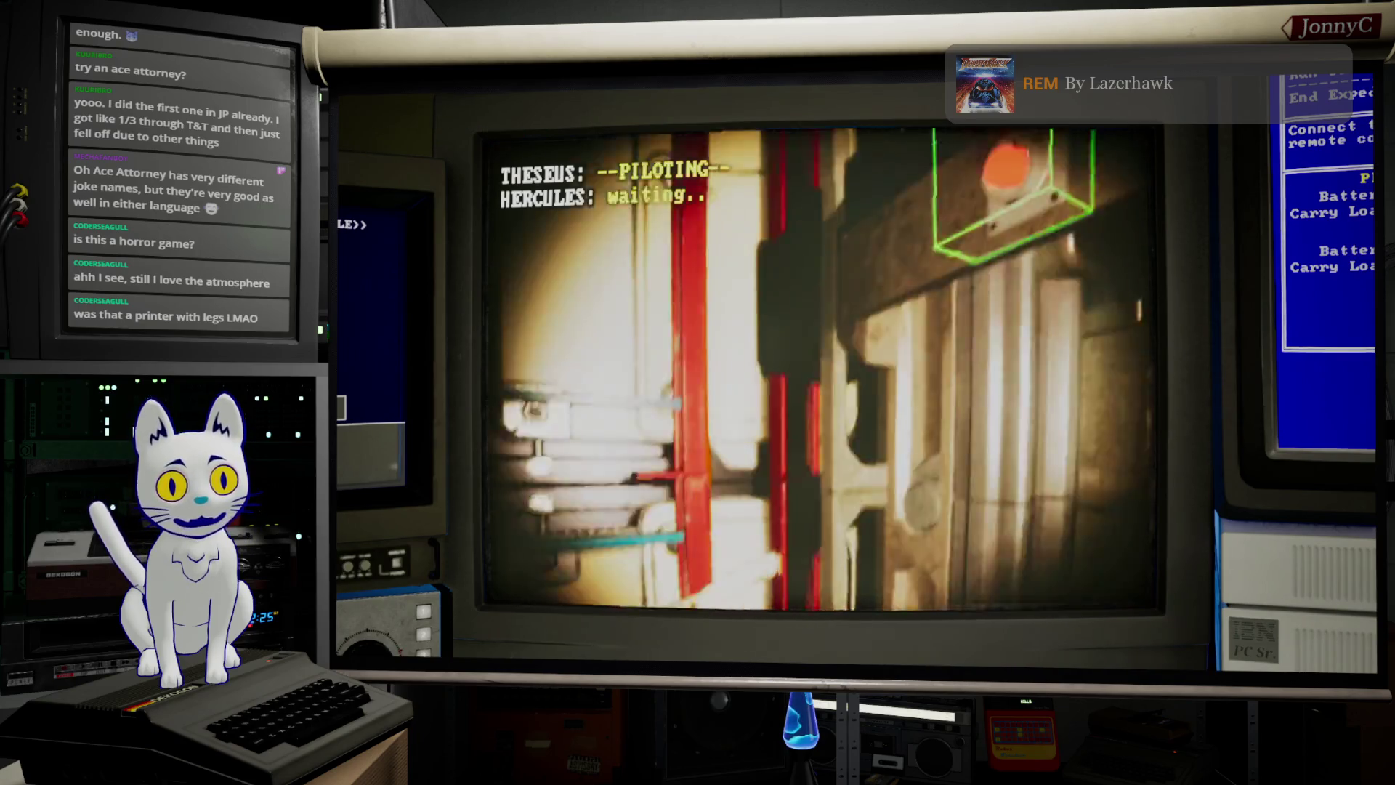
key(a)
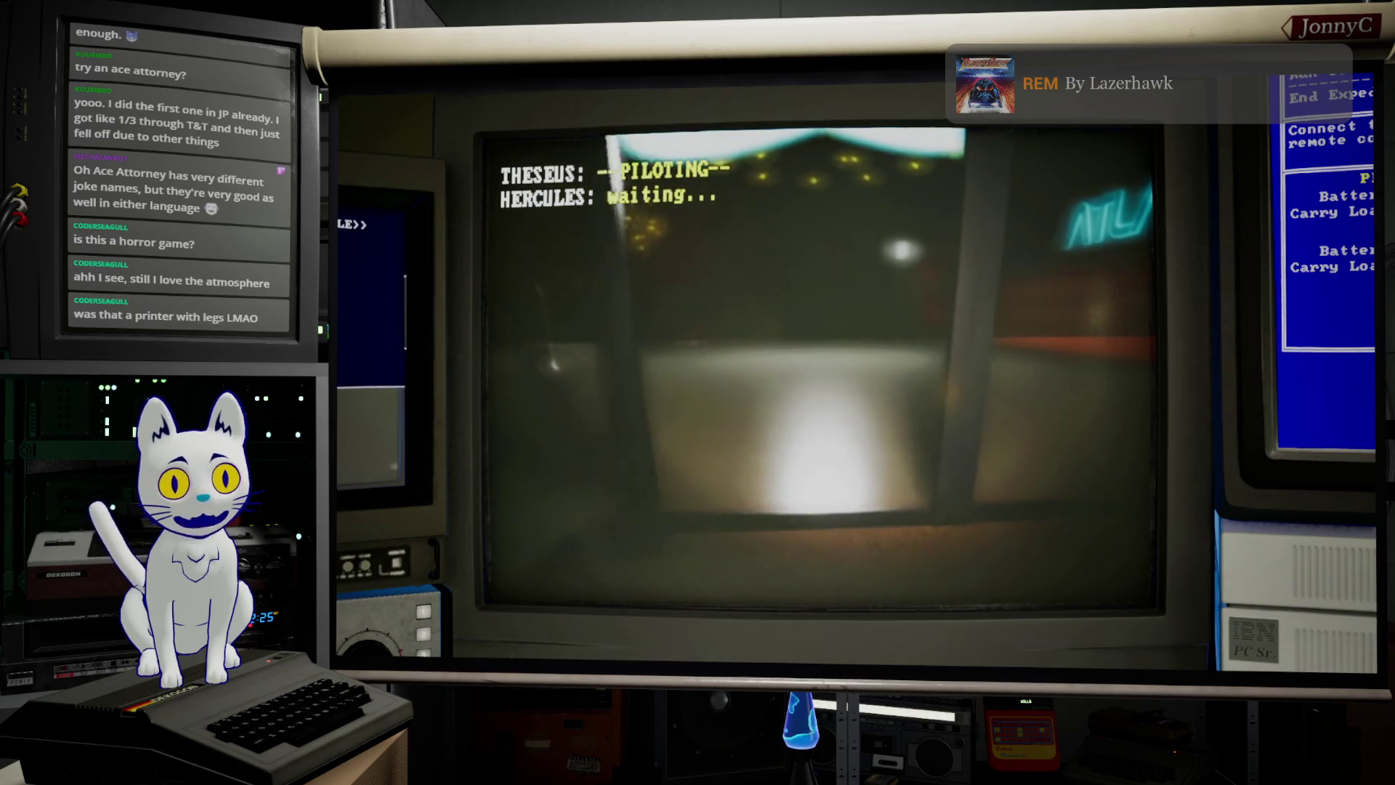
Step: Switch on the LBBY-LGT_M lobby lights from the red button's network device list
key(e)
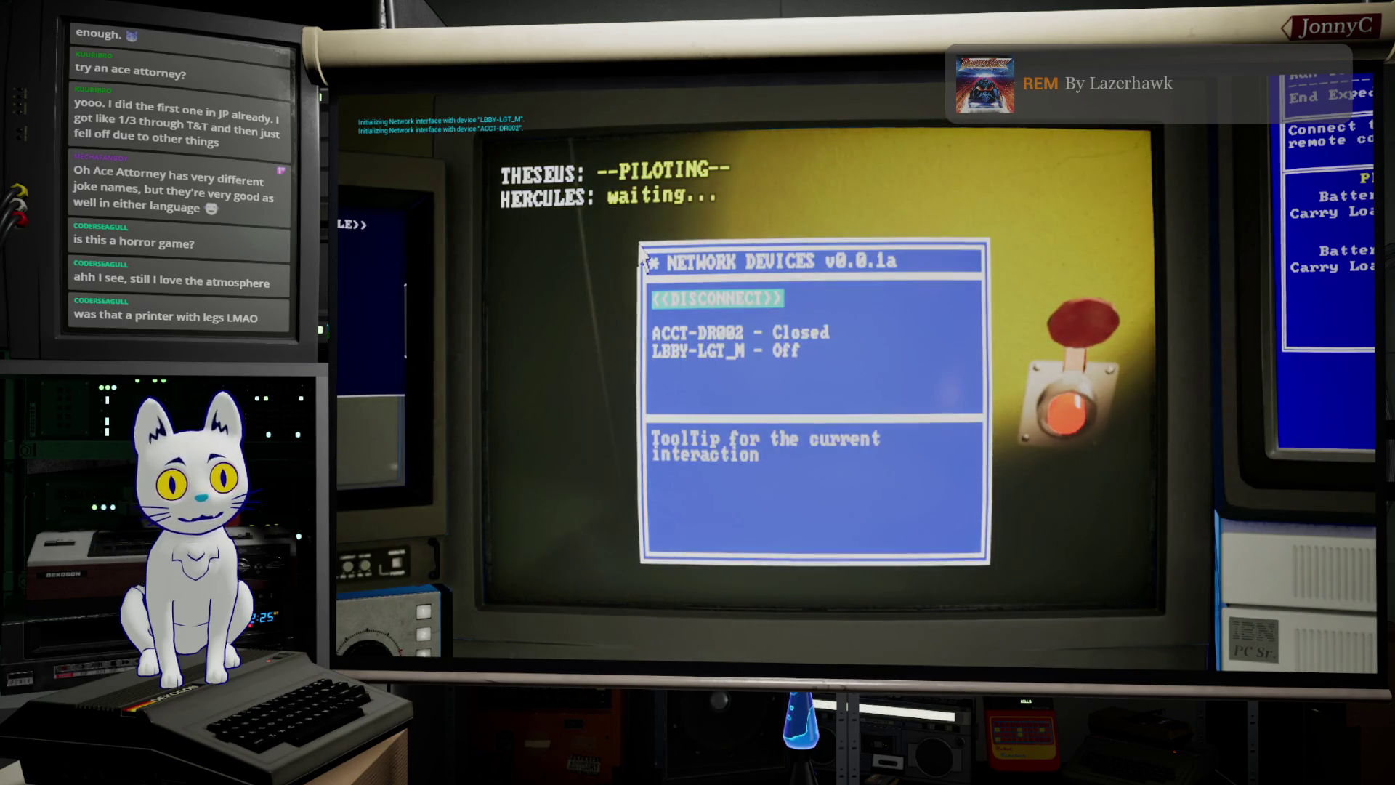
key(Return)
key(Up)
key(Return)
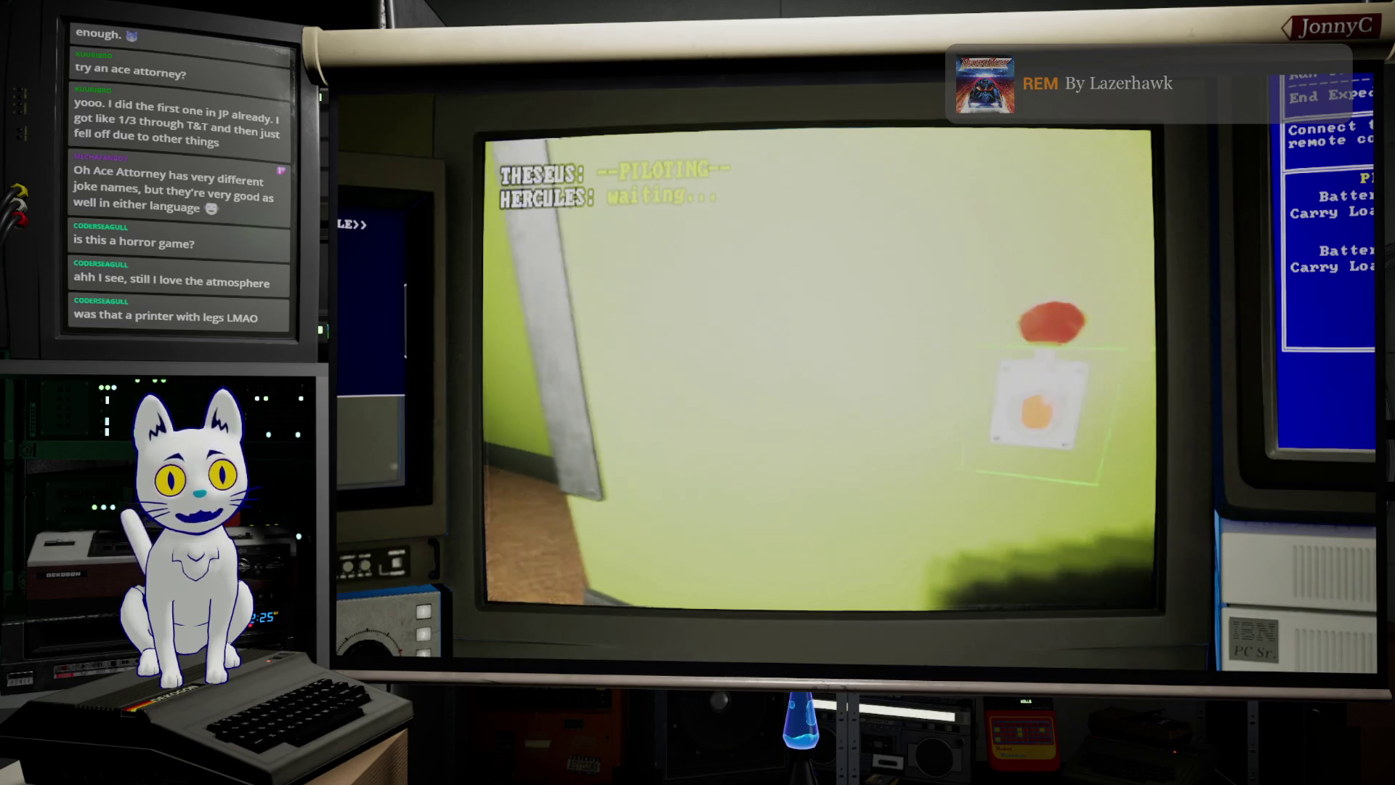
Step: Drive Theseus across the lit lobby to the back doorway, then hand piloting to Hercules
key(w)
key(a)
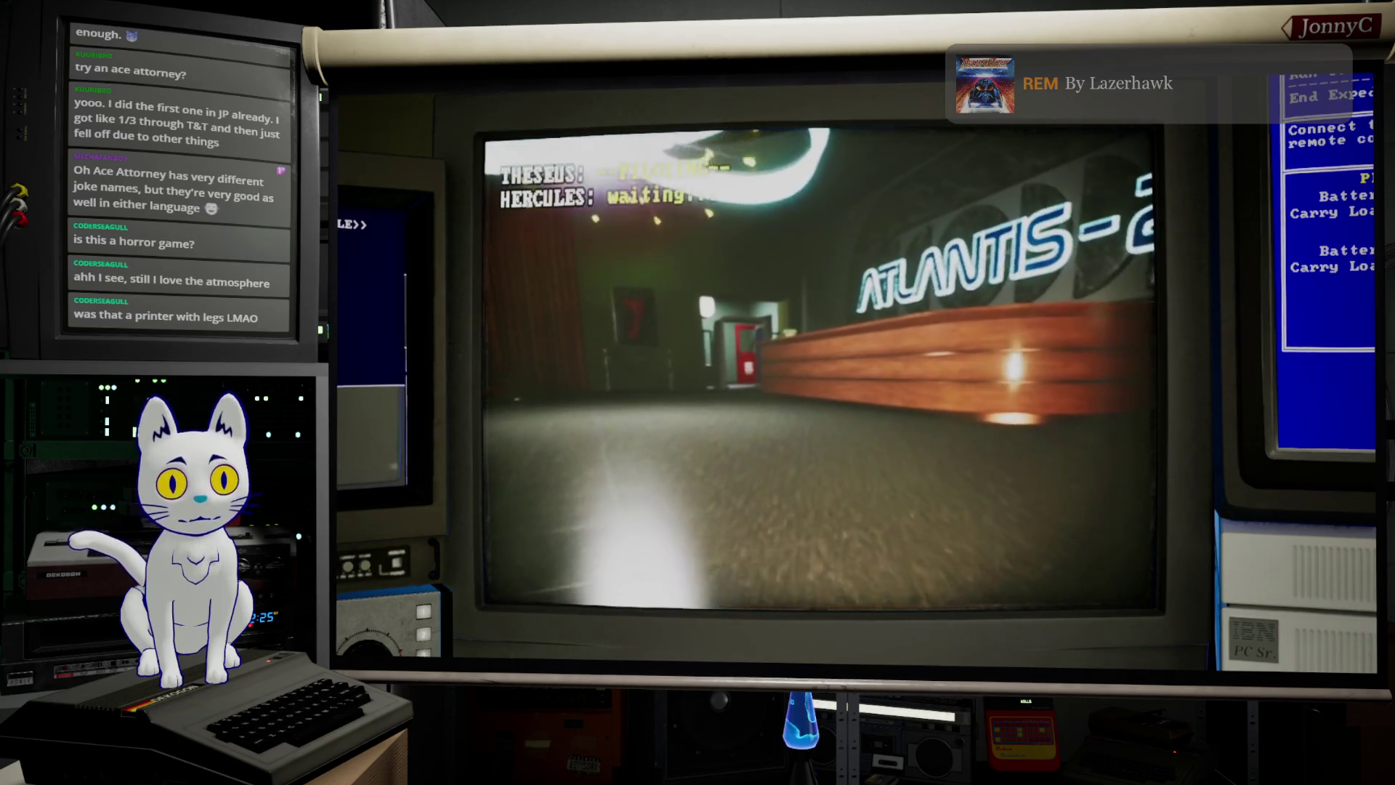
key(w)
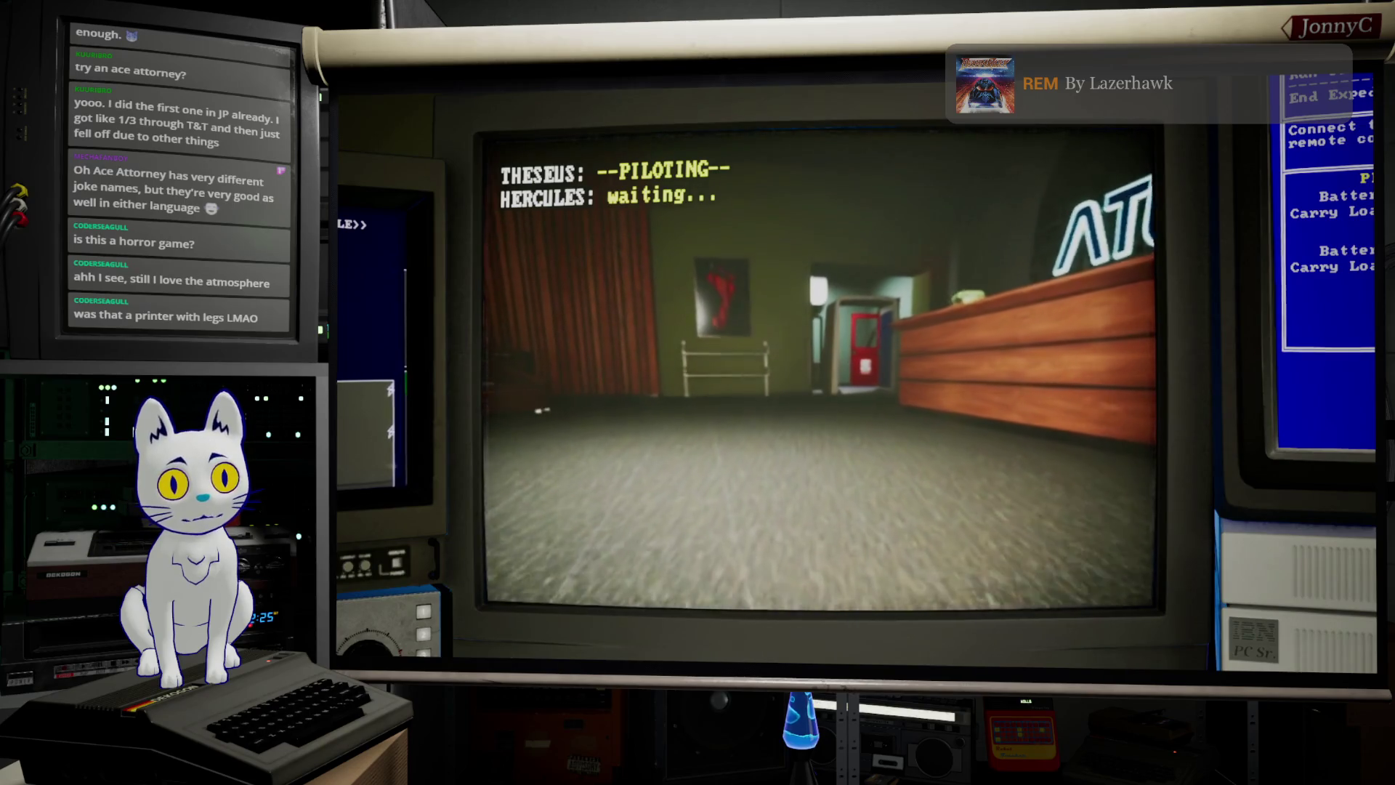
key(d)
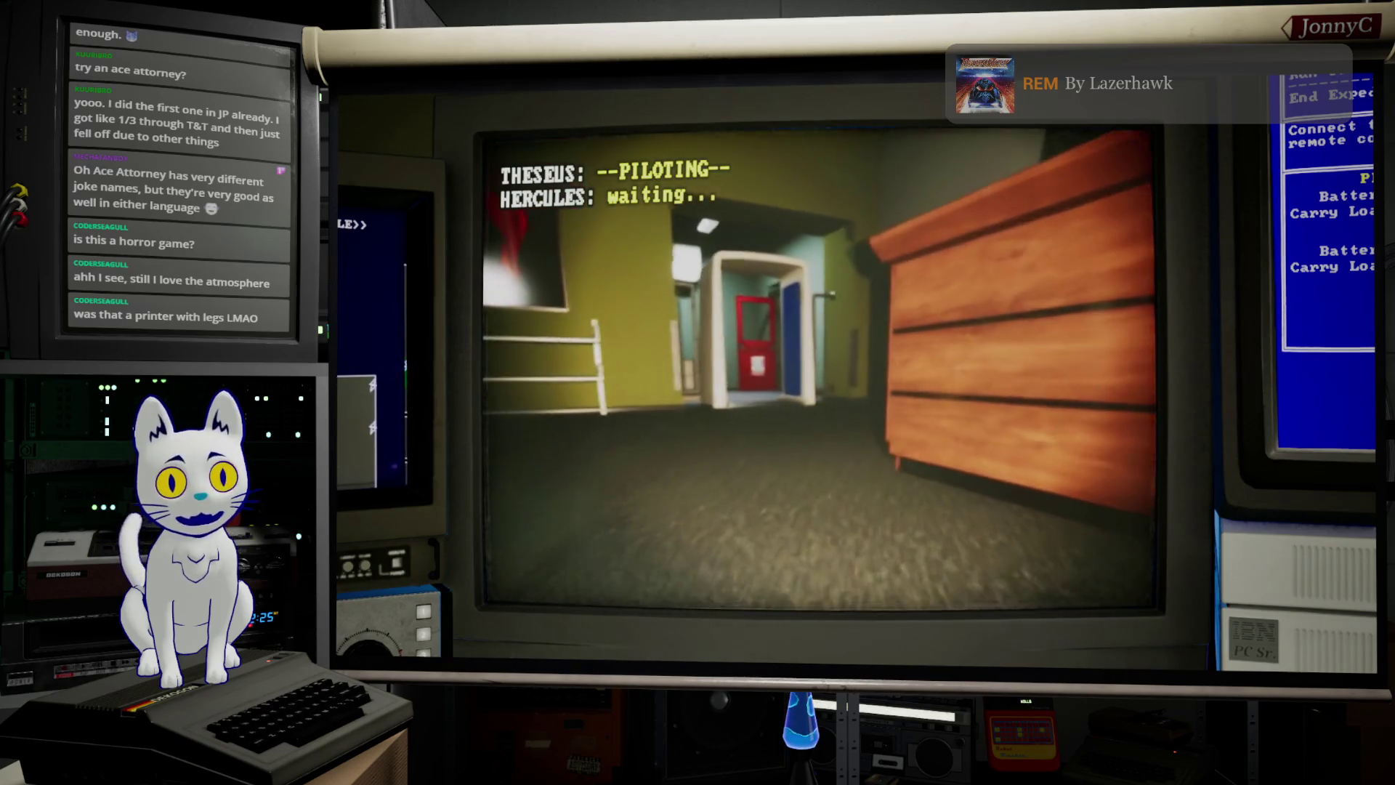
key(w)
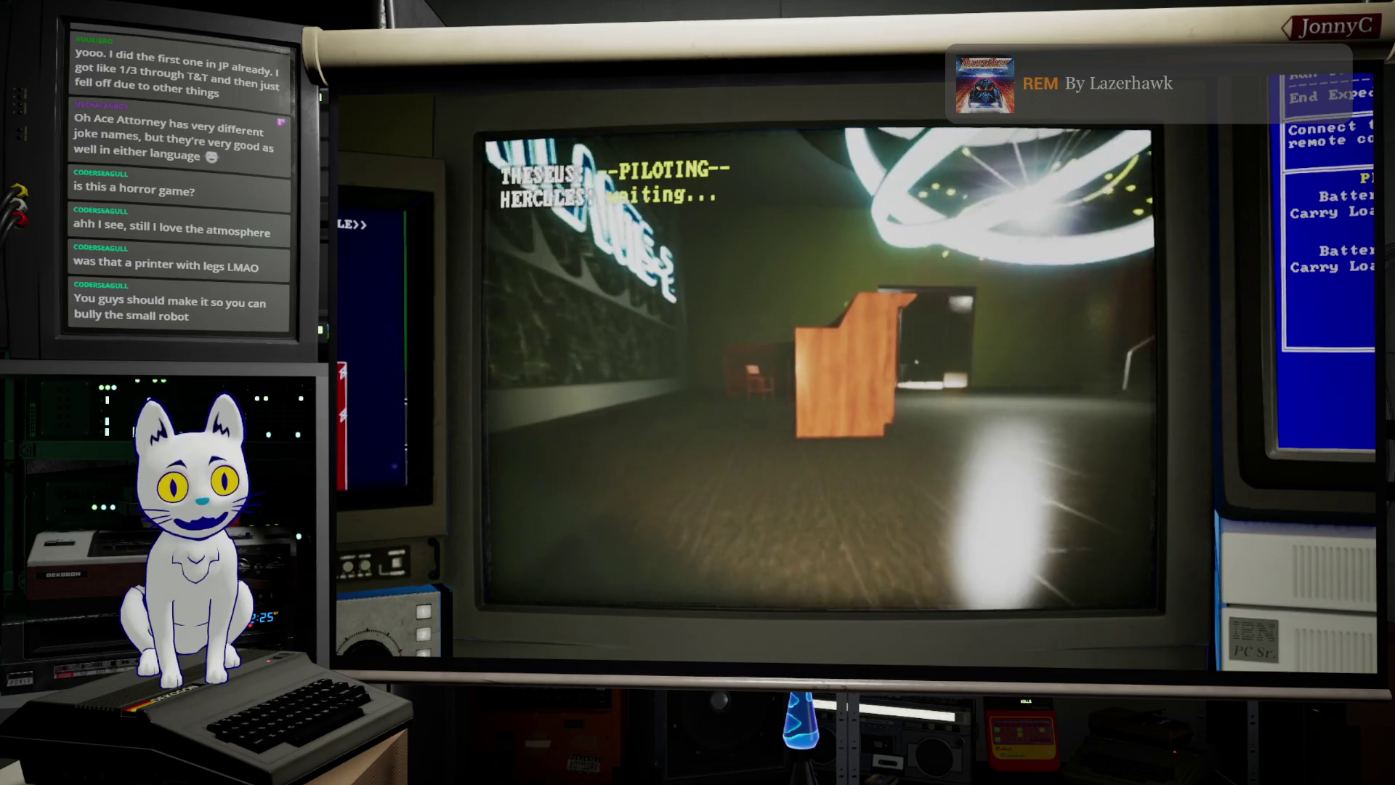
key(Tab)
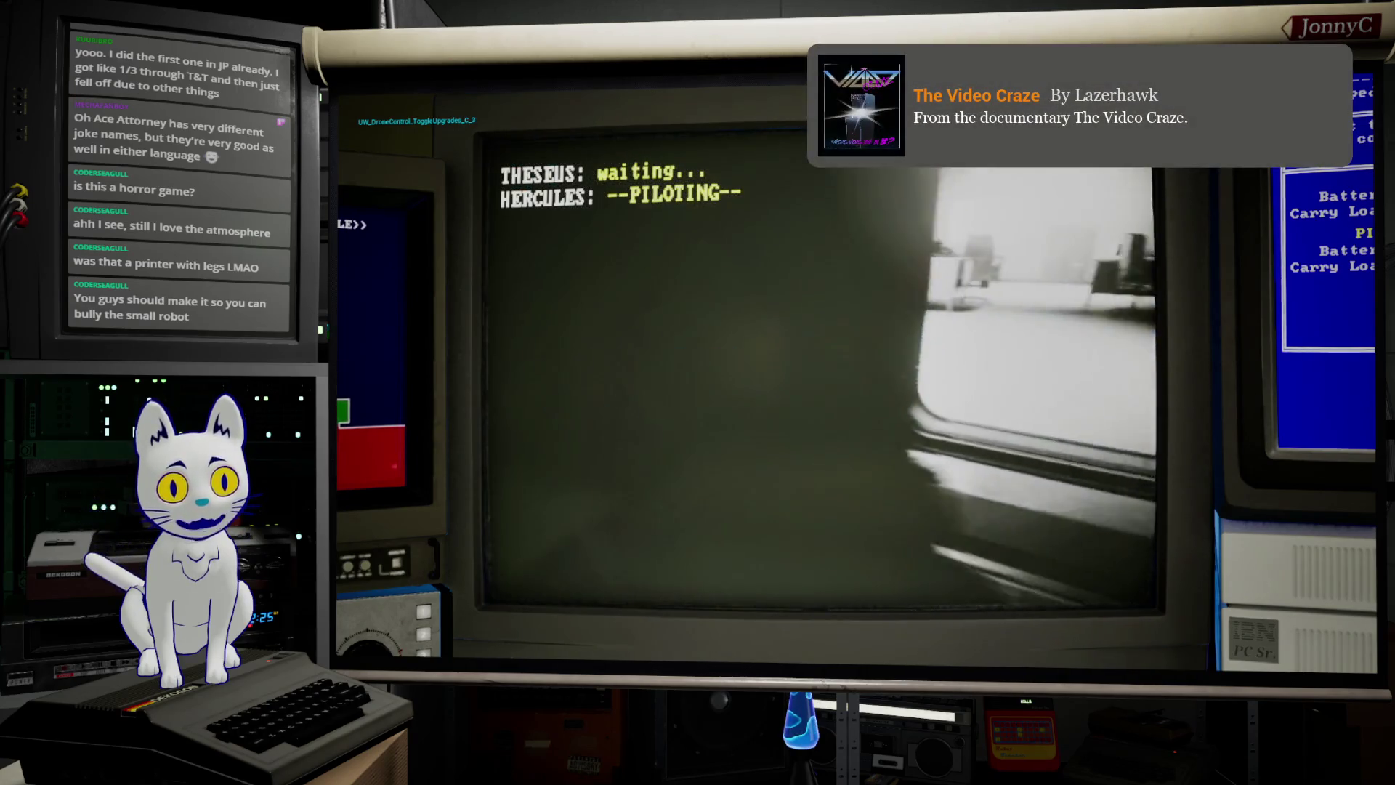
Step: Drive Hercules through the doorway and lobby past the red door to the T-sign wall, then return to Theseus
key(w)
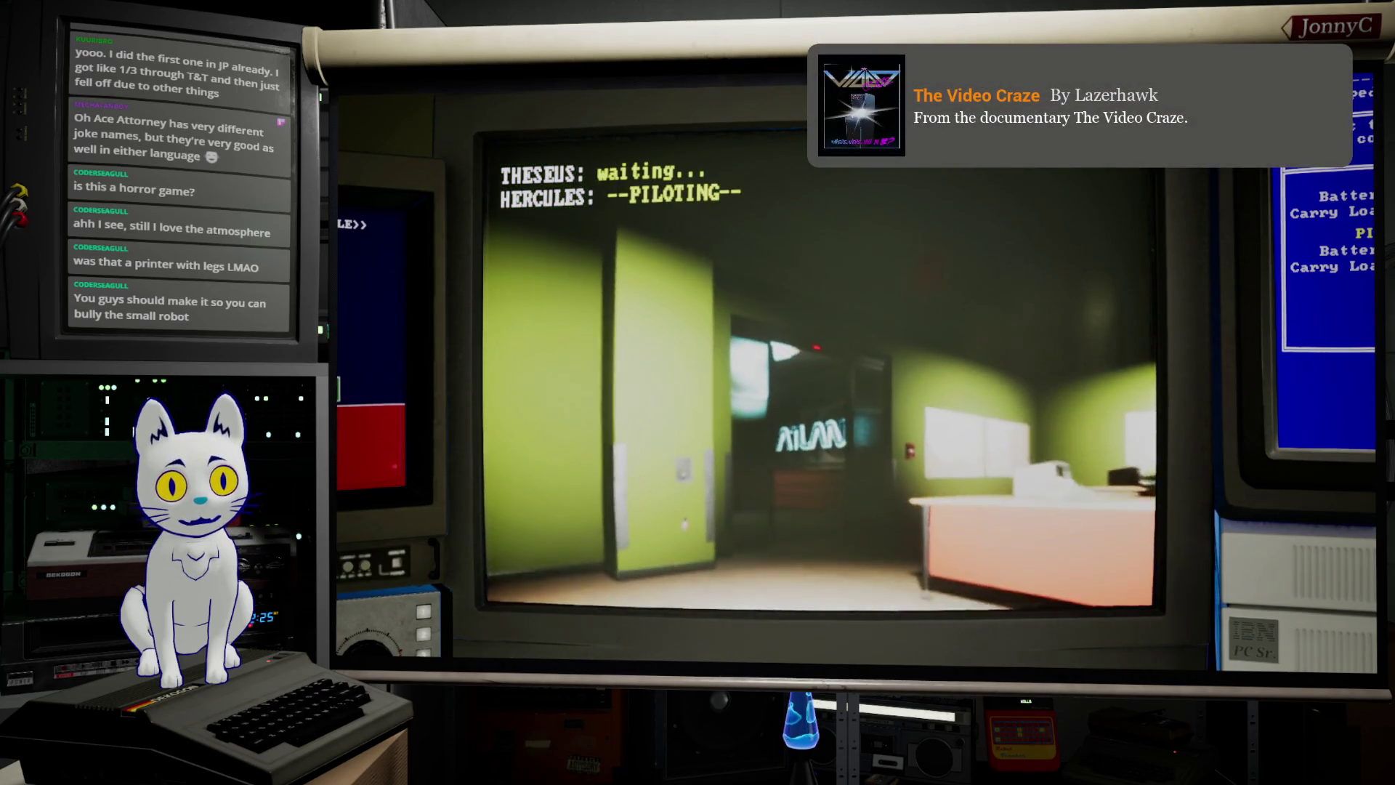
key(w)
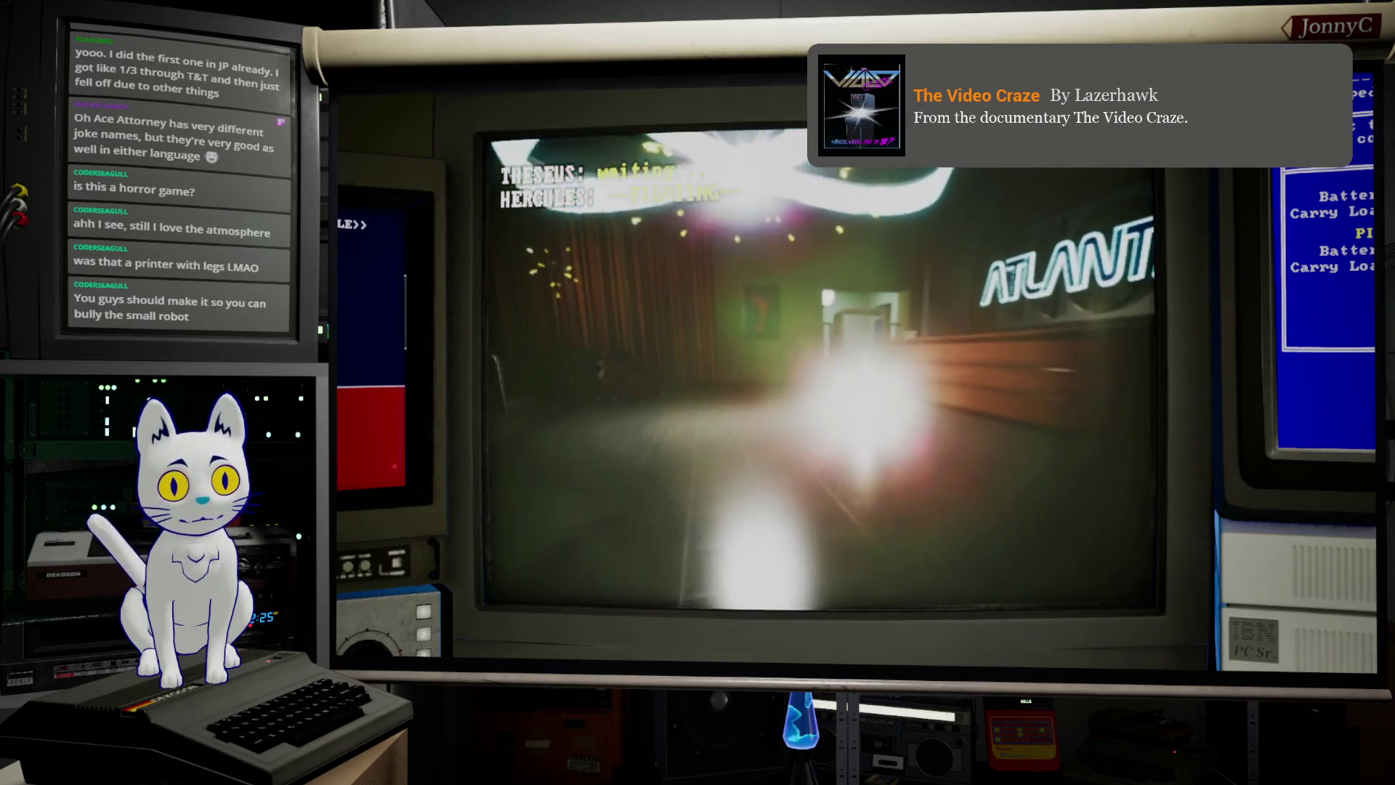
key(w)
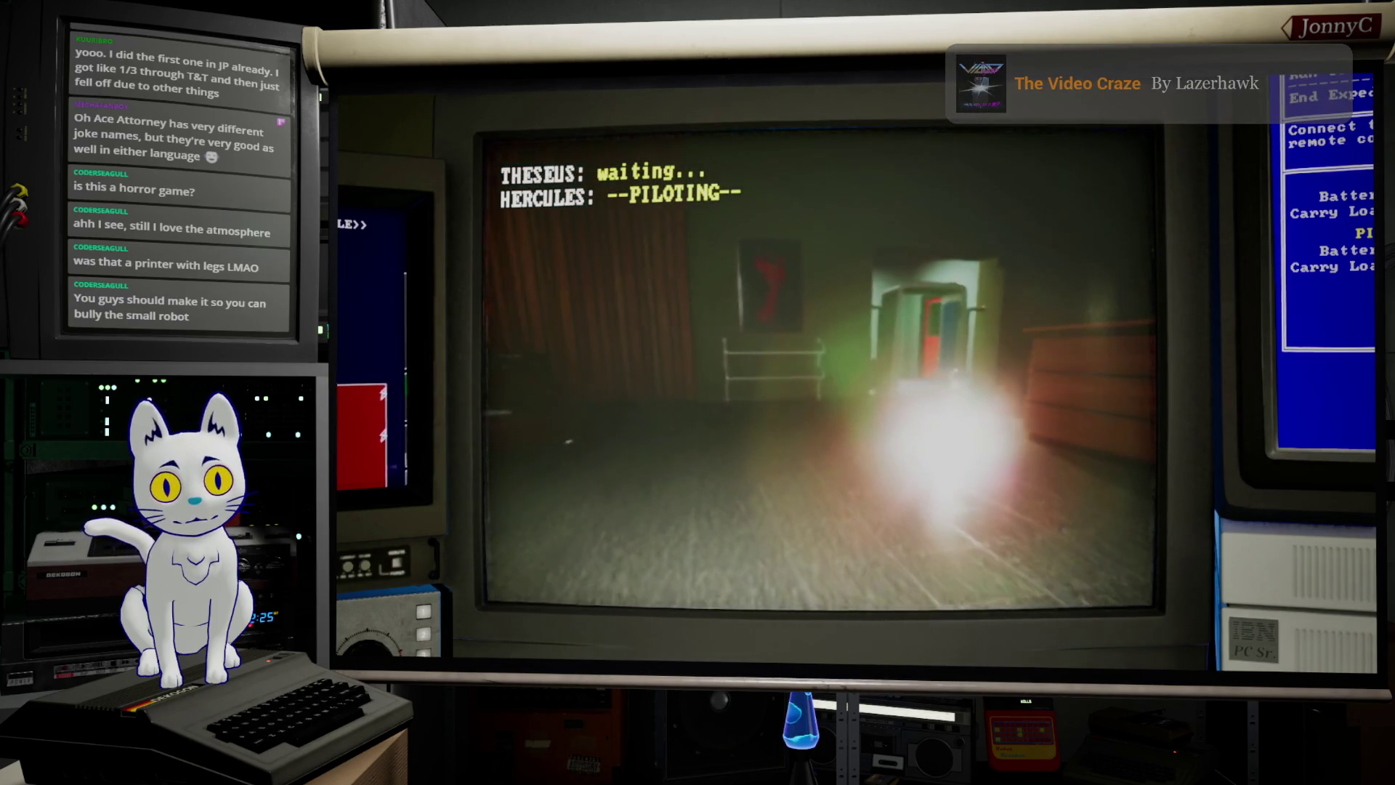
key(w)
key(w)
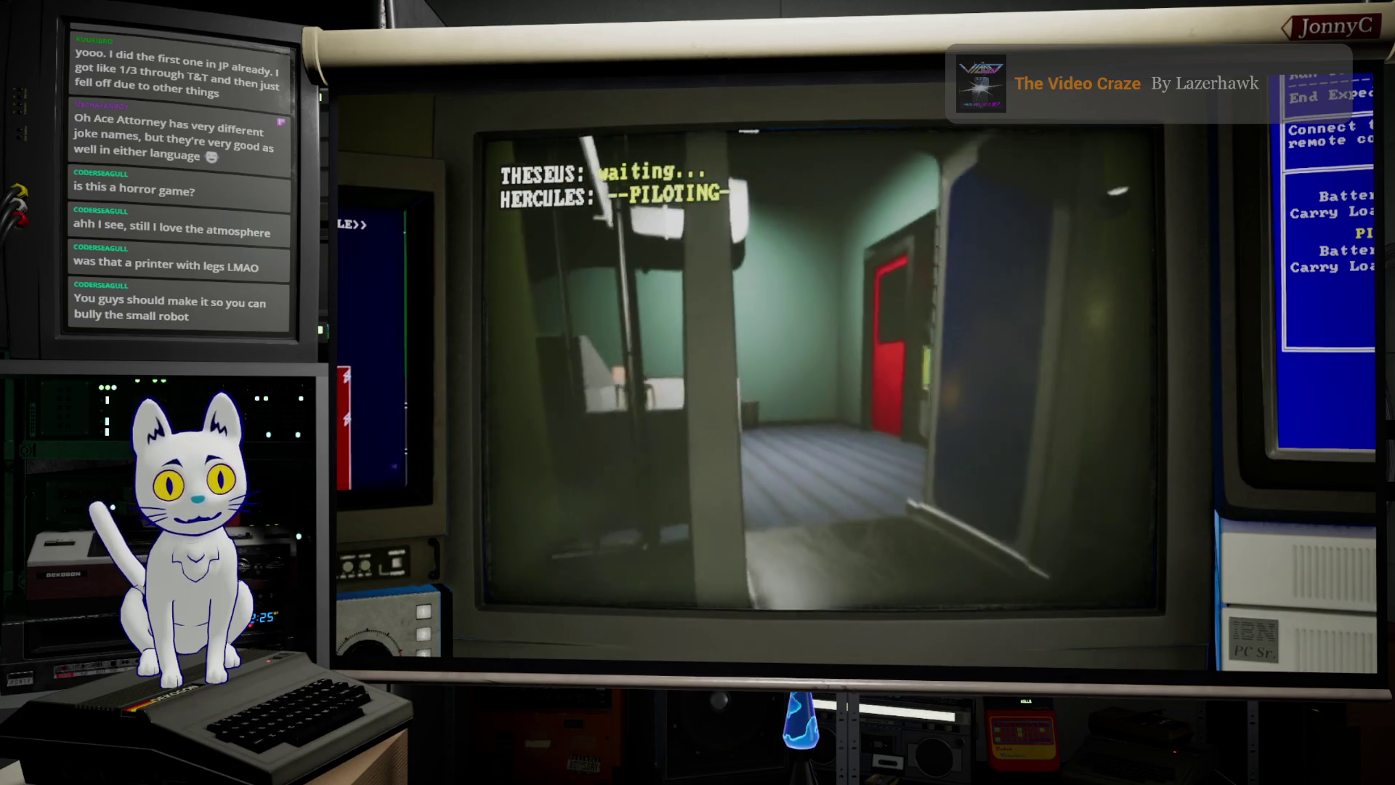
key(w)
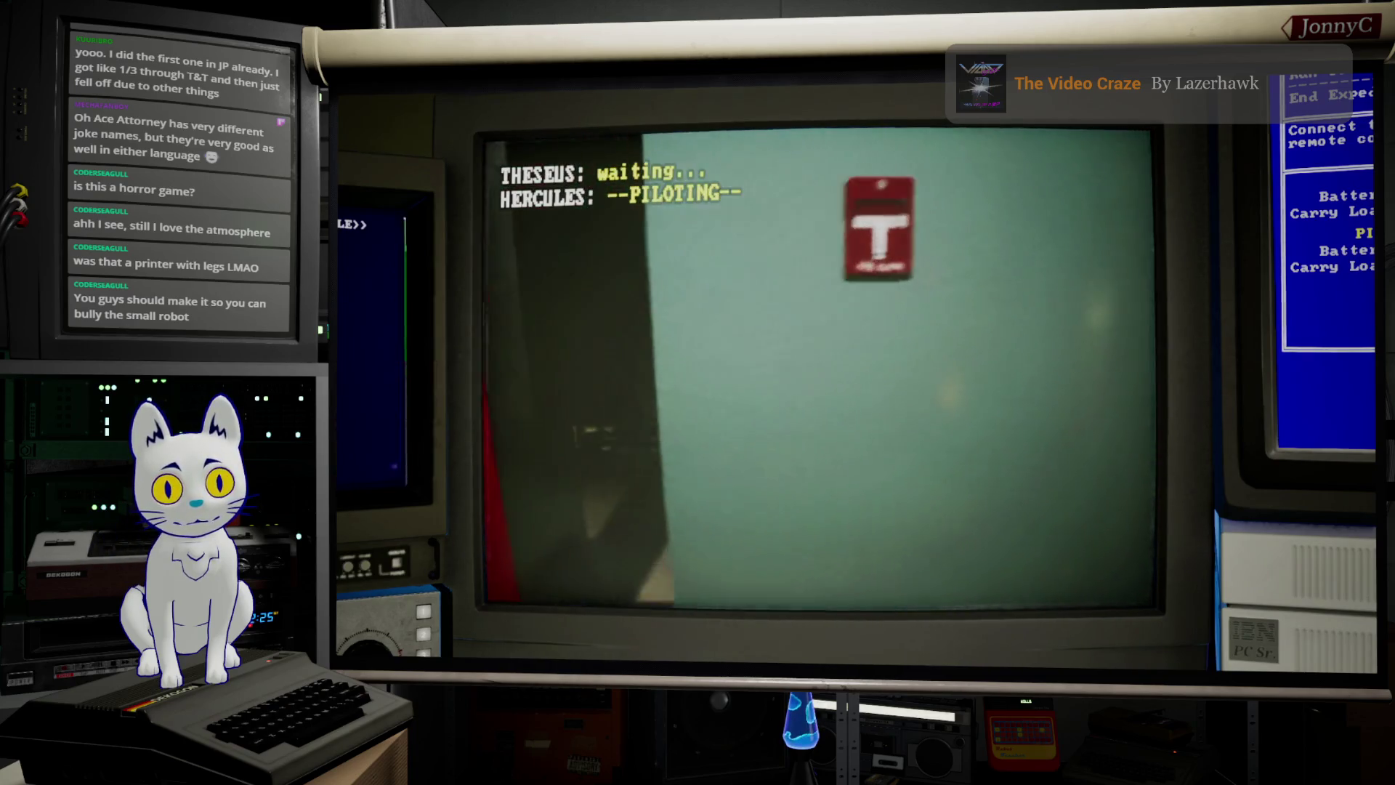
key(Tab)
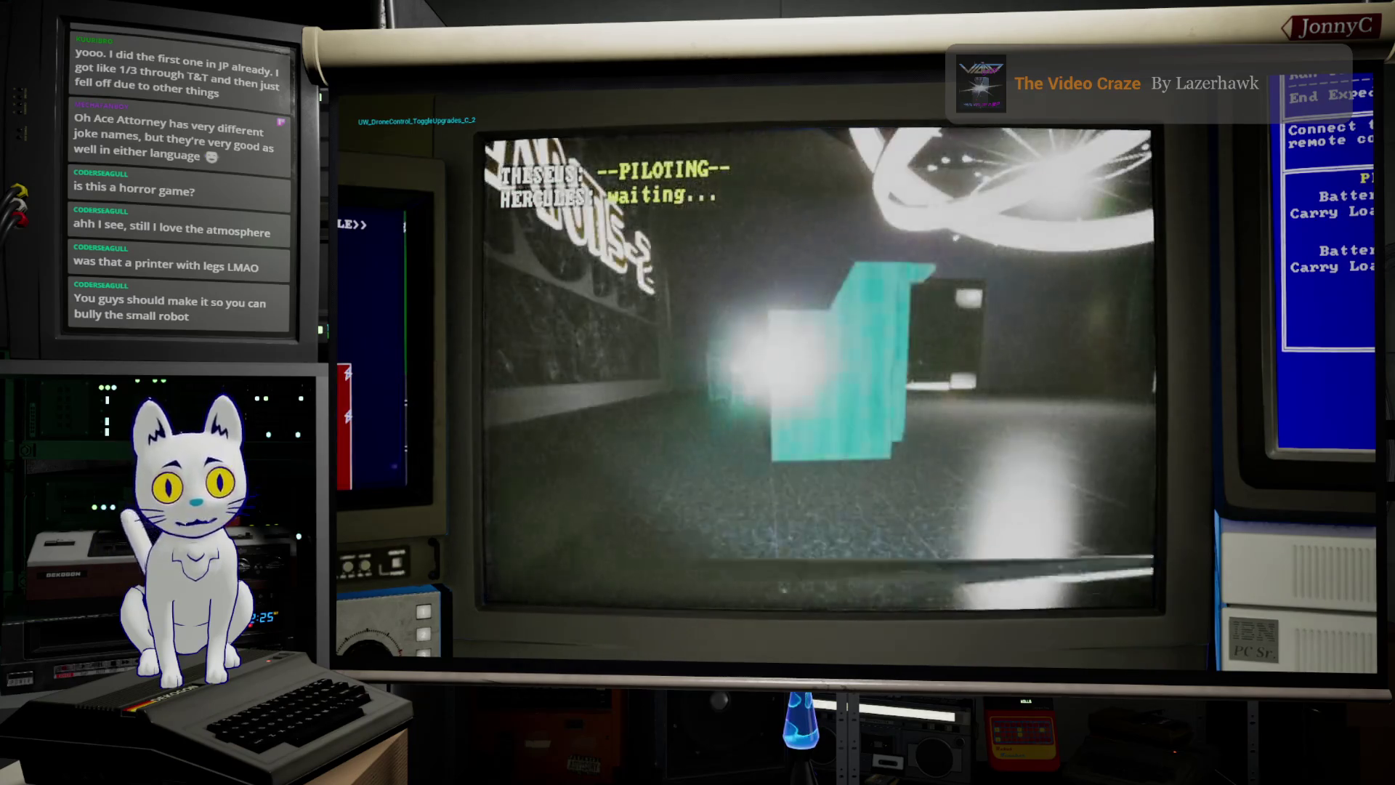
Step: Open the wall button's network devices with Theseus, nudge Hercules toward the waste basket, then return to Theseus
key(w)
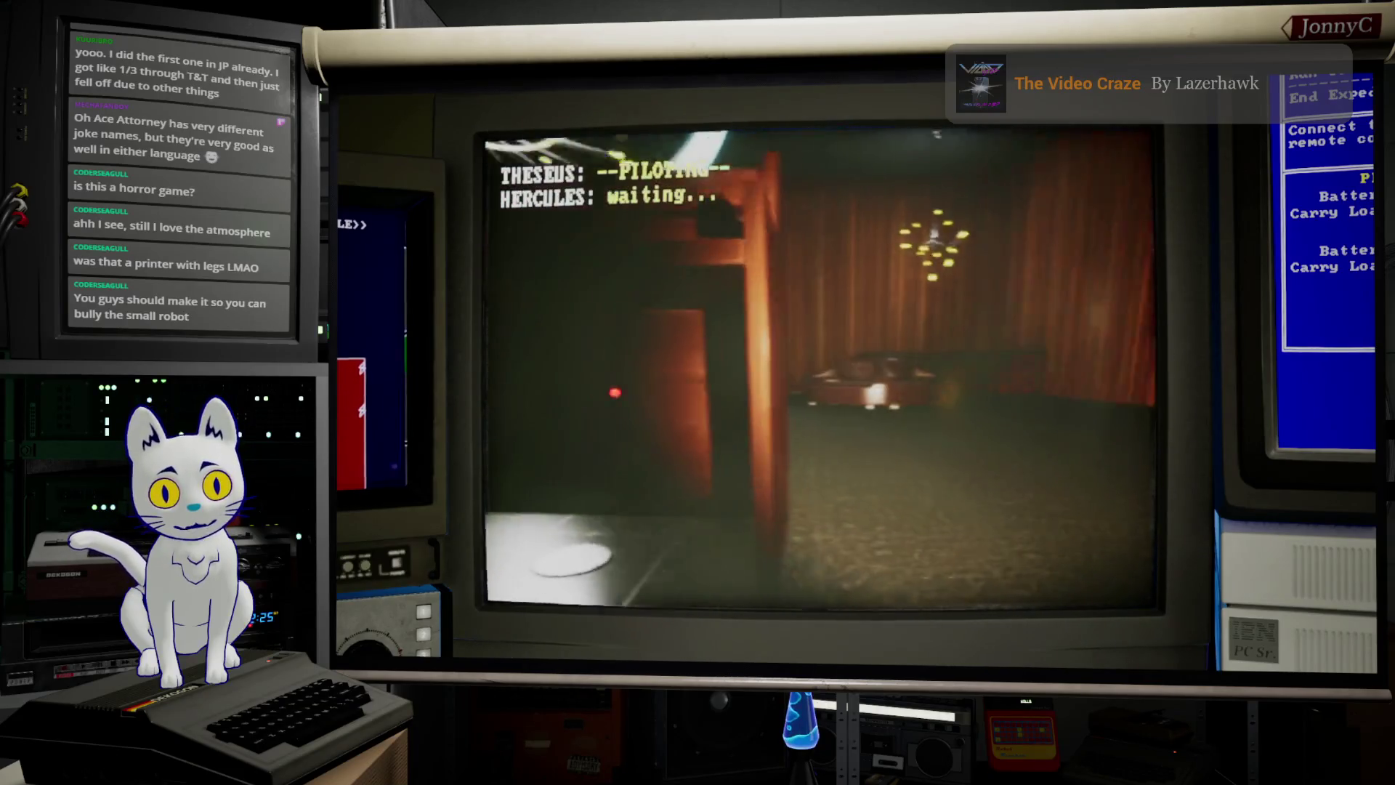
key(e)
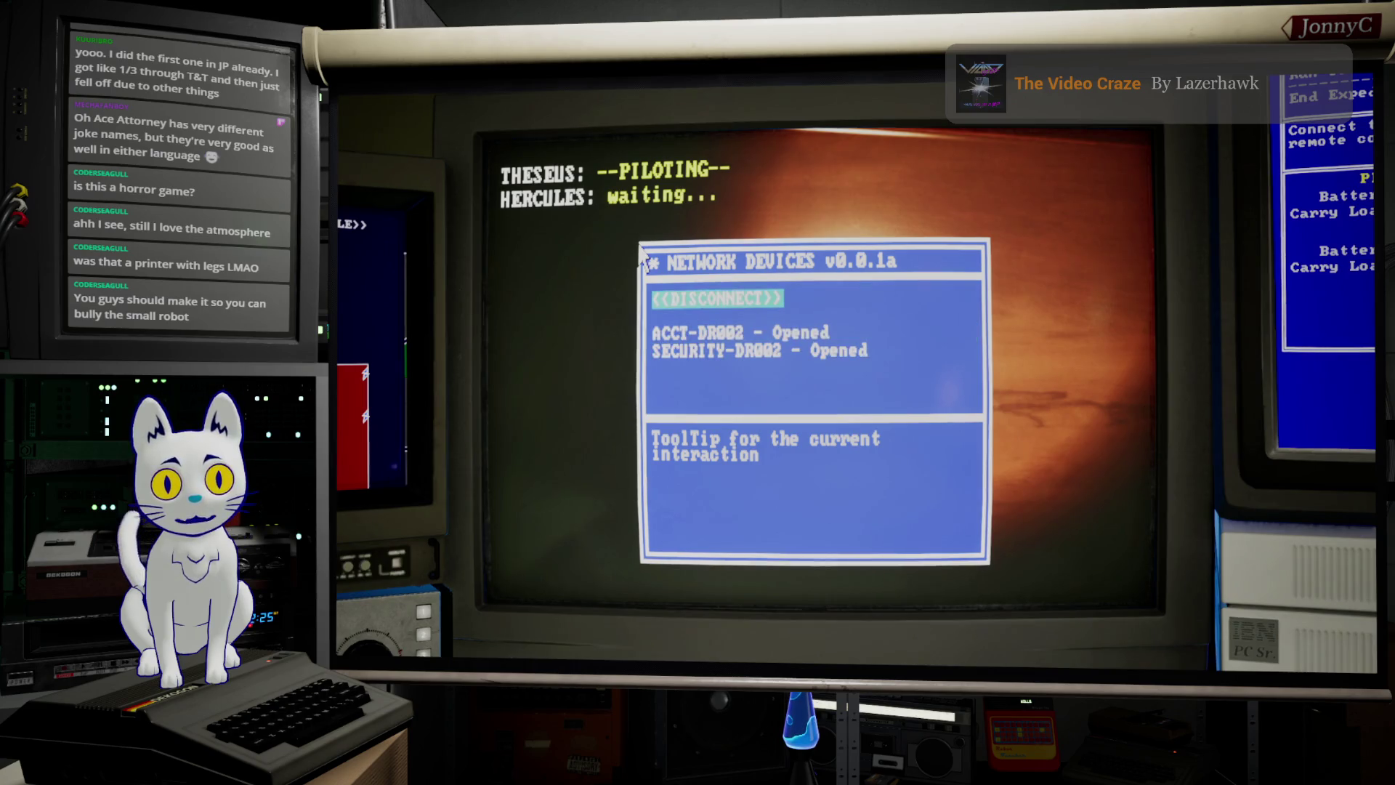
key(Tab)
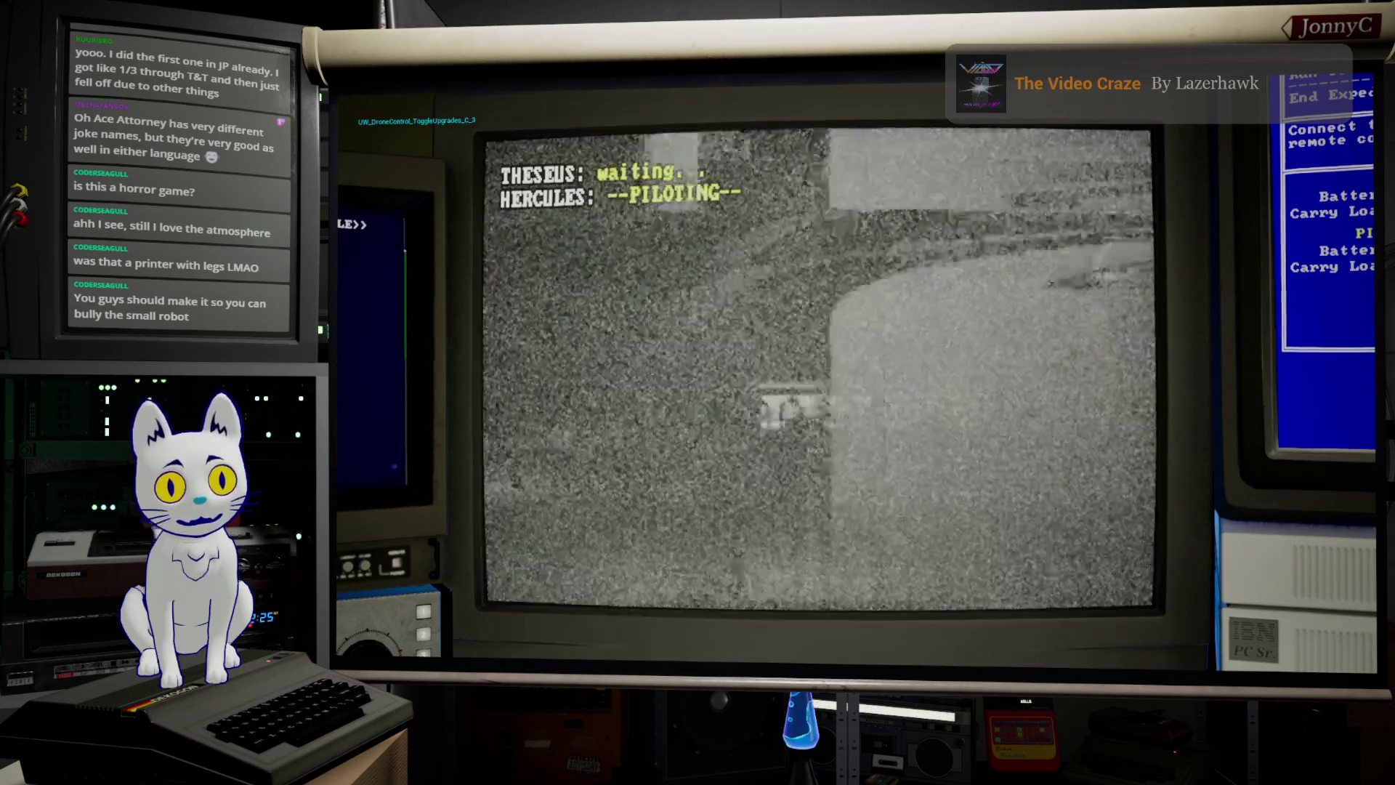
key(w)
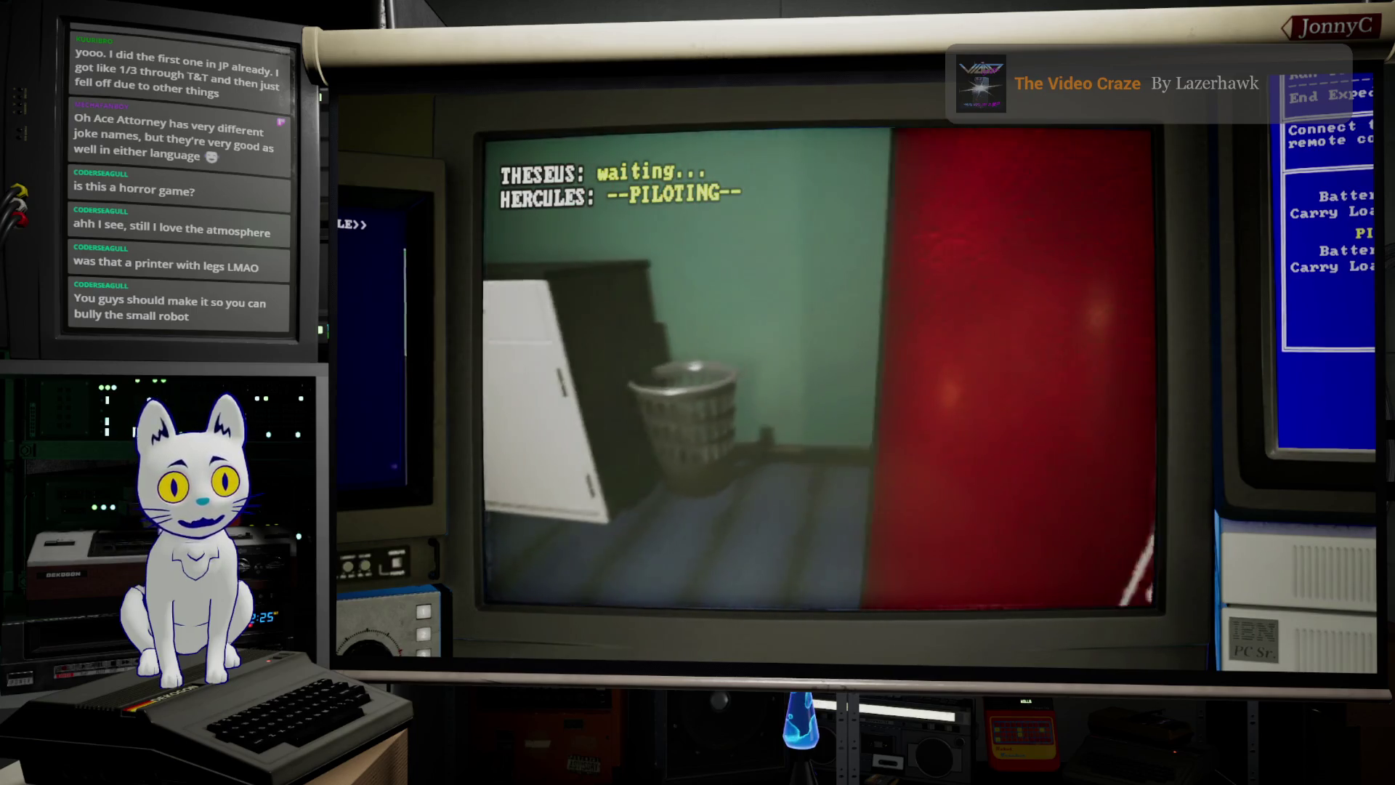
key(Tab)
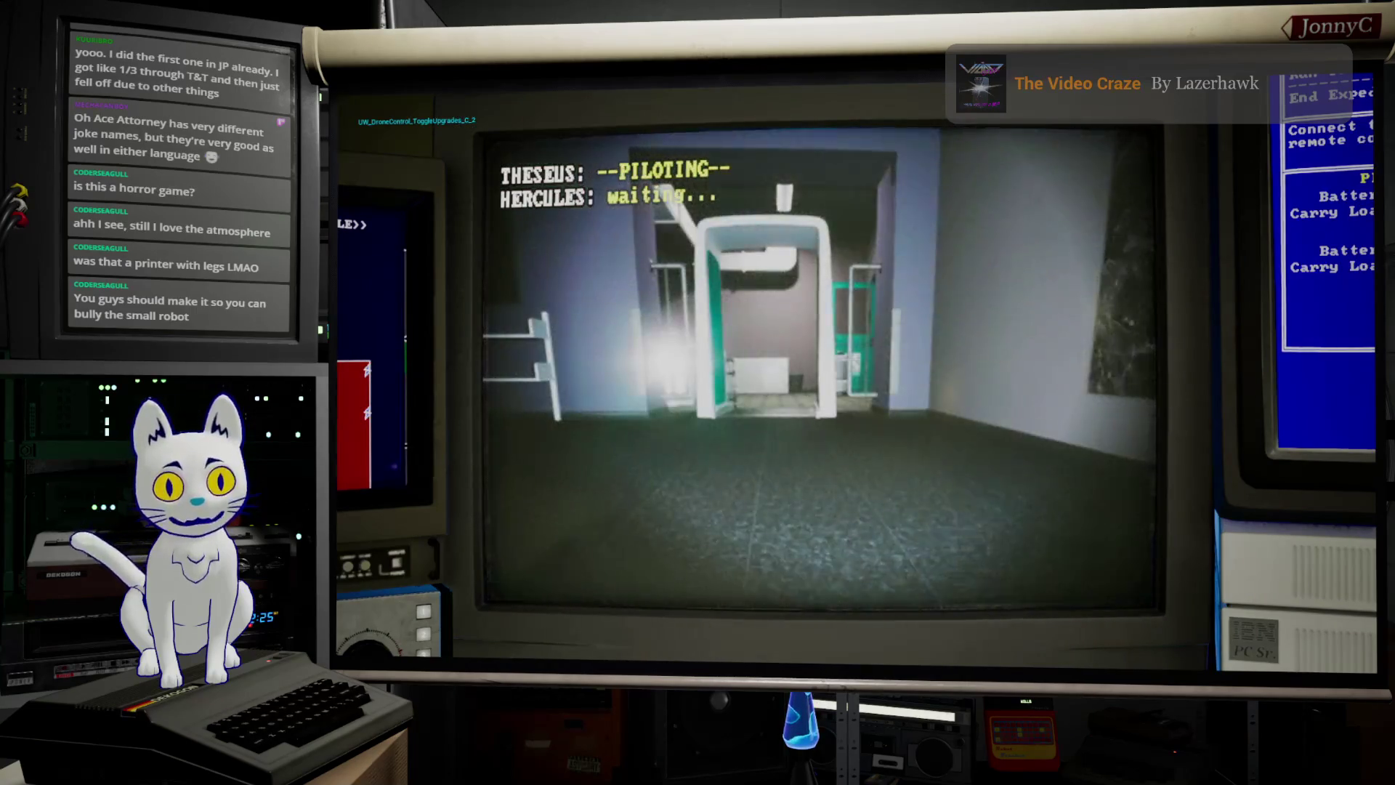
Step: Drive Theseus through the hallway past the red door to face the hall railing, then switch to Hercules
key(w)
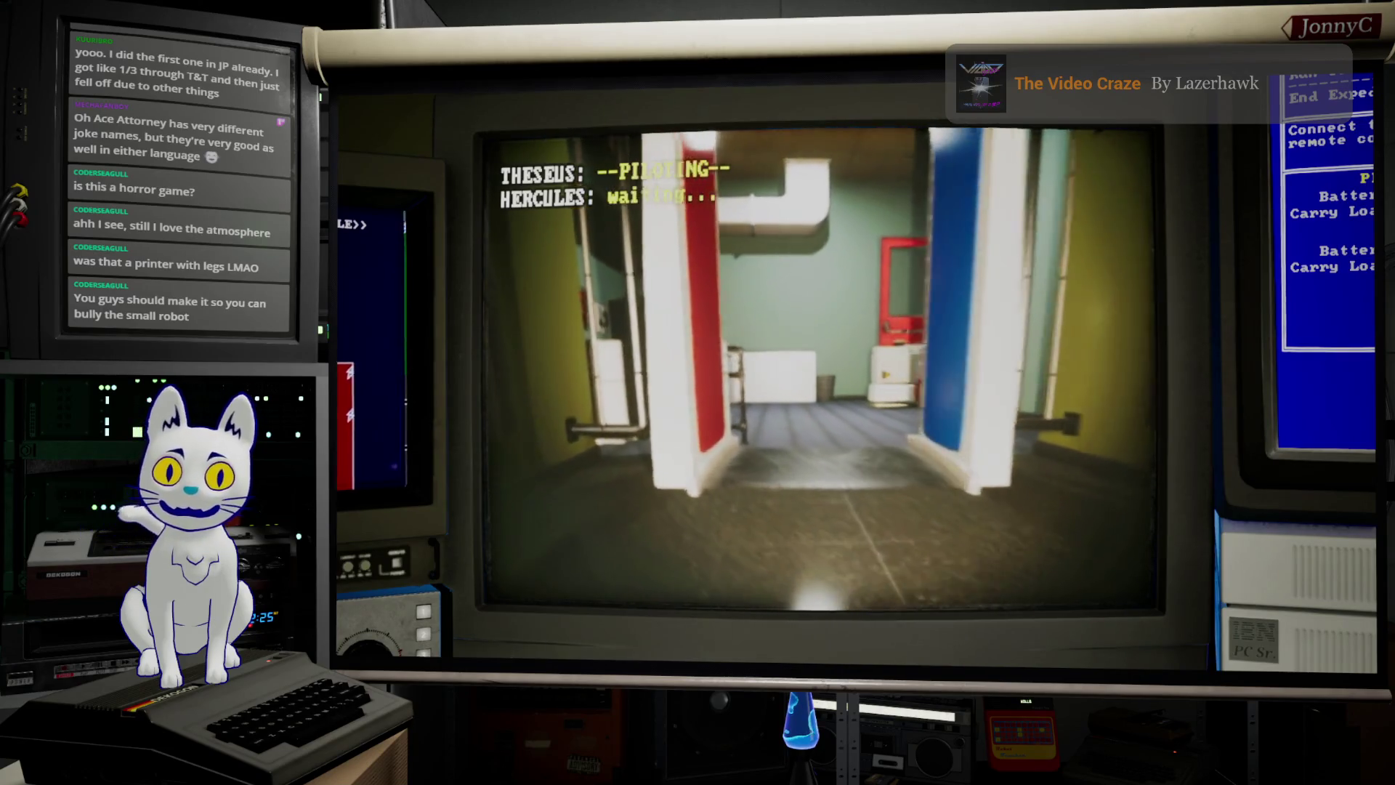
key(d)
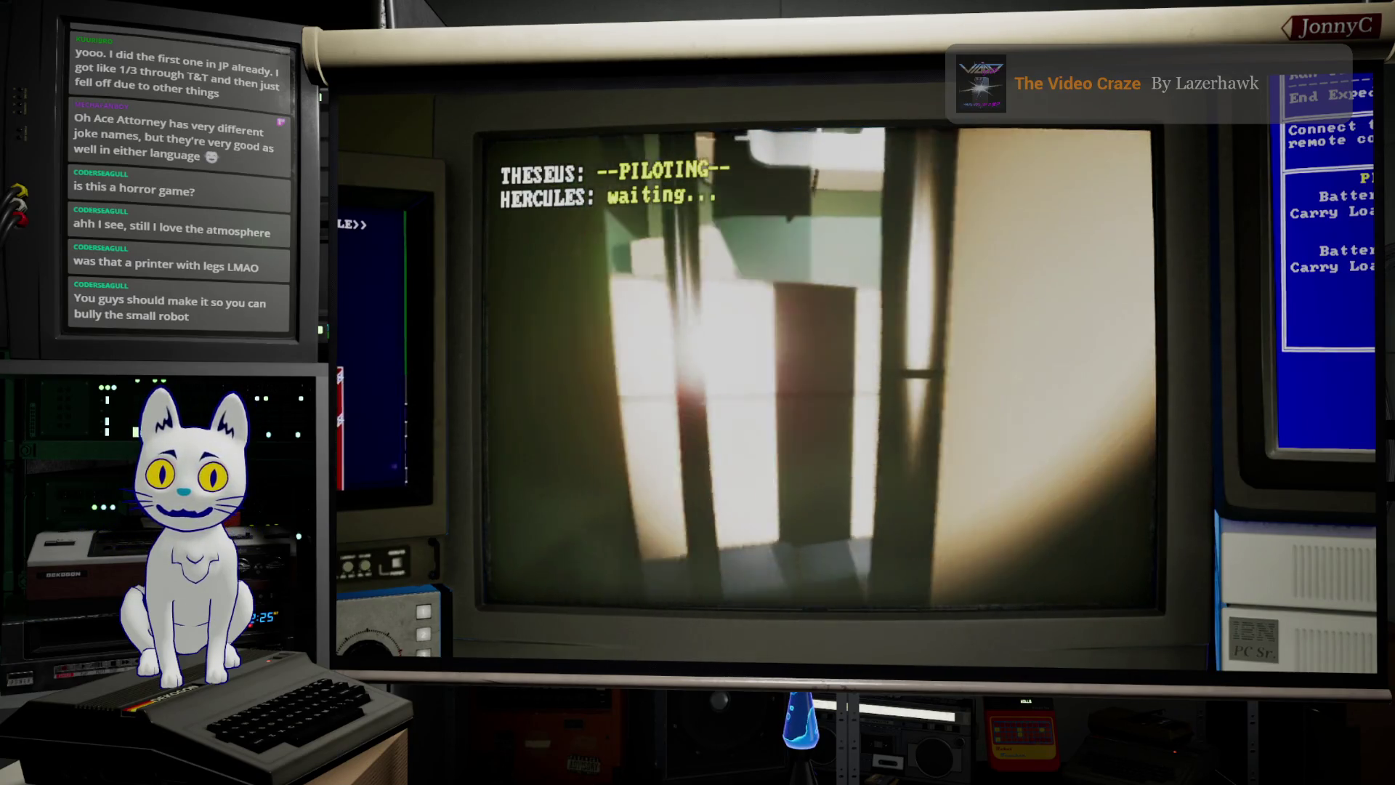
key(w)
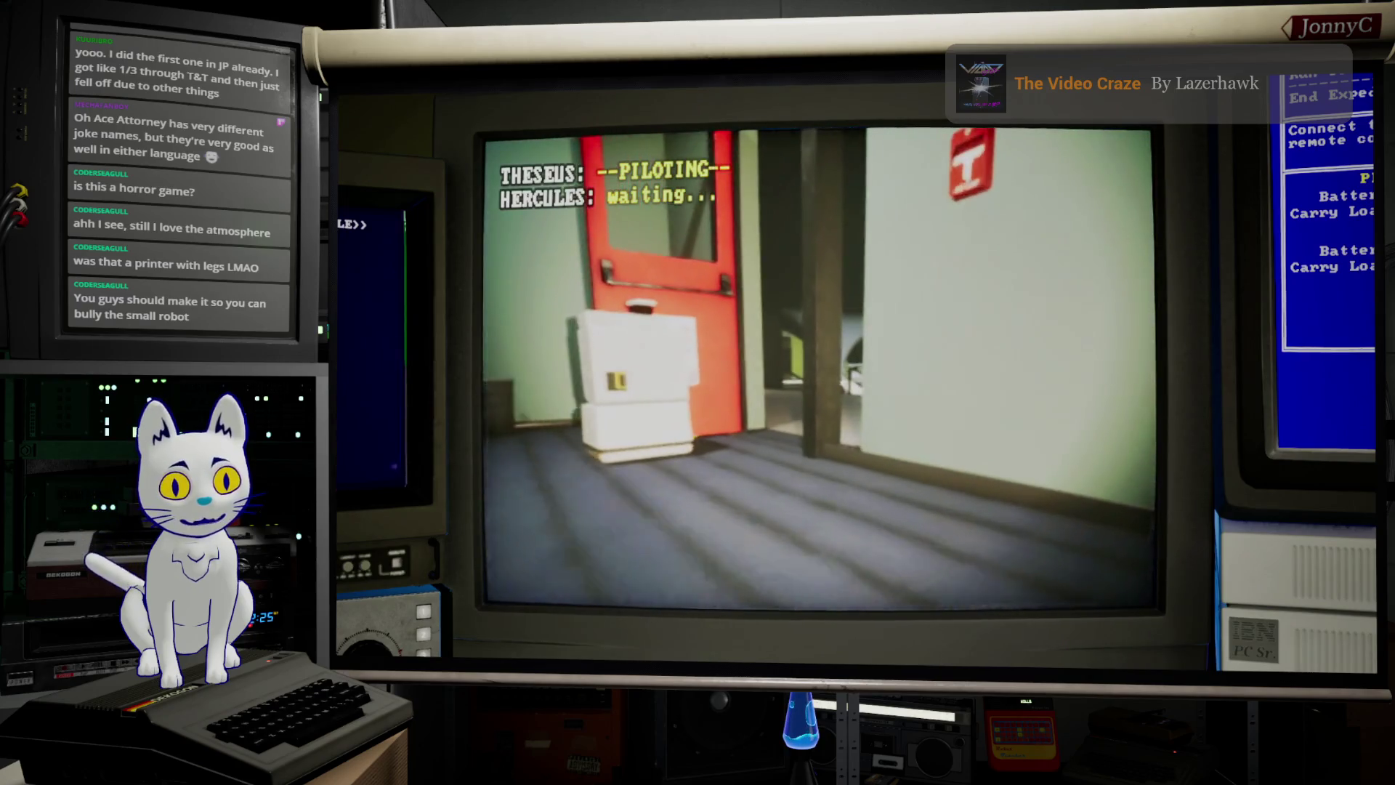
key(d)
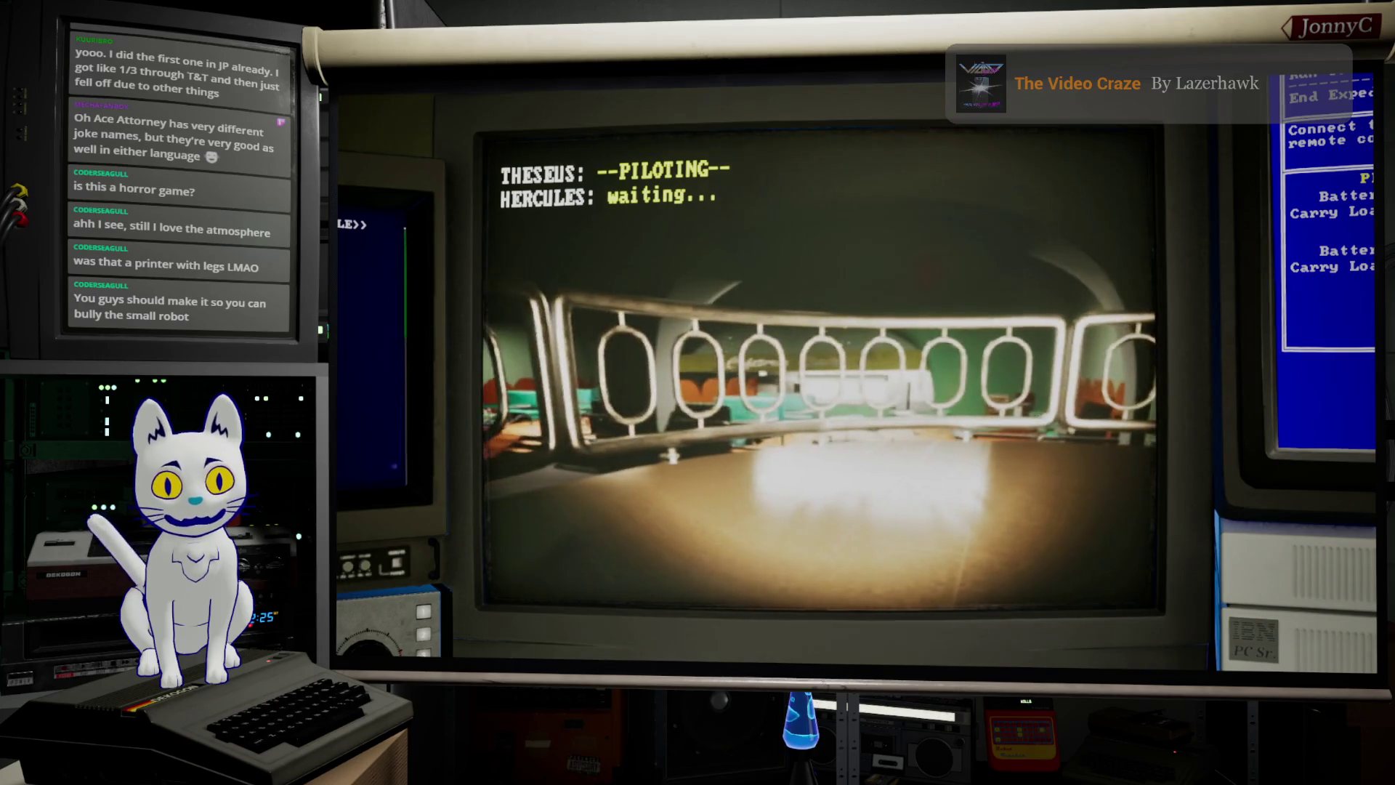
key(Tab)
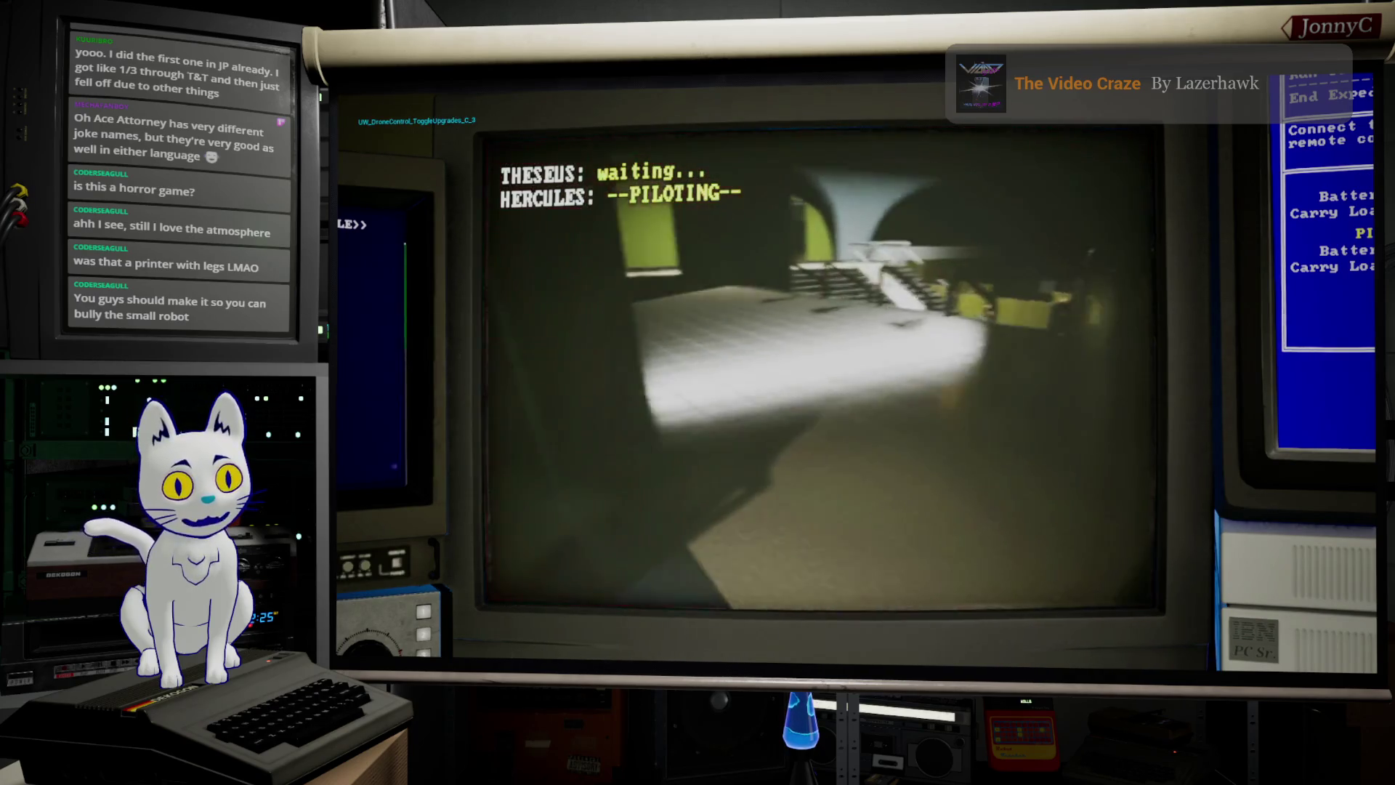
Step: Turn Hercules across the hall, then bring Theseus to the white railing and look toward the stairs and couch
key(d)
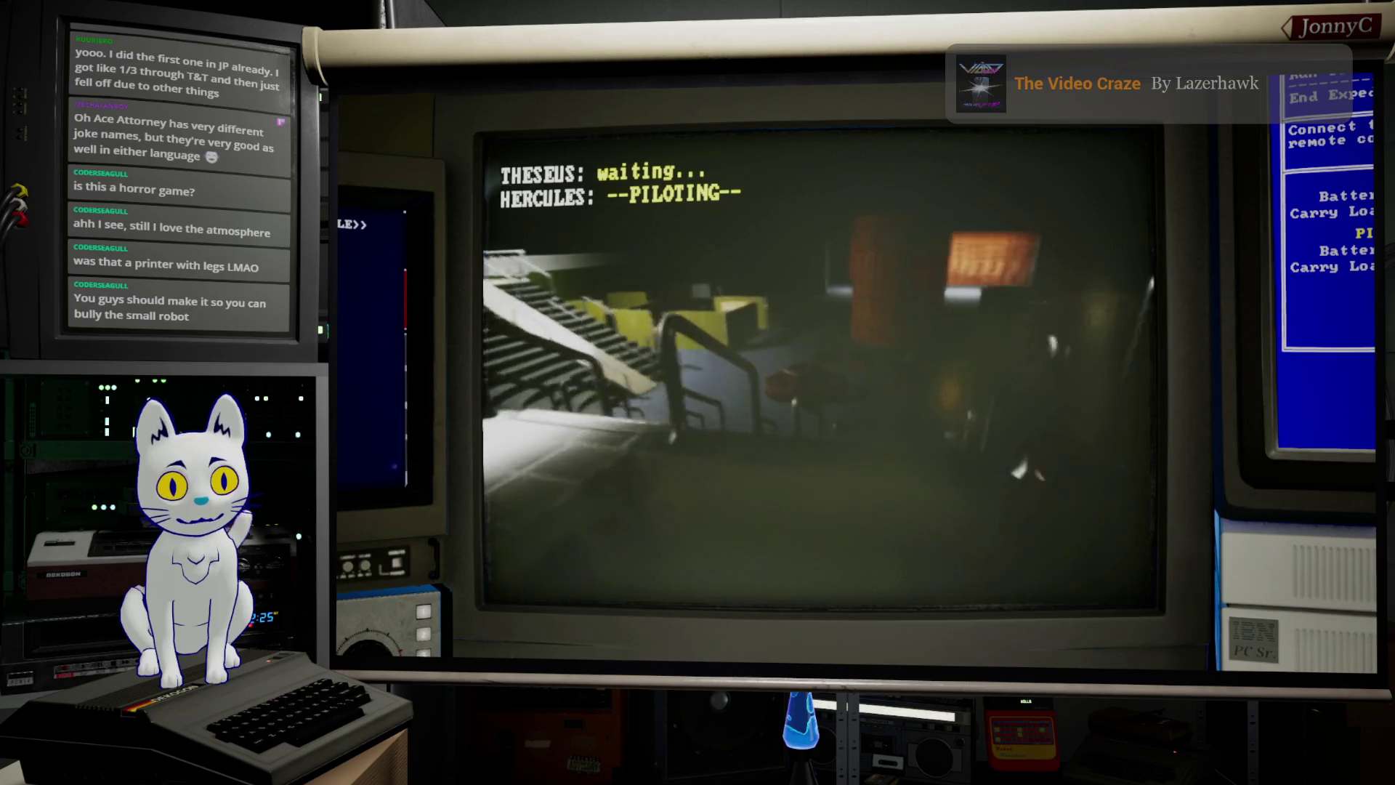
key(Tab)
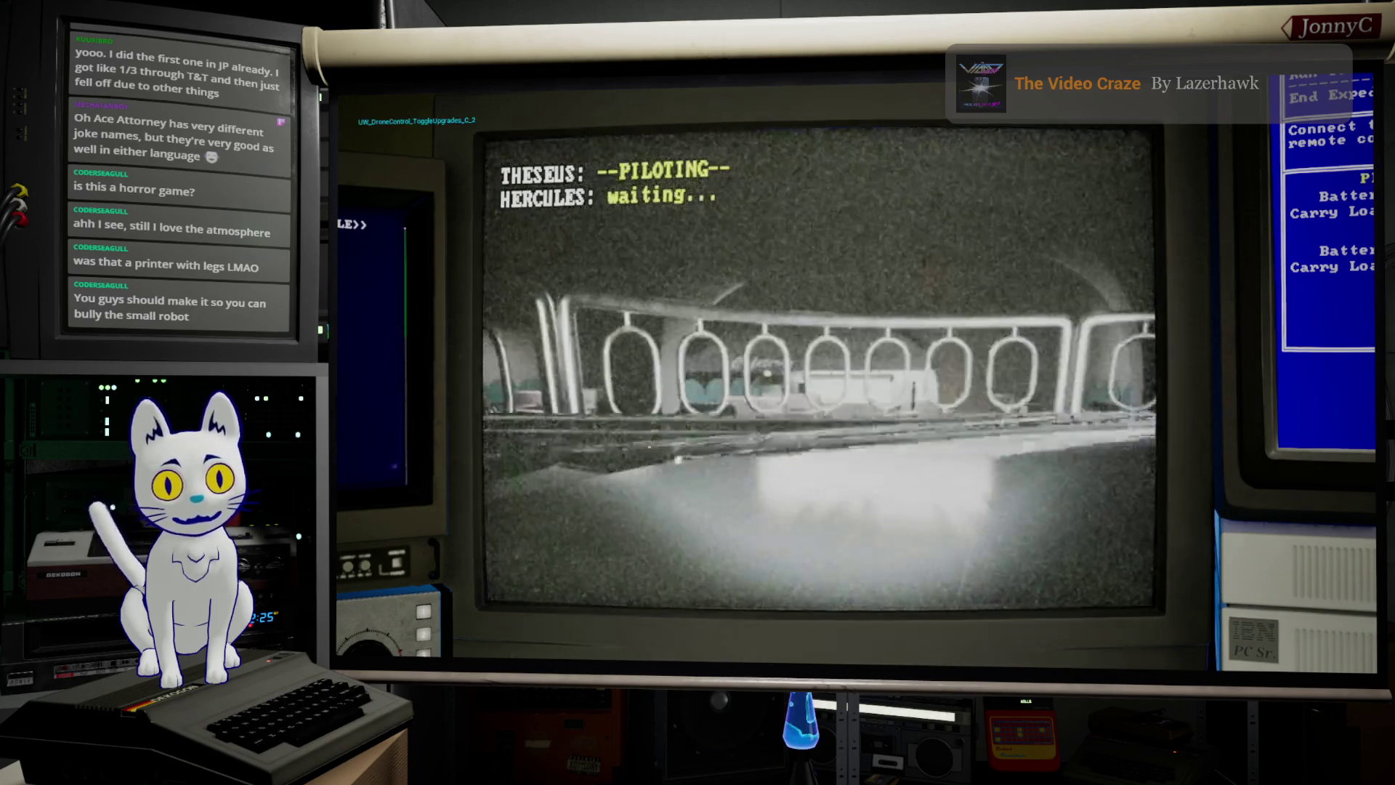
key(w)
key(a)
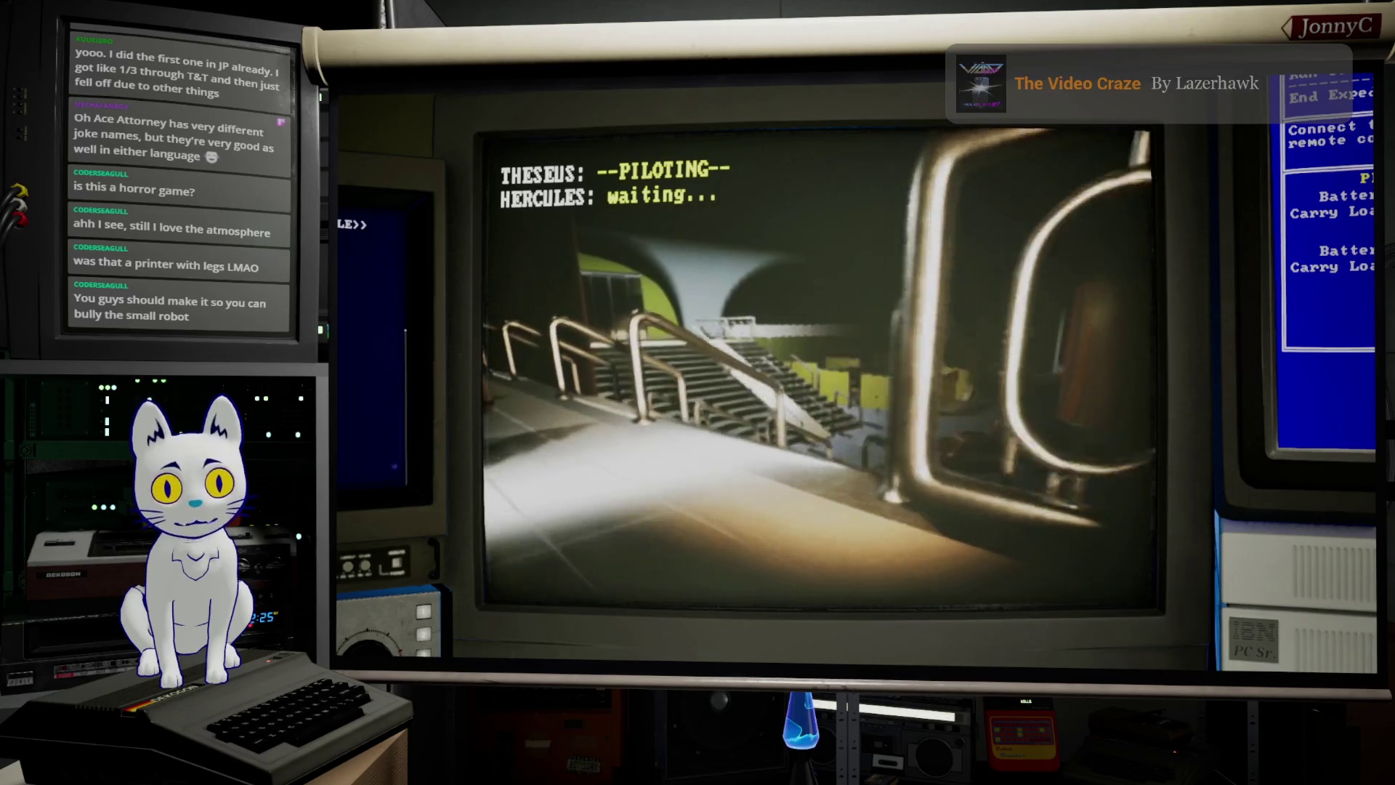
key(d)
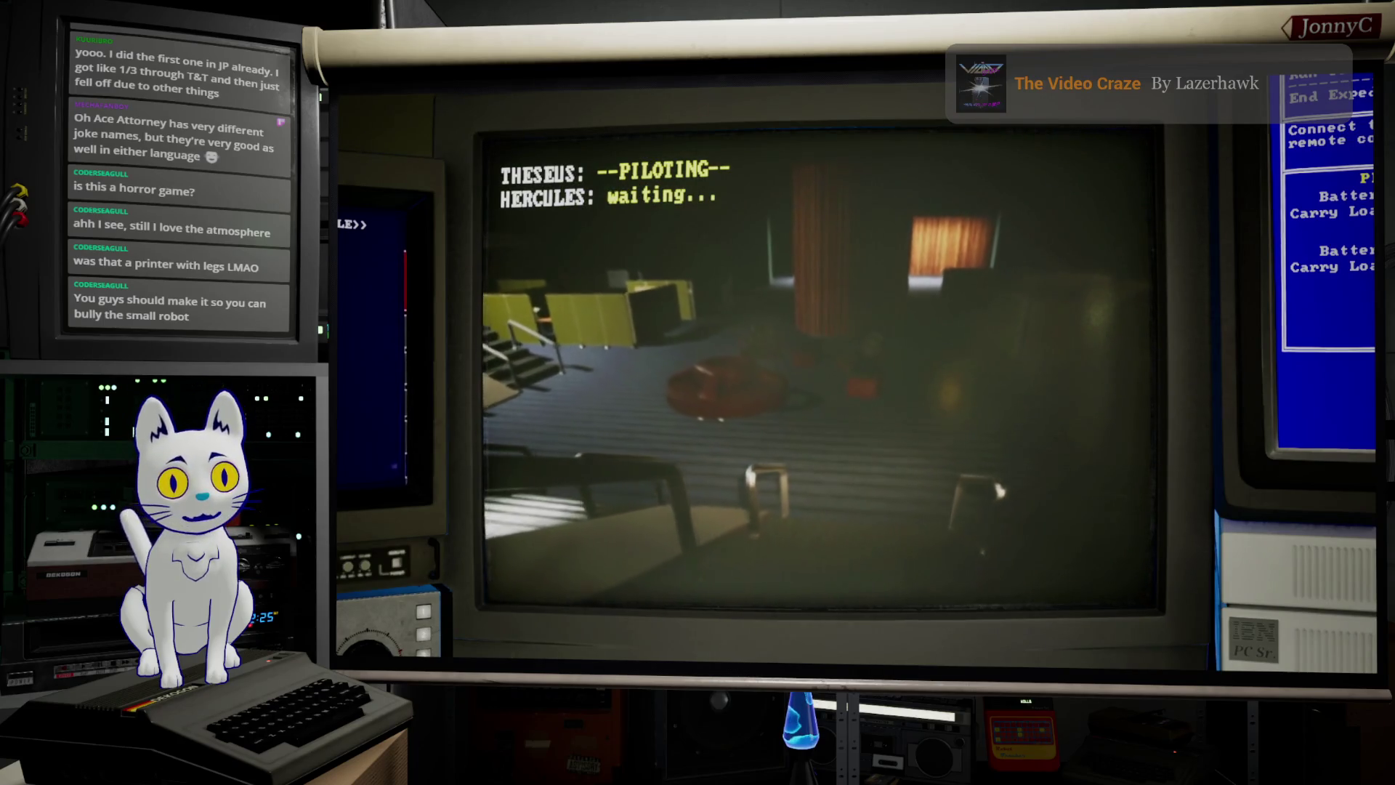
key(d)
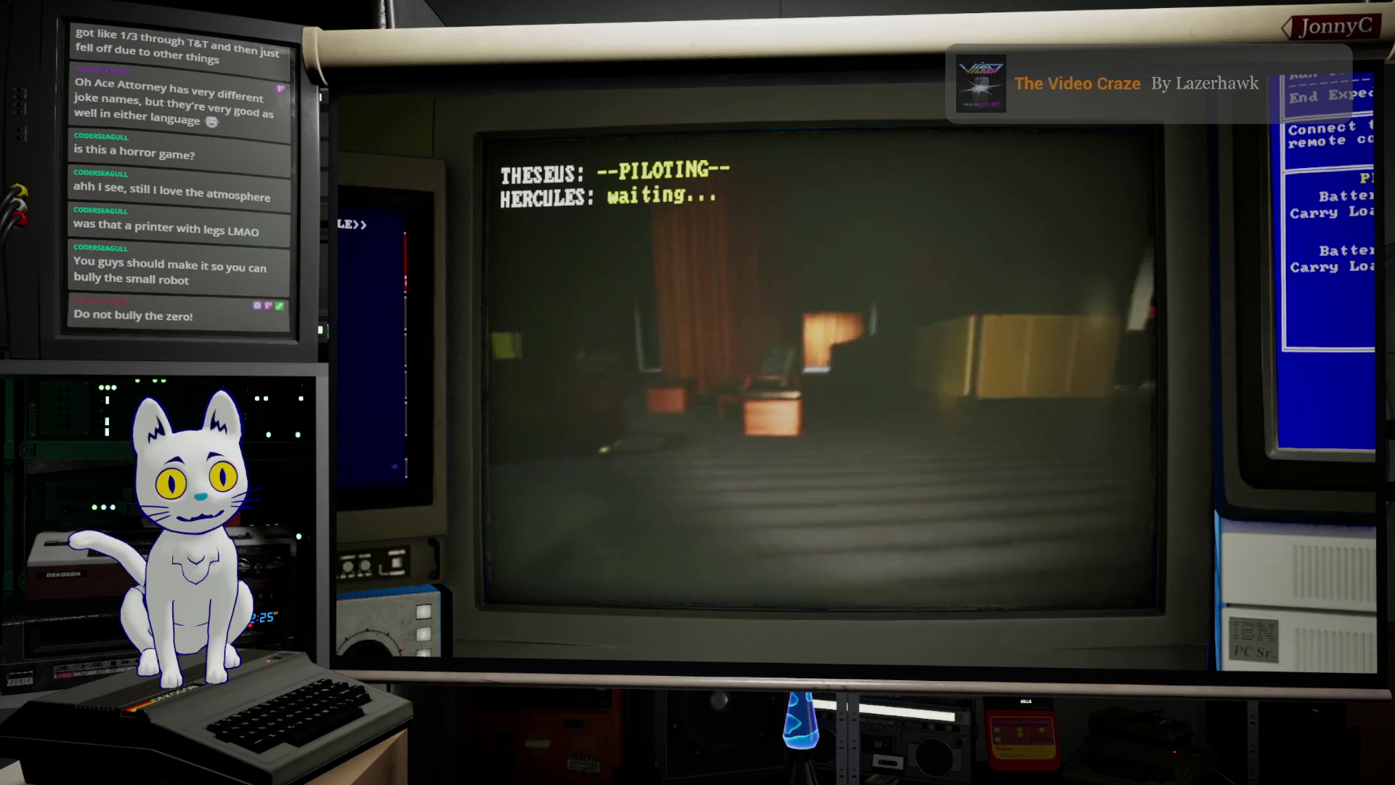
key(a)
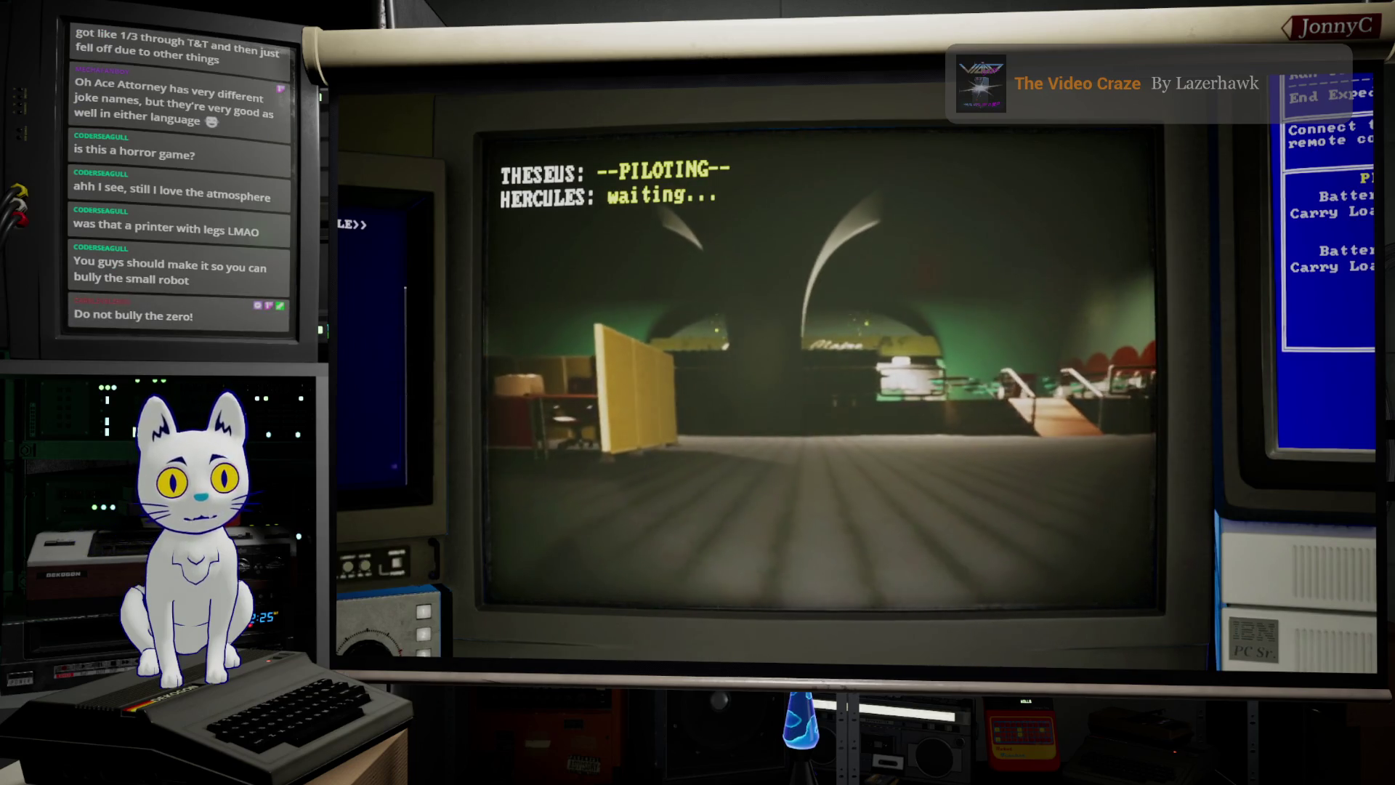
key(d)
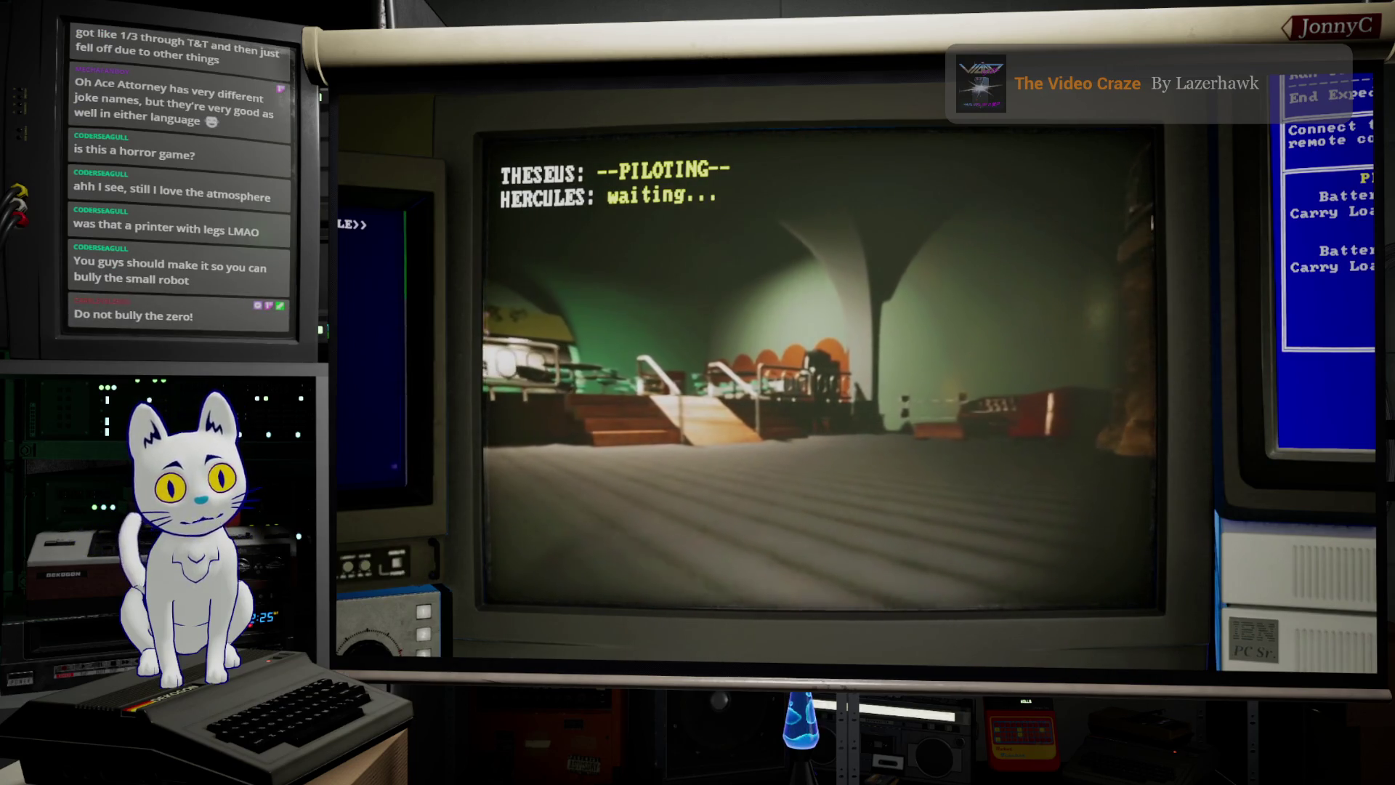
key(d)
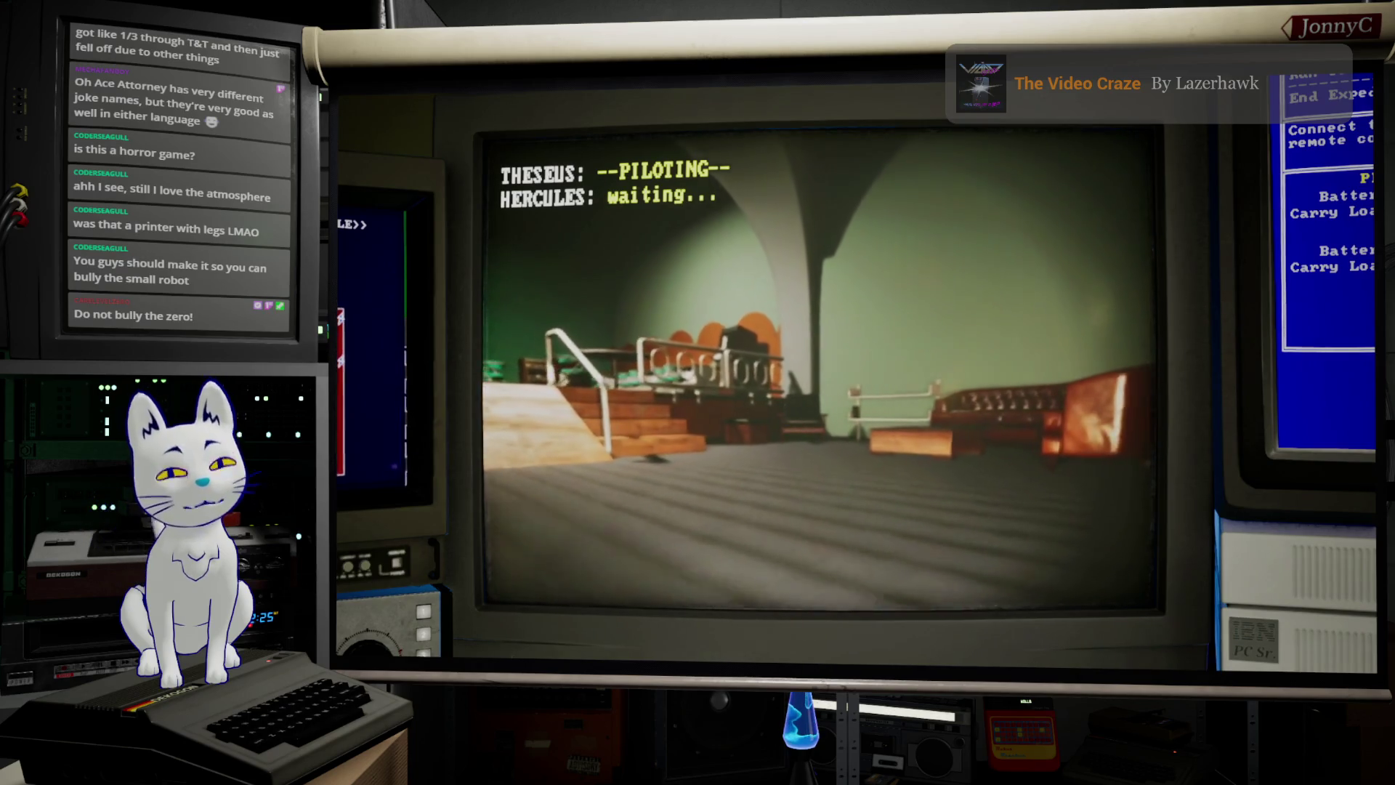
Step: Drive Theseus up to the white shelf's green Techie book and swing toward the wooden stairs
key(w)
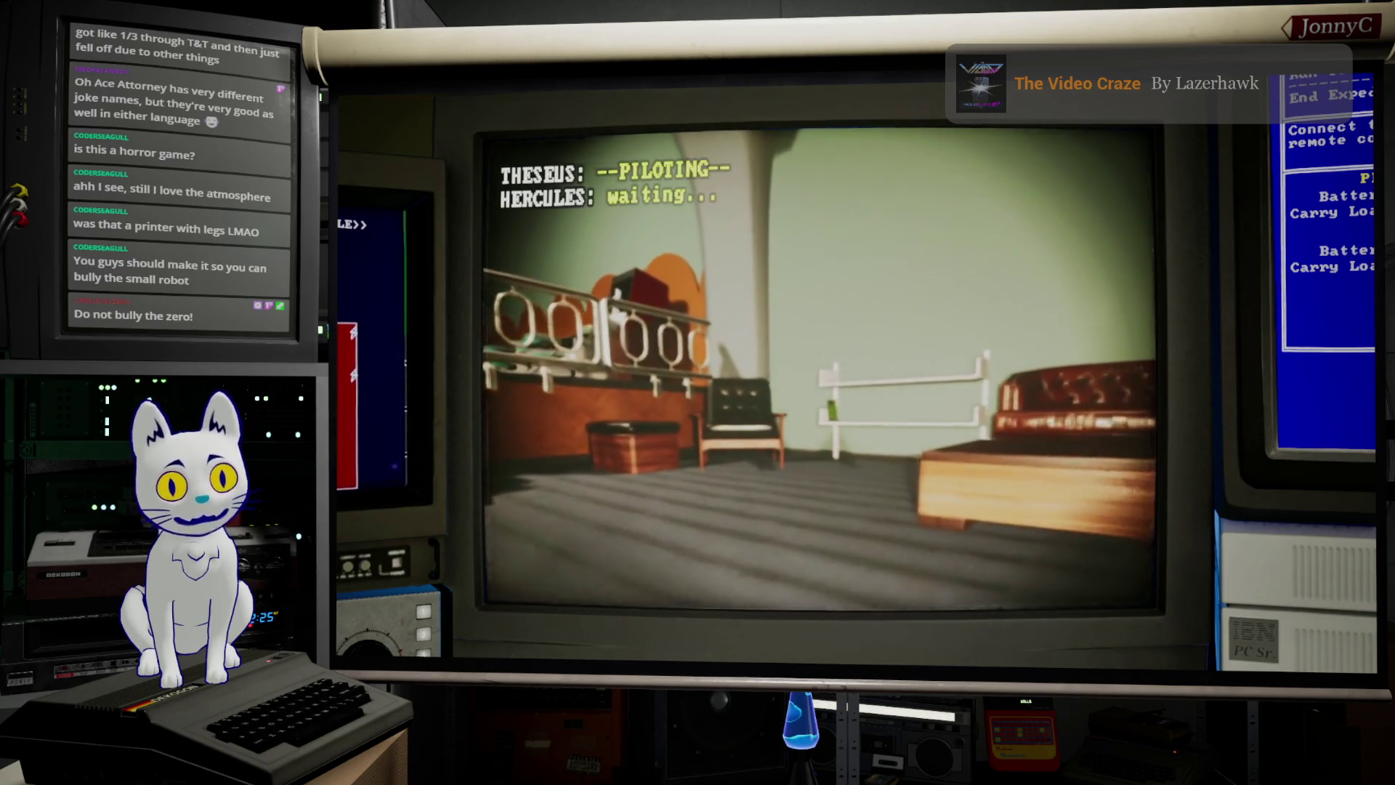
key(w)
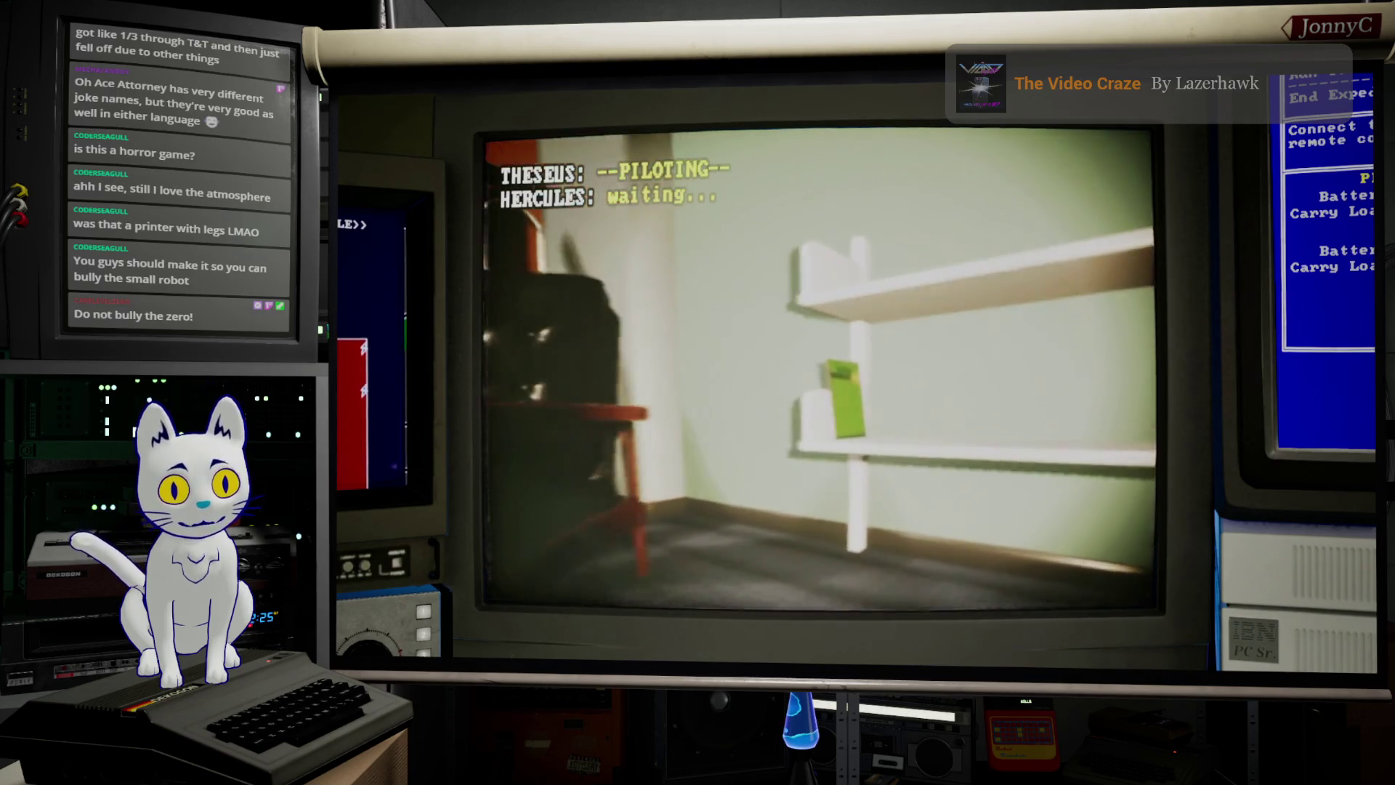
key(w)
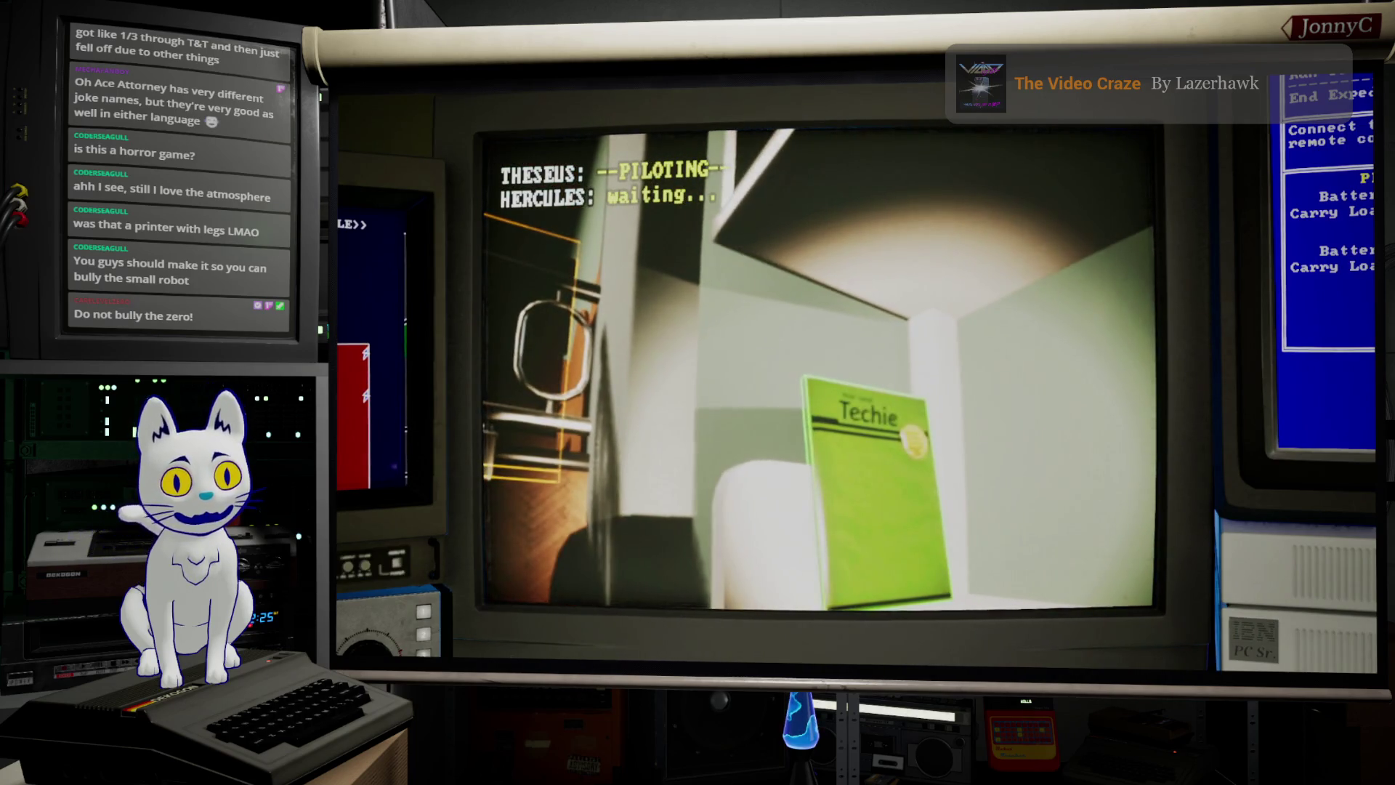
key(a)
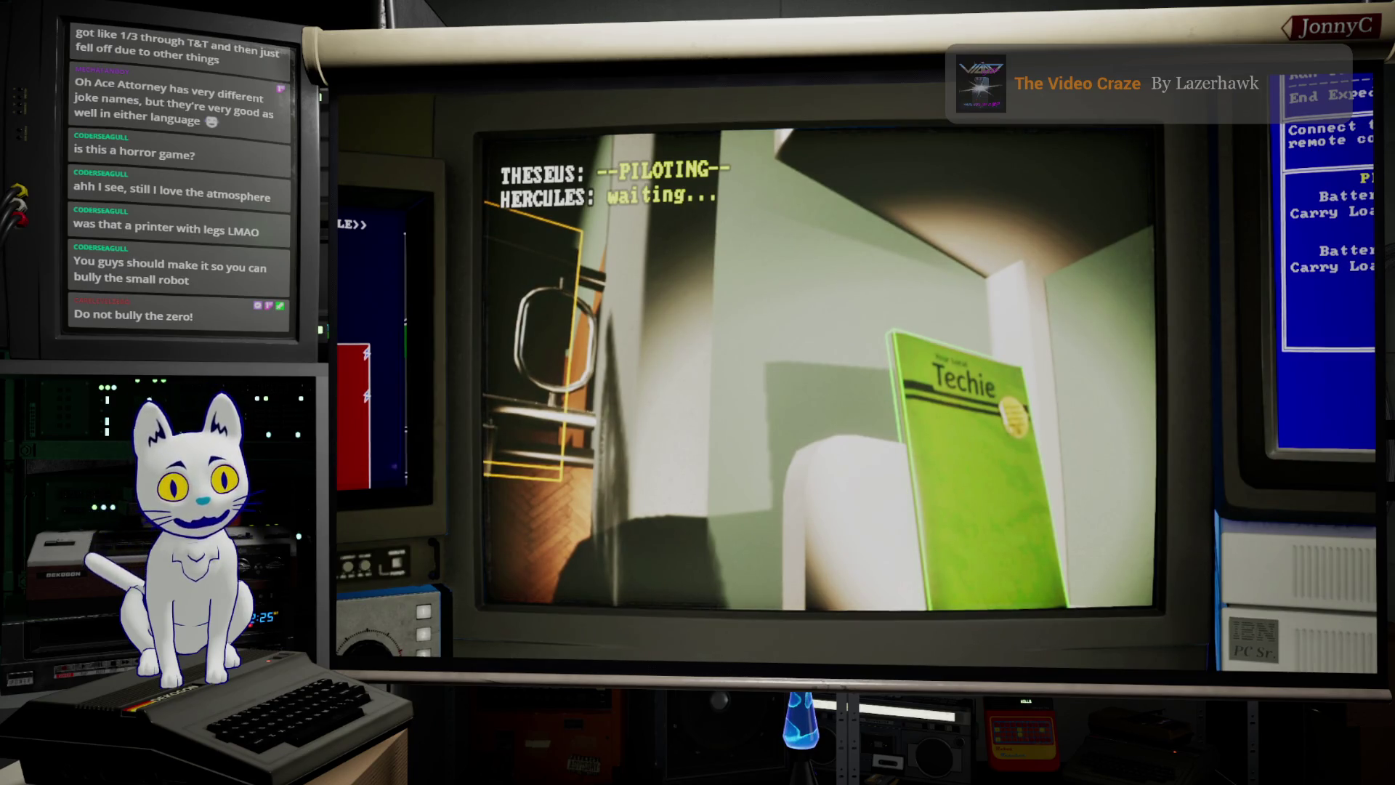
key(d)
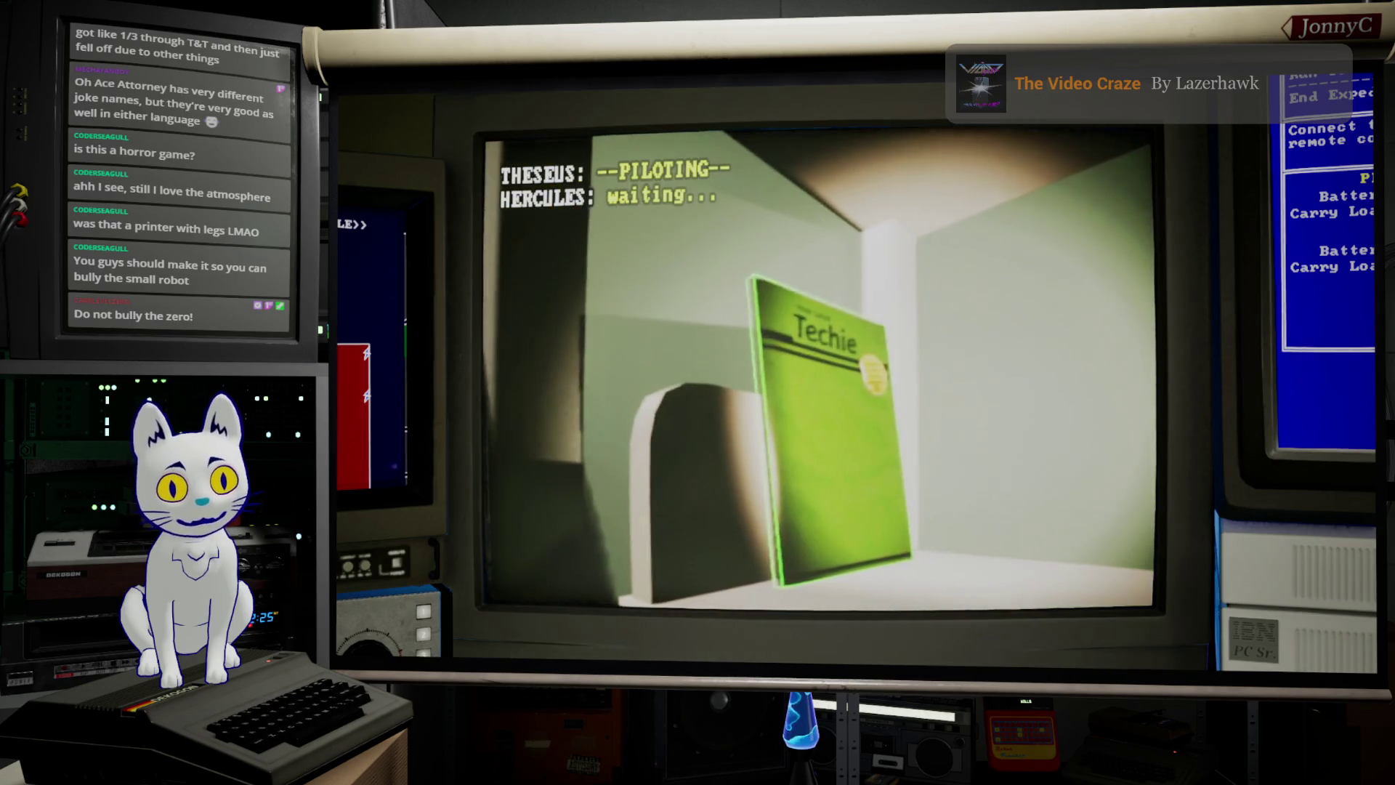
key(a)
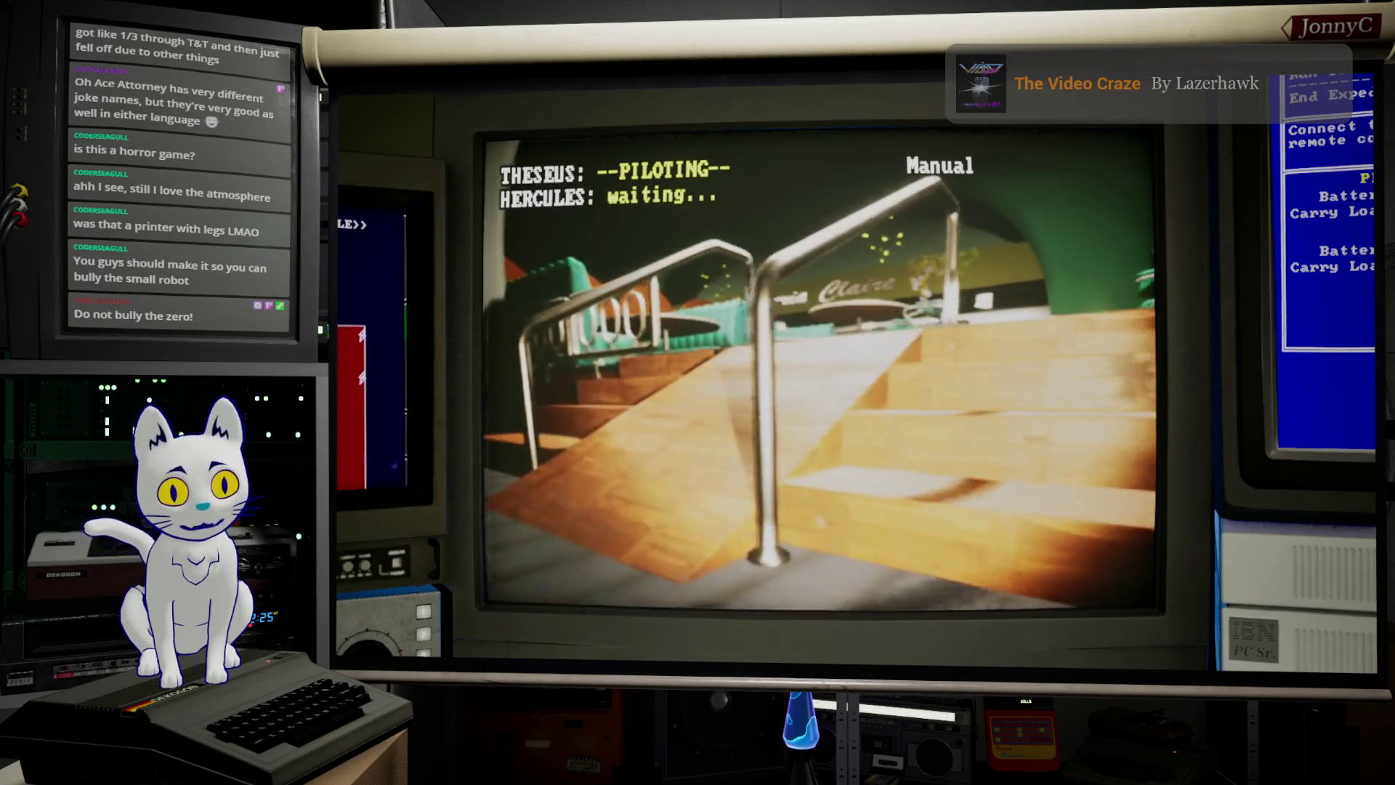
Step: Drive Theseus past the railing into the green room, up to the vending machines and into the kitchen
key(w)
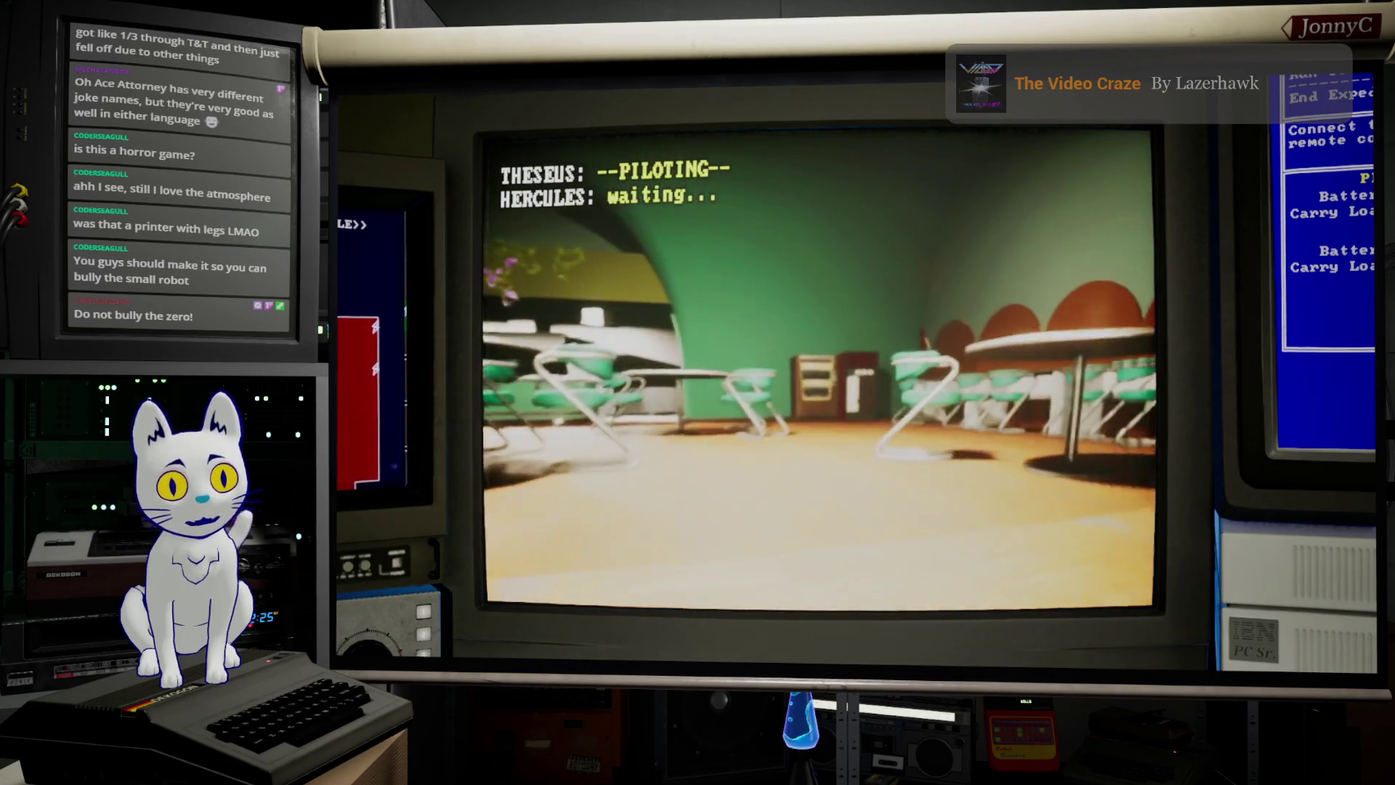
key(w)
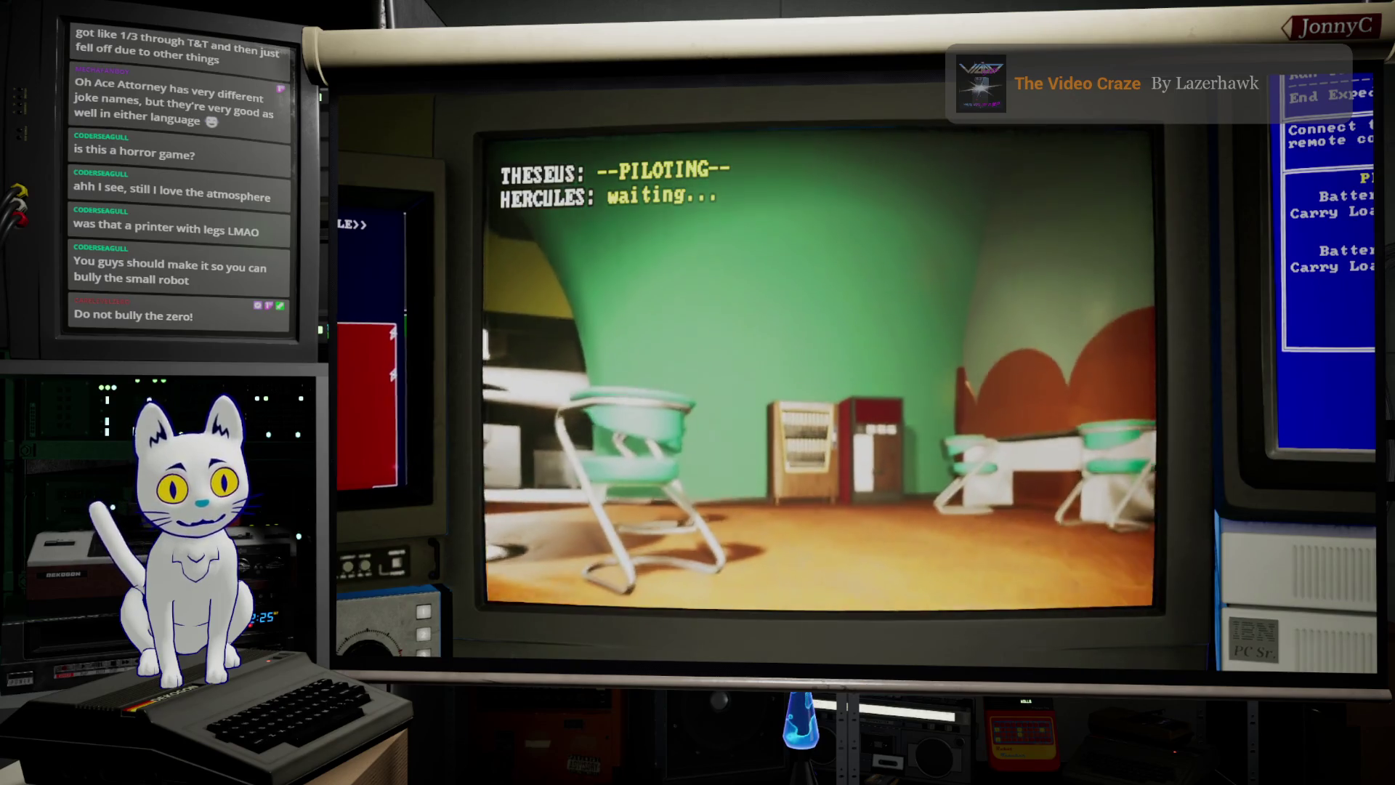
key(w)
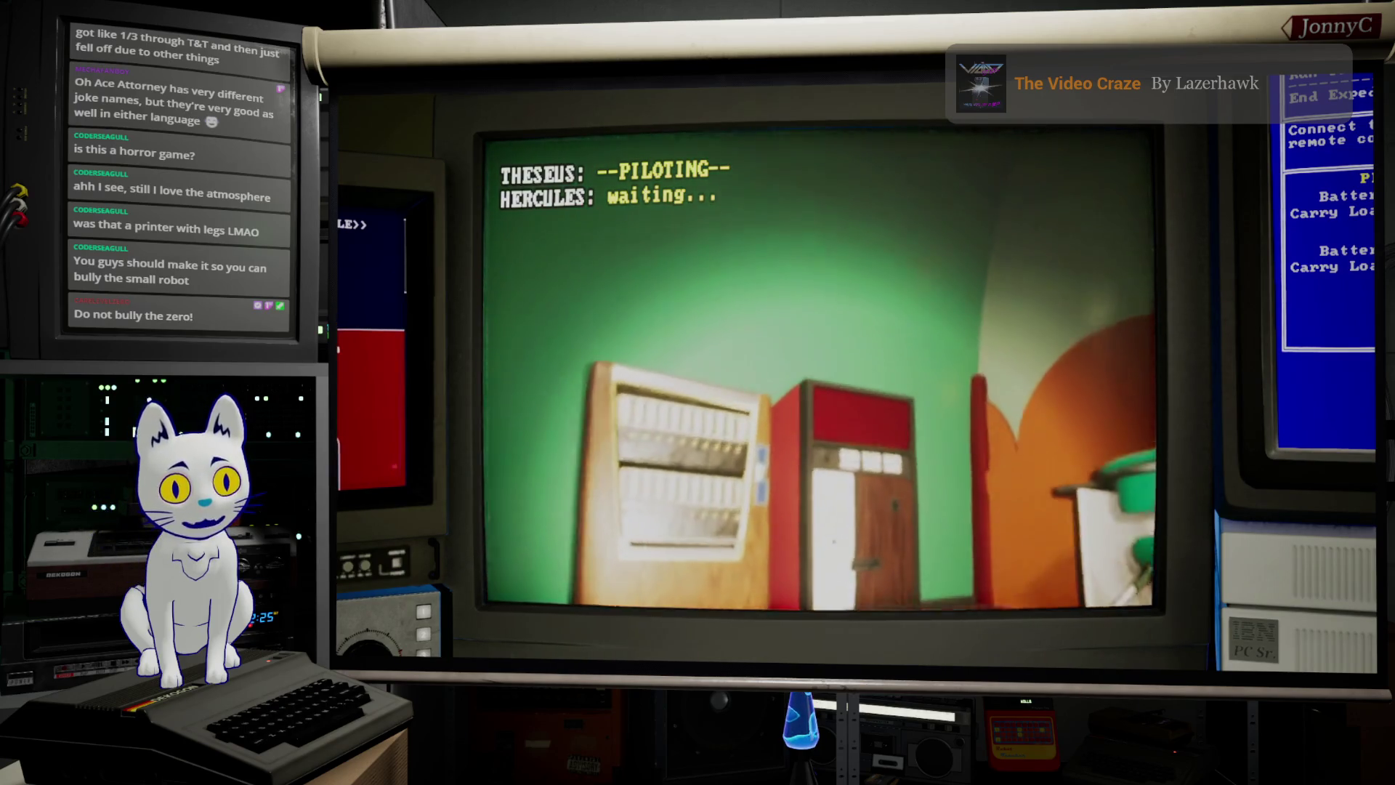
key(w)
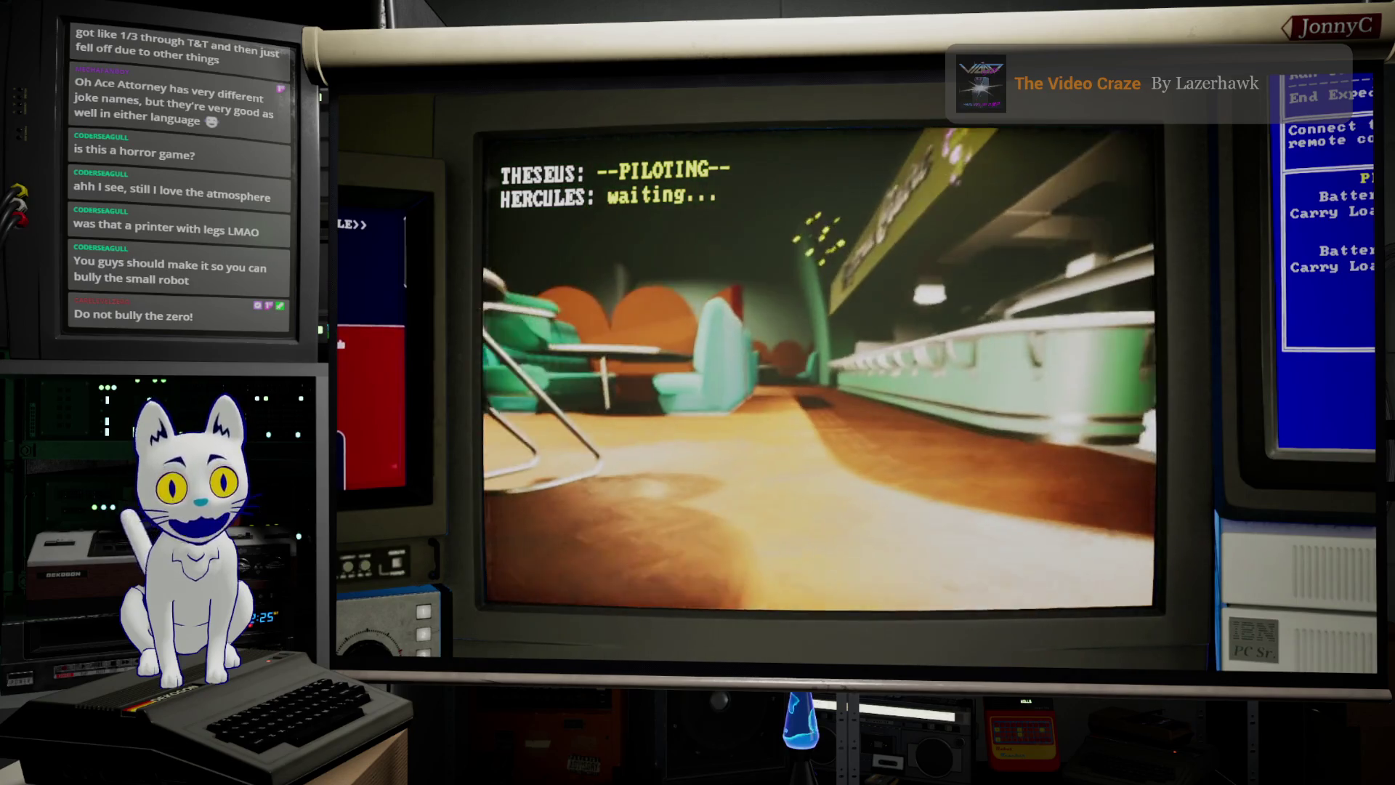
key(w)
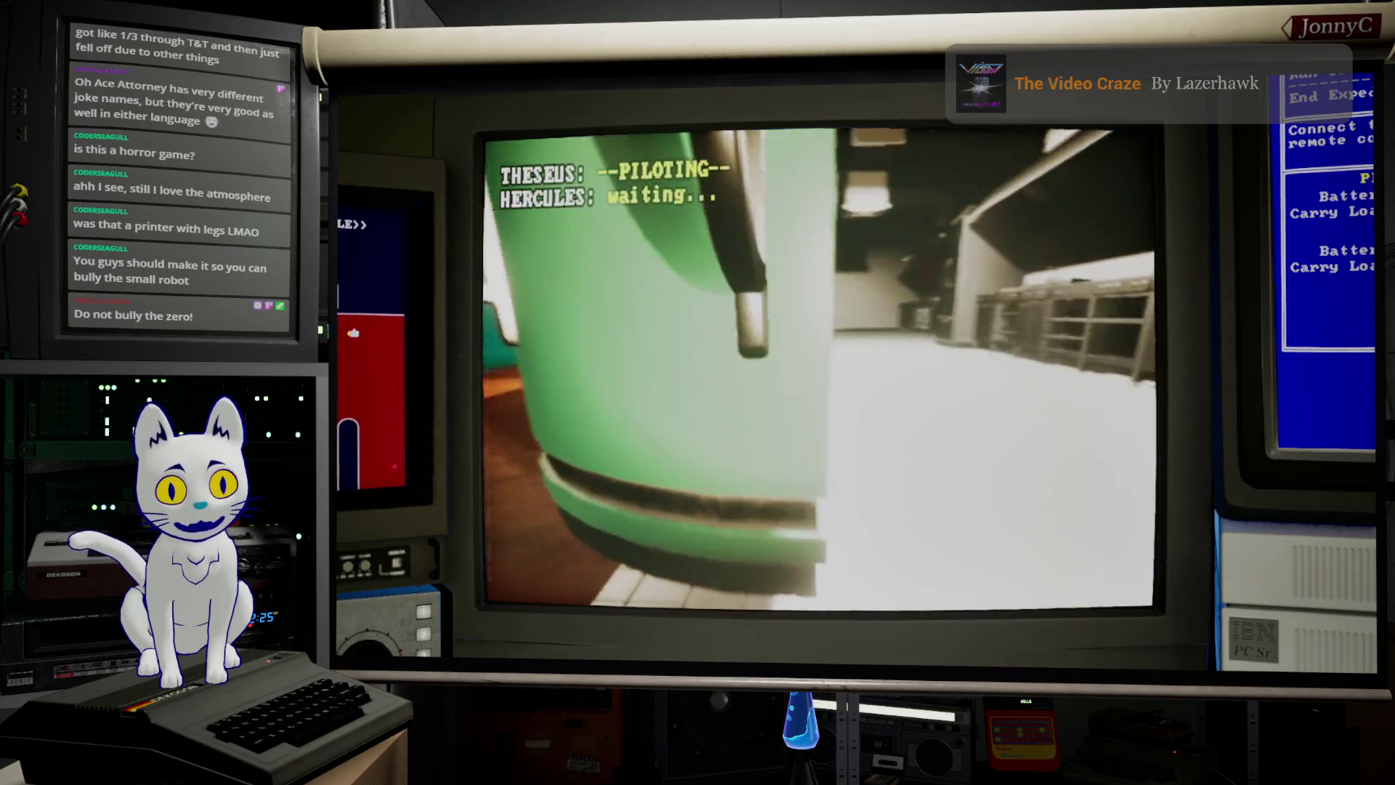
Step: Continue along the red-locker corridor past the cassette tape into the diner to the teal booths
key(w)
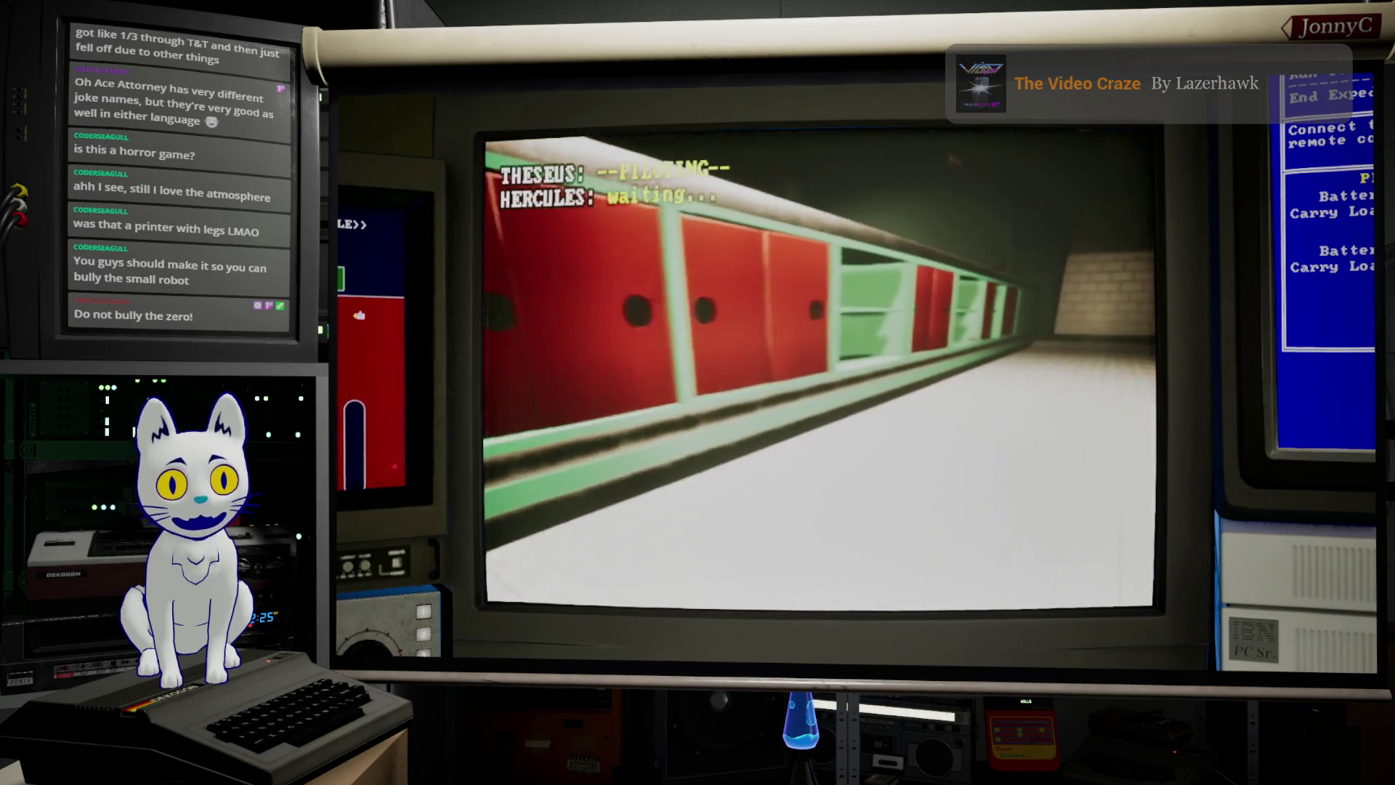
key(w)
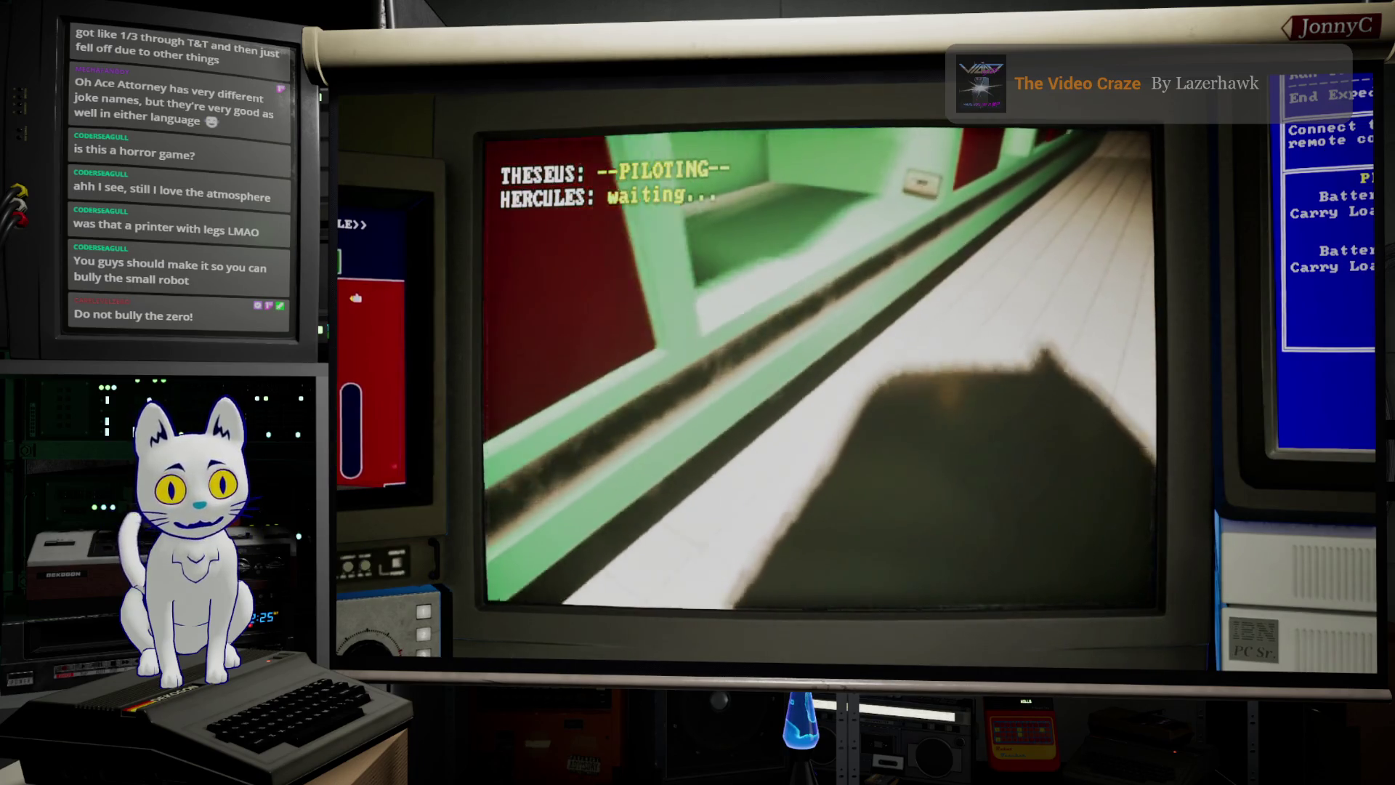
key(w)
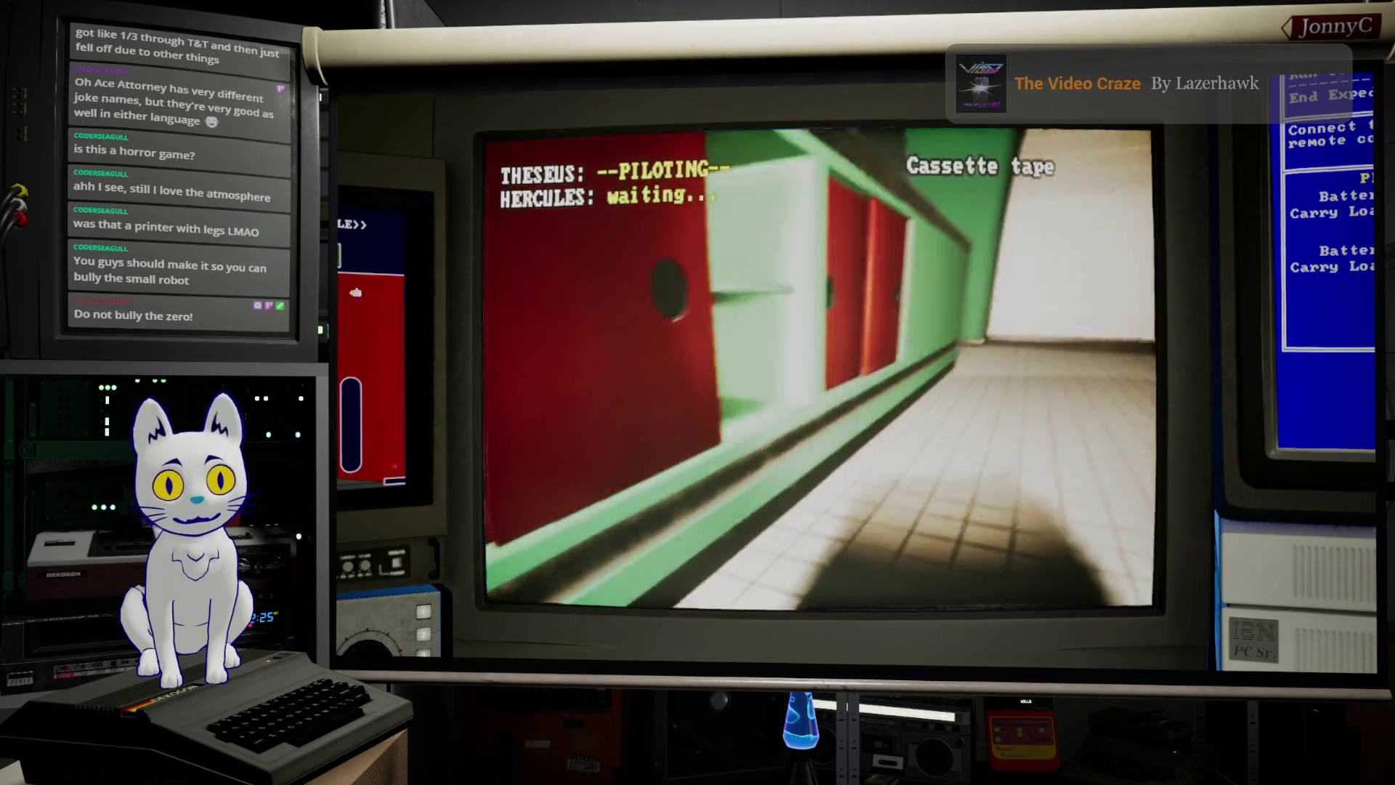
key(w)
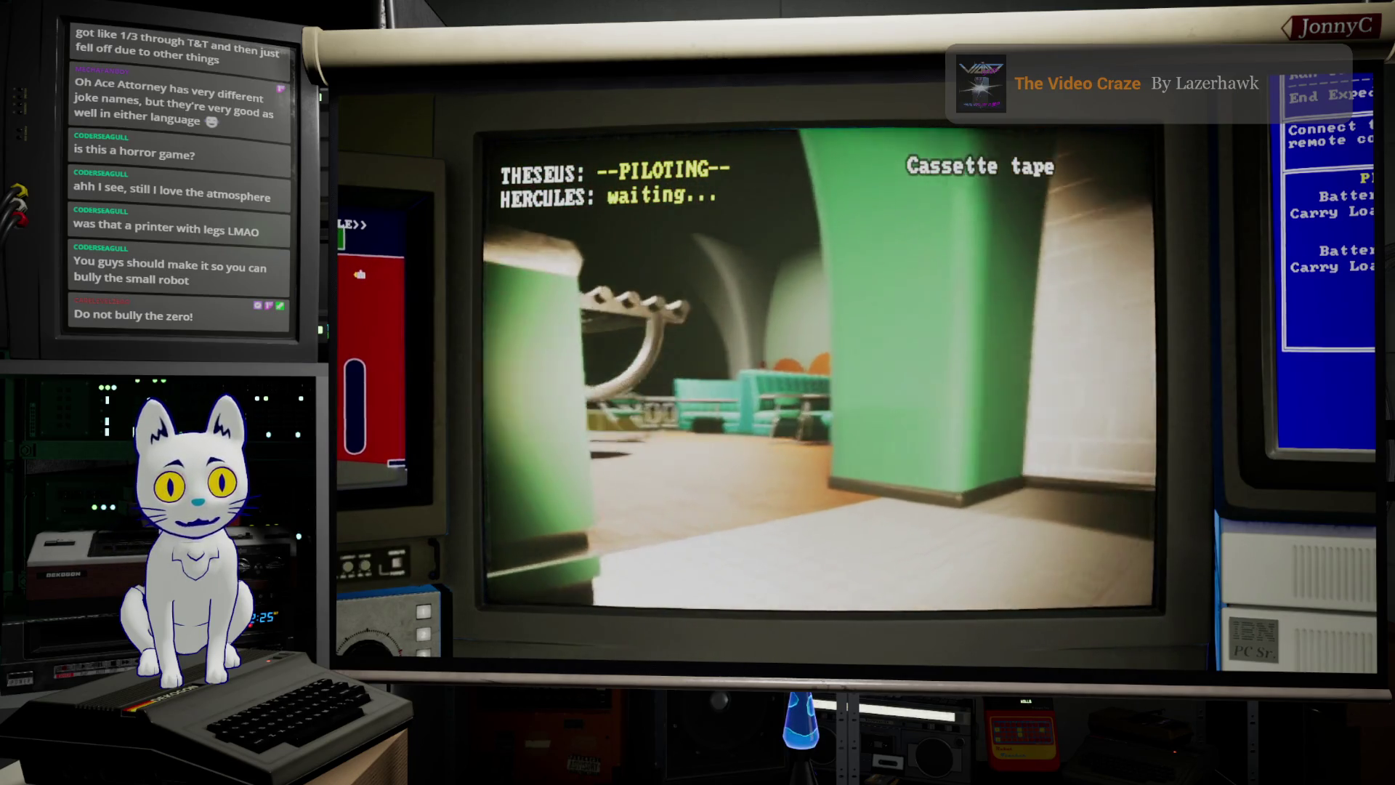
key(w)
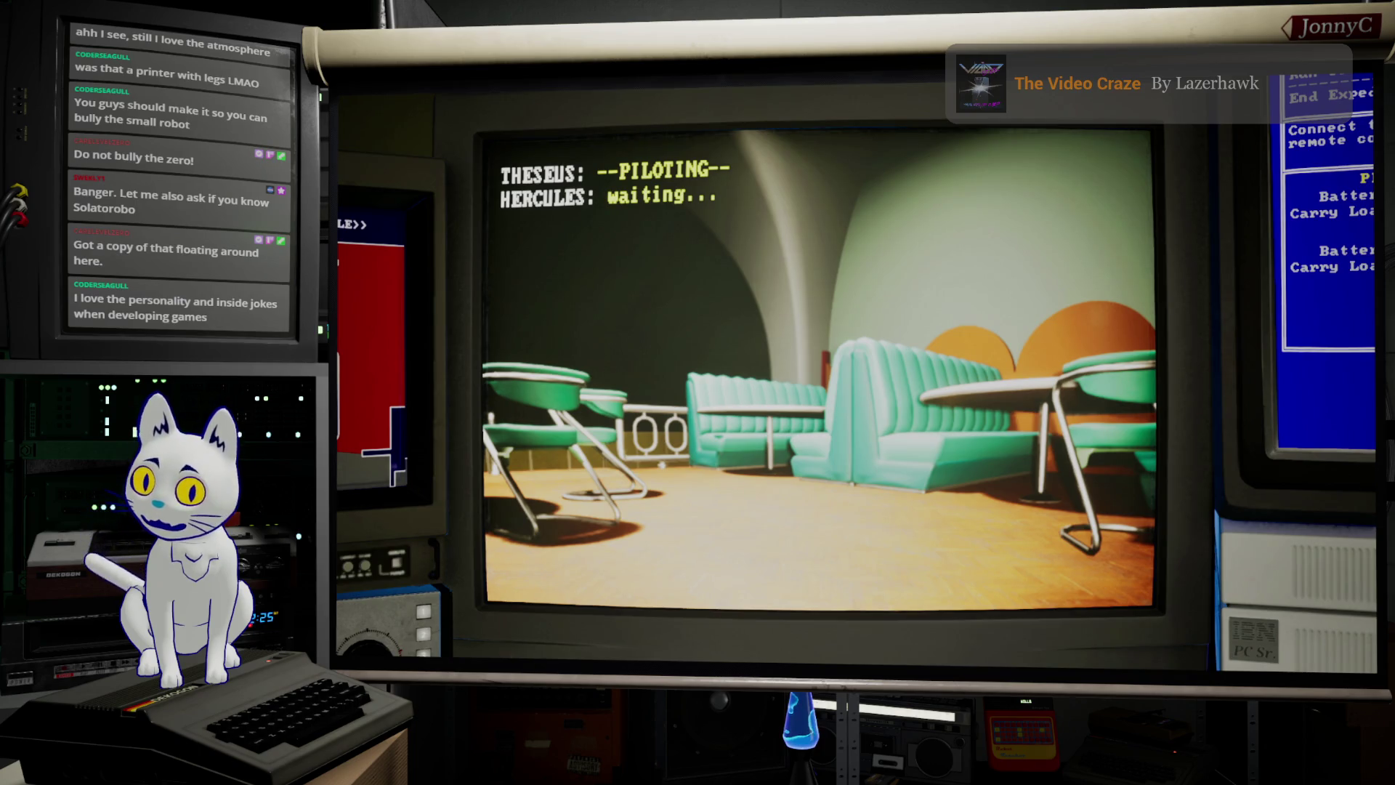
Step: Maximize the browser with the 'solatorobo game' Kagi results and open the Nintendo Solatorobo result in a new tab
key(alt+Tab)
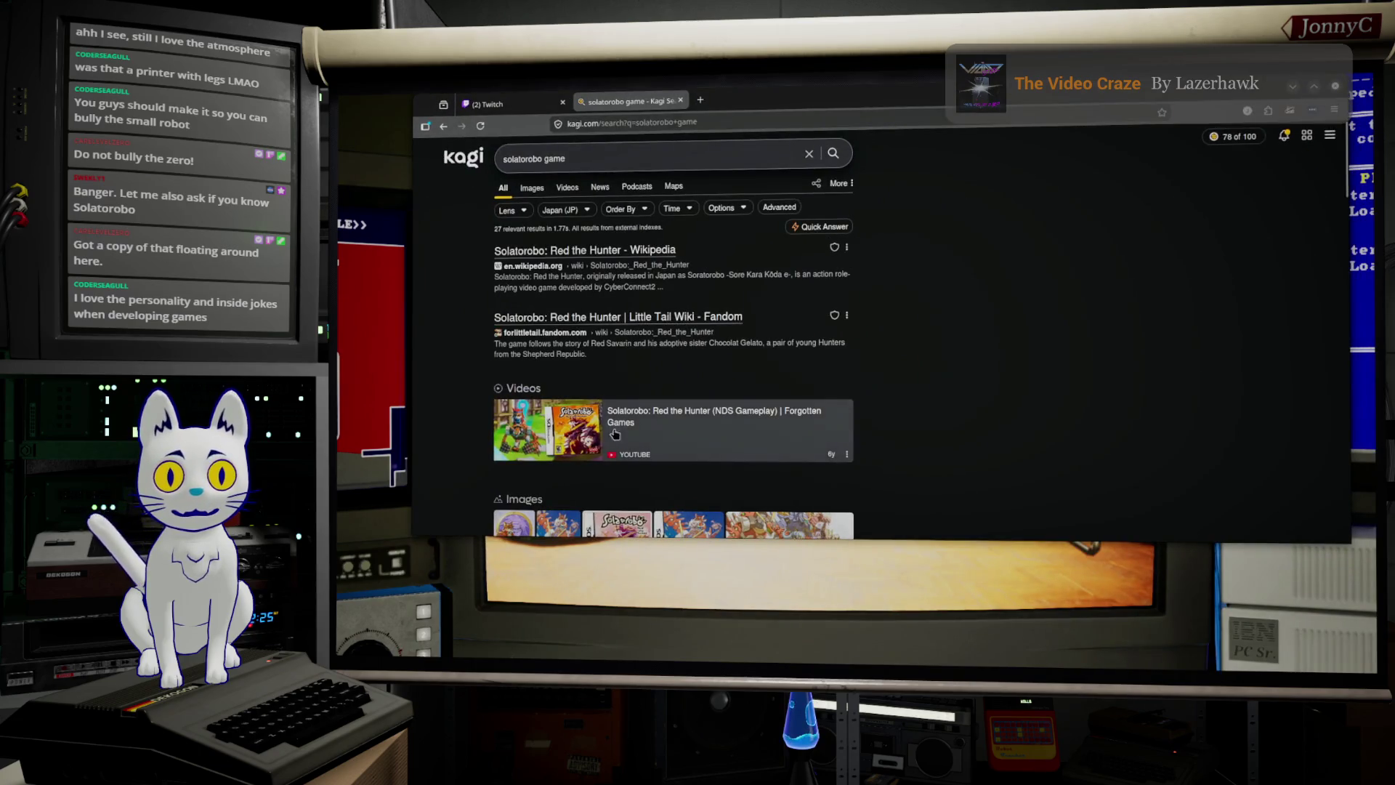
scroll(620, 433, down, 2)
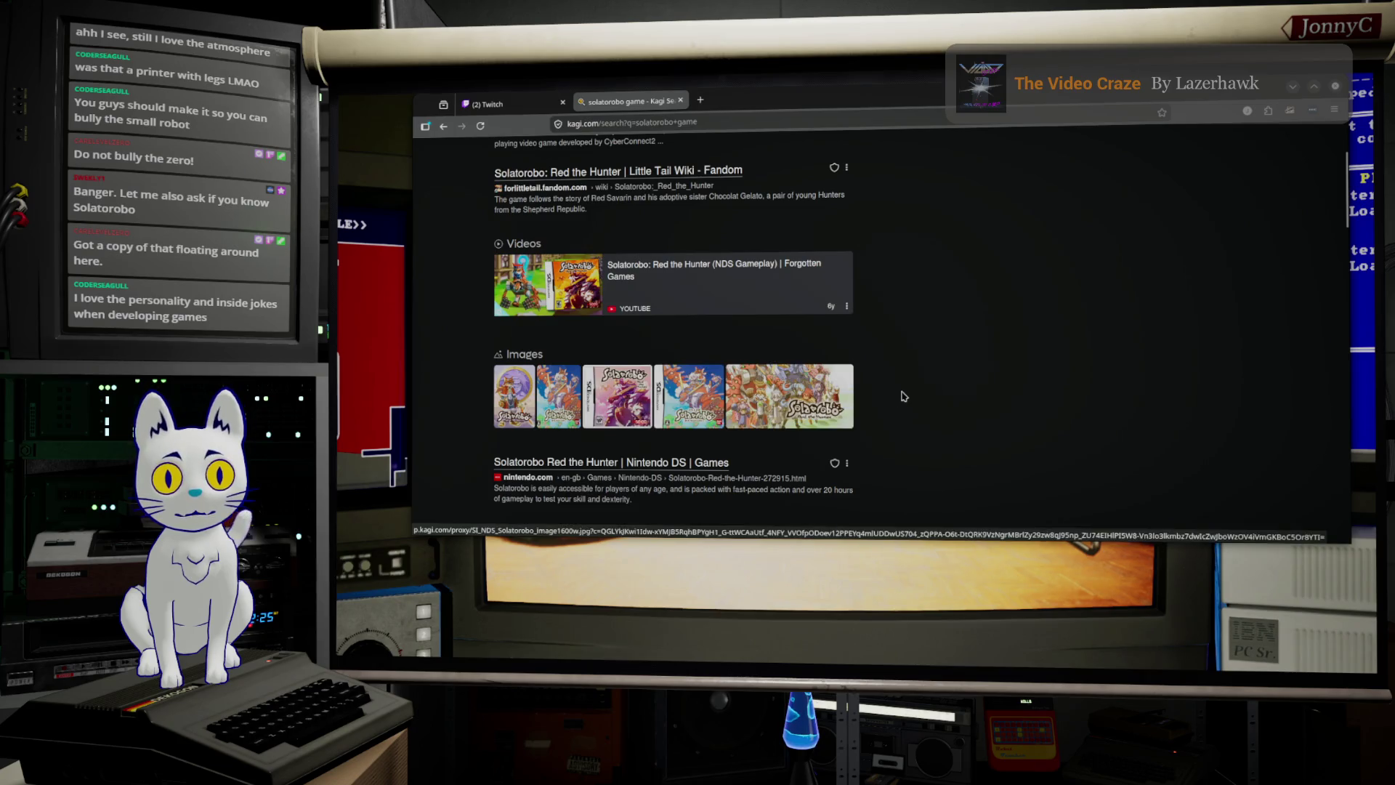
scroll(904, 396, down, 2)
scroll(905, 396, up, 1)
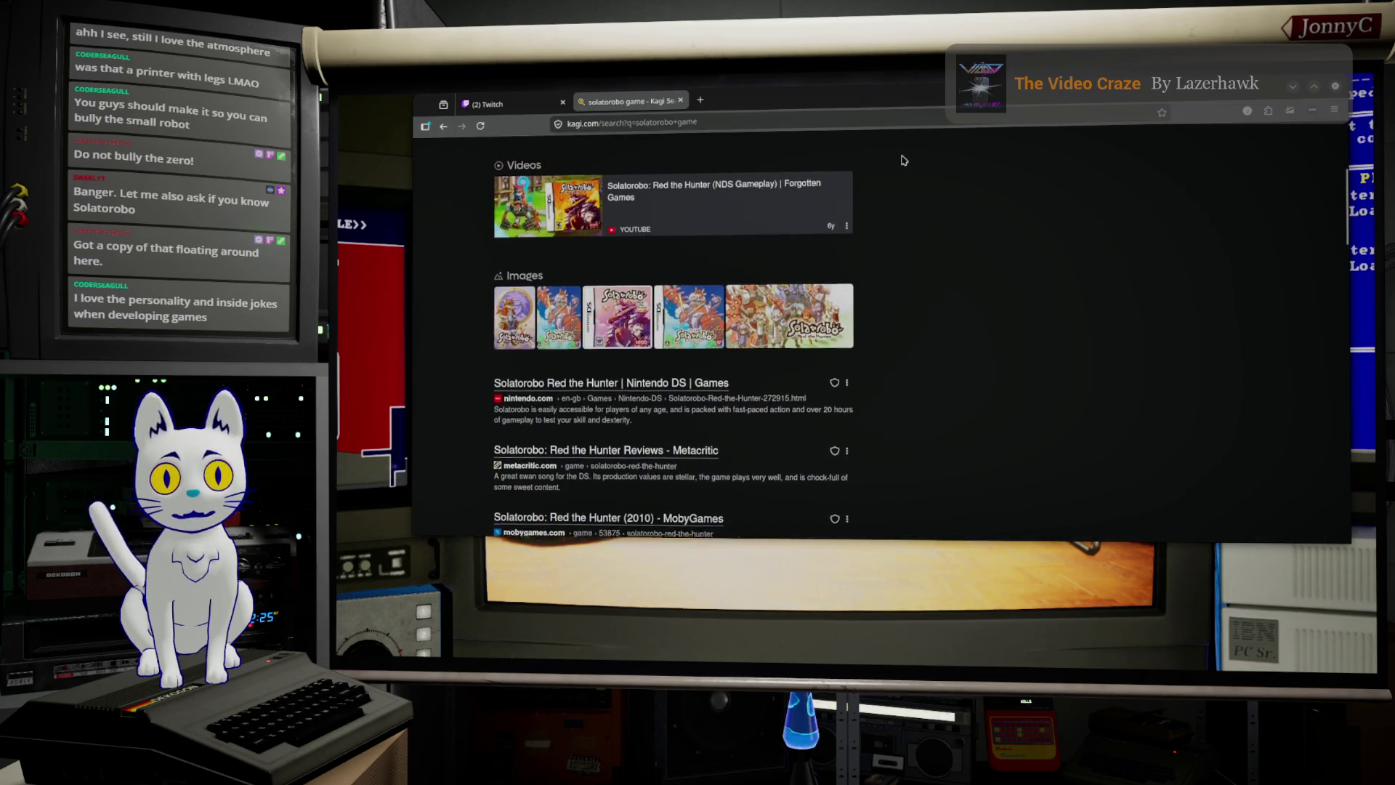
double_click(905, 98)
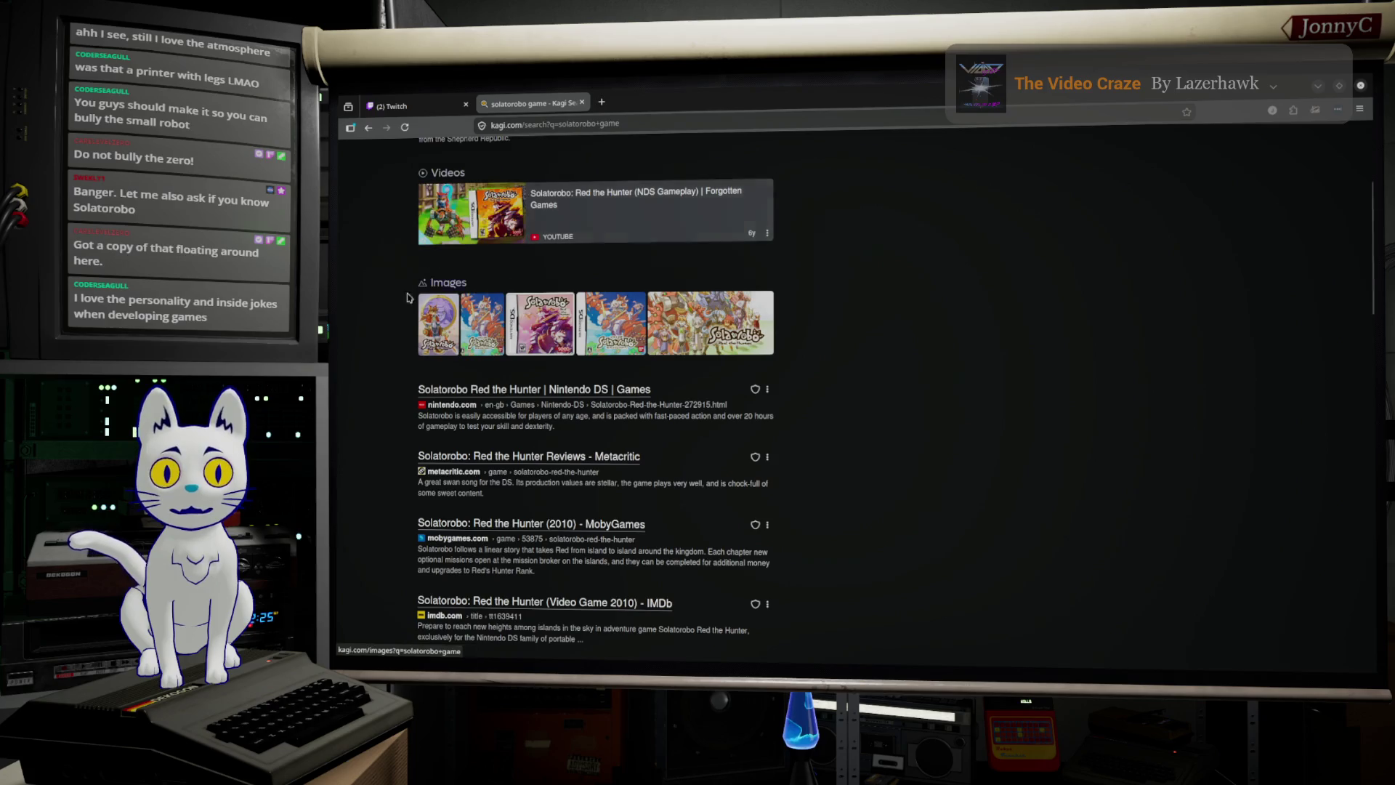
scroll(399, 365, down, 1)
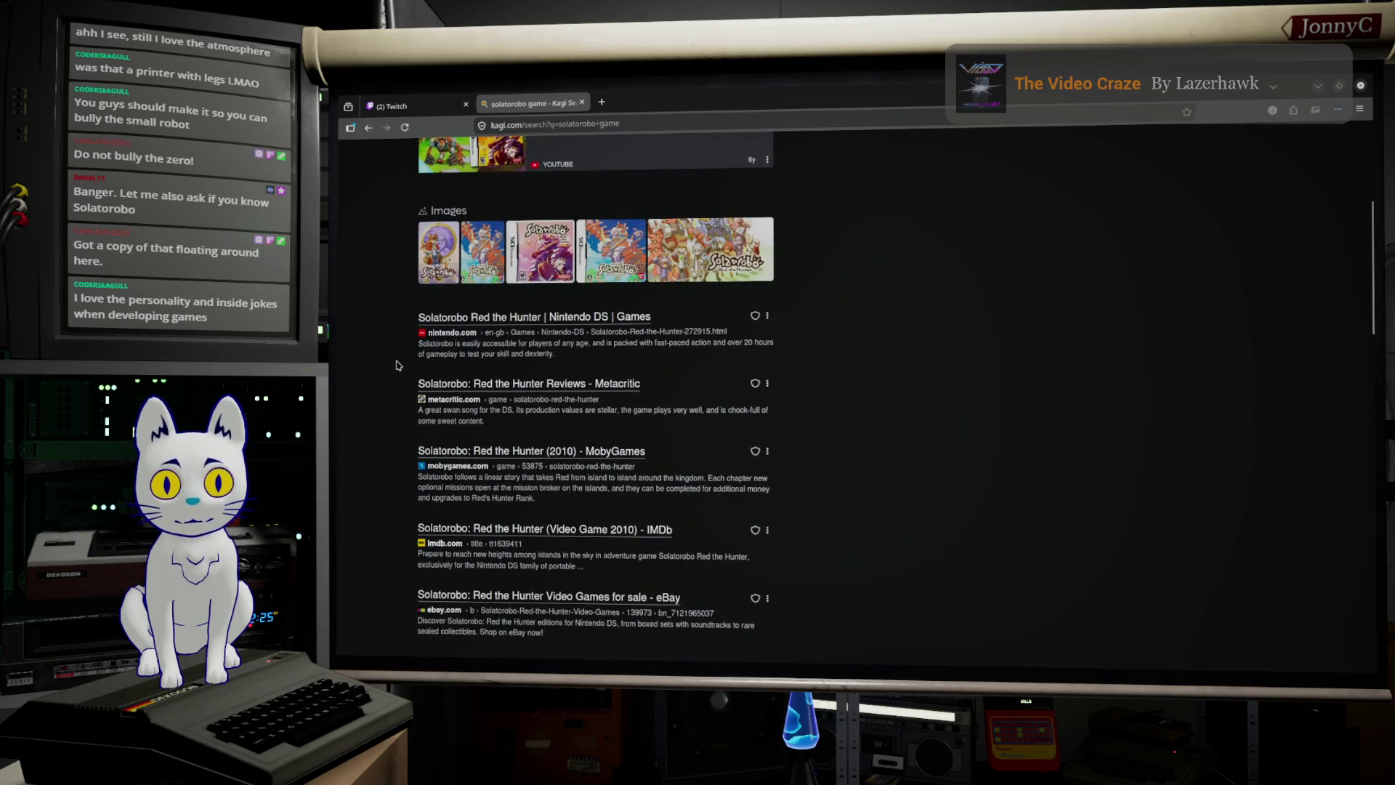
scroll(399, 365, up, 1)
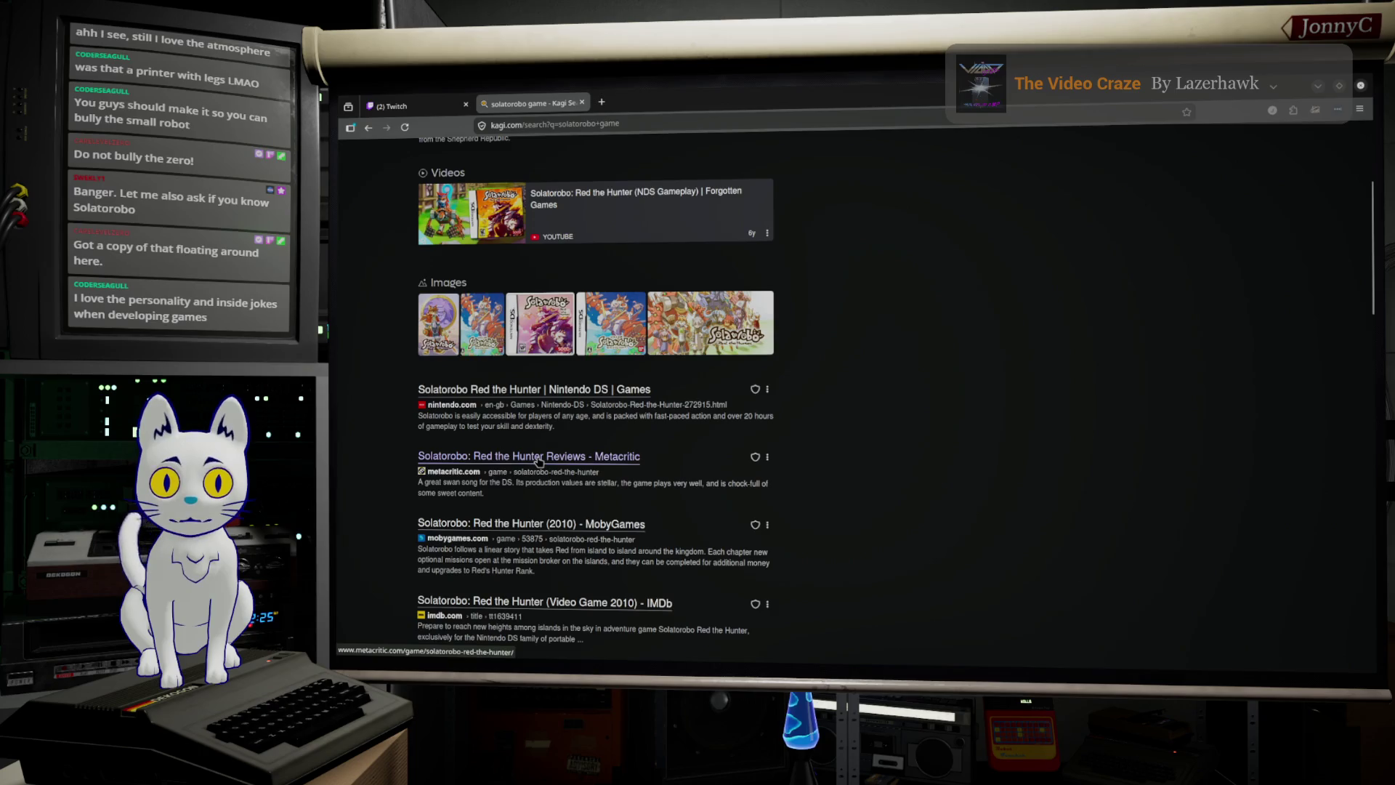
middle_click(527, 393)
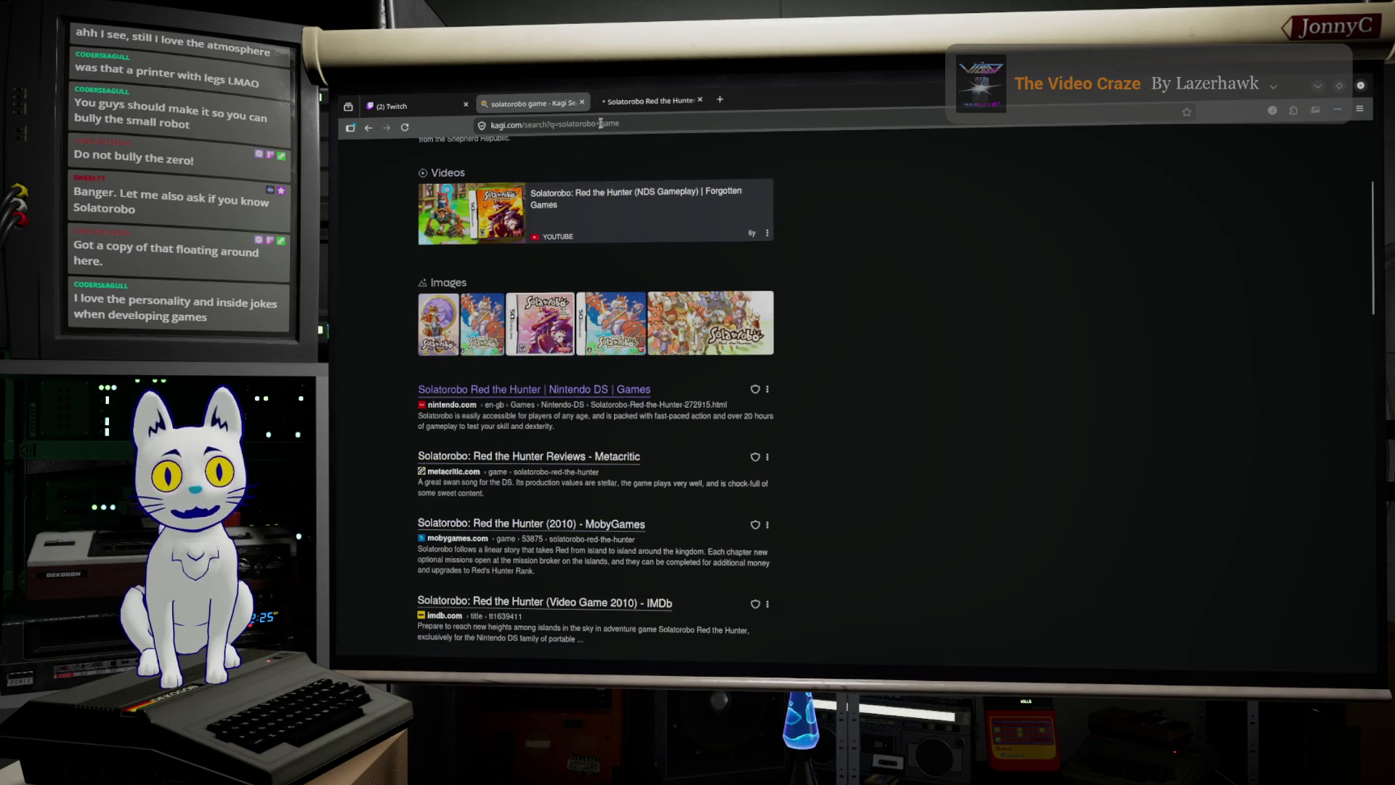
Step: Look over the Nintendo Solatorobo page, rejecting its non-essential cookies
click(630, 109)
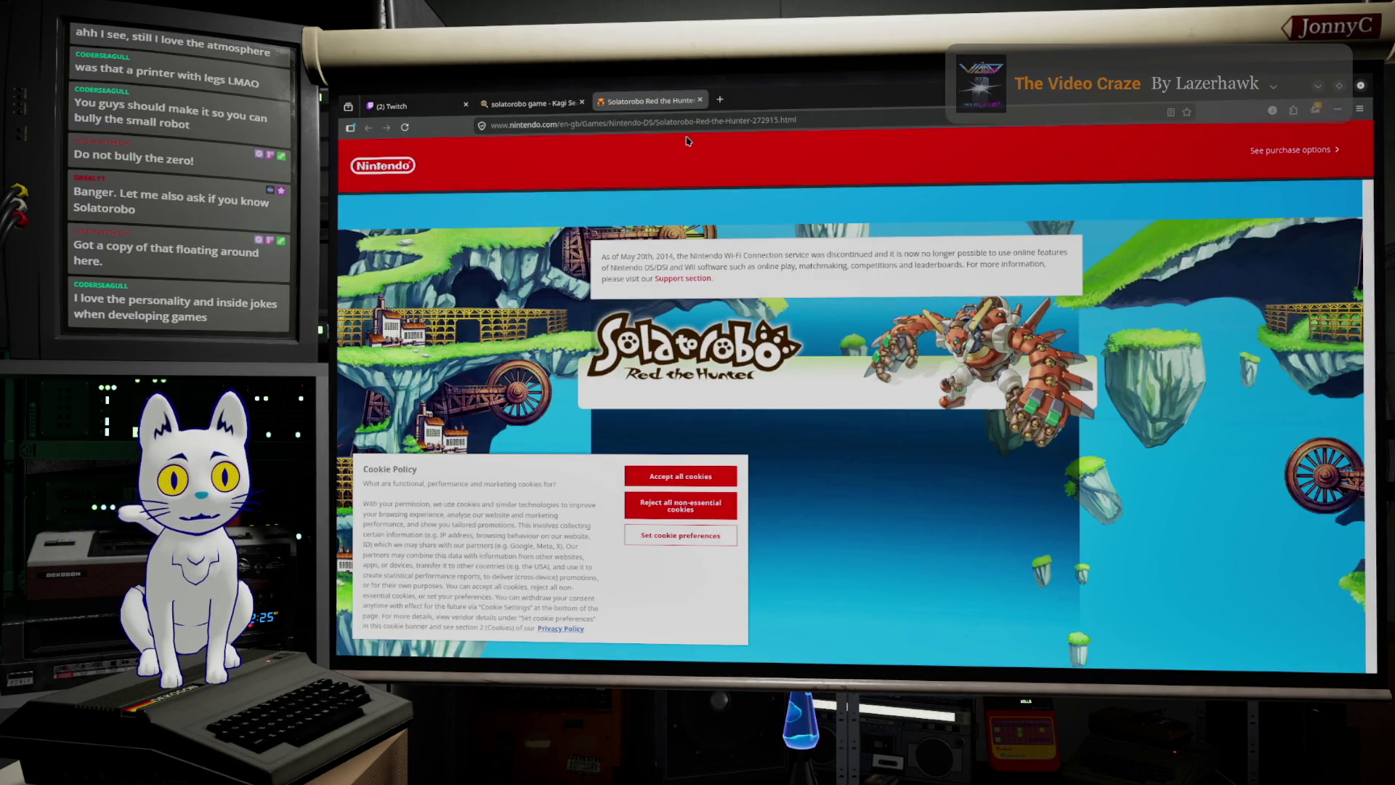
scroll(828, 218, down, 5)
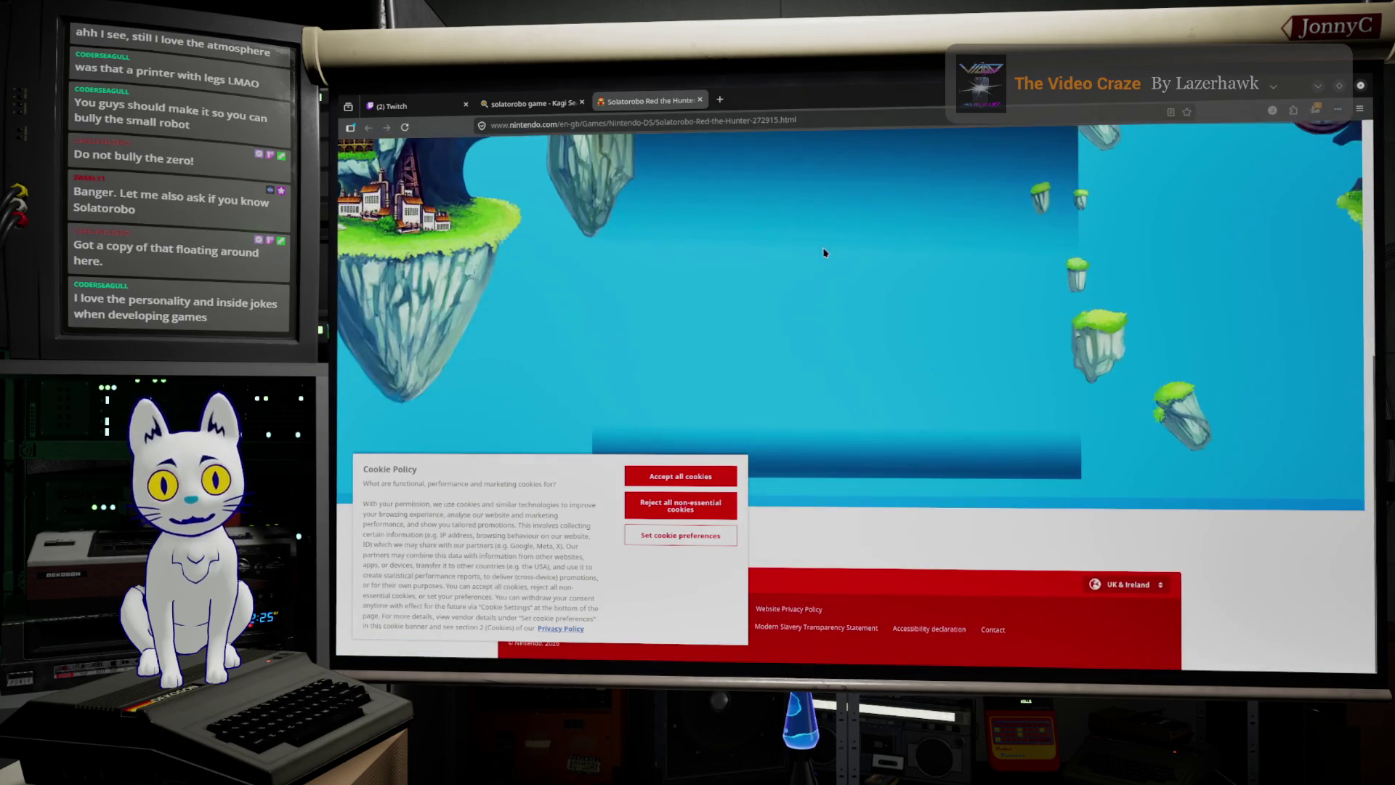
scroll(820, 258, up, 5)
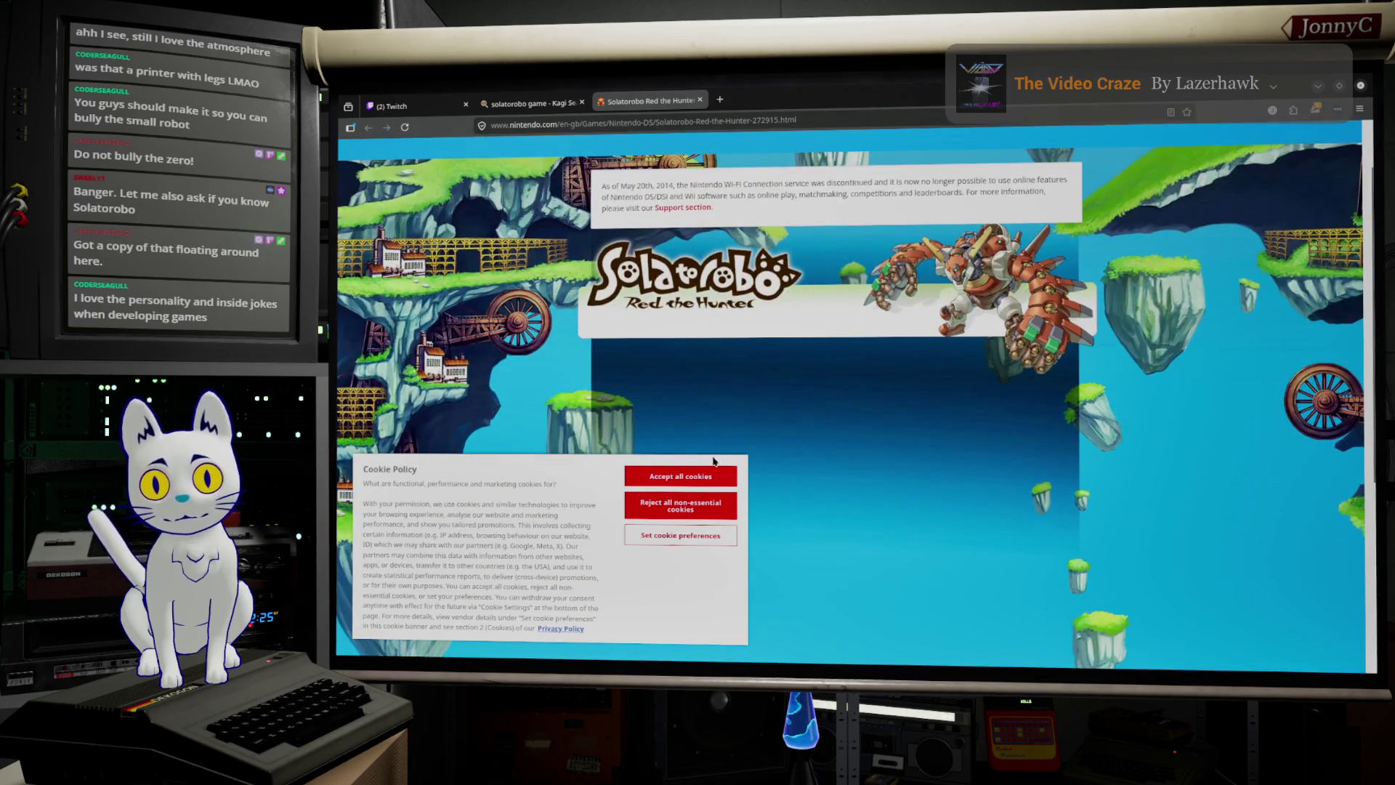
click(703, 509)
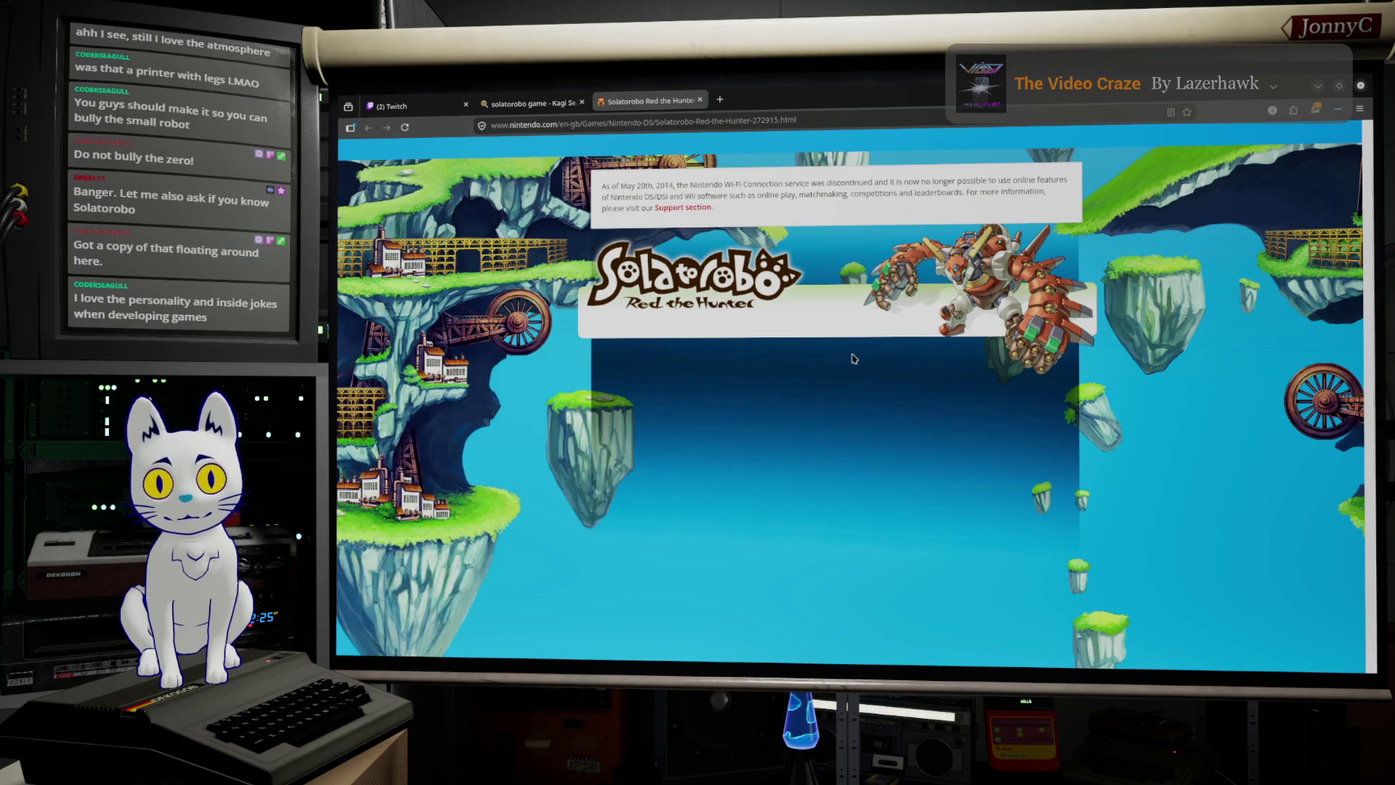
scroll(854, 361, up, 2)
scroll(851, 443, down, 5)
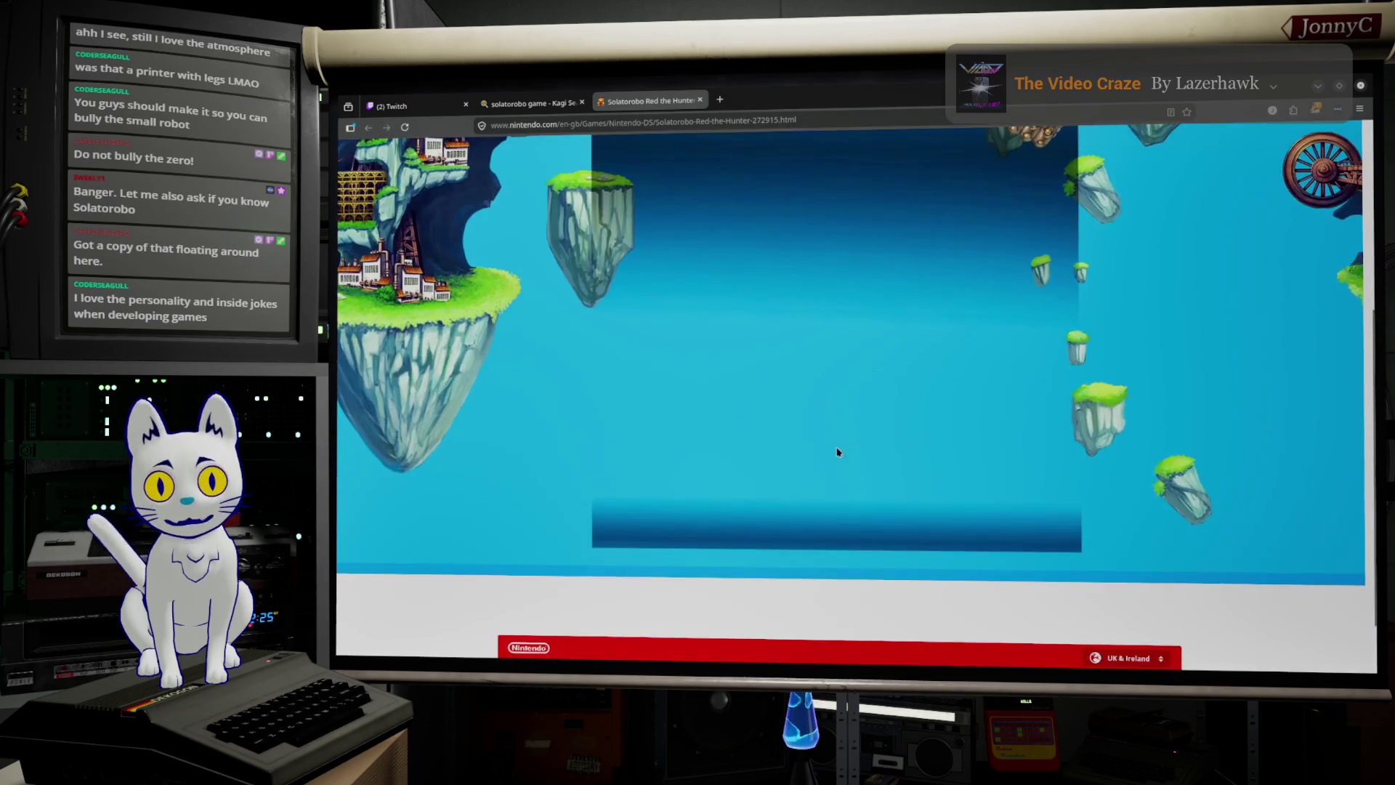
Step: From the Kagi results, open the Solatorobo Wikipedia result in a background tab and switch to it
click(530, 103)
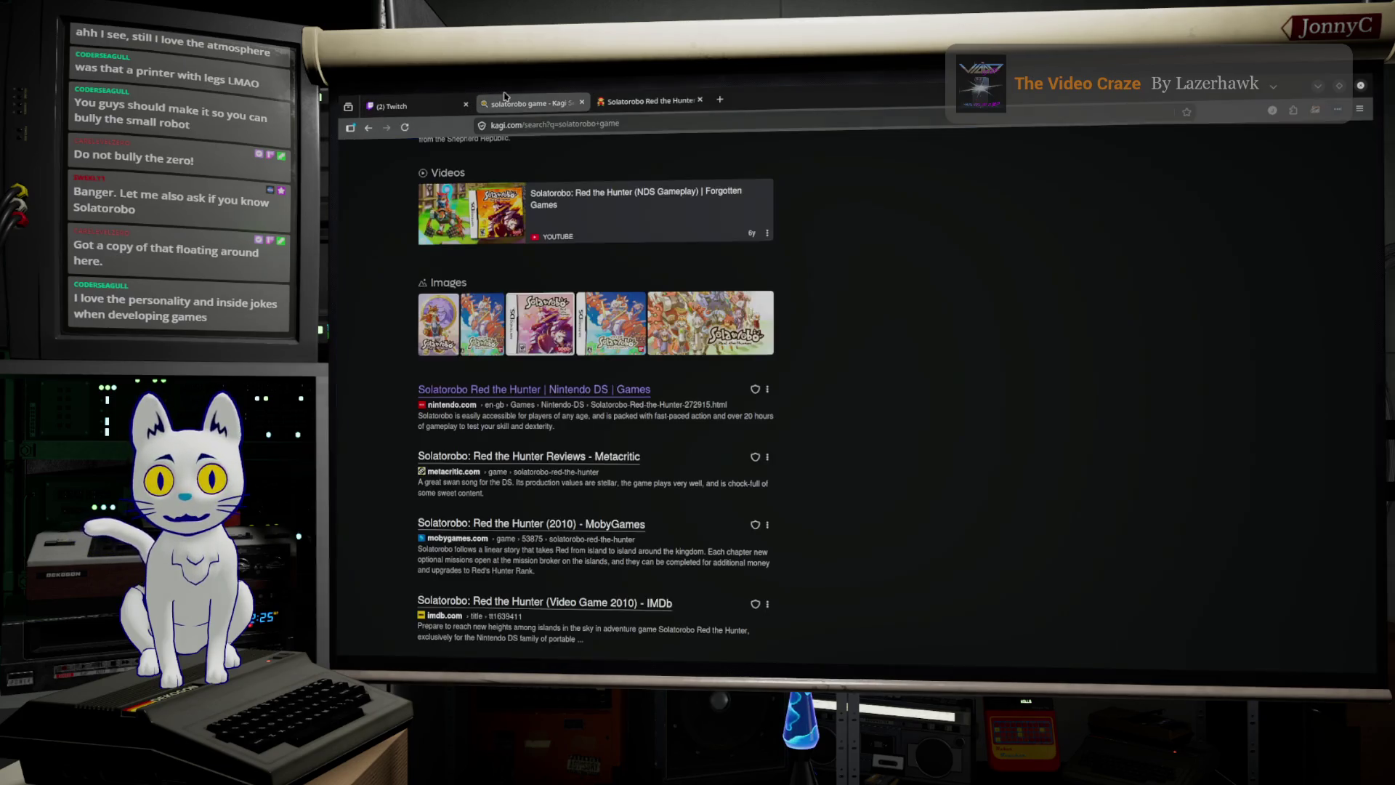
scroll(494, 412, down, 2)
scroll(493, 412, up, 4)
scroll(485, 253, down, 1)
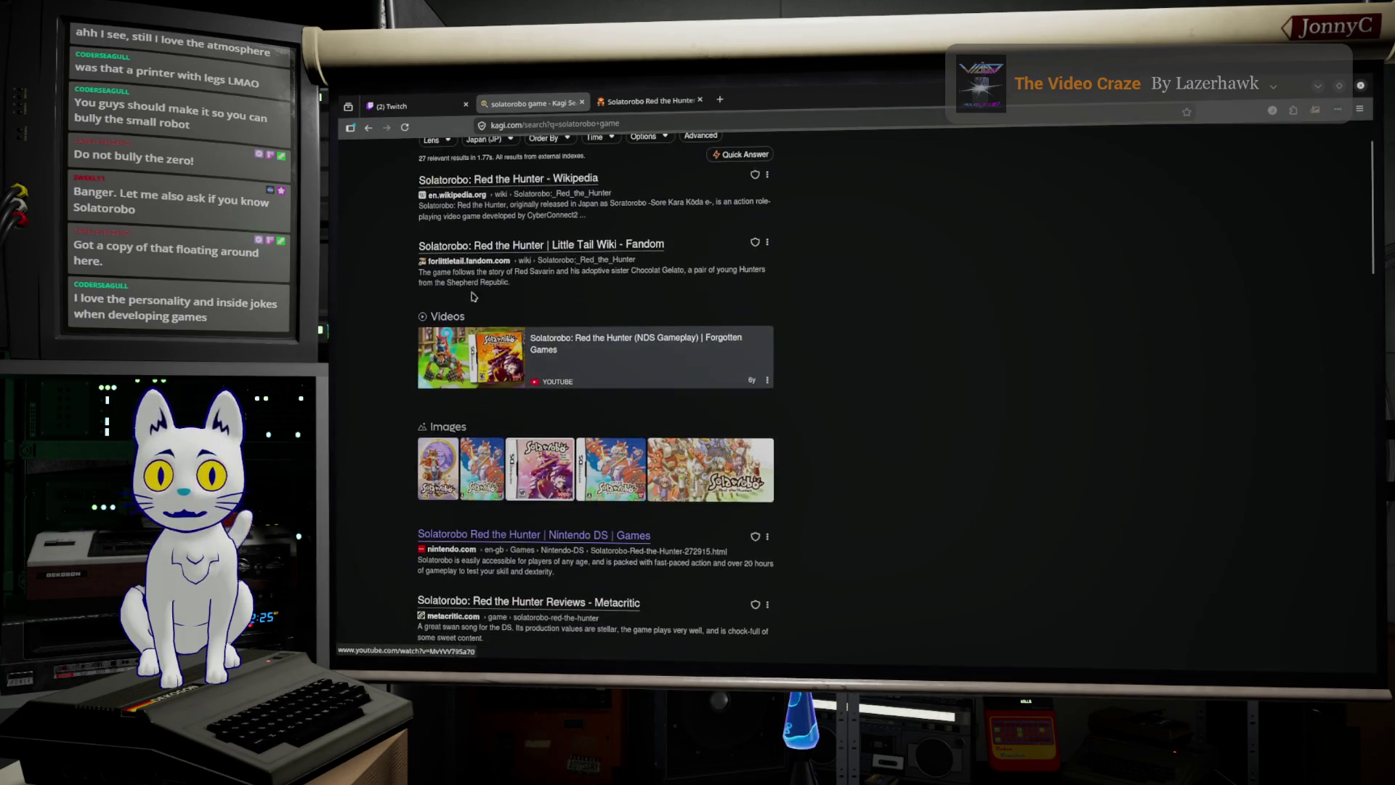
middle_click(509, 180)
click(642, 101)
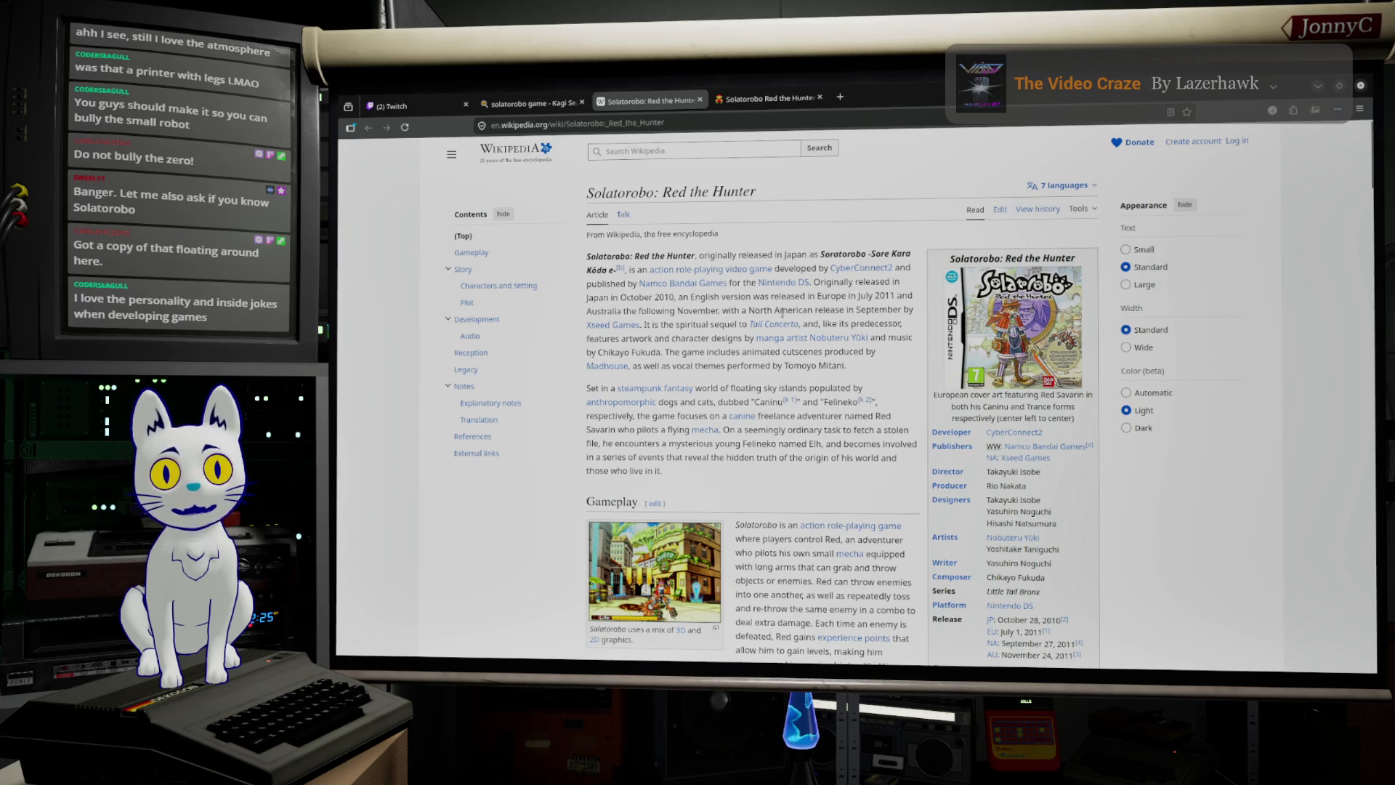
Step: Scroll through the Solatorobo: Red the Hunter article, then open a new tab and type 'google.com/' as the address
scroll(704, 328, down, 10)
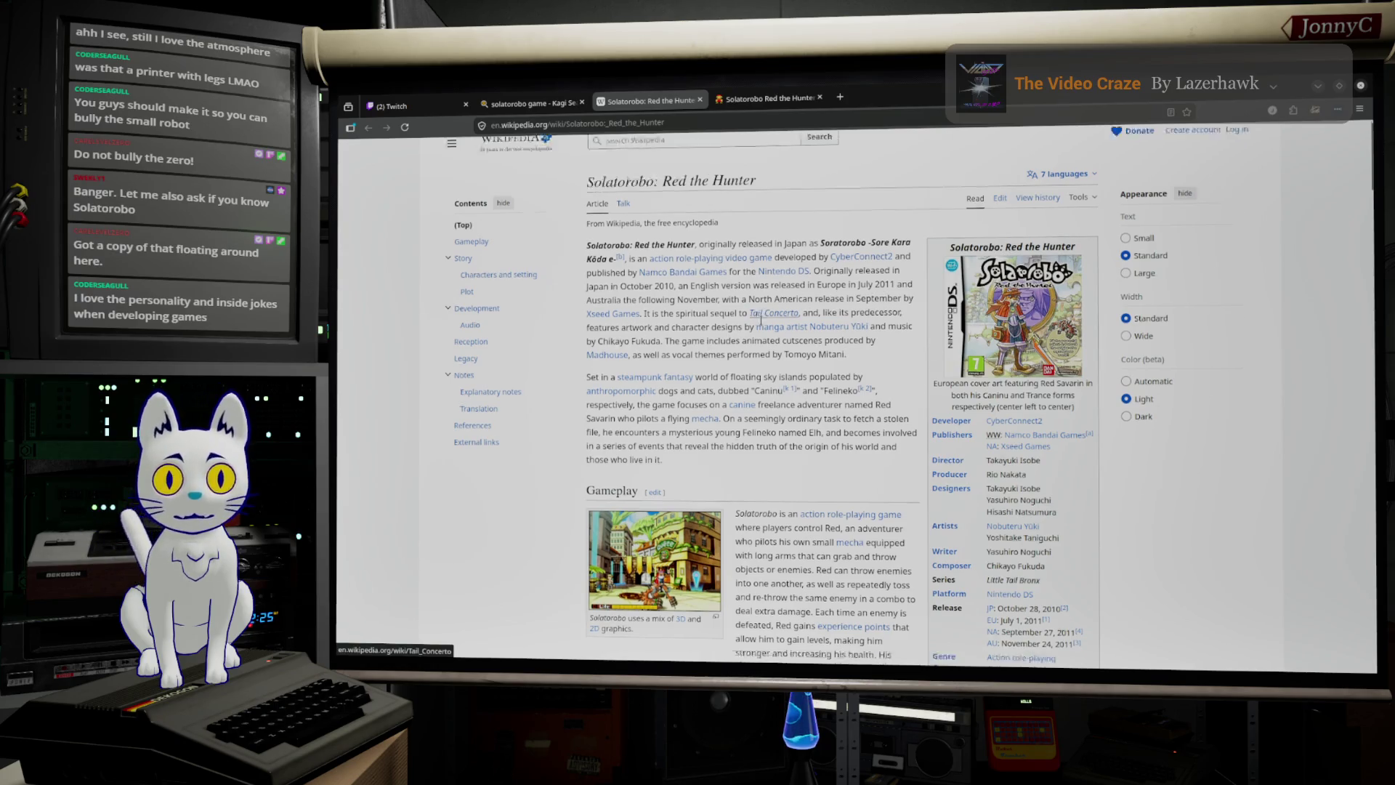
scroll(832, 327, up, 10)
scroll(838, 279, up, 5)
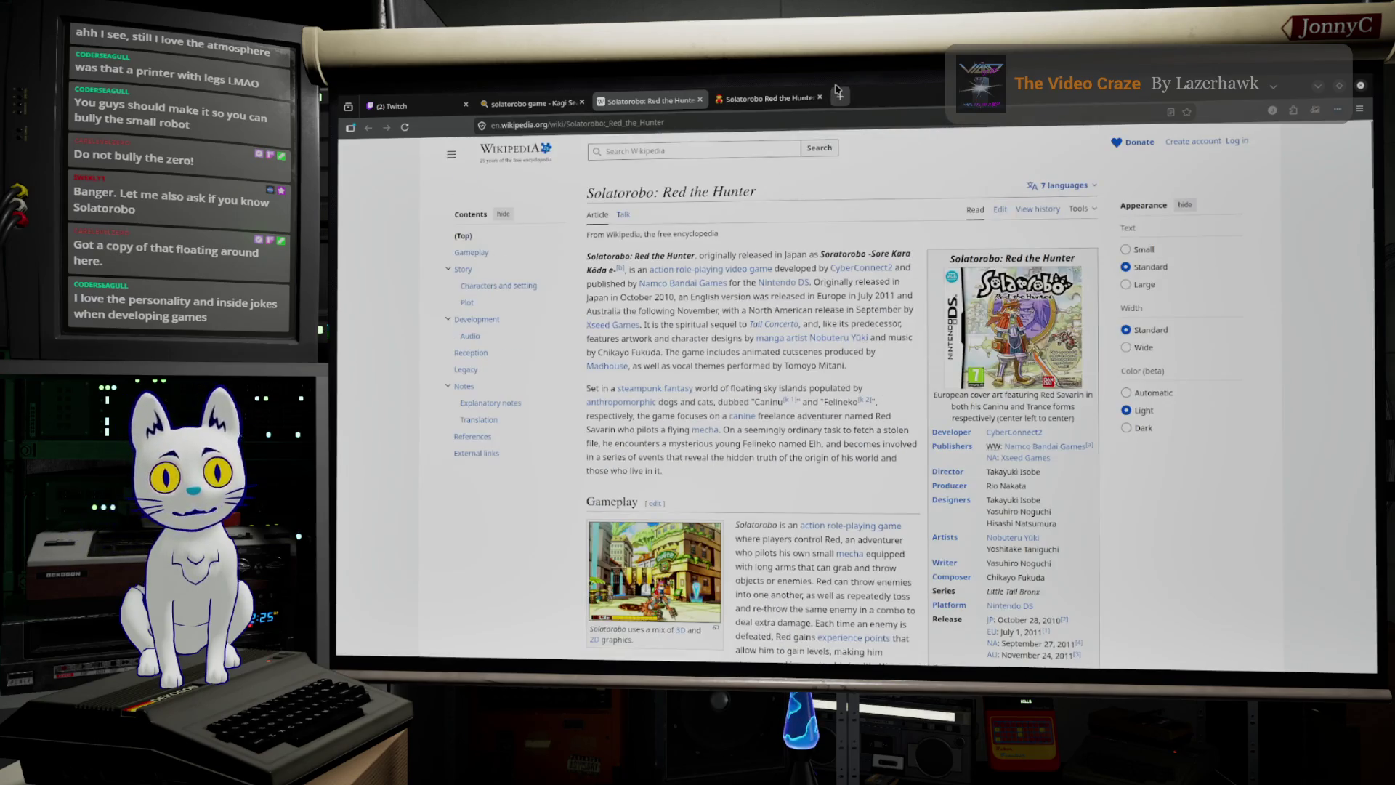
click(841, 97)
text(google.com/)
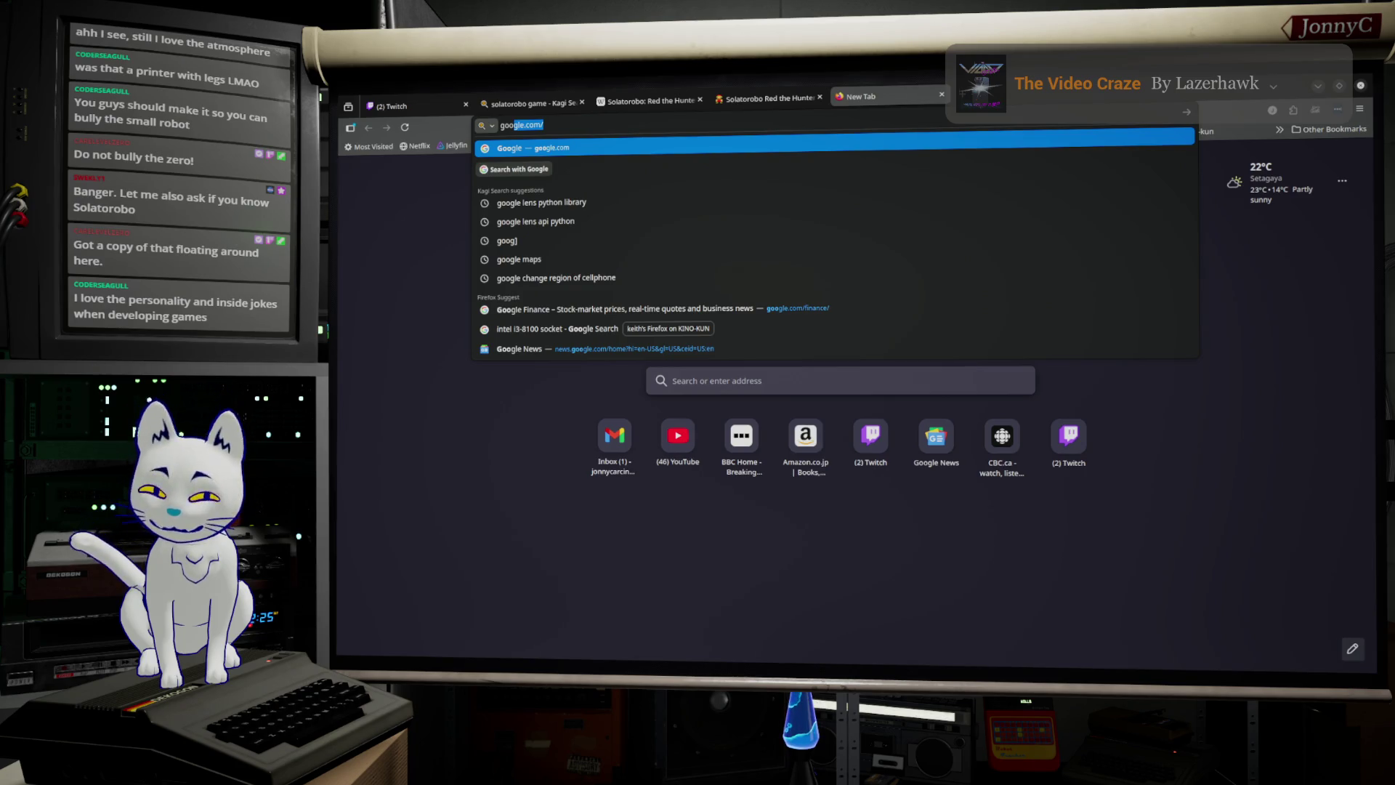
Step: Load google.com, search for 'Robotrek' and scroll through the results
key(Return)
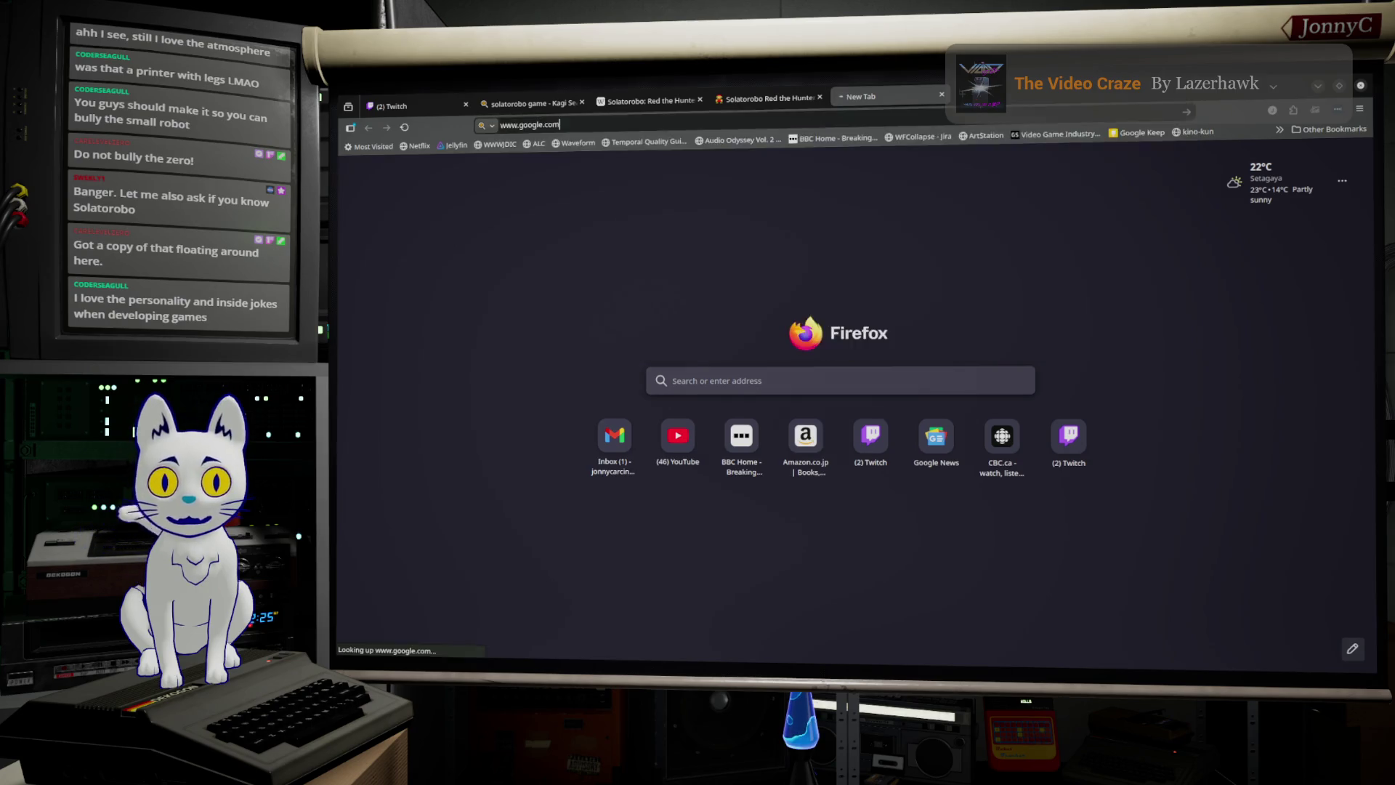
text(Robo)
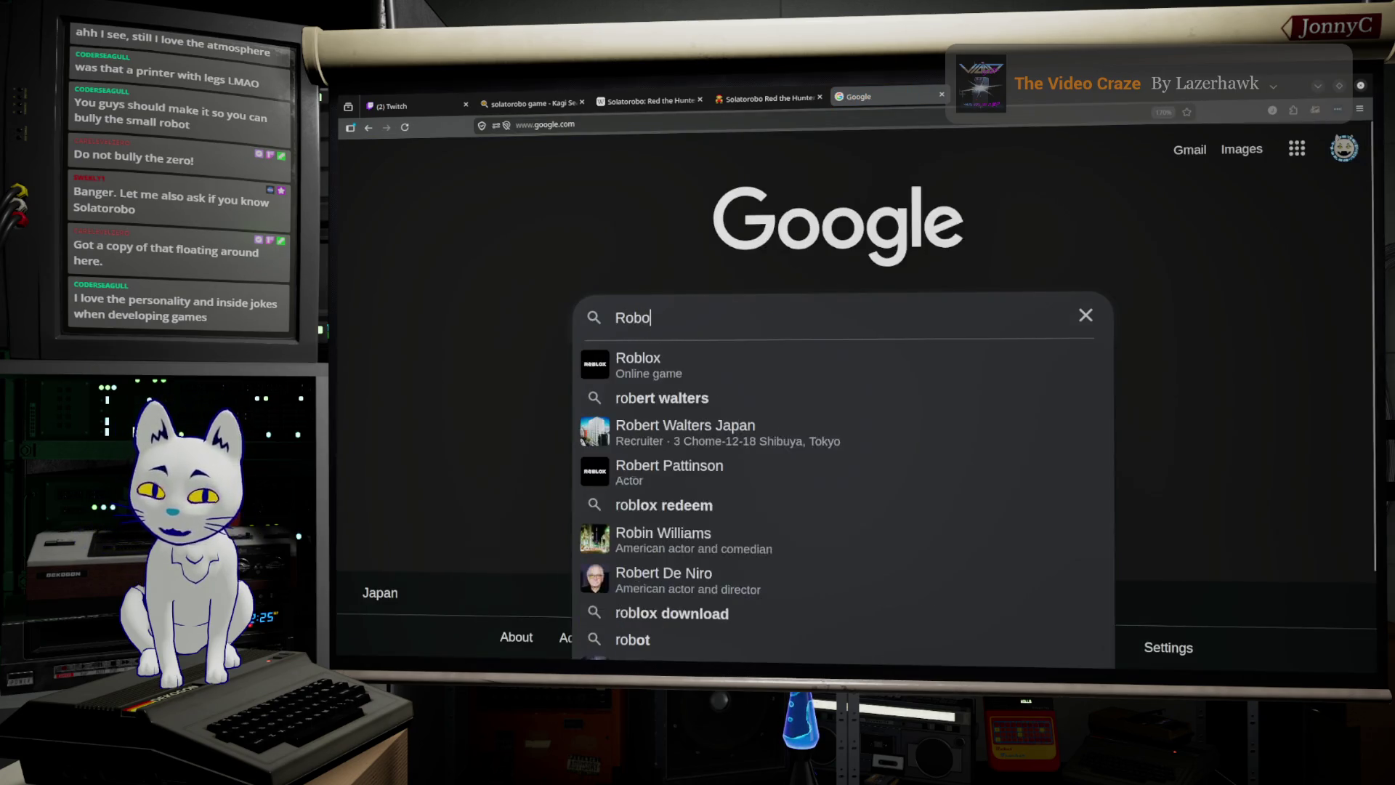
text(trek)
key(Return)
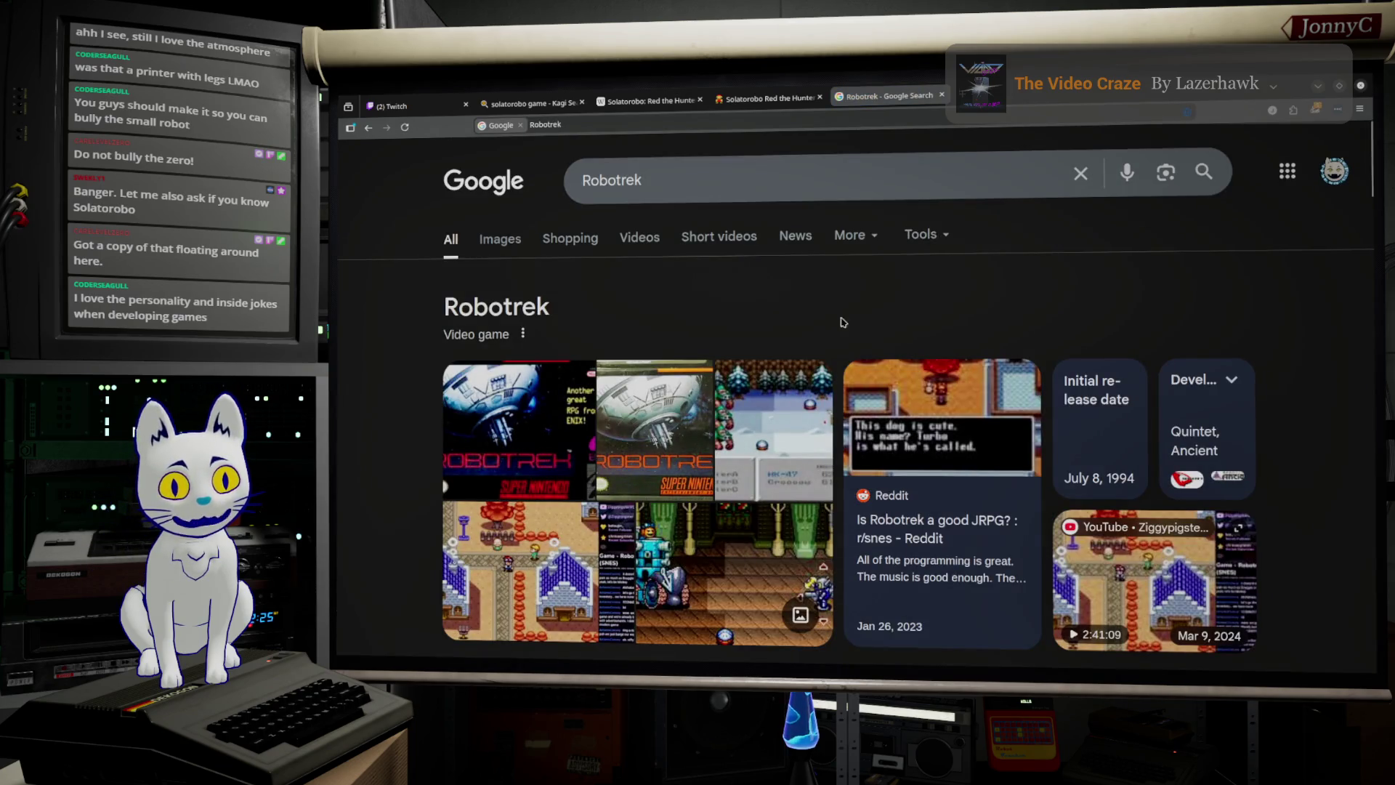
scroll(842, 319, down, 5)
scroll(749, 359, down, 5)
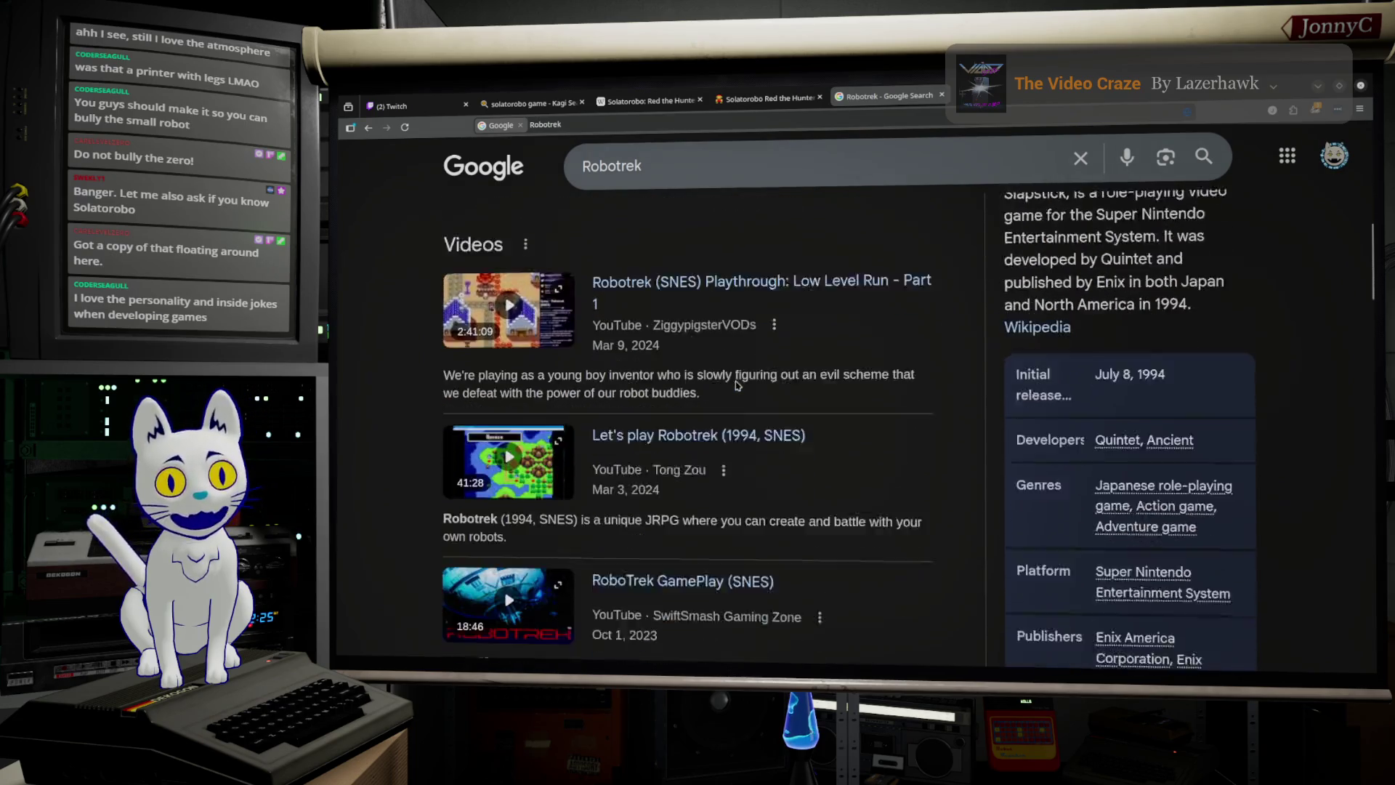
scroll(770, 386, up, 8)
scroll(772, 393, up, 2)
scroll(799, 457, down, 2)
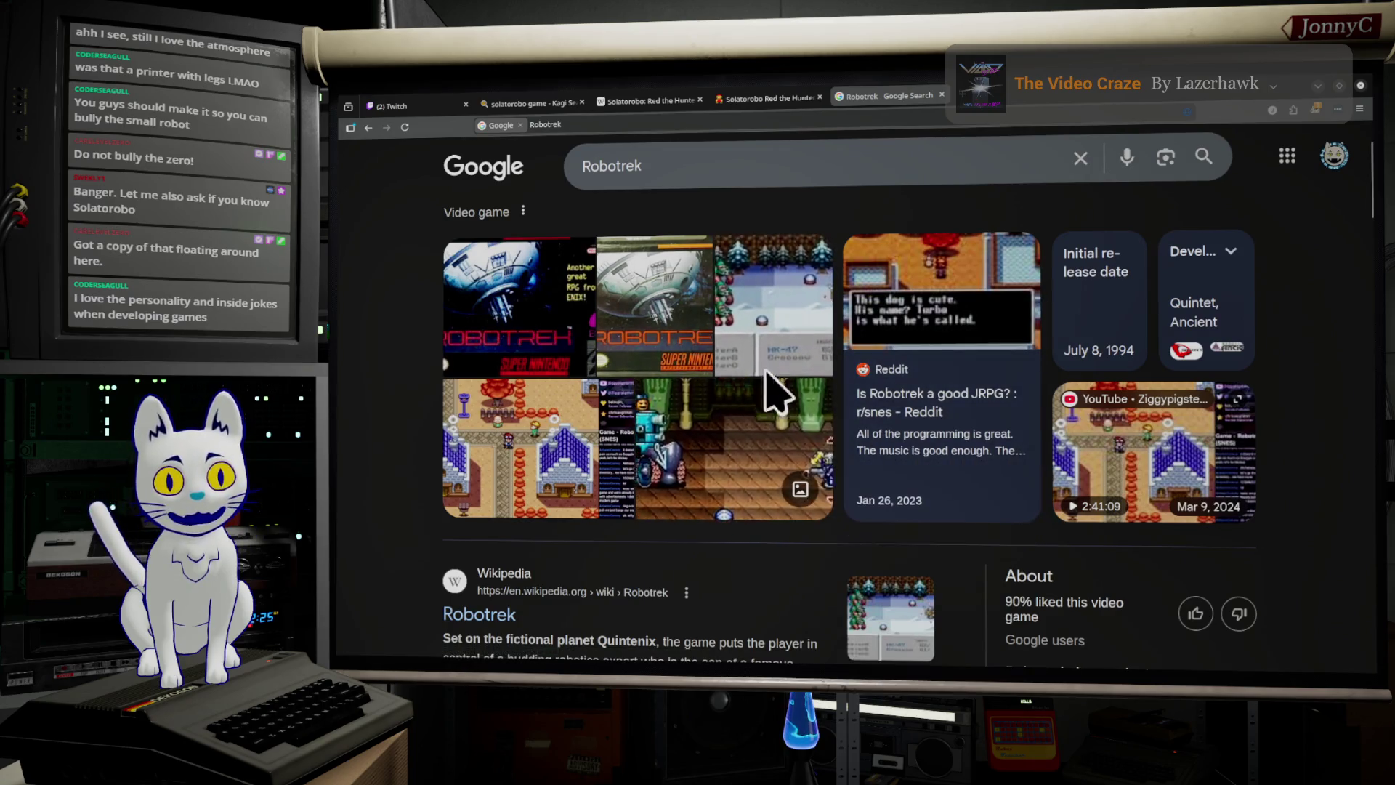
scroll(705, 552, down, 8)
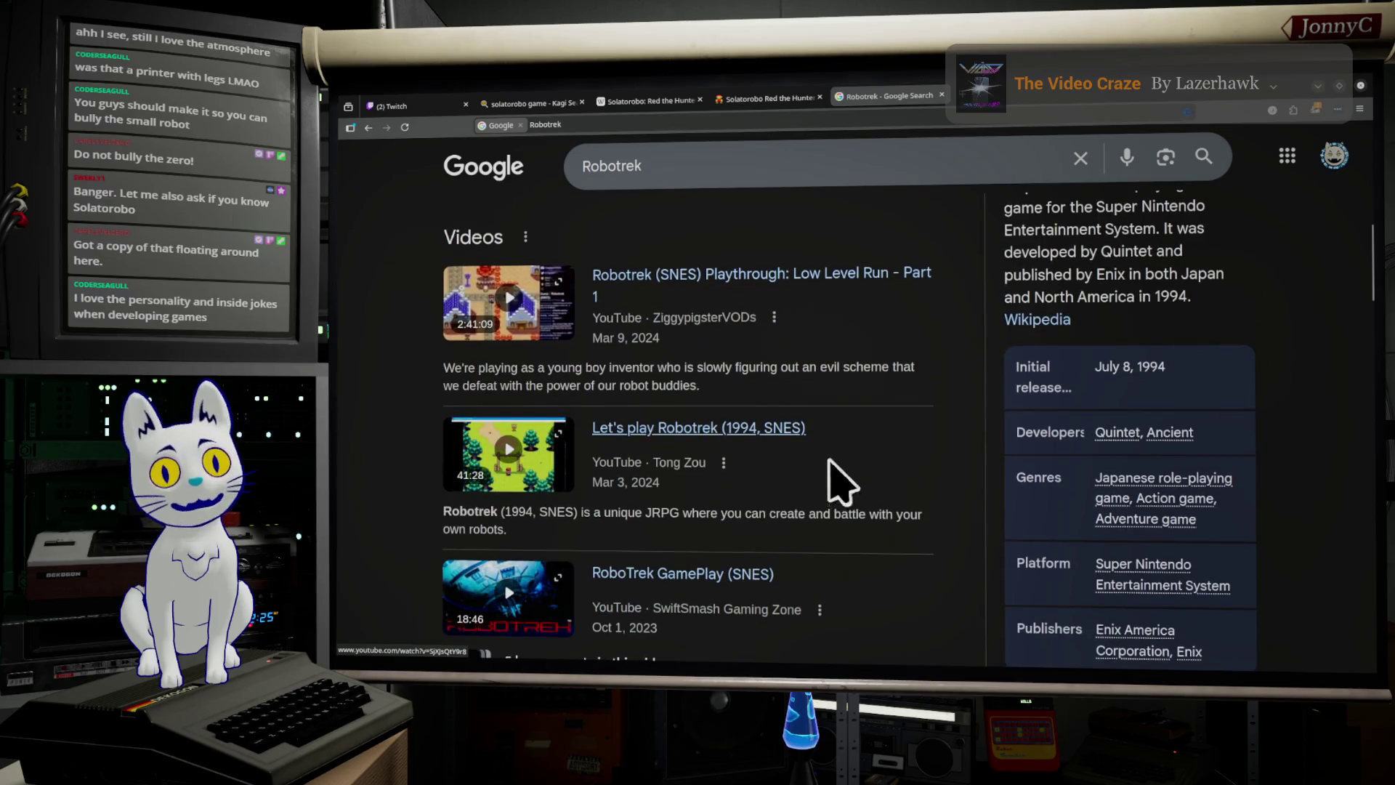
scroll(836, 480, down, 2)
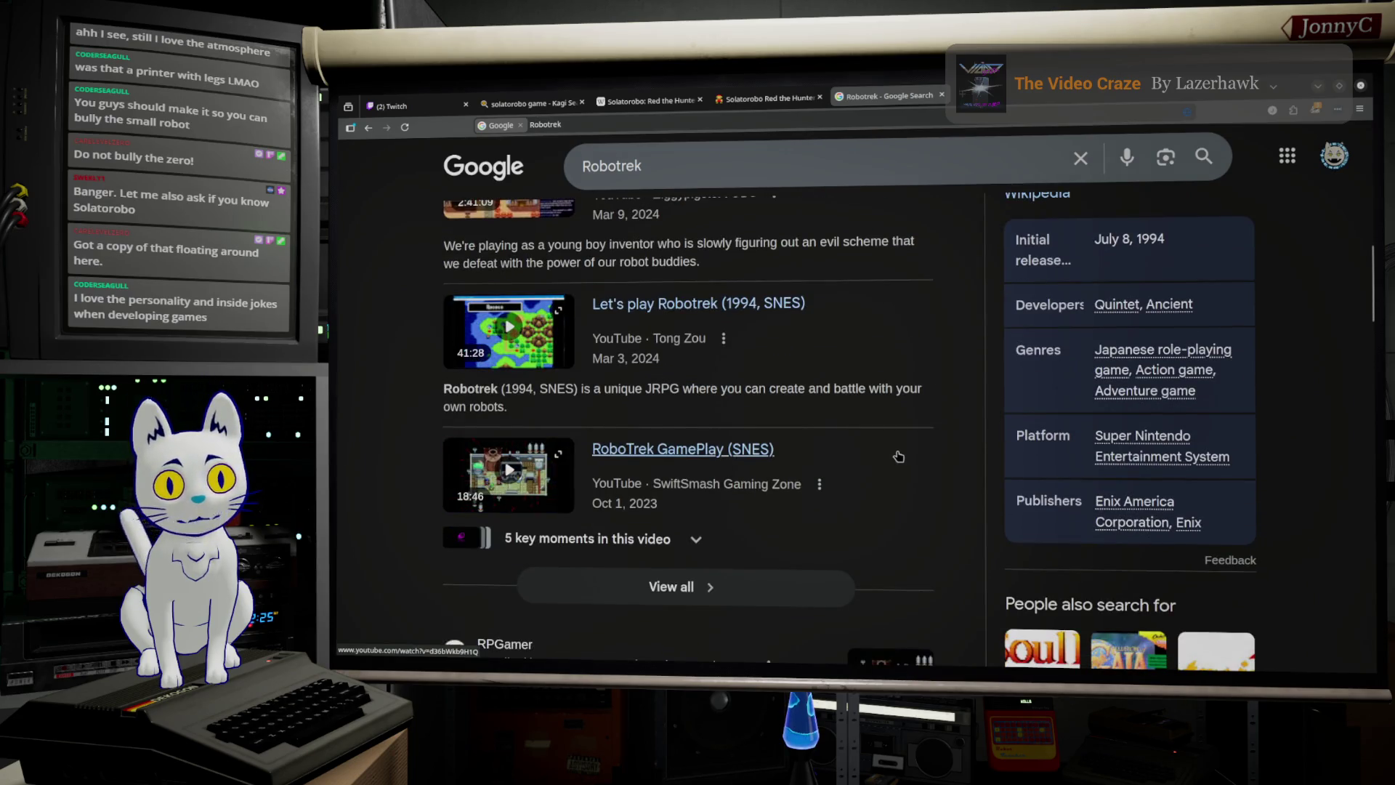
scroll(901, 484, down, 7)
scroll(652, 468, up, 15)
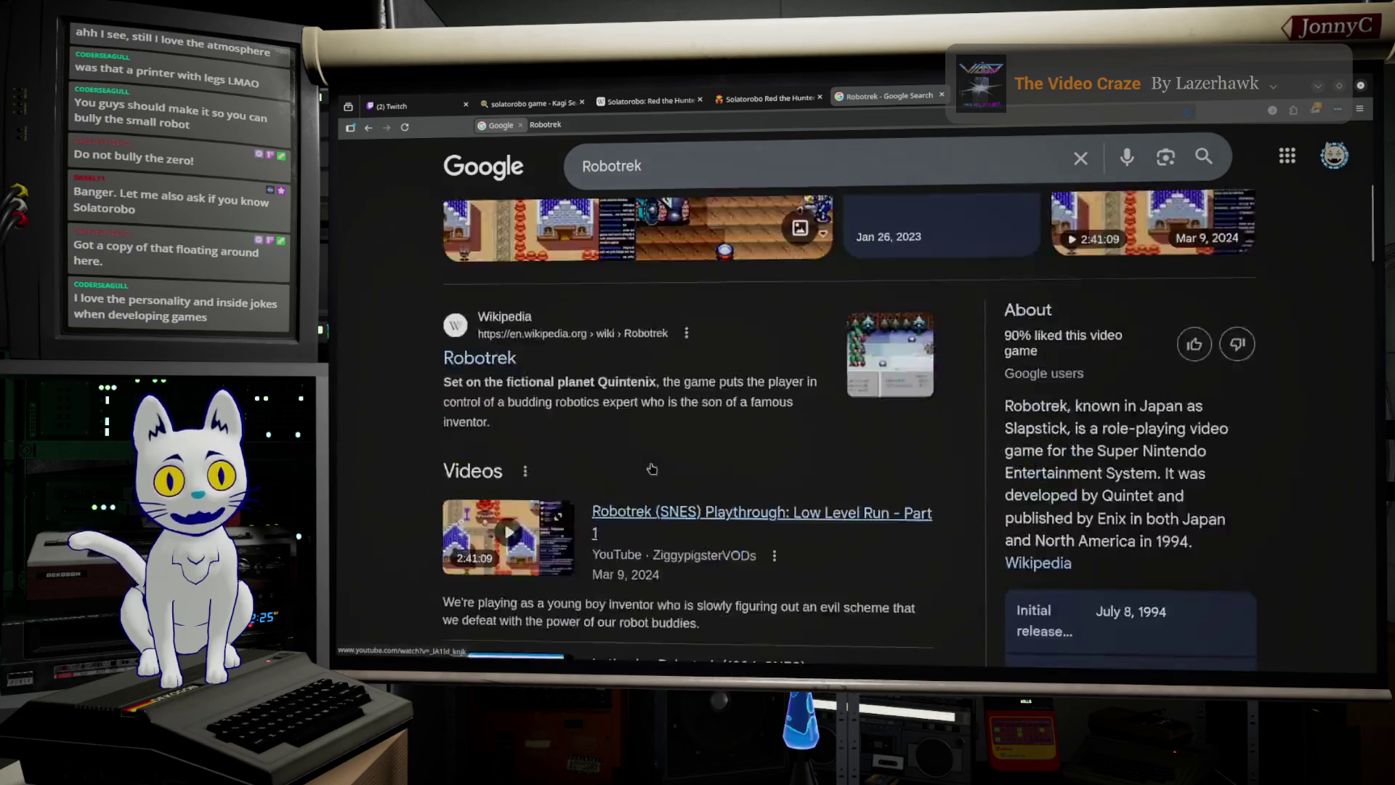
Step: Browse the Robotrek image results, then minimize the browser
click(507, 247)
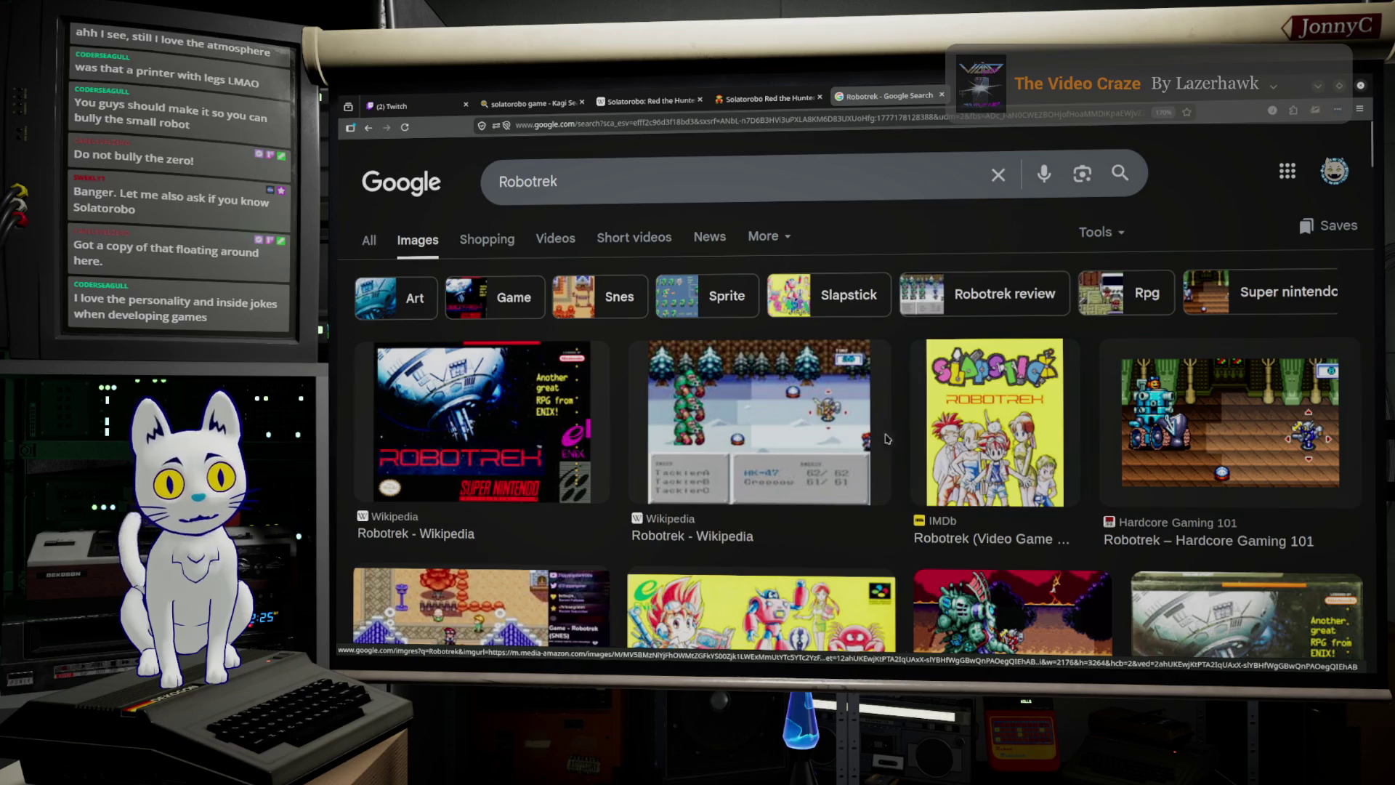
scroll(792, 398, down, 3)
scroll(792, 399, down, 1)
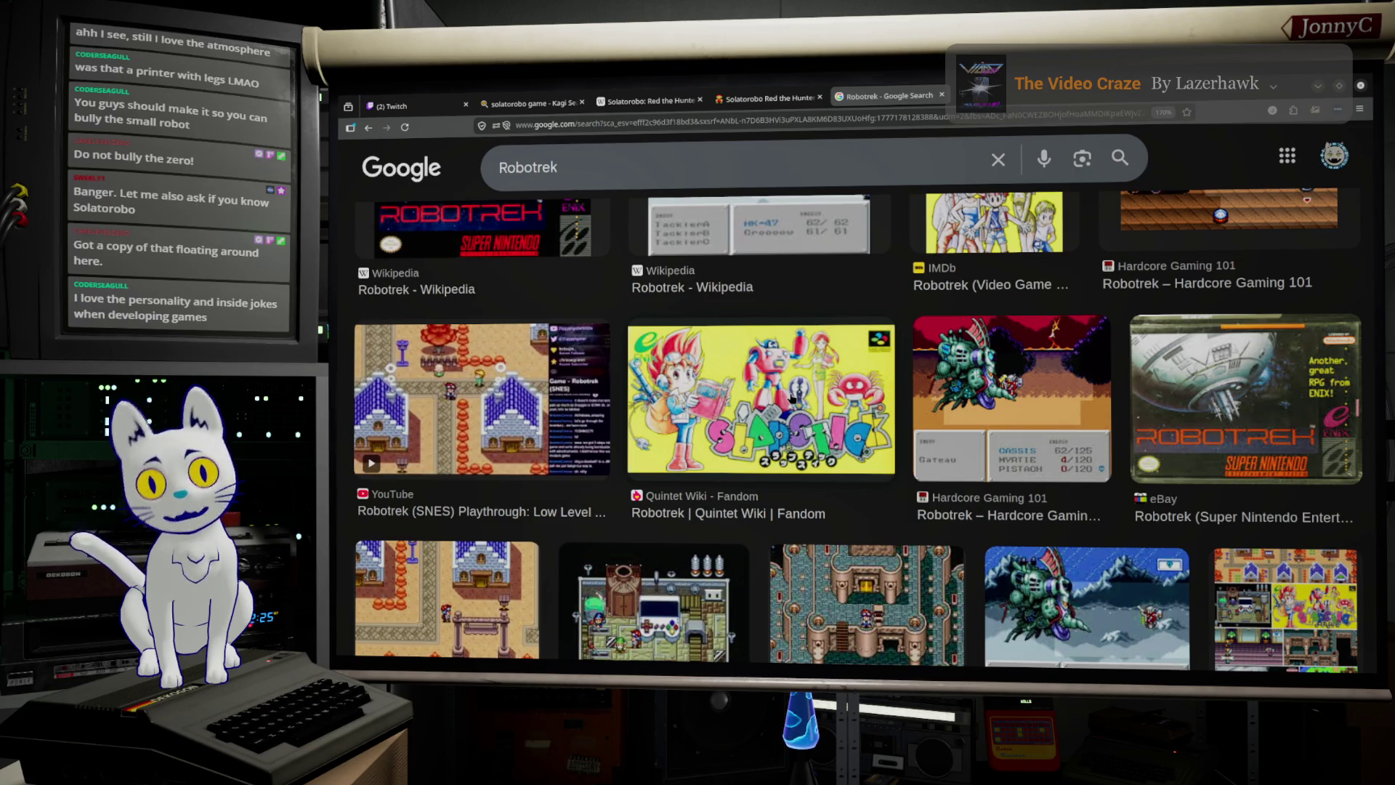
scroll(792, 397, down, 4)
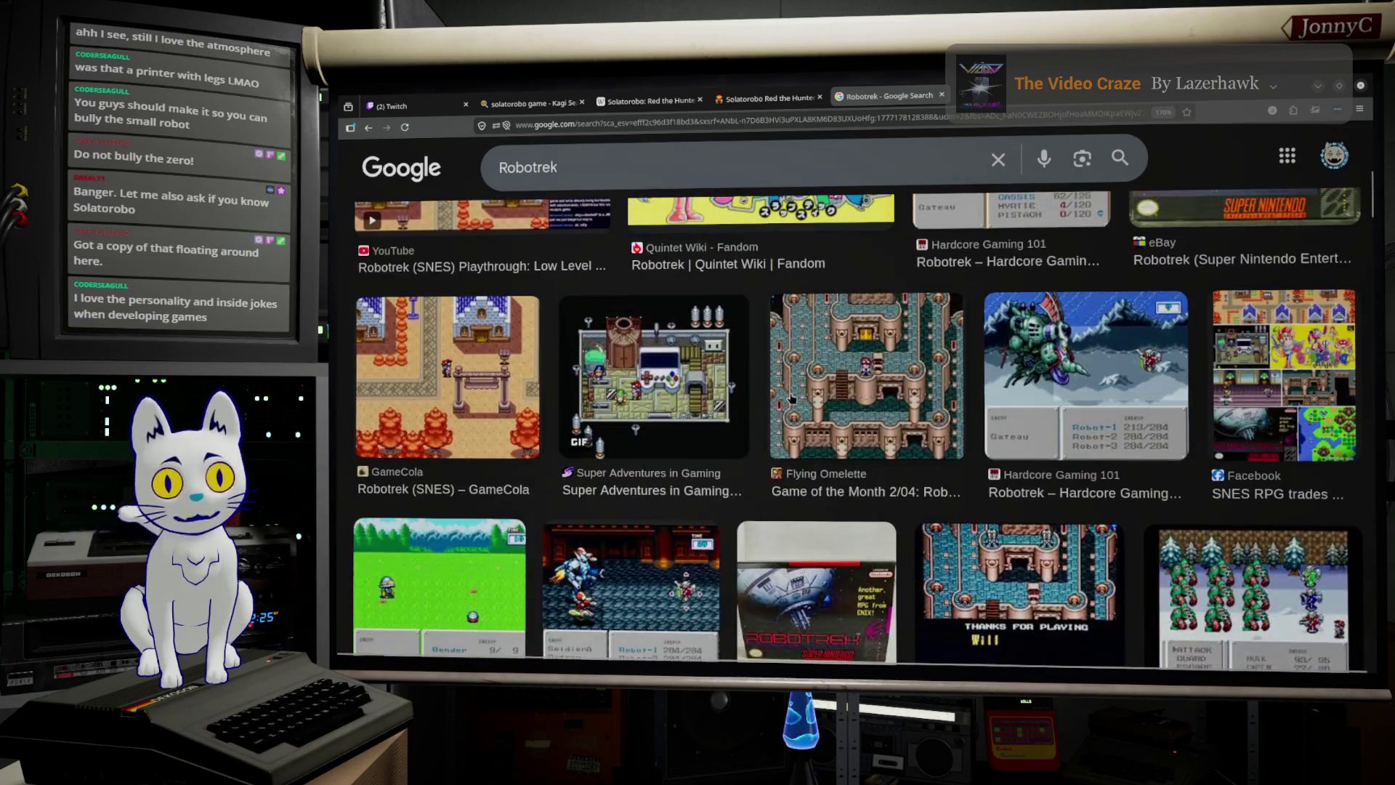
scroll(793, 398, down, 10)
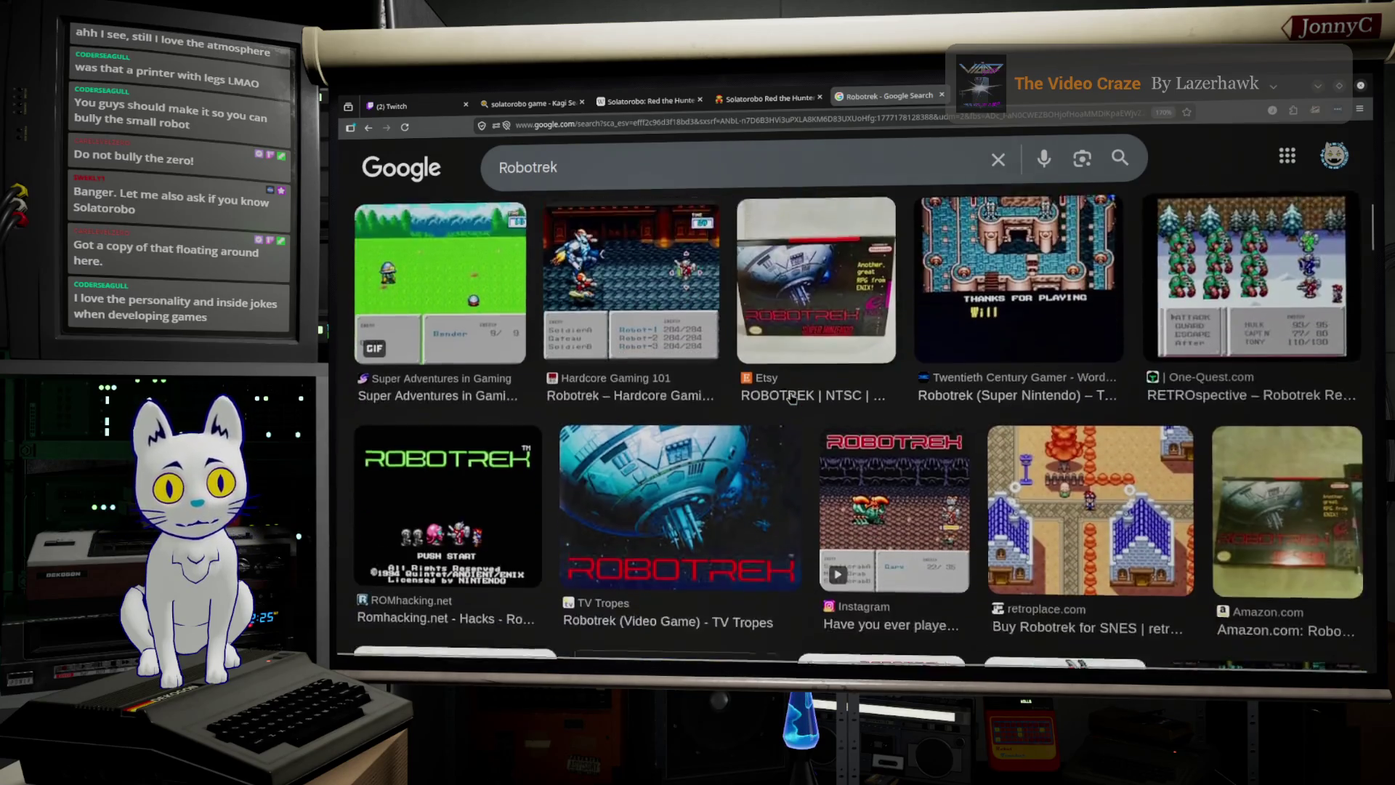
scroll(792, 398, down, 5)
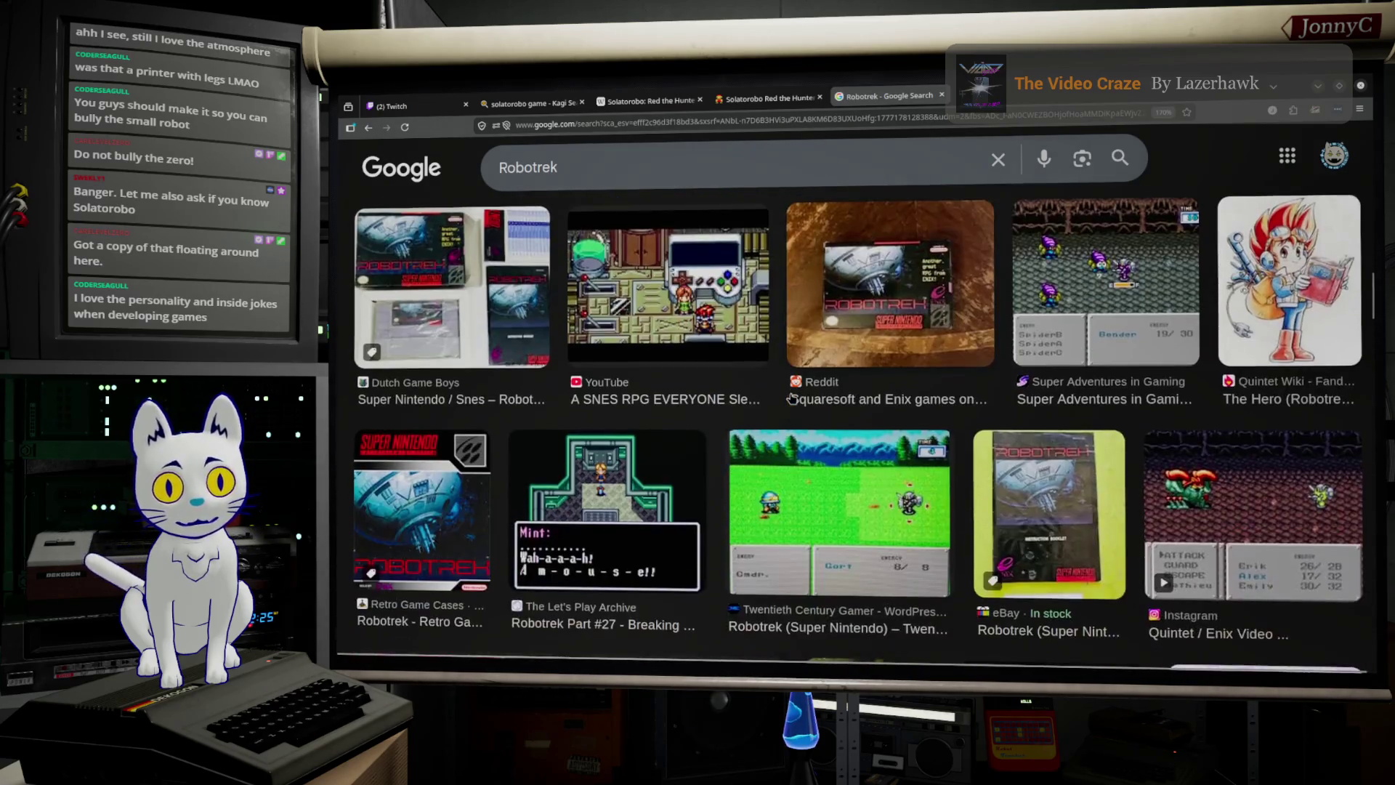
scroll(792, 398, up, 8)
scroll(793, 398, up, 5)
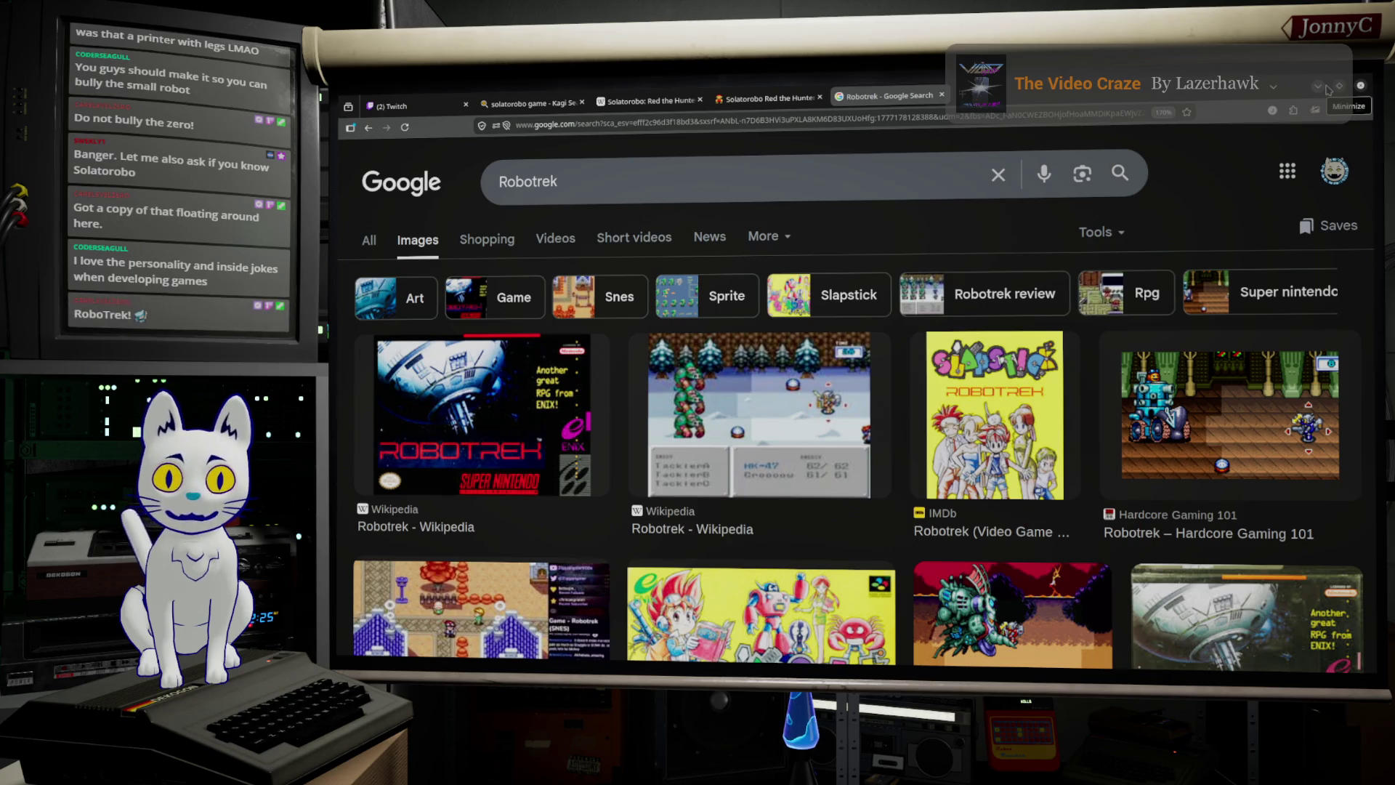
click(1327, 88)
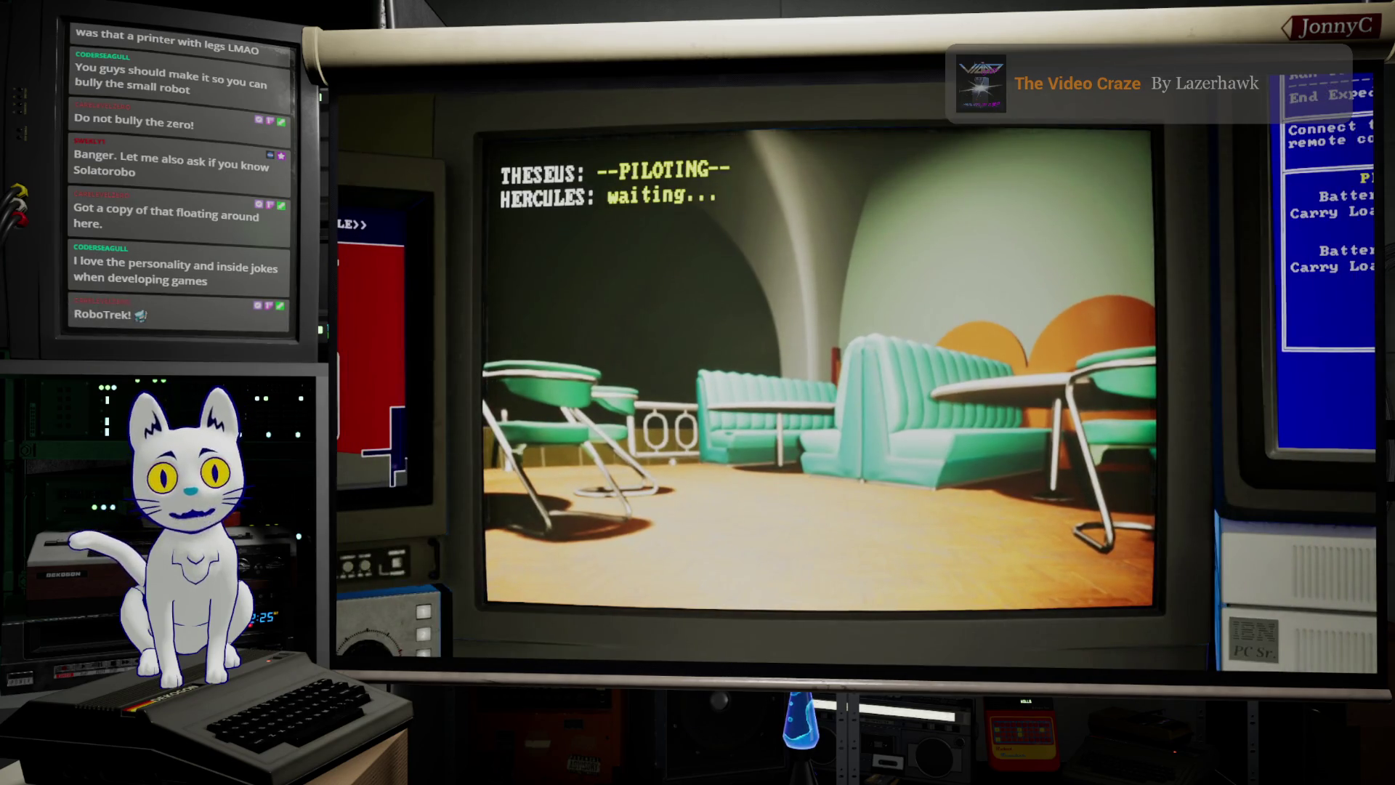
Step: Drive Theseus under the teal chair and past the café table to the Cafeteria sign
key(w)
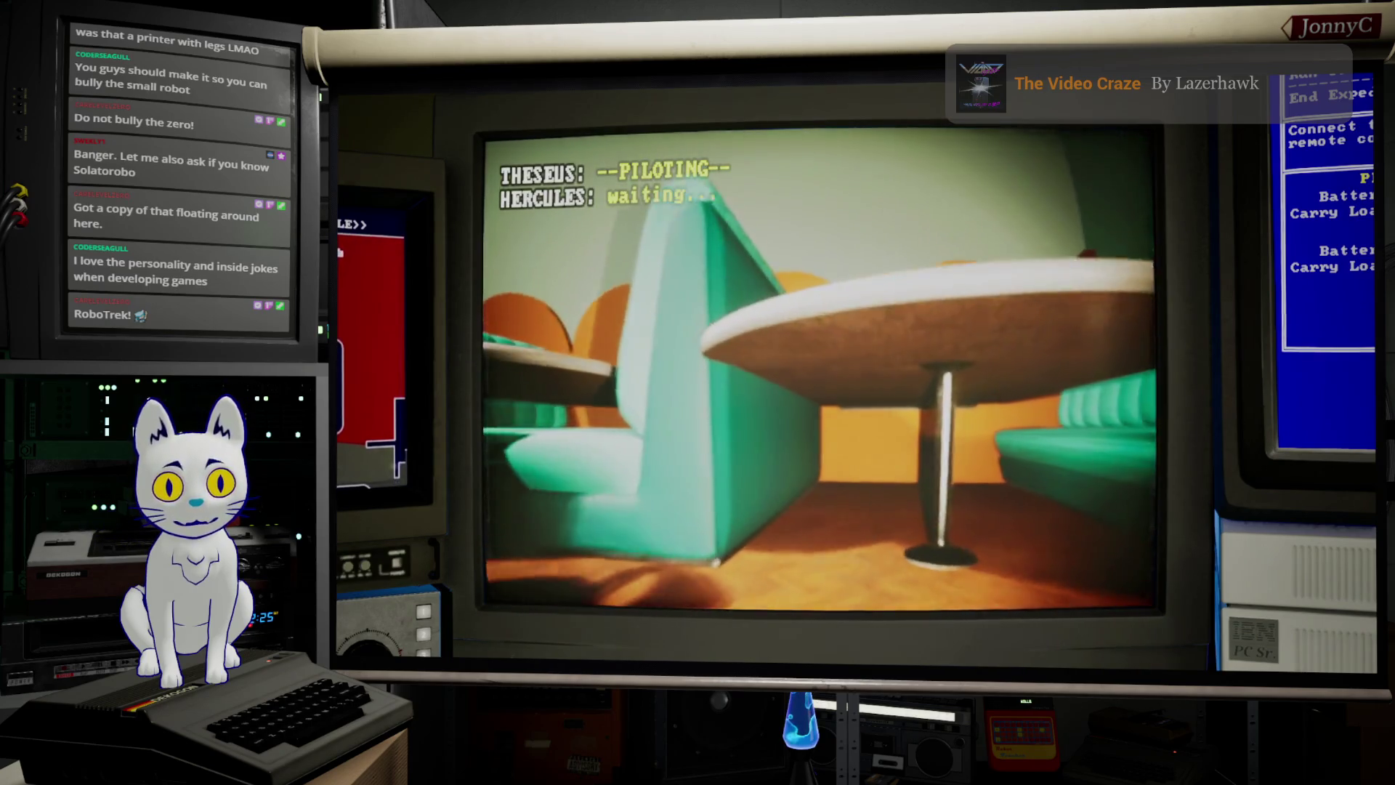
key(w)
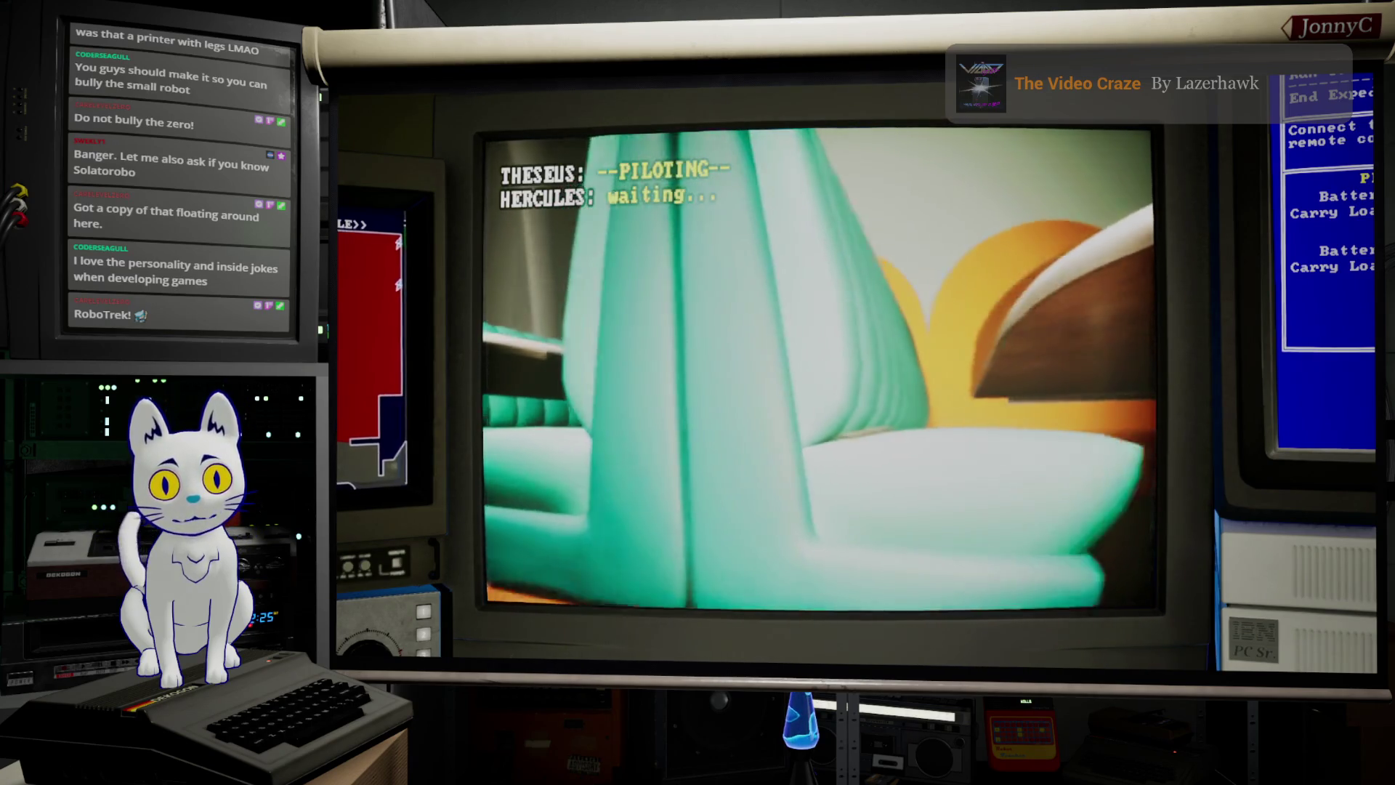
key(d)
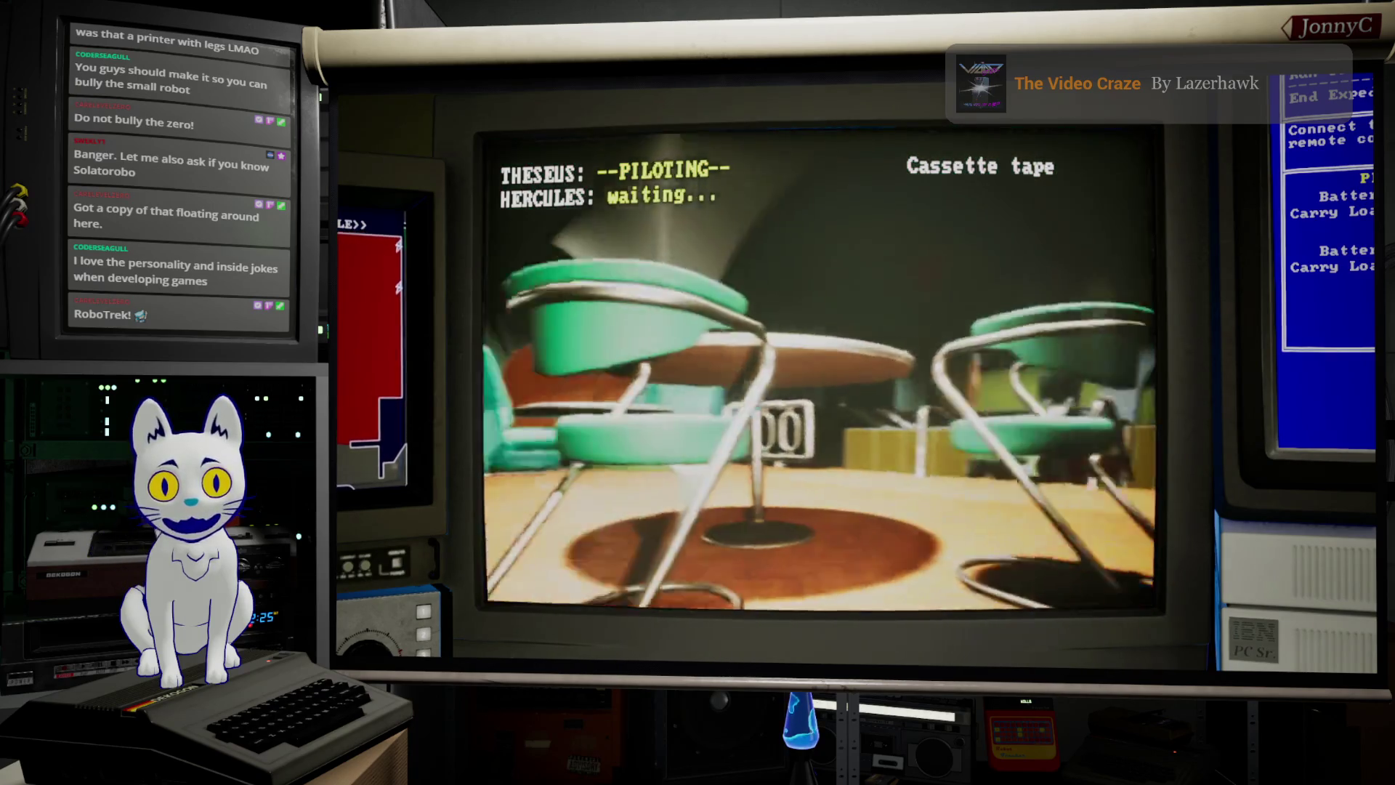
key(w)
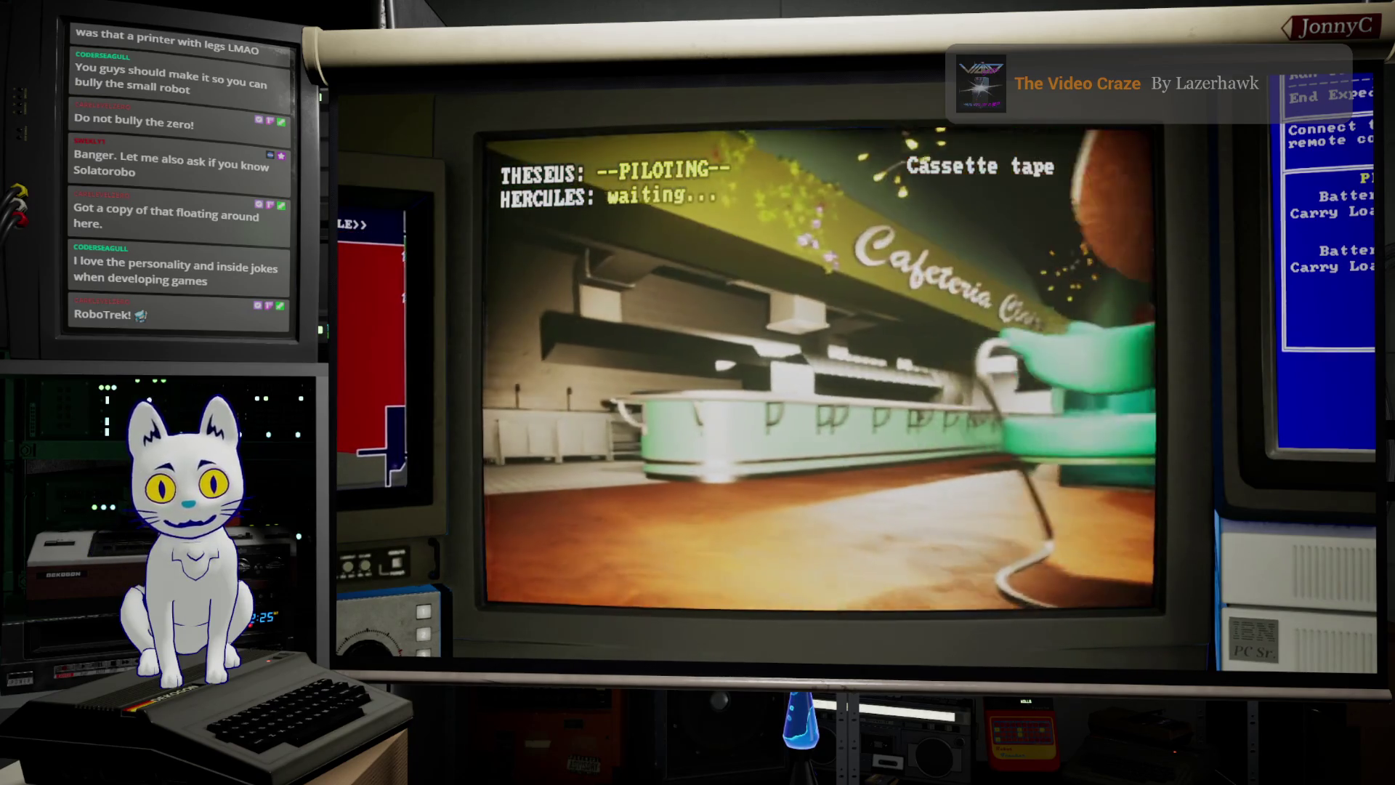
key(w)
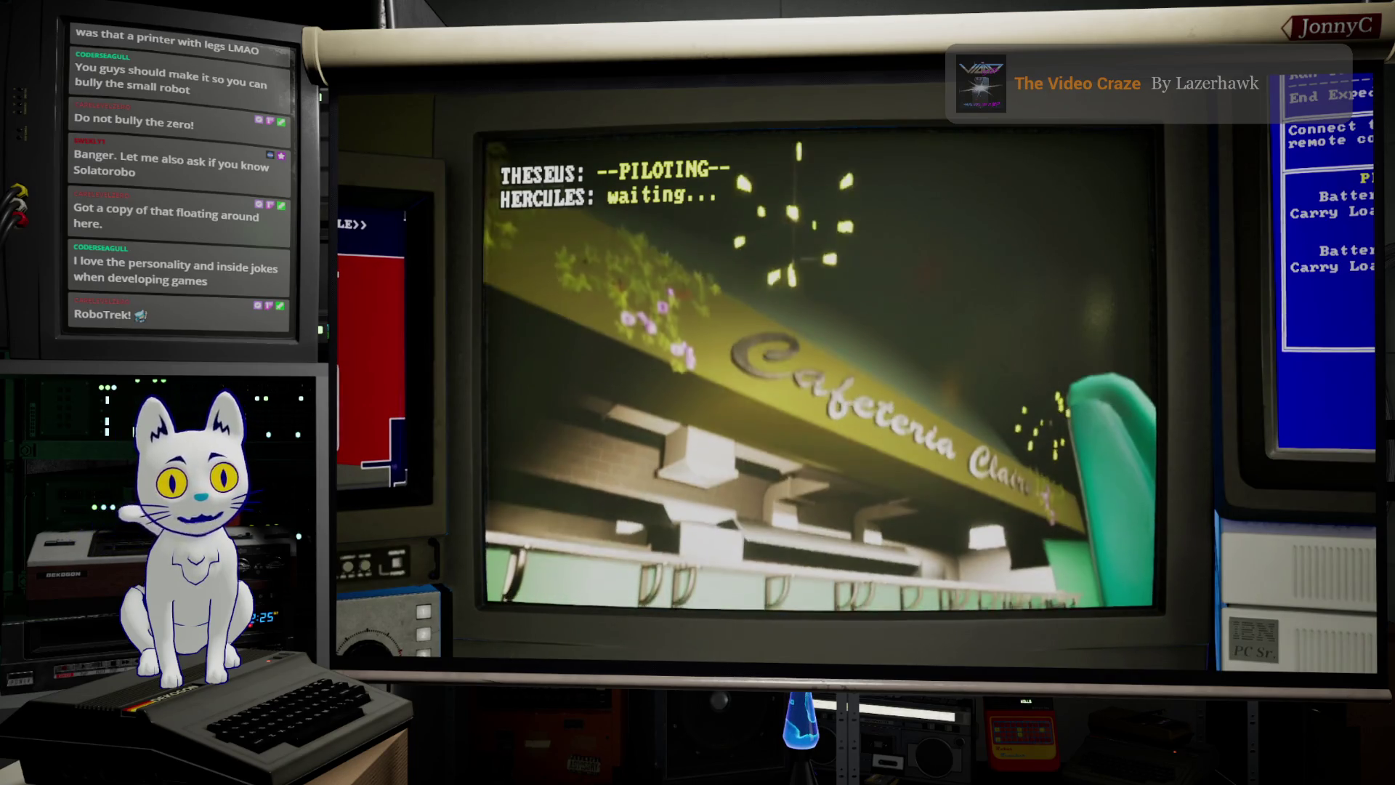
Step: Take Theseus past the railing to the yellow booths facing the cubicles, then switch to Hercules
key(d)
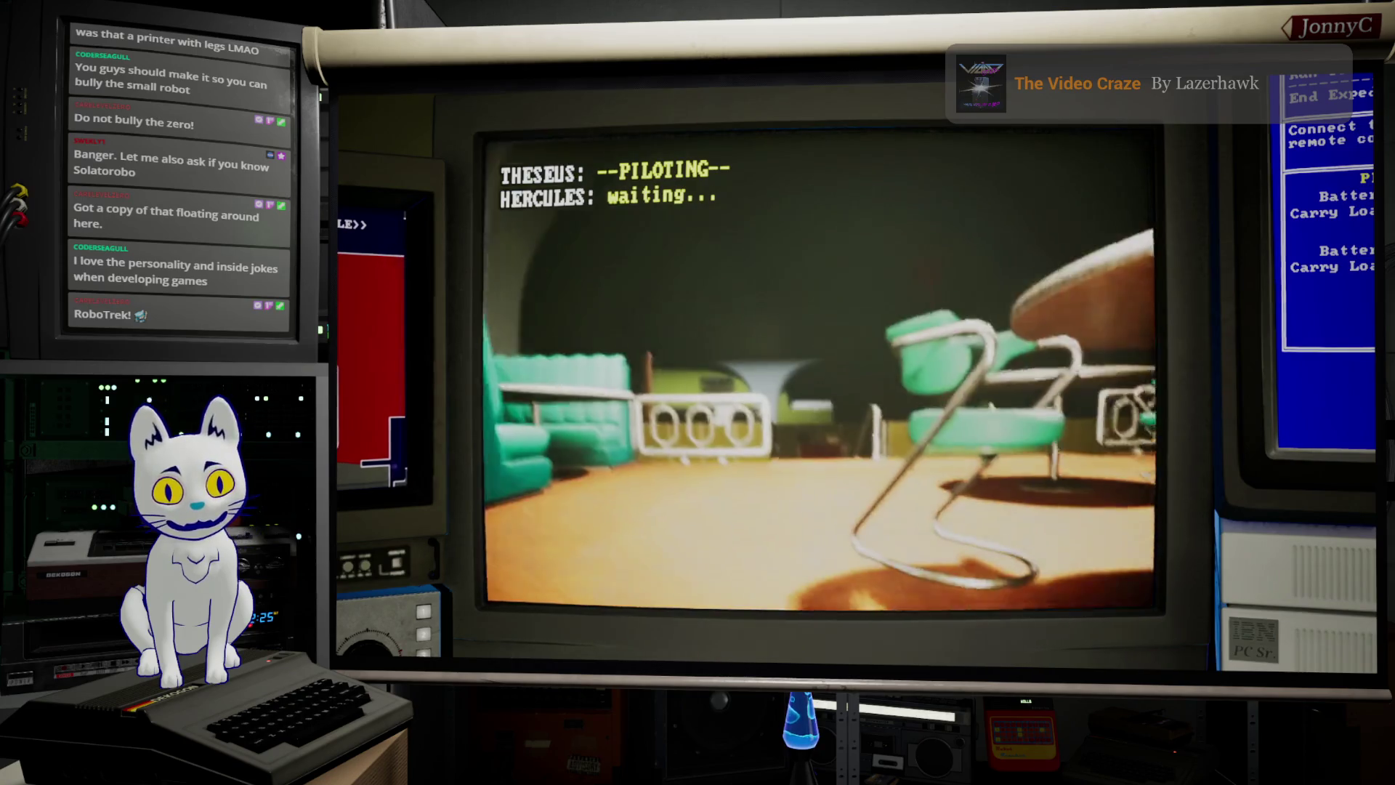
key(w)
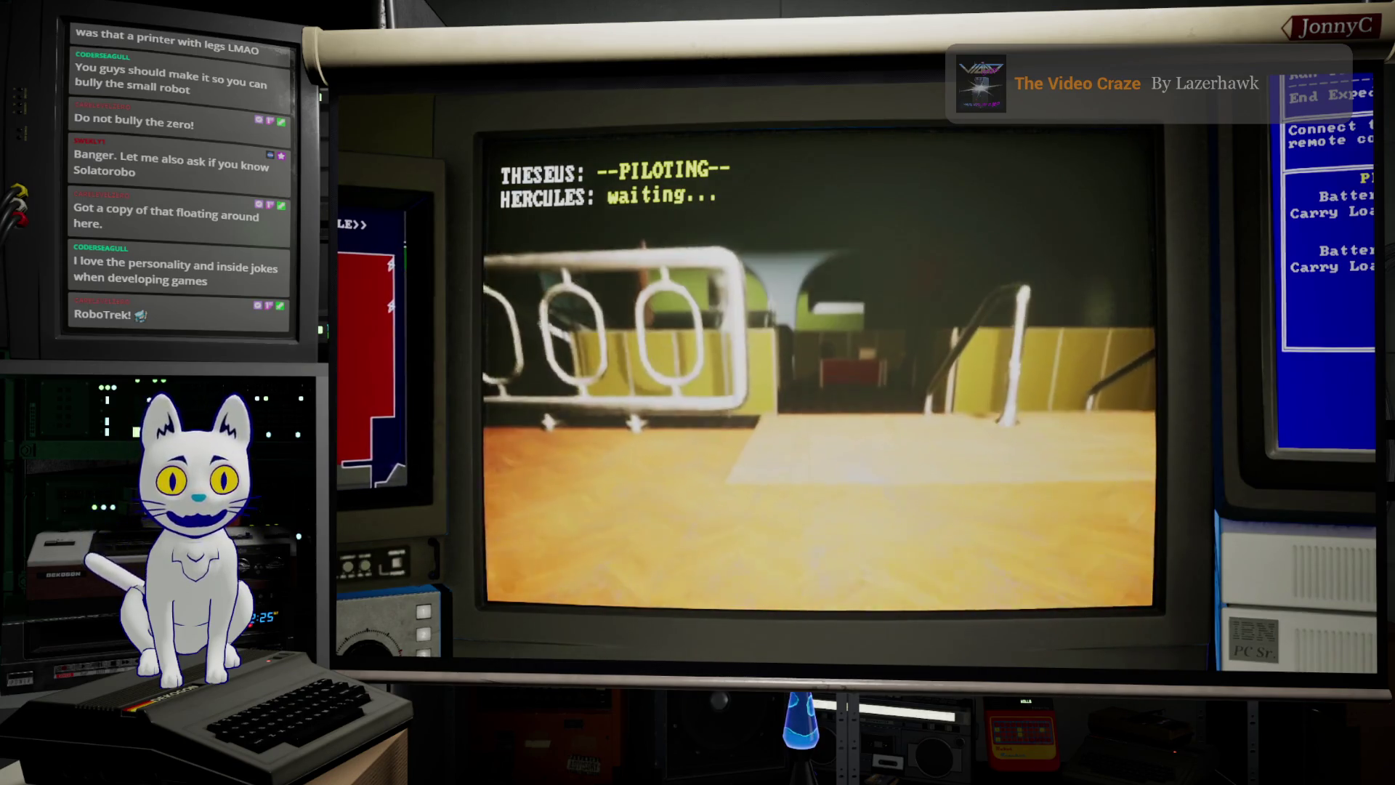
key(w)
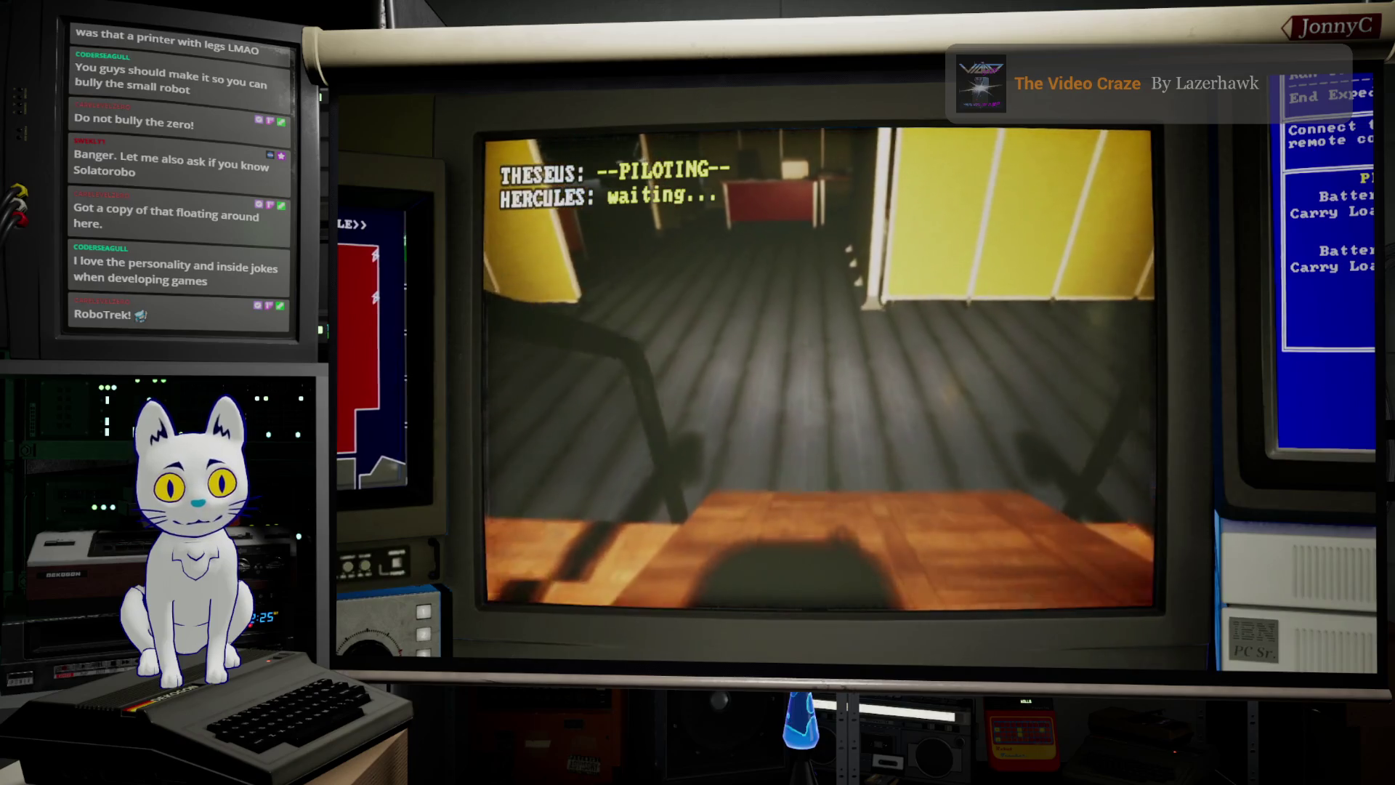
key(d)
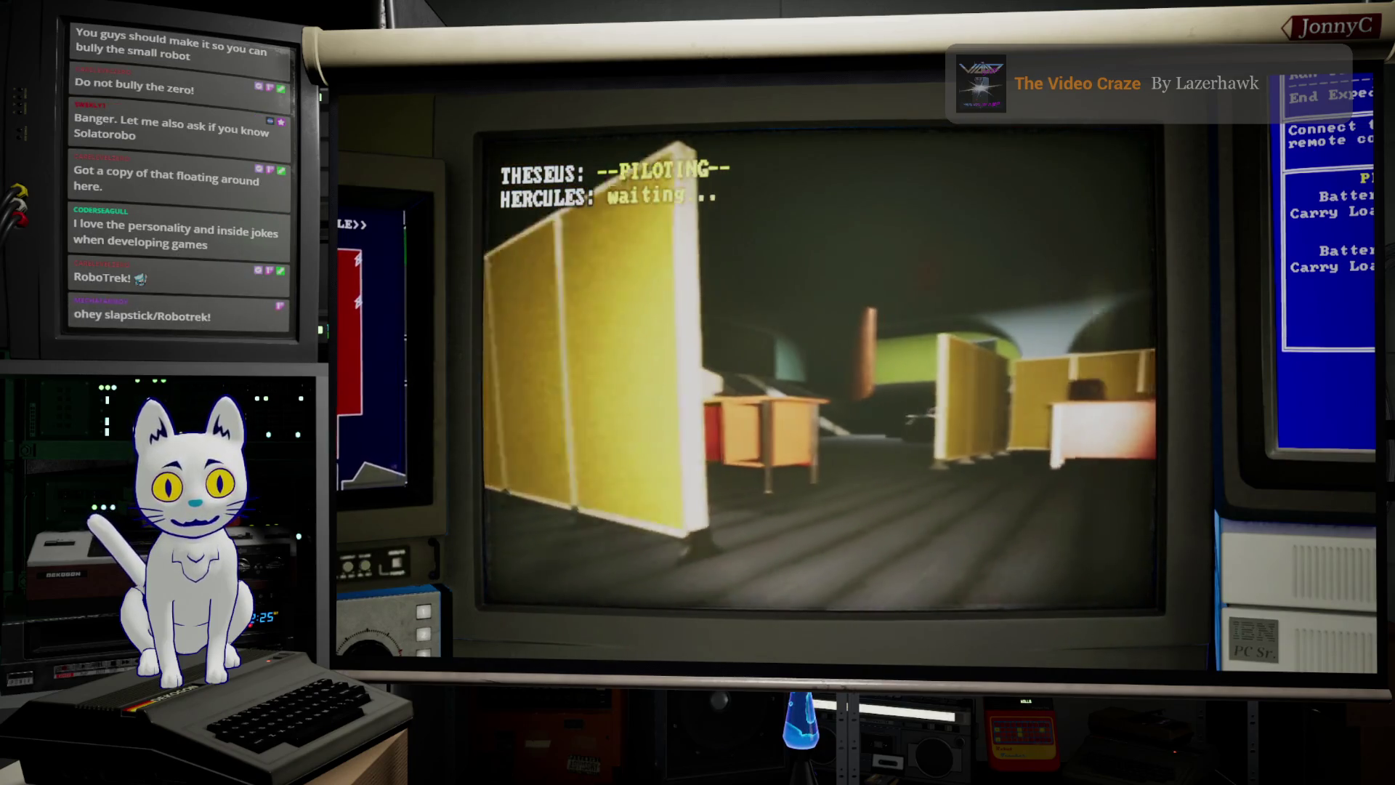
key(Tab)
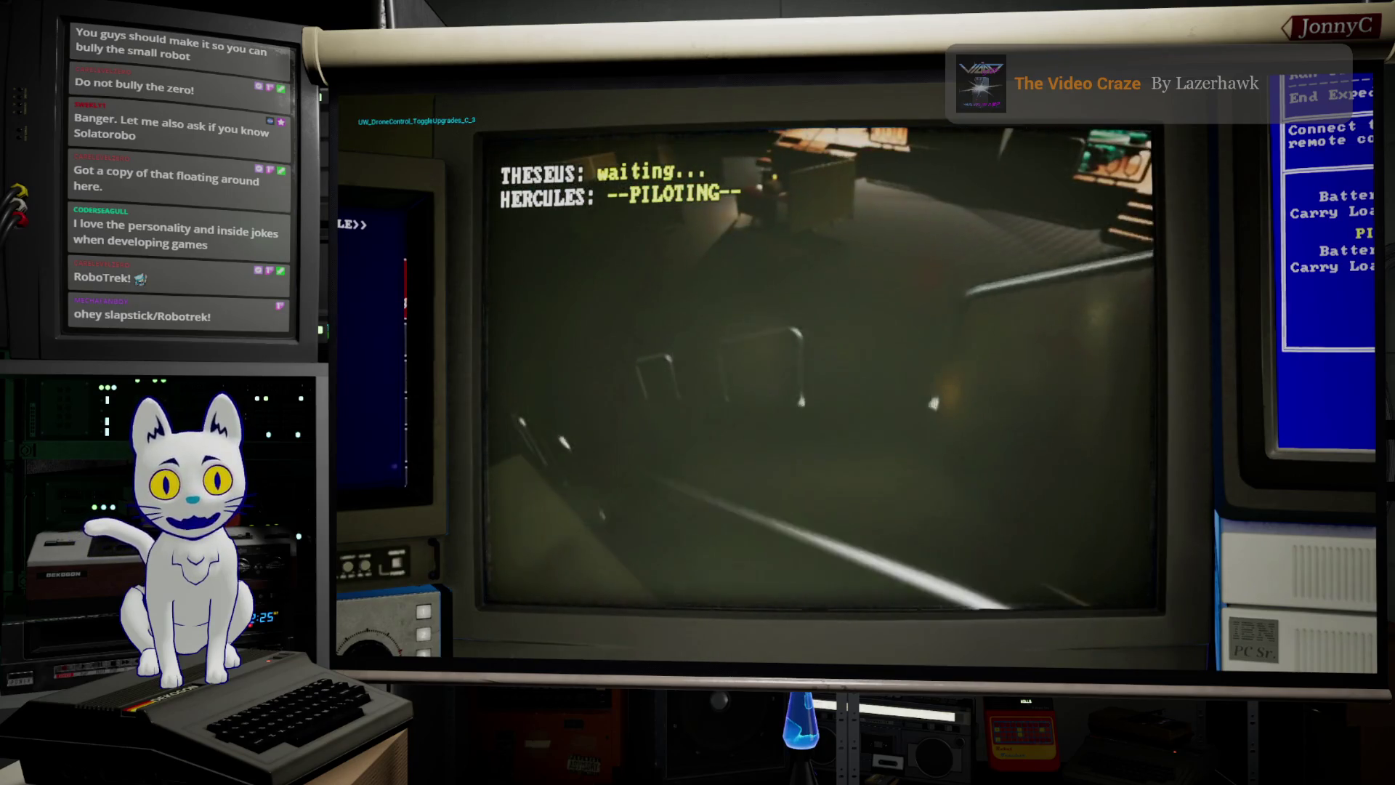
Step: Back Hercules away from the lit stairs, drive it past the box, and approach the ZERO robot
key(a)
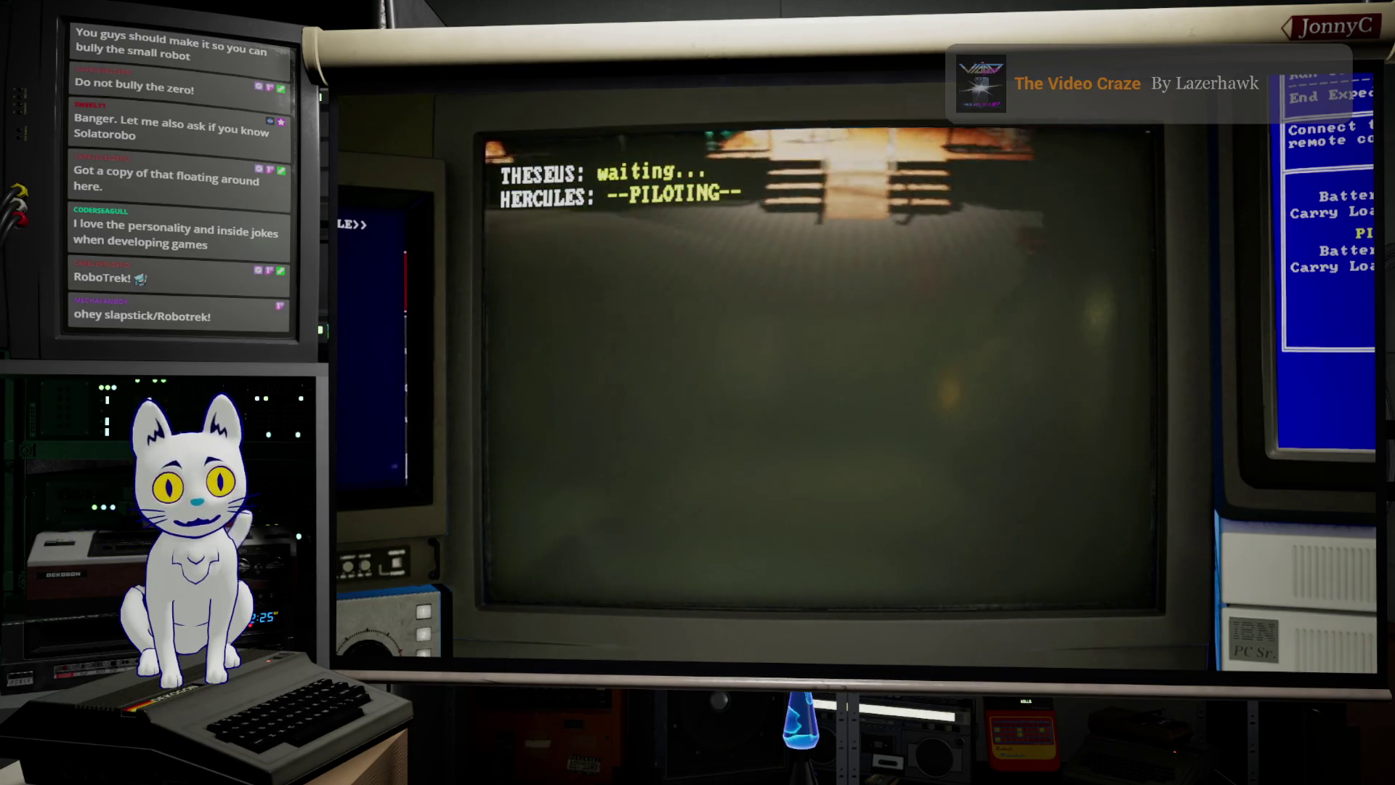
key(s)
key(a)
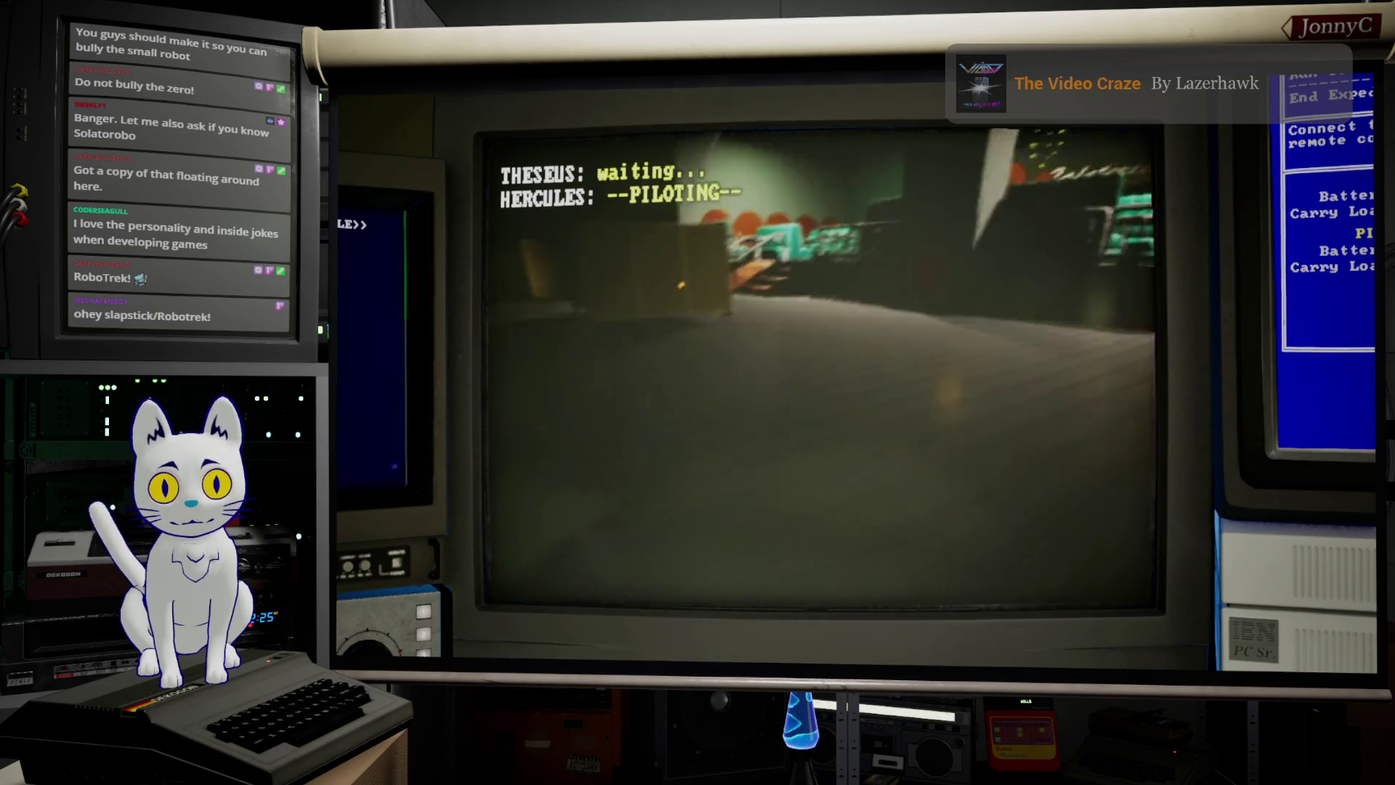
key(a)
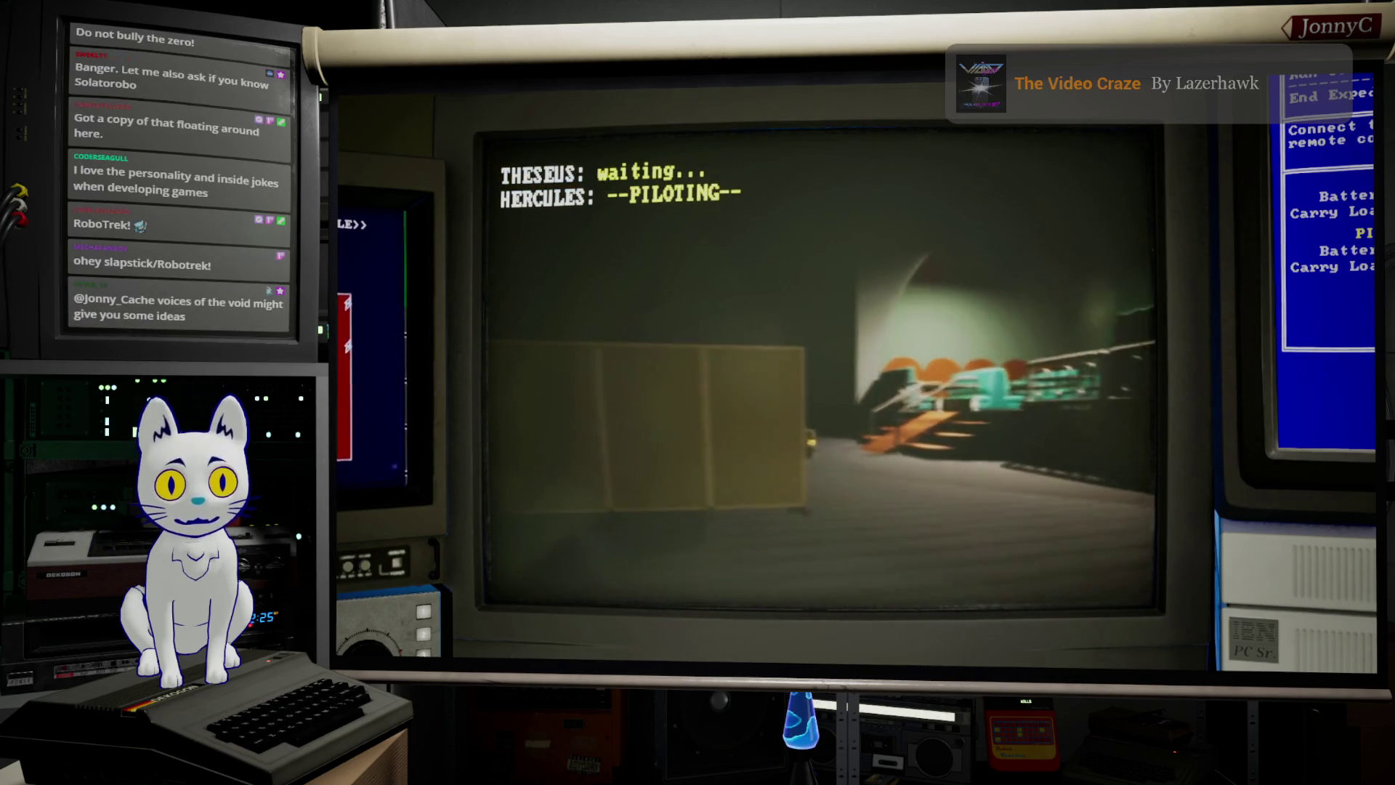
key(w)
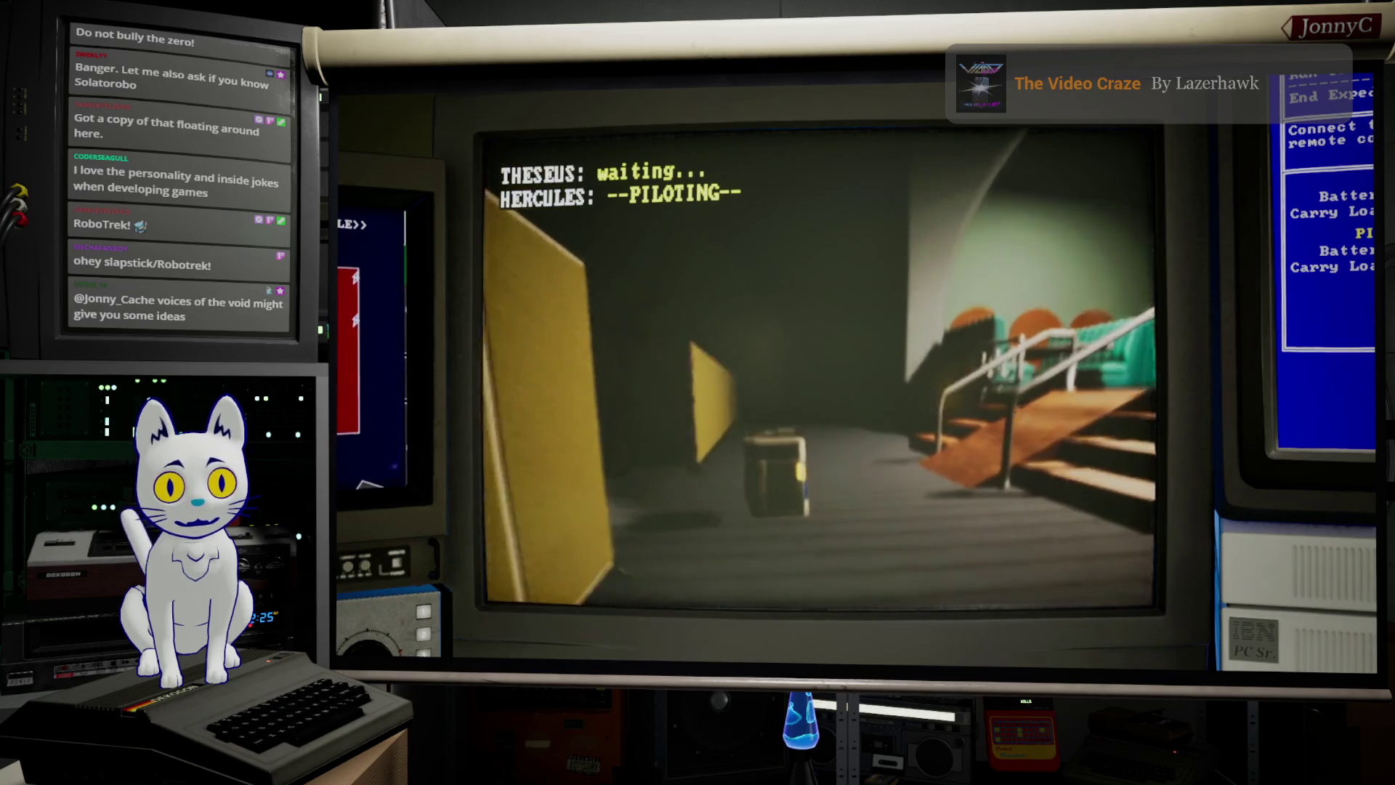
key(a)
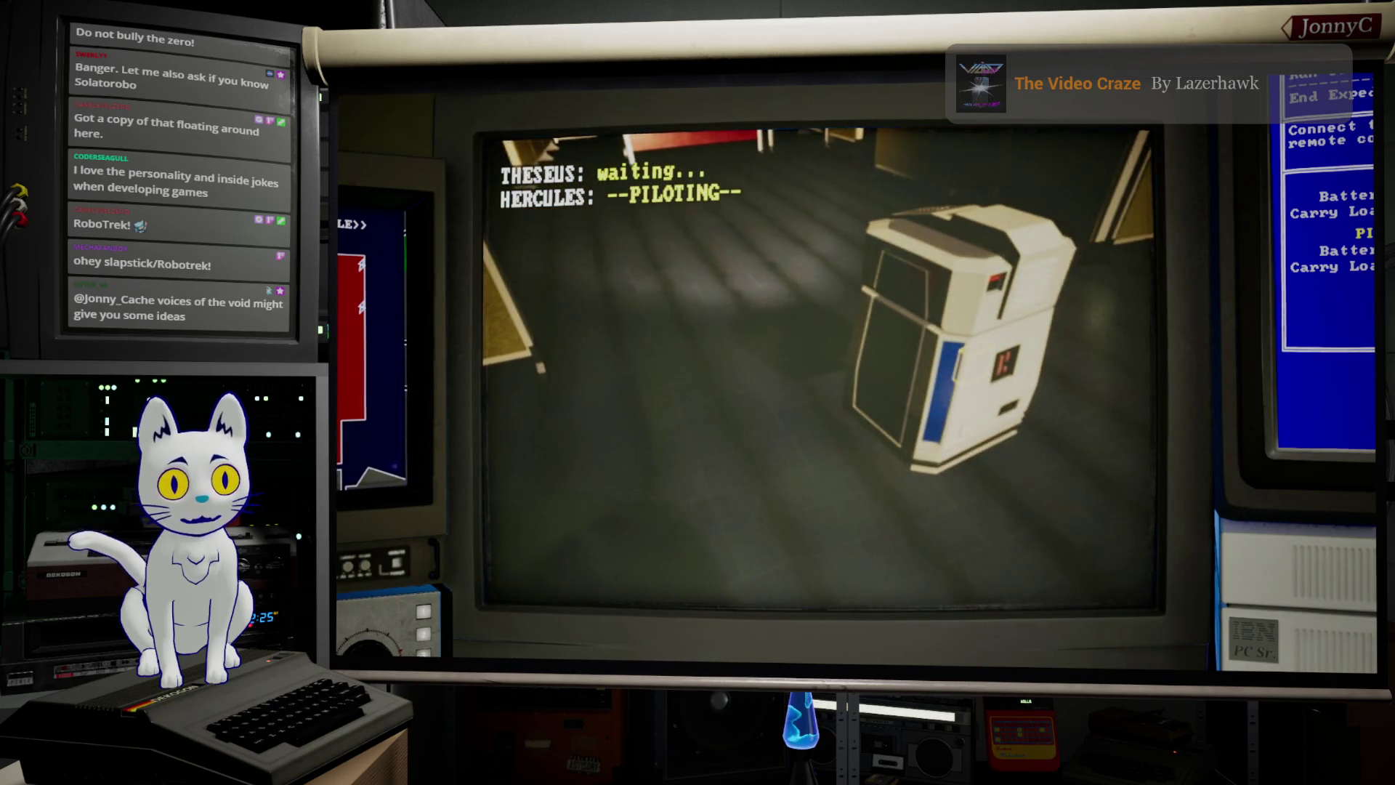
key(Tab)
key(Tab)
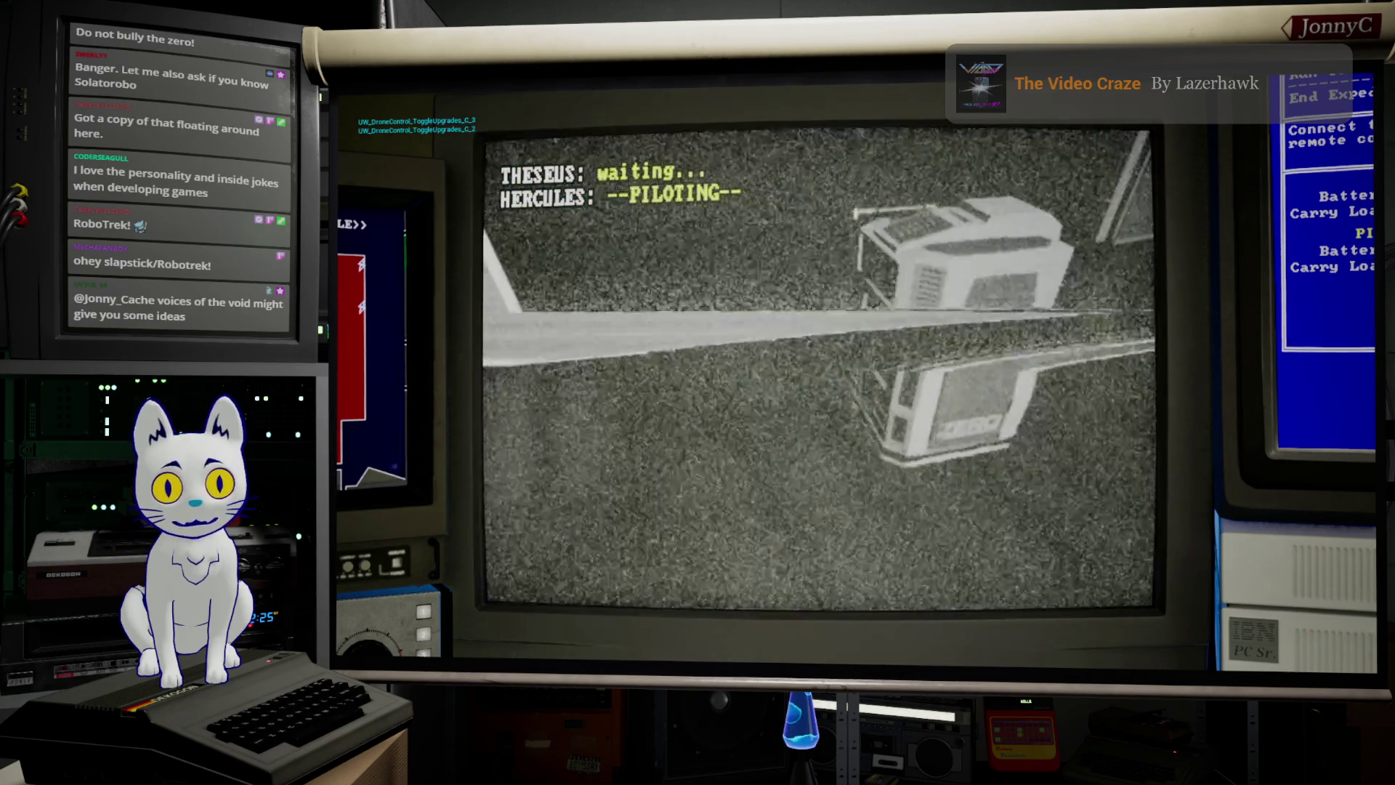
key(d)
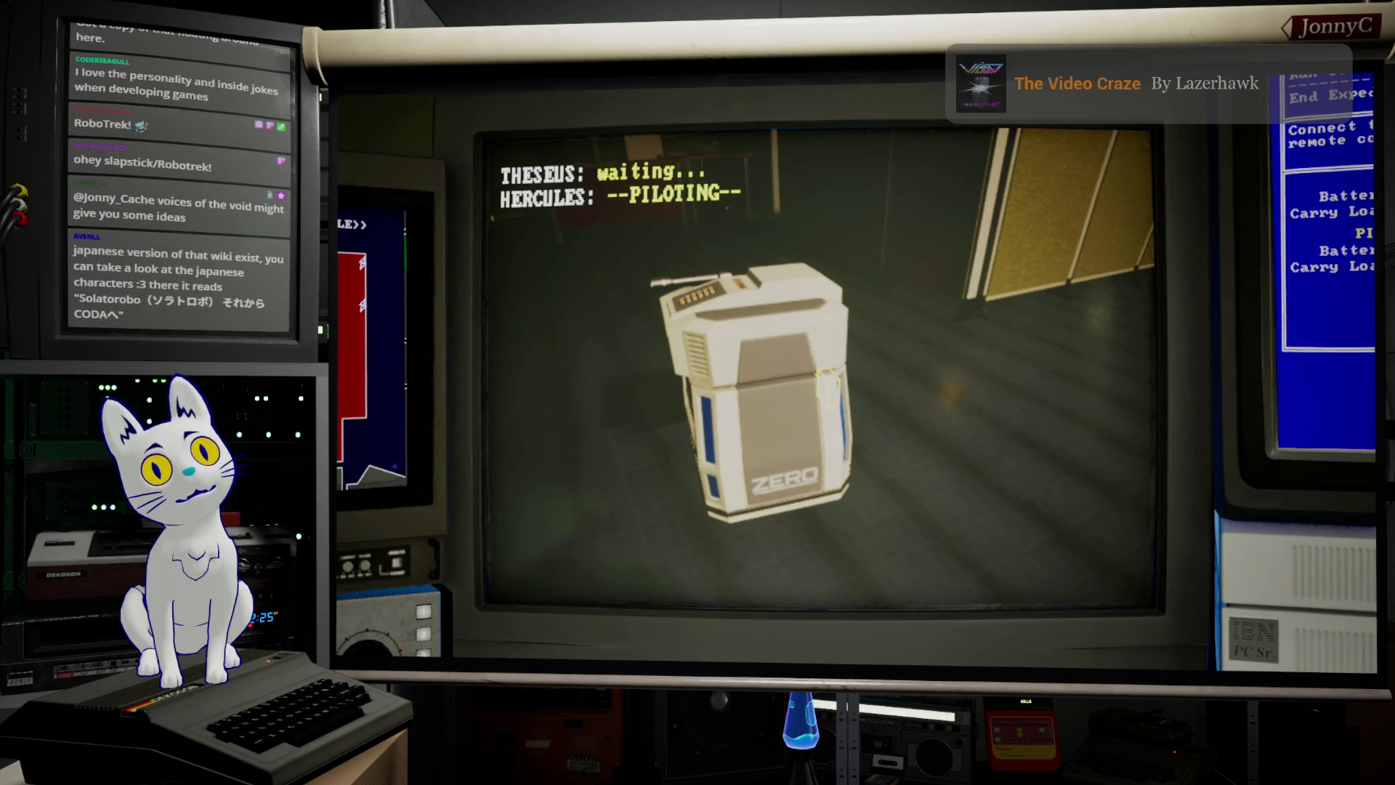
key(w)
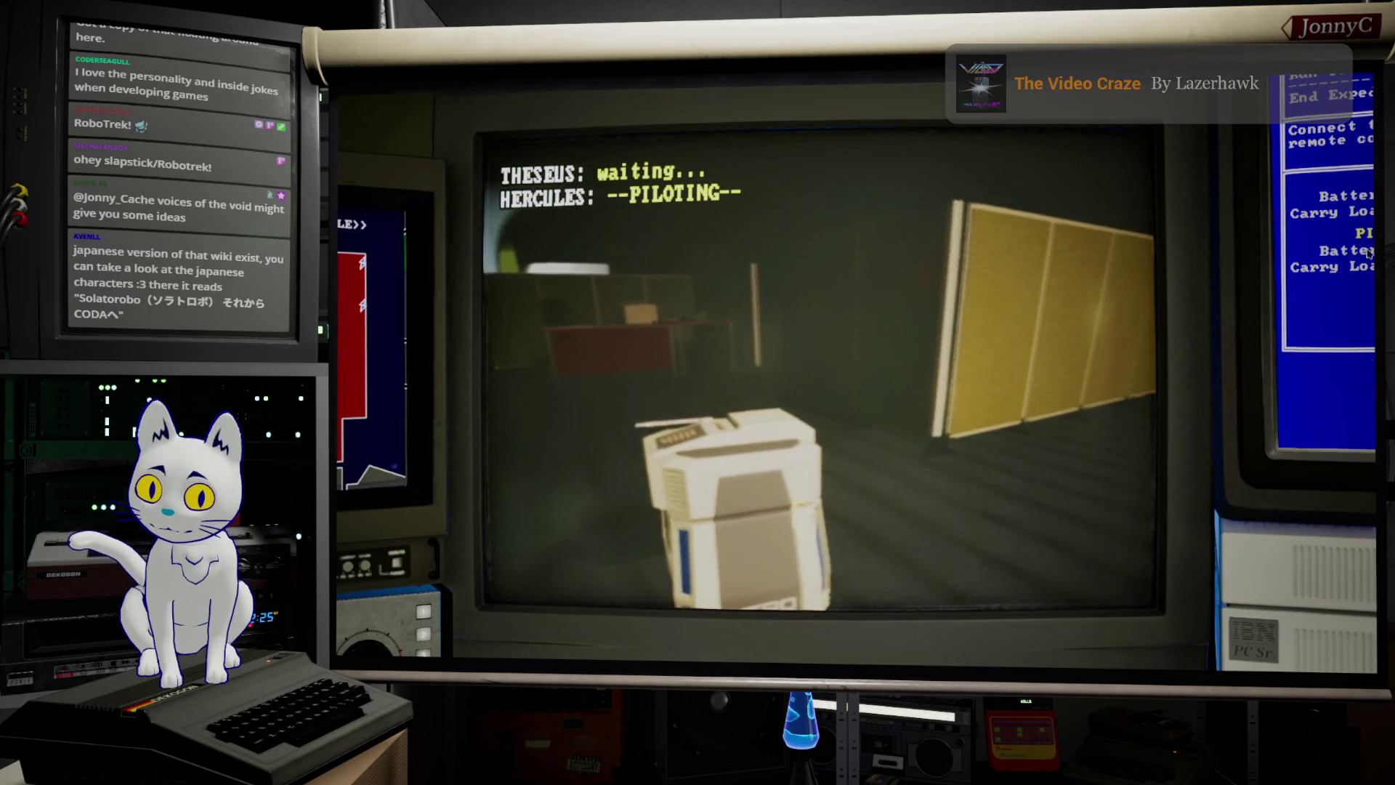
key(a)
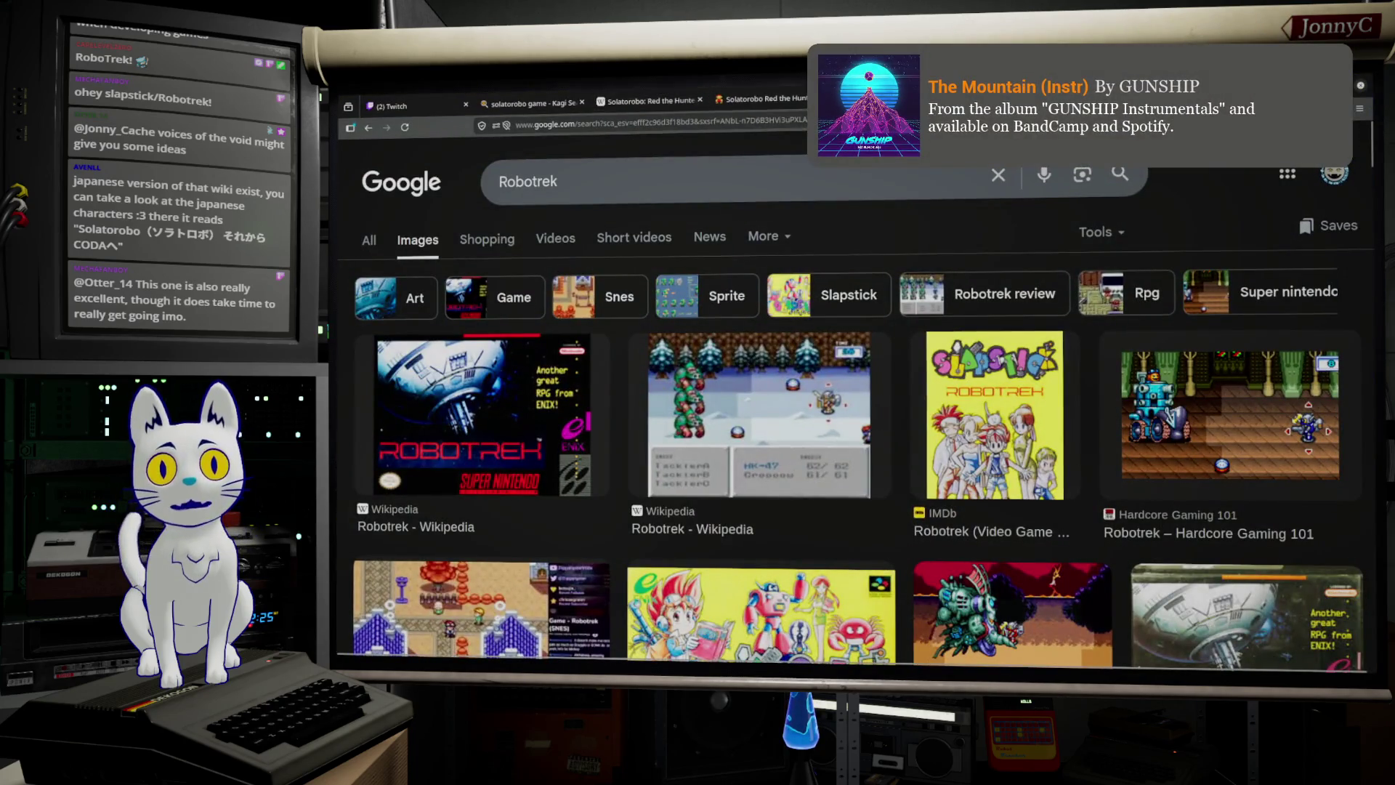
Step: Switch to the Solatorobo: Red the Hunter article and copy its page URL
click(655, 110)
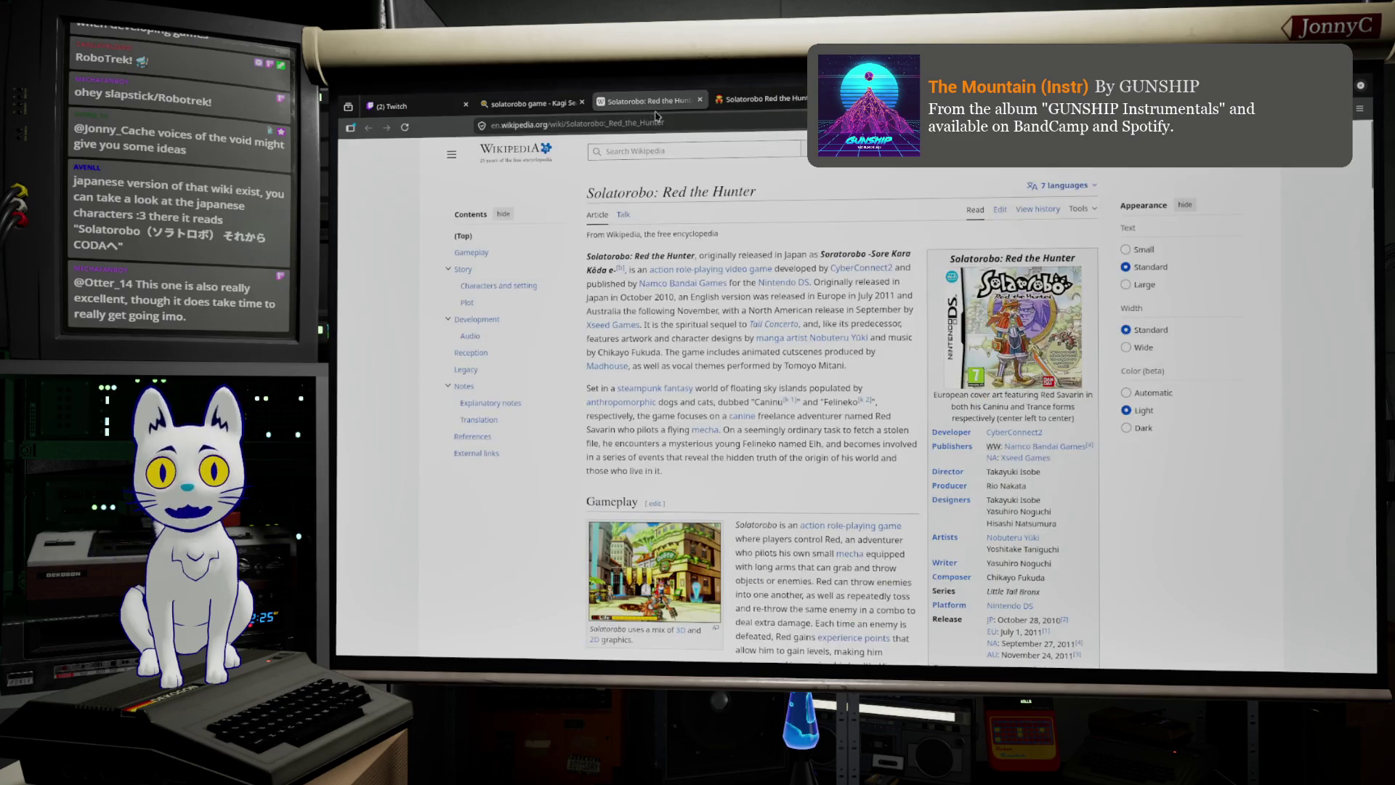
click(653, 122)
double_click(652, 123)
click(652, 123)
right_click(655, 125)
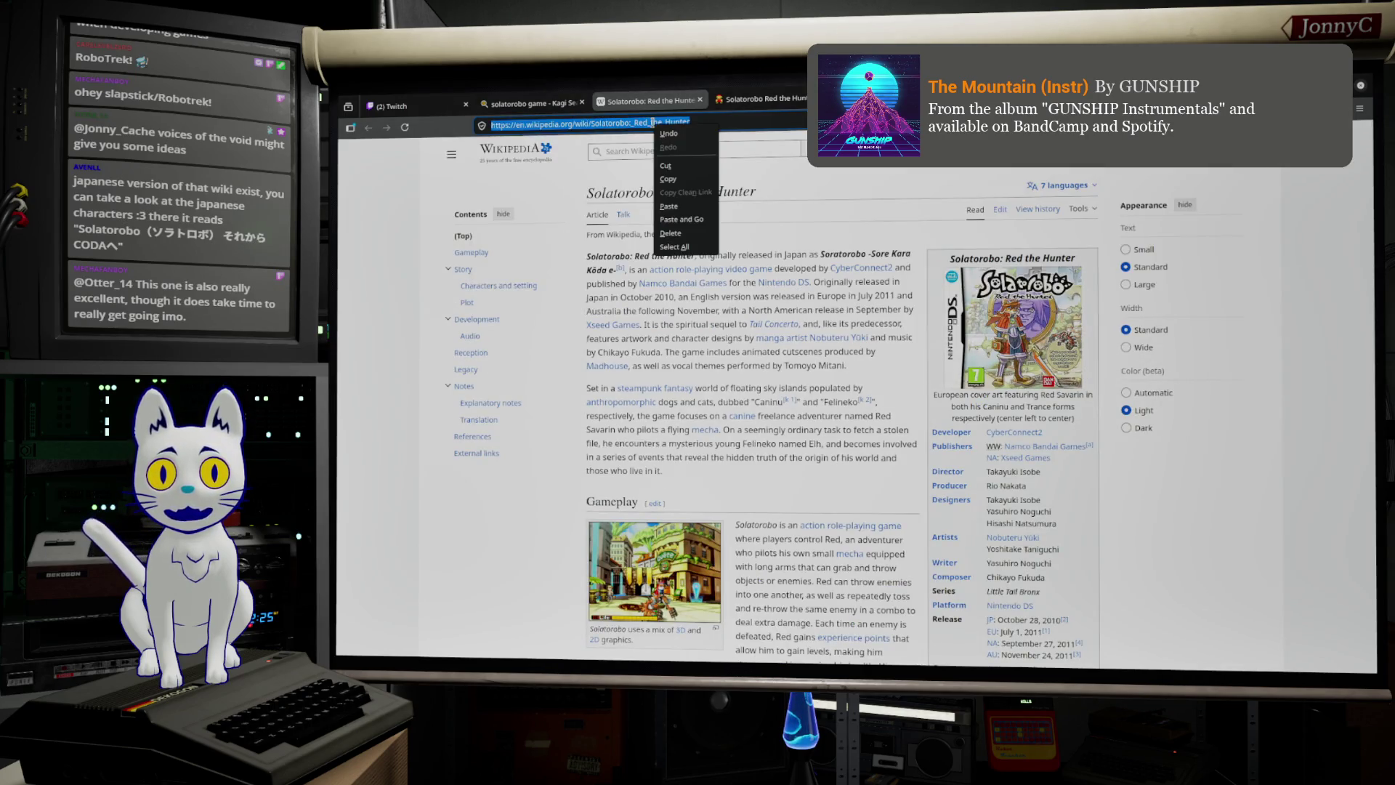
click(693, 183)
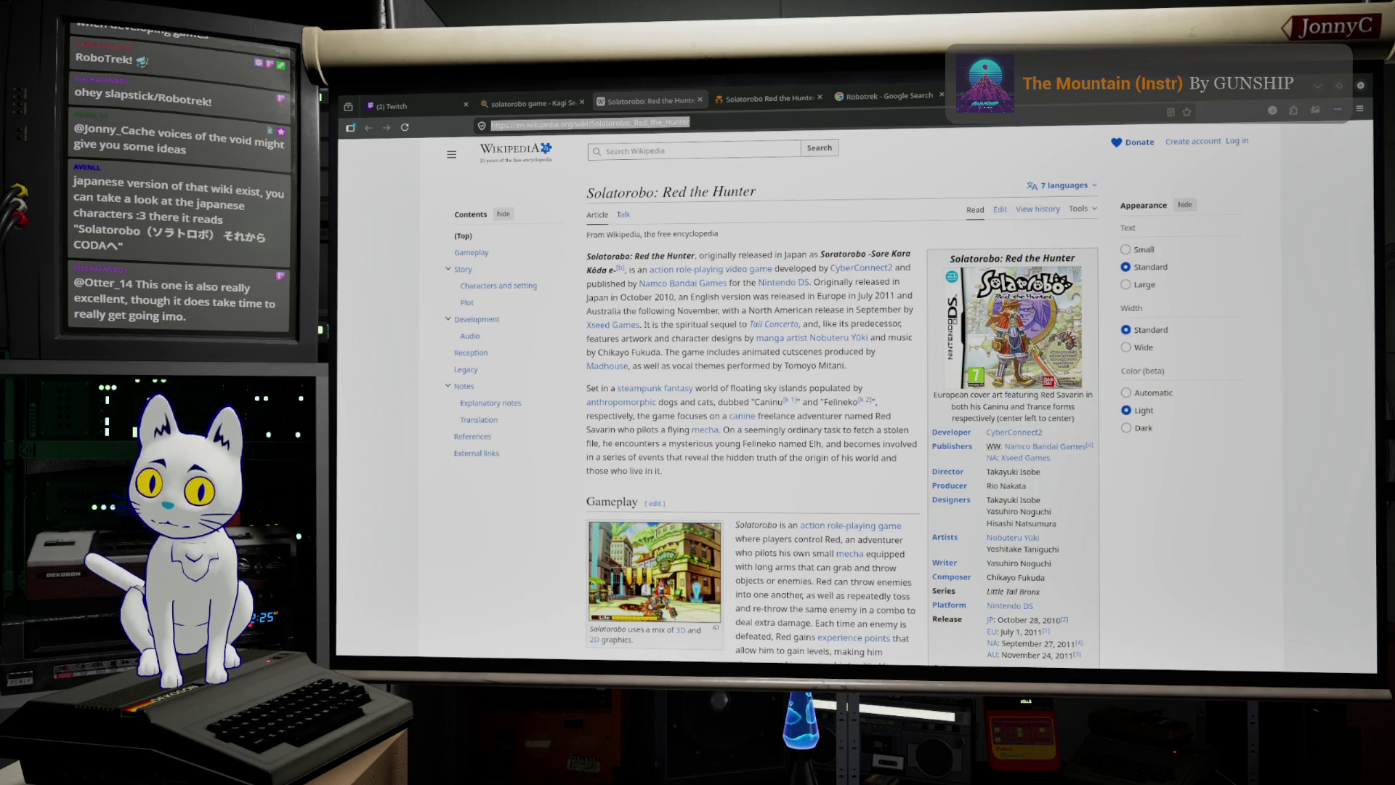
Step: In the AFFiNE show notes, start a bulleted list below the Homework heading using /lis
key(alt+Tab)
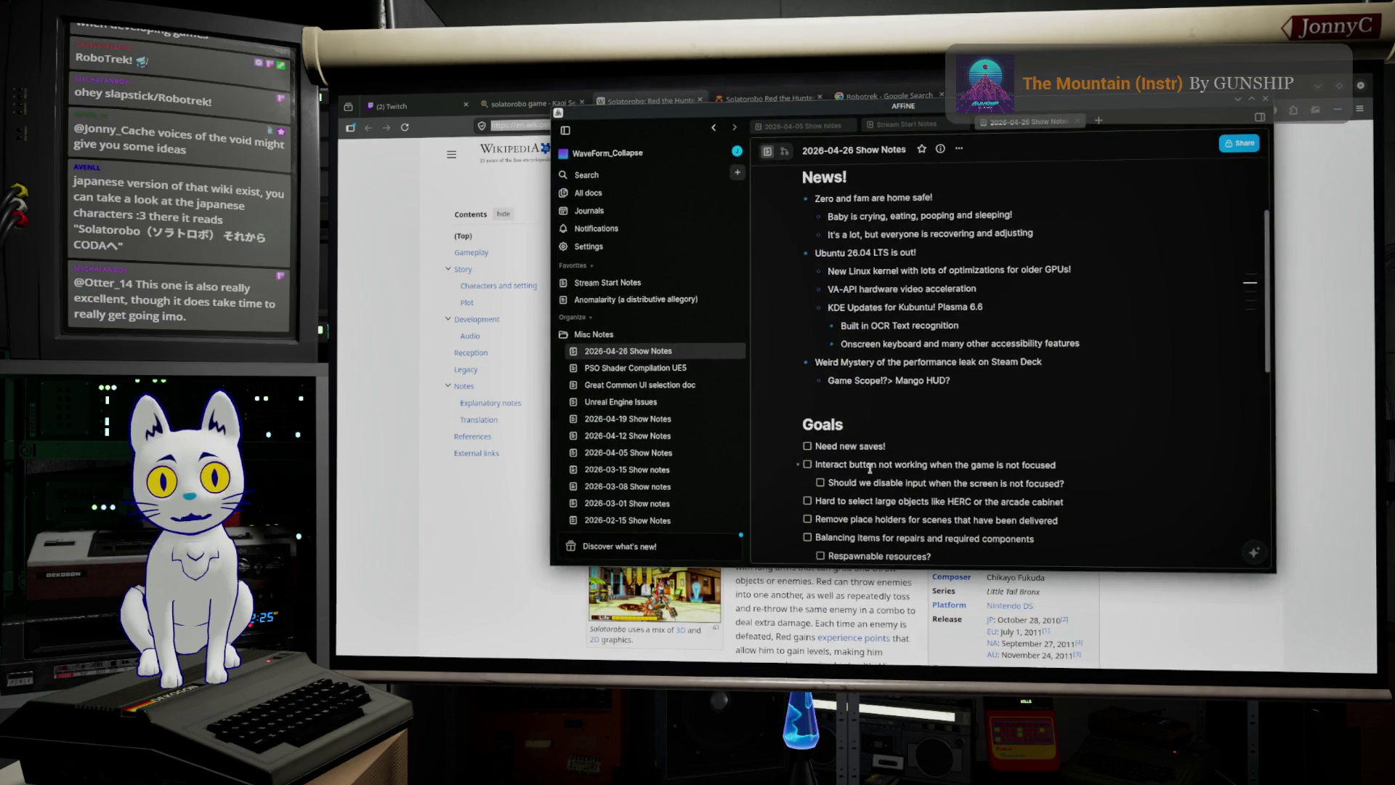
scroll(884, 415, down, 3)
scroll(894, 400, up, 1)
scroll(921, 365, down, 3)
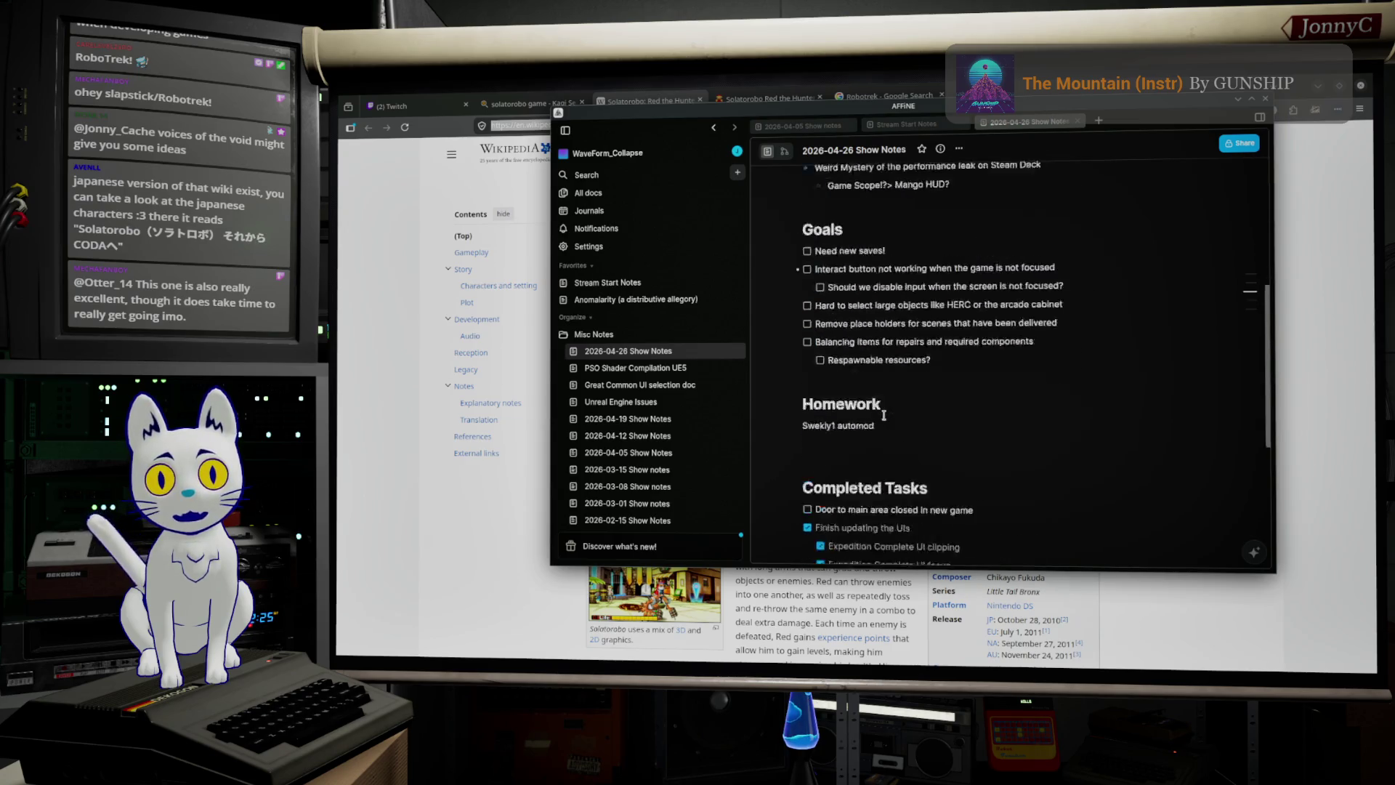
click(927, 340)
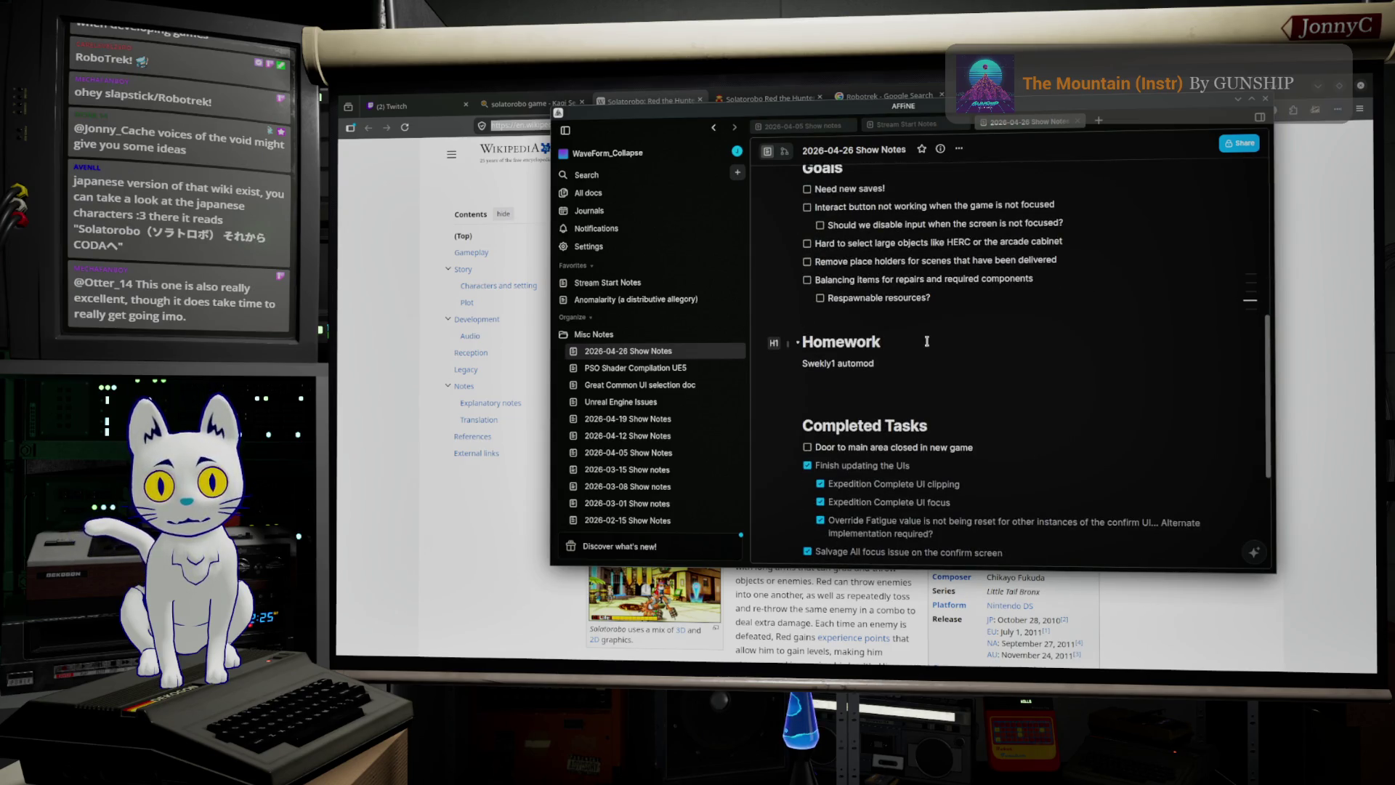
key(Return)
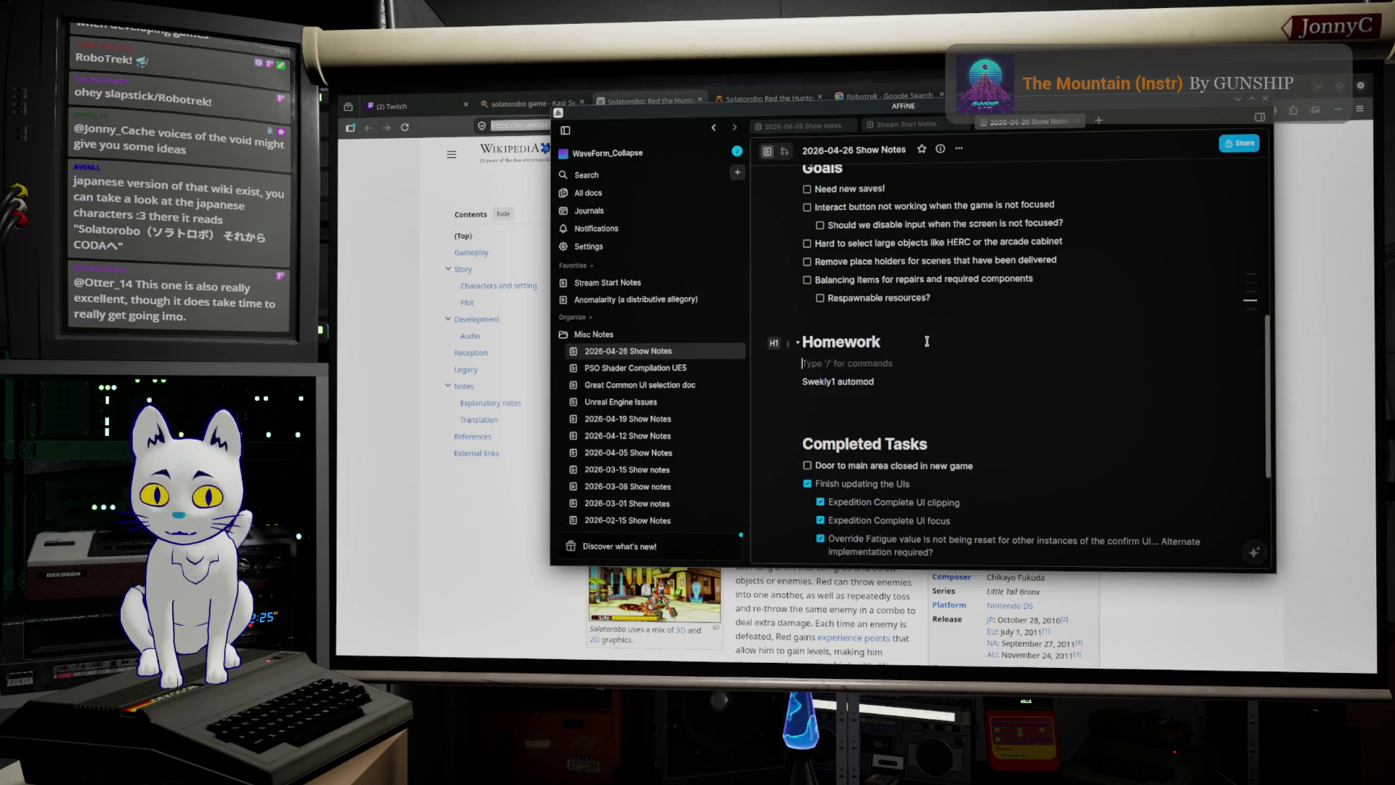
text(/)
text(lis)
key(Down)
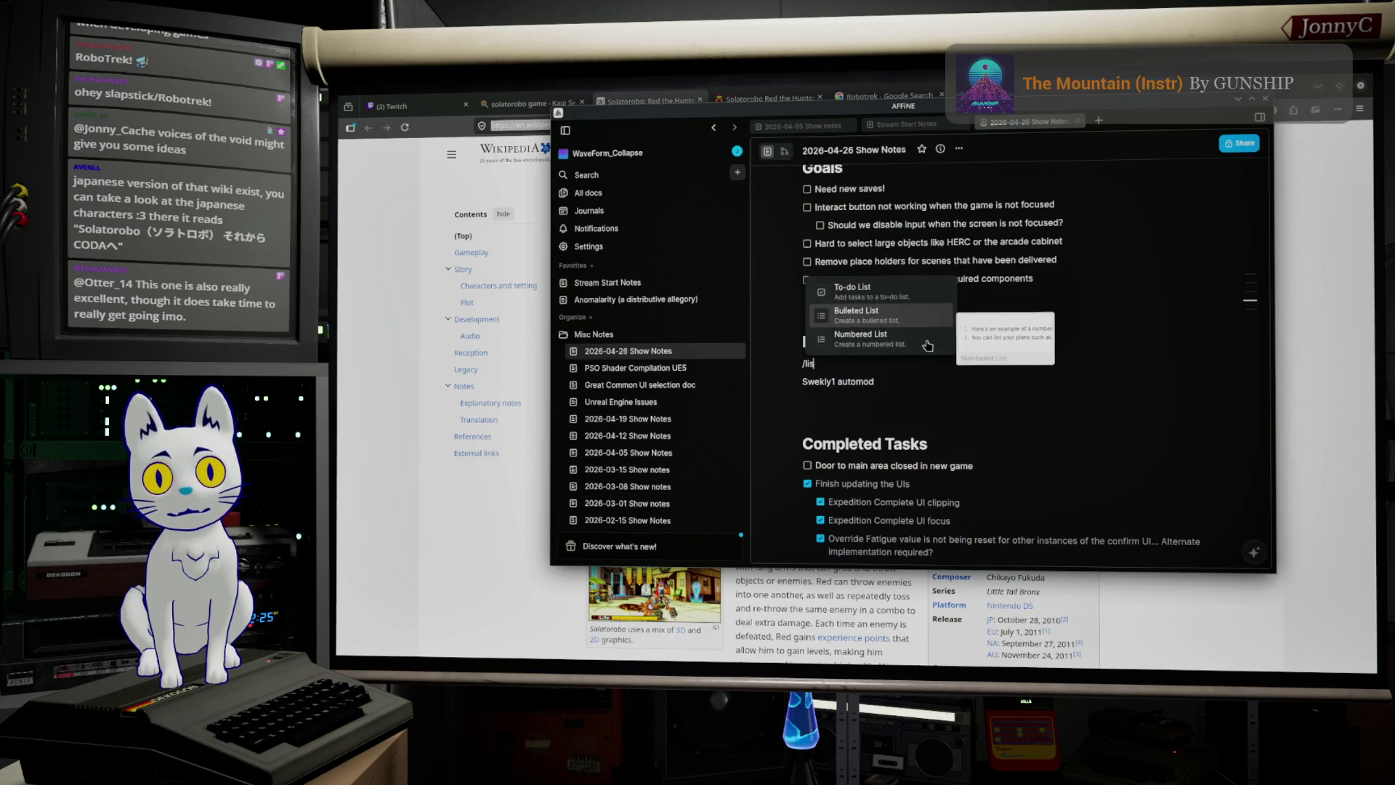
key(Return)
Step: Paste the Solatorobo Wikipedia link into the bullet, add an empty bullet, and return to the browser
key(ctrl+v)
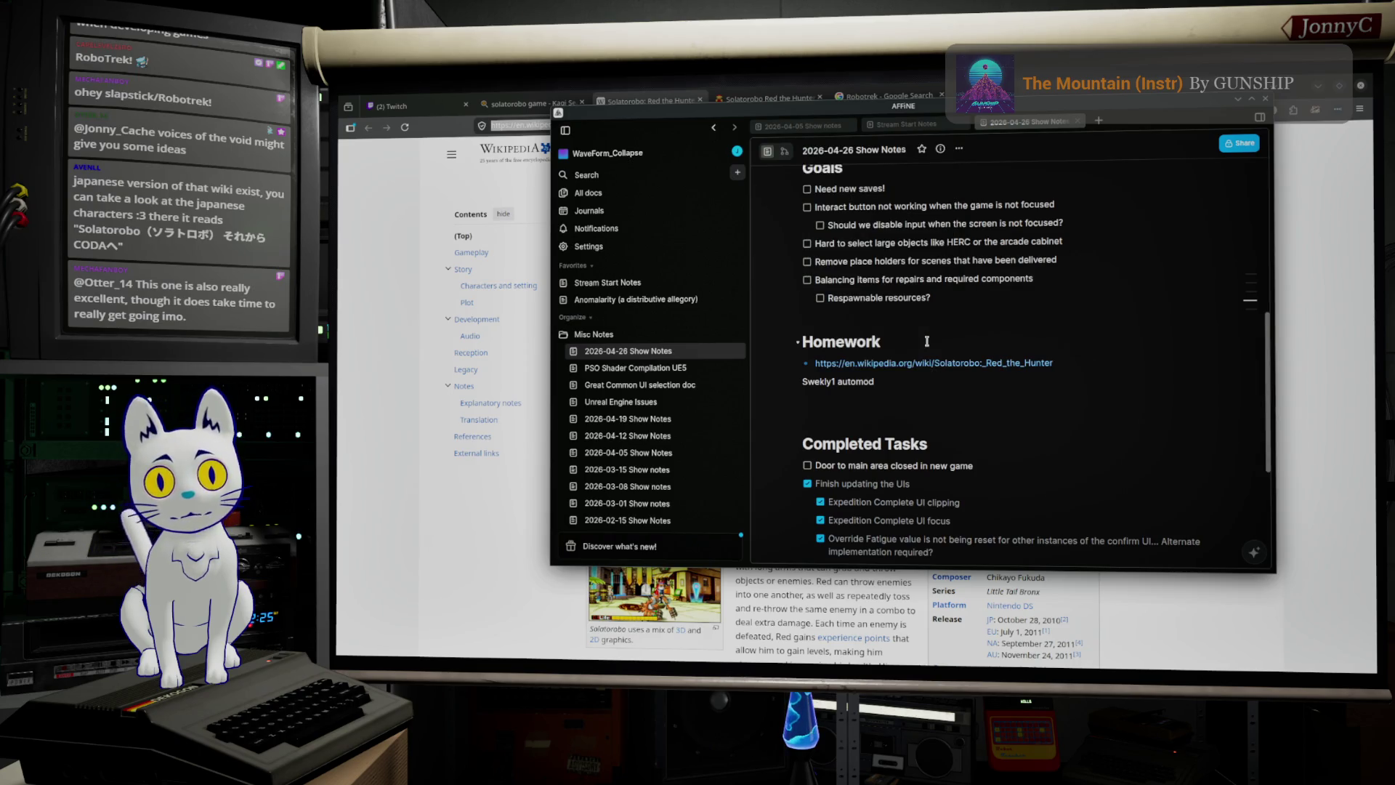
key(Return)
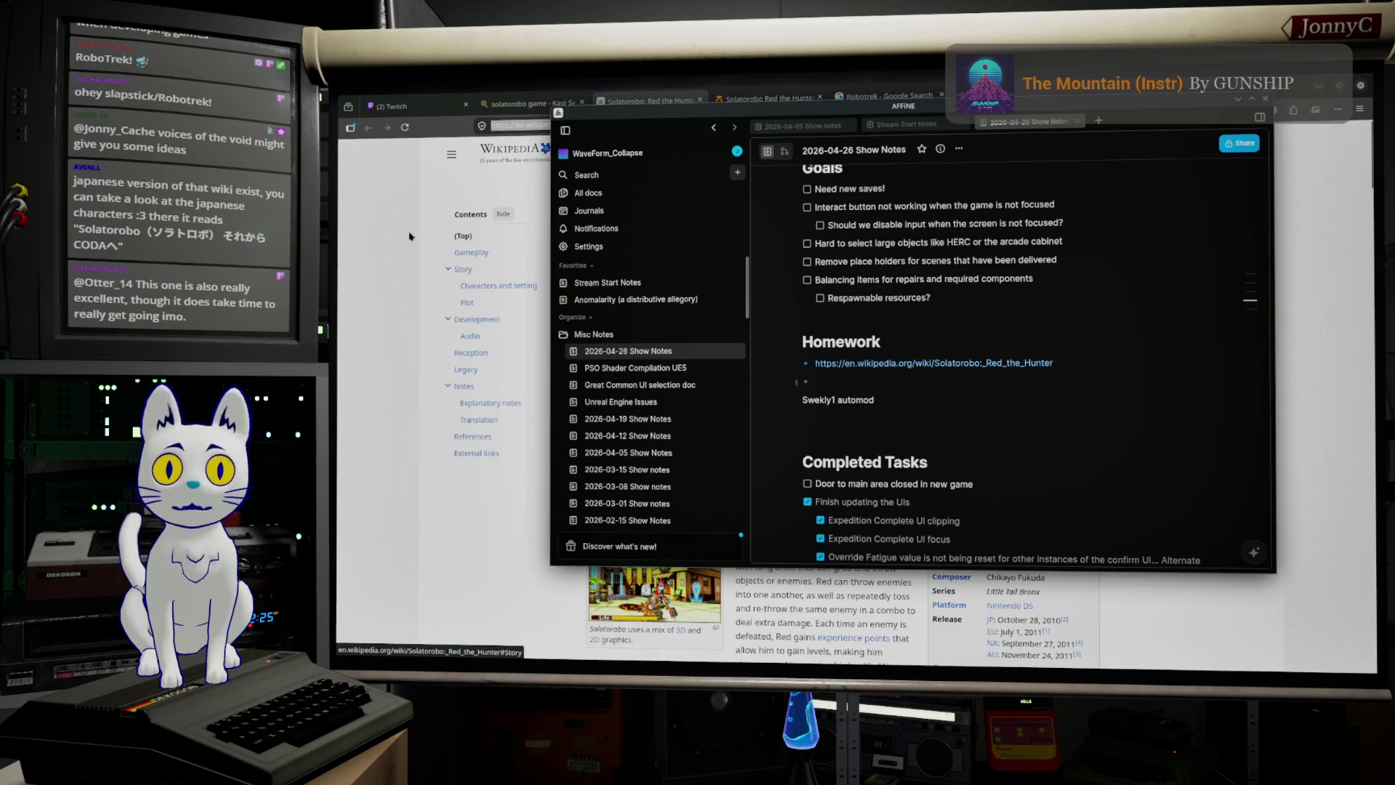
key(alt+Tab)
Step: Search Wikipedia for 'voices of the void' and open the article
click(700, 150)
text(voices of the fo)
key(BackSpace)
key(BackSpace)
text(vo)
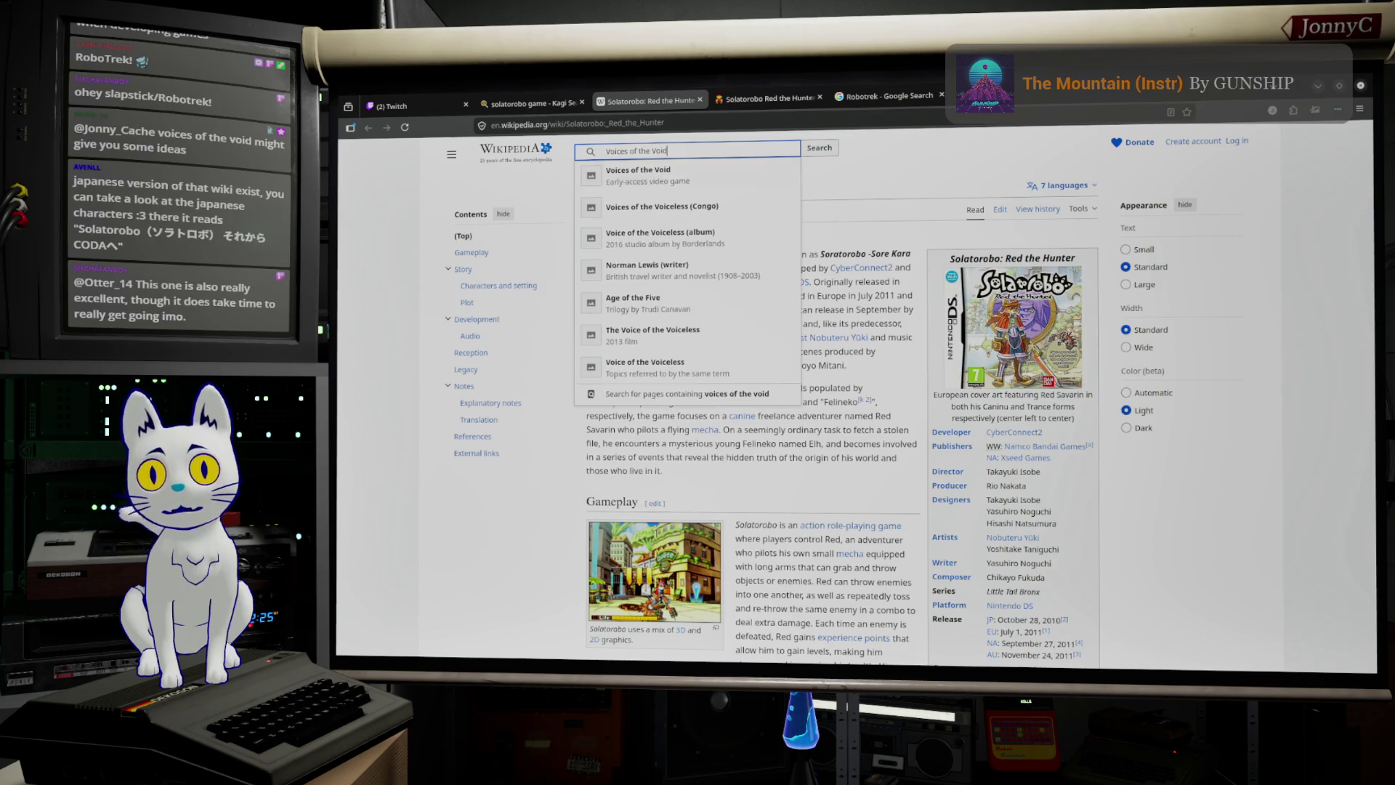
key(Return)
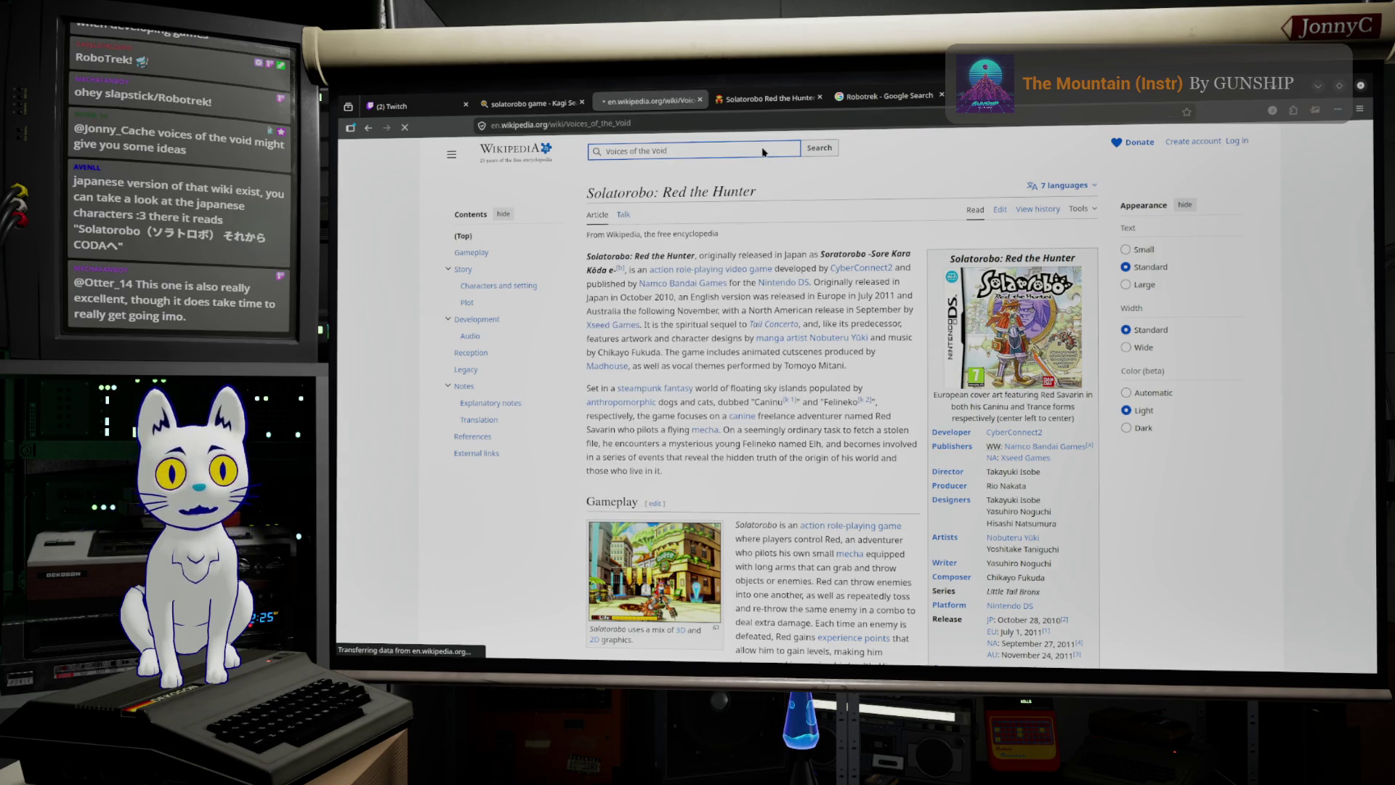
Step: Browse the Voices of the Void article, viewing its screenshot and a primary-source link, then return
mouse_move(730, 286)
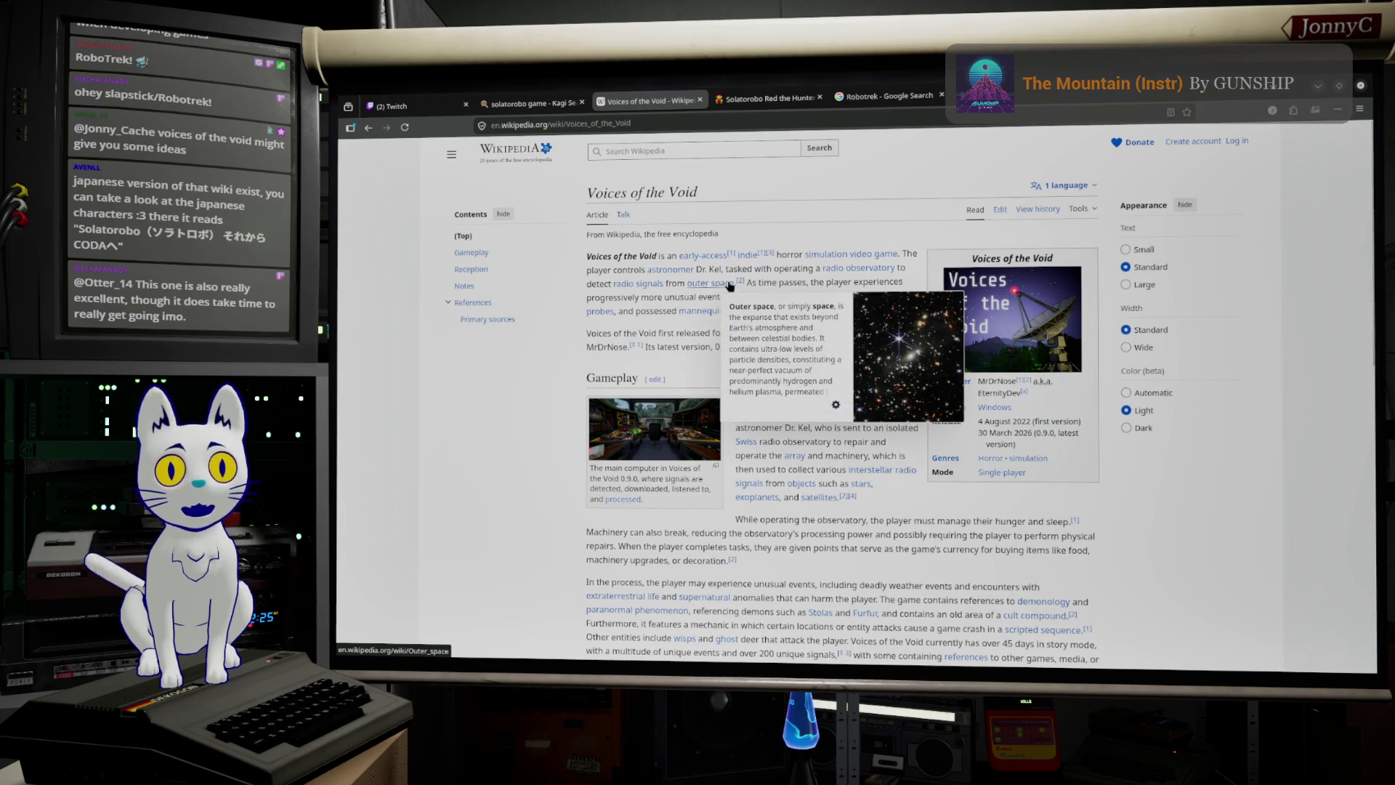
click(669, 452)
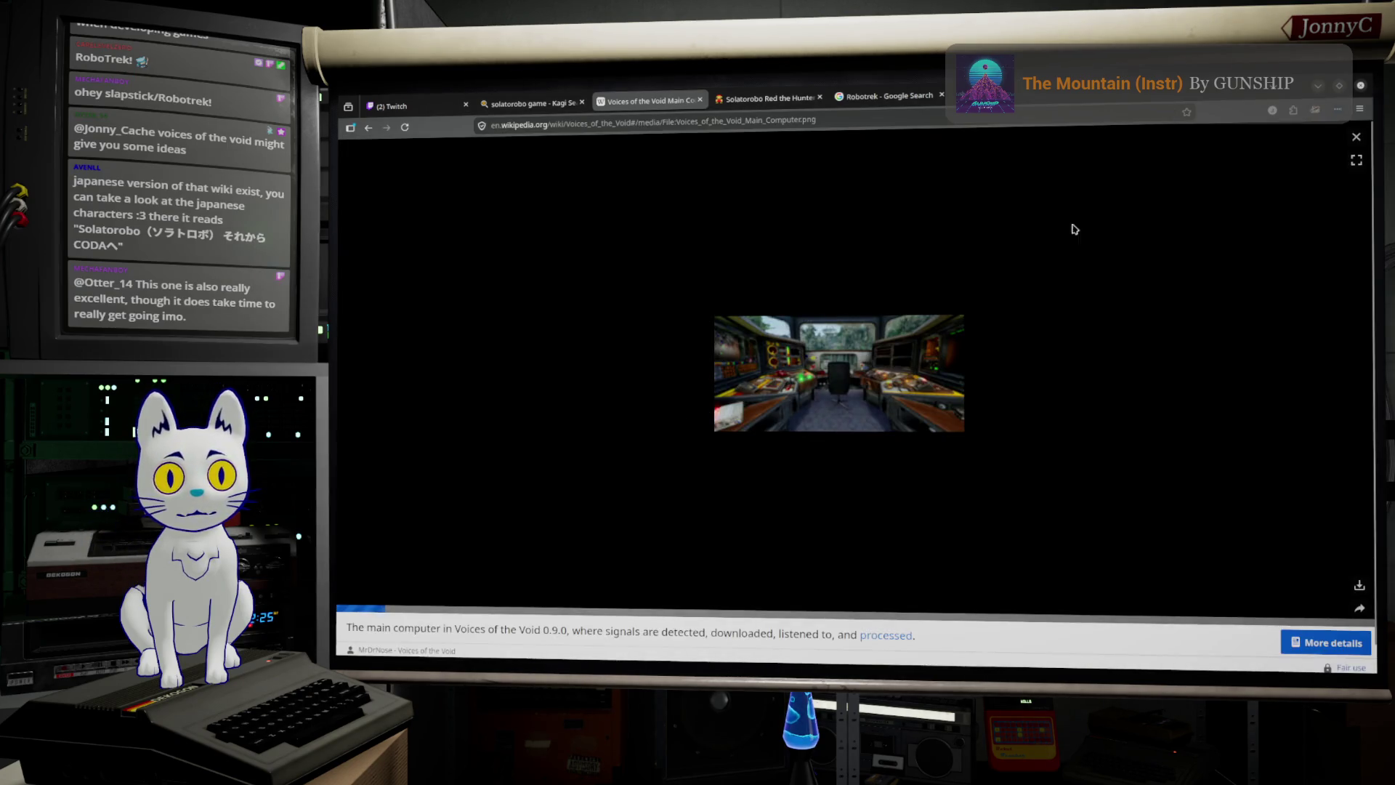
click(1357, 139)
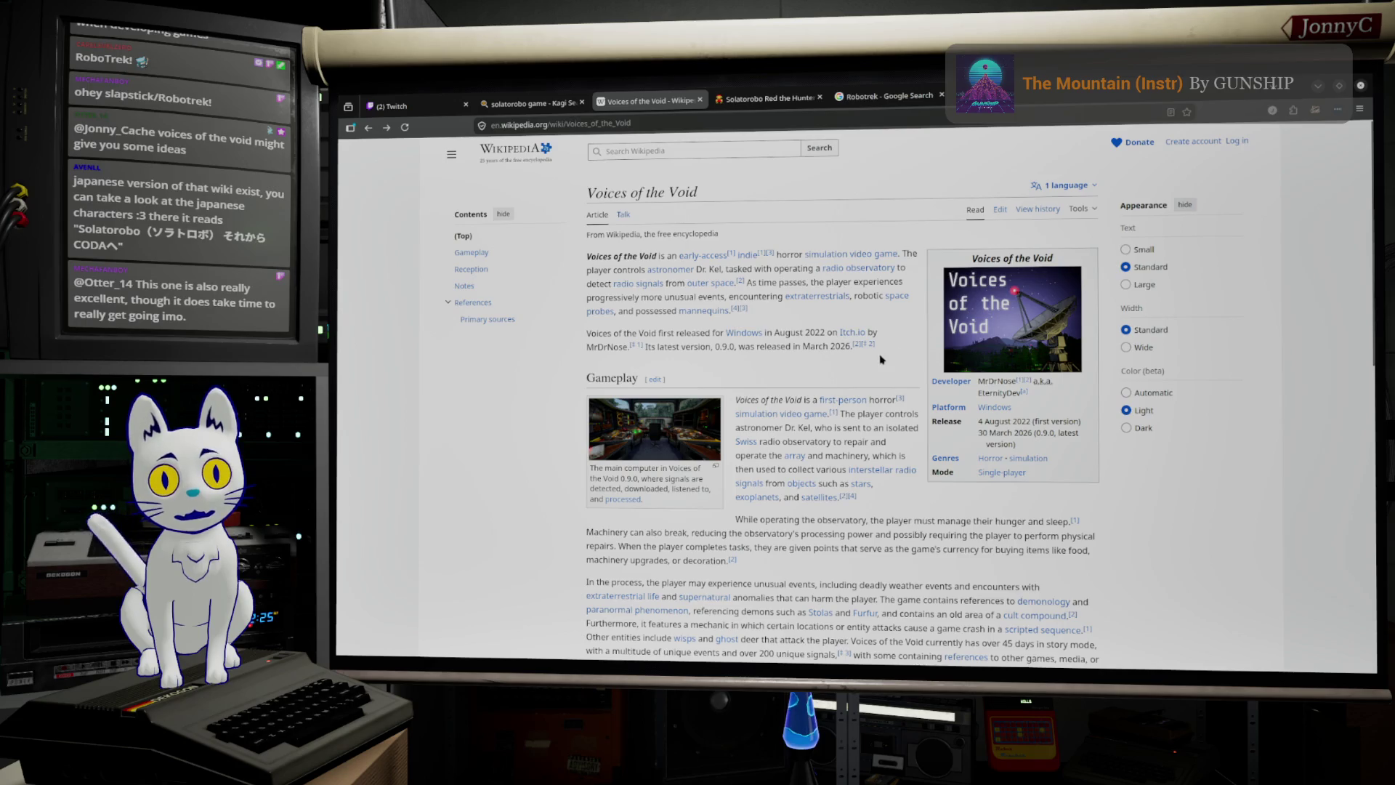
scroll(846, 379, down, 1)
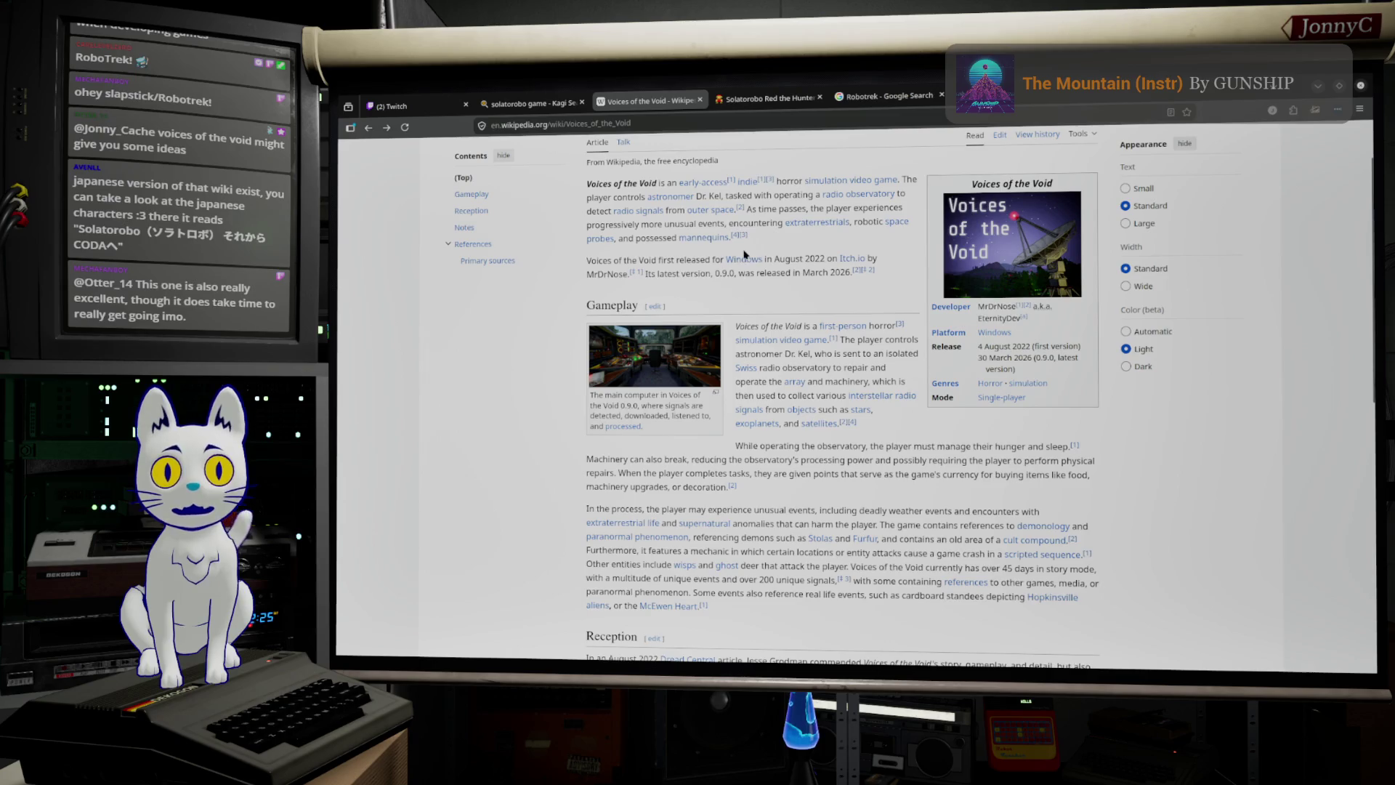
scroll(744, 255, down, 10)
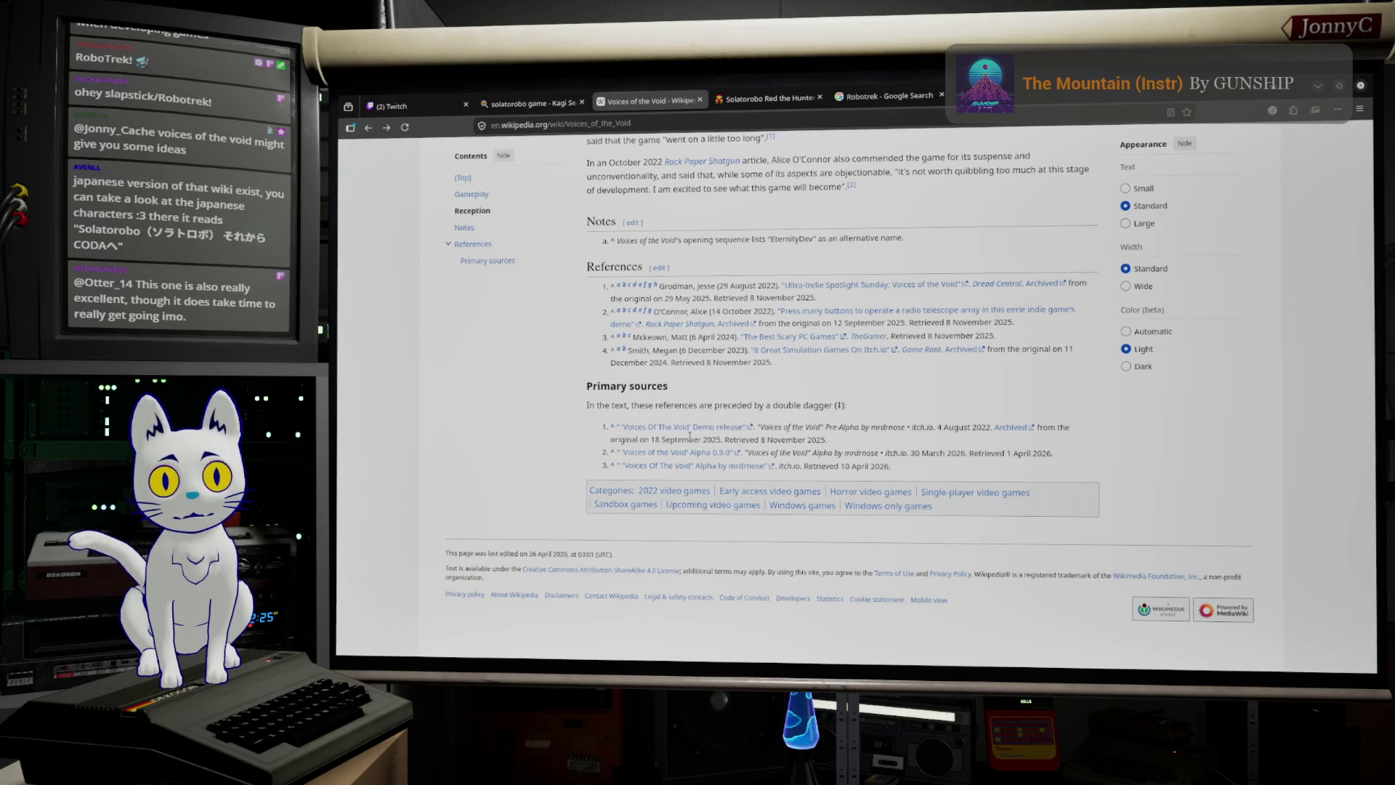
click(675, 468)
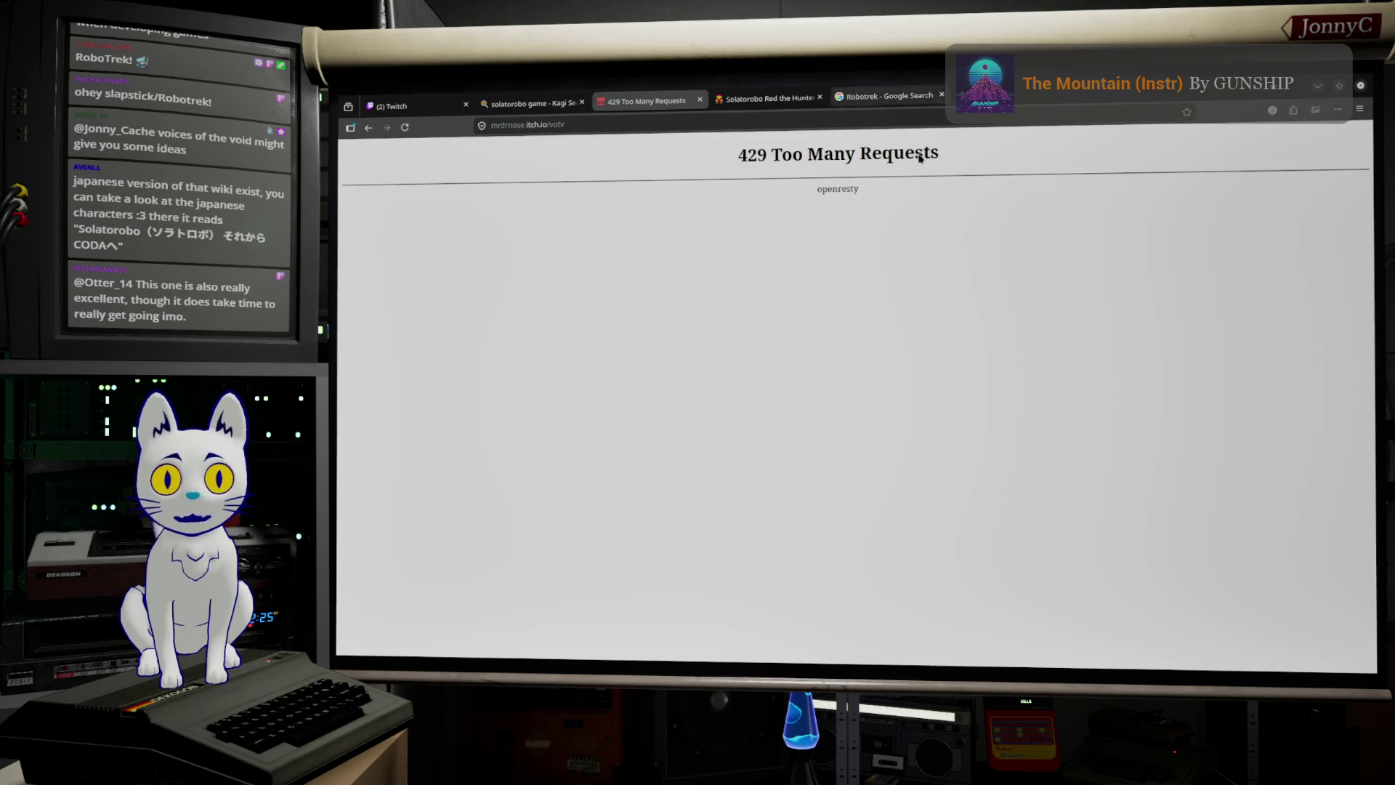
click(529, 104)
key(ctrl+Tab)
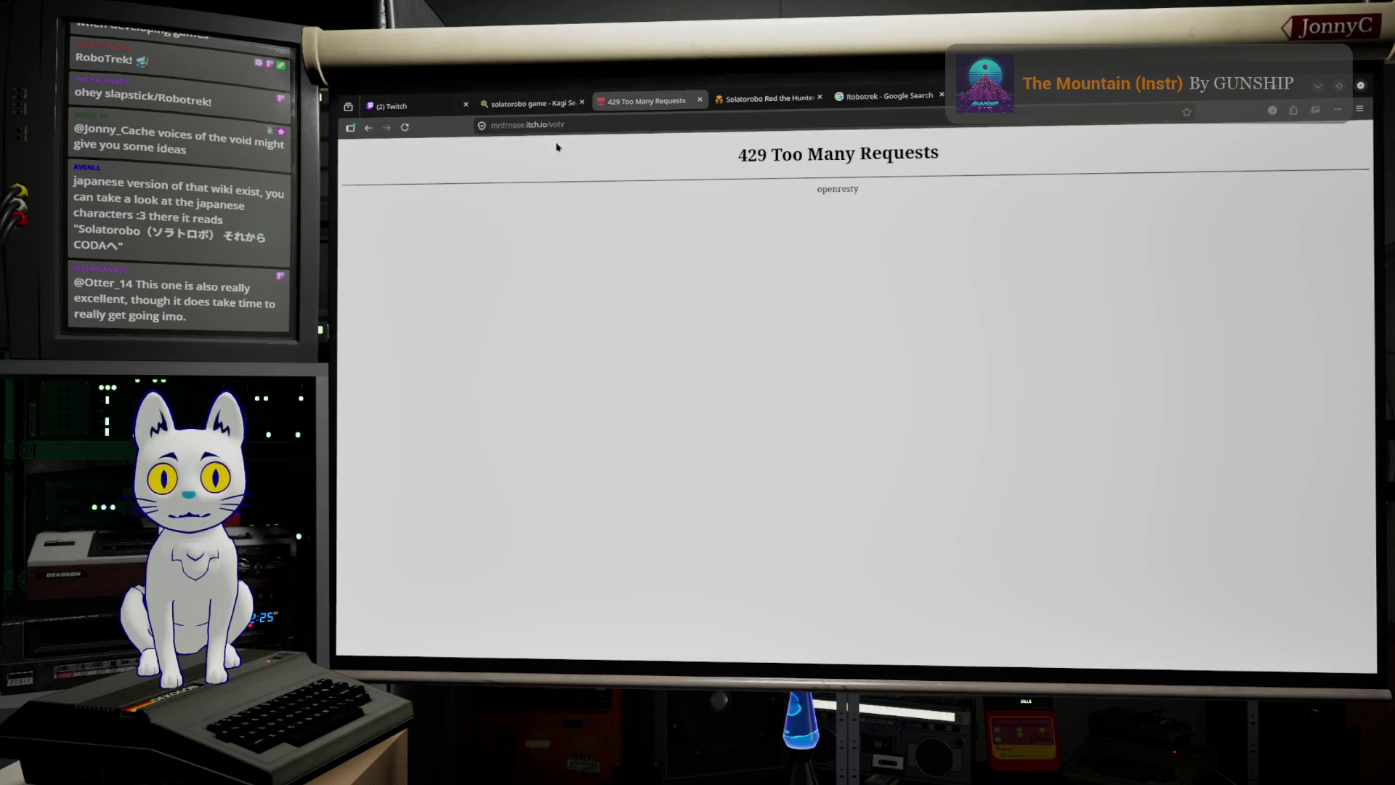
click(369, 127)
Step: Copy the Voices of the Void article's page URL from the address bar
drag(656, 123, 585, 125)
key(ctrl+a)
click(584, 125)
key(ctrl+a)
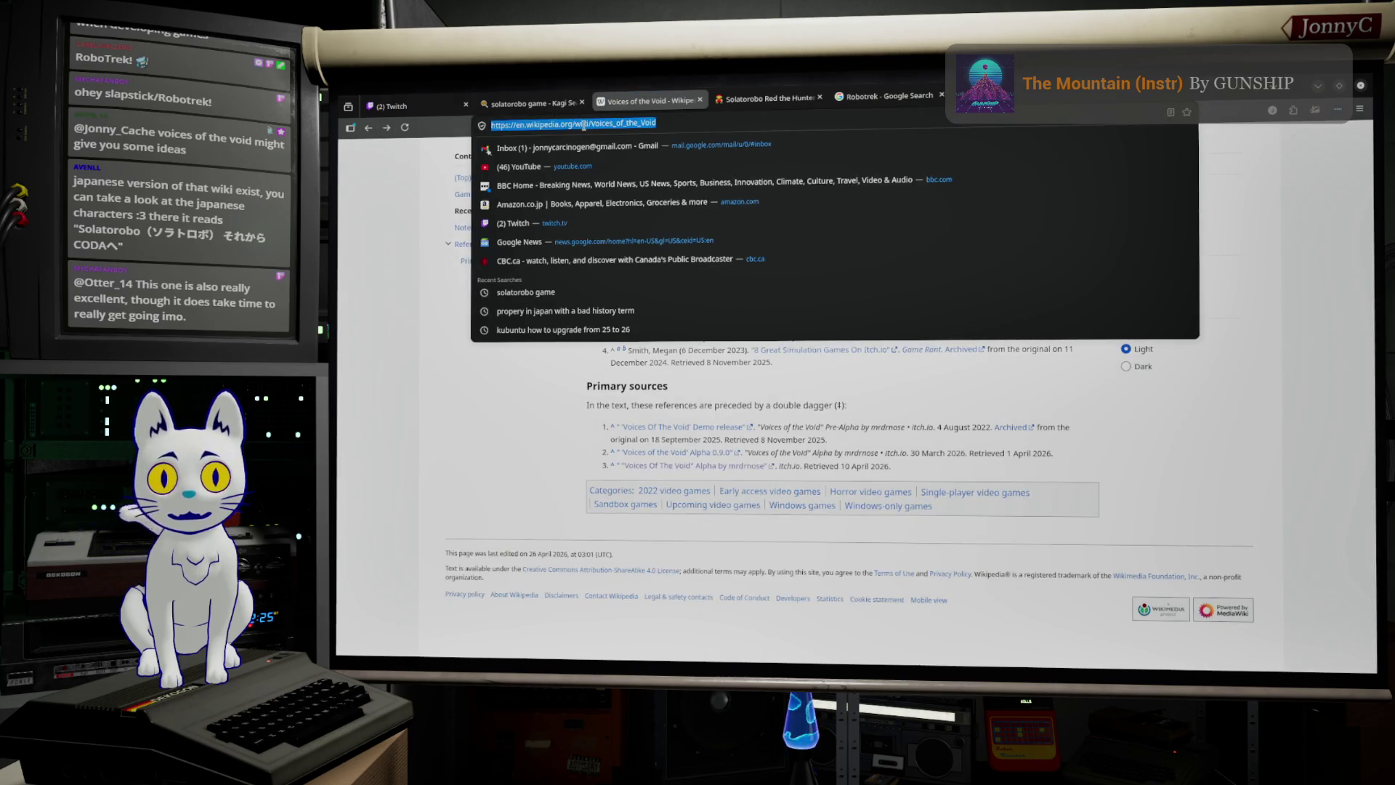
right_click(583, 125)
click(618, 183)
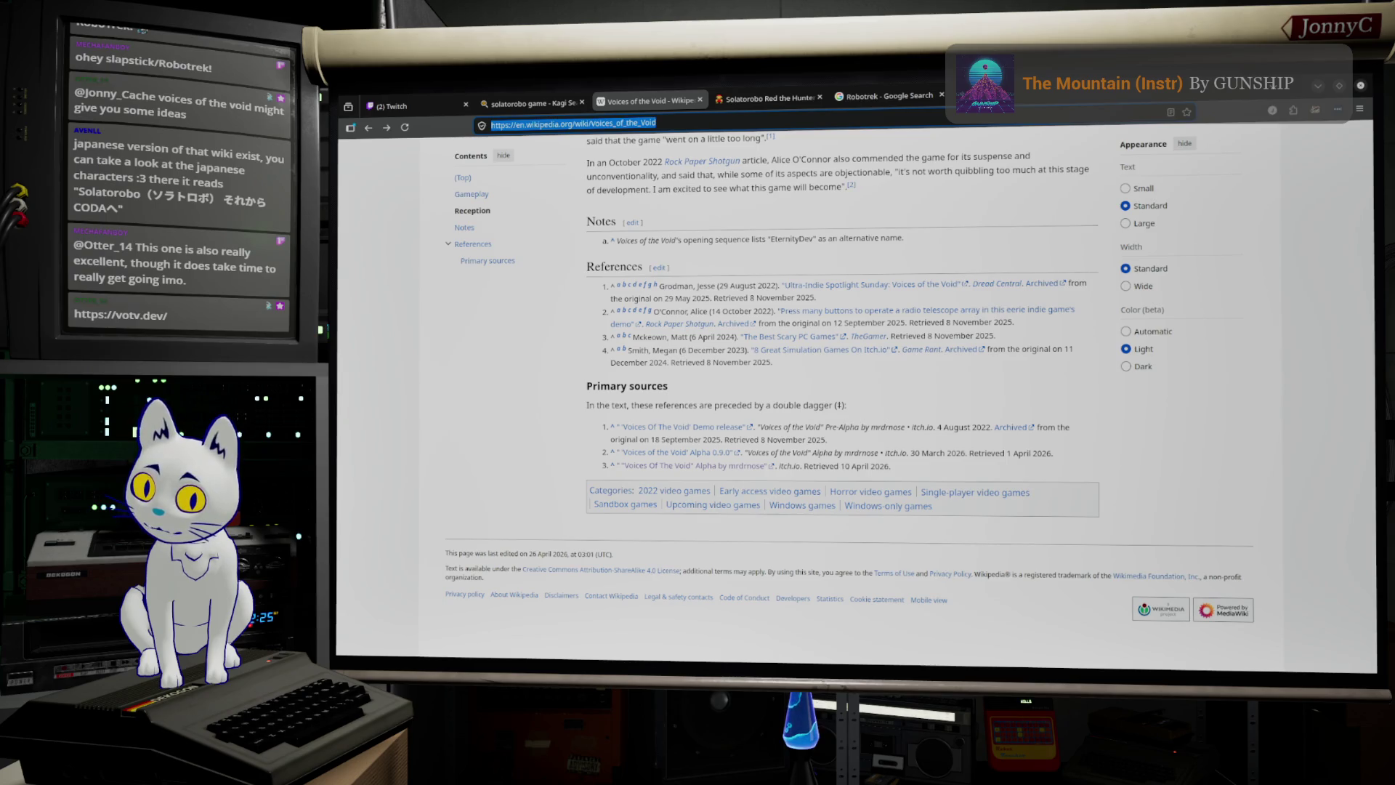
Step: Paste the Voices of the Void link as the second Homework bullet, then hide the notes
key(alt+Tab)
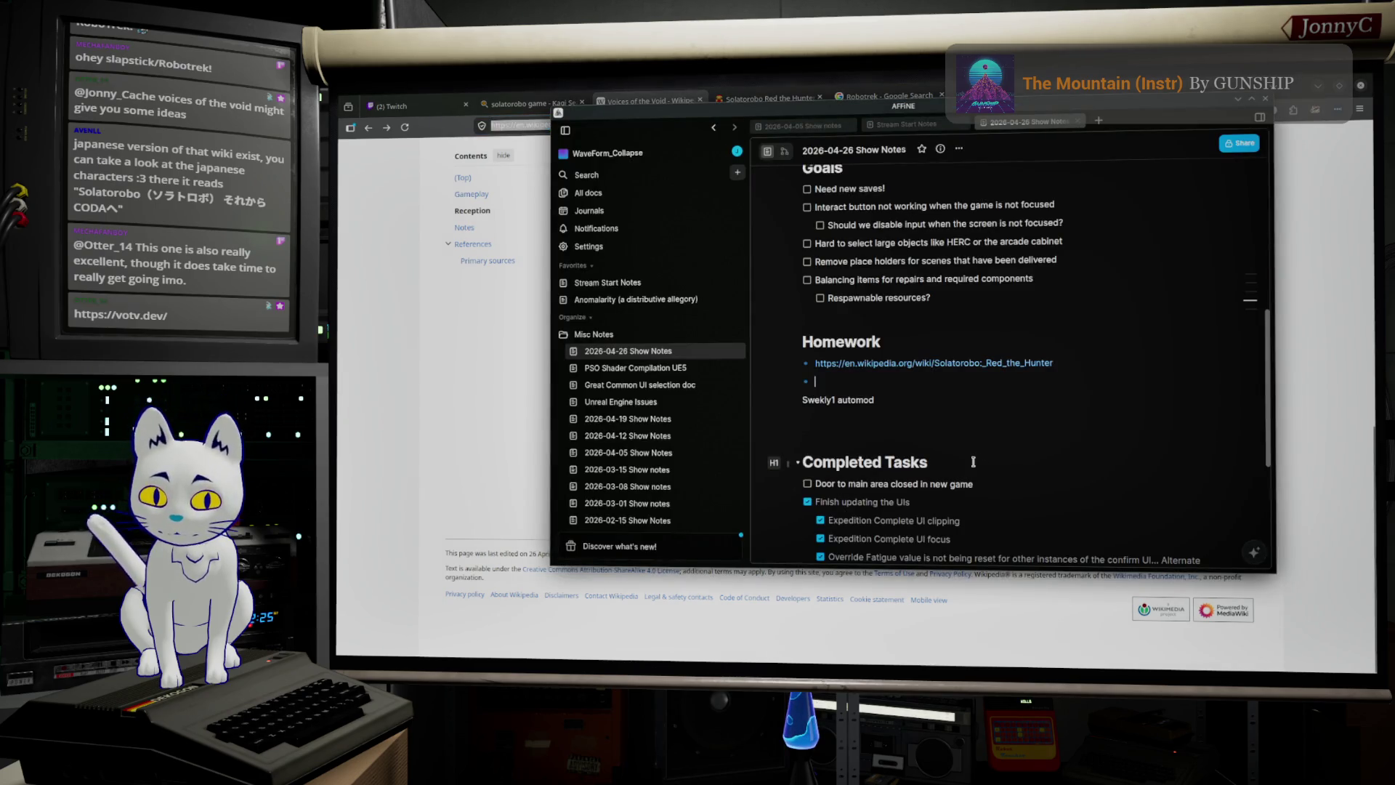
key(ctrl+v)
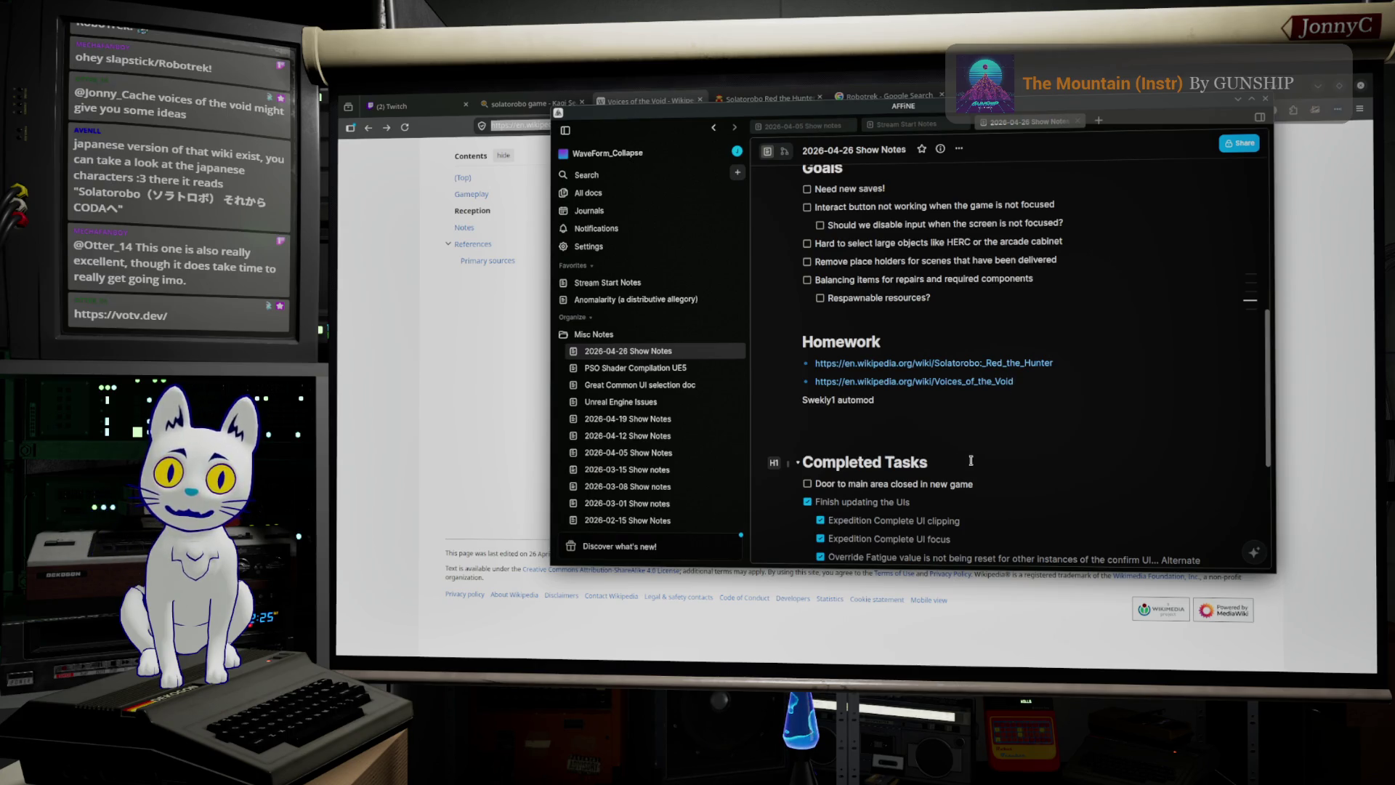
click(538, 358)
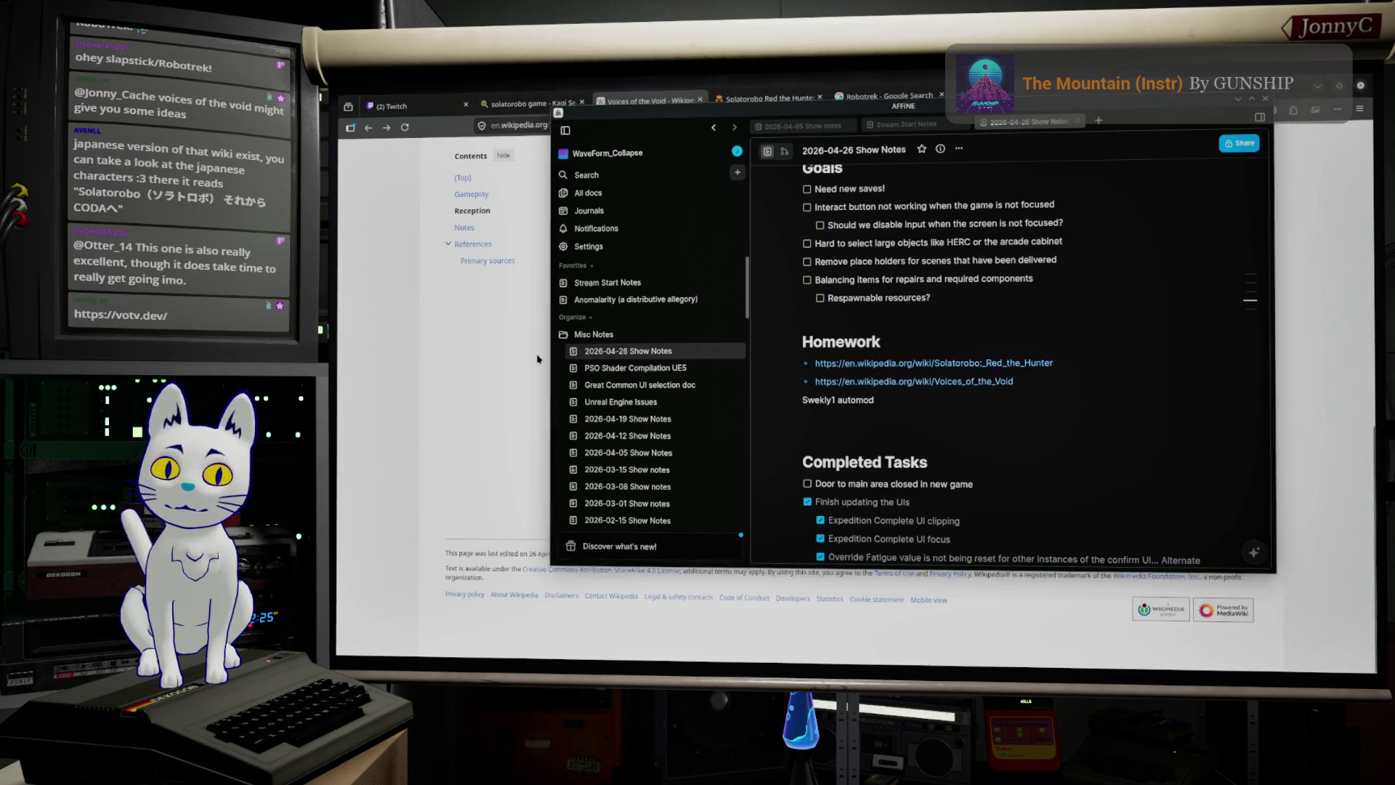
key(Home)
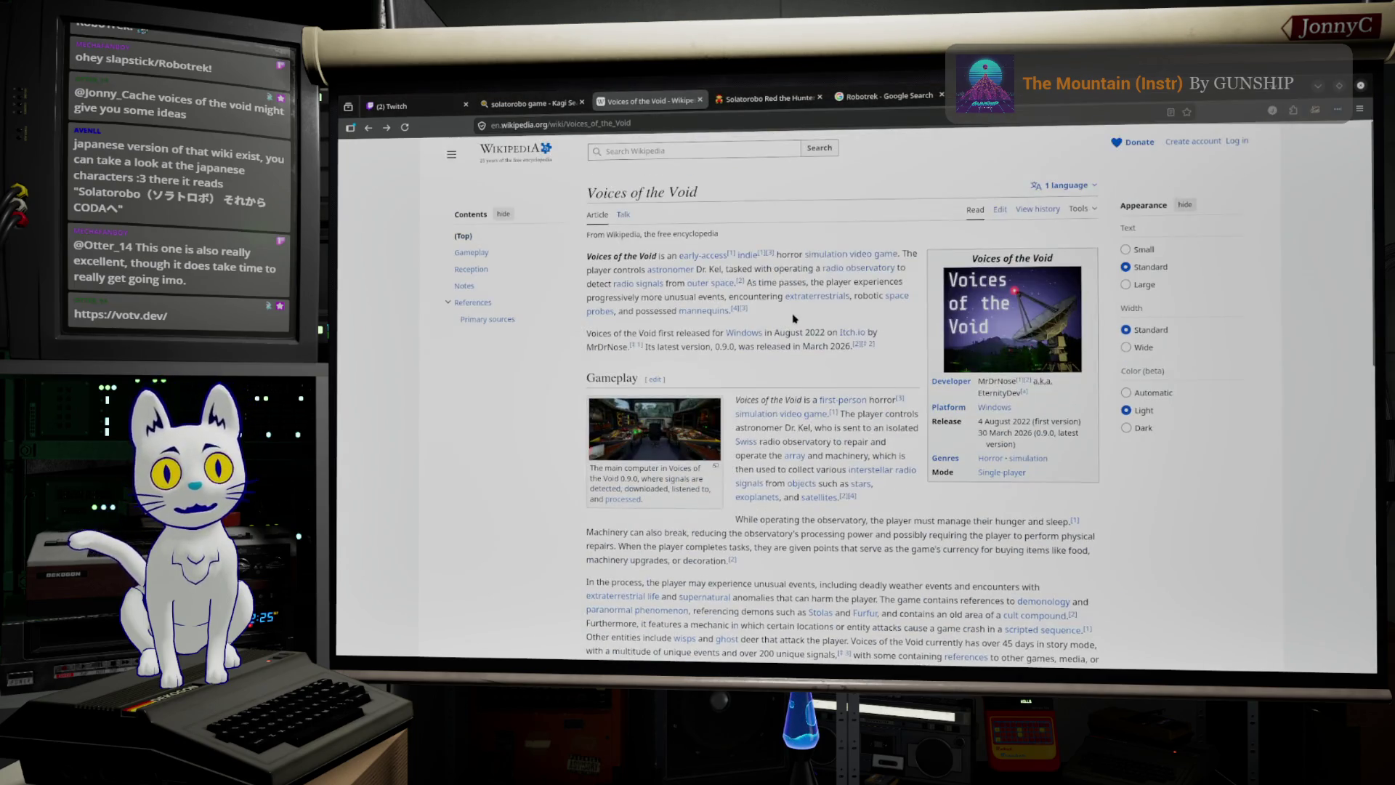
Step: Go back to Solatorobo: Red the Hunter and switch to its 日本語 language version
mouse_move(490, 97)
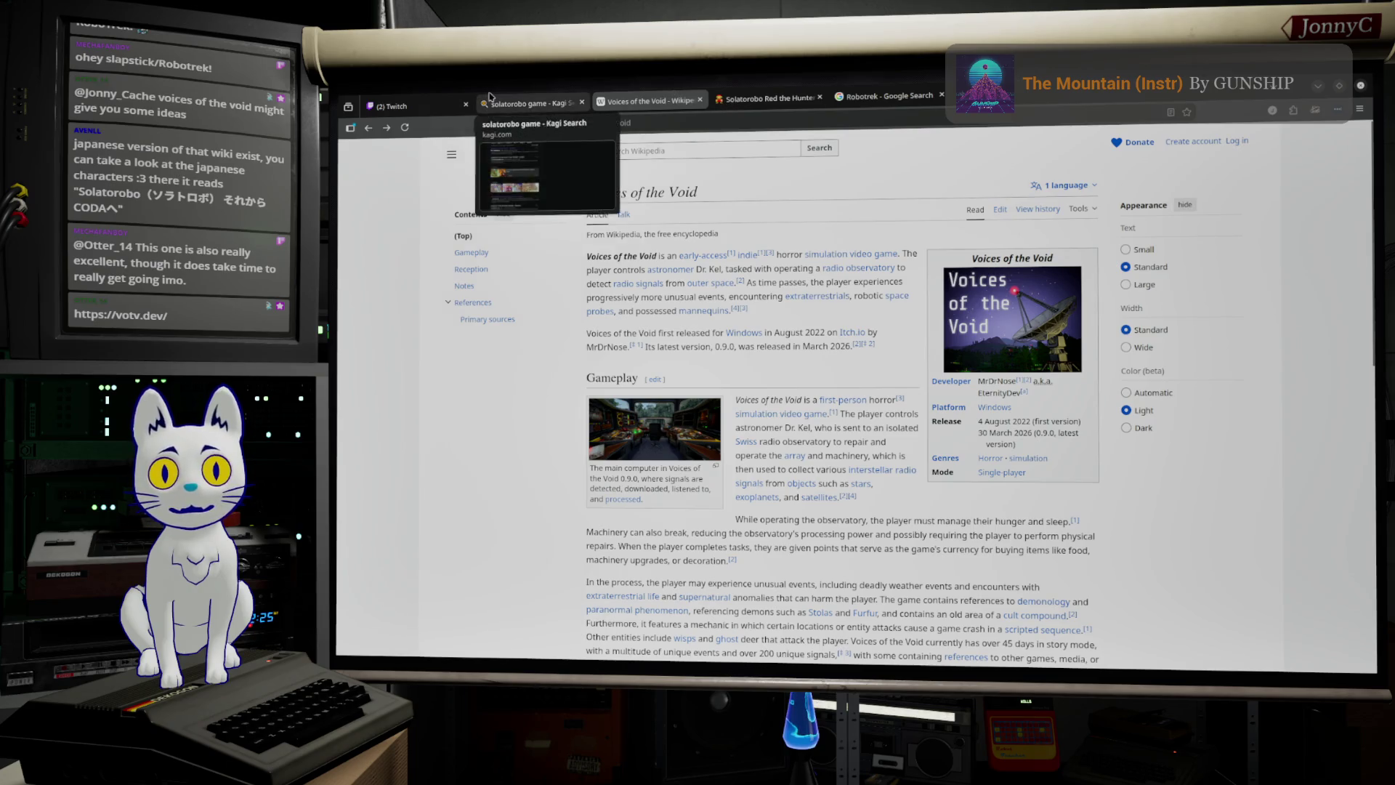
click(370, 129)
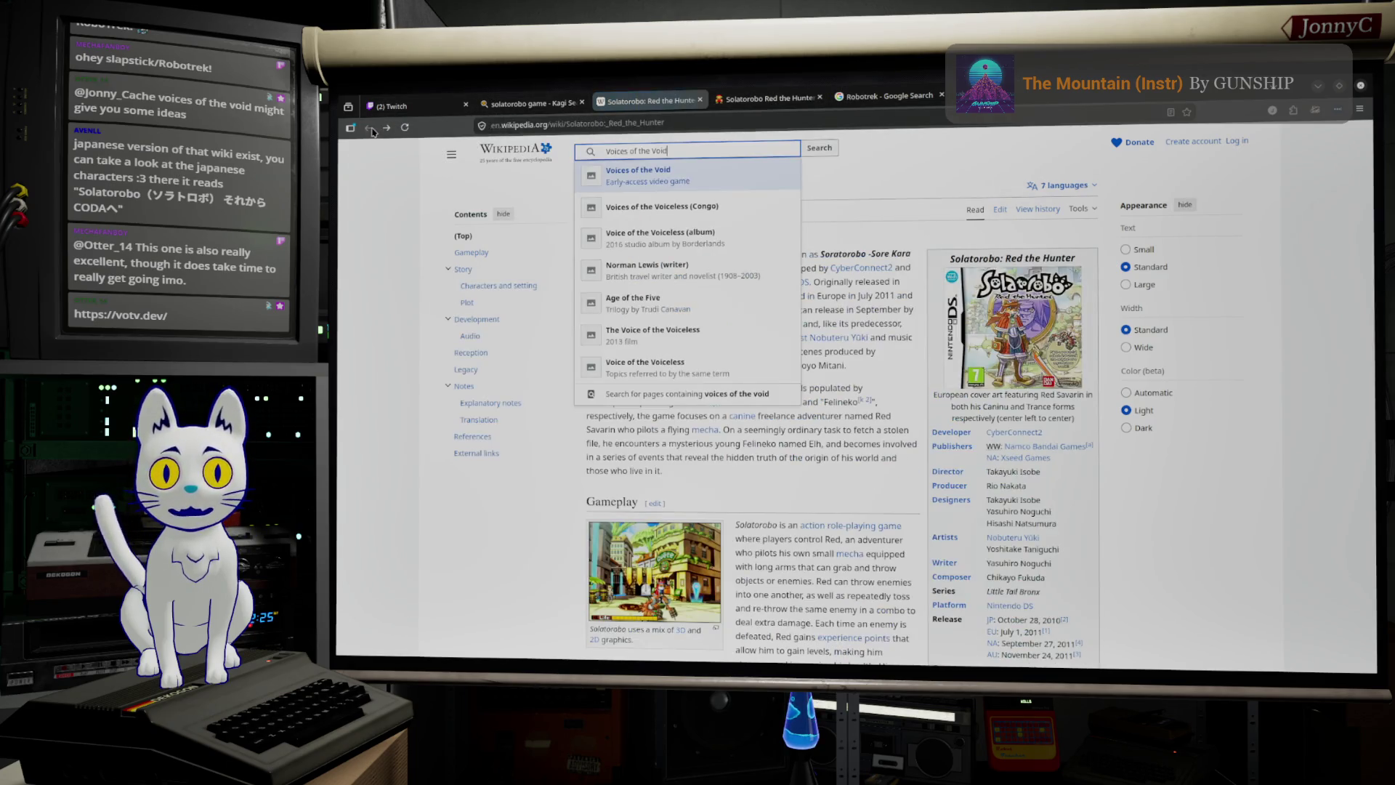
click(1065, 186)
click(1009, 257)
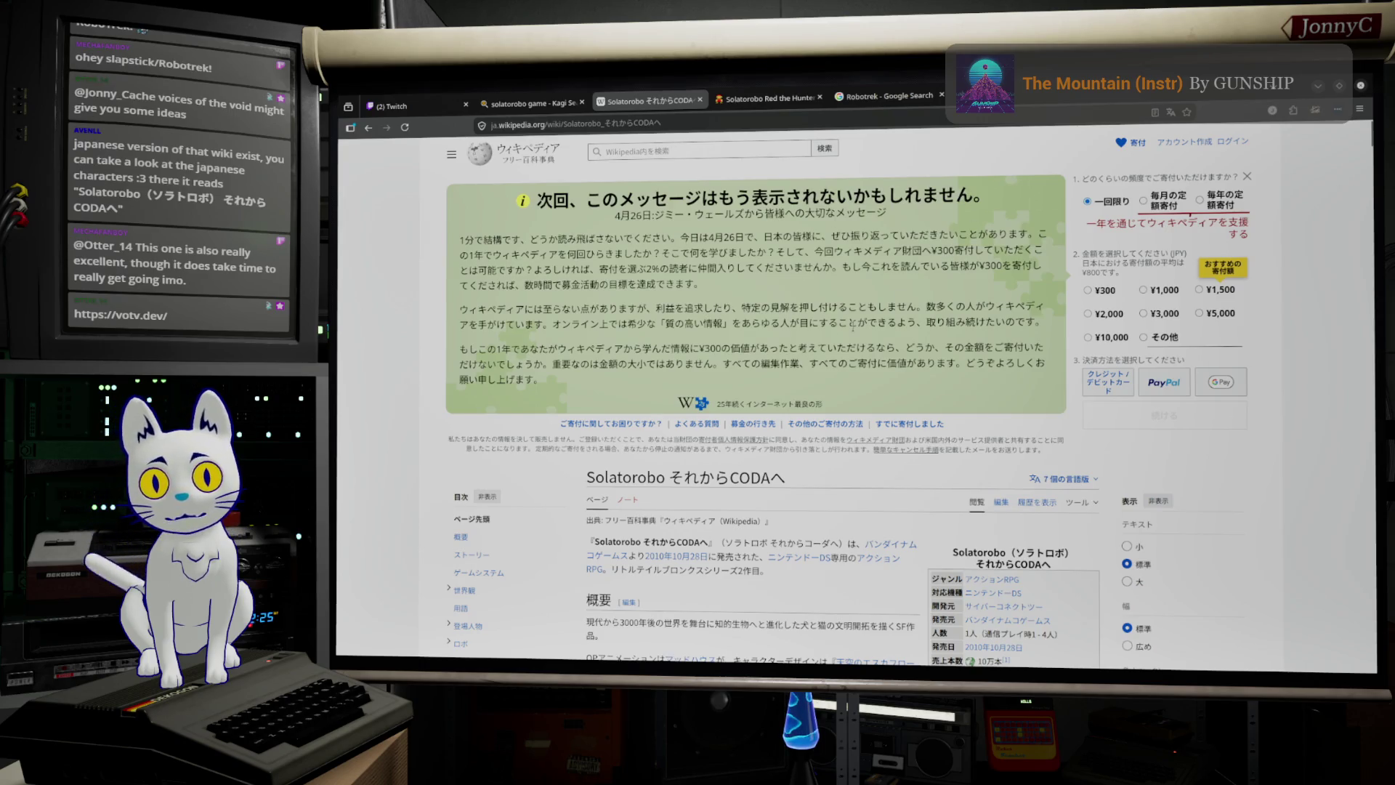
Step: Read the Japanese article, briefly highlighting リトルテイルブロンクスシリーズ, then minimize the browser
scroll(852, 328, down, 5)
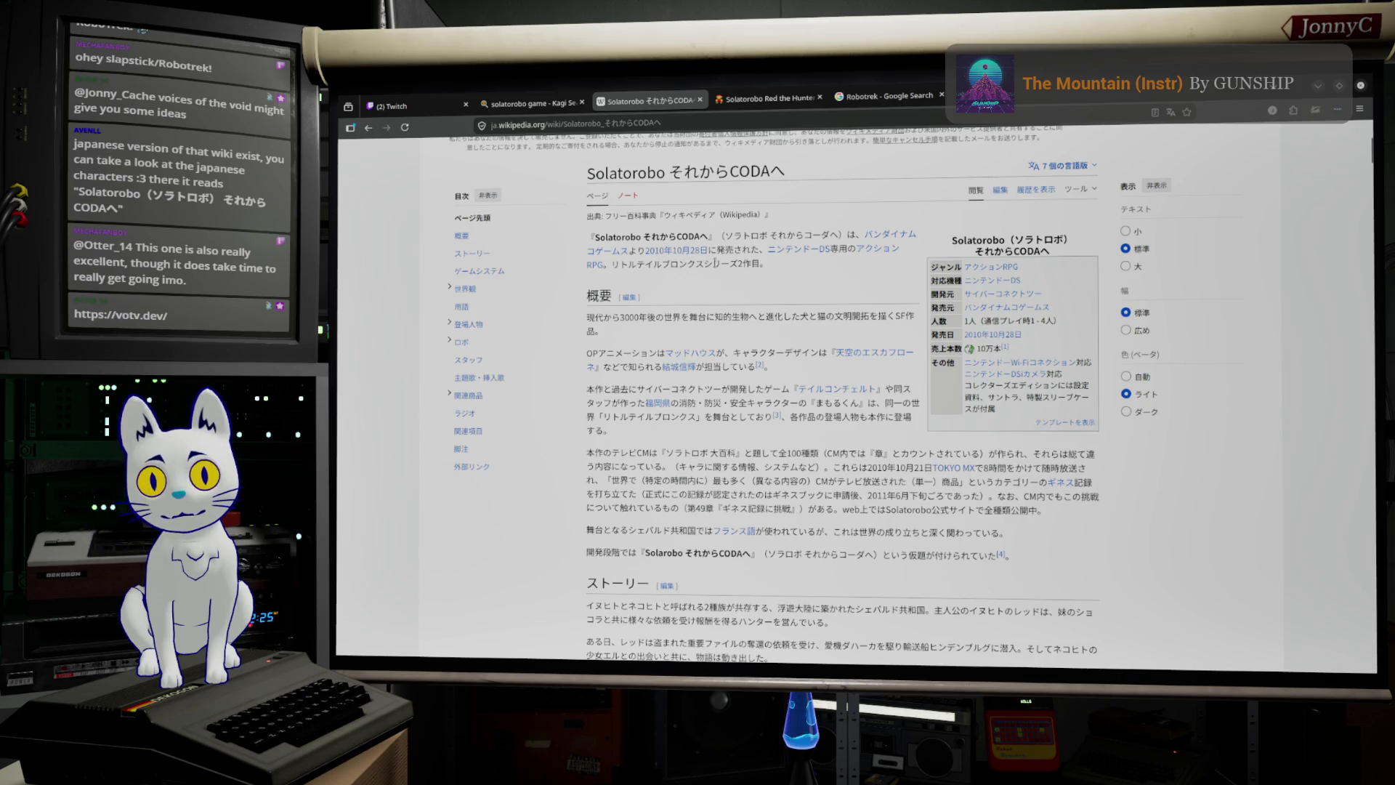
drag(740, 264, 612, 264)
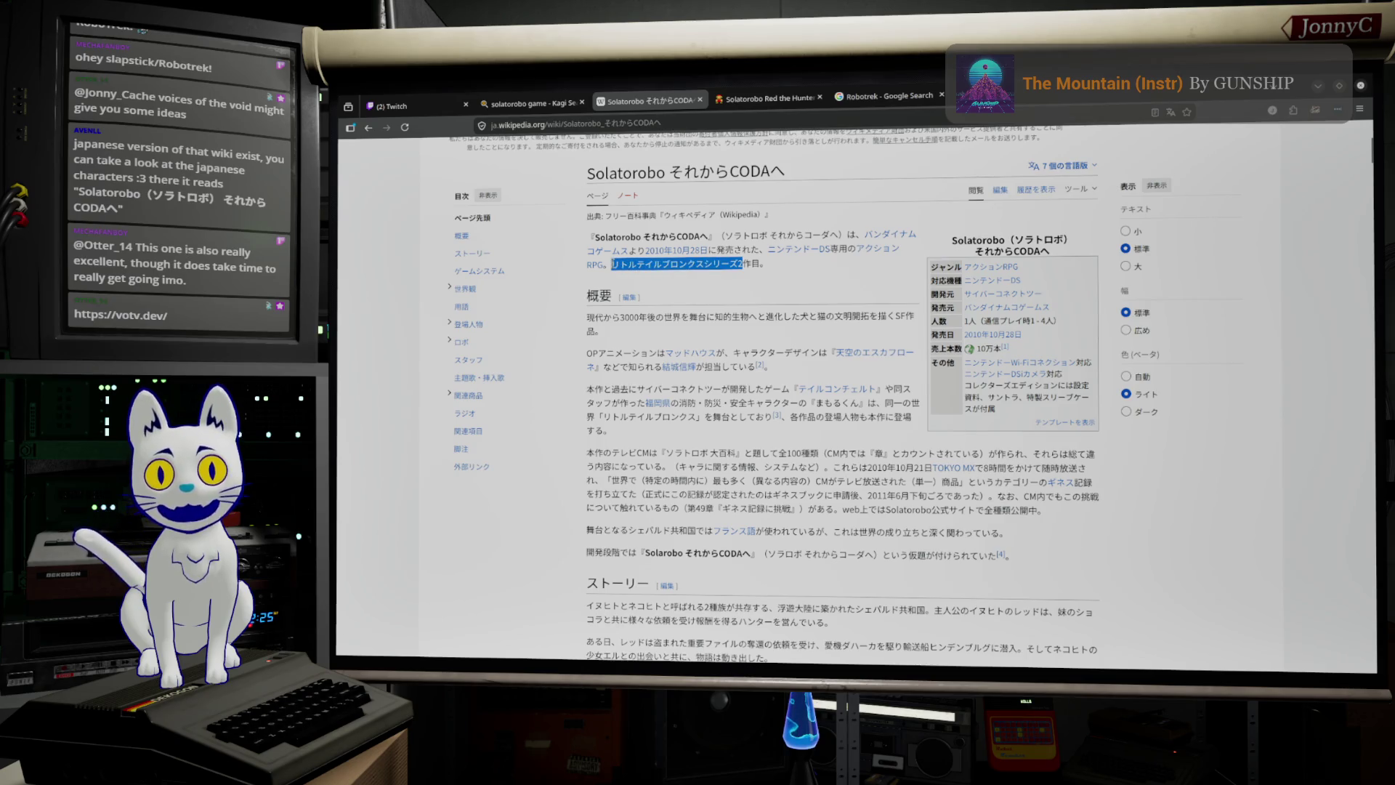
click(828, 270)
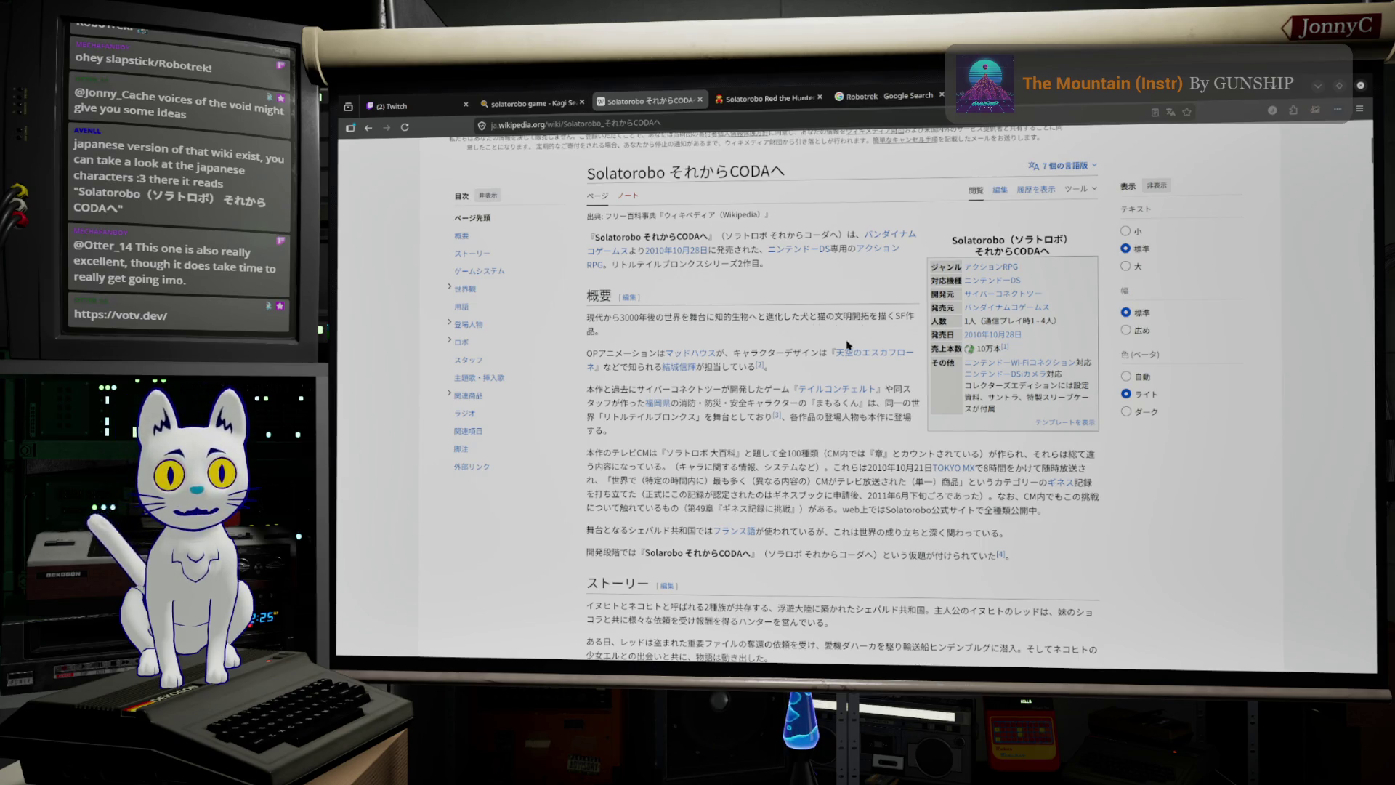
click(1320, 86)
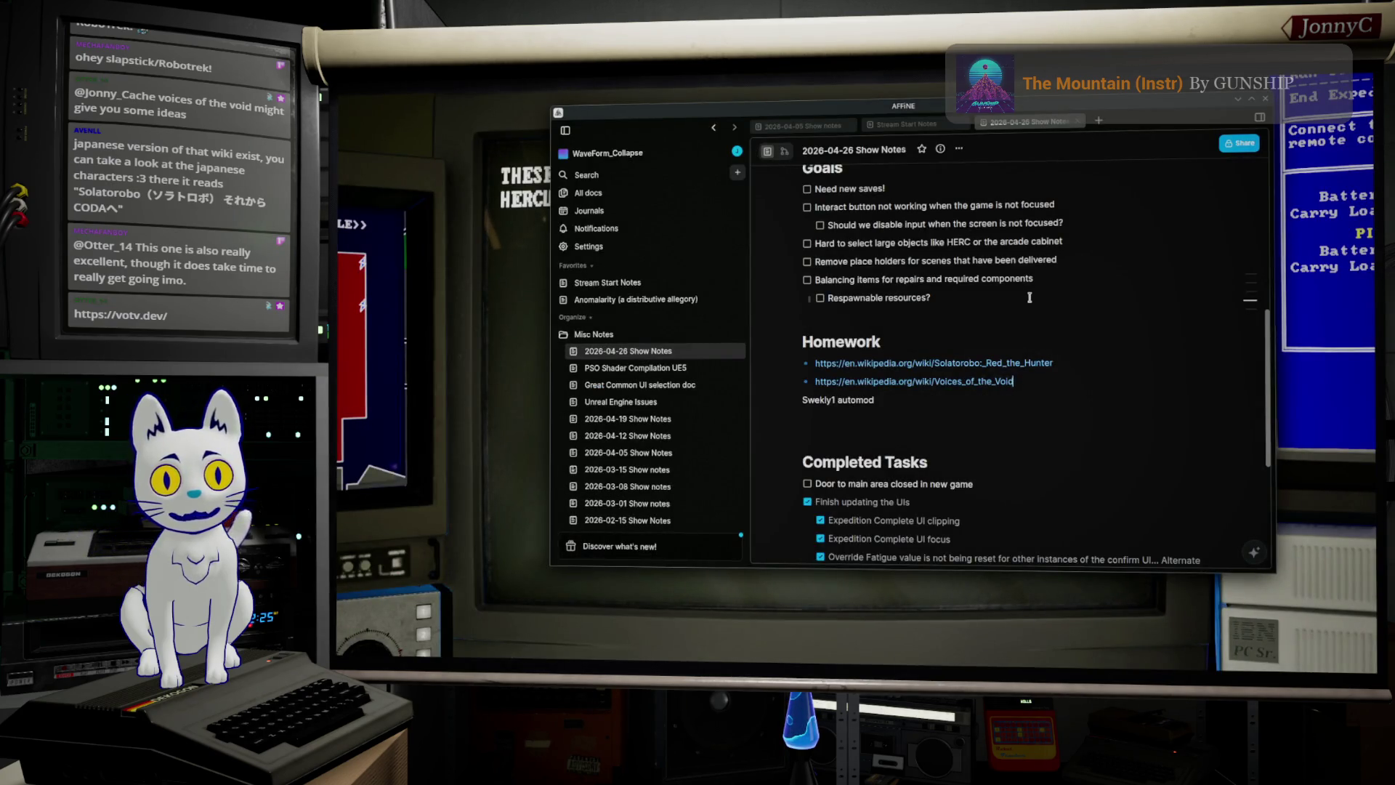
Step: Return to the game and switch drone control from HERCULES to THESEUS
click(485, 272)
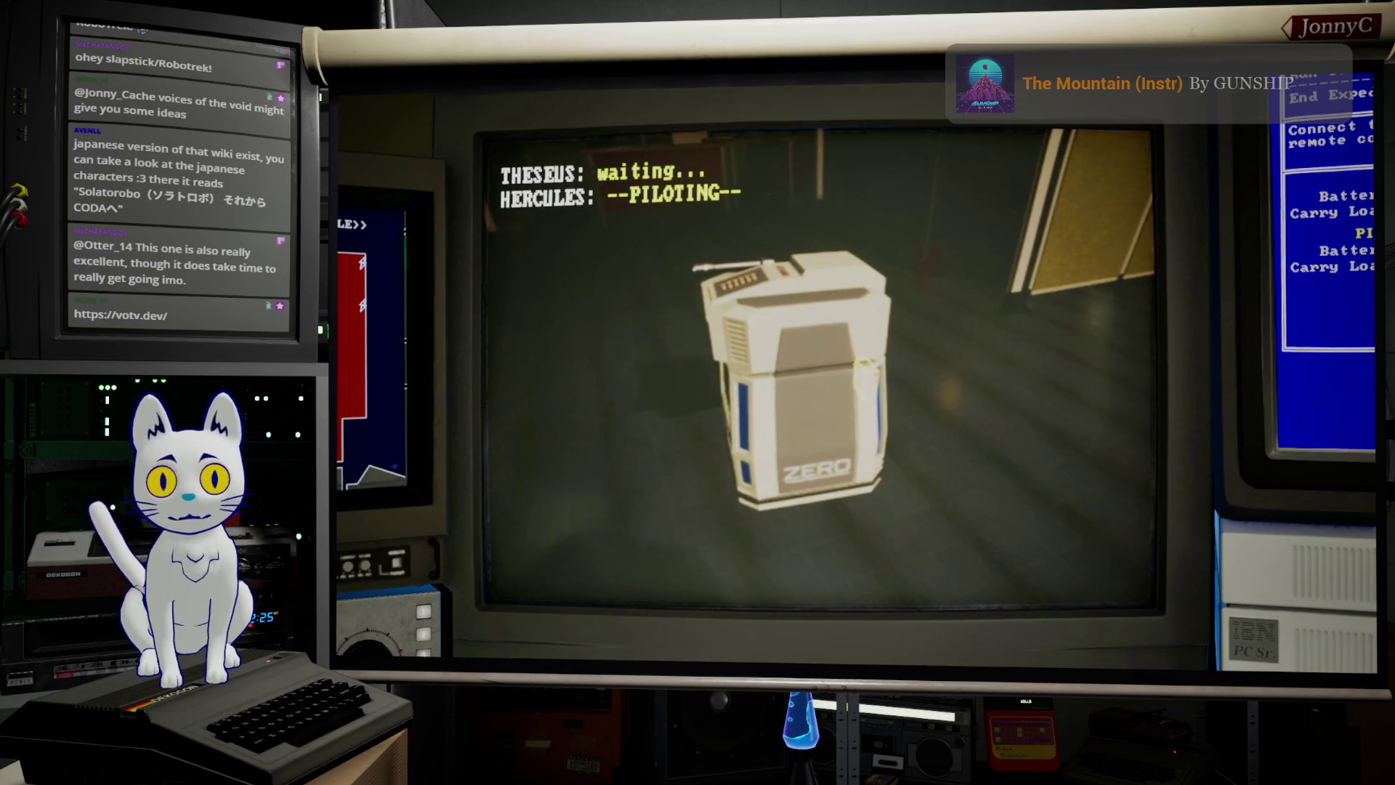
key(d)
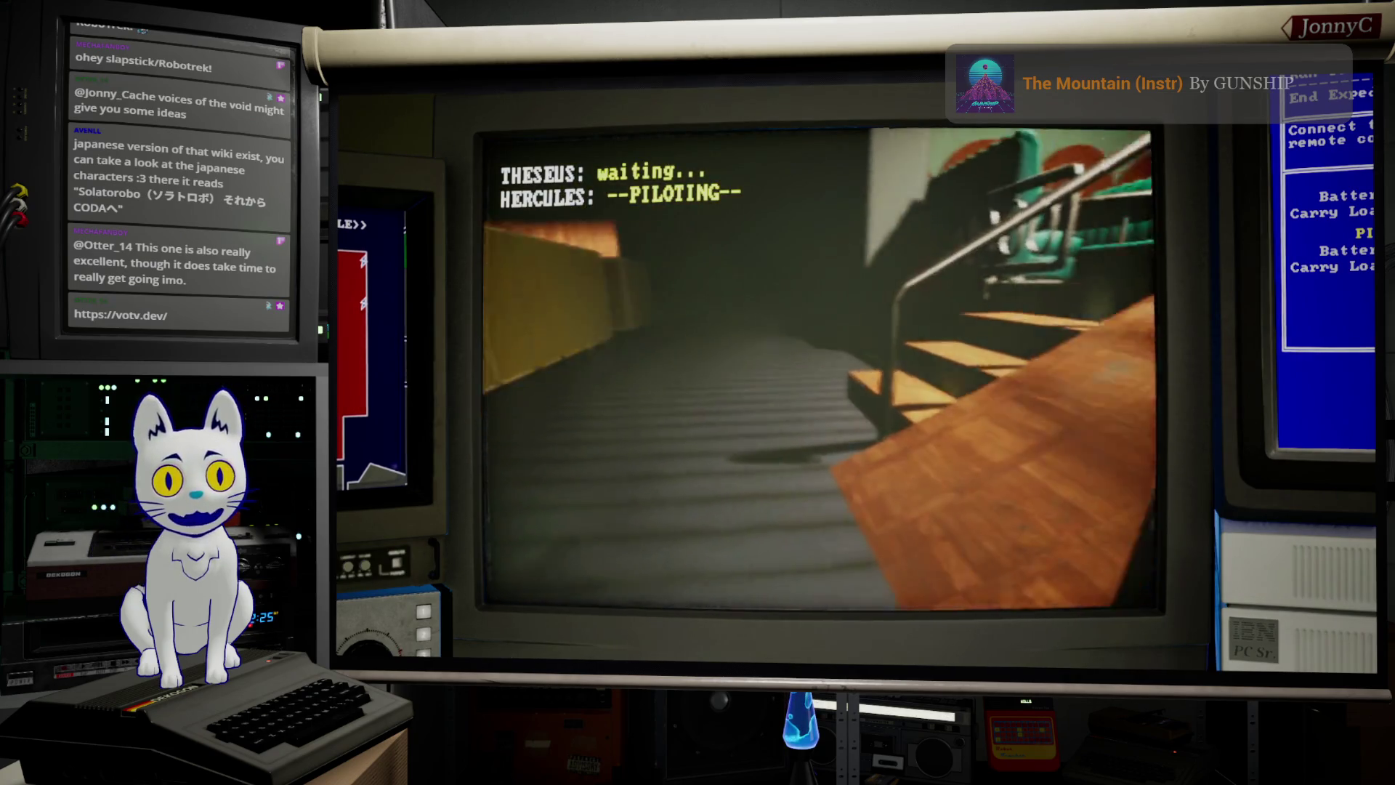
key(d)
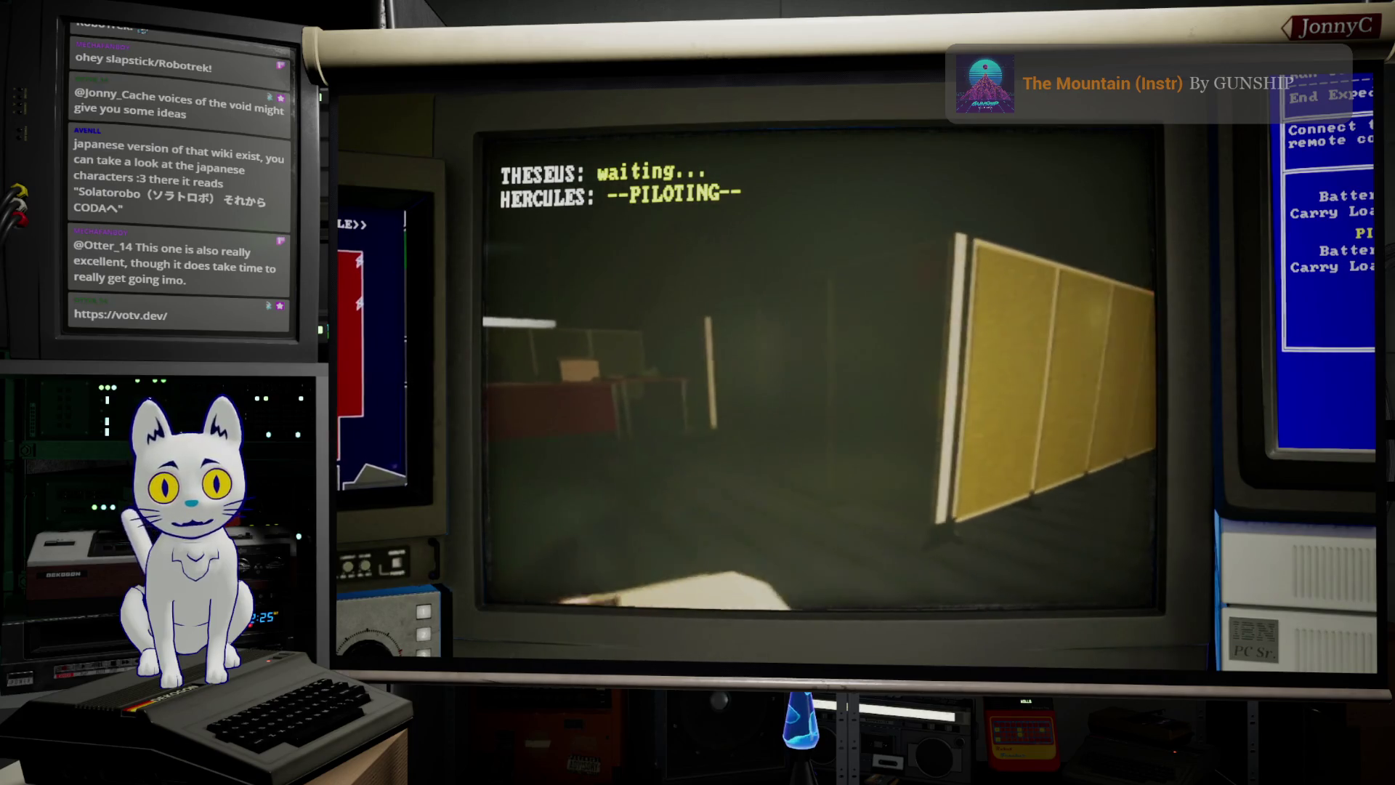
key(d)
key(Tab)
Step: Turn THESEUS around the room to line it up facing the orange curtain
key(d)
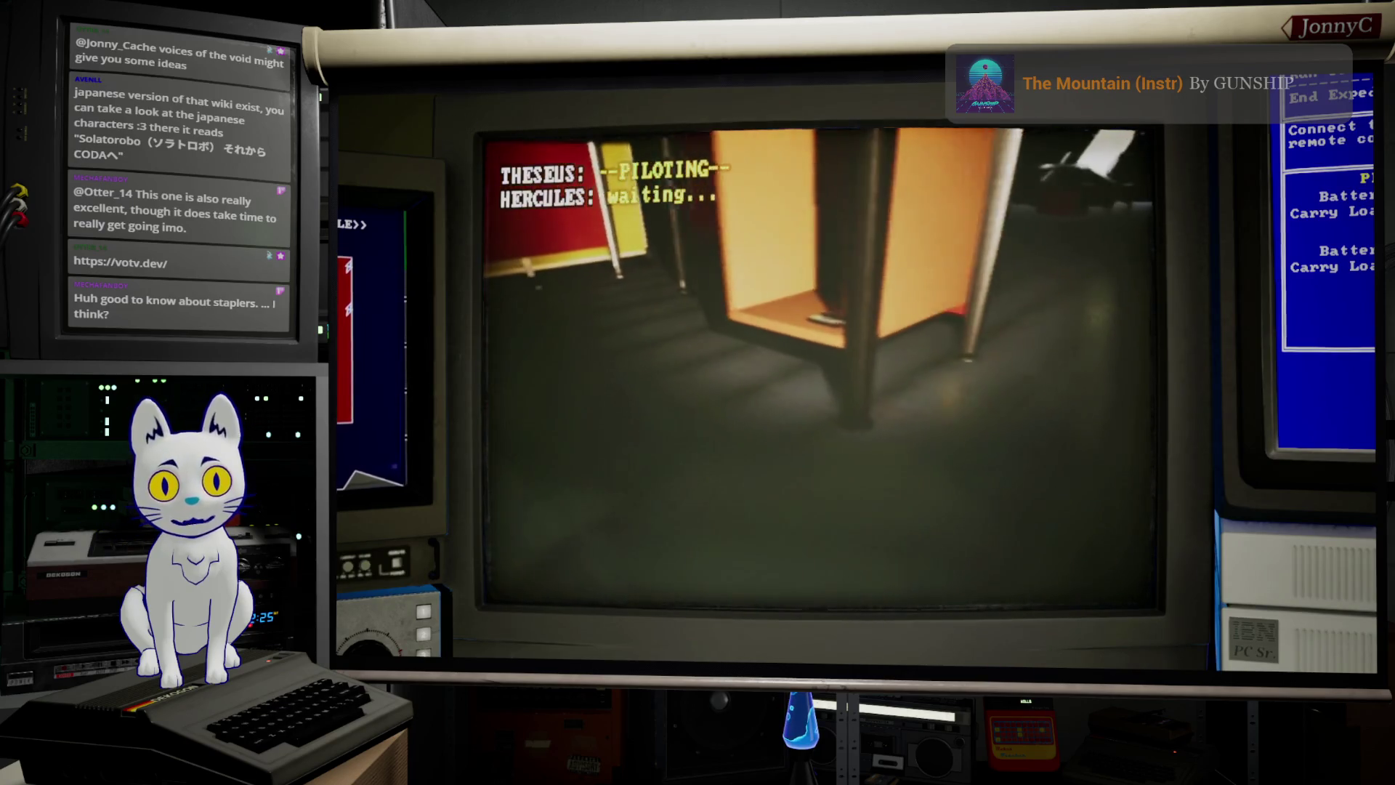
key(s)
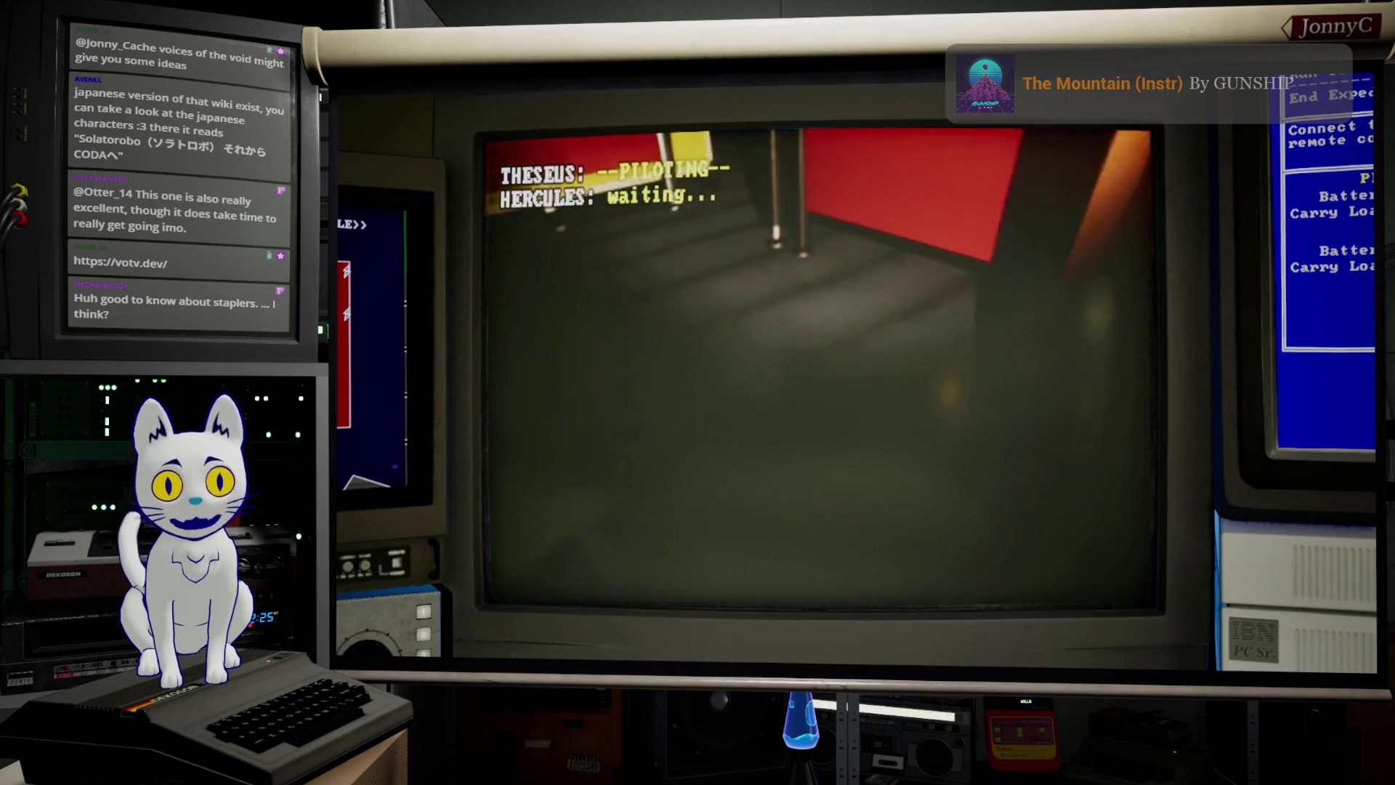
key(w)
key(e)
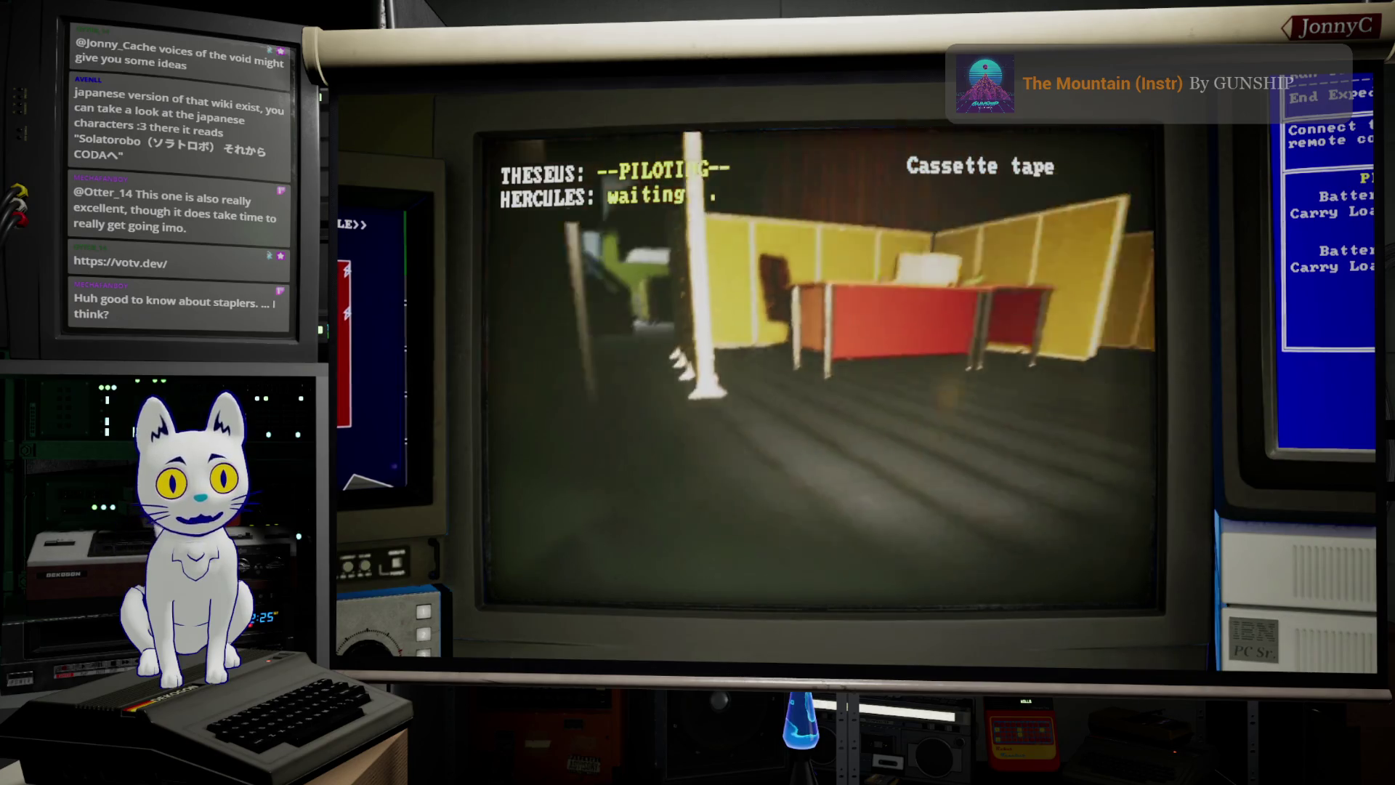
key(a)
key(a)
key(a)
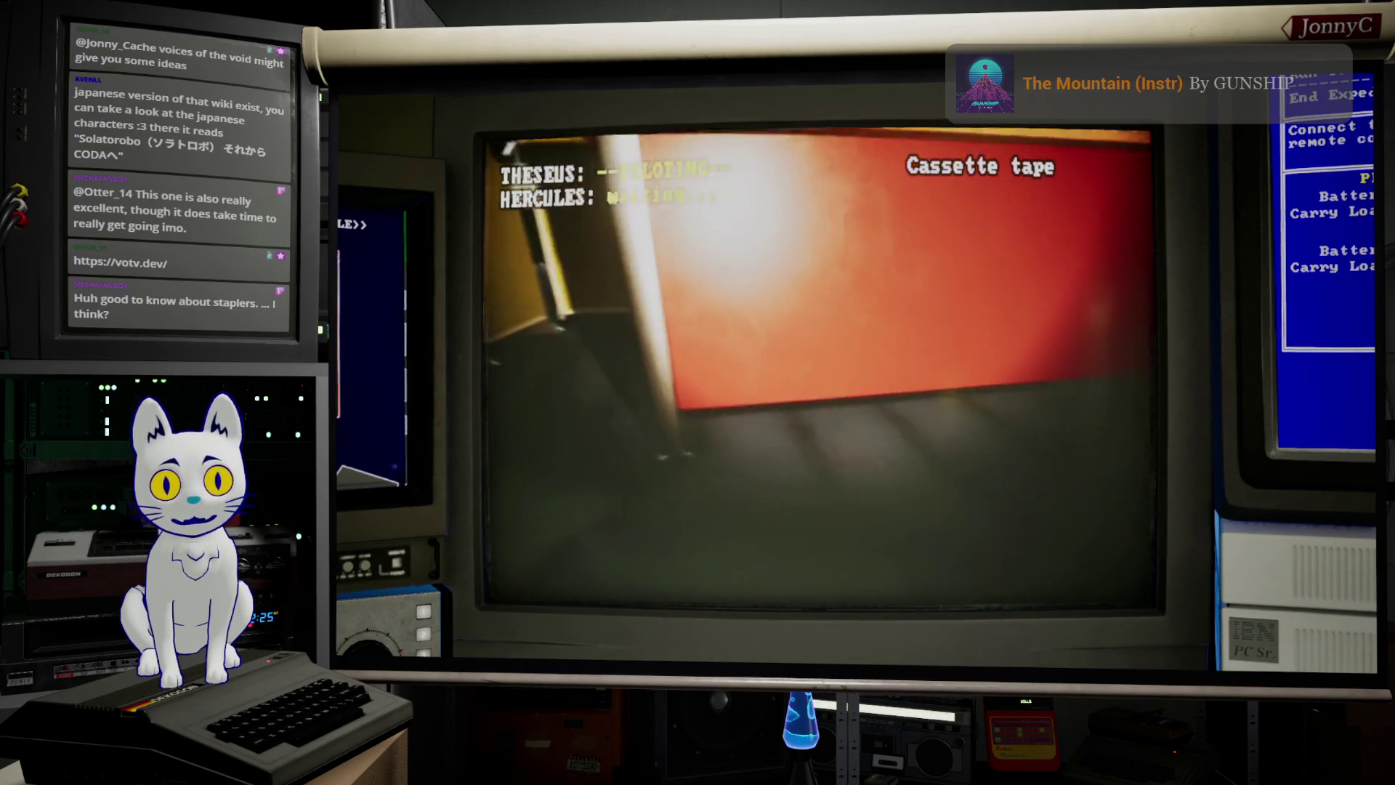
key(a)
key(a)
key(a)
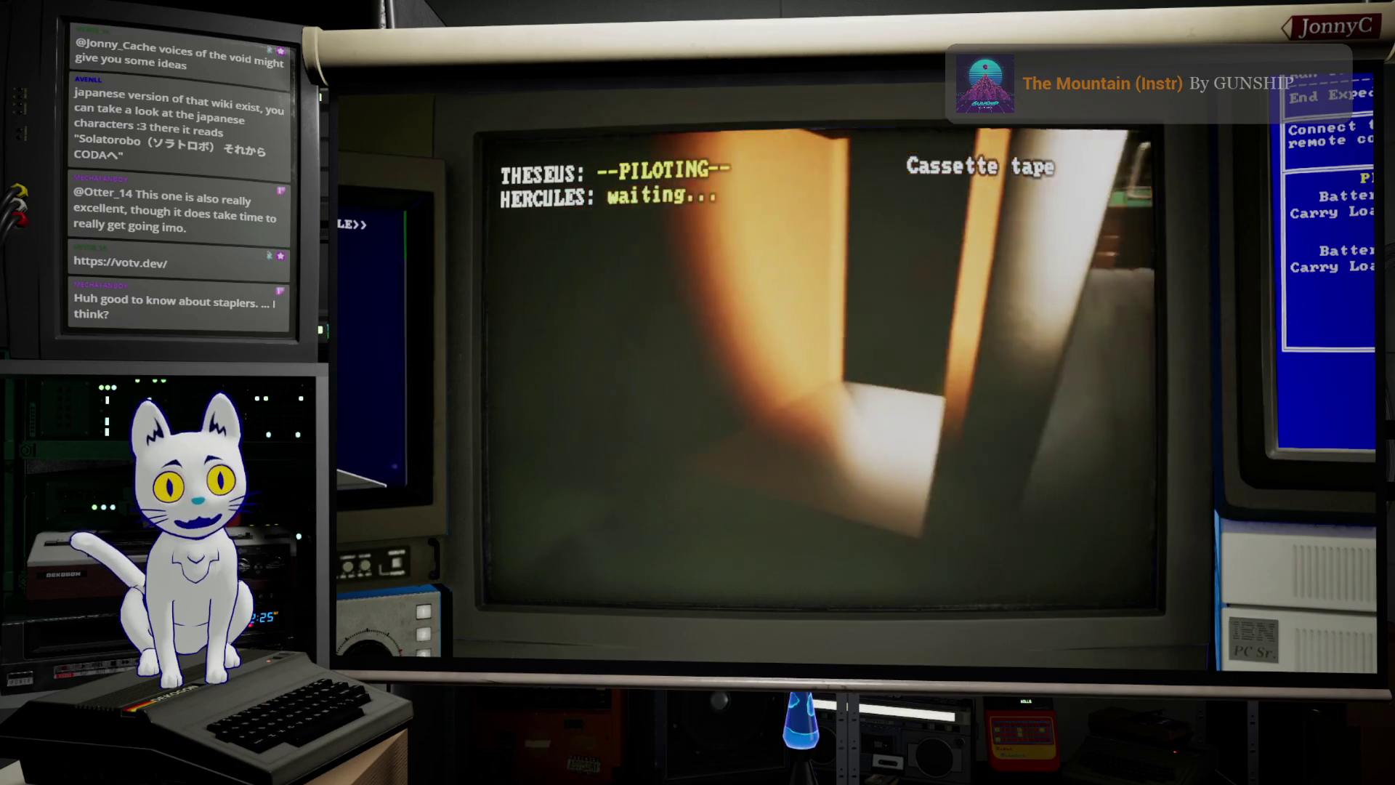
key(a)
key(a)
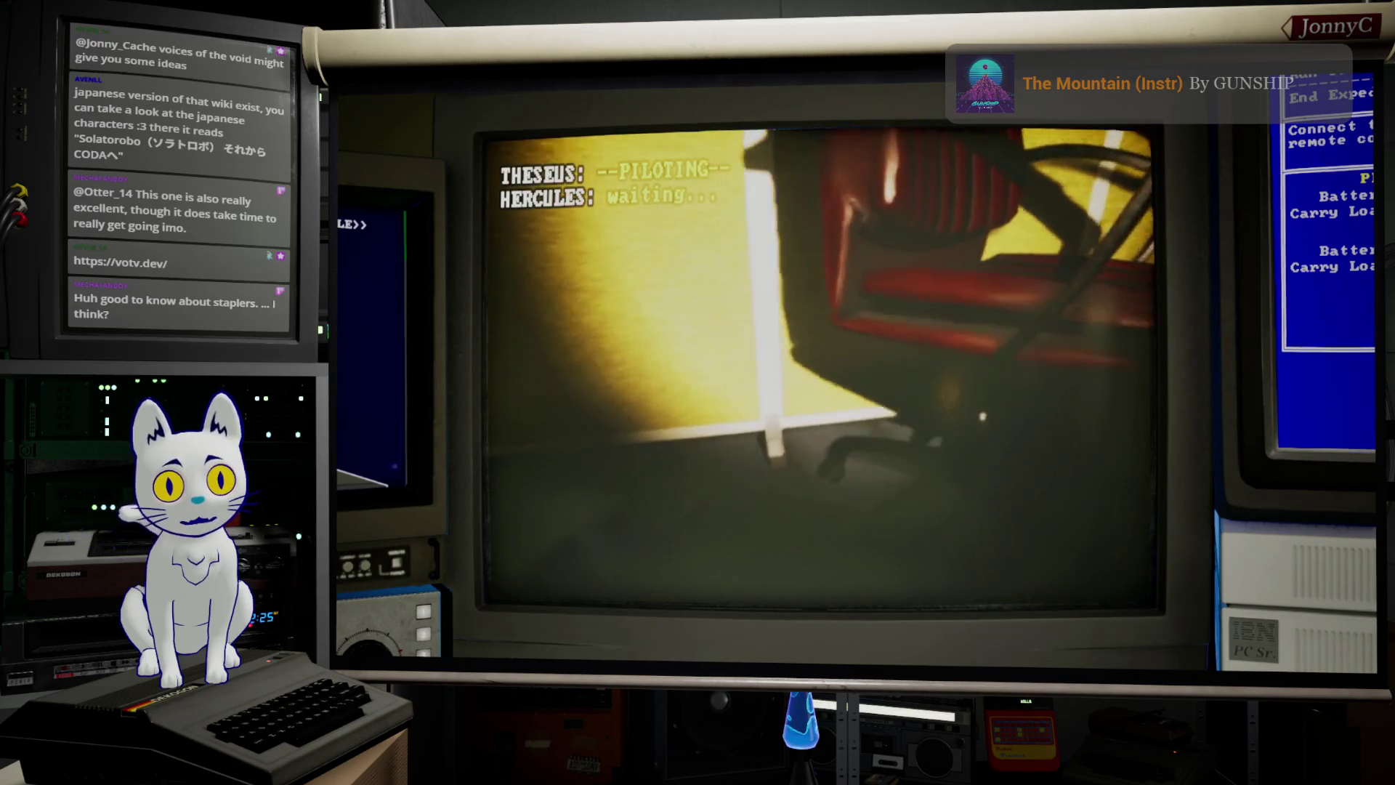
key(a)
key(a)
key(a)
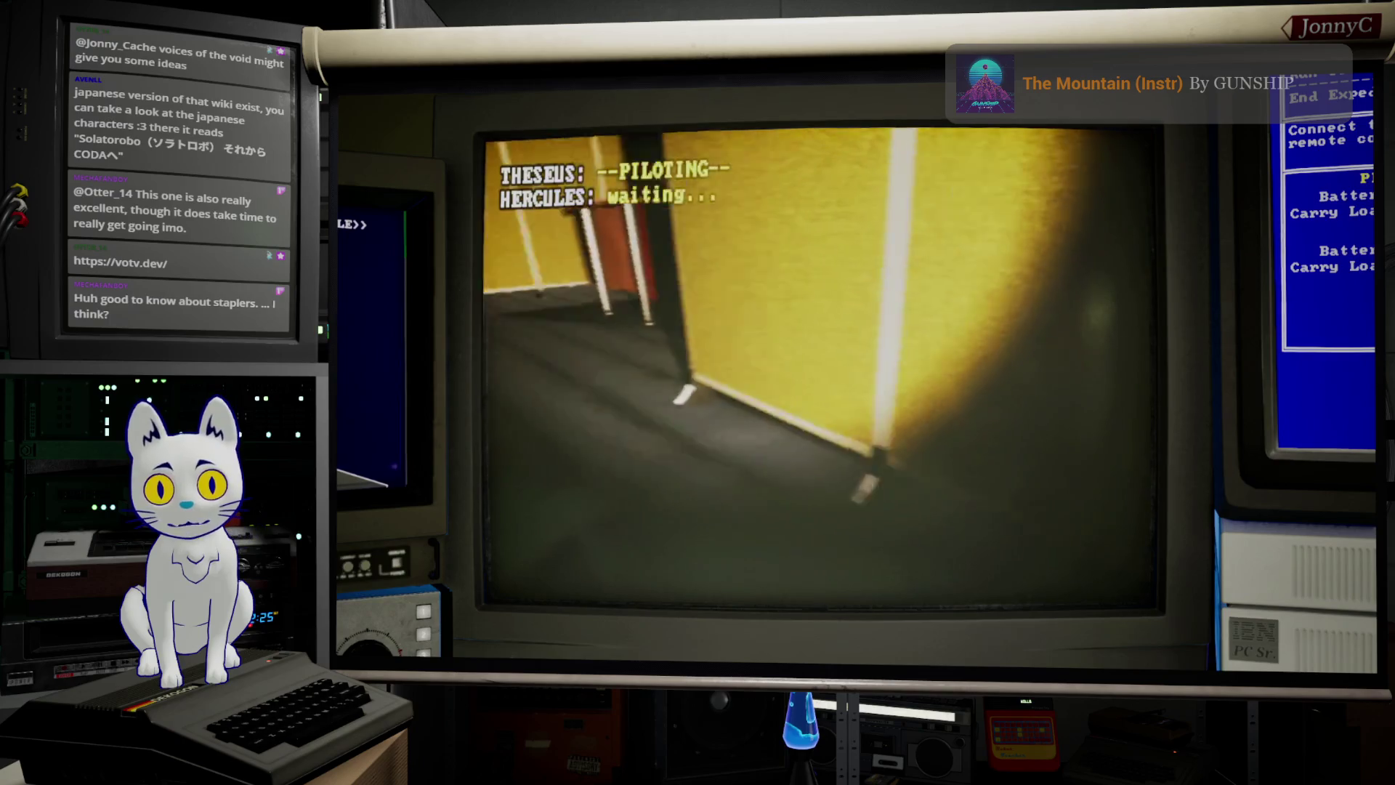
key(a)
key(a)
key(a)
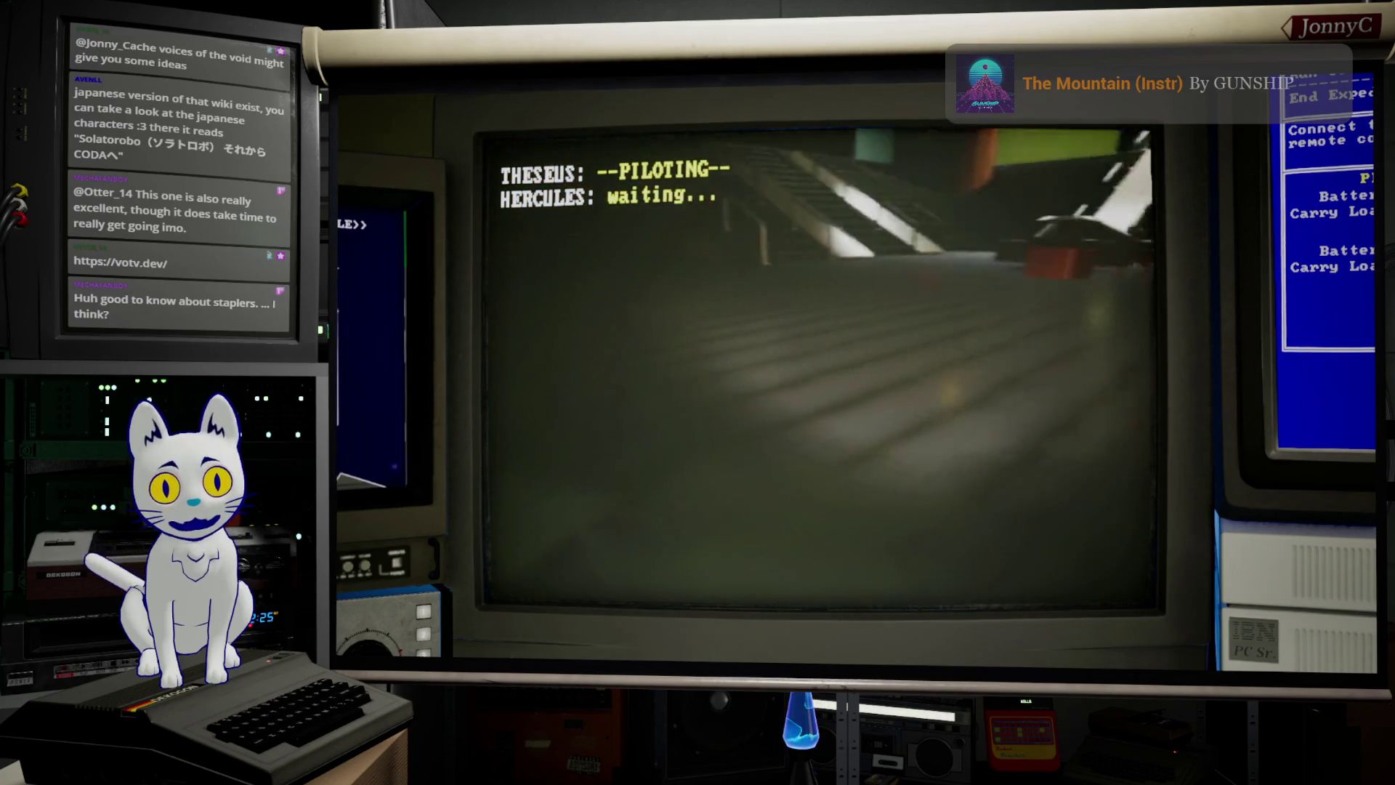
key(d)
key(d)
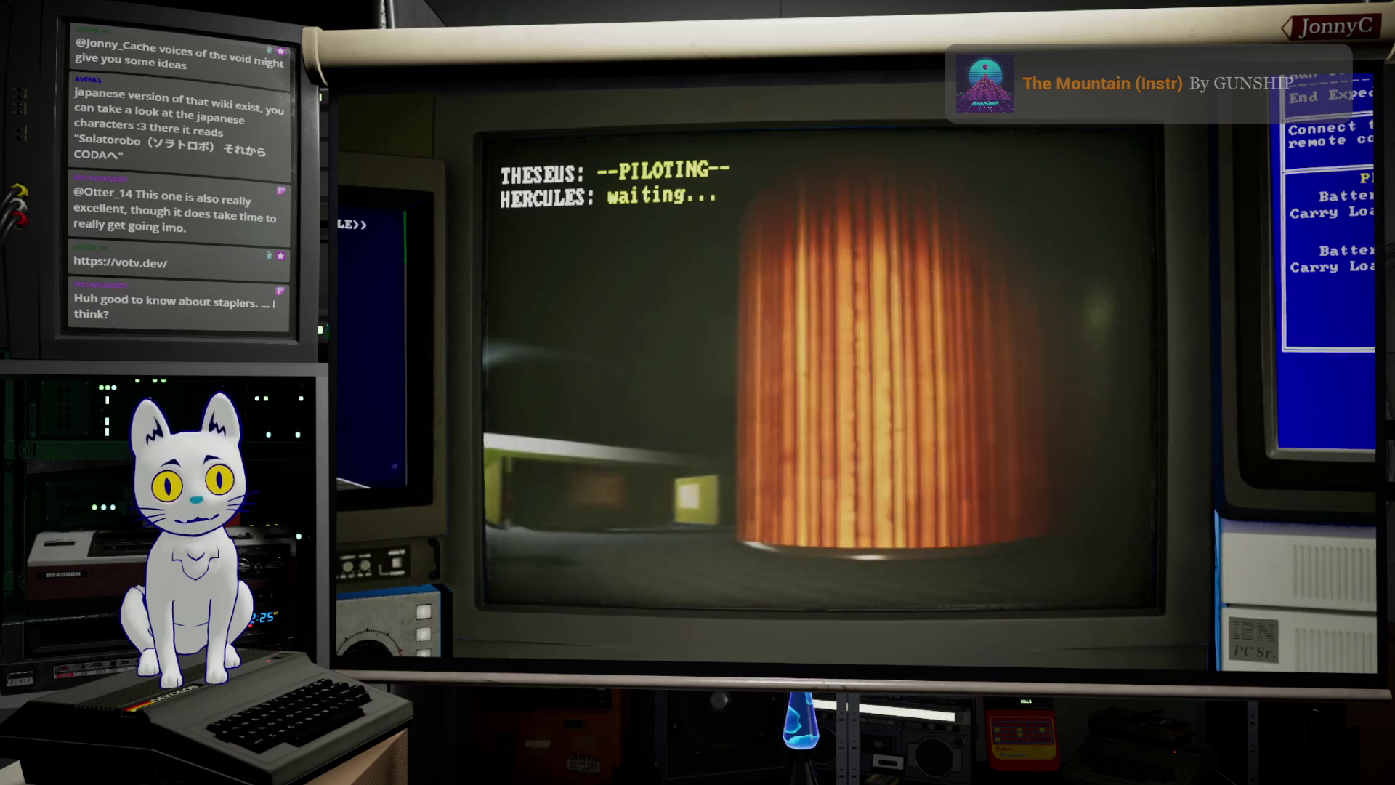
key(a)
Step: Drive THESEUS up the ramp beside the stairs to the glass doors and interact with the device
key(a)
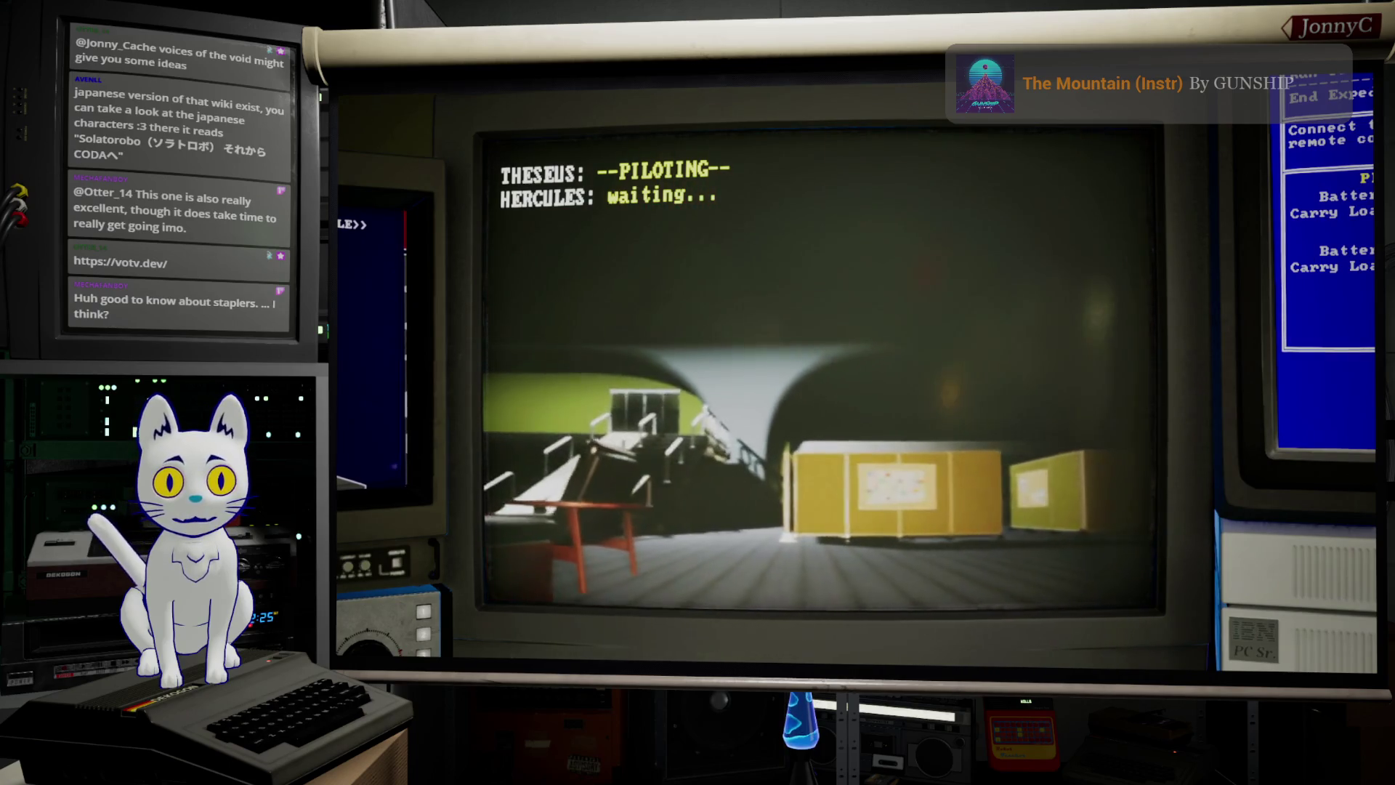
key(w)
key(a)
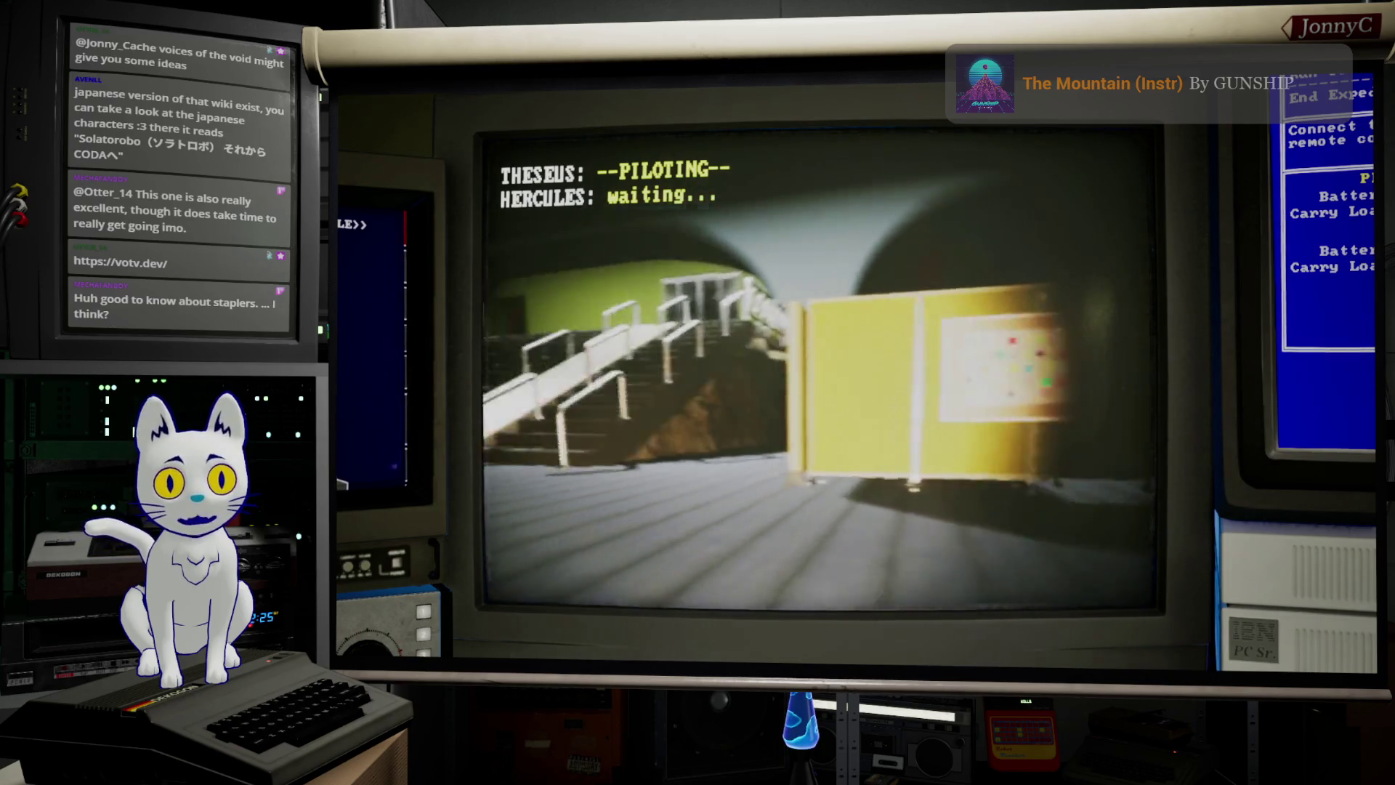
key(w)
key(d)
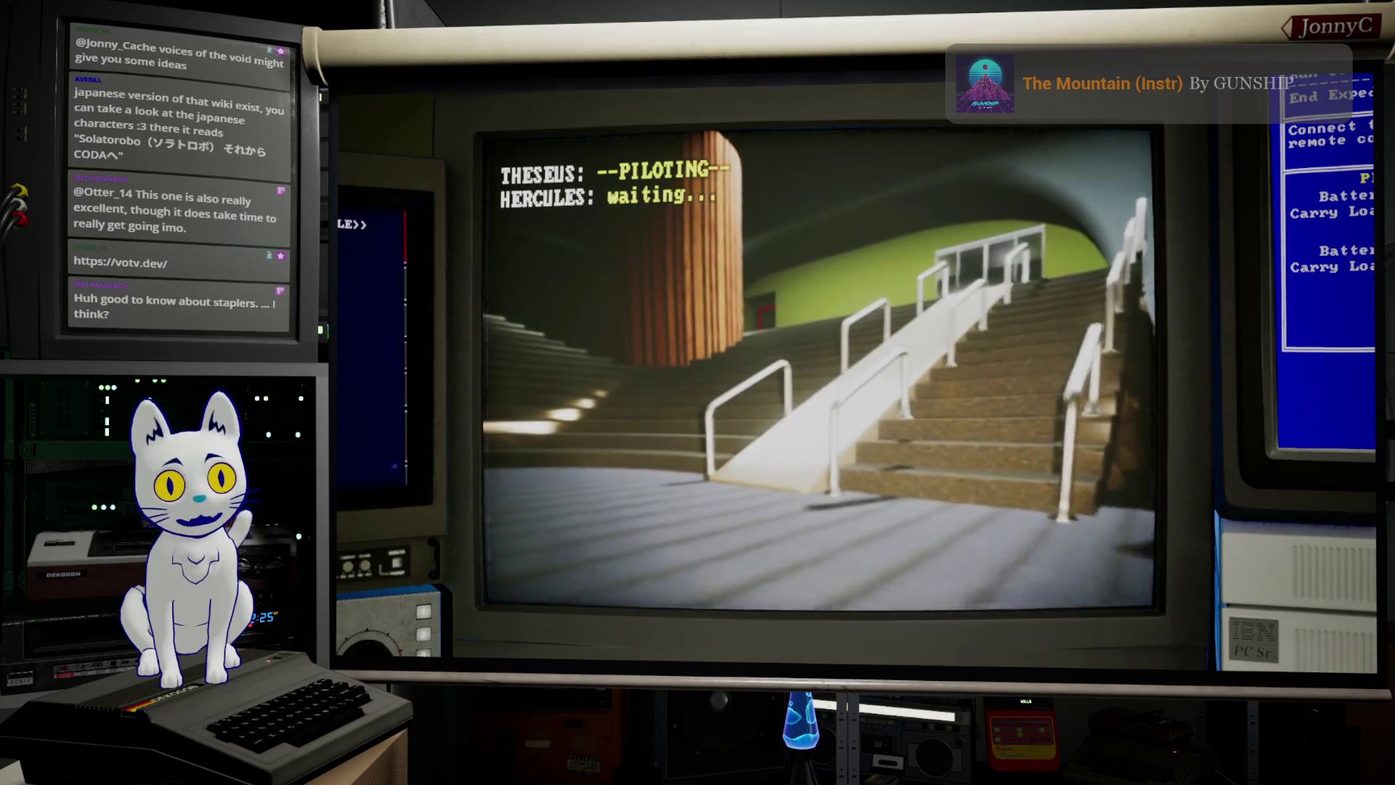
key(w)
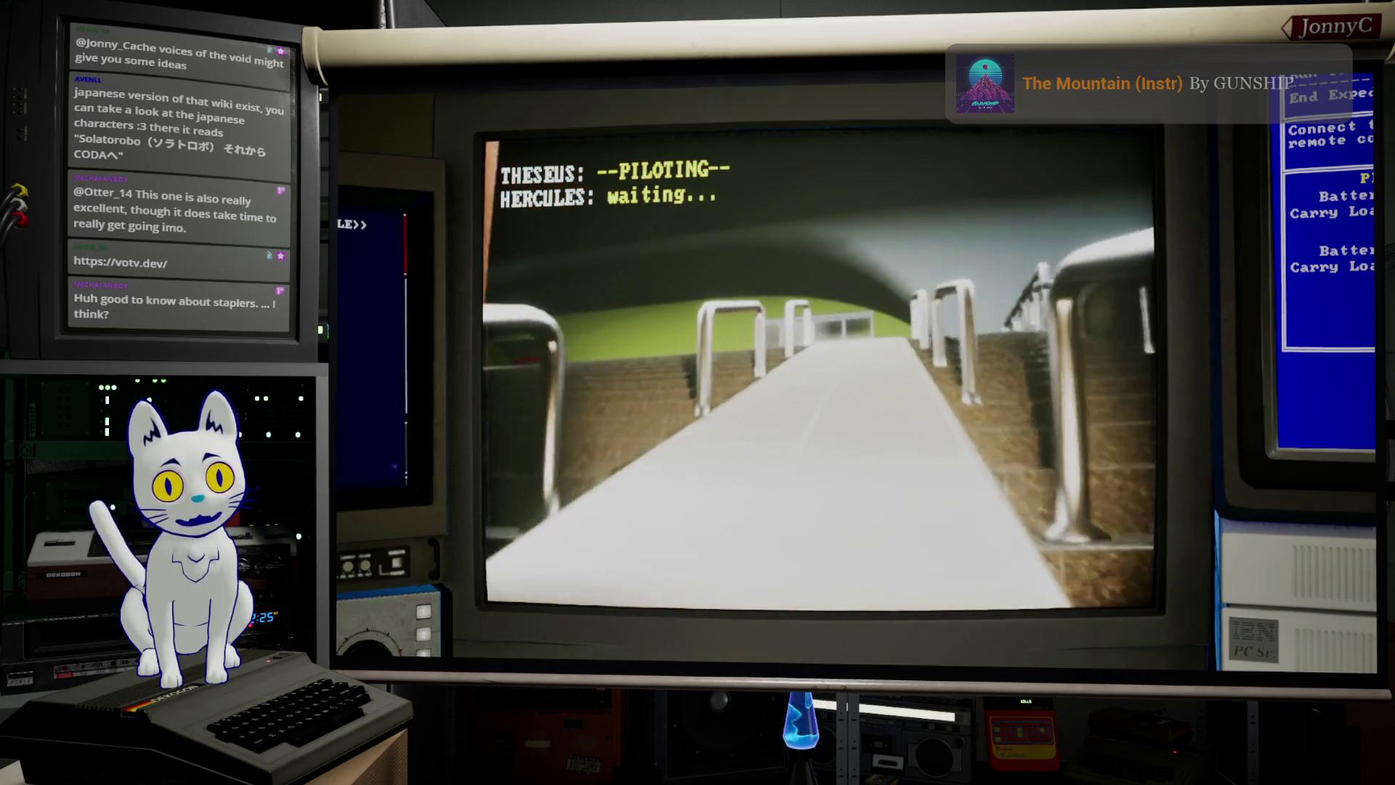
key(w)
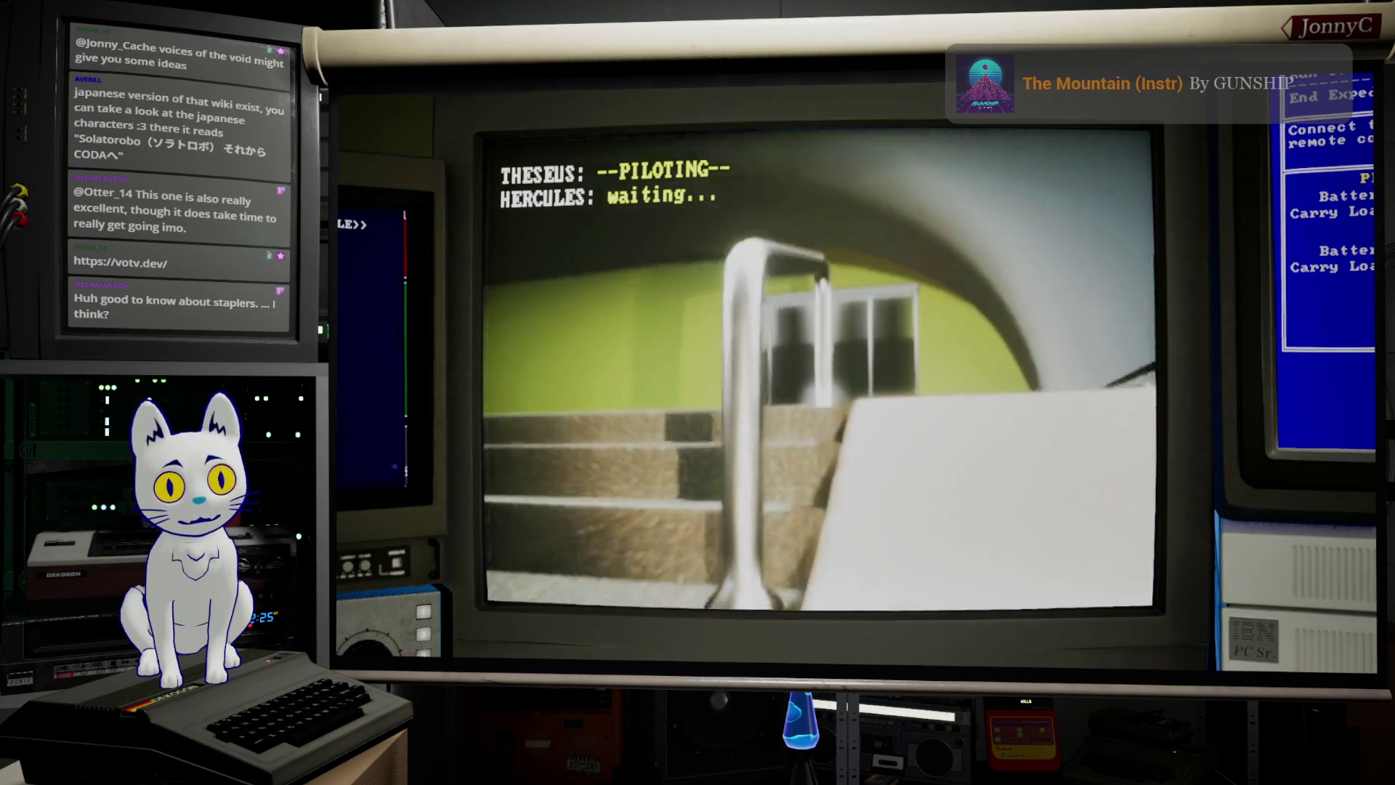
key(w)
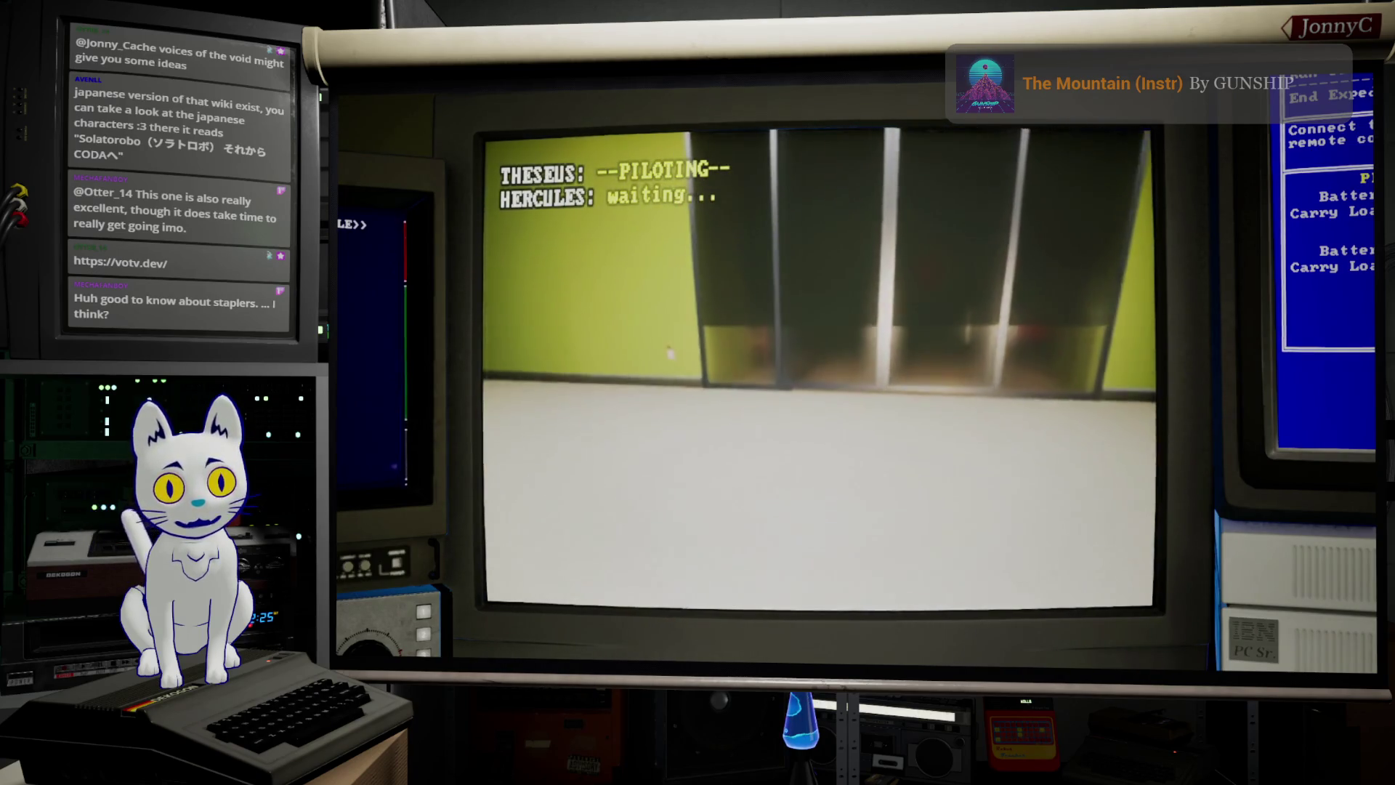
key(a)
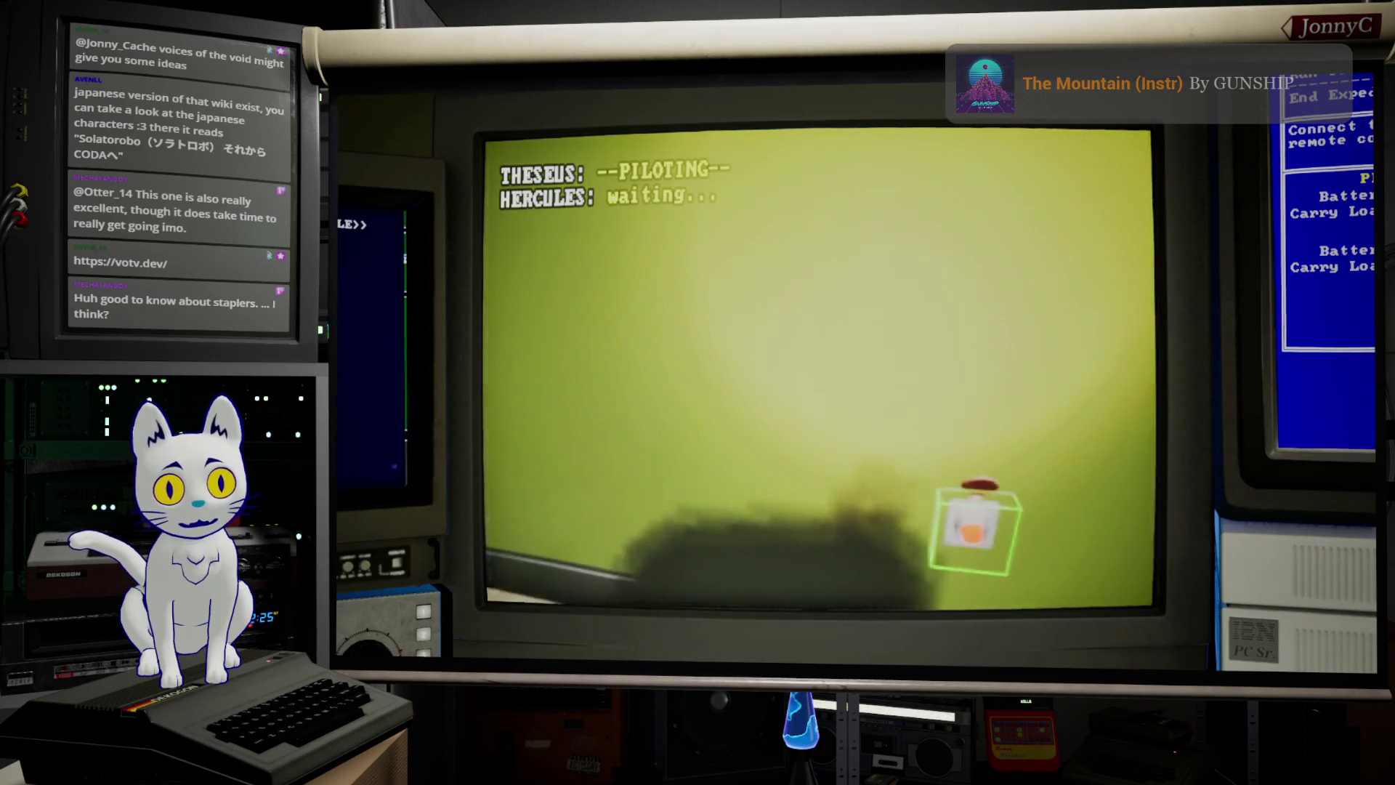
key(e)
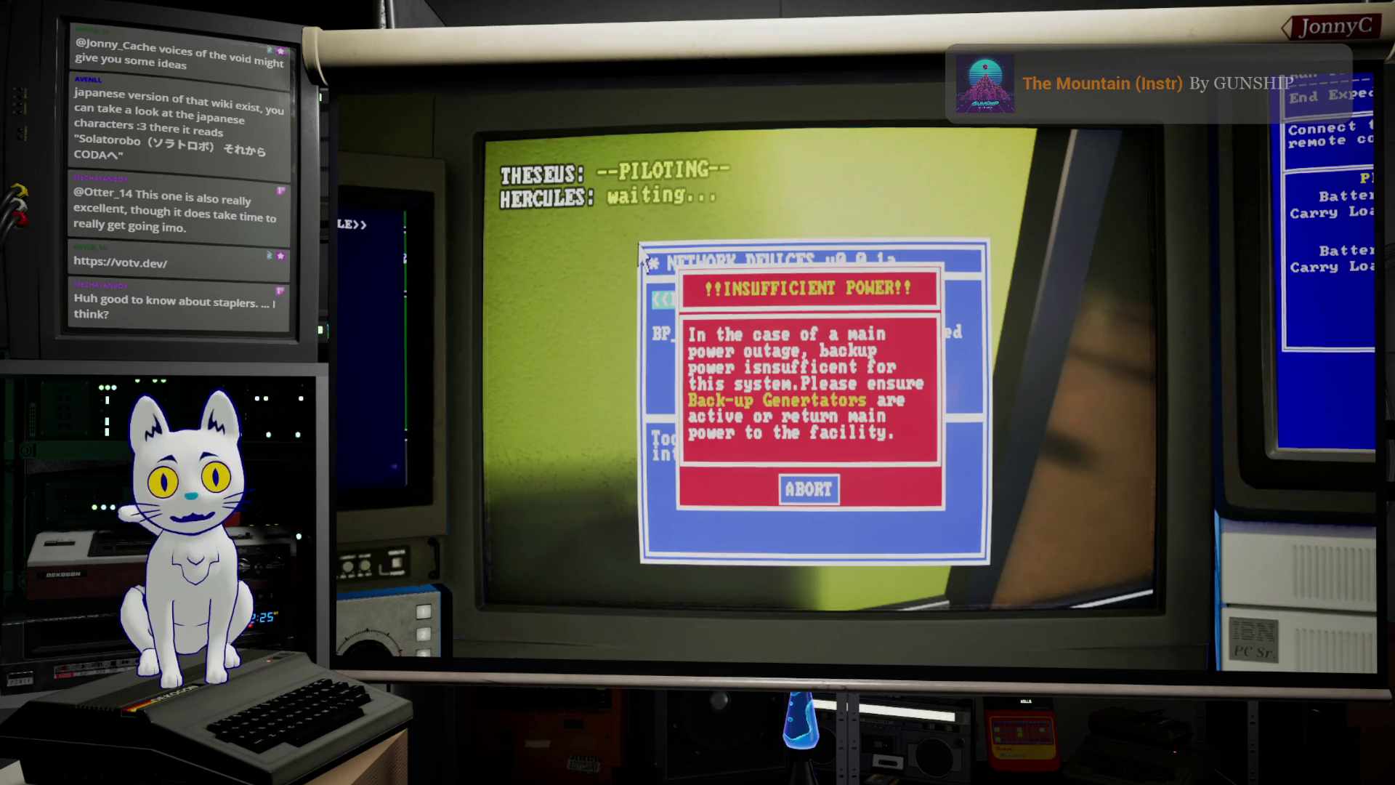
Step: Dismiss the Insufficient Power warning and fly THESEUS down the corridor into the office
key(Escape)
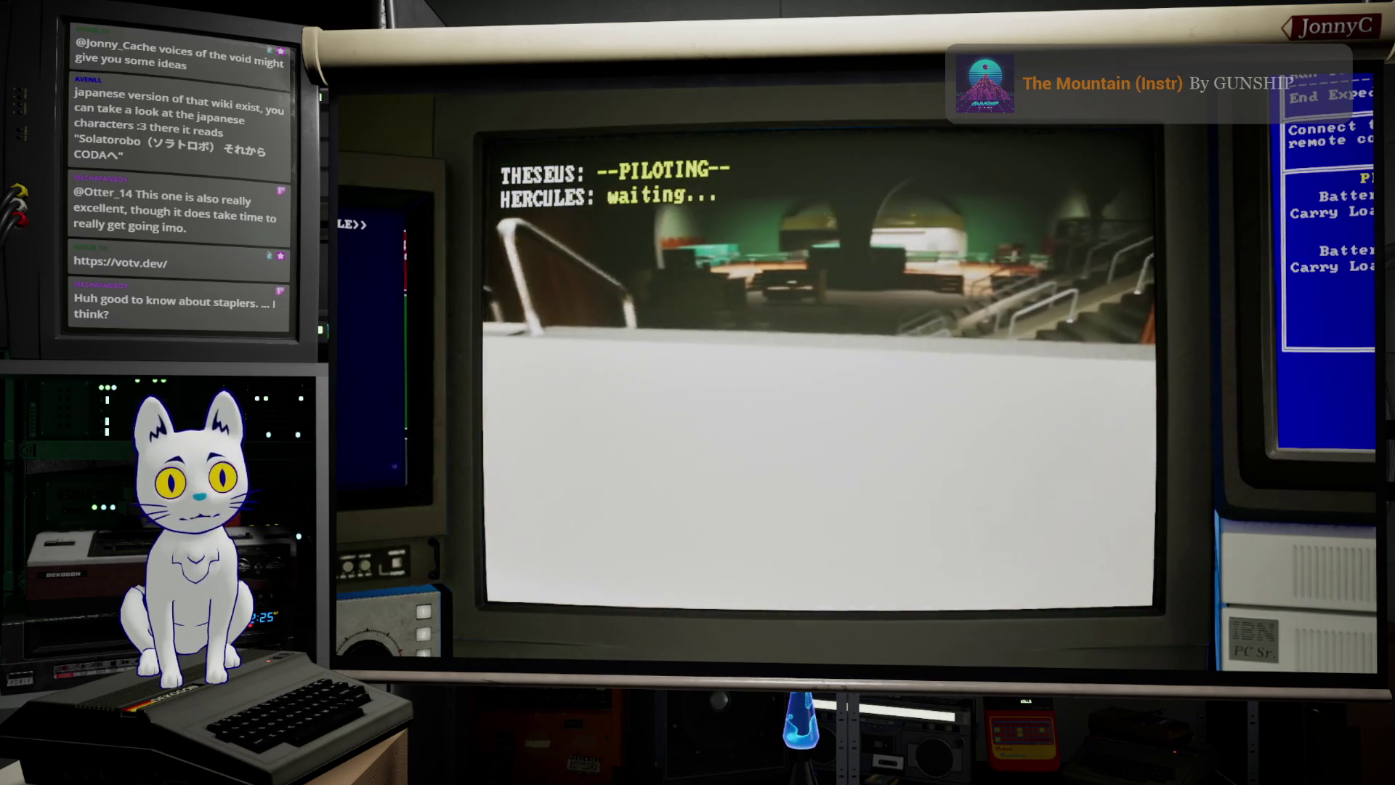
key(w)
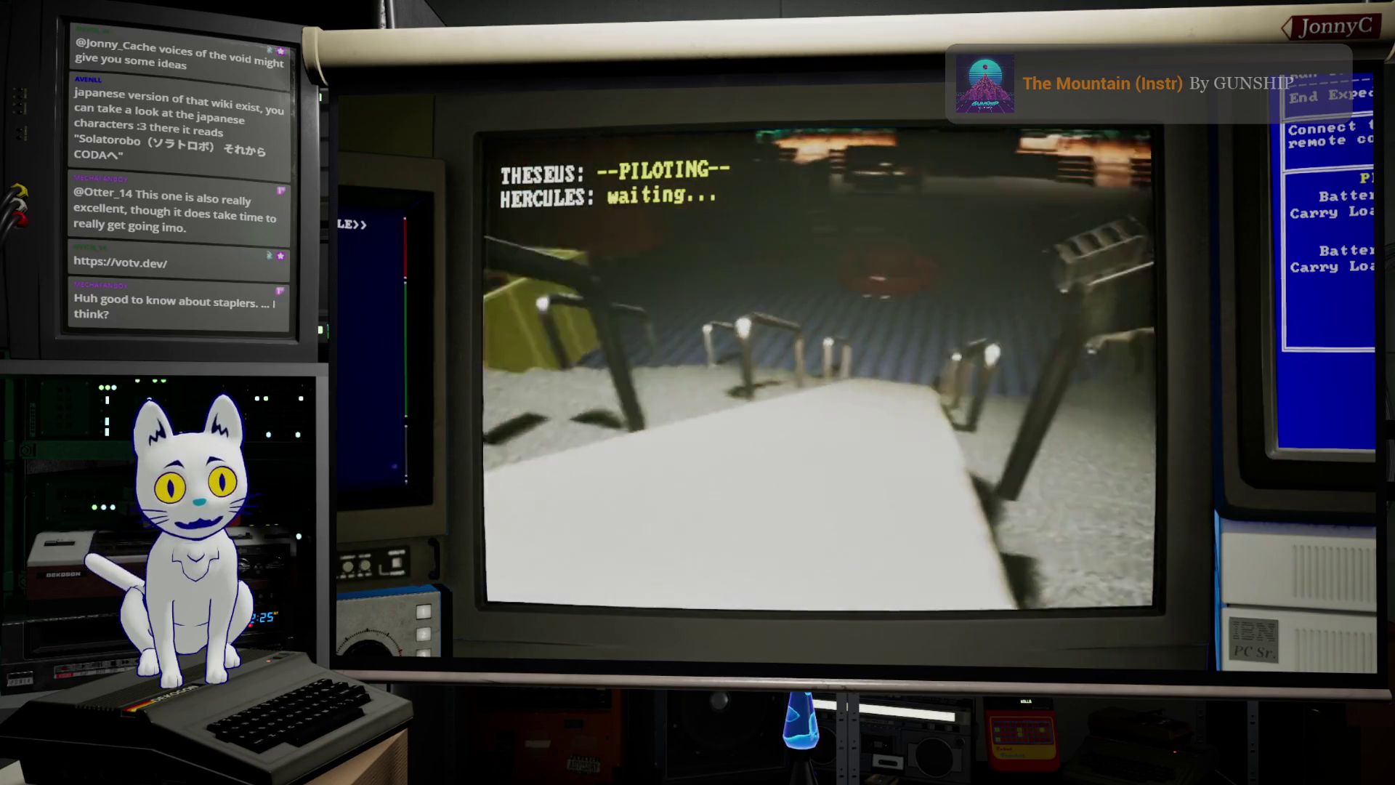
key(w)
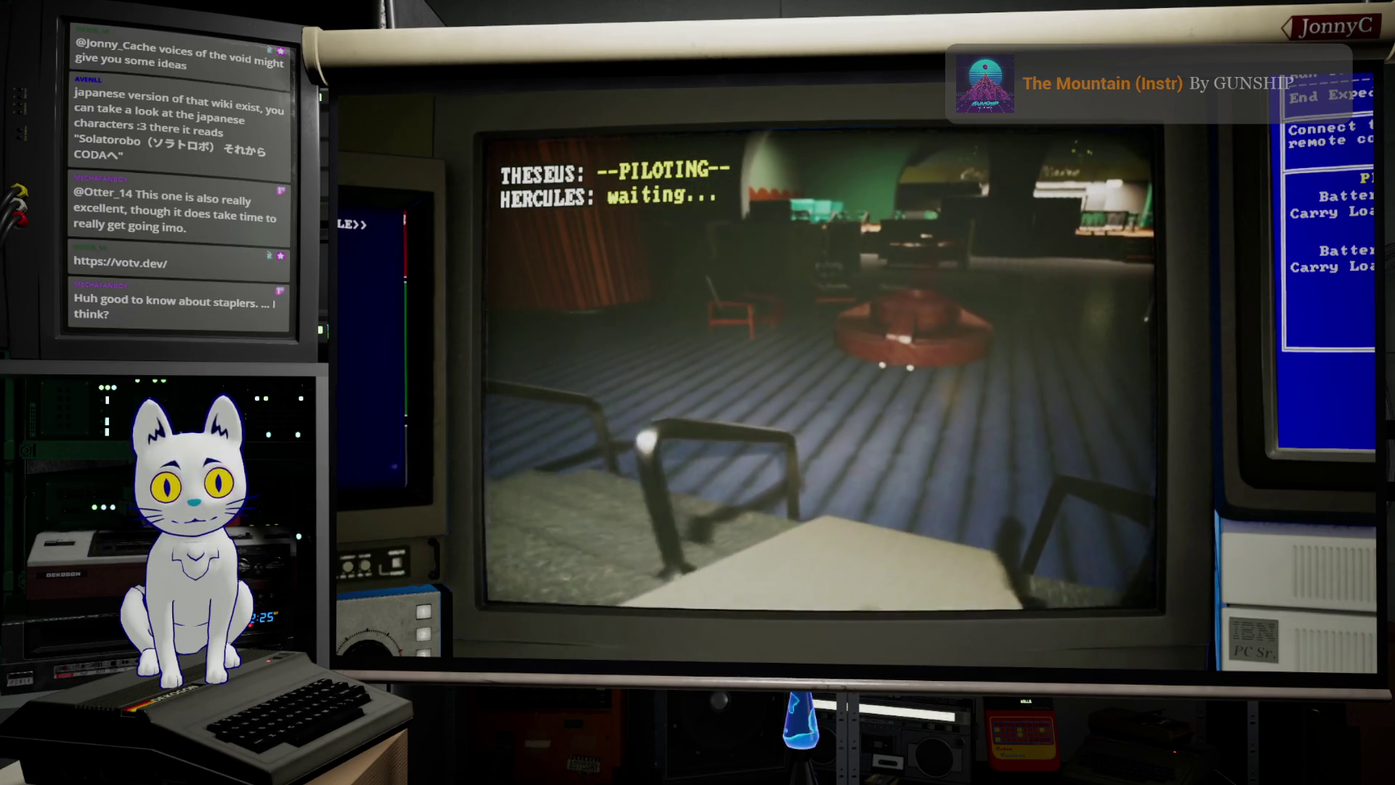
key(a)
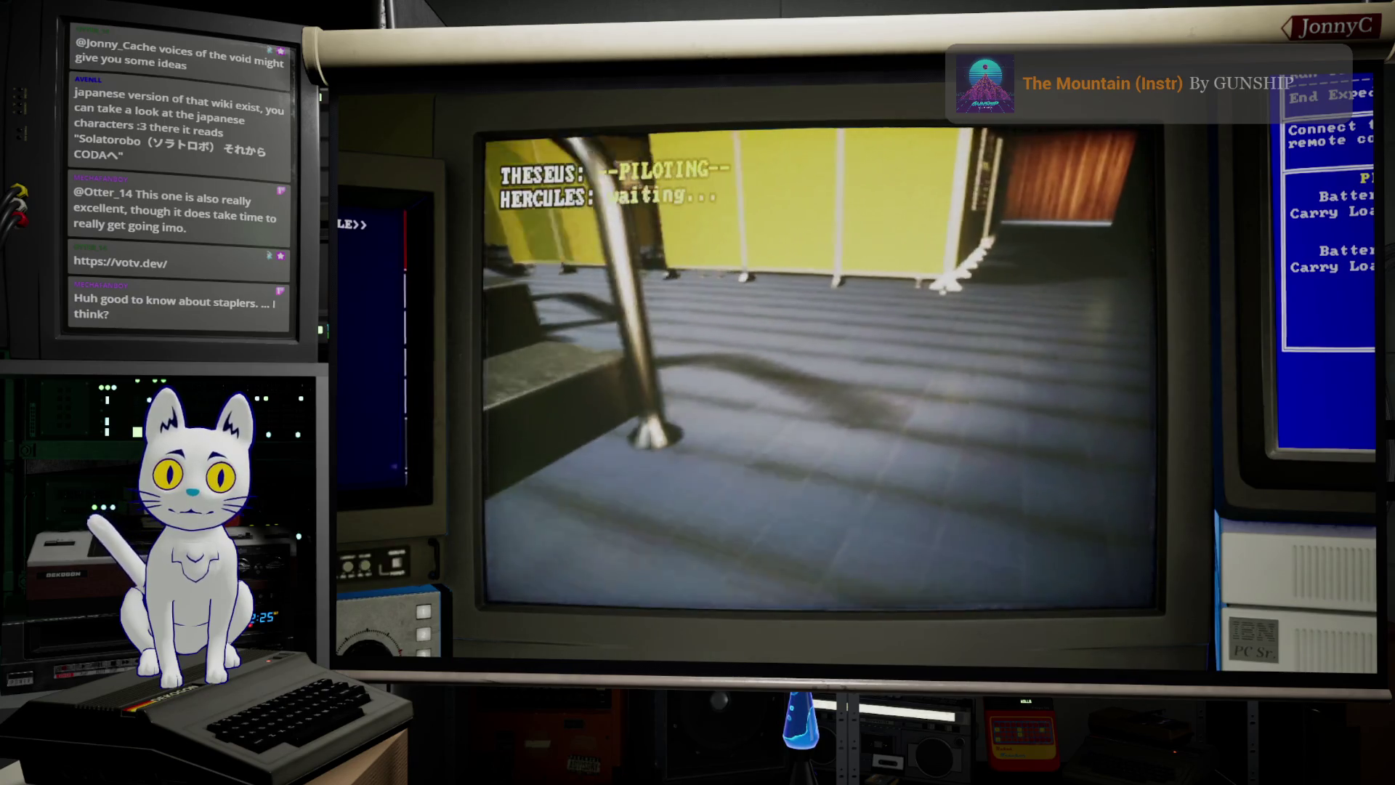
key(d)
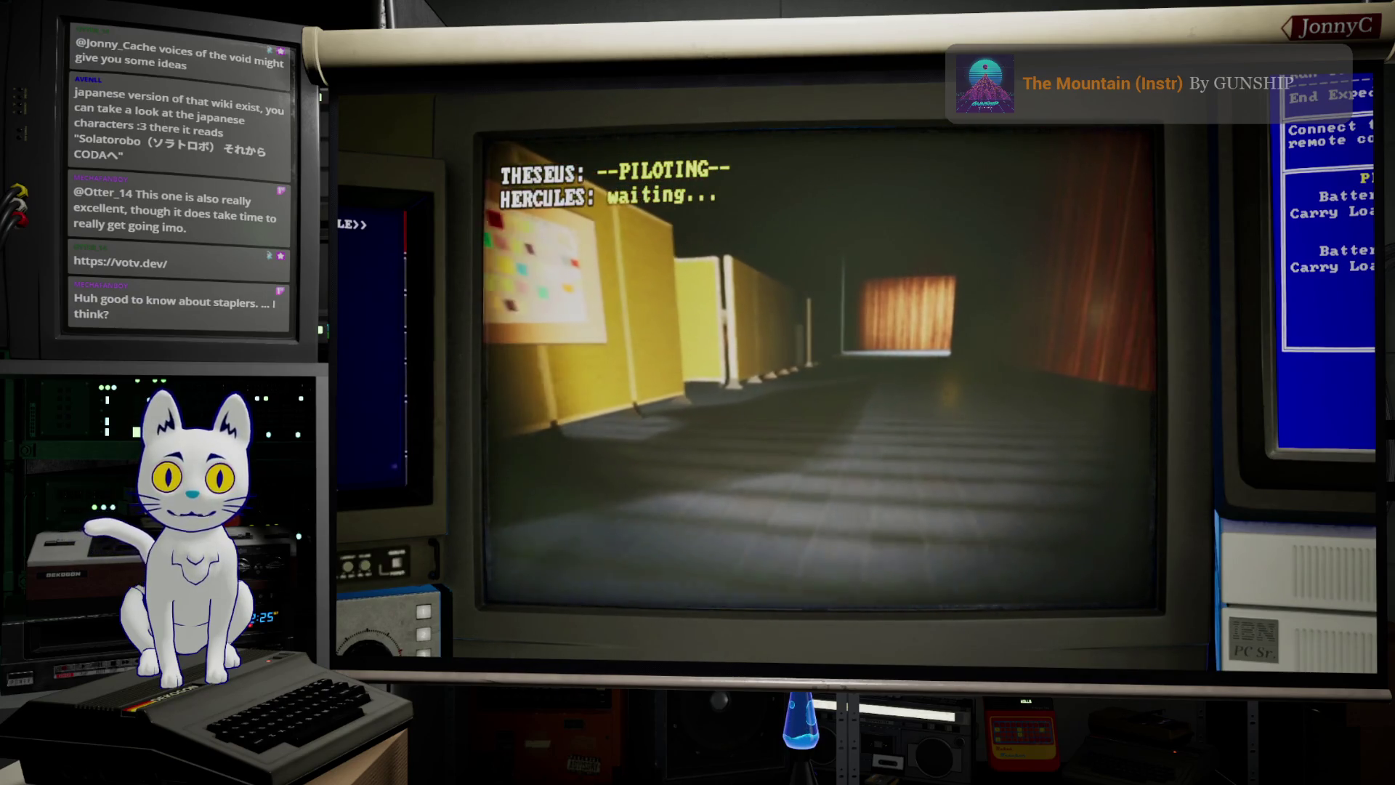
key(a)
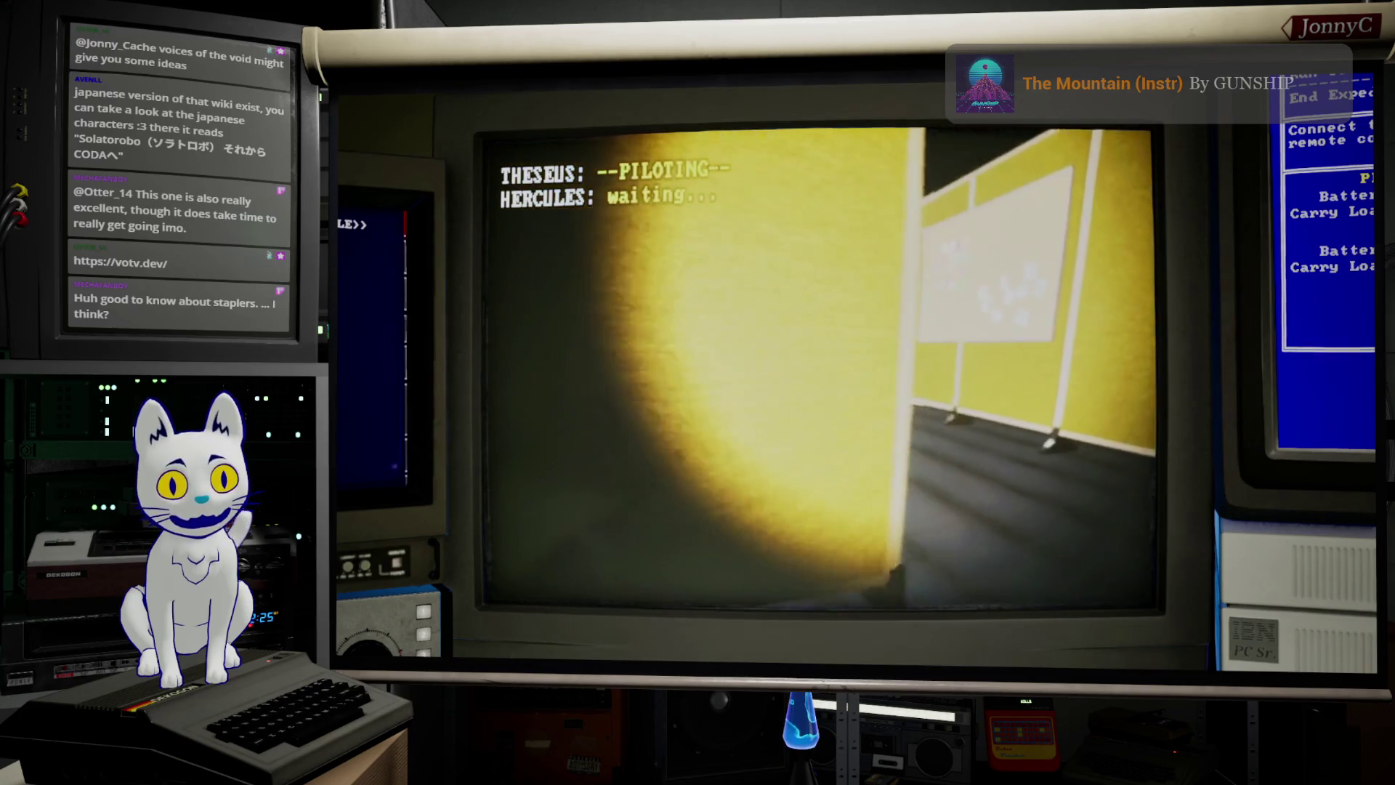
key(w)
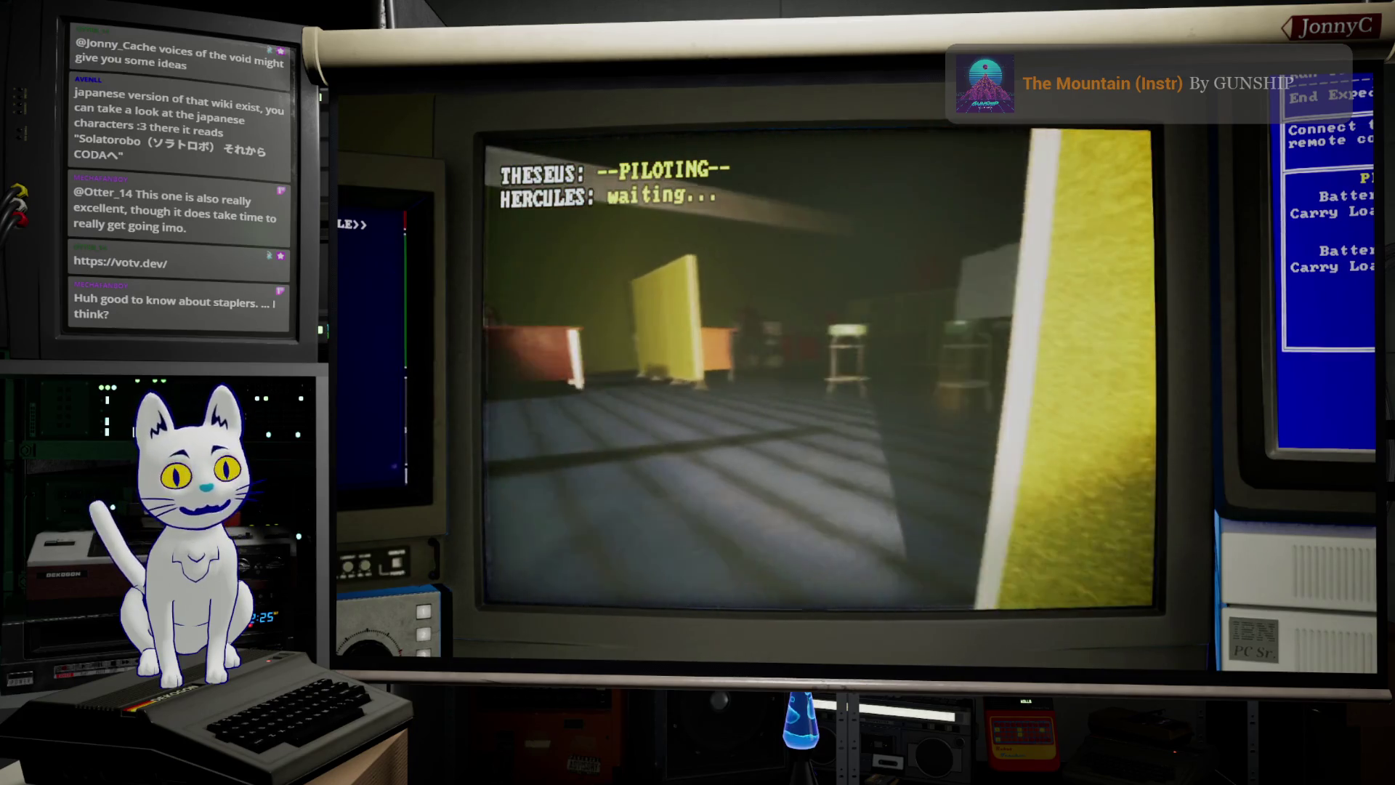
key(w)
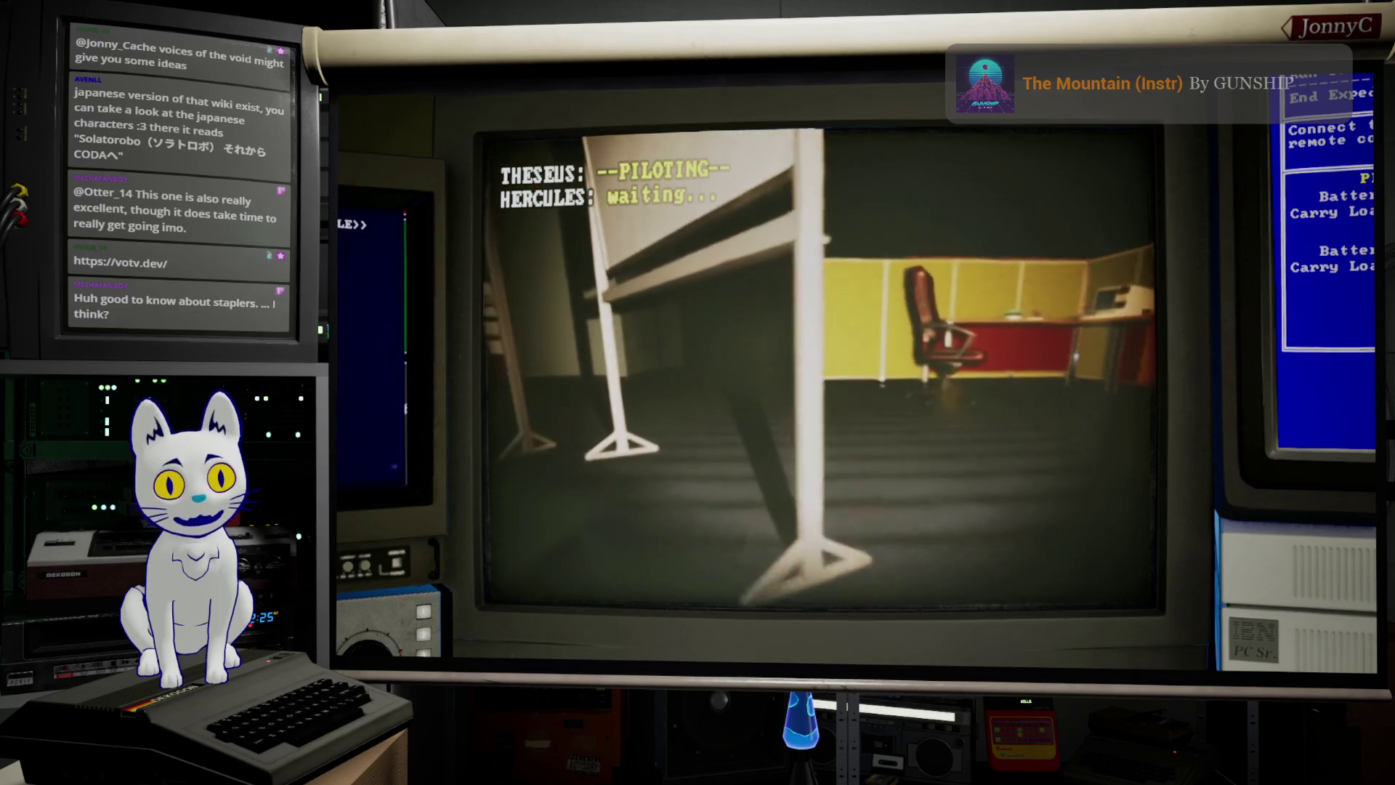
key(d)
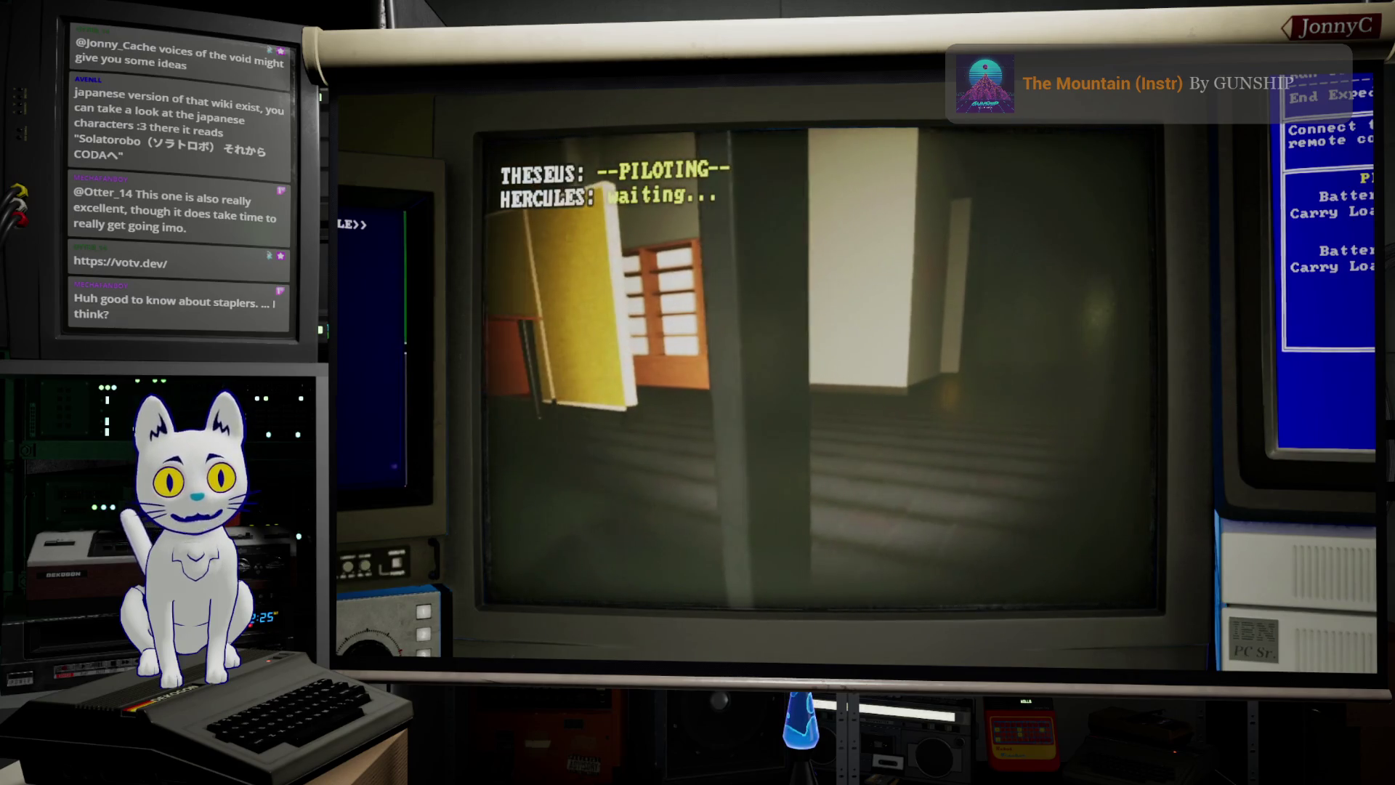
key(d)
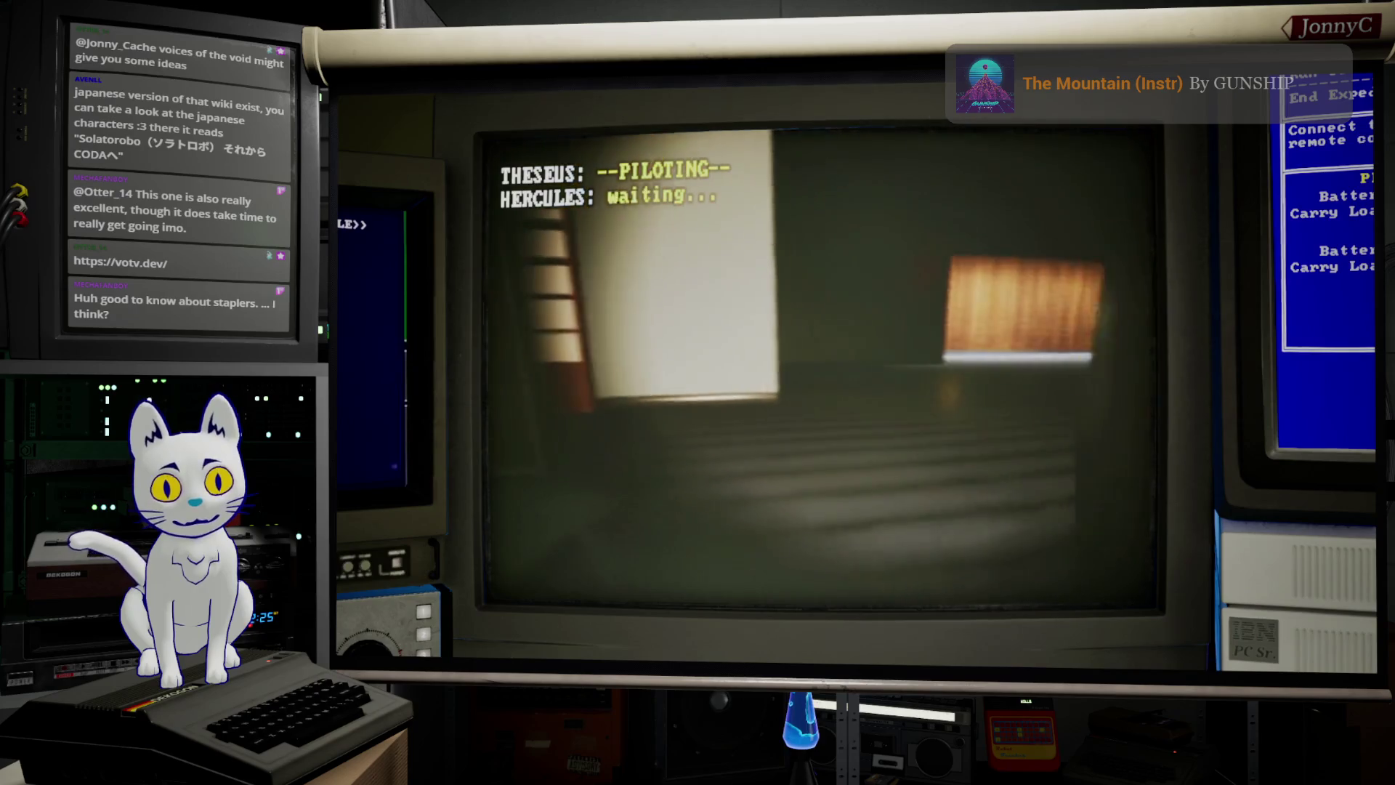
key(d)
key(d)
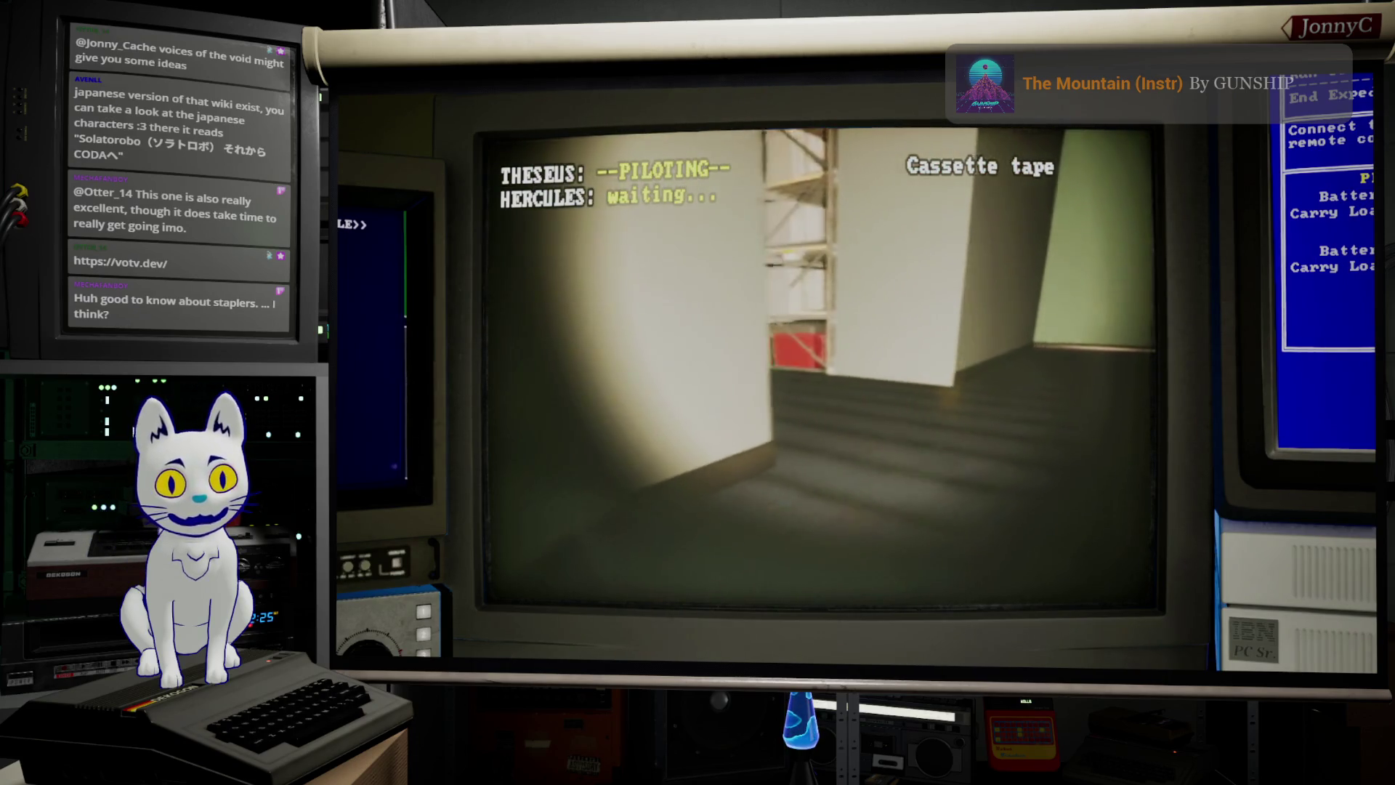
Step: Steer past the shelves to the elevator wall and bring up network devices, opening RESEARCH01
key(a)
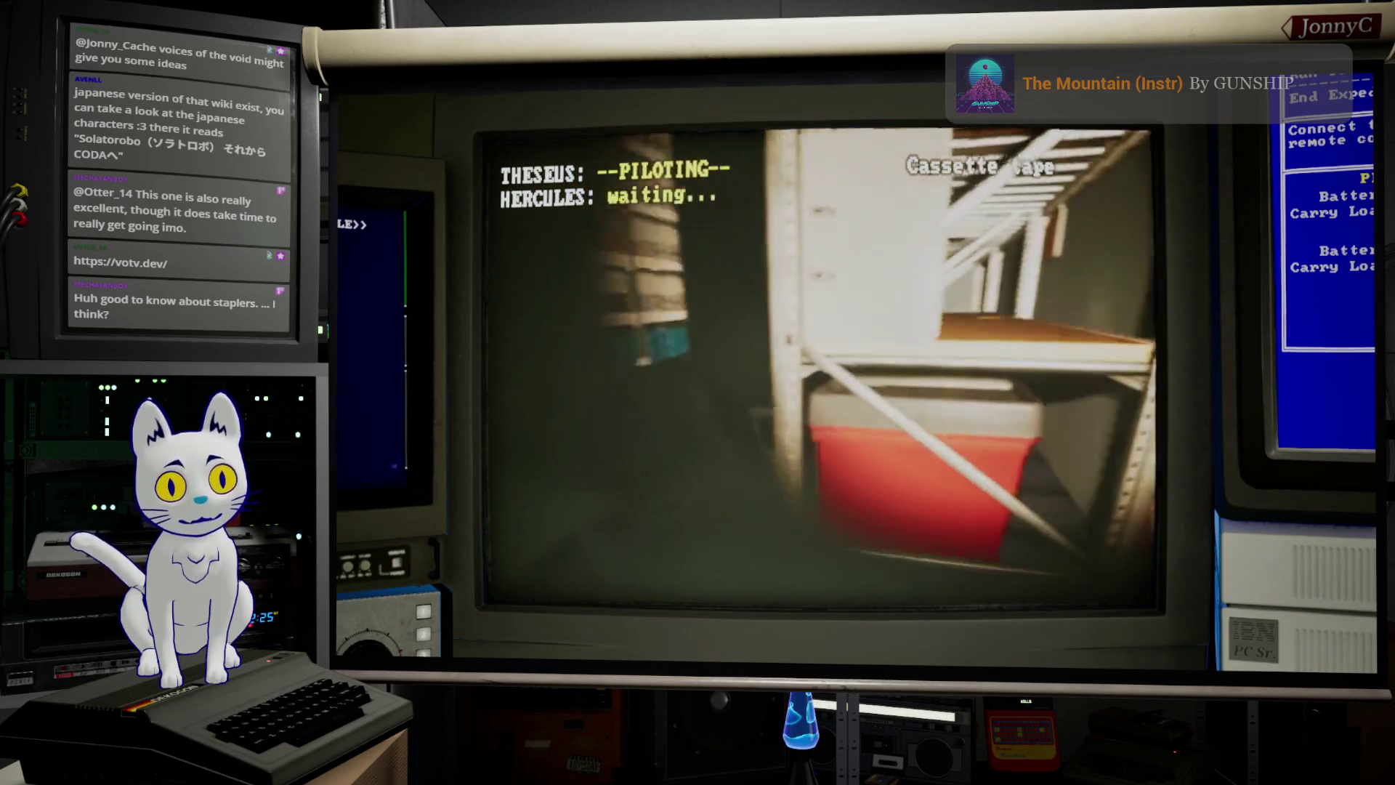
key(d)
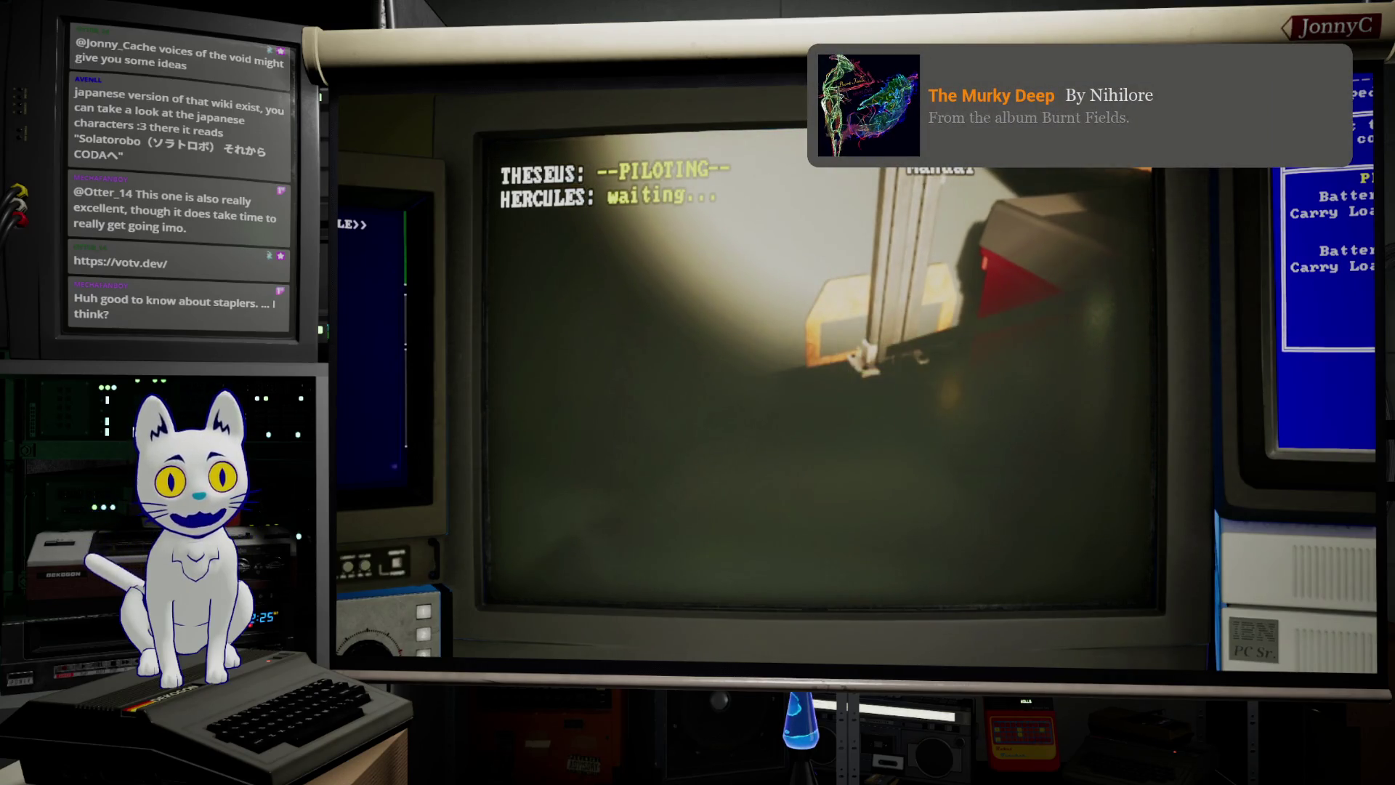
key(a)
key(d)
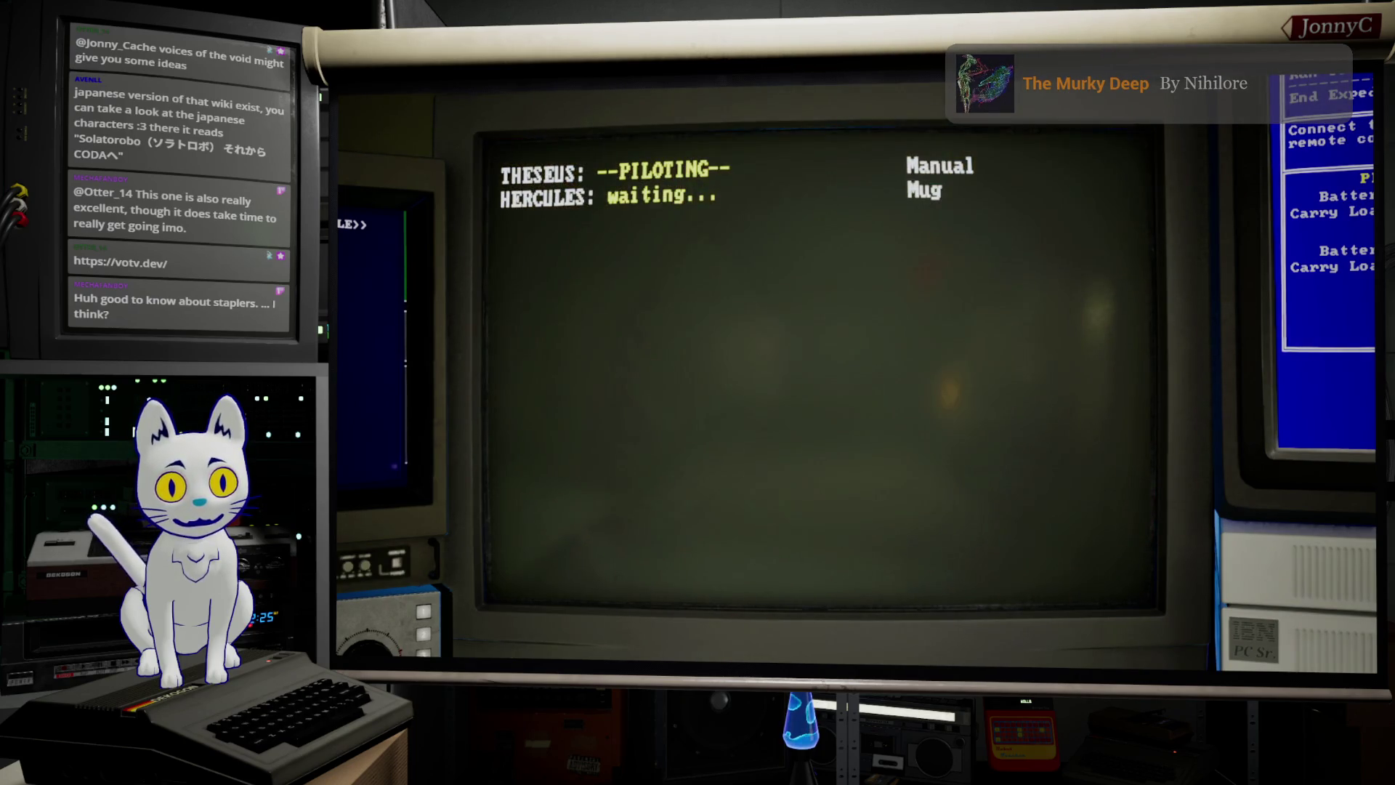
key(w)
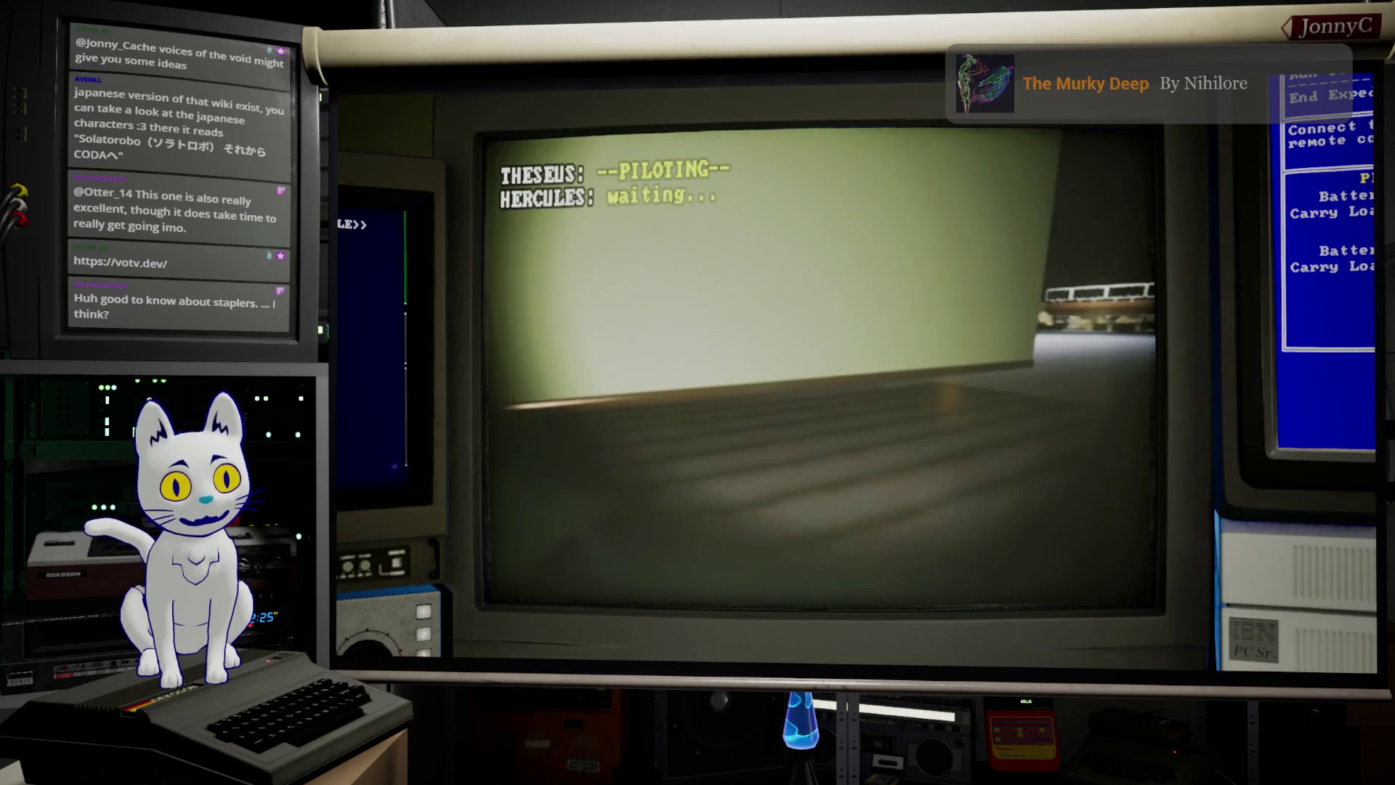
key(w)
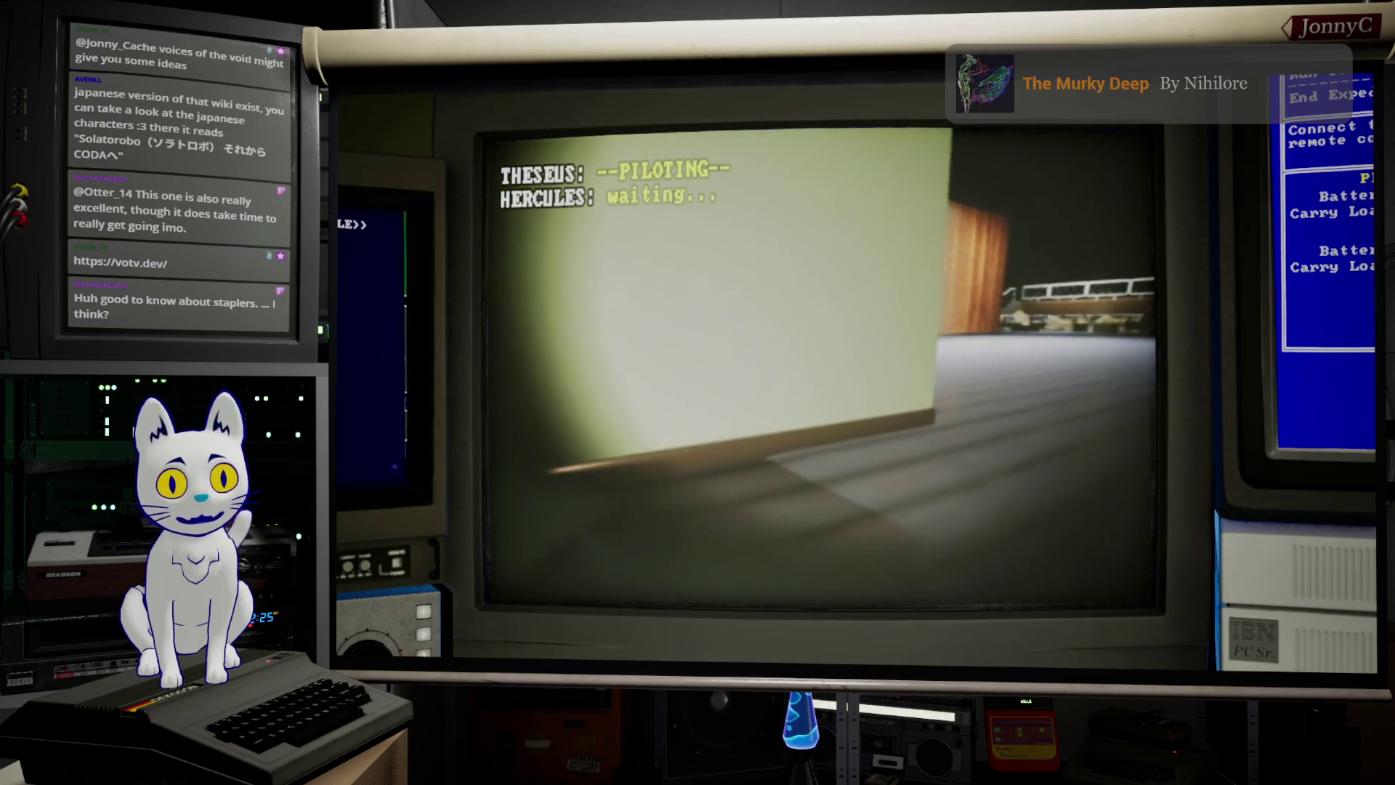
key(d)
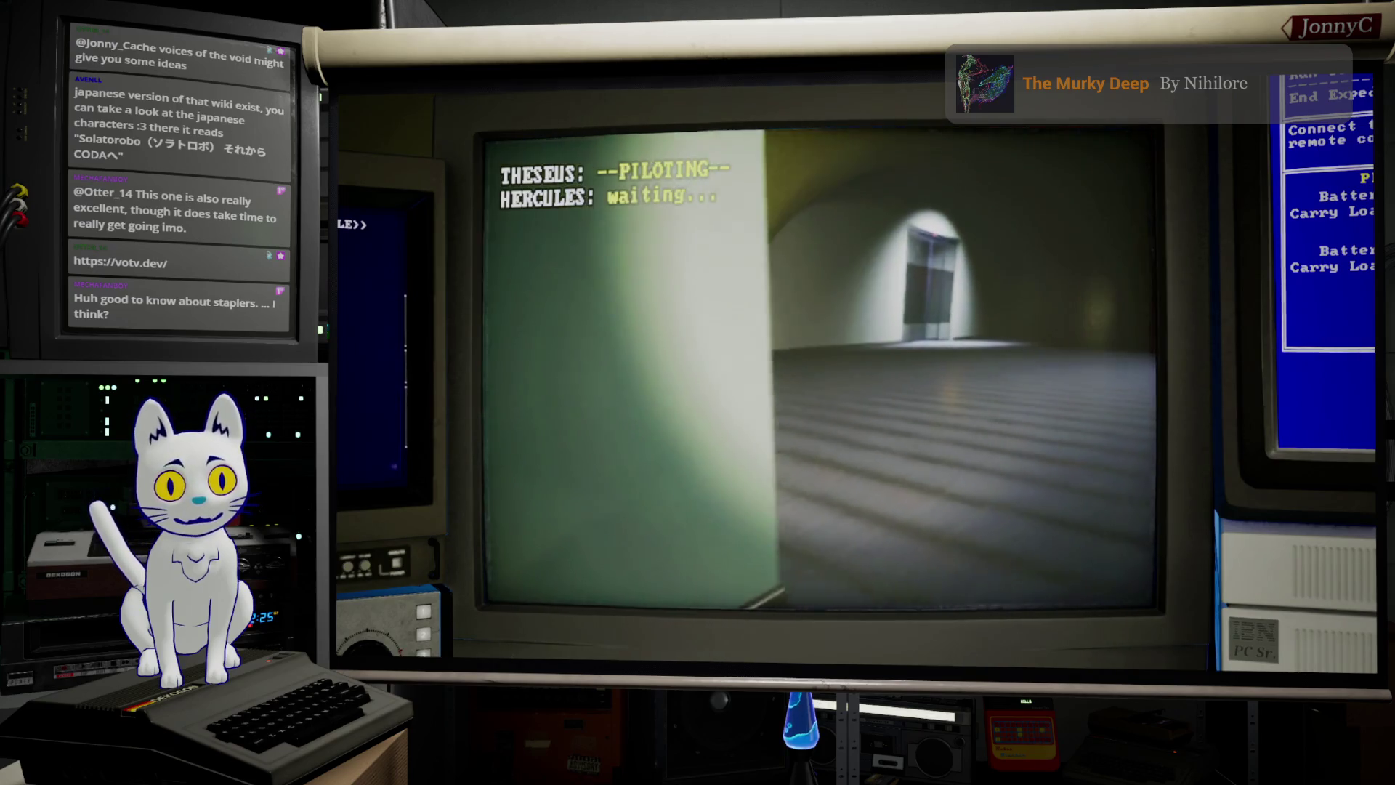
key(w)
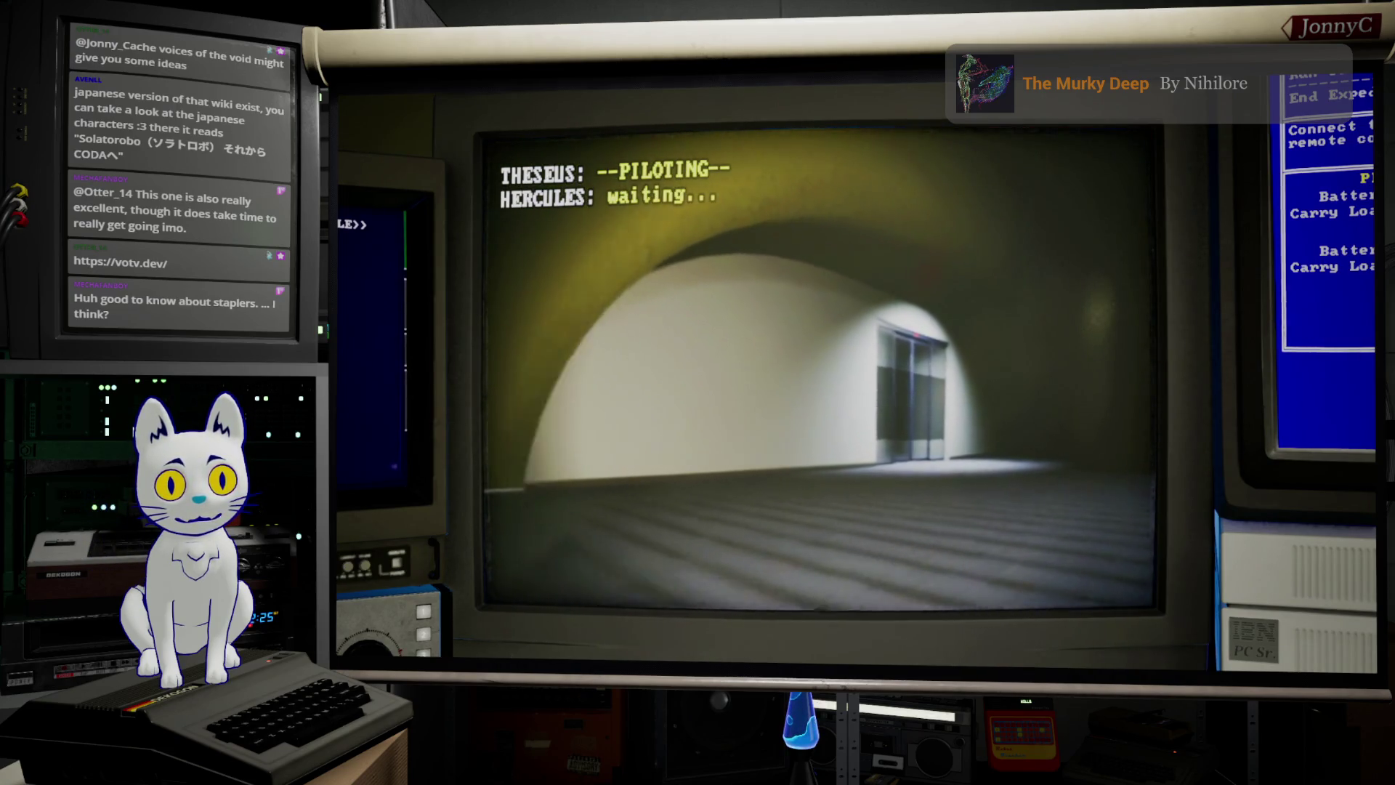
key(w)
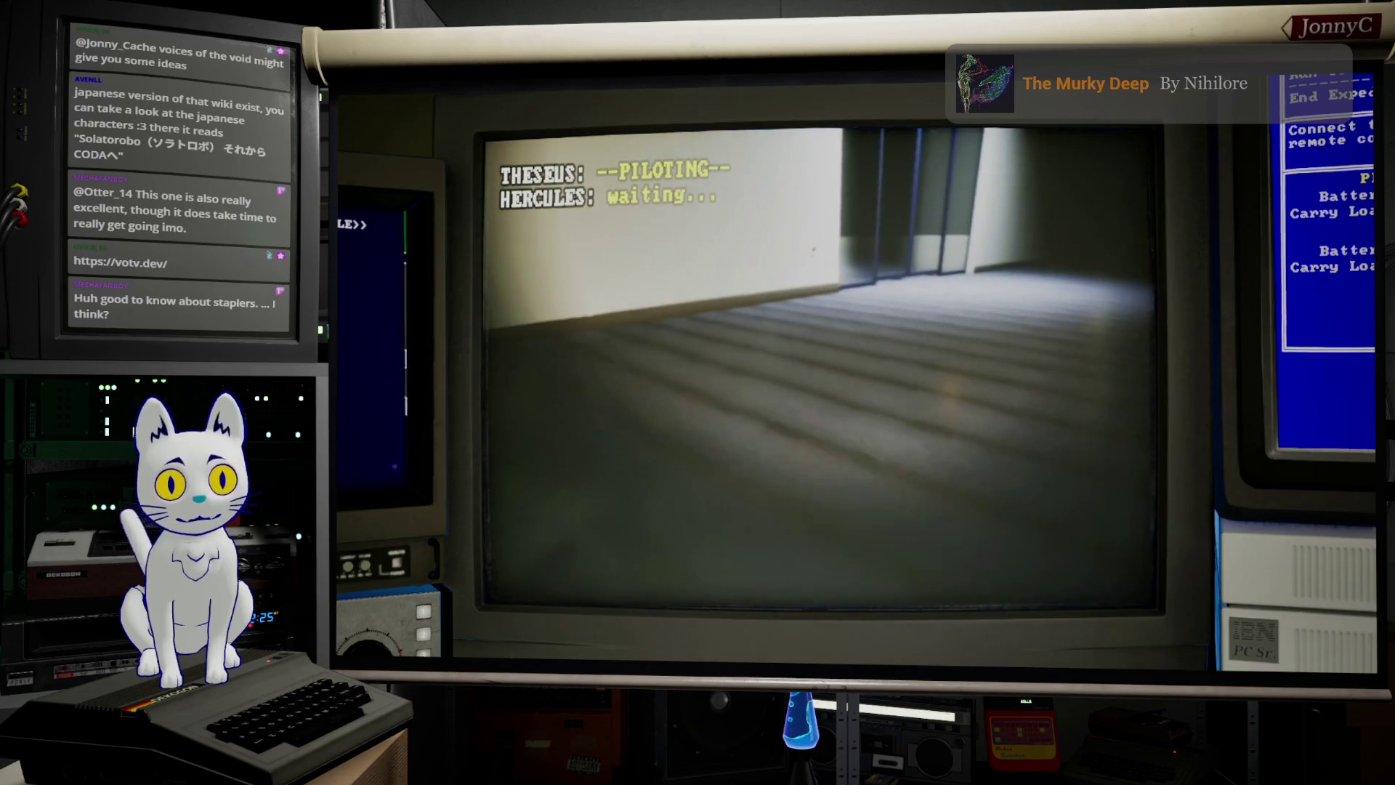
key(w)
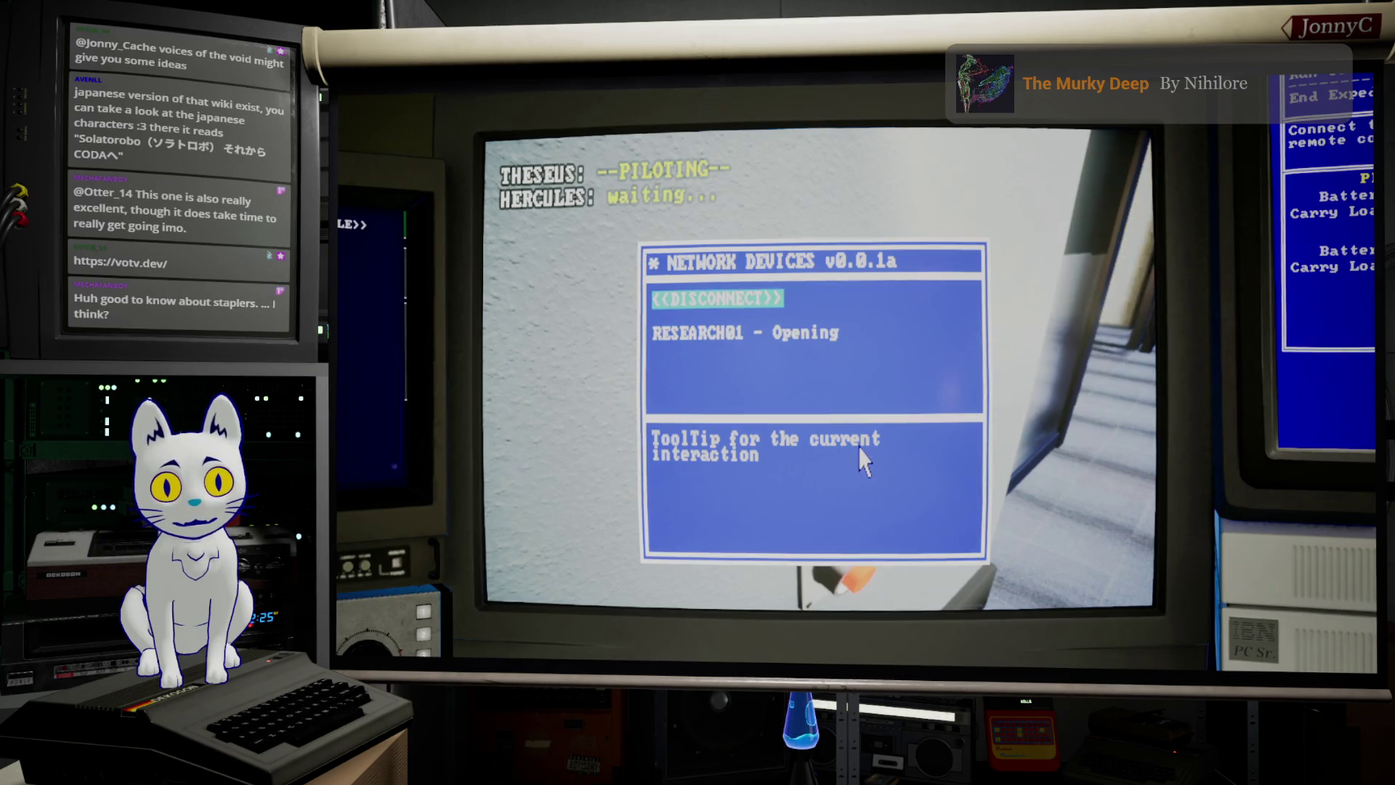
Step: Fly Theseus through the seating room onto the stage to read the Text Block label
key(d)
key(w)
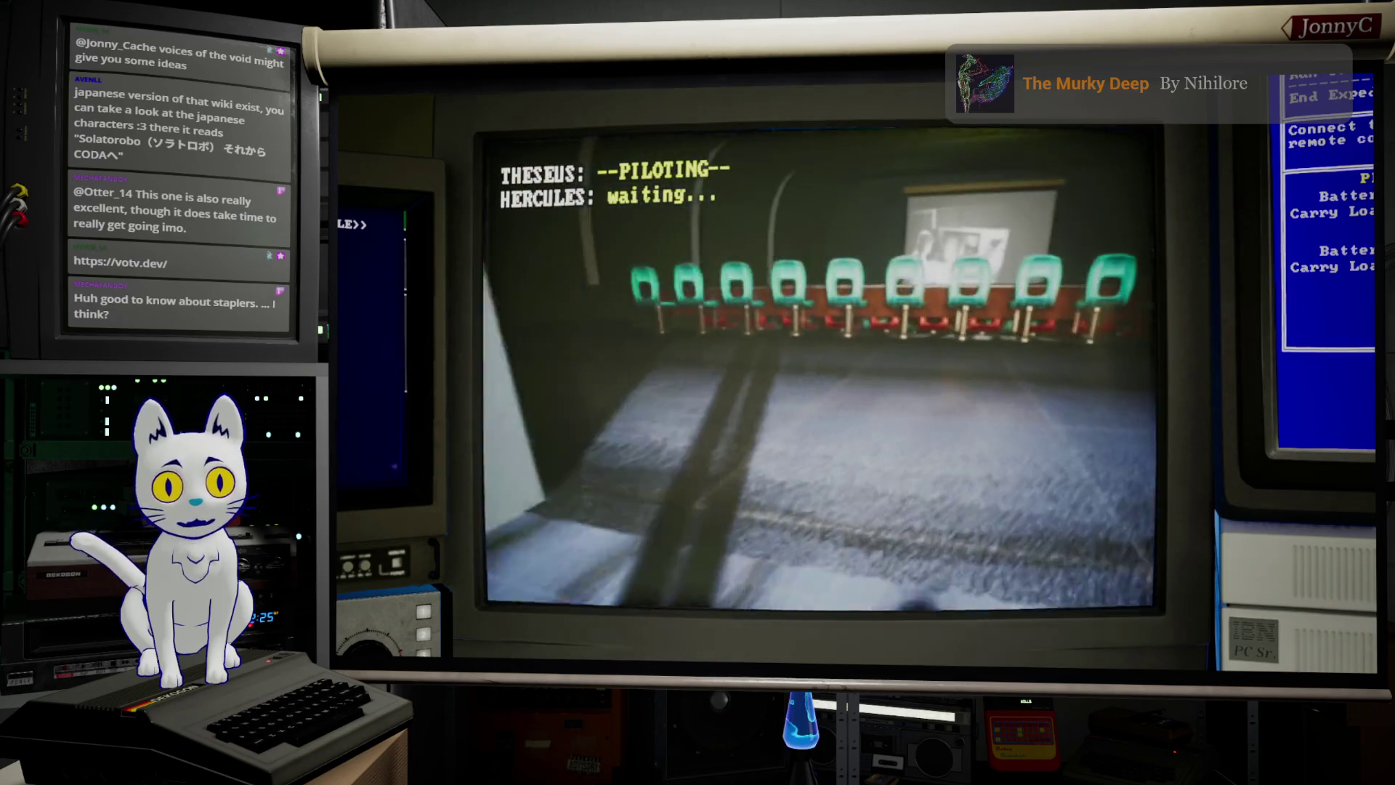
key(a)
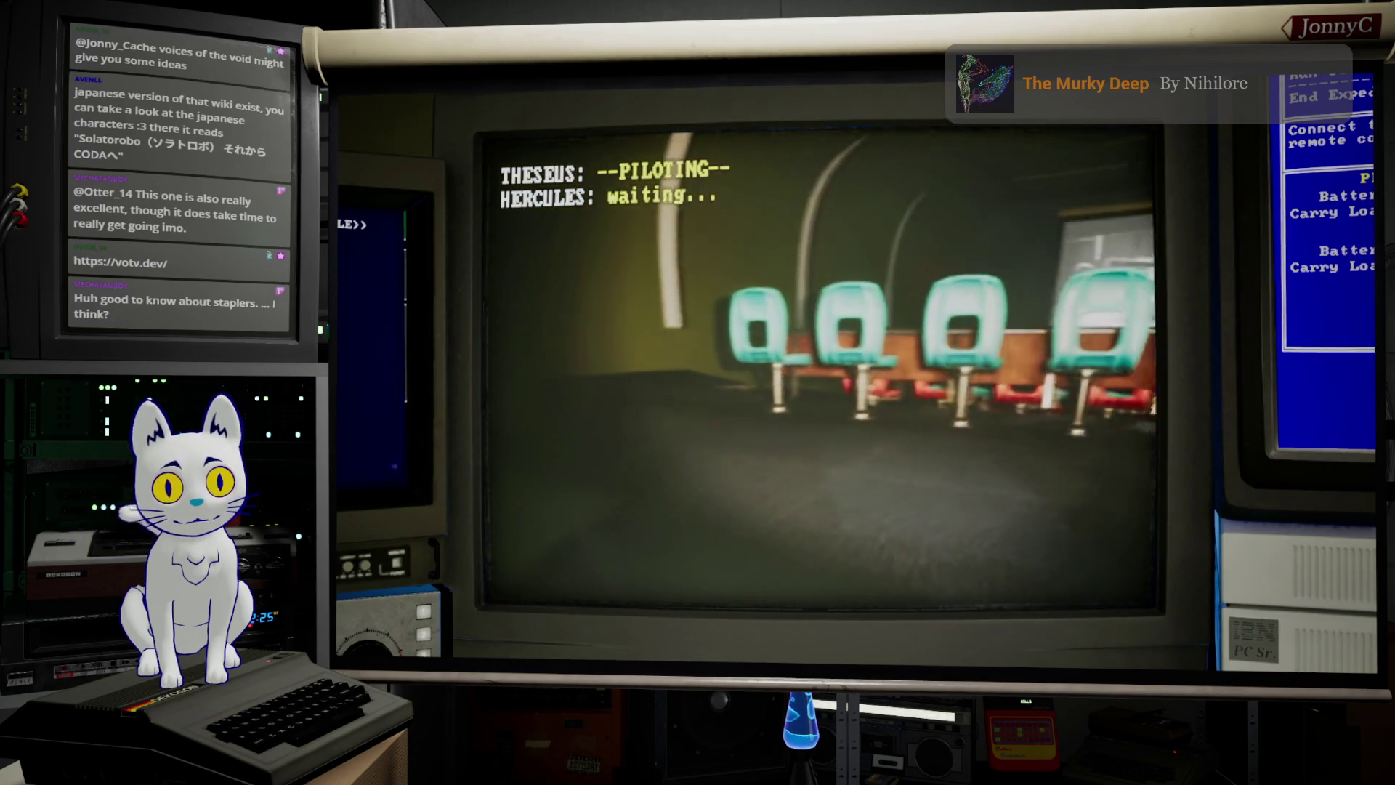
key(w)
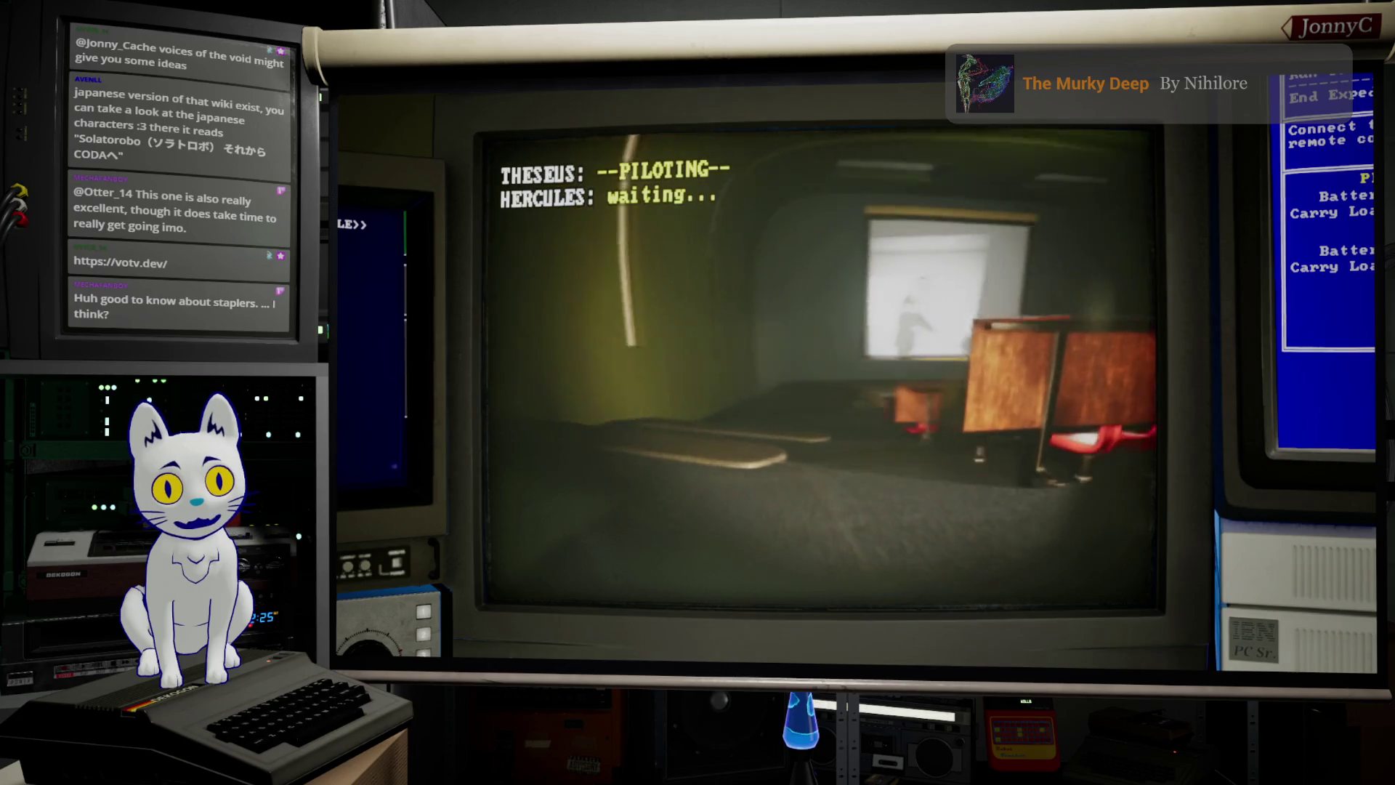
key(w)
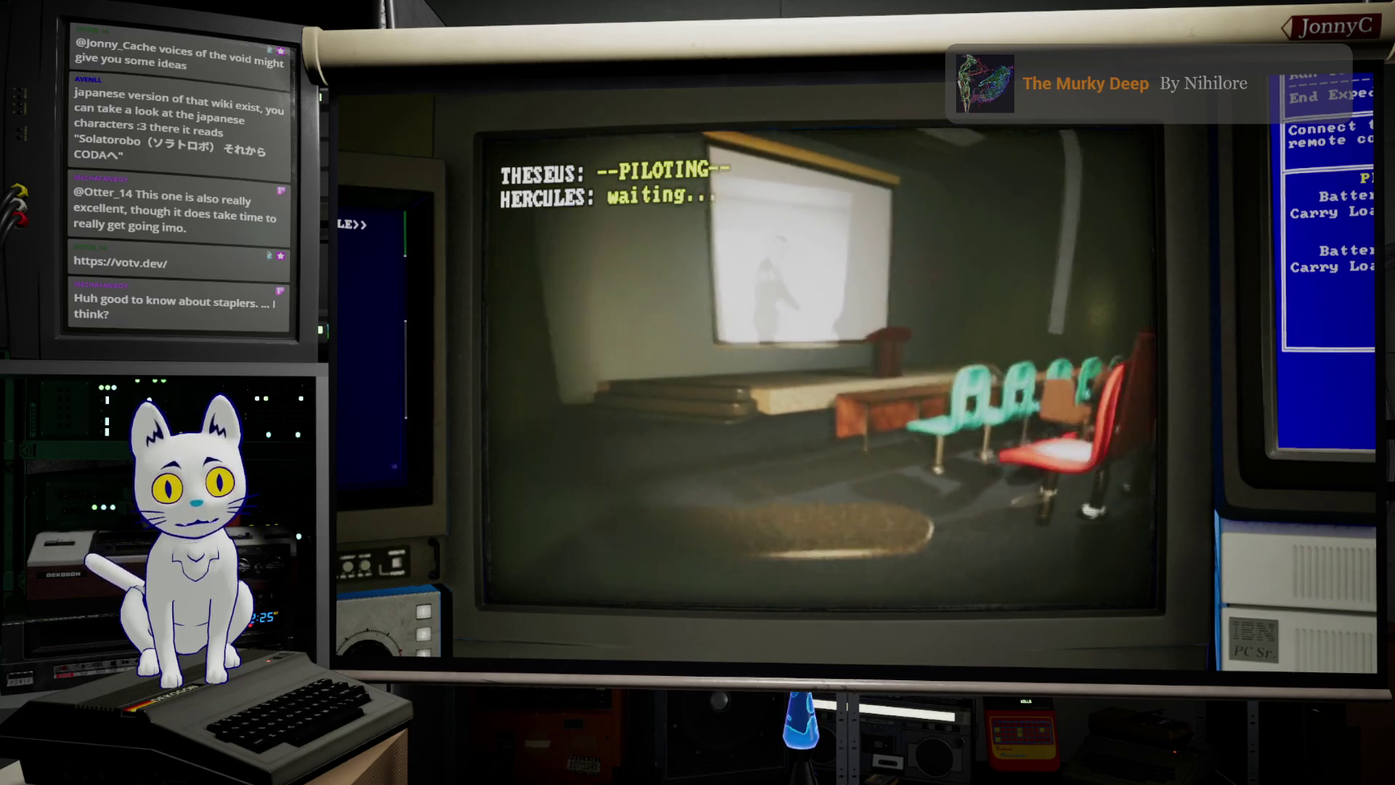
key(w)
key(d)
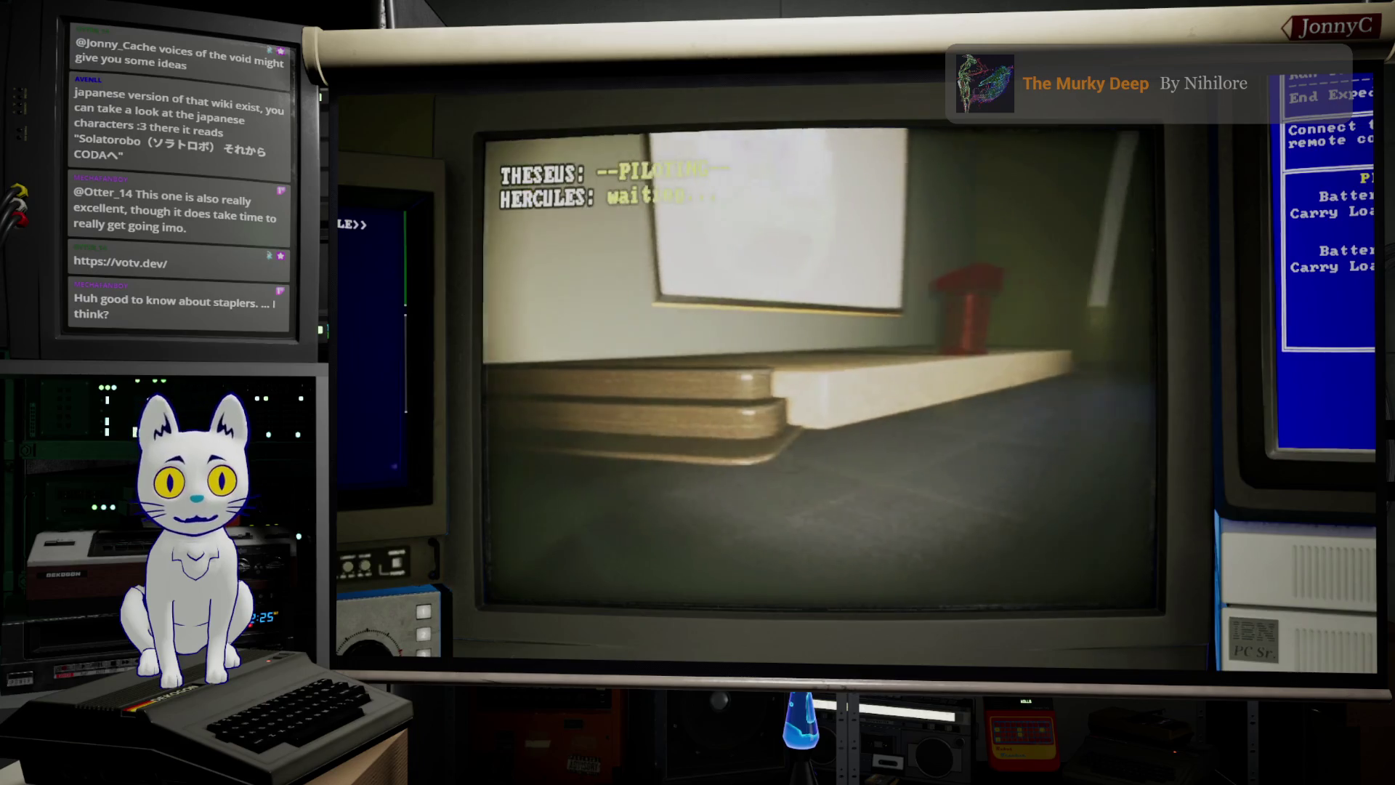
key(w)
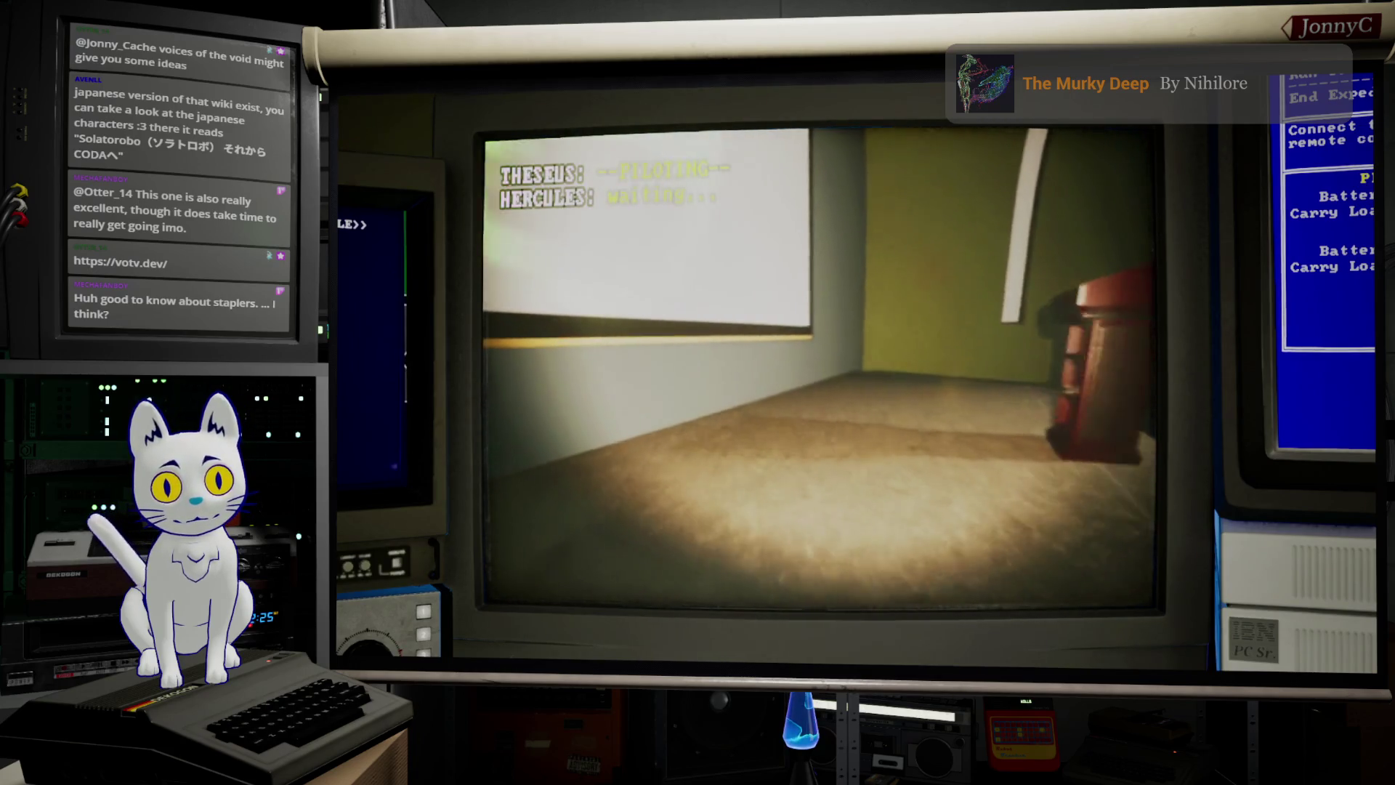
key(w)
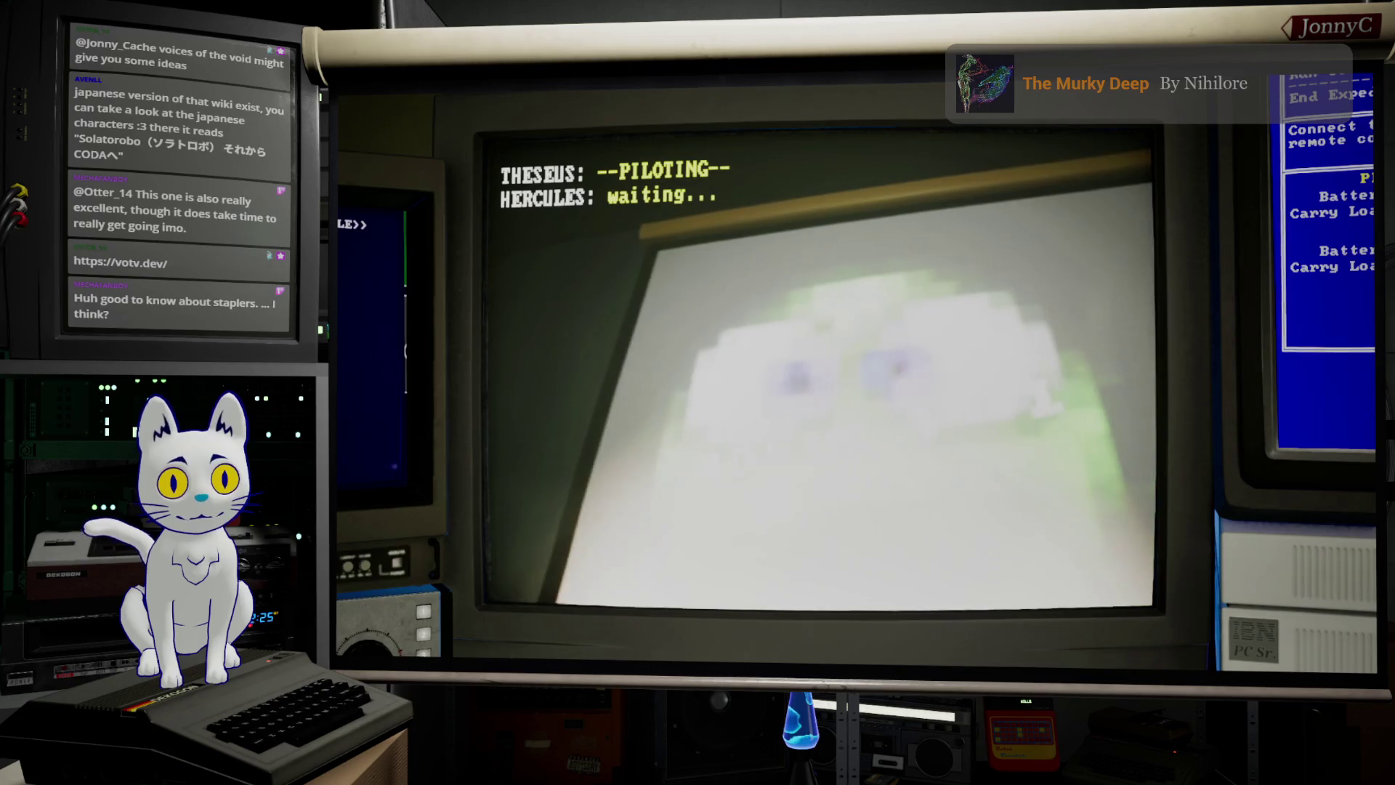
key(s)
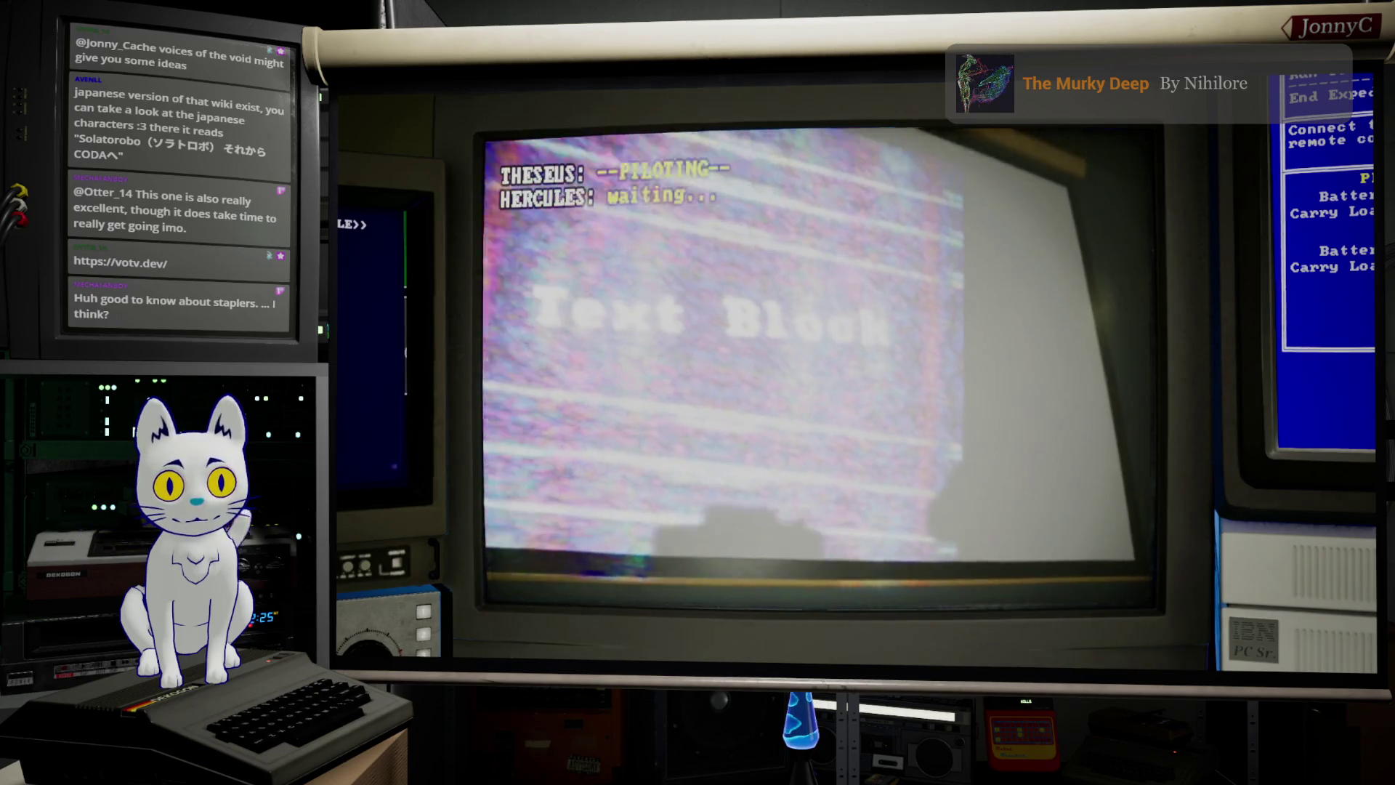
key(d)
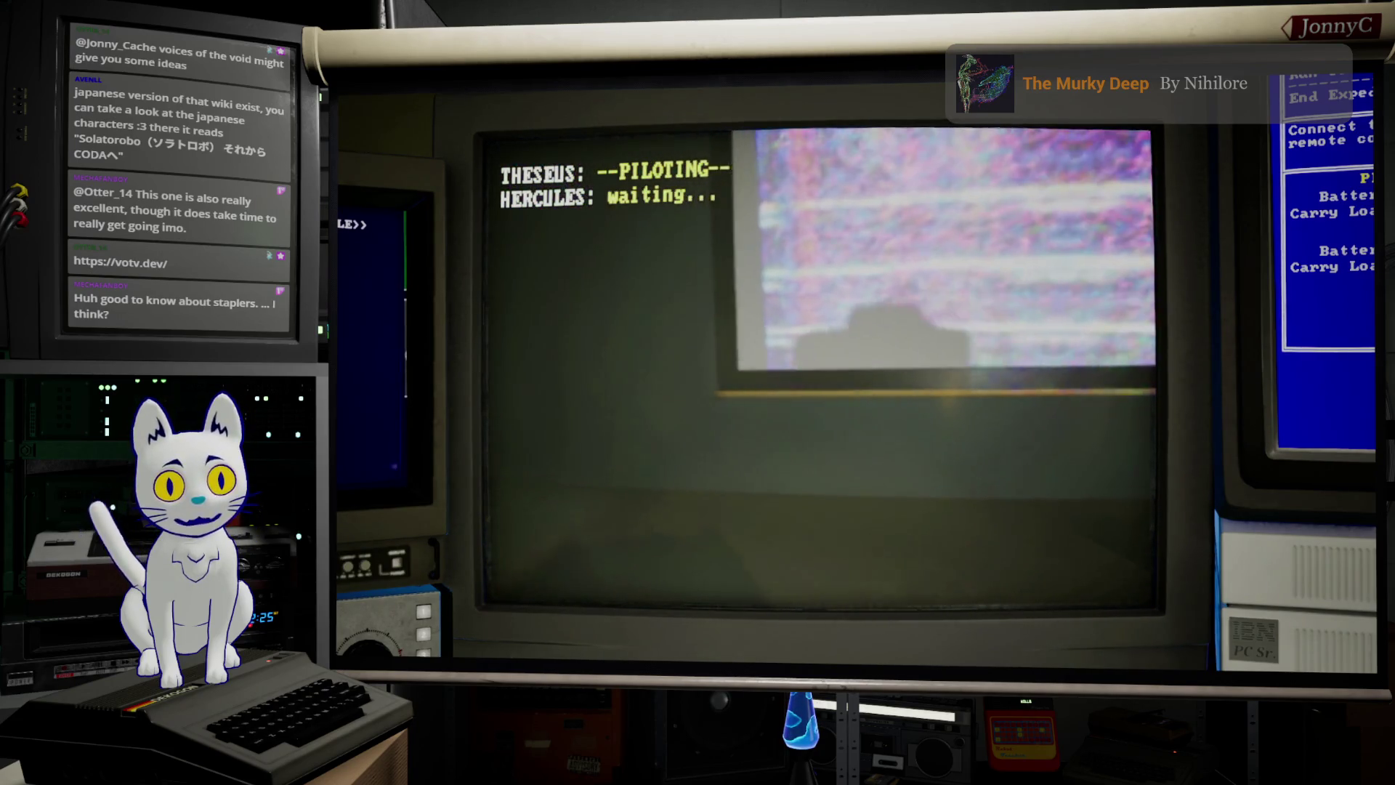
key(d)
Step: Drive Theseus past the theater seats through the lit doorway into the curtained room, then select Hercules
key(w)
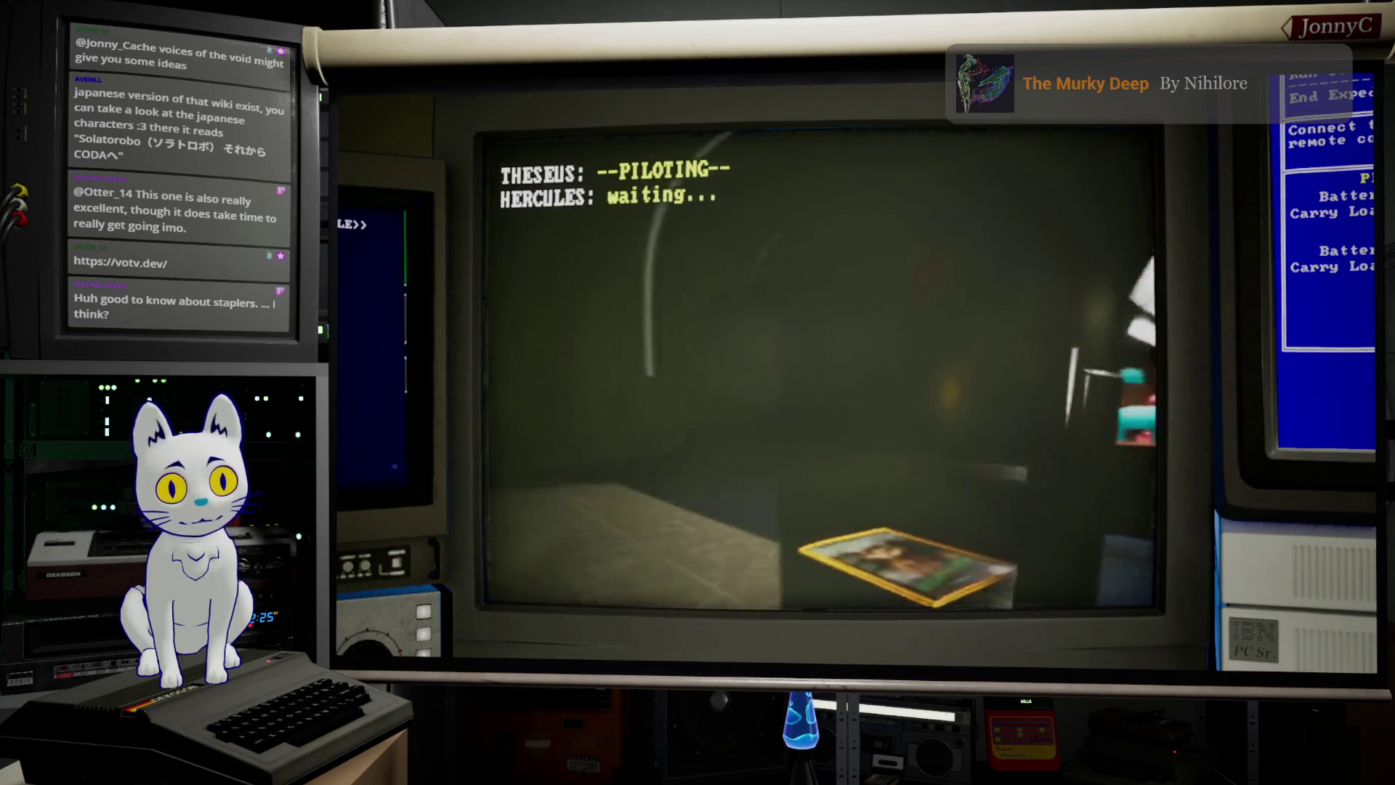
key(a)
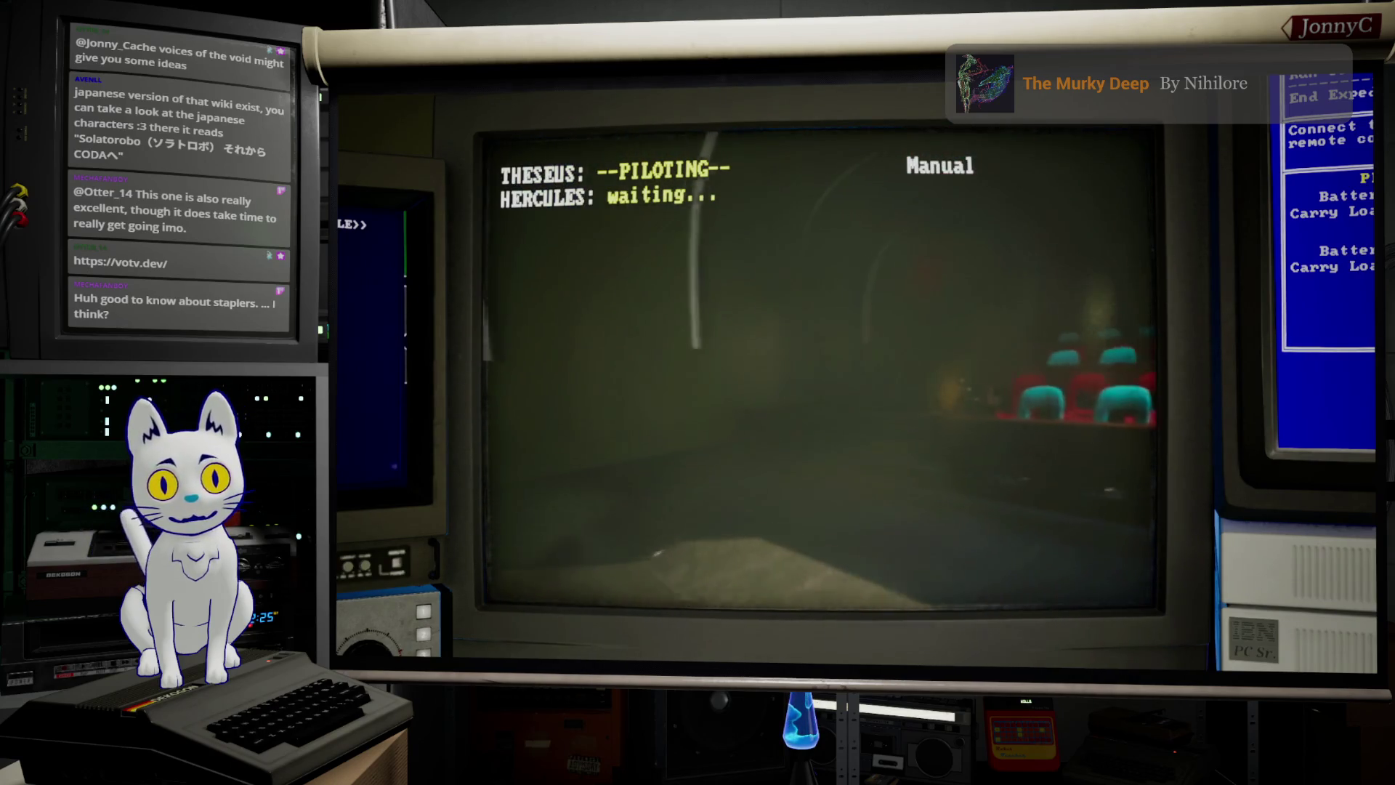
key(d)
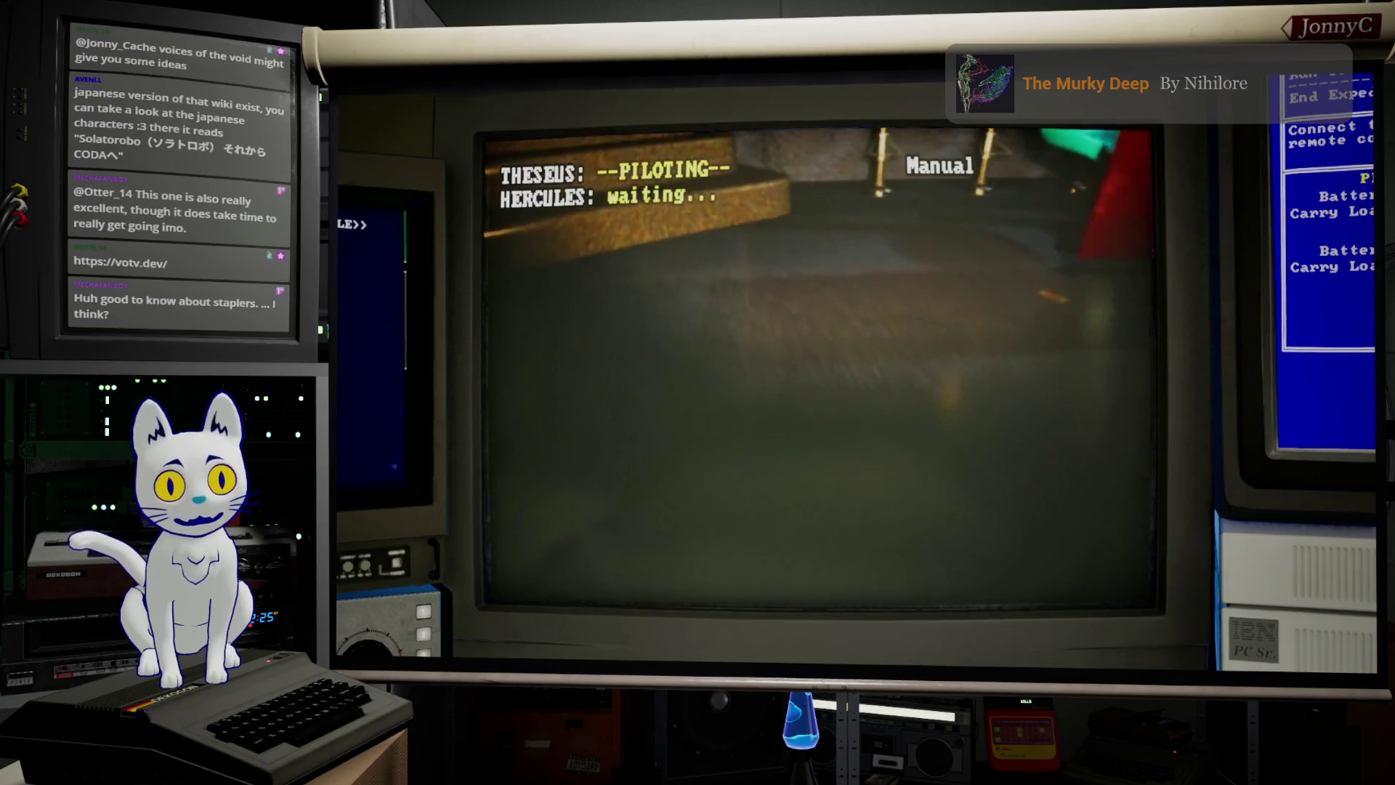
key(w)
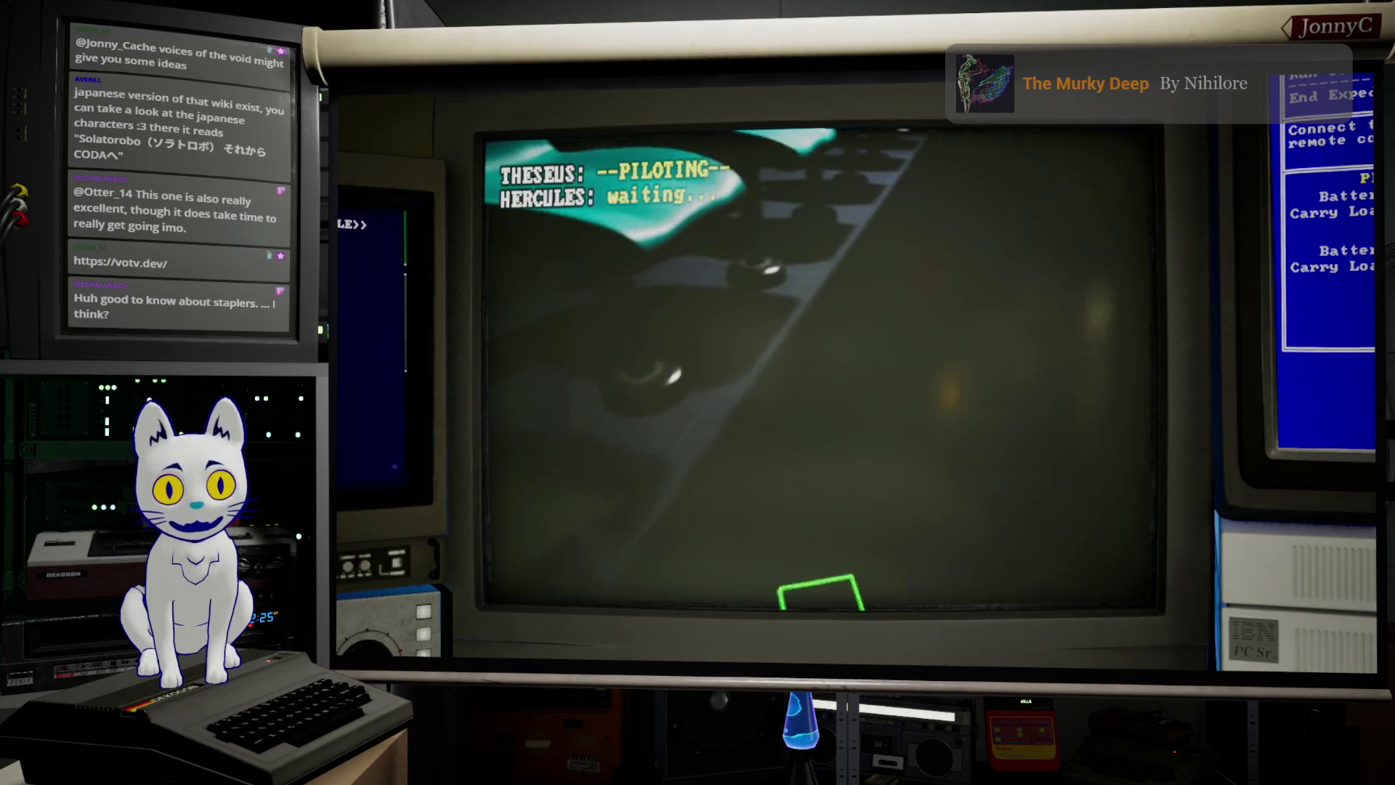
key(d)
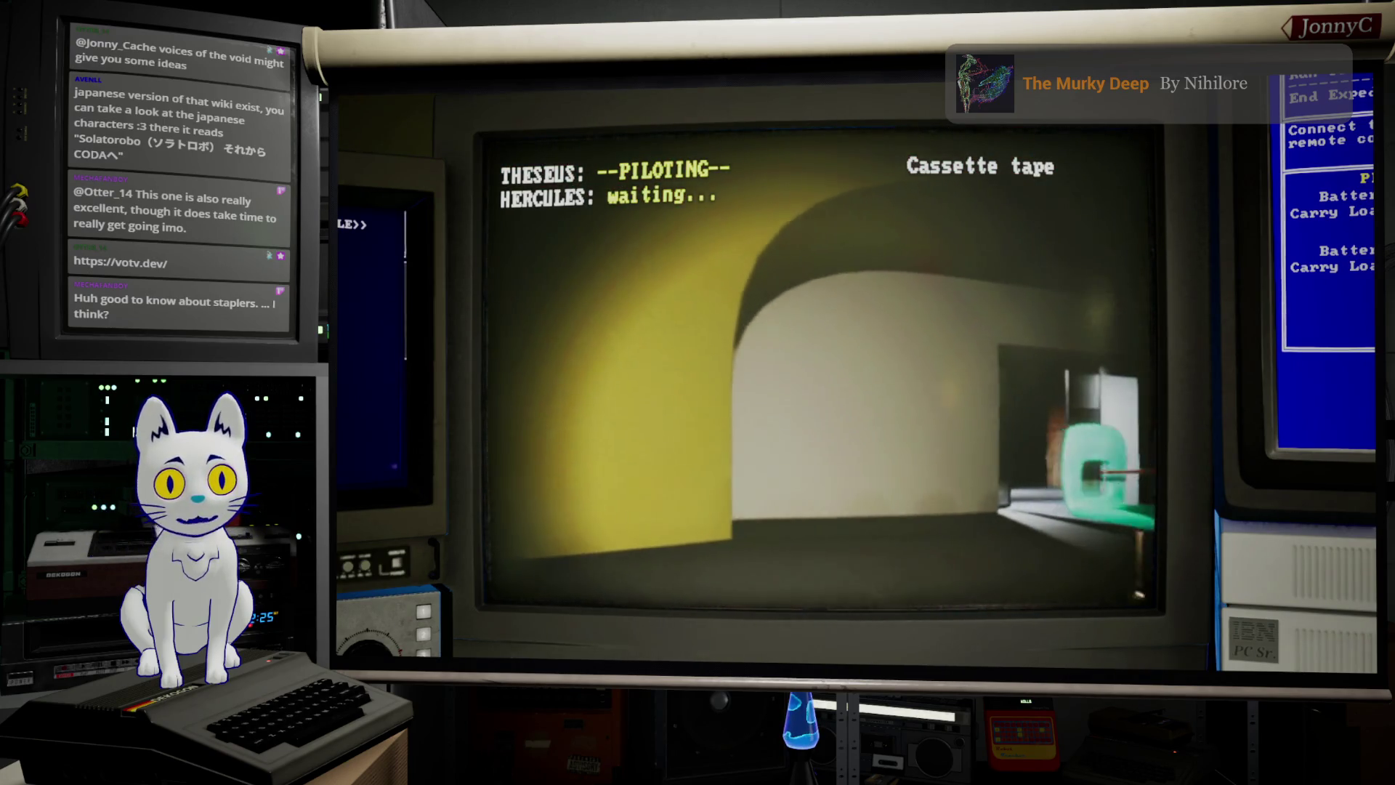
key(w)
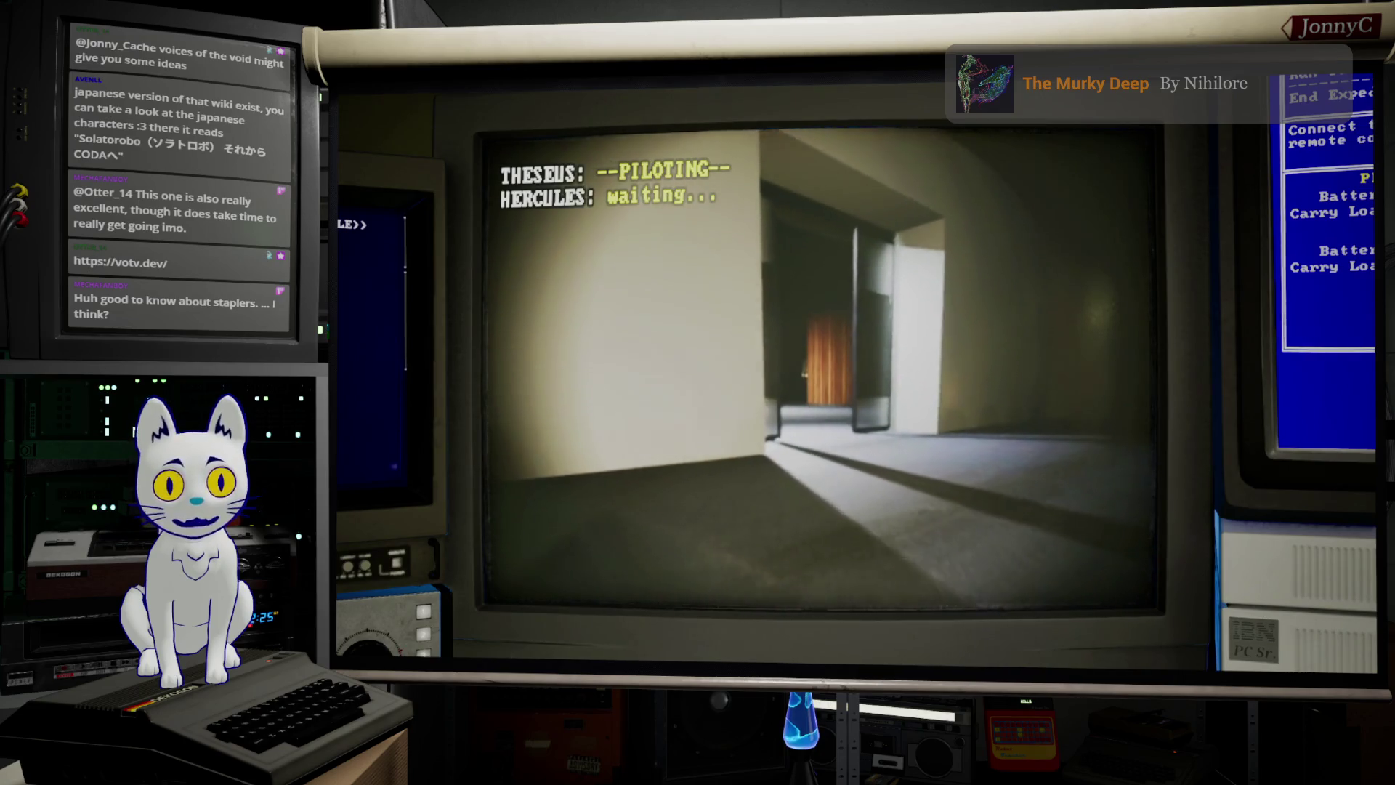
key(a)
key(a)
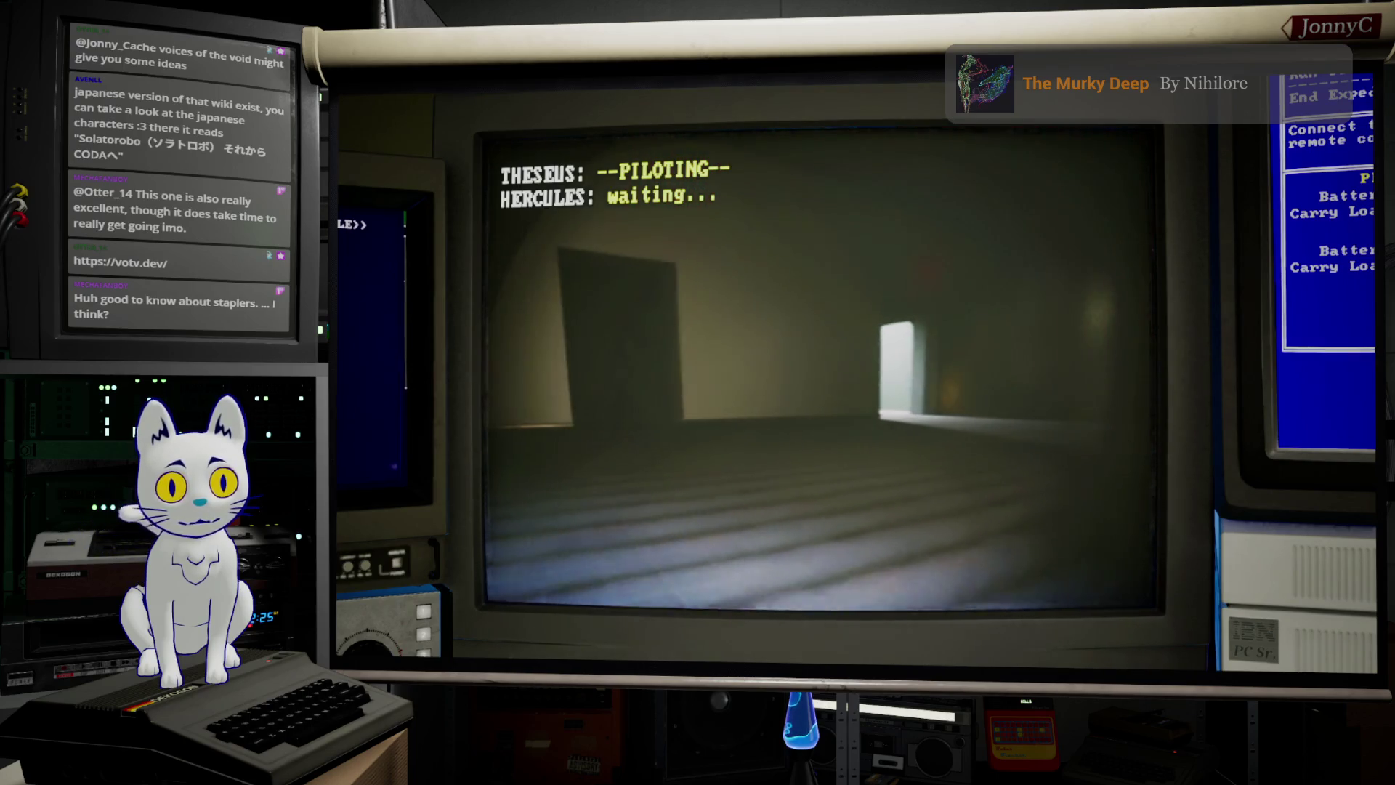
key(w)
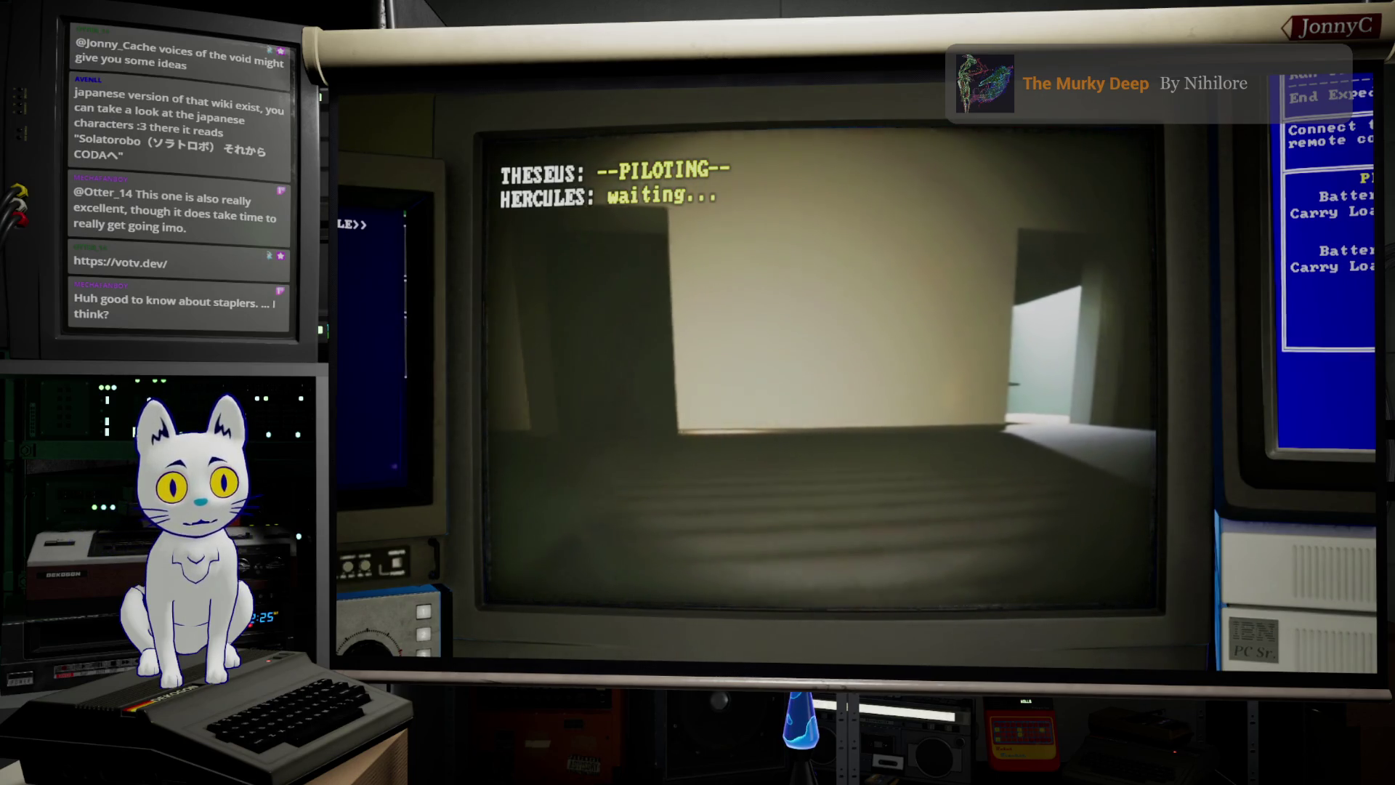
key(d)
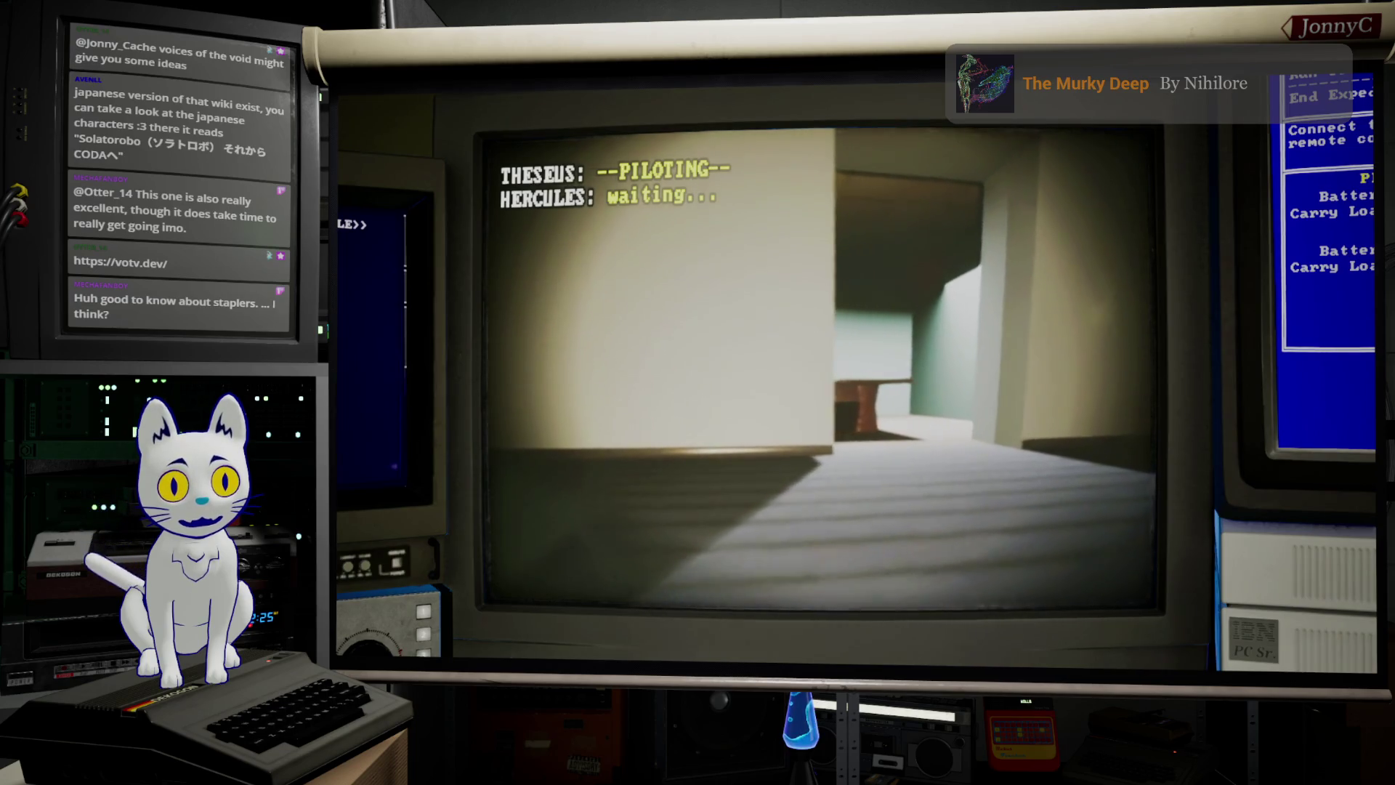
key(w)
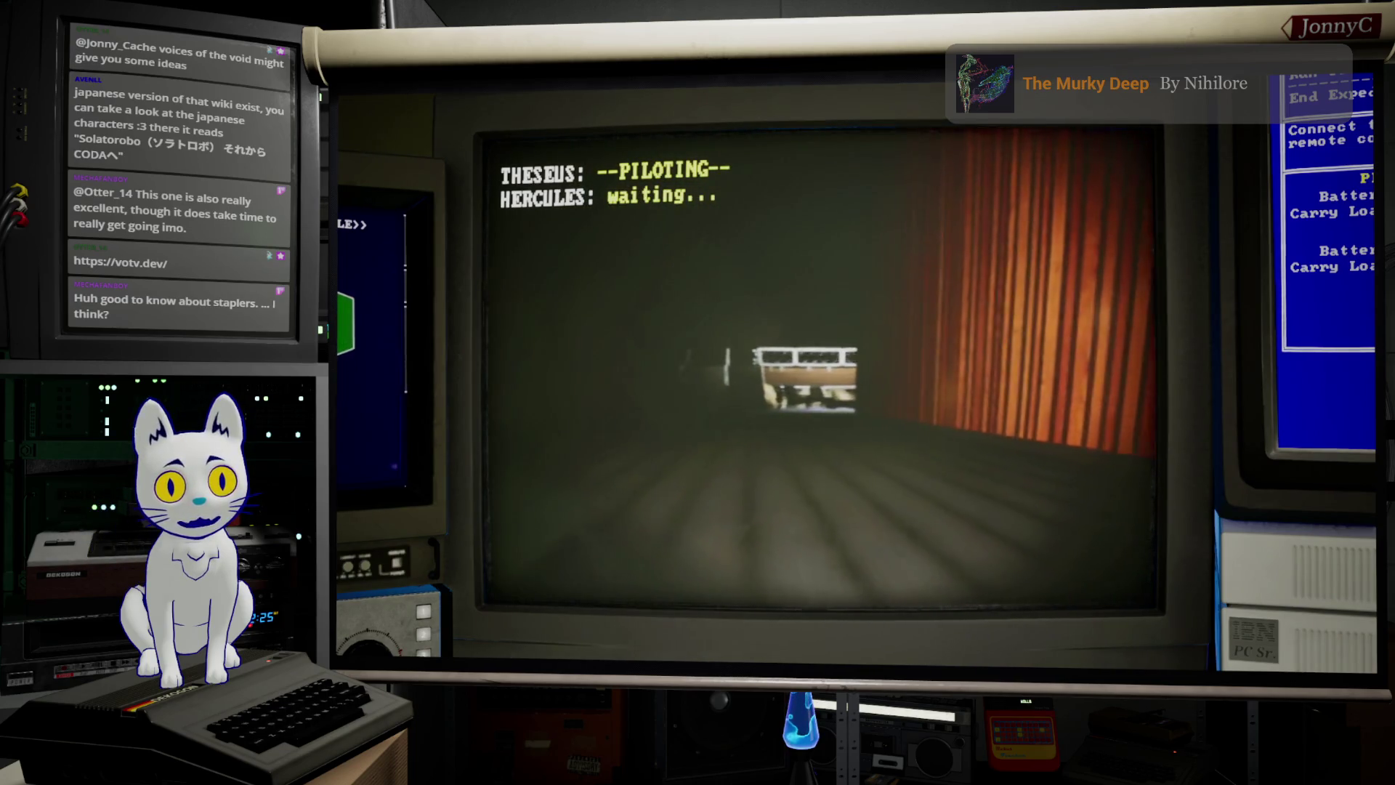
key(a)
key(Tab)
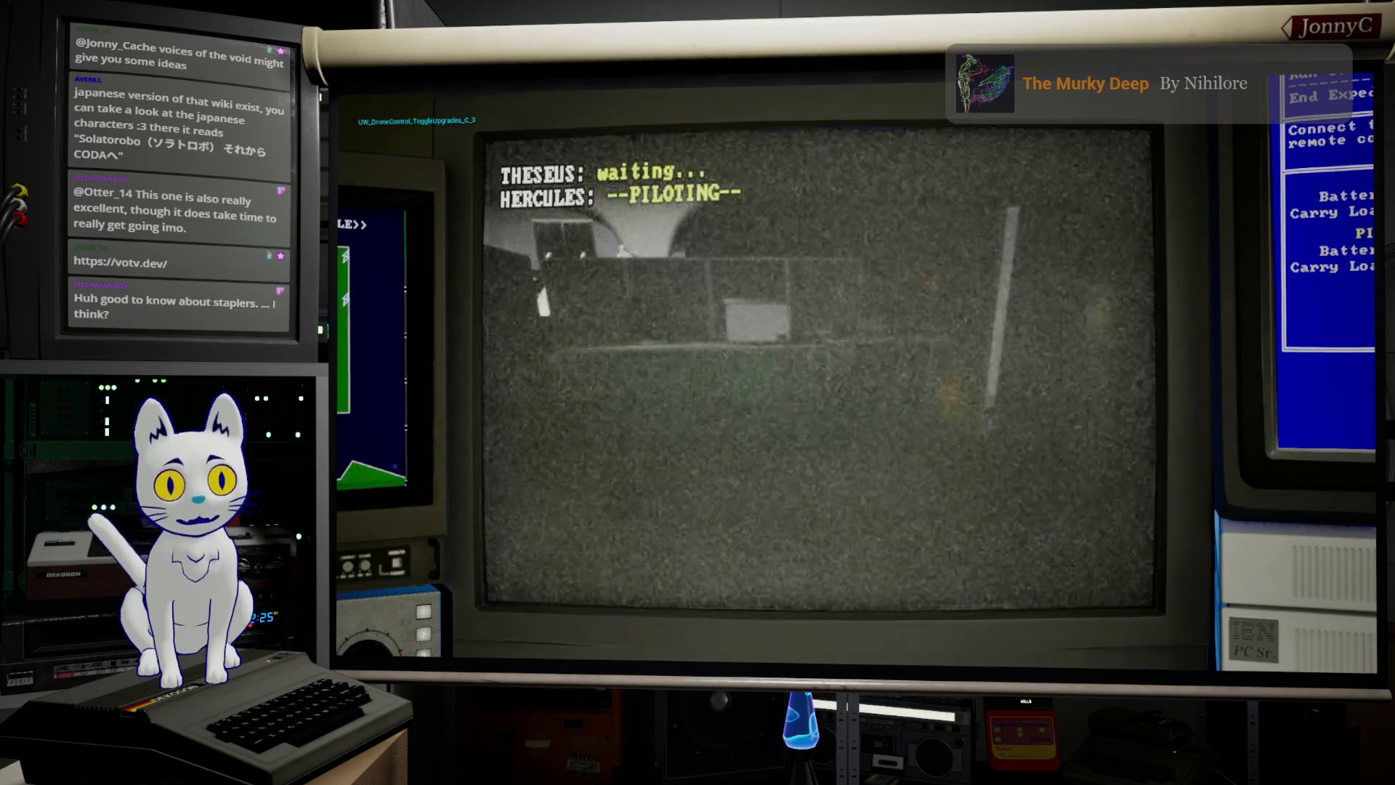
Step: Steer Hercules past the yellow wall, through the doorway, and beyond the lounge railing into open water
key(a)
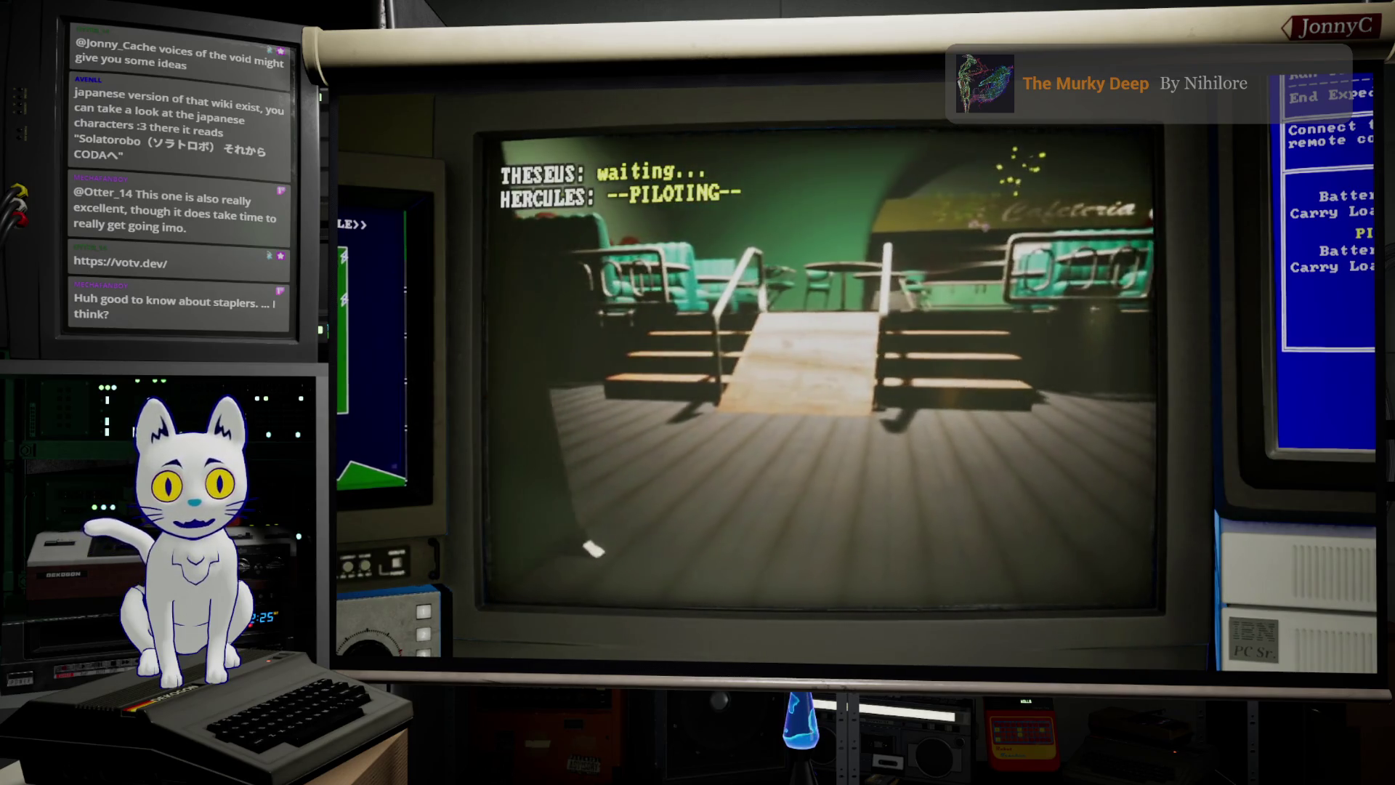
key(a)
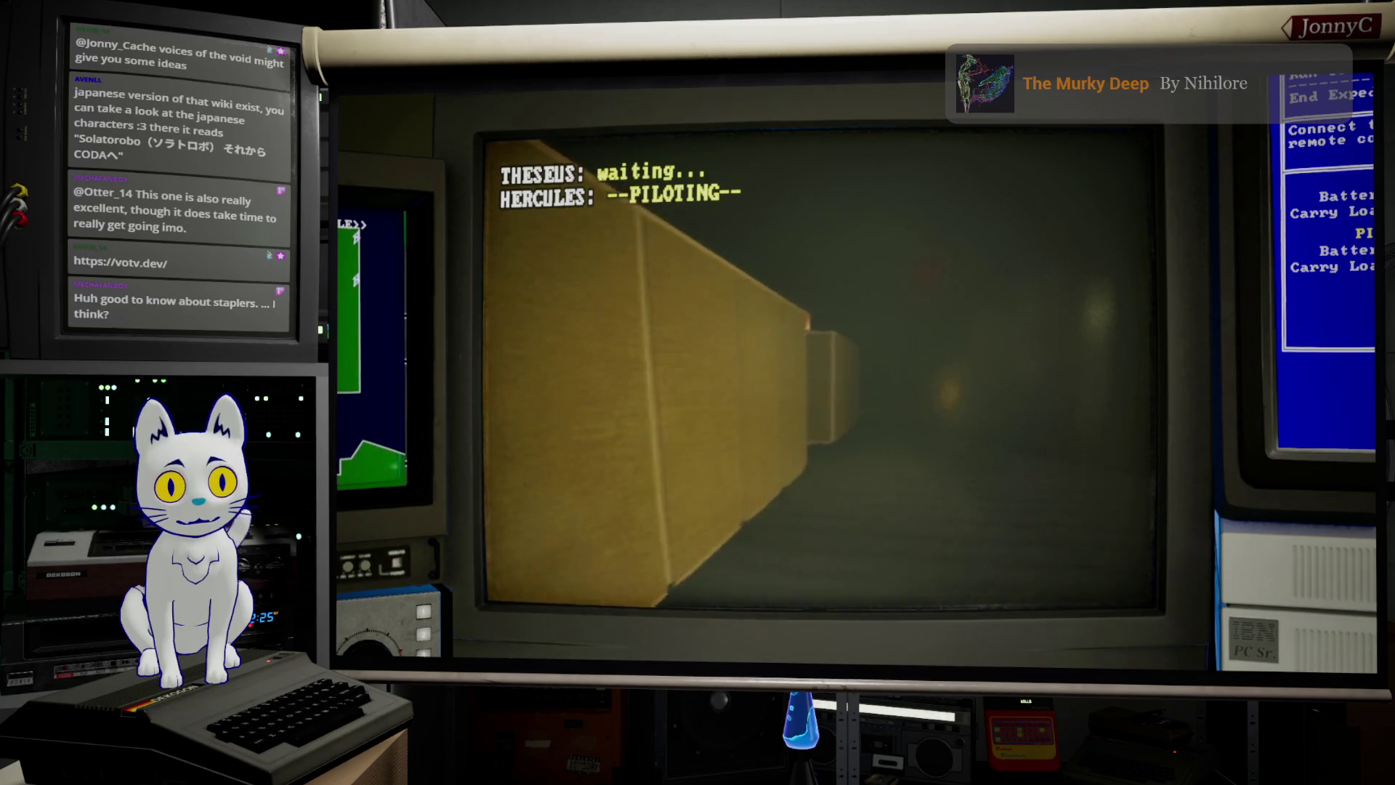
key(w)
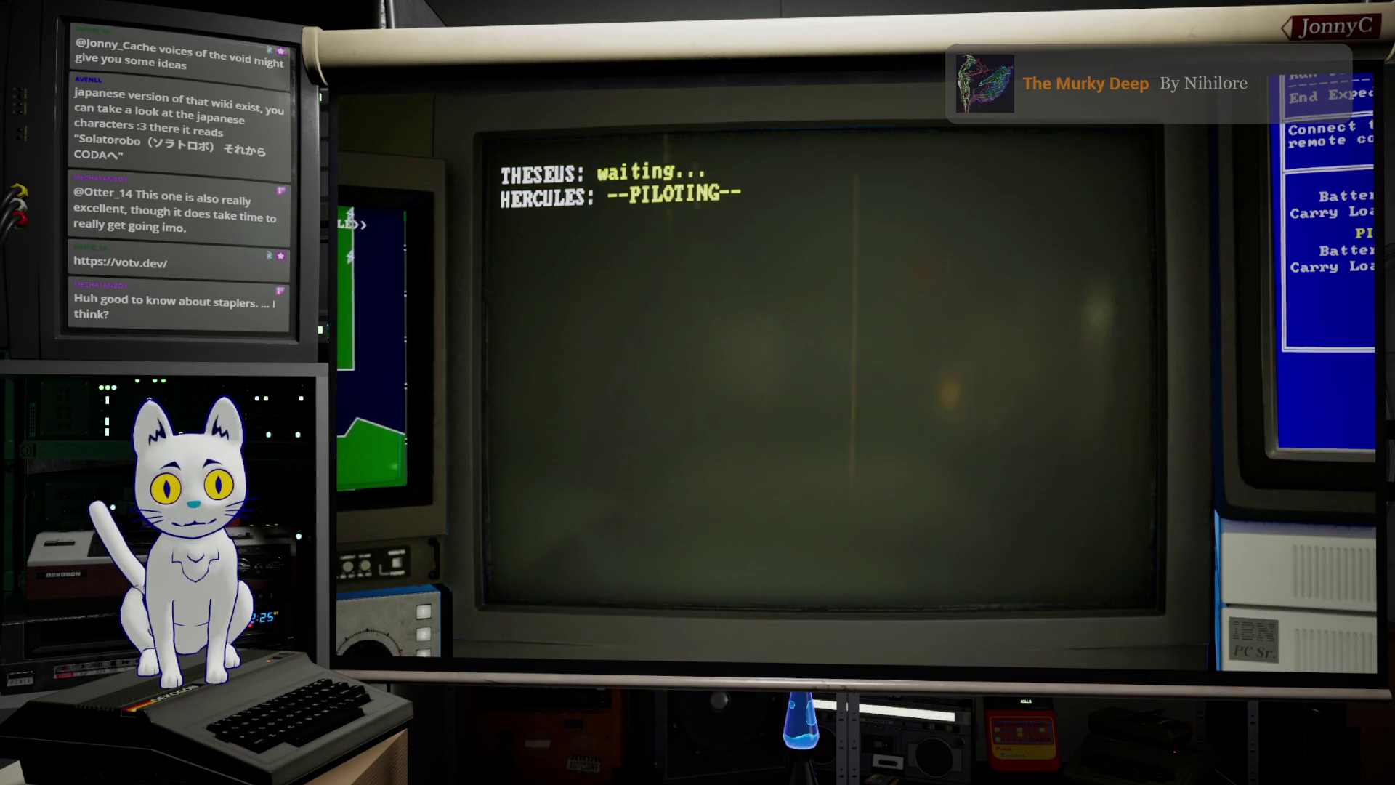
key(s)
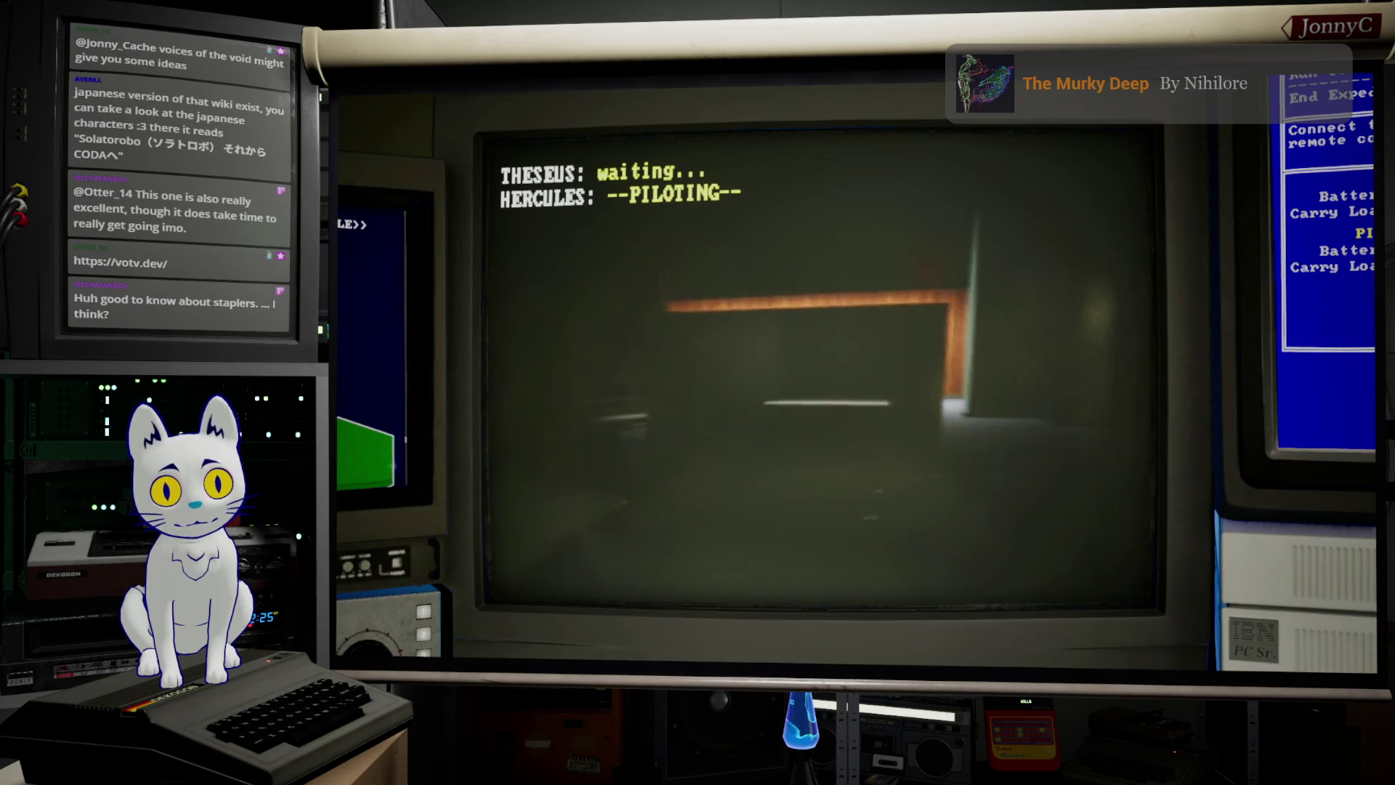
key(w)
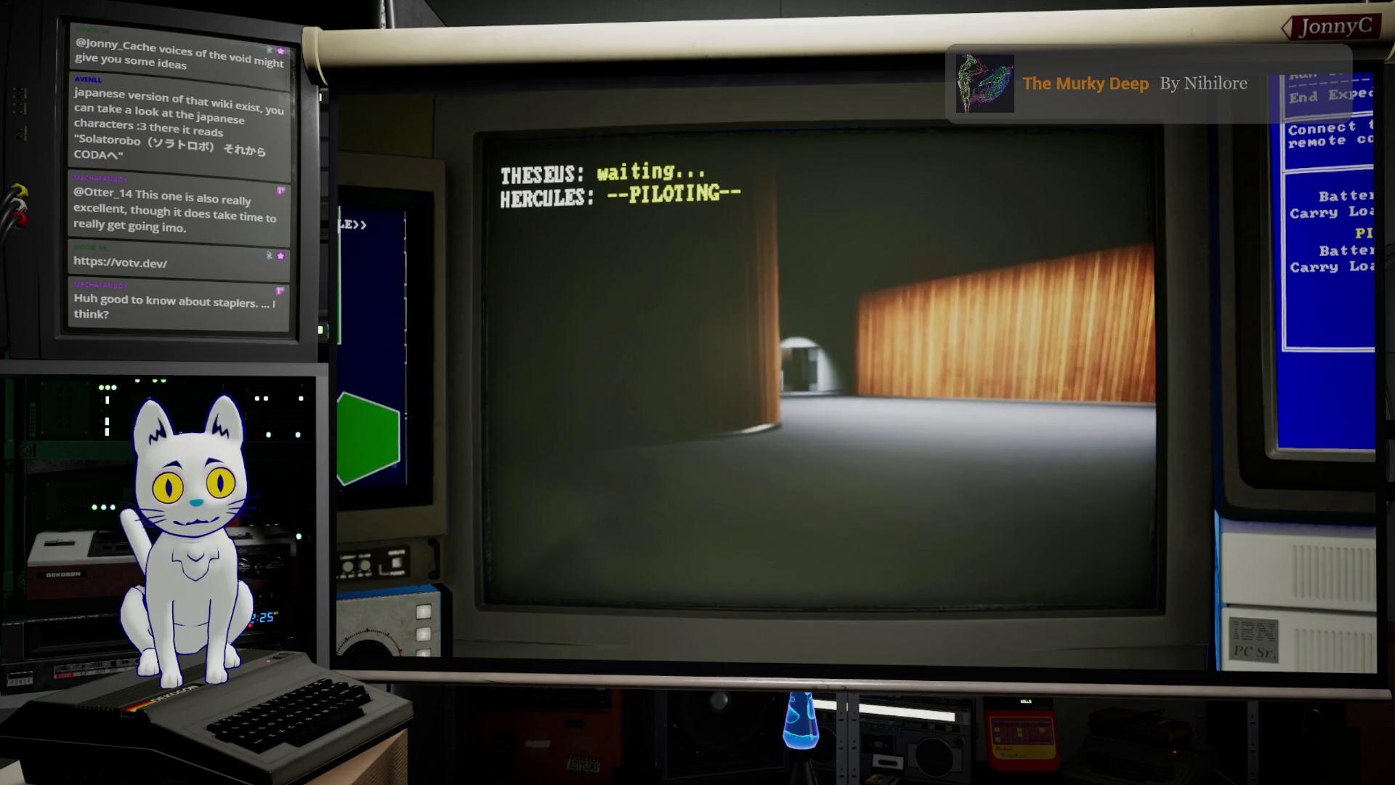
key(d)
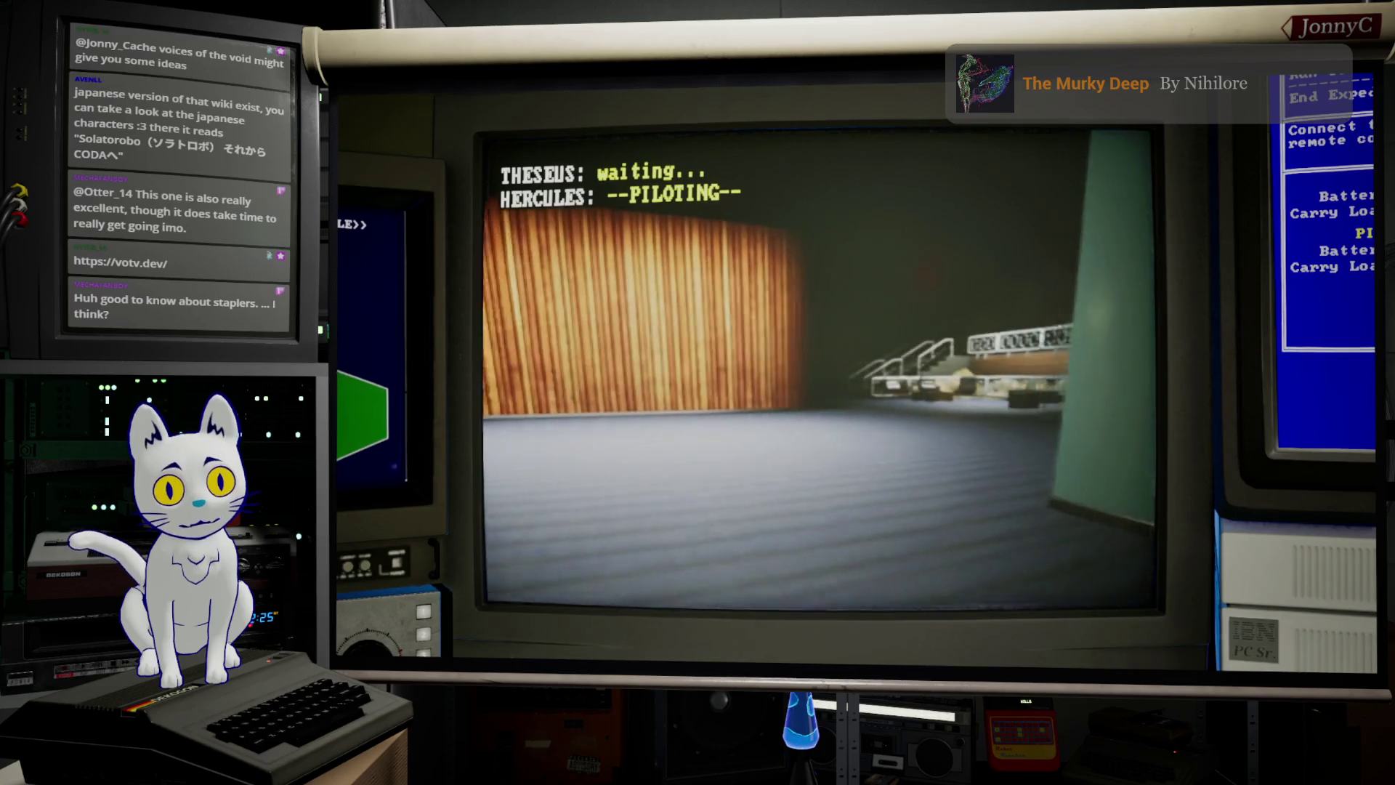
key(w)
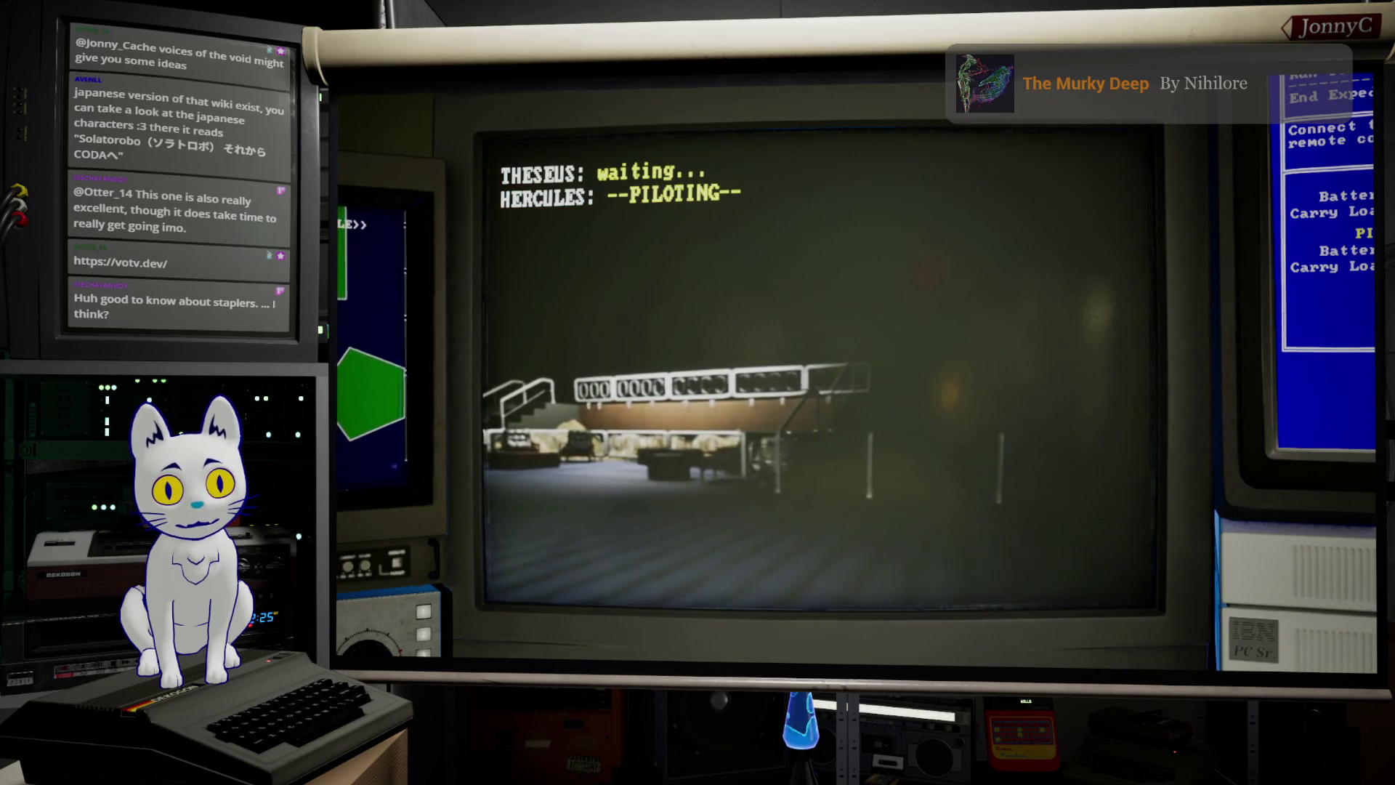
key(w)
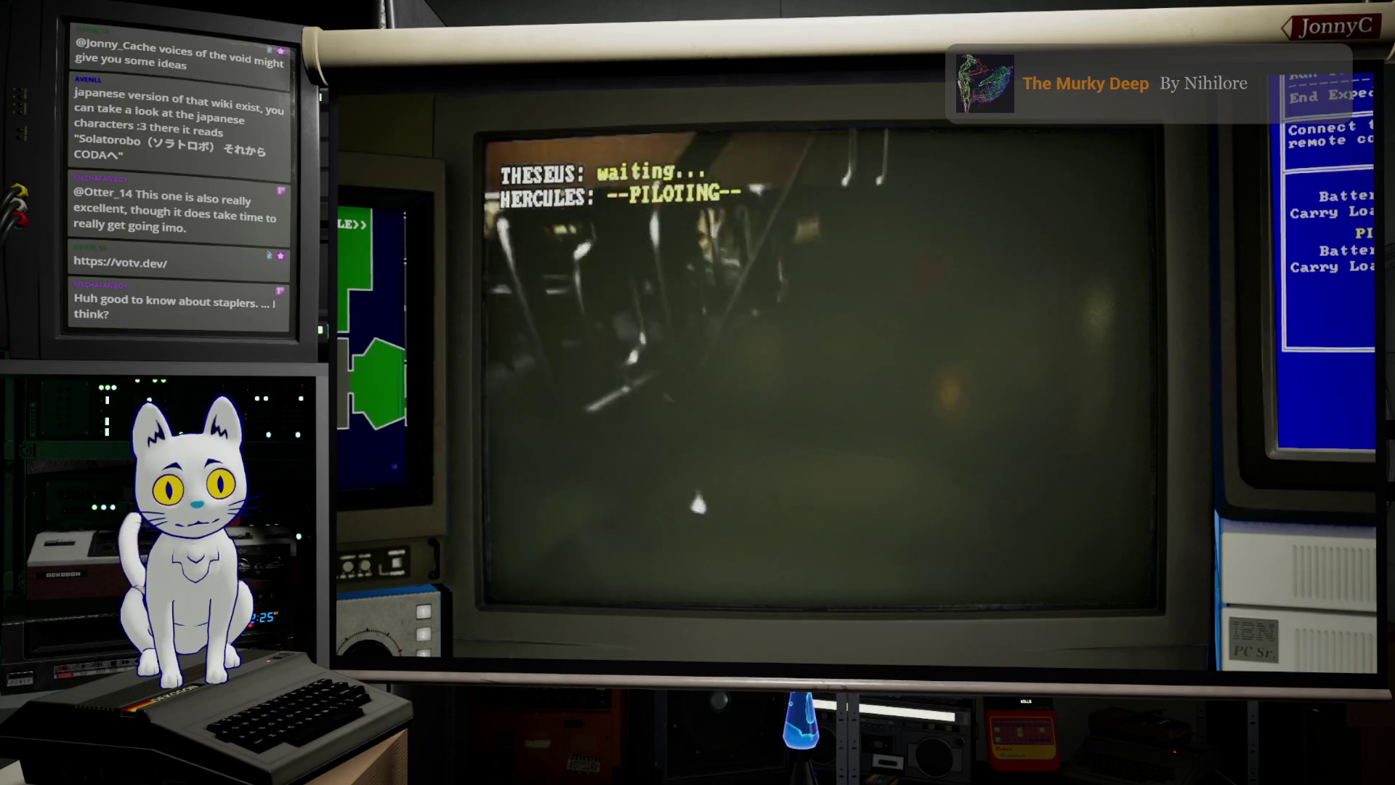
key(d)
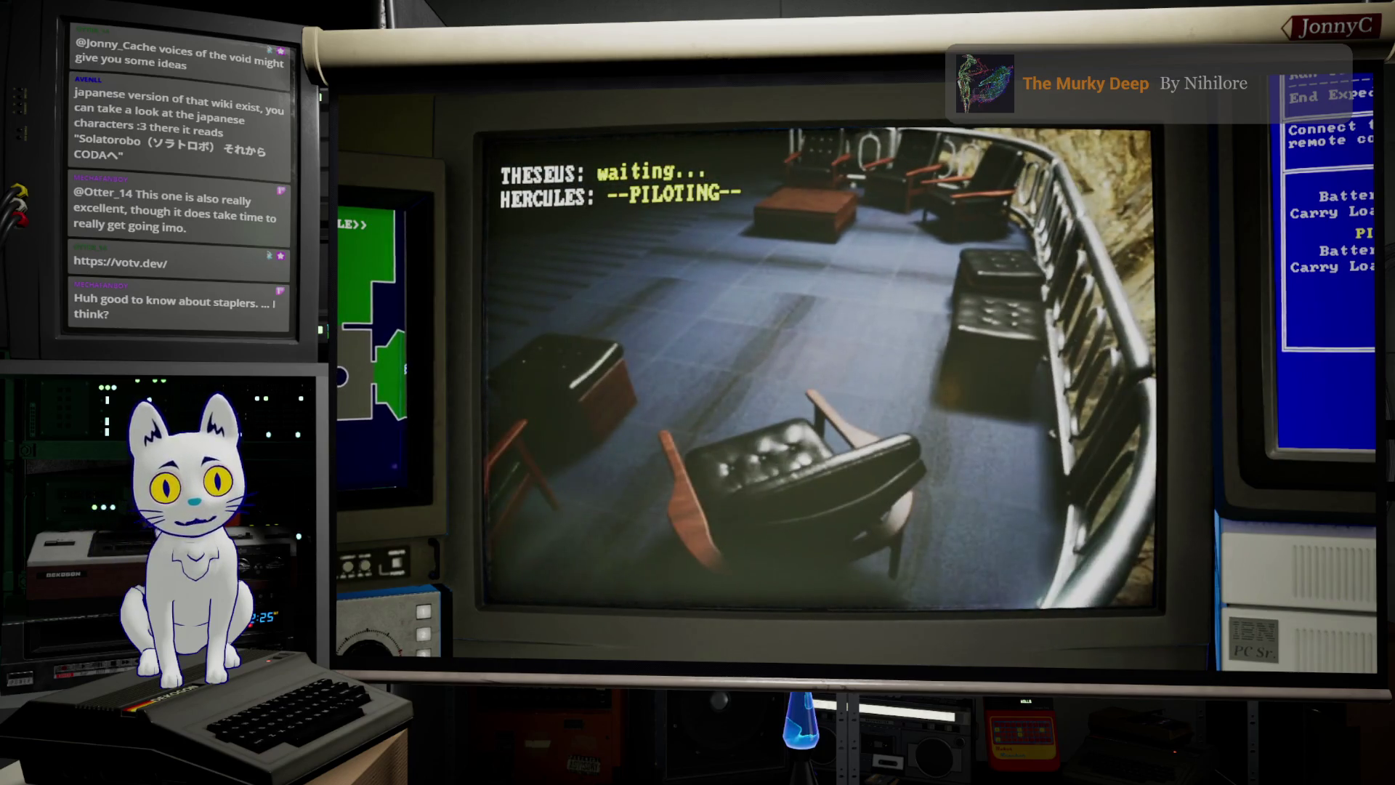
key(w)
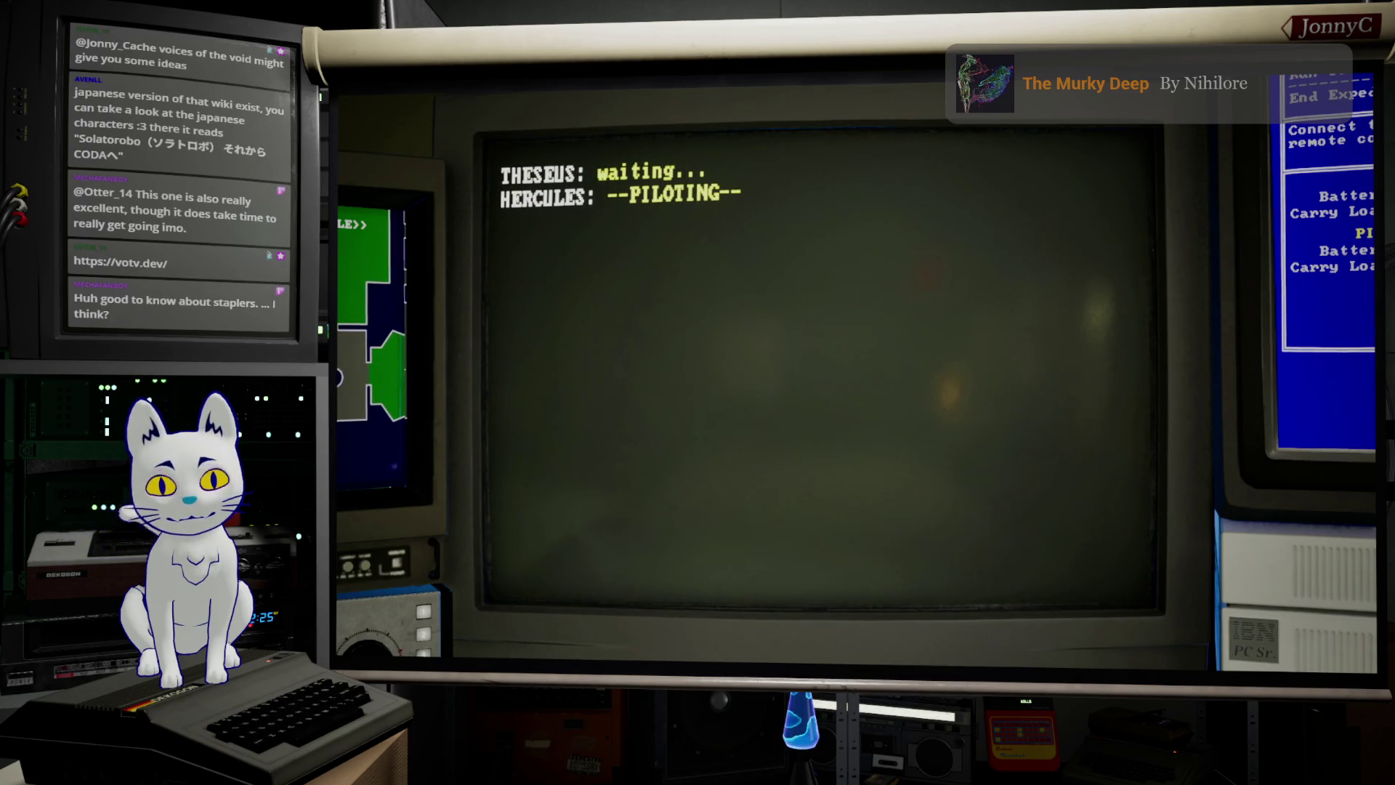
Step: Switch back to Theseus, move it toward the stage, and bring the AFFiNE show notes forward
key(Tab)
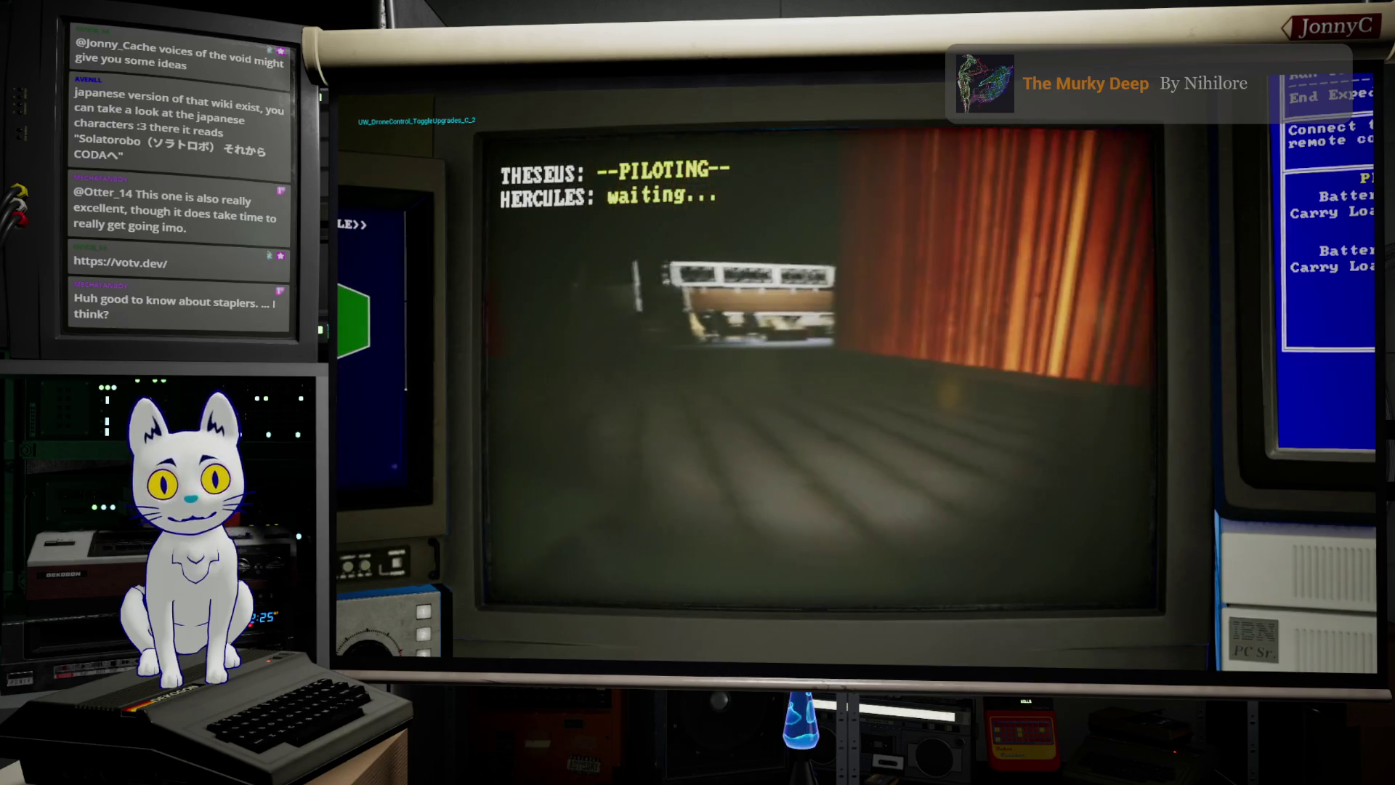
key(a)
key(w)
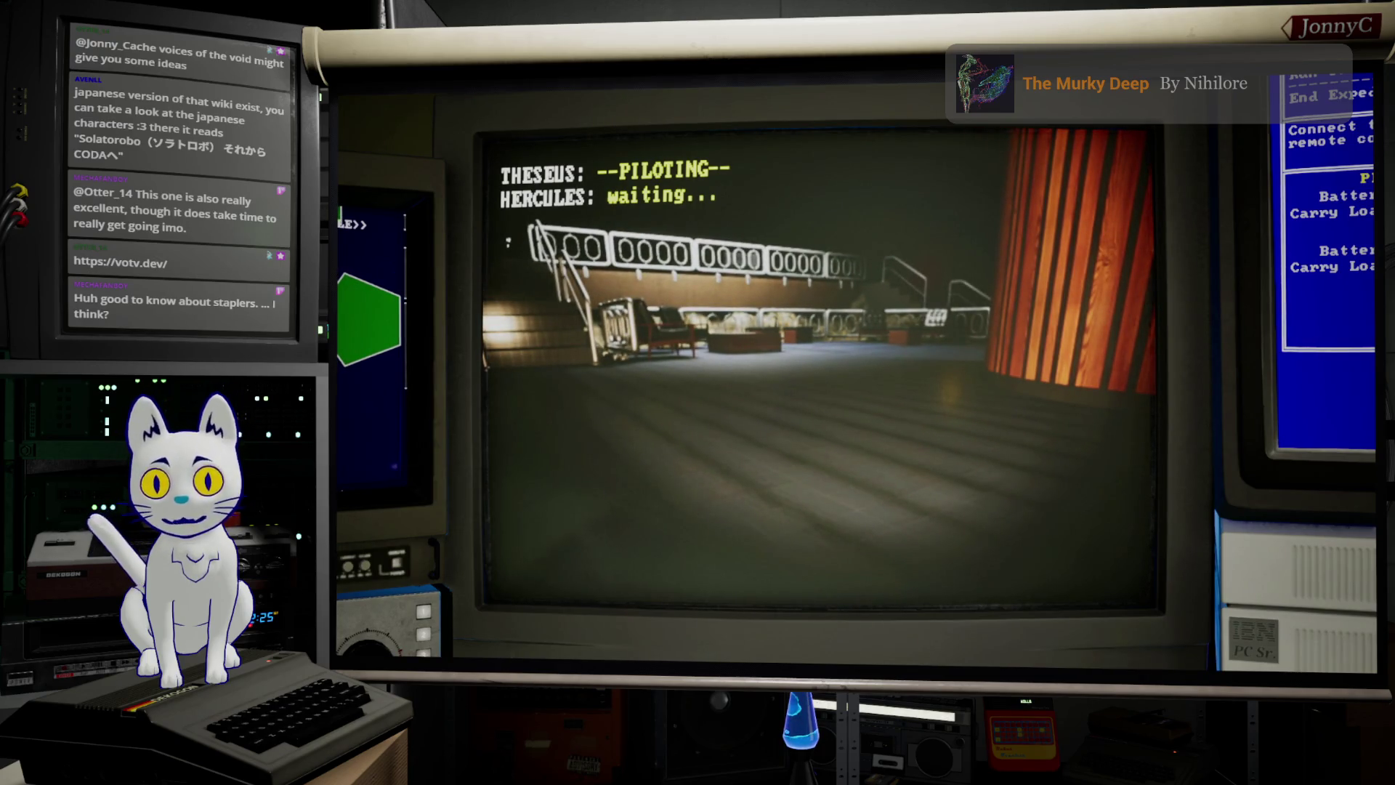
key(alt+Tab)
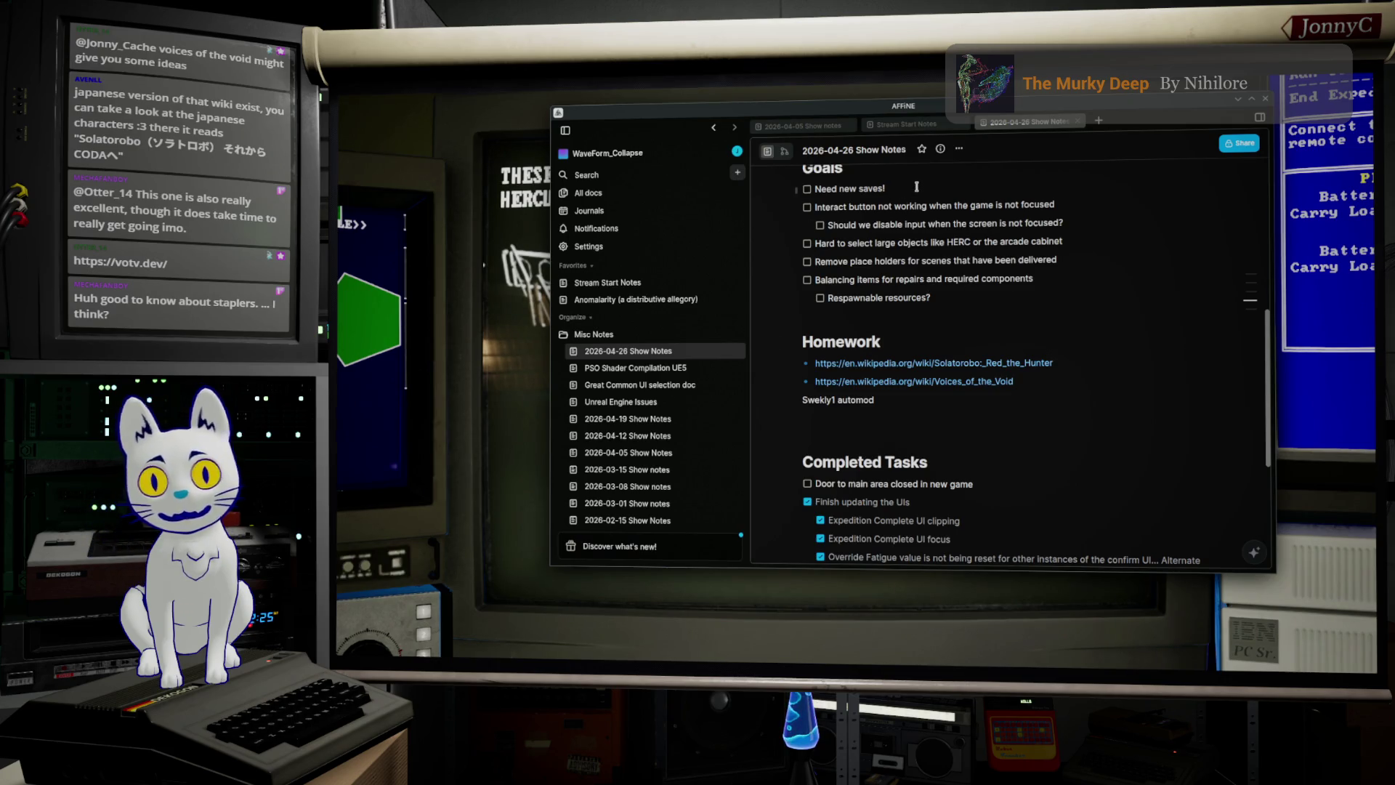
Step: Insert a checklist goal 'Fix collision on the rest area out side the shop floor' after 'Need new saves!', then return to the game
key(Return)
text(Fi)
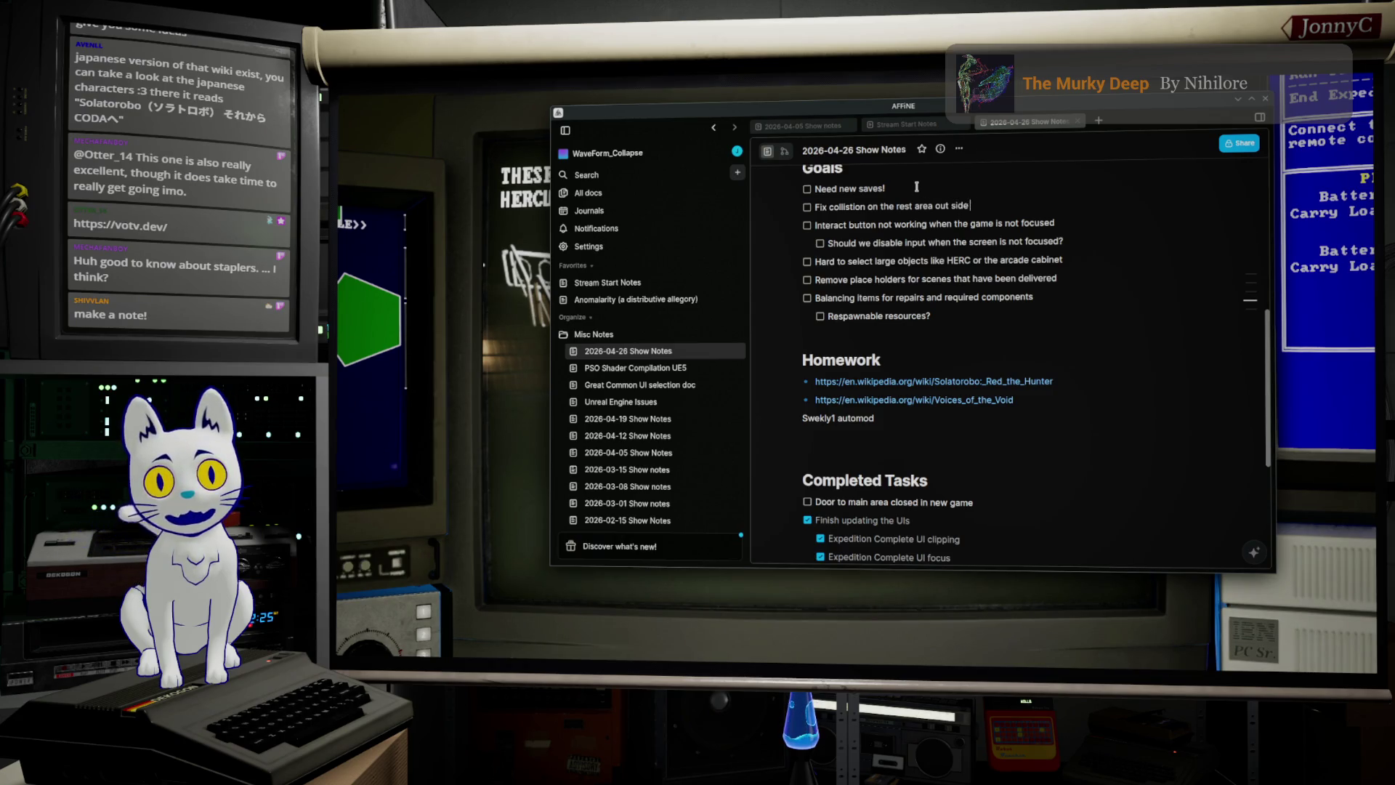
text(hardwa)
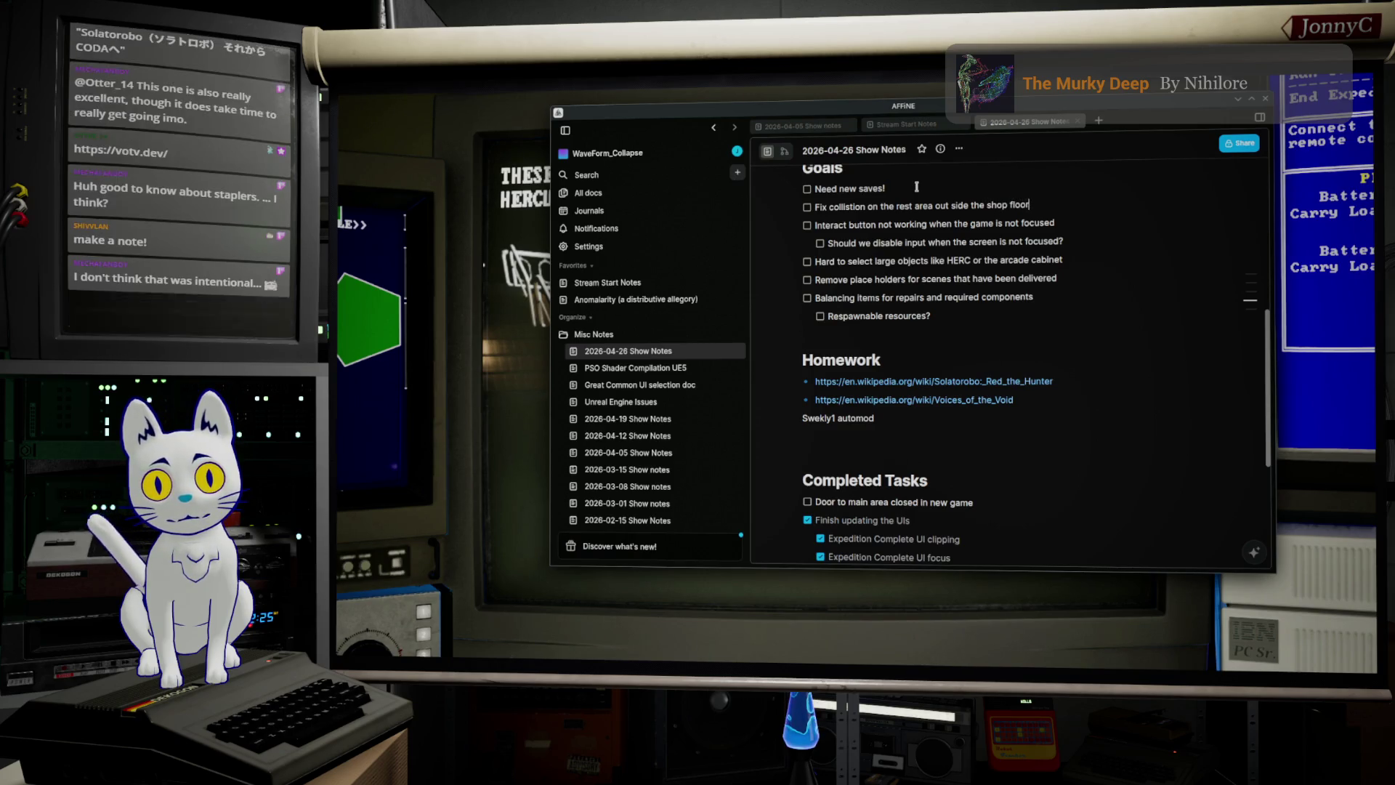
key(alt+Tab)
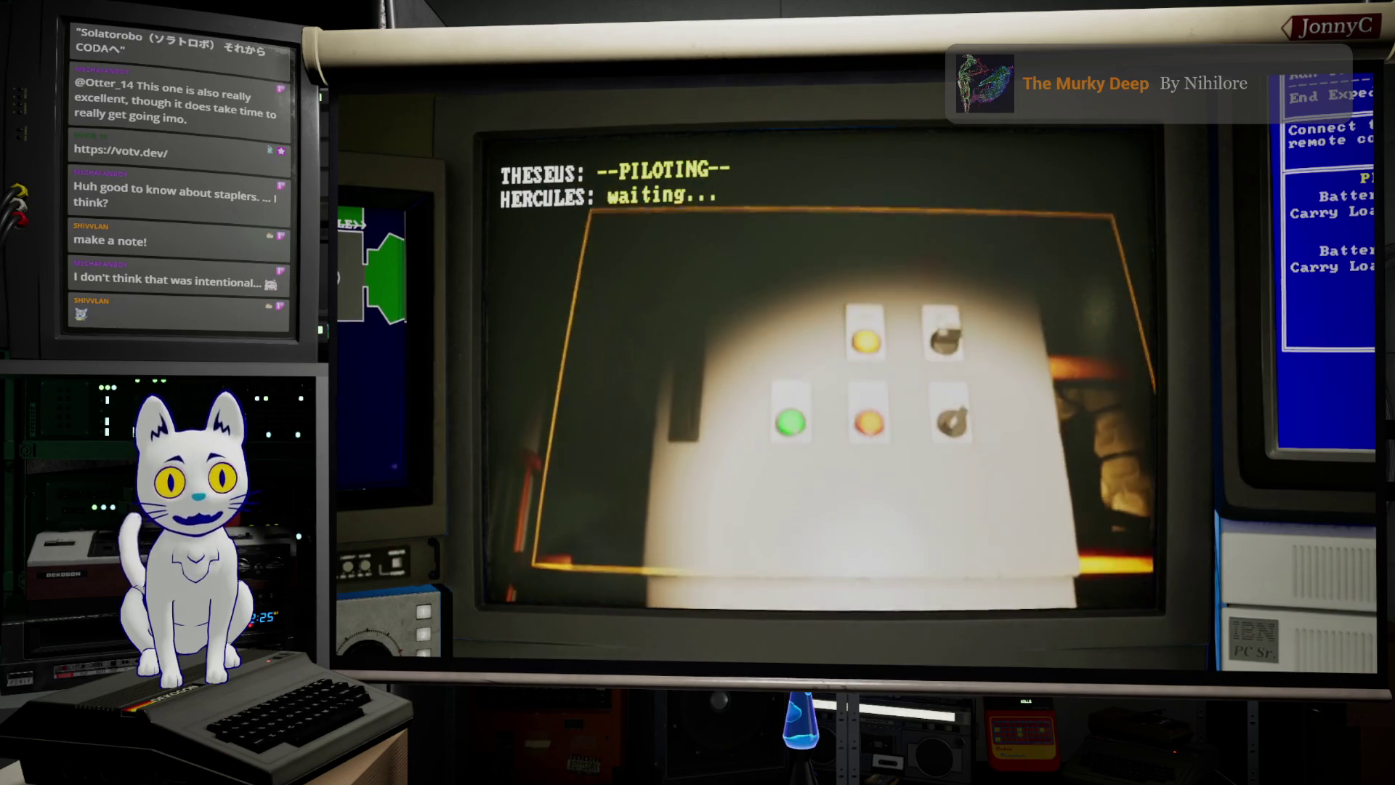
Step: Open NETWORK DEVICES at the panel and select the Generator row to start its download
key(e)
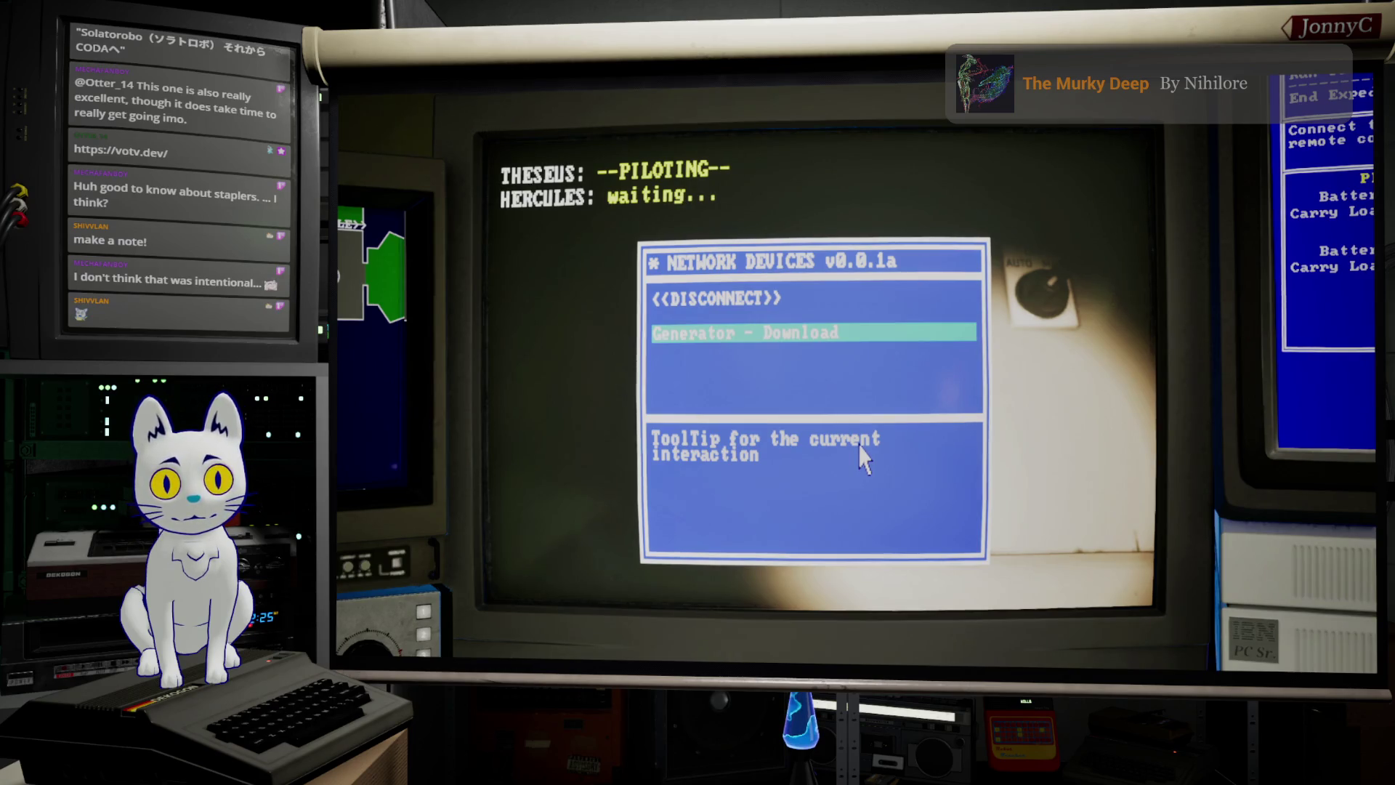
key(Up)
key(Down)
key(Return)
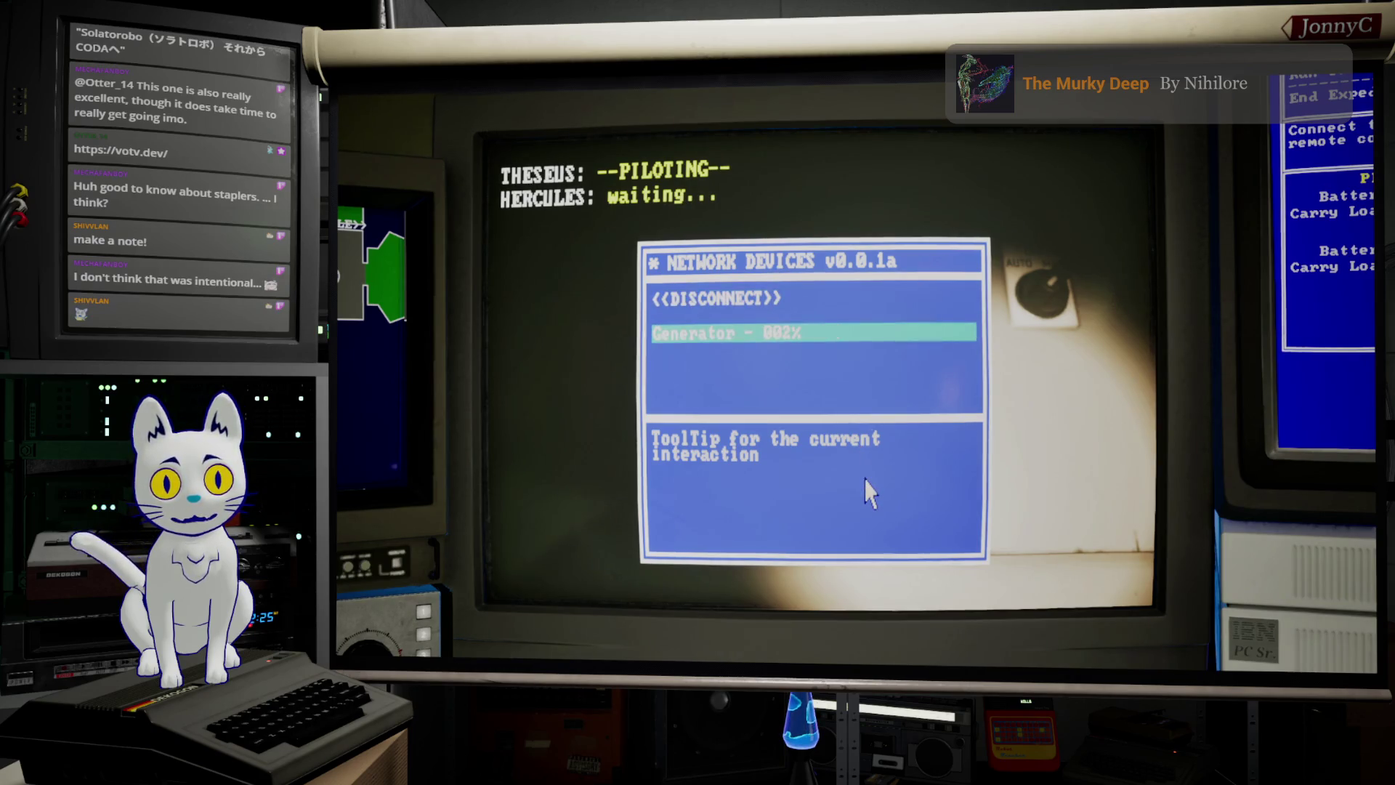
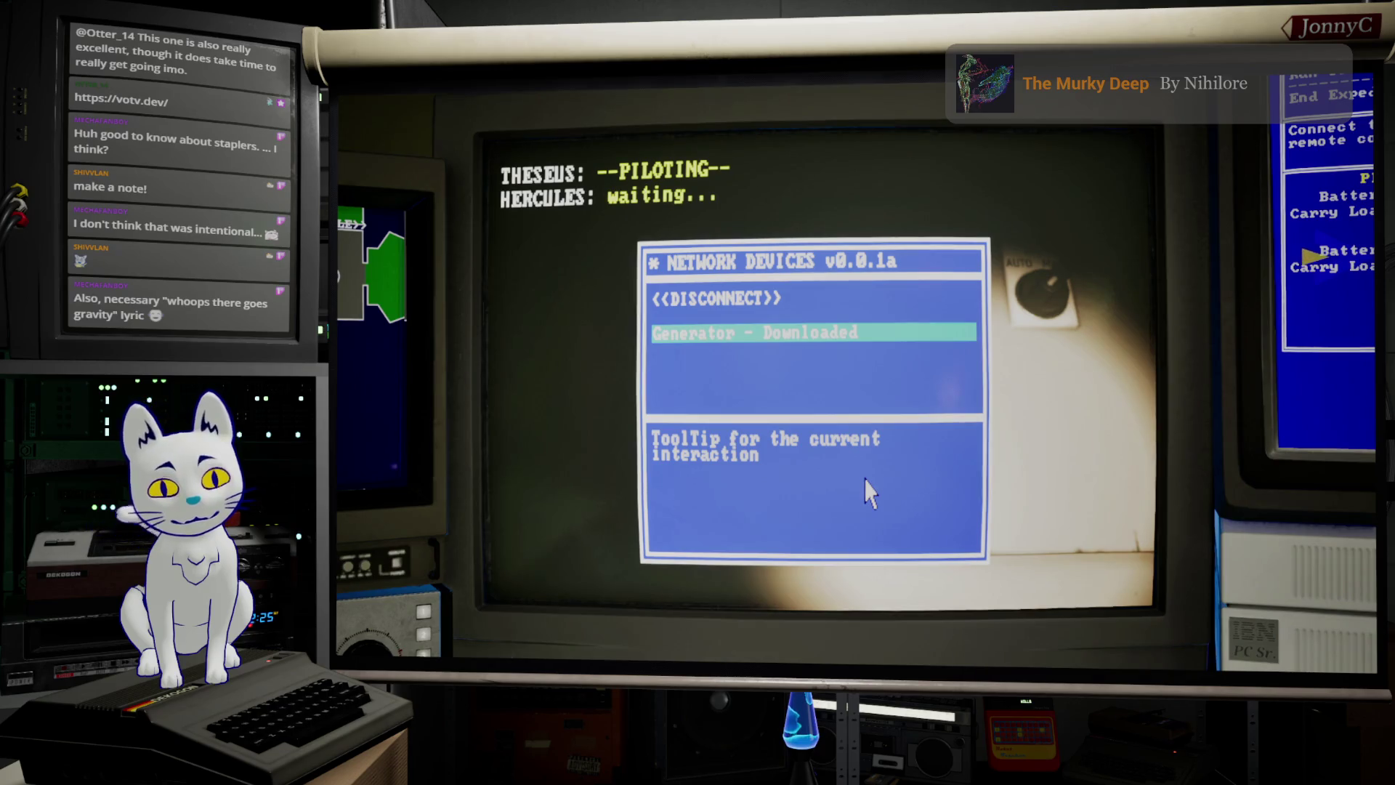
Step: Leave the Network Devices list for the drone's camera feed
key(Up)
key(Down)
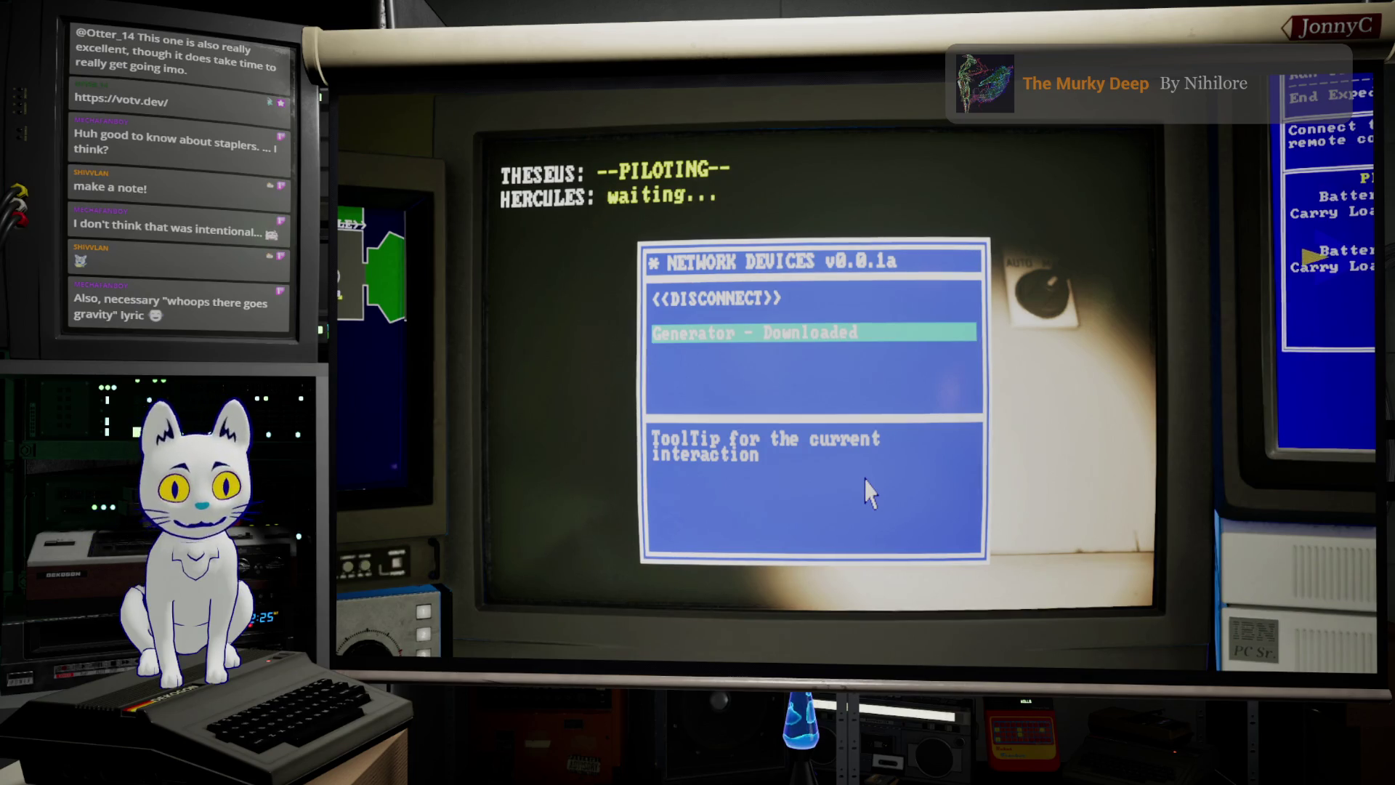
key(Up)
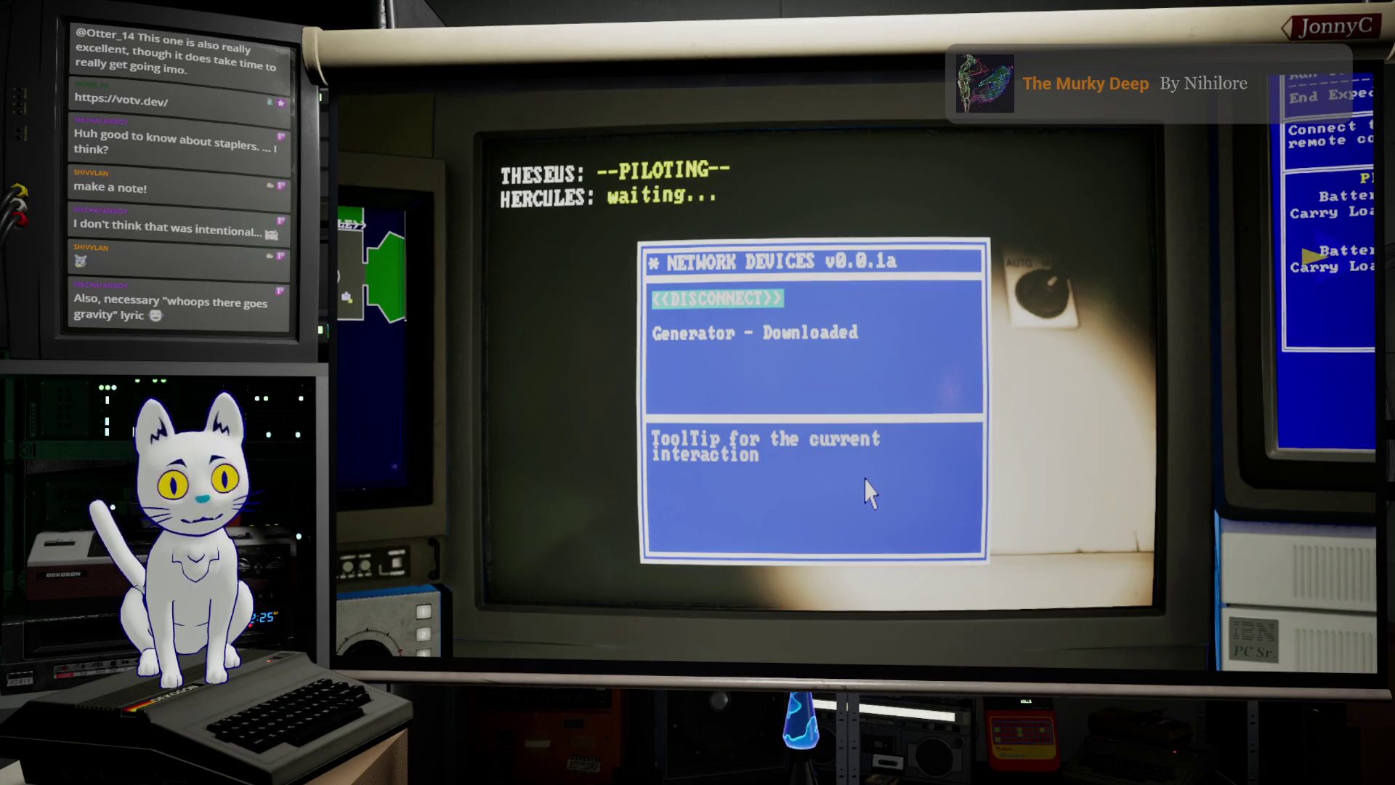
key(Escape)
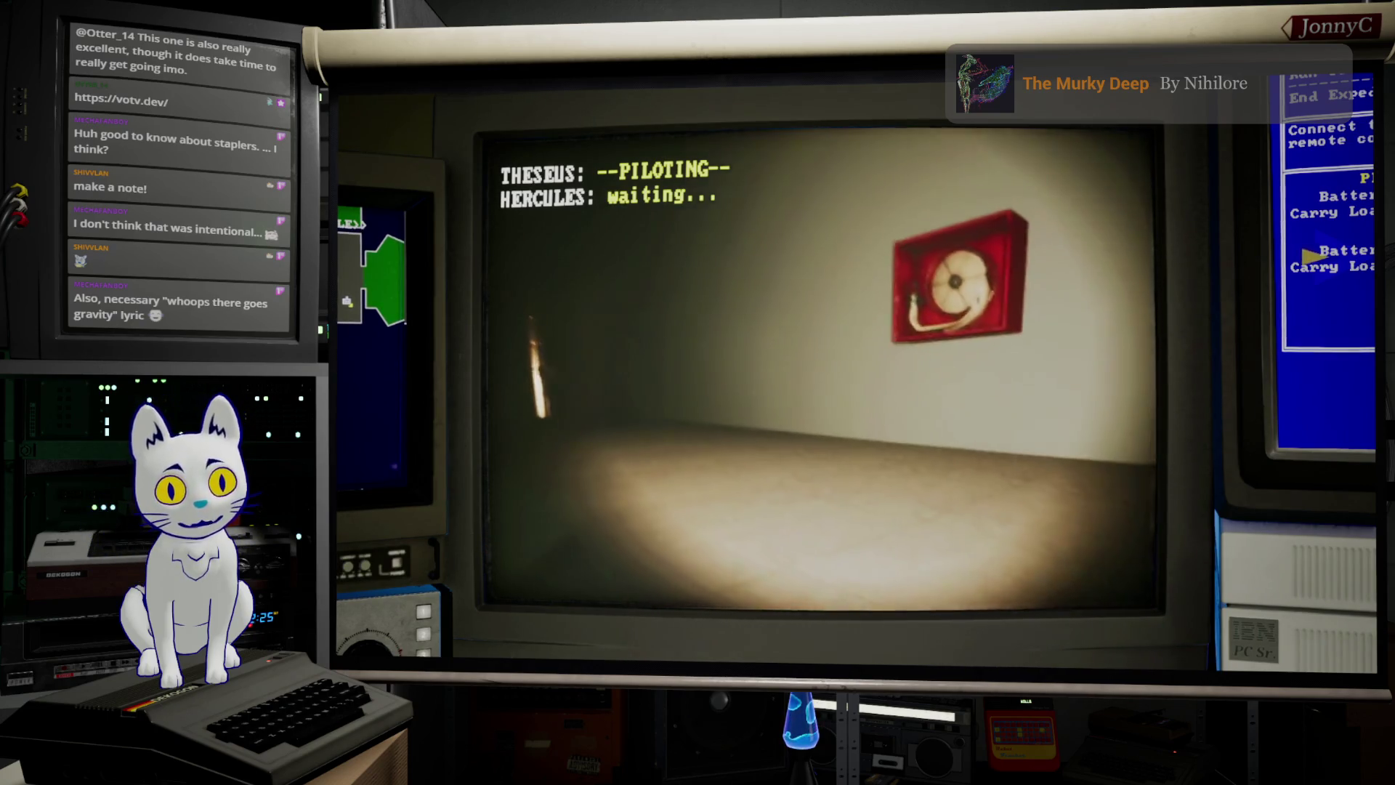
Step: Drive the drone through the doorway and past the staircase up to the red door
key(a)
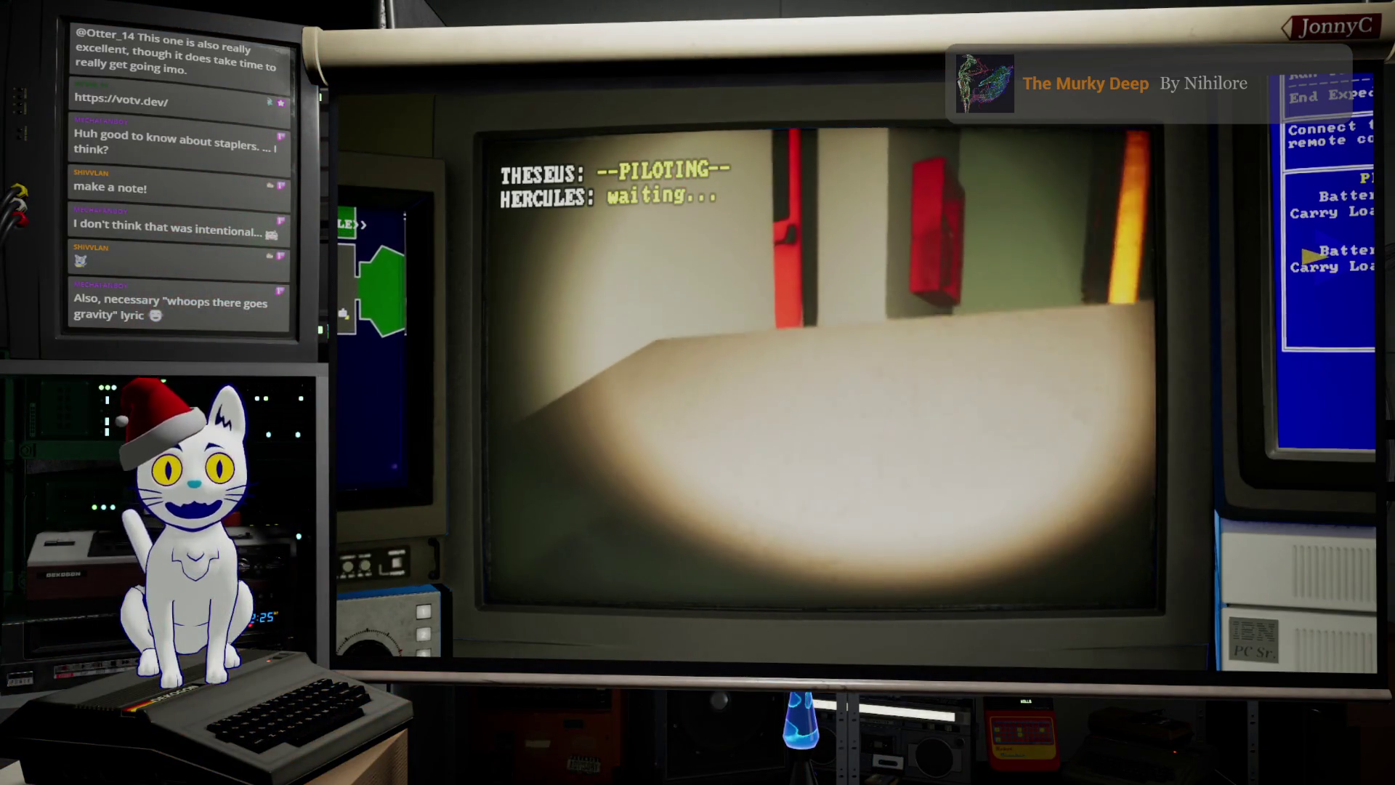
key(w)
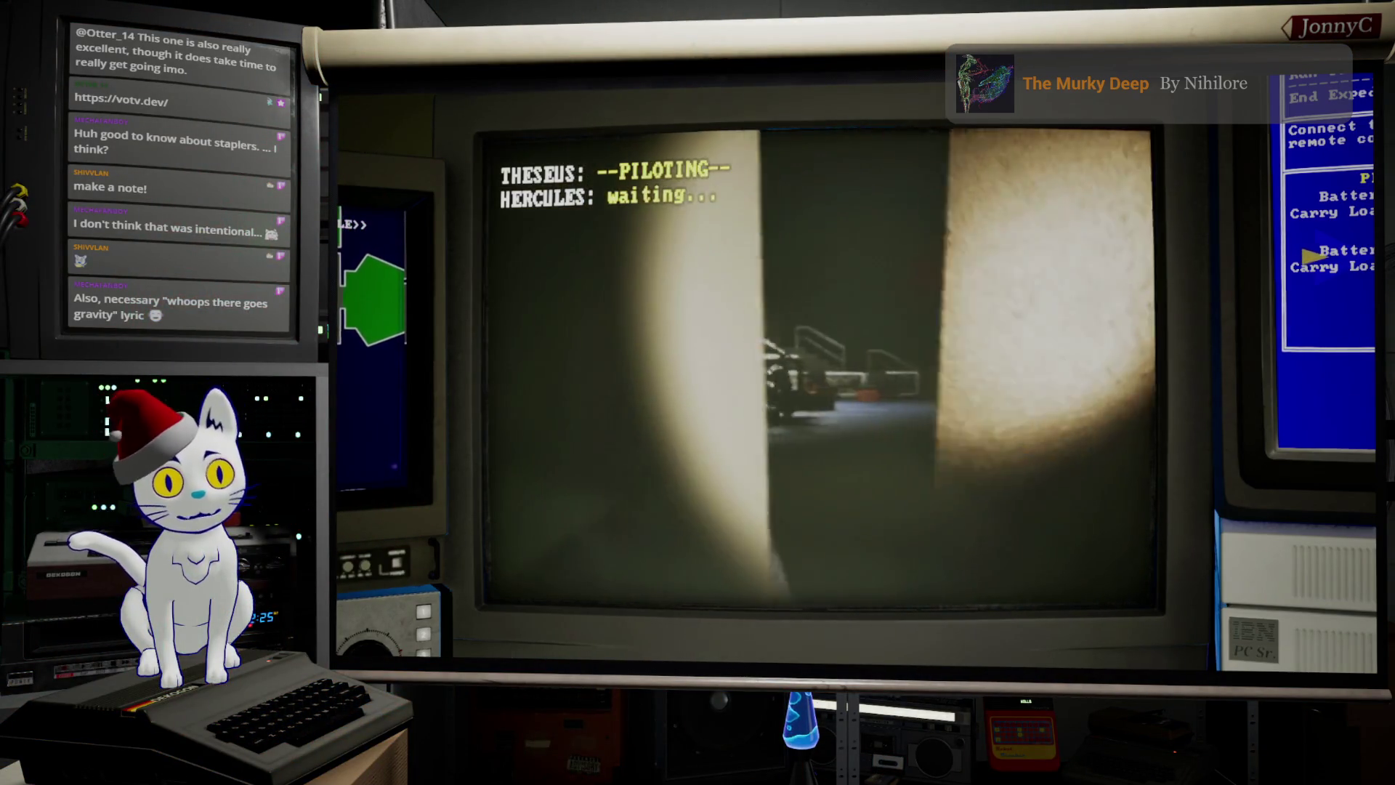
key(w)
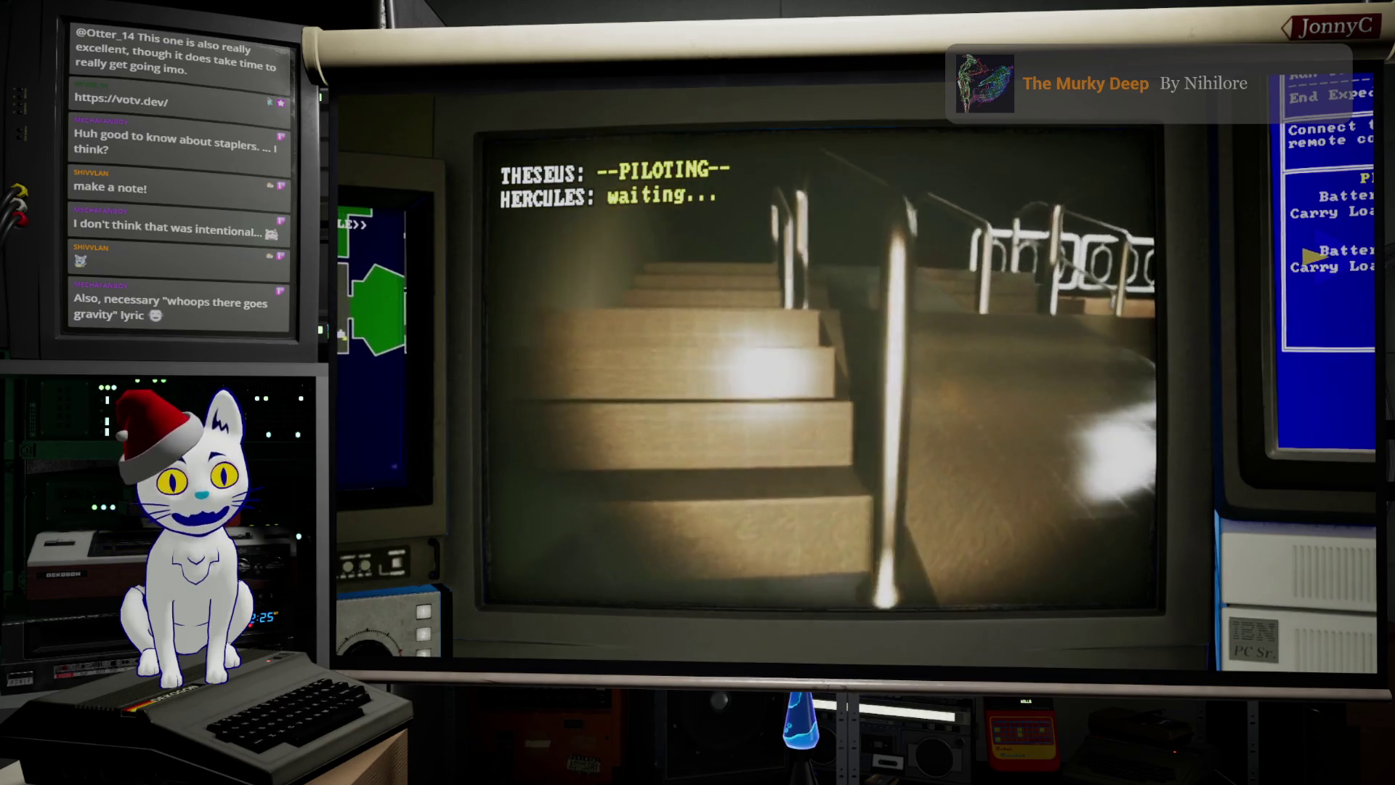
key(d)
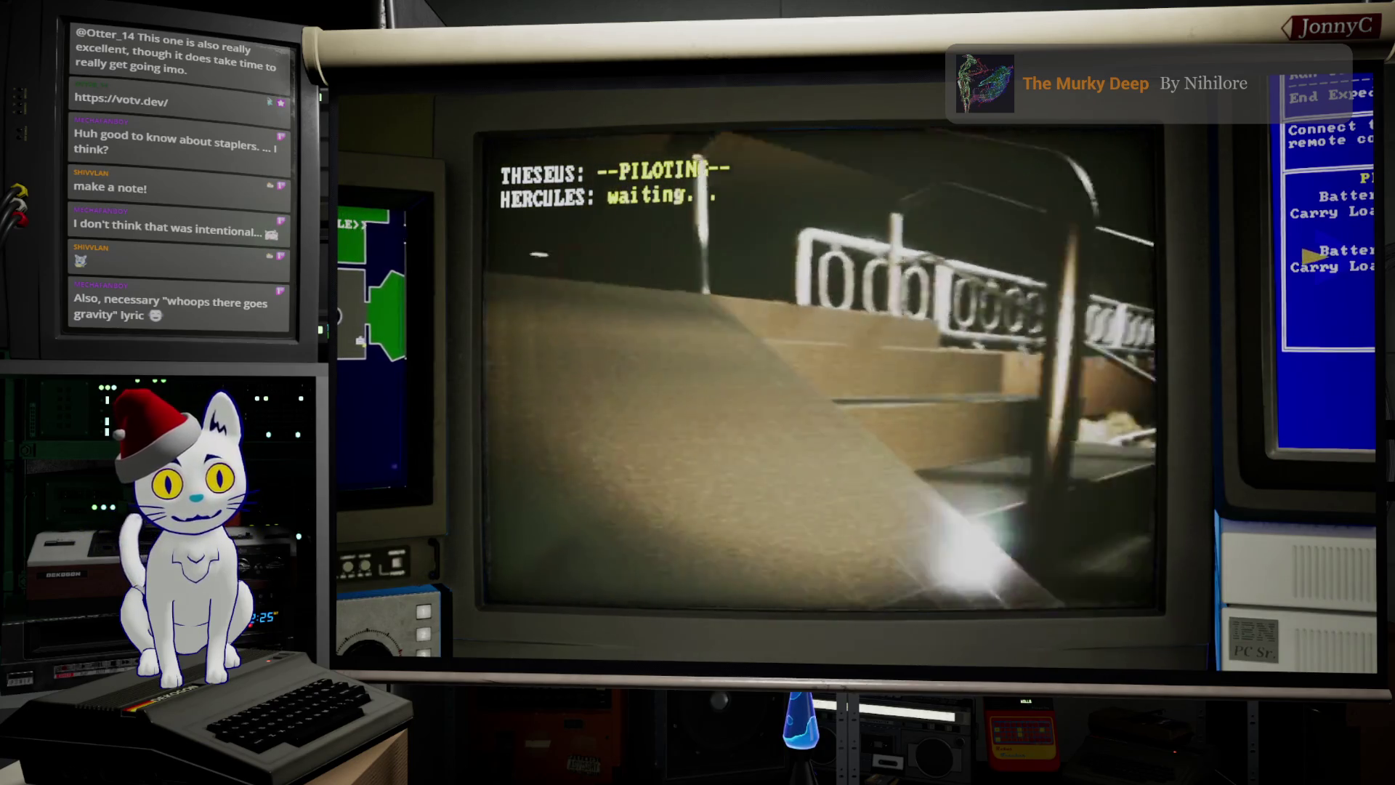
key(a)
key(a)
key(d)
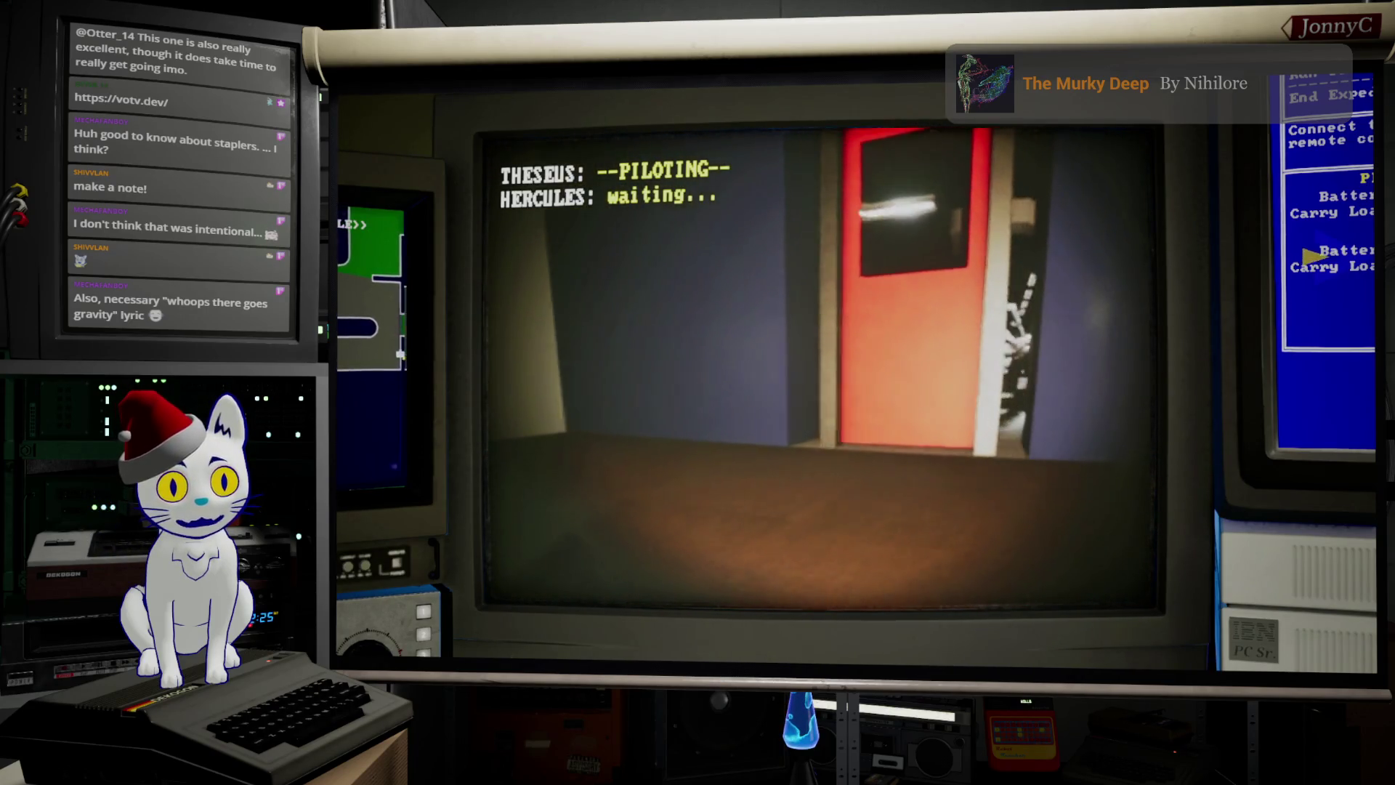
key(d)
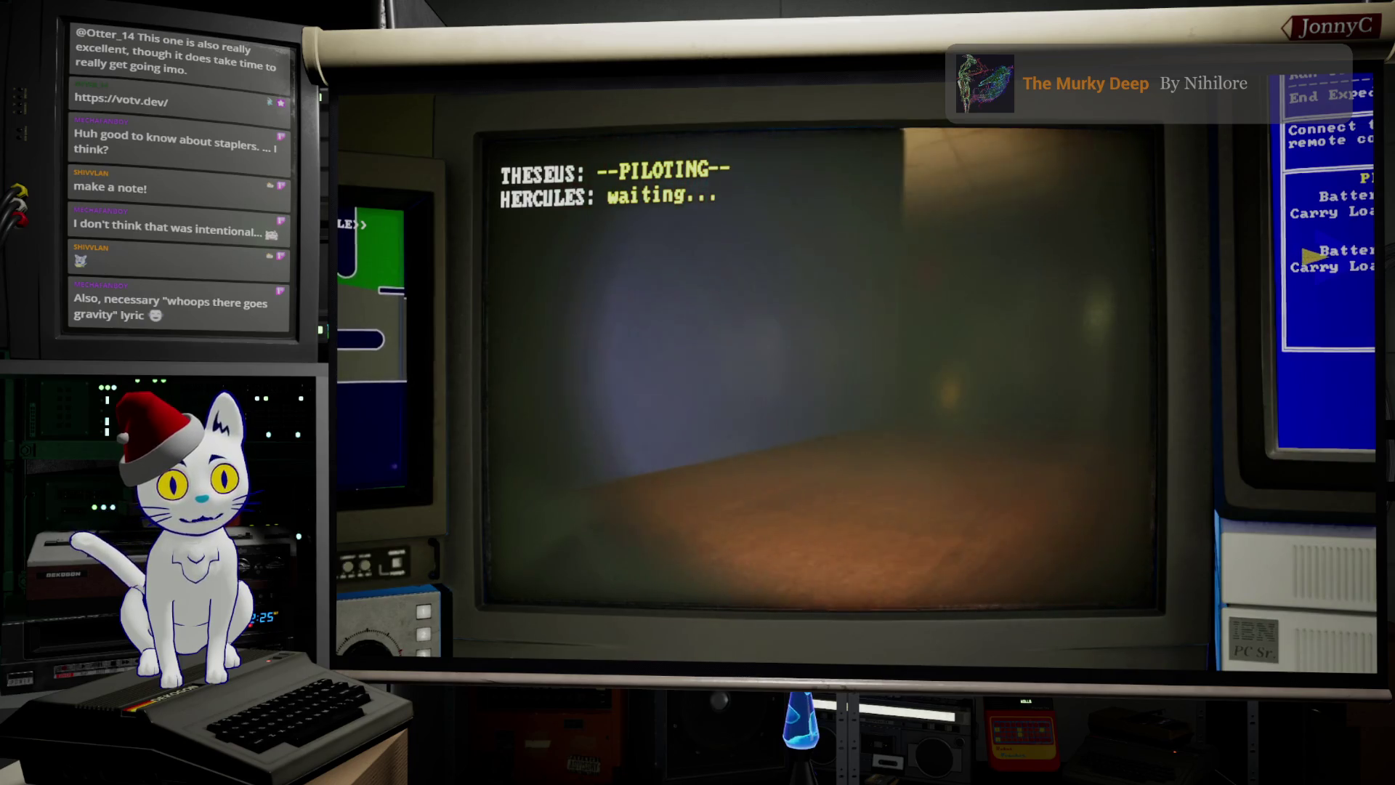
key(a)
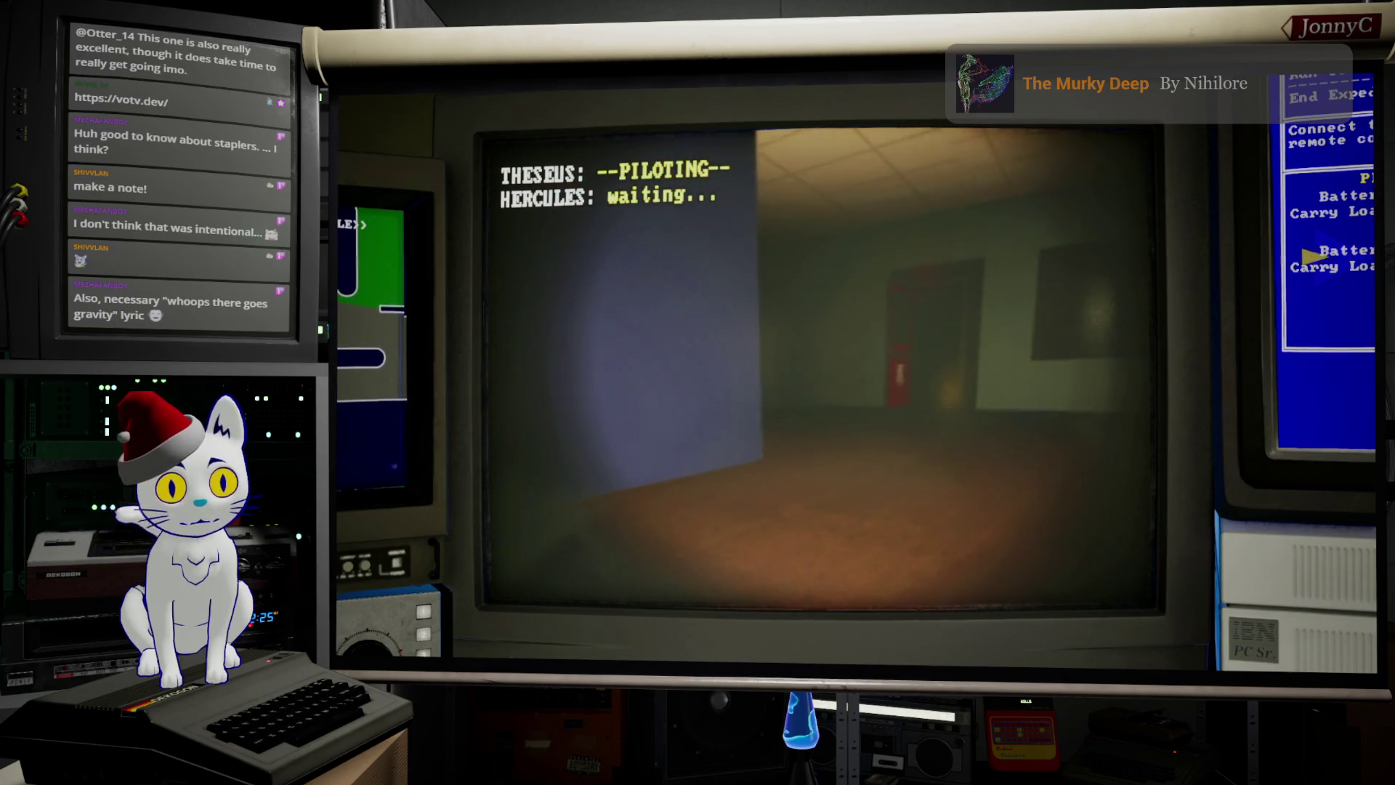
key(w)
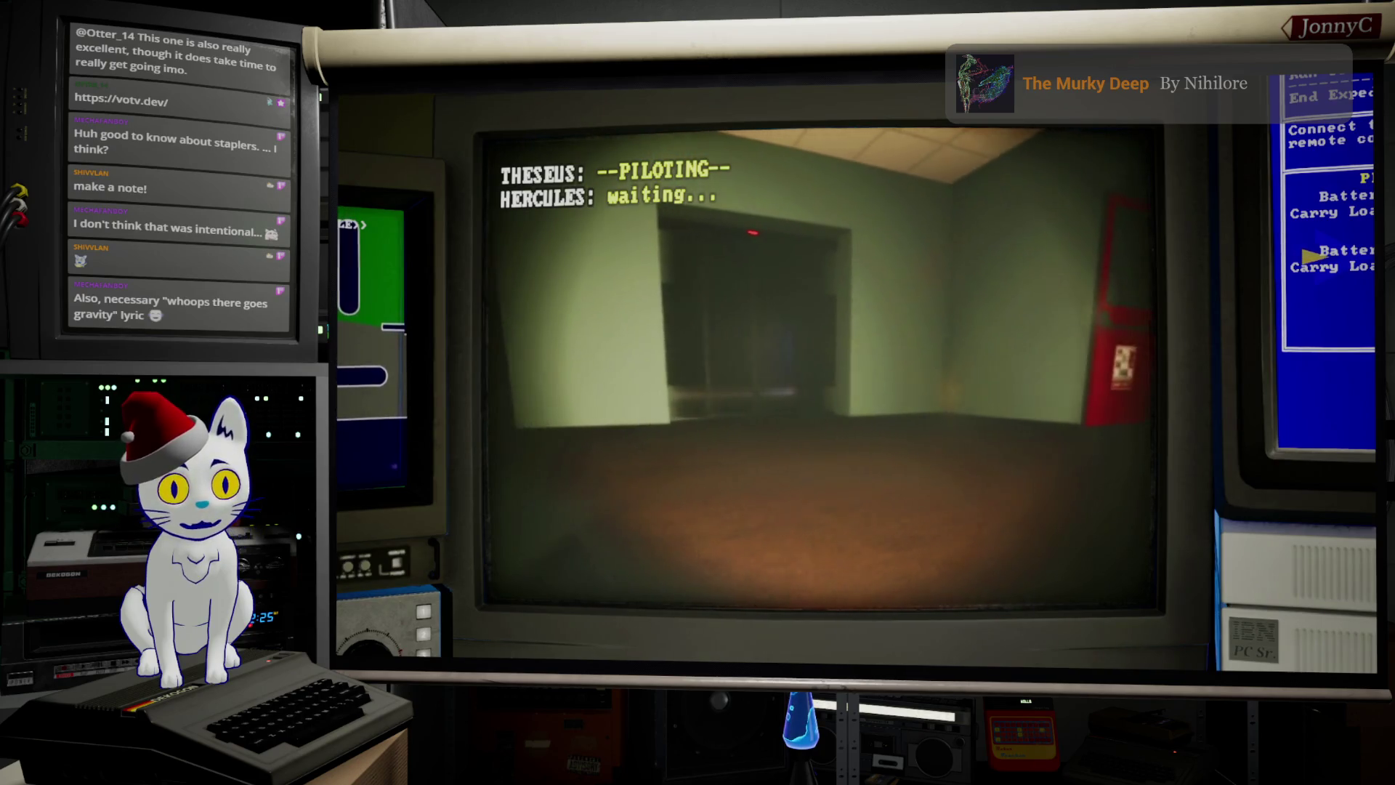
key(d)
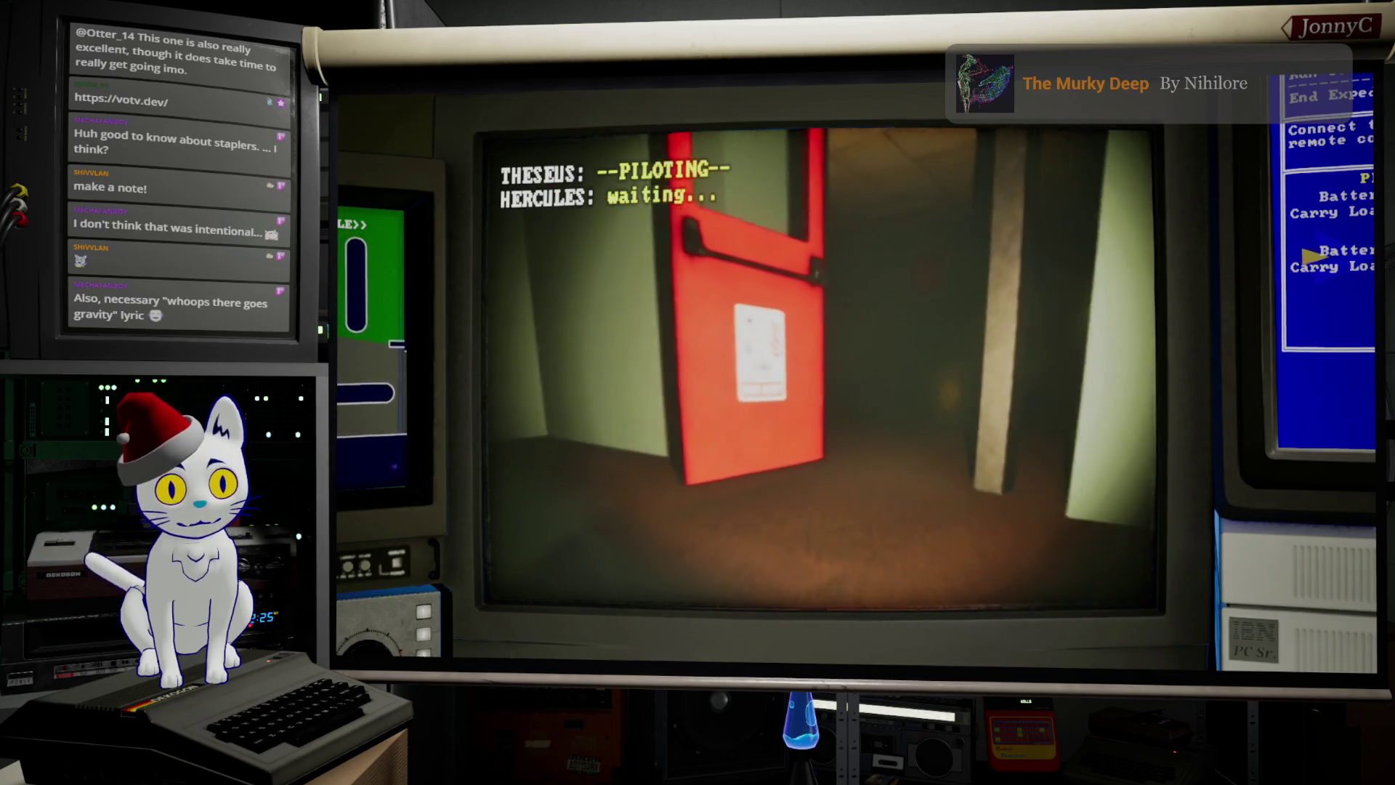
key(a)
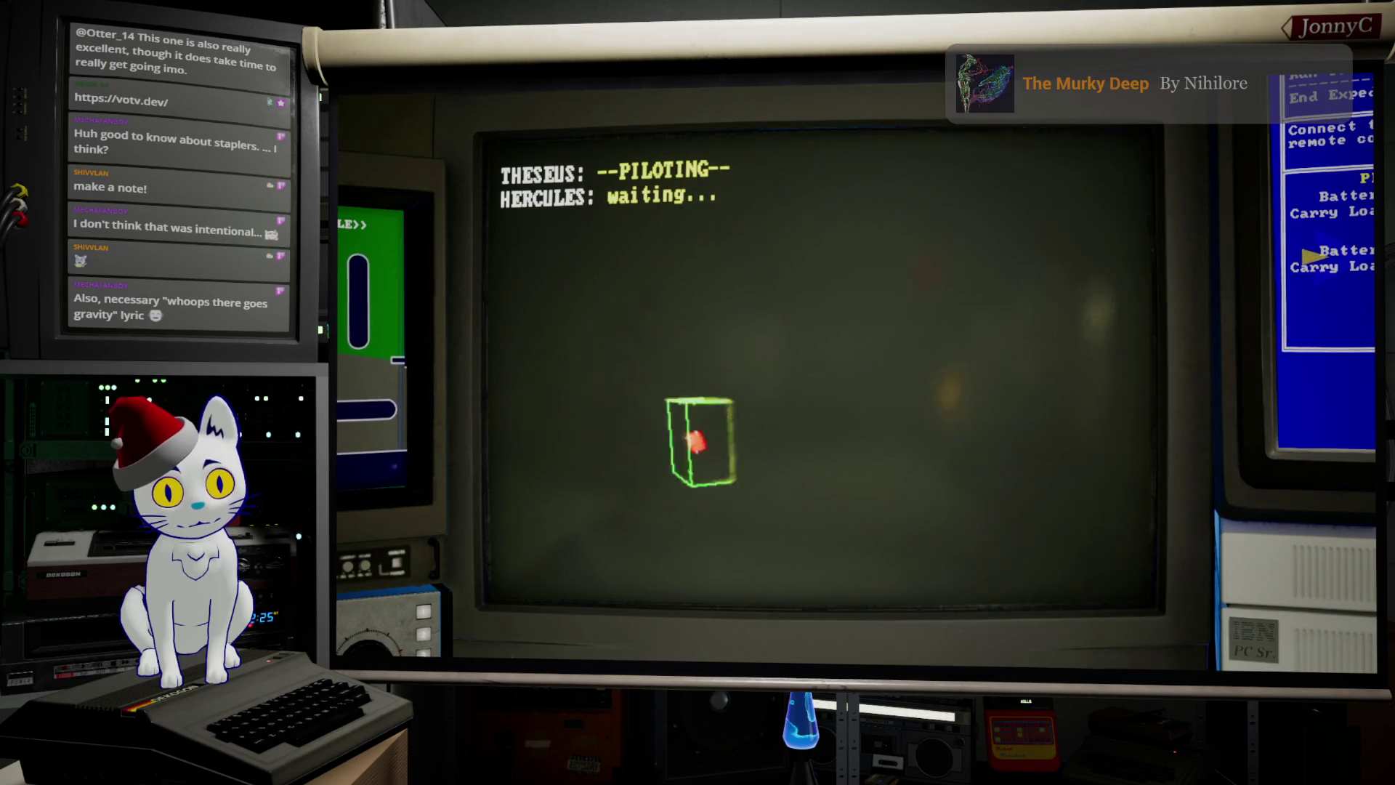
Step: Connect to the nearby network devices and open the door, then disconnect
key(e)
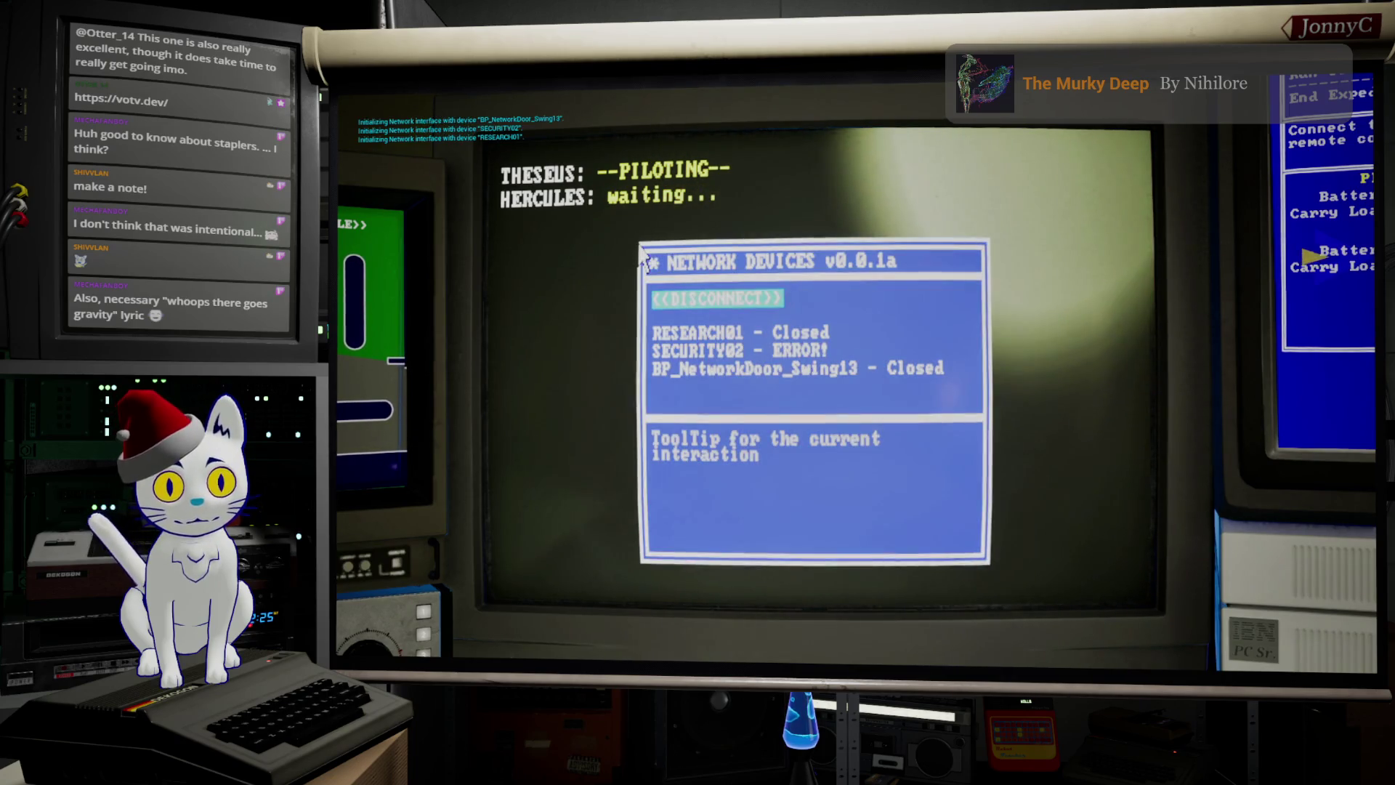
key(Up)
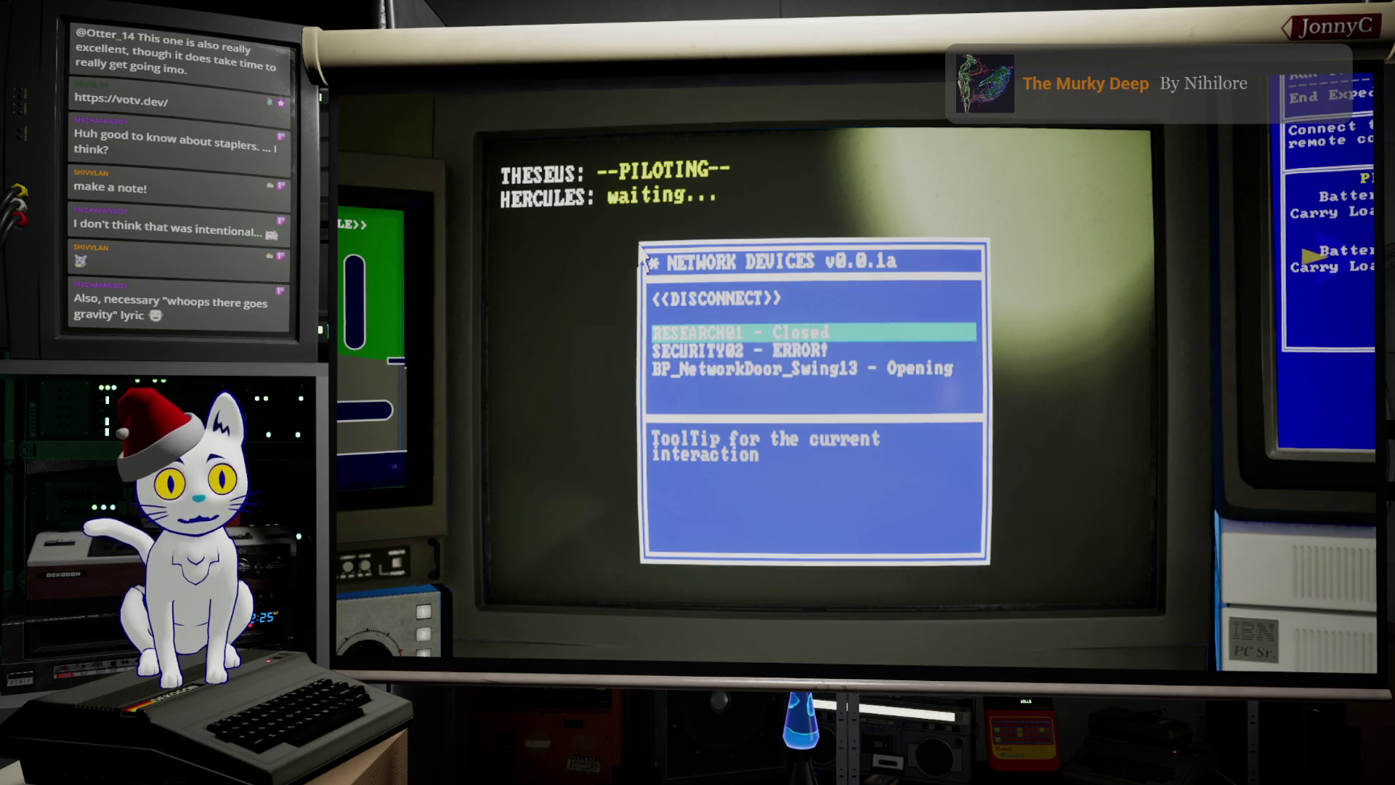
key(Return)
key(w)
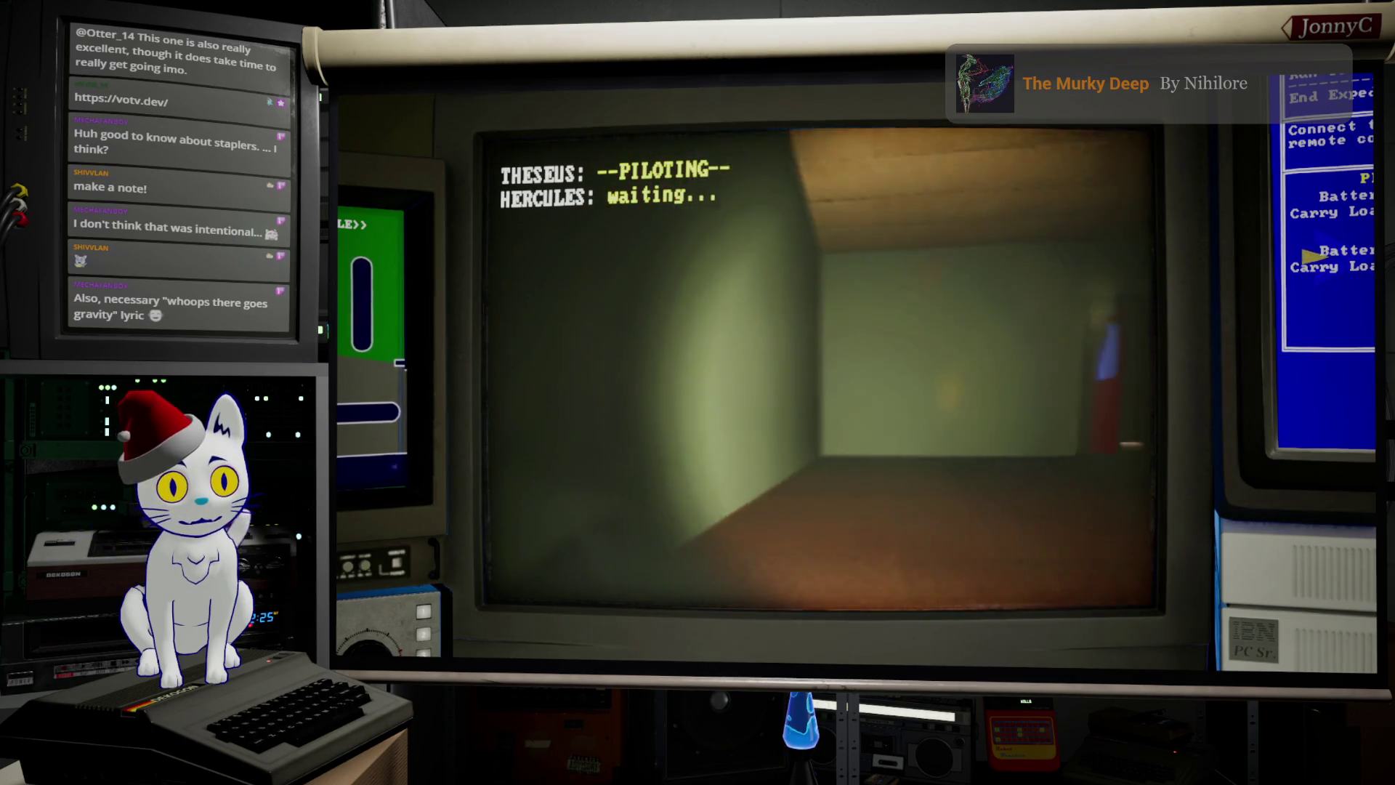
Step: Drive the drone through the open red door into the blue office
key(w)
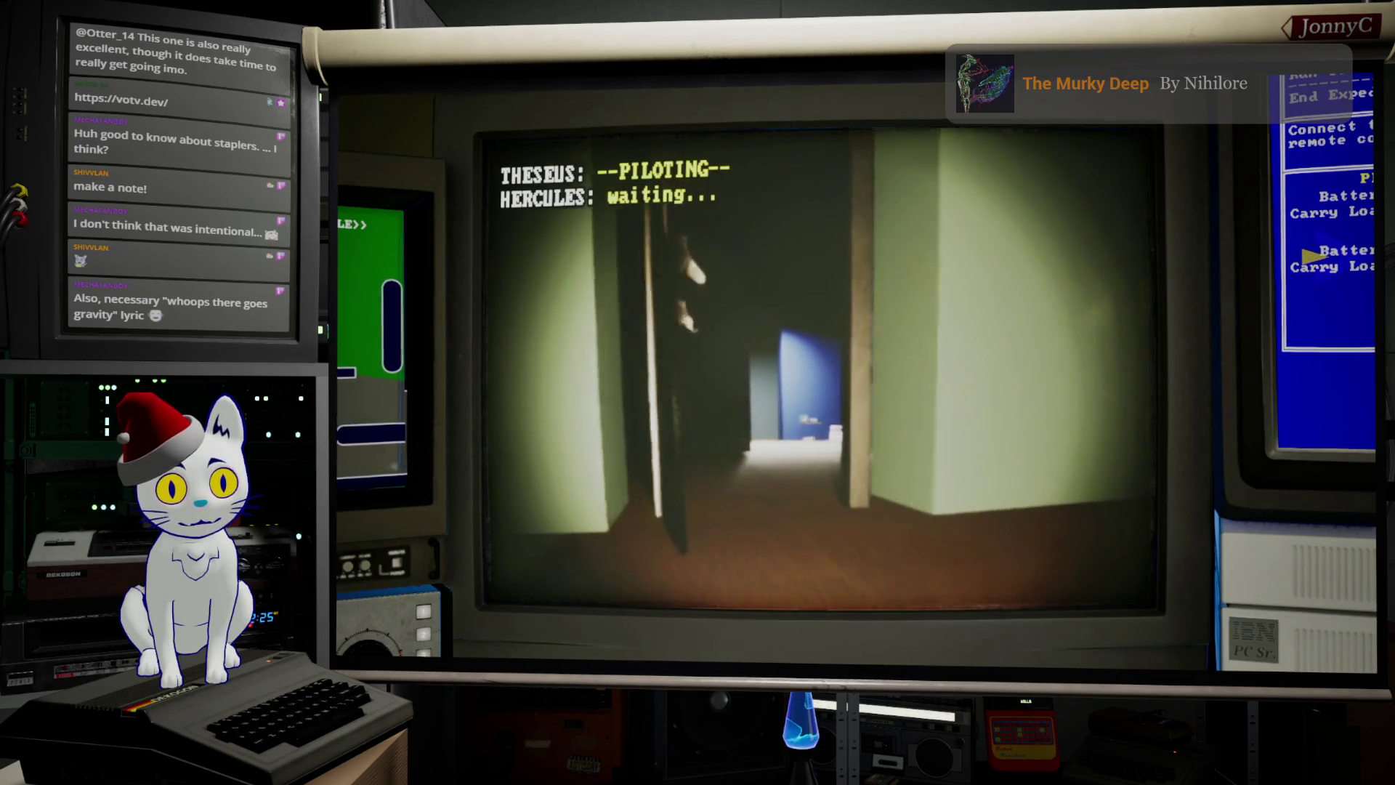
key(a)
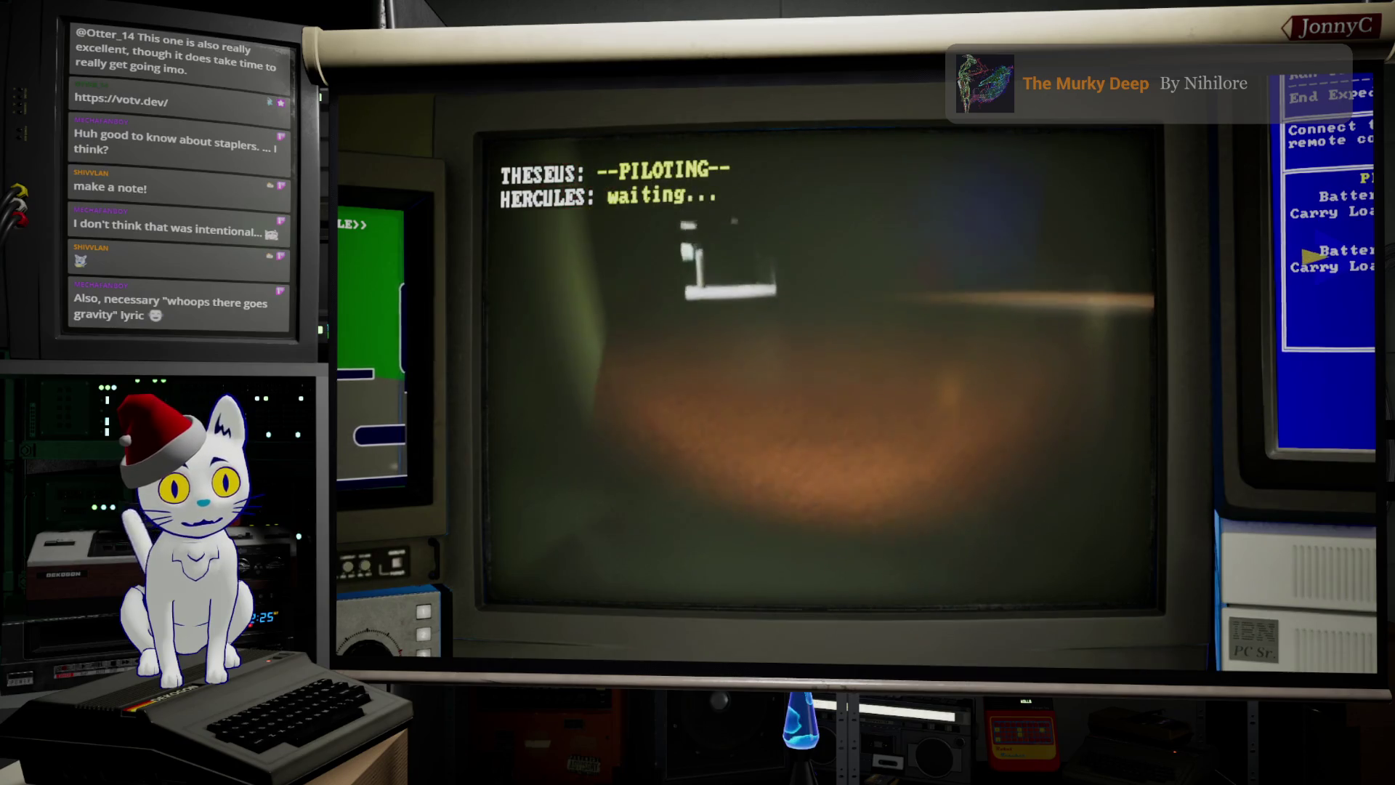
key(Up)
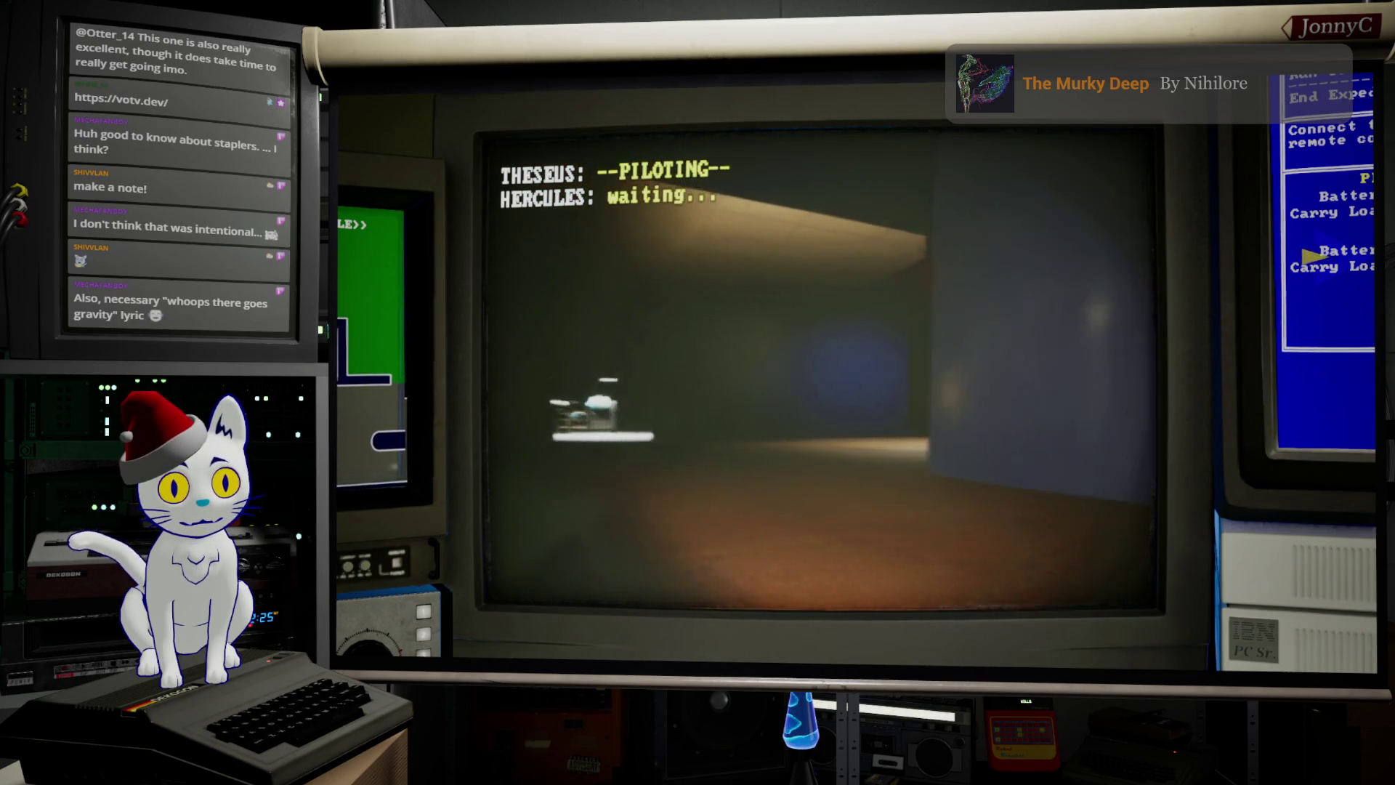
Step: Drive past the chair, under the small table, and grab both circuit boards from the box
key(d)
key(a)
key(w)
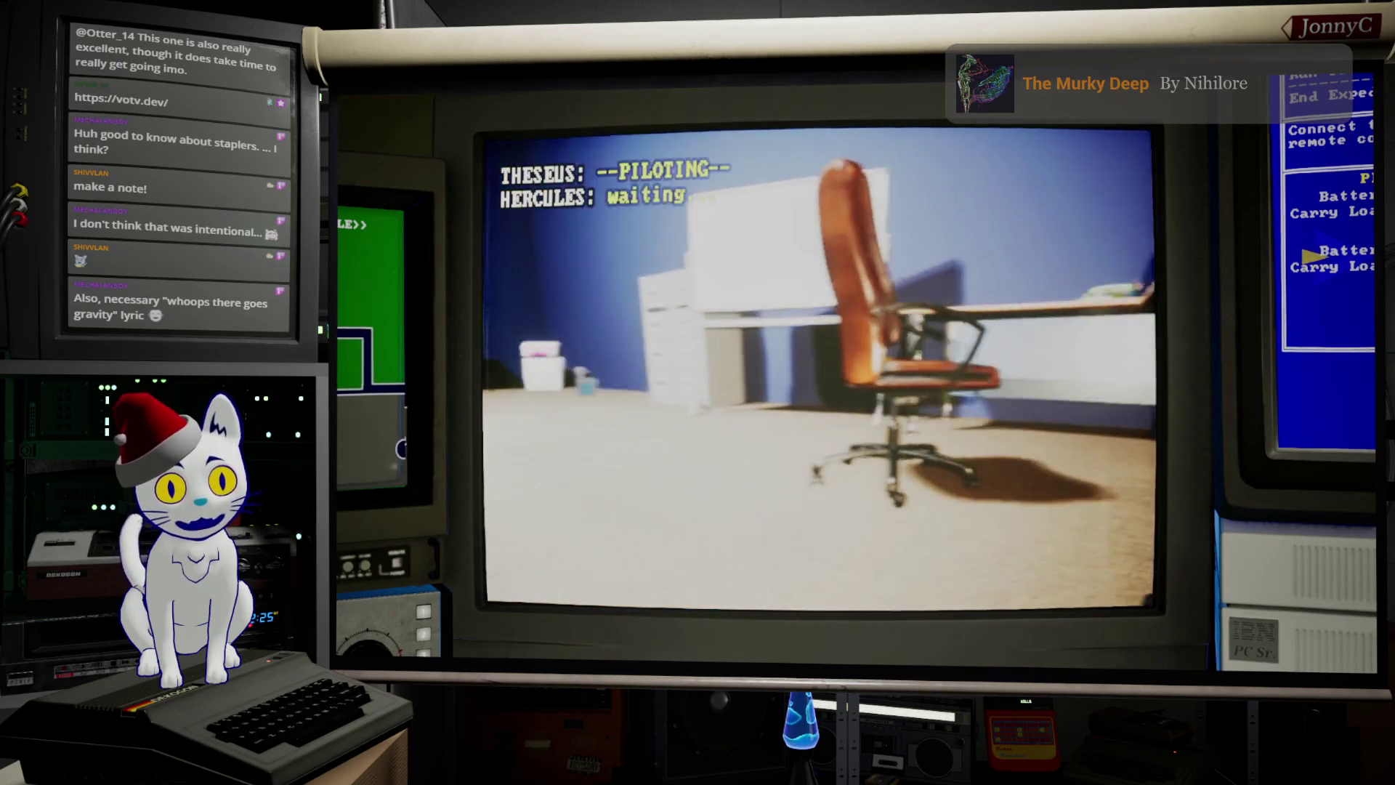
key(w)
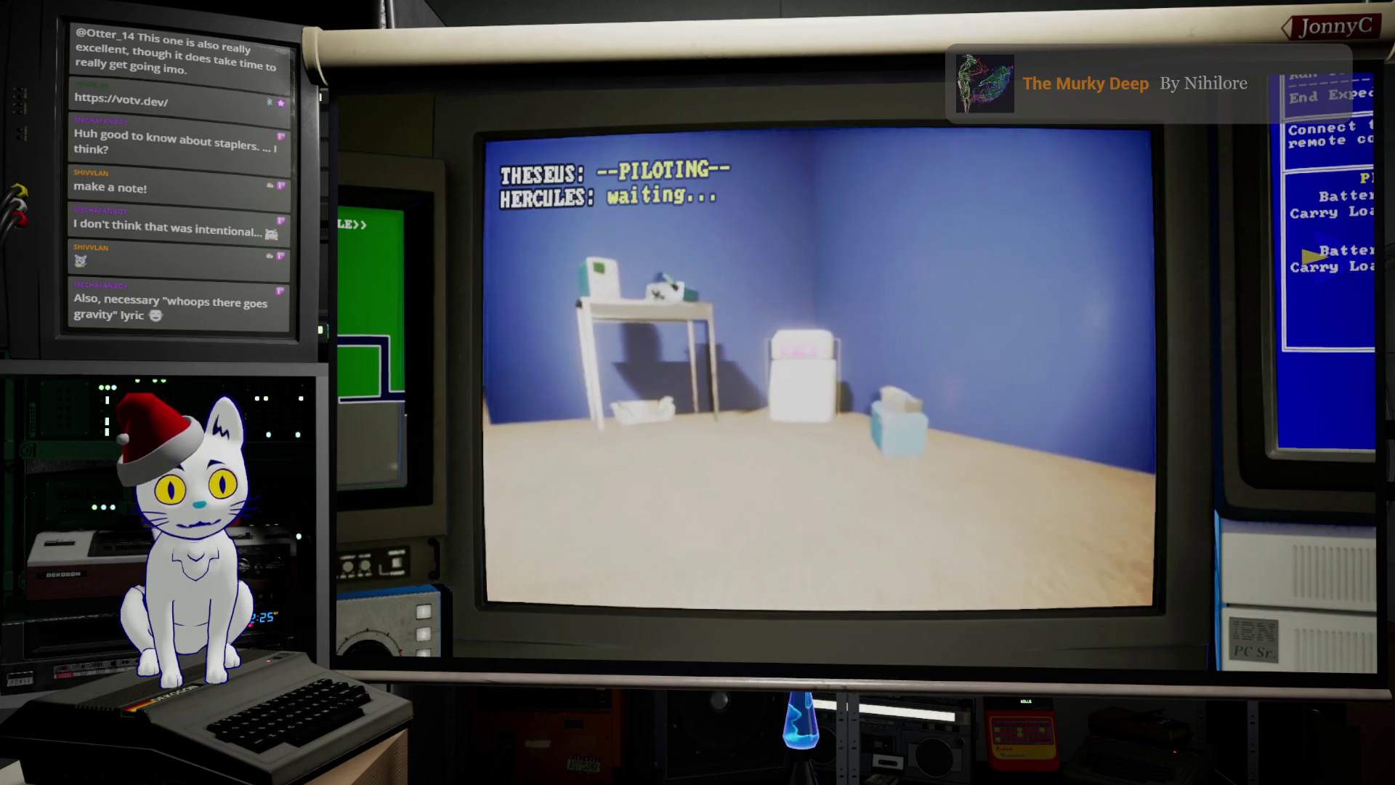
key(w)
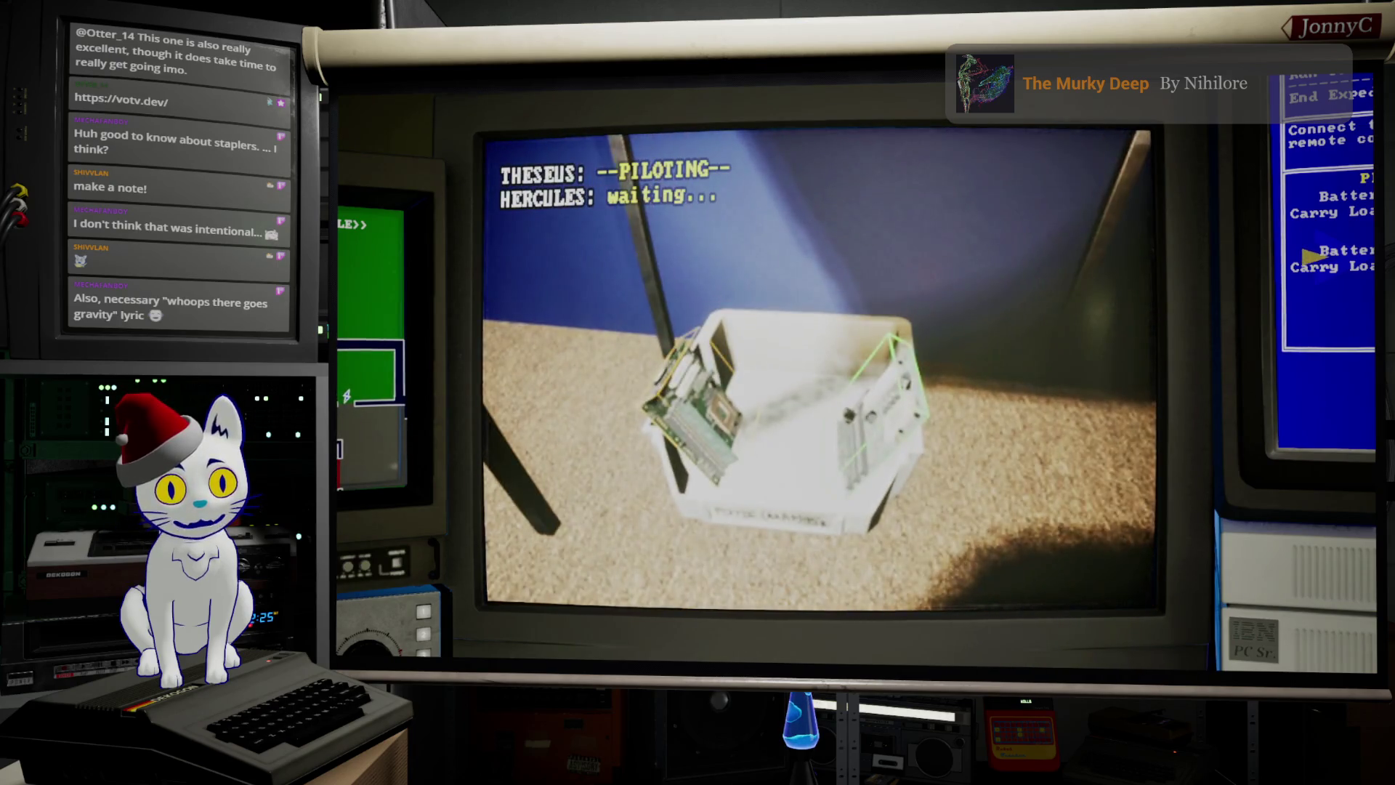
Step: Back away from the box and steer past the desk toward the darker room
key(s)
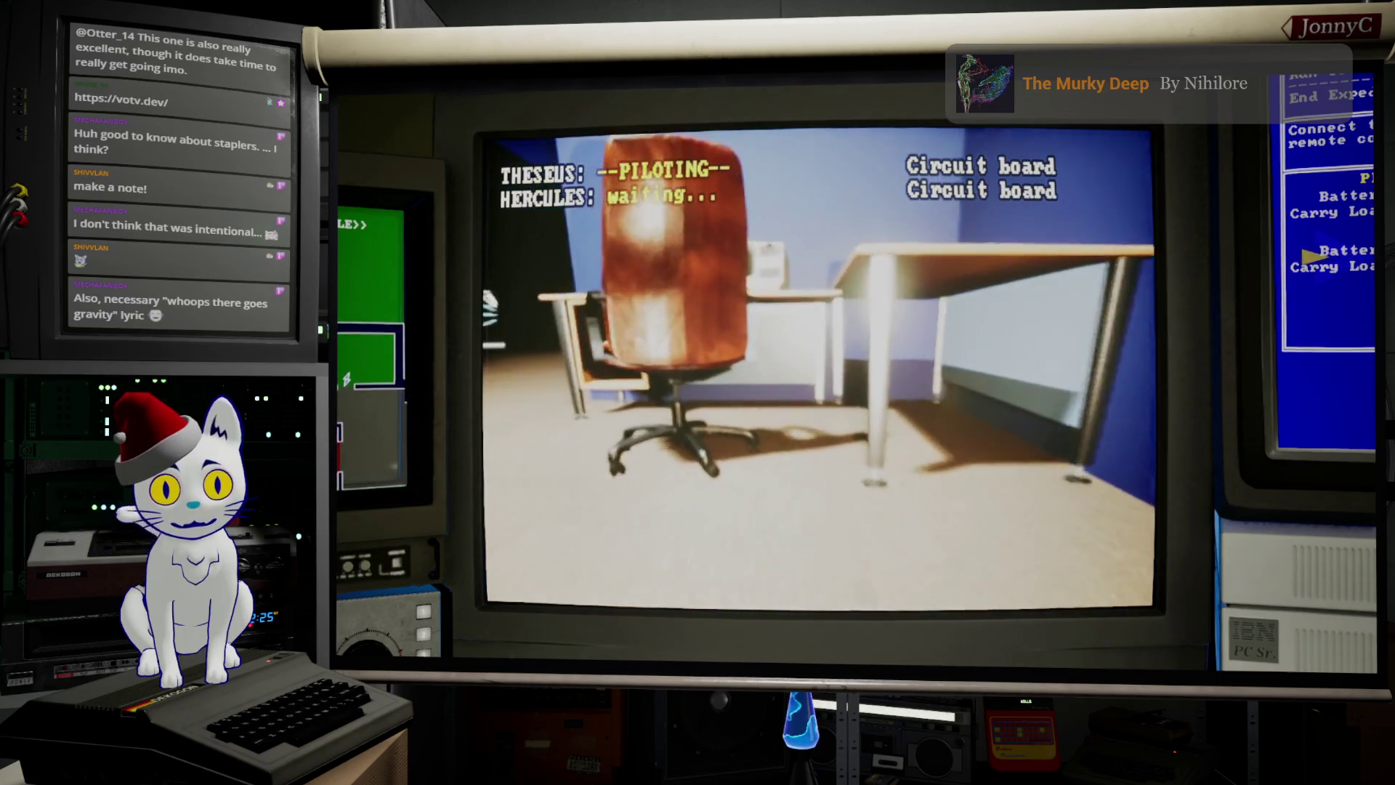
key(w)
key(w)
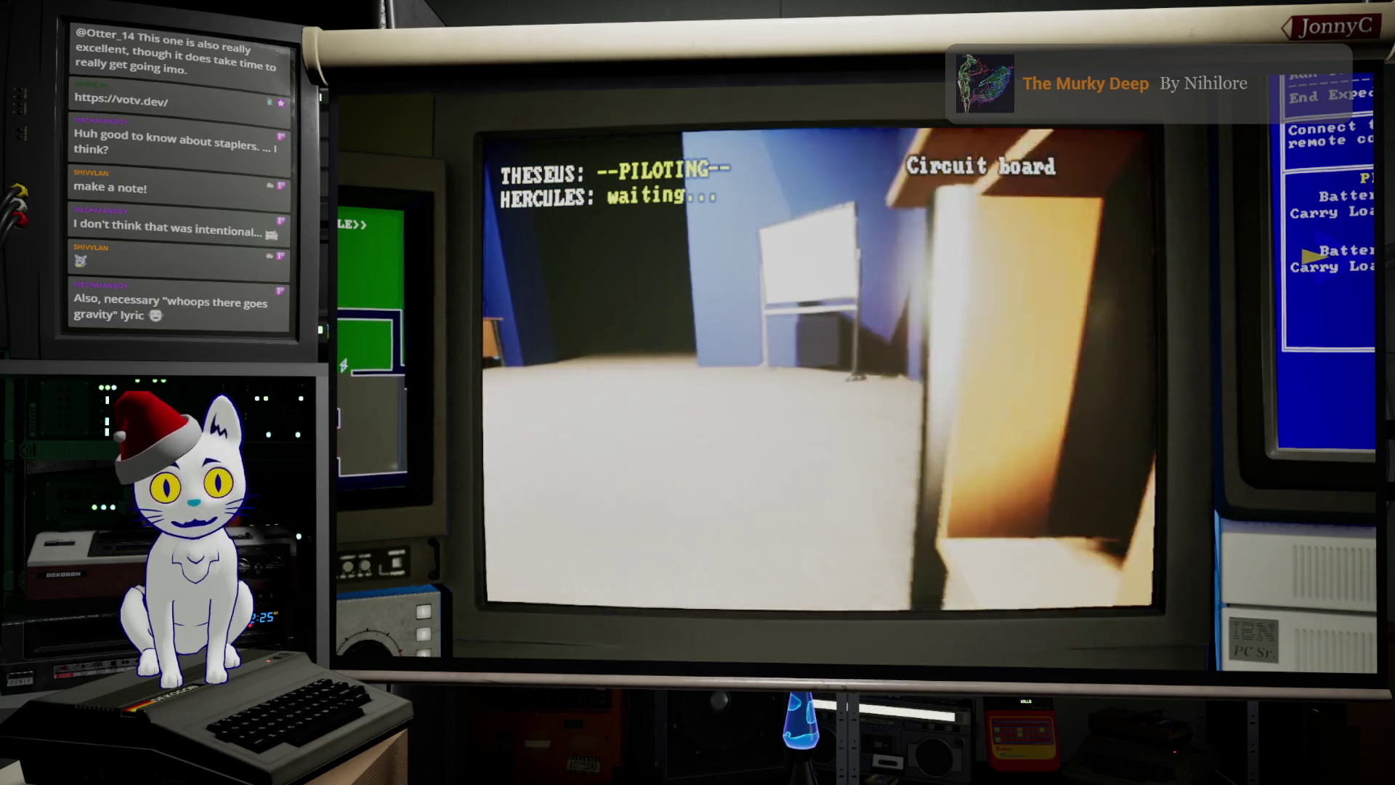
key(d)
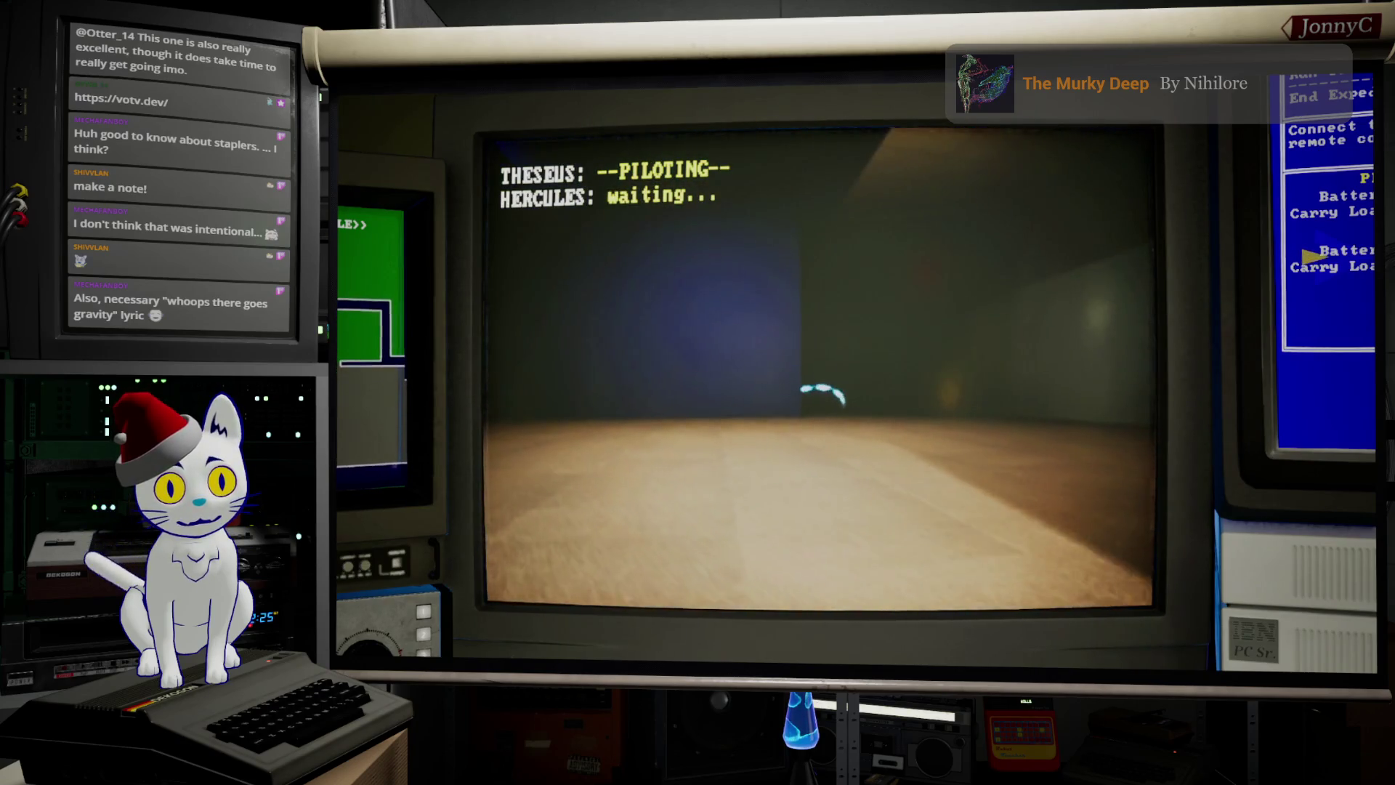
key(a)
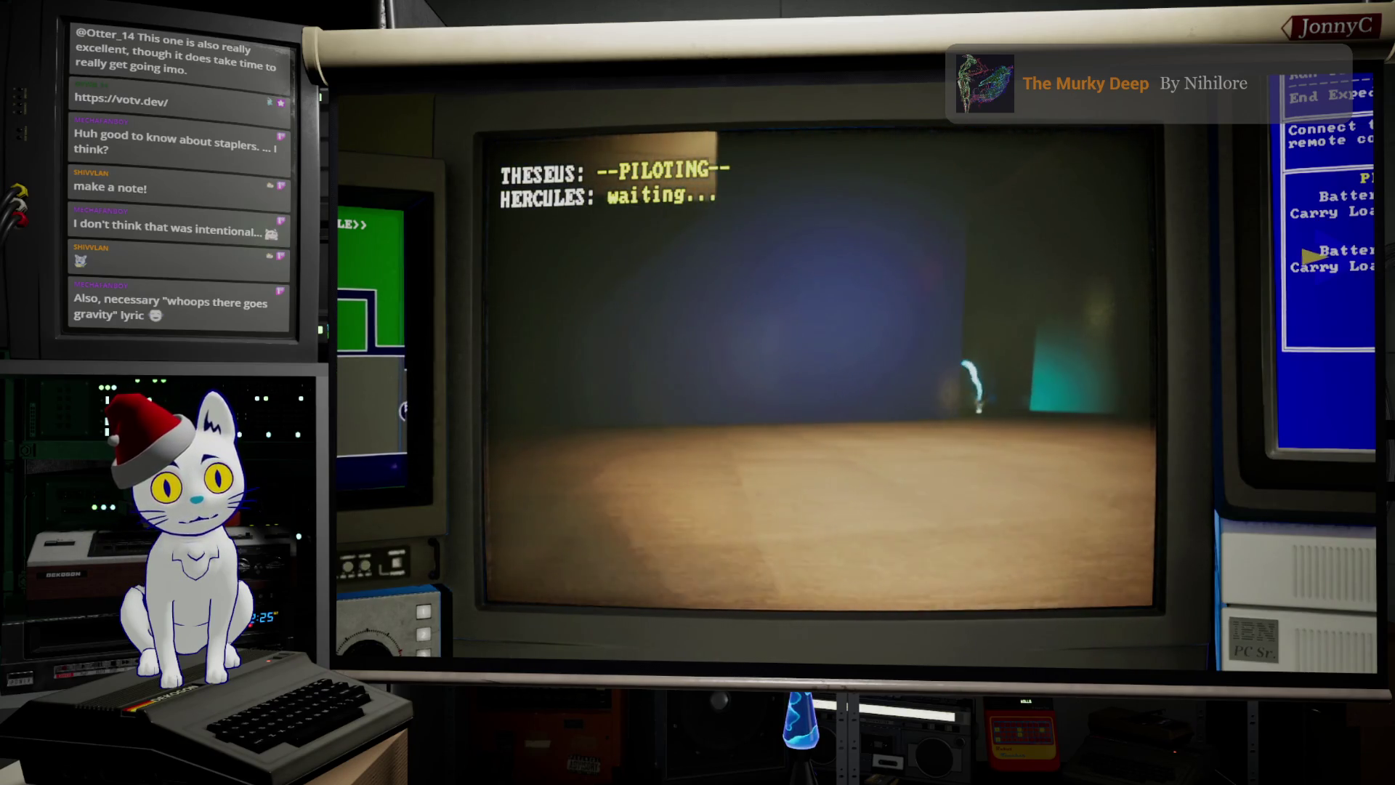
key(a)
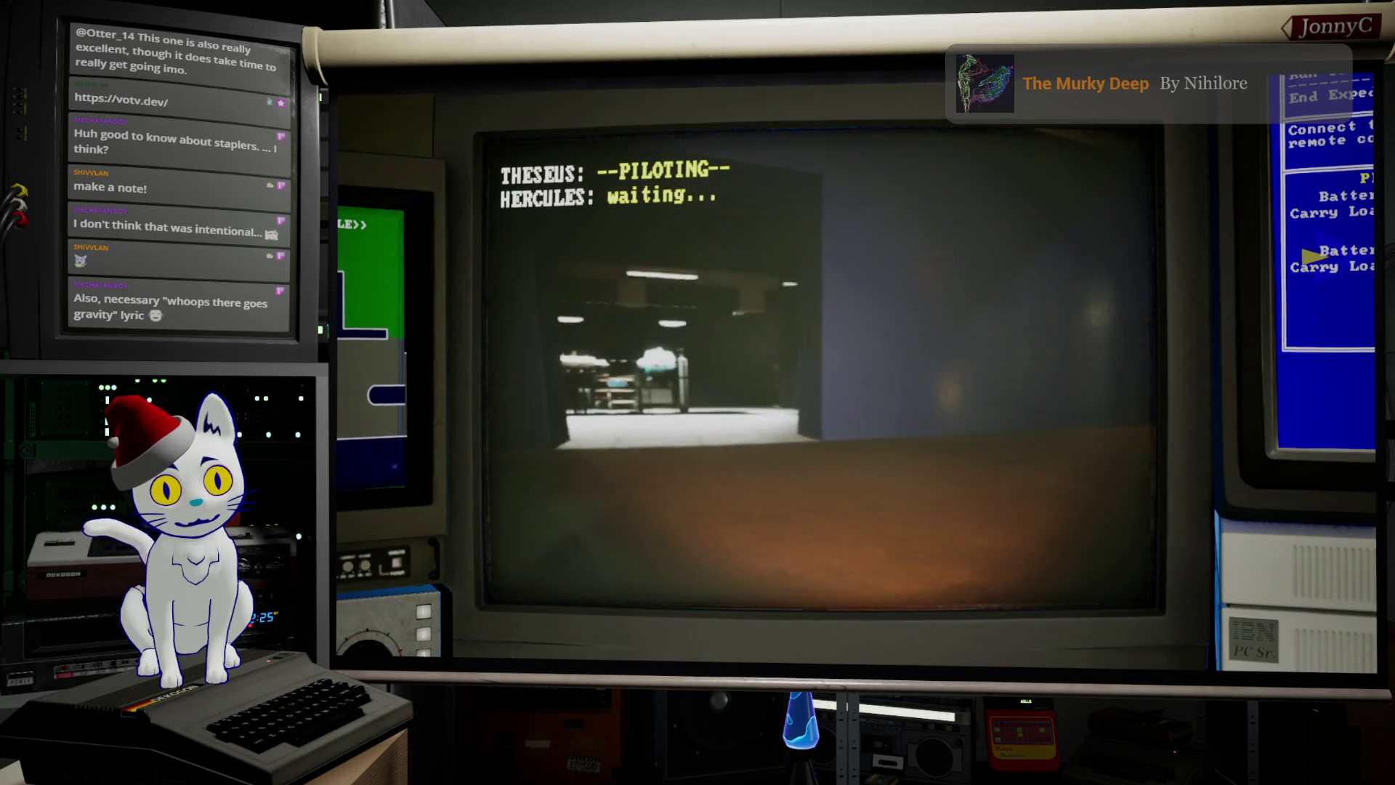
Step: Drive to the red storage shelves, collect a third circuit board, and face the open warehouse
key(w)
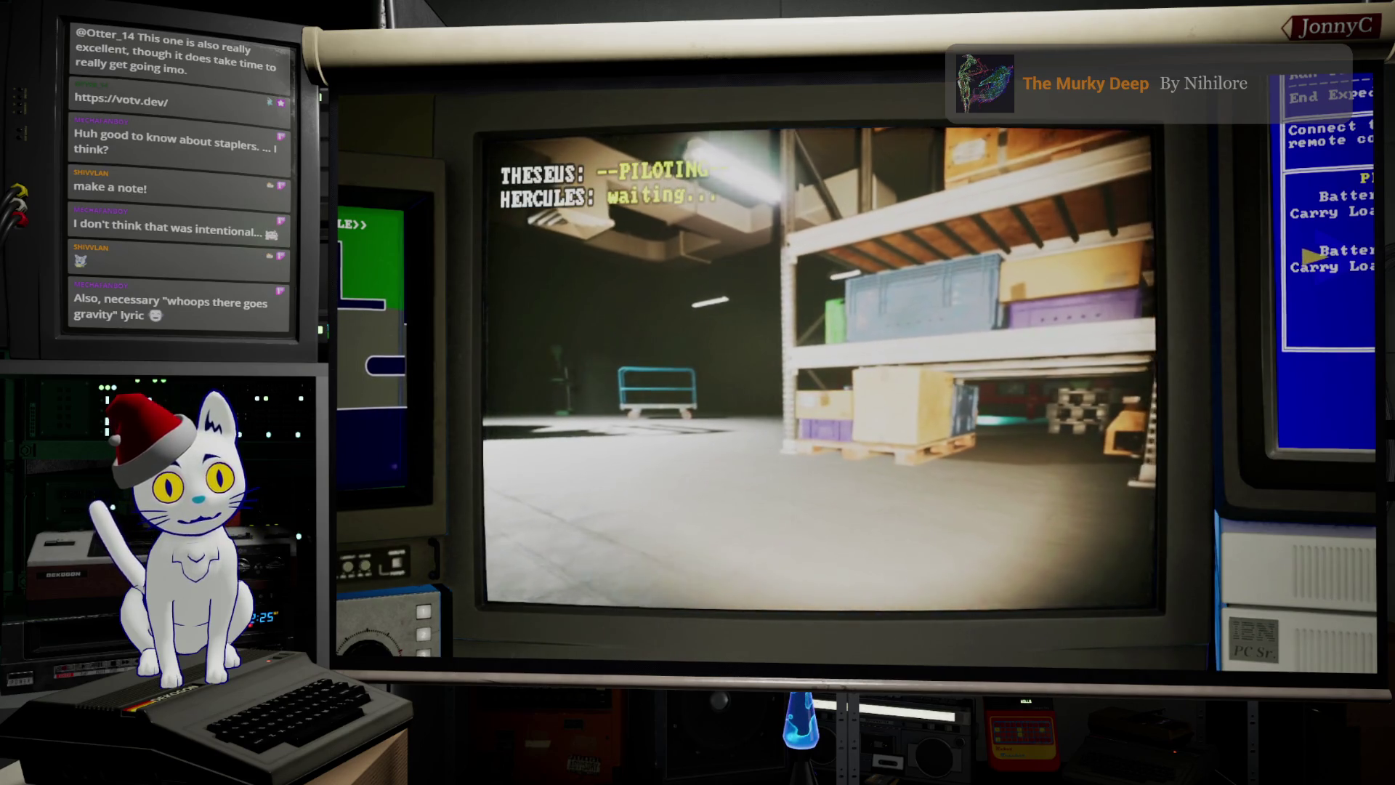
key(a)
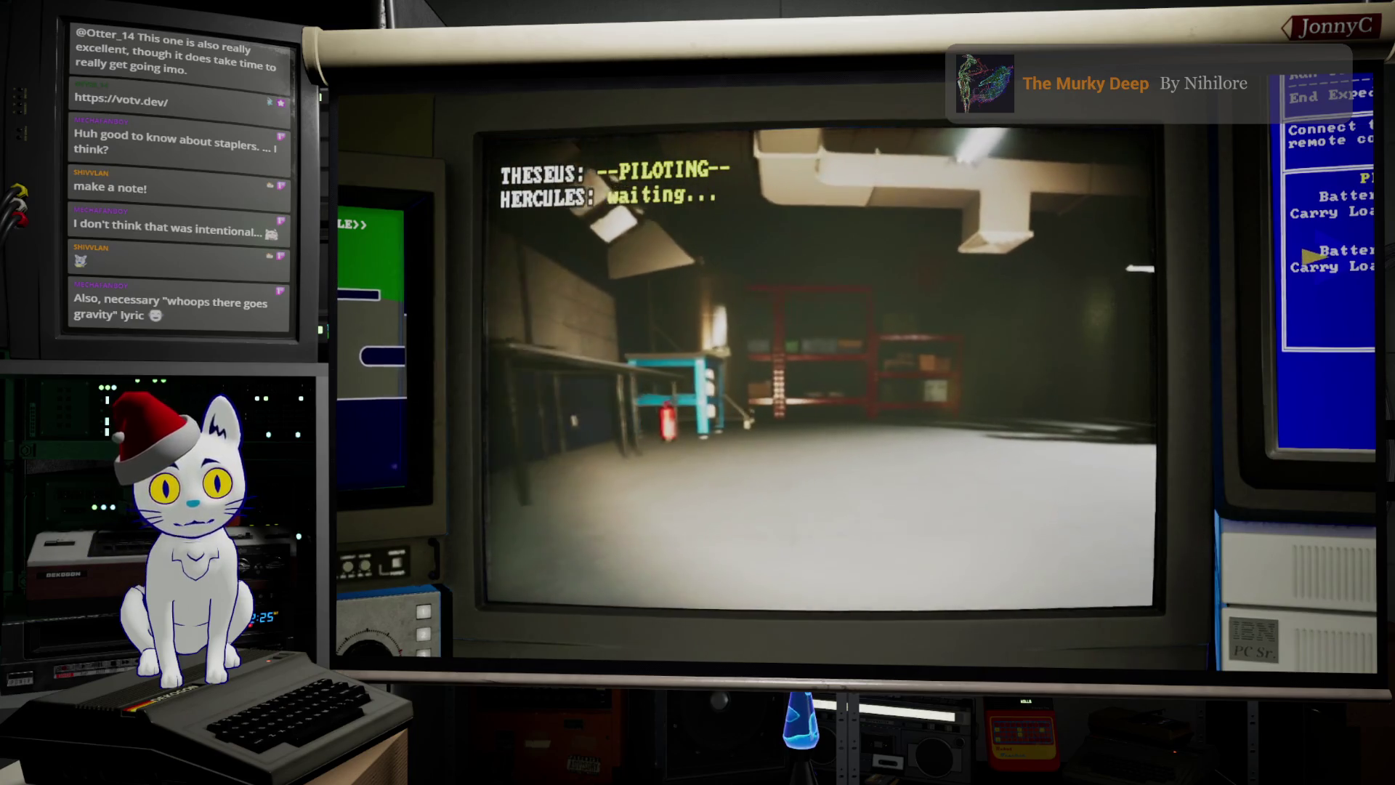
key(a)
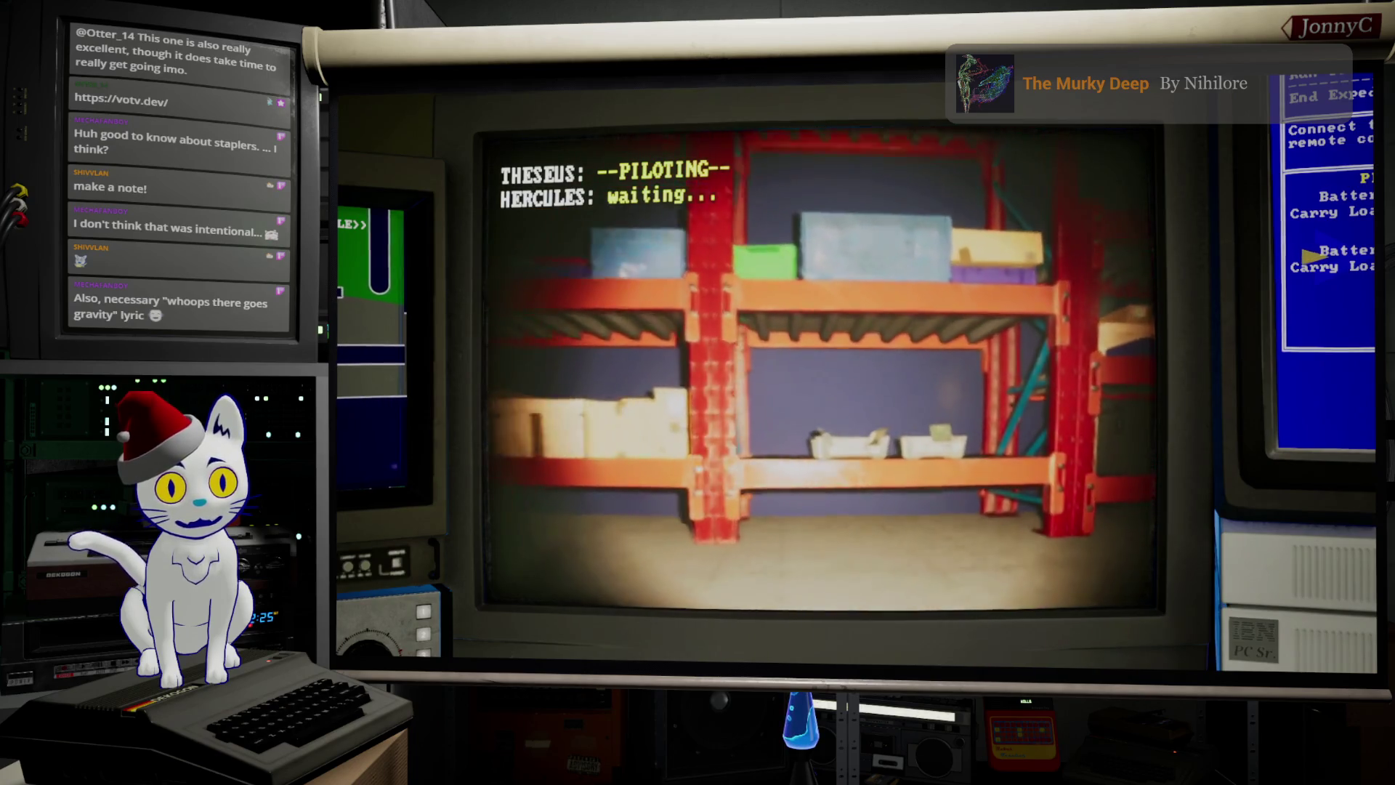
key(w)
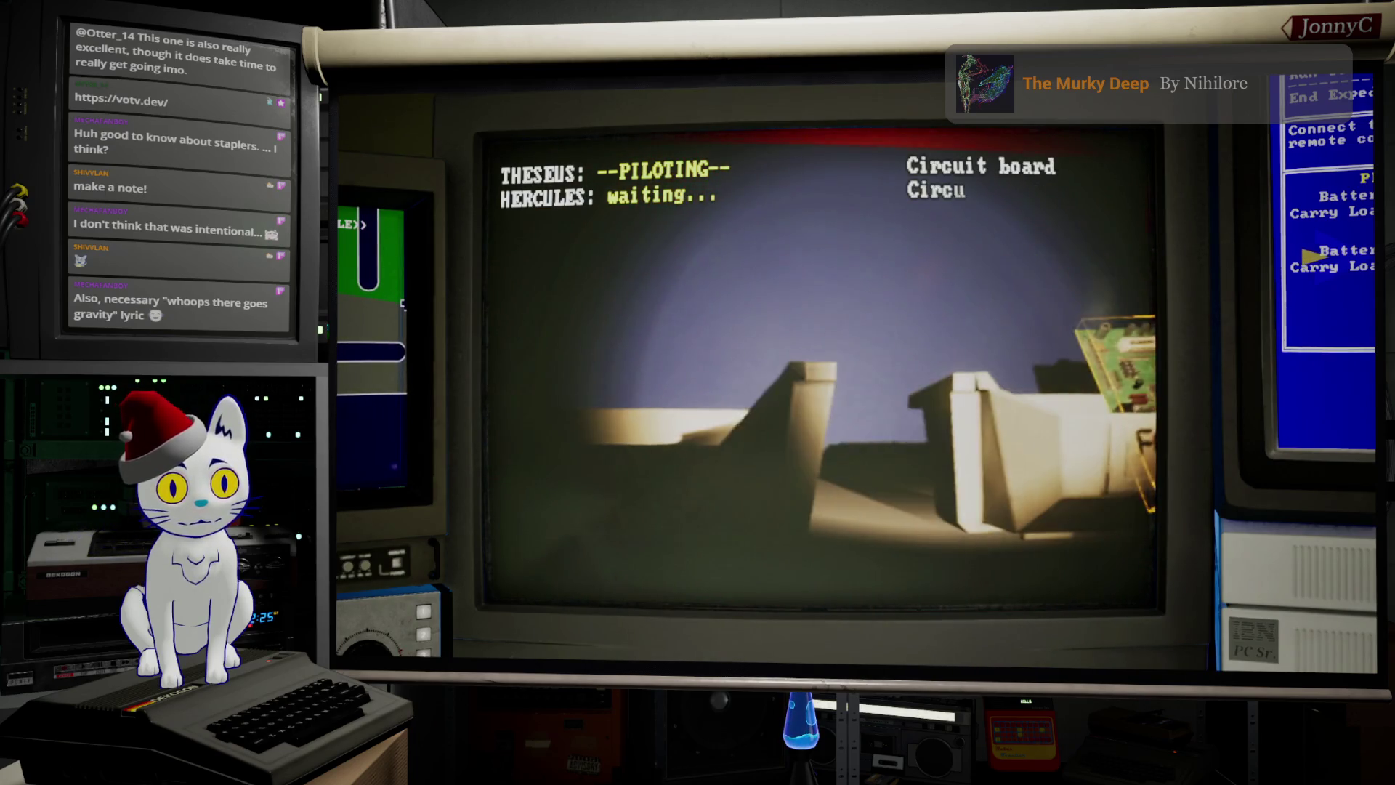
key(d)
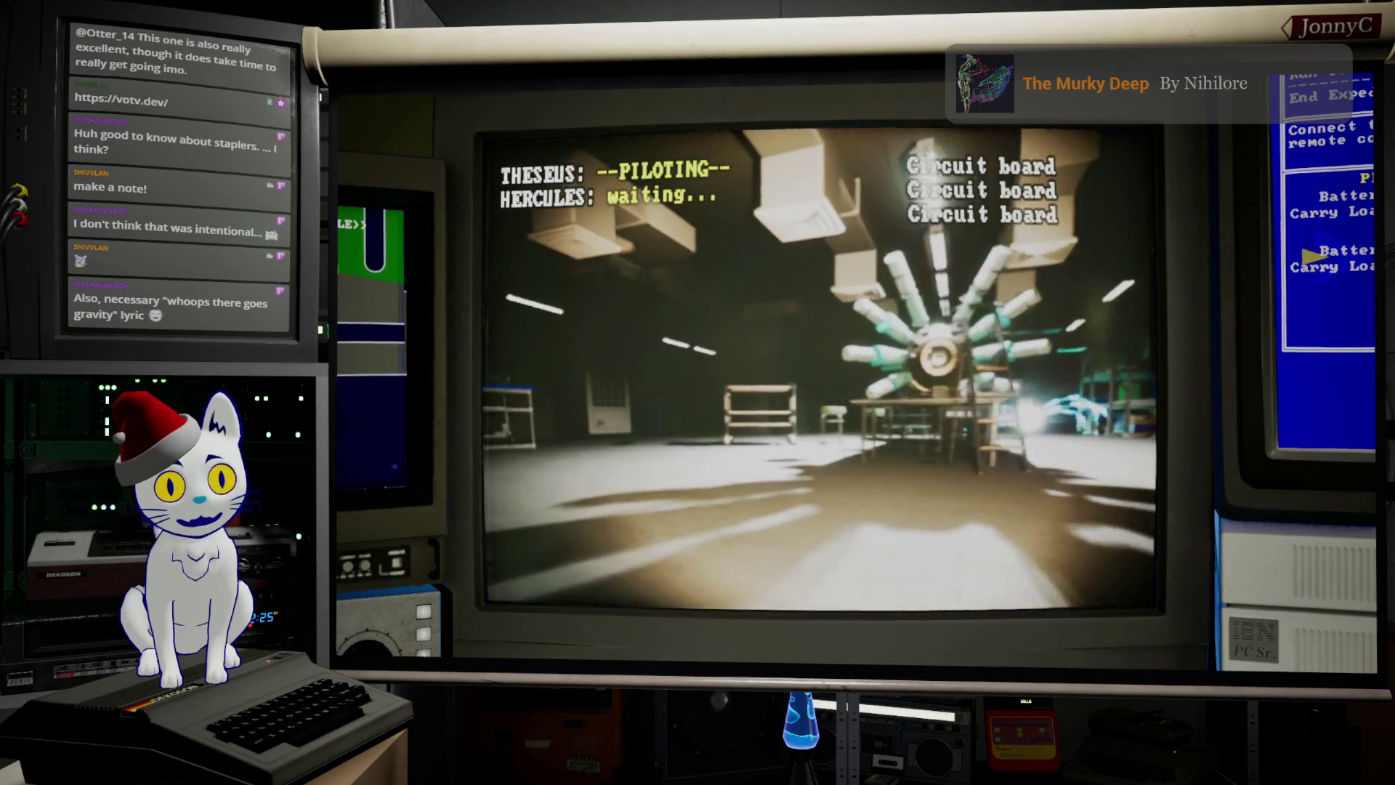
Step: Drive the drone past the white and wooden carts toward the green machine
key(a)
key(a)
key(w)
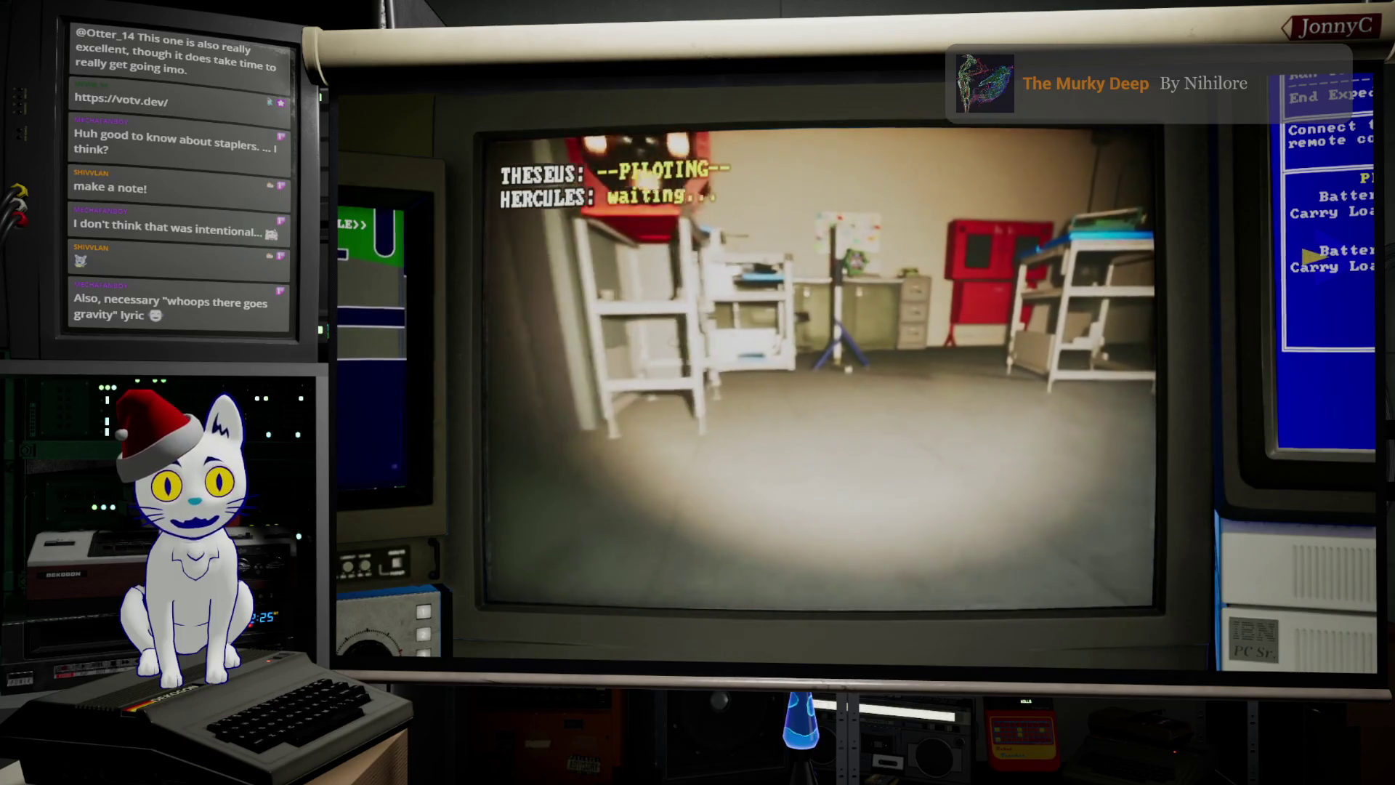
key(w)
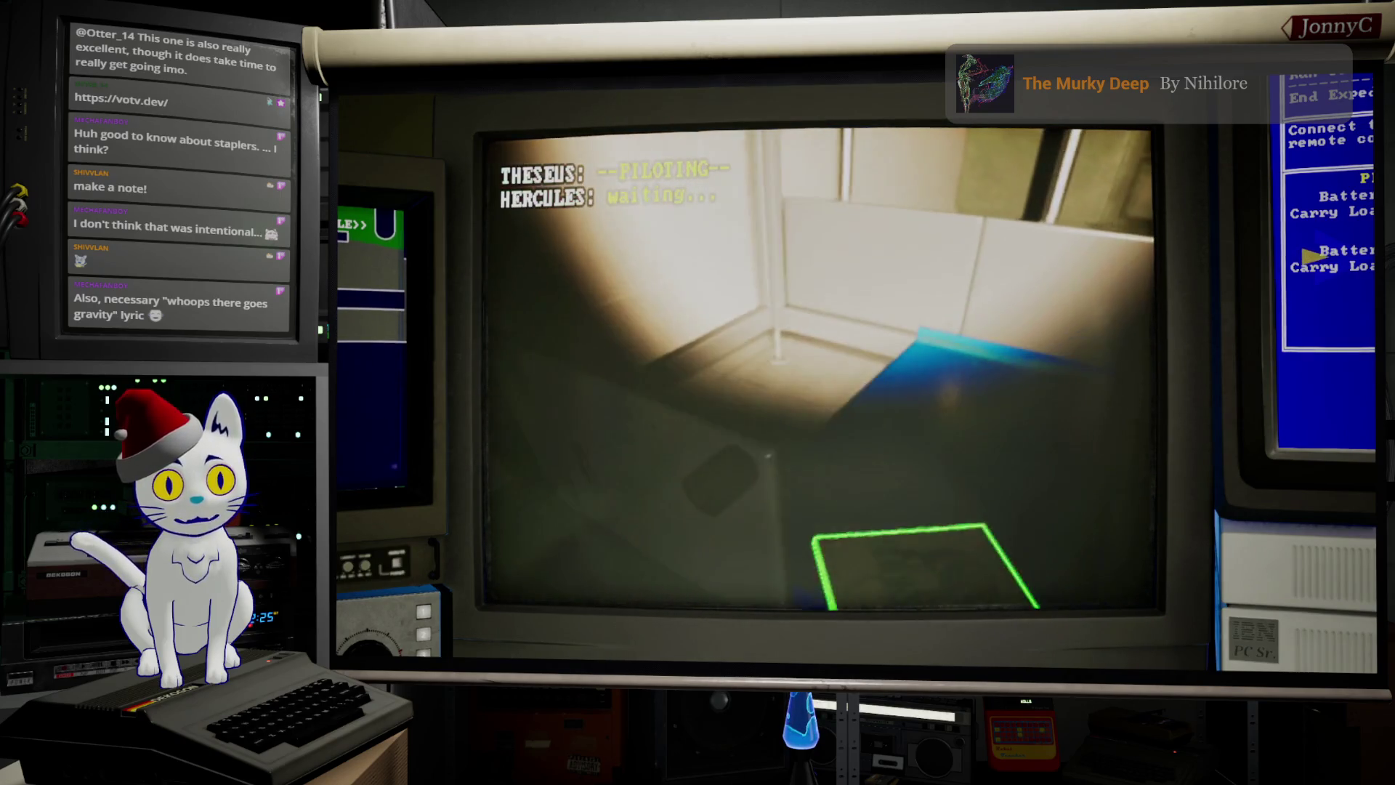
key(s)
key(d)
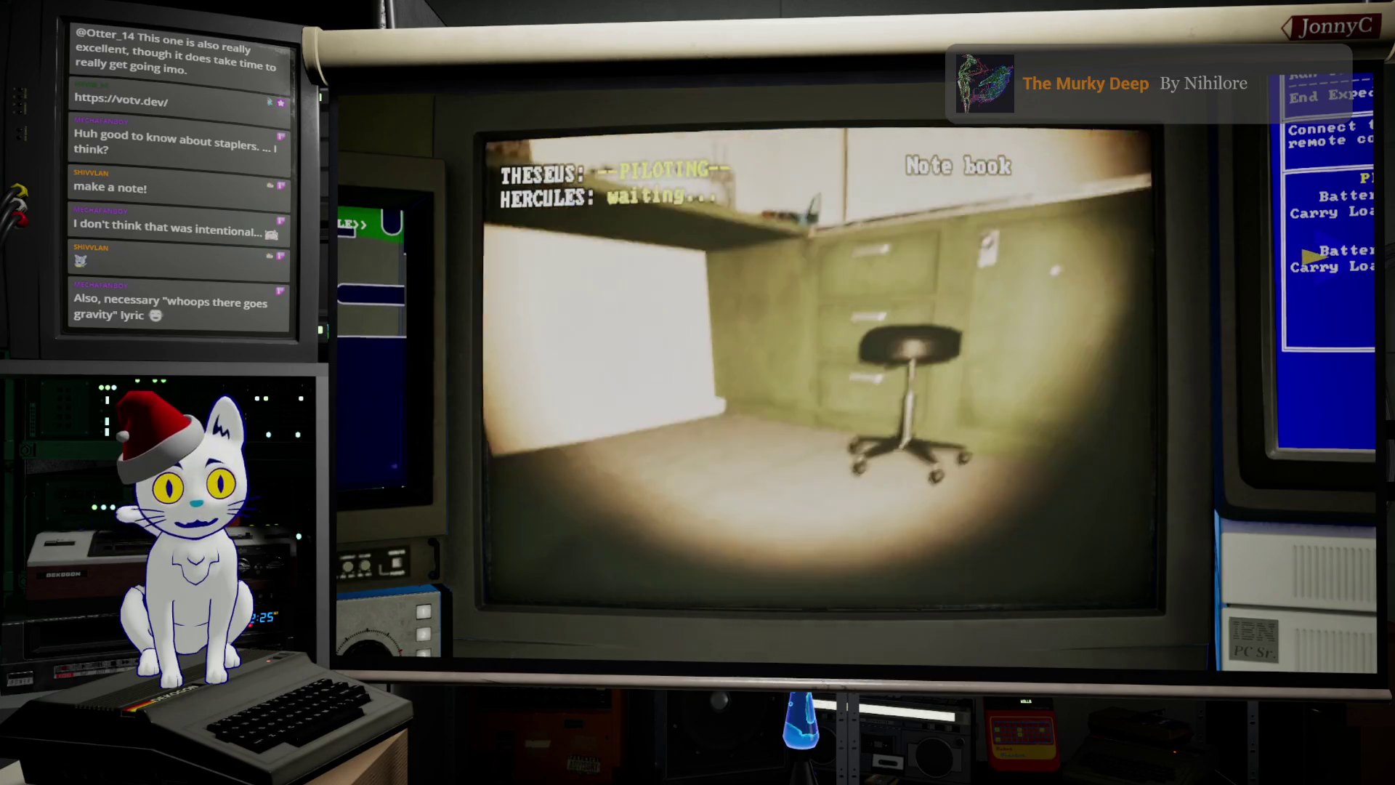
key(w)
key(d)
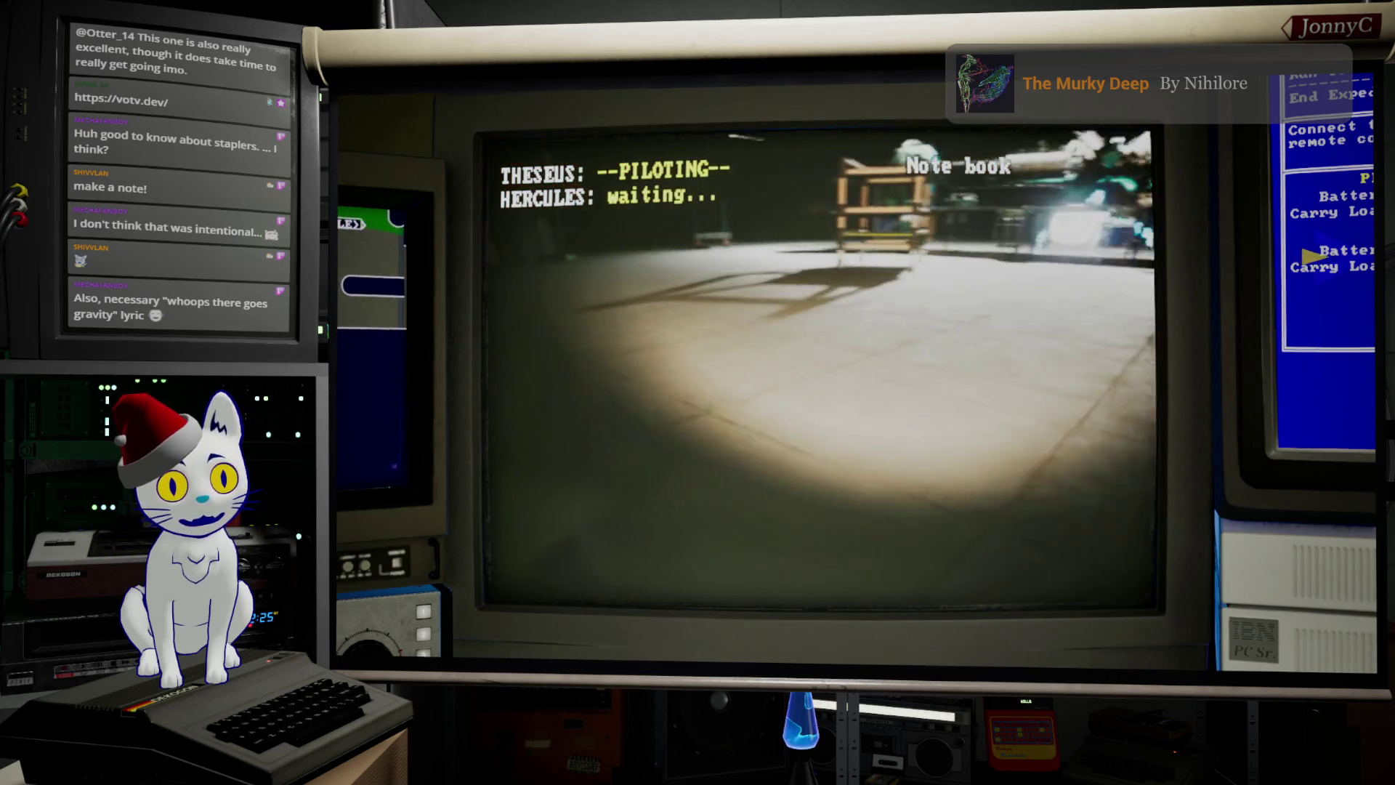
key(w)
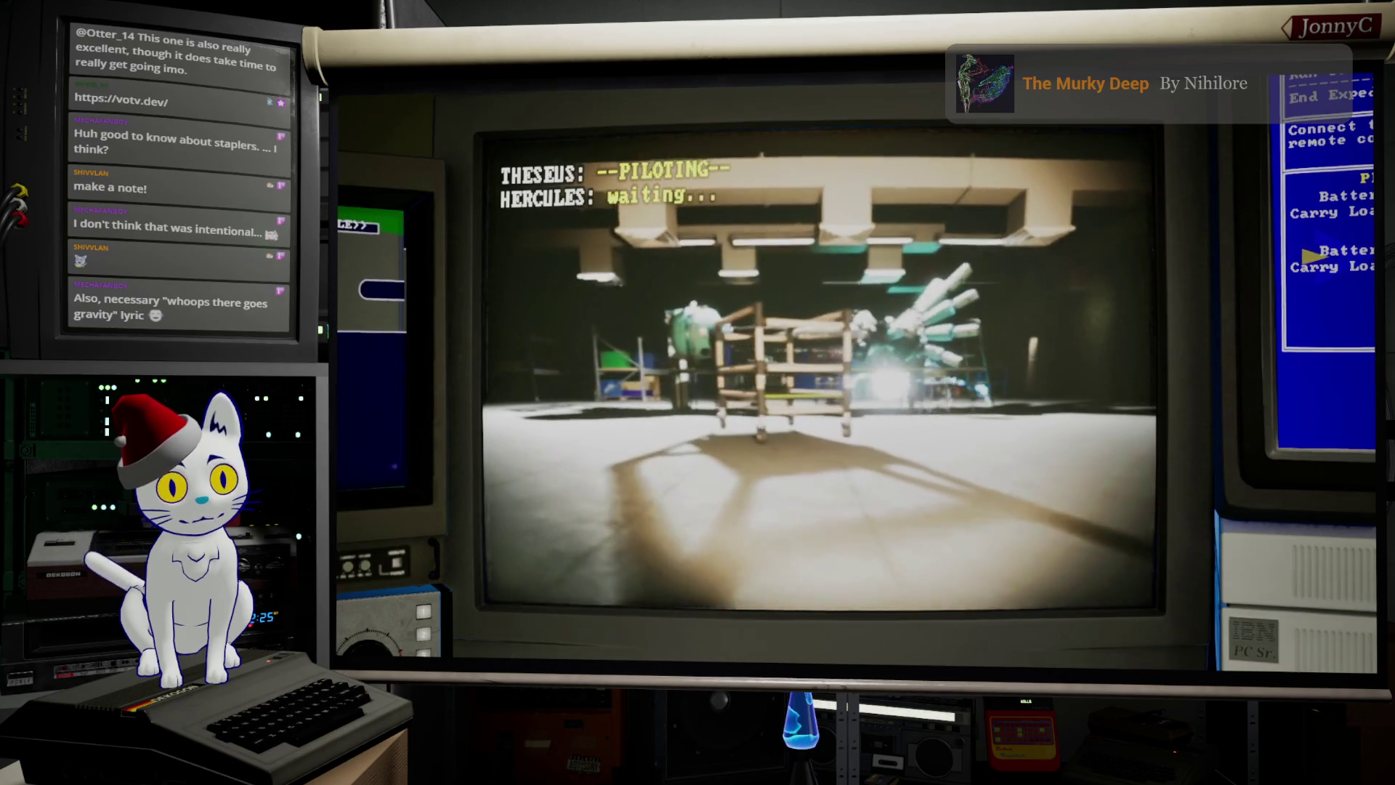
key(a)
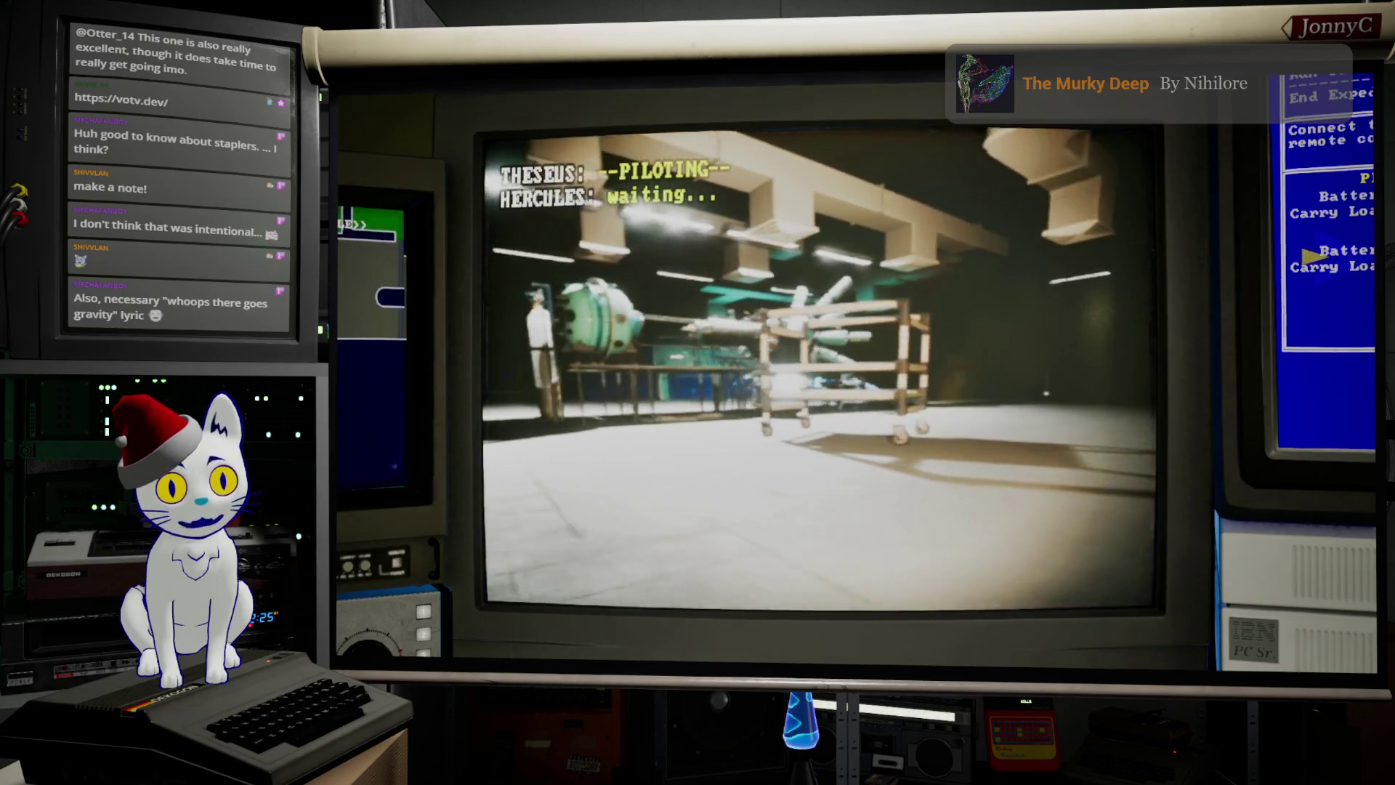
key(a)
key(w)
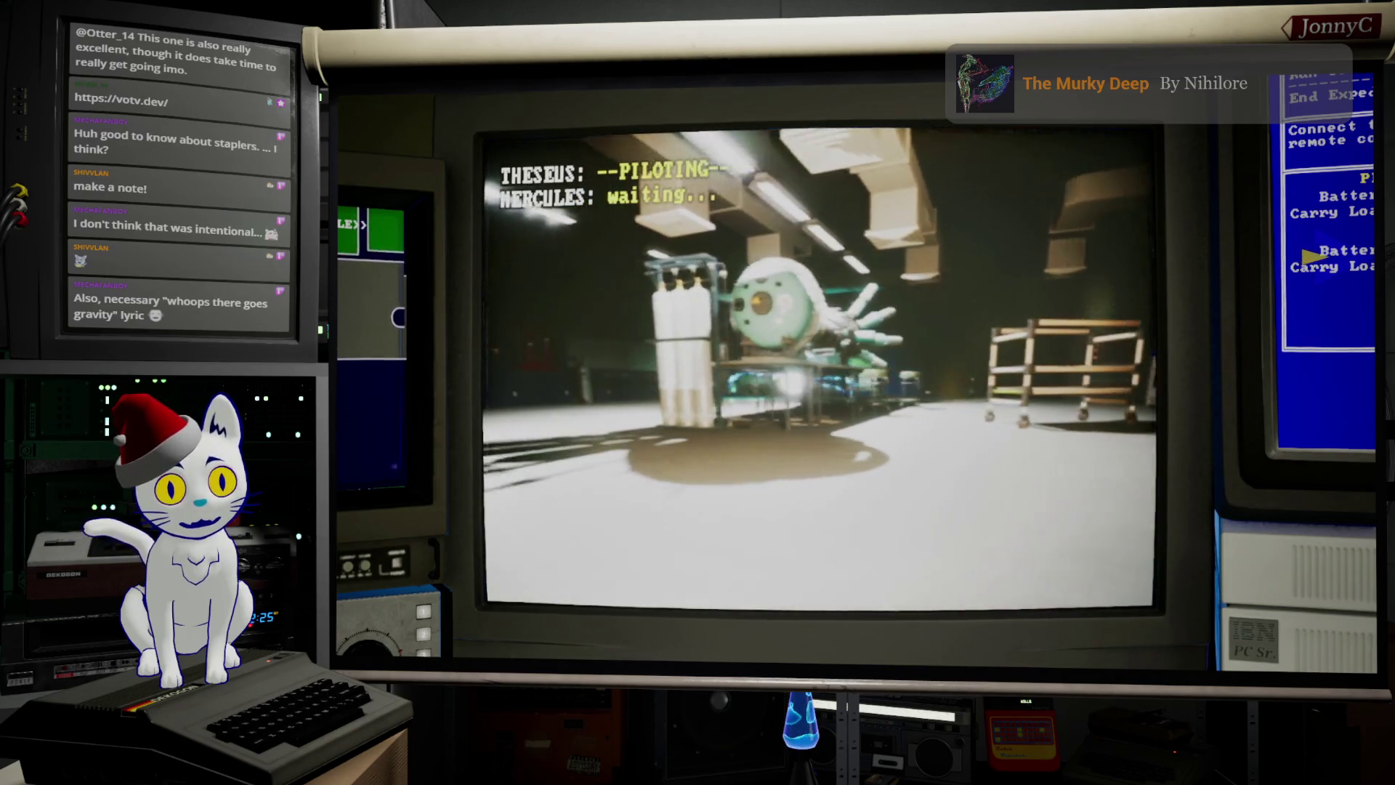
key(w)
Step: Steer past the gas cylinders and glowing machine, through the red fire door into the curtained room
key(a)
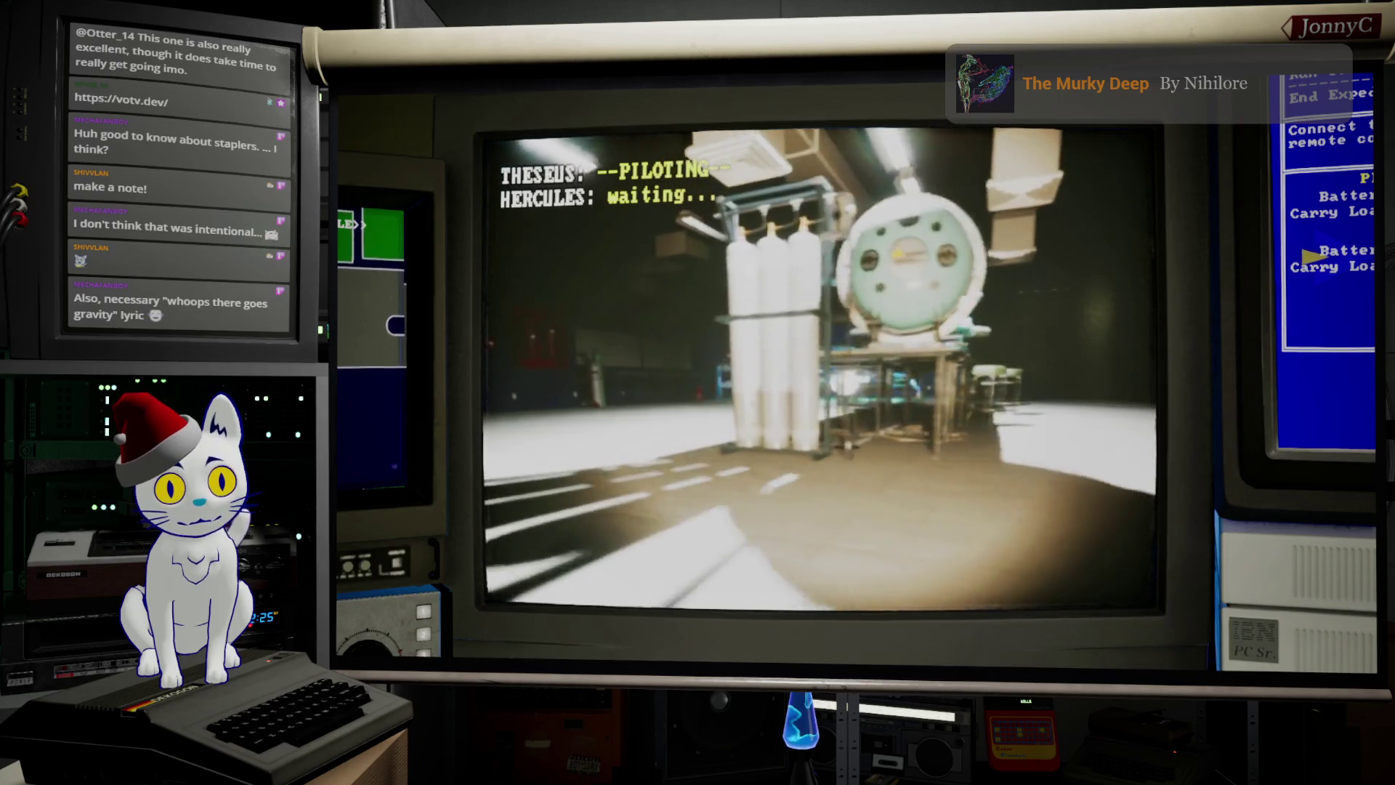
key(a)
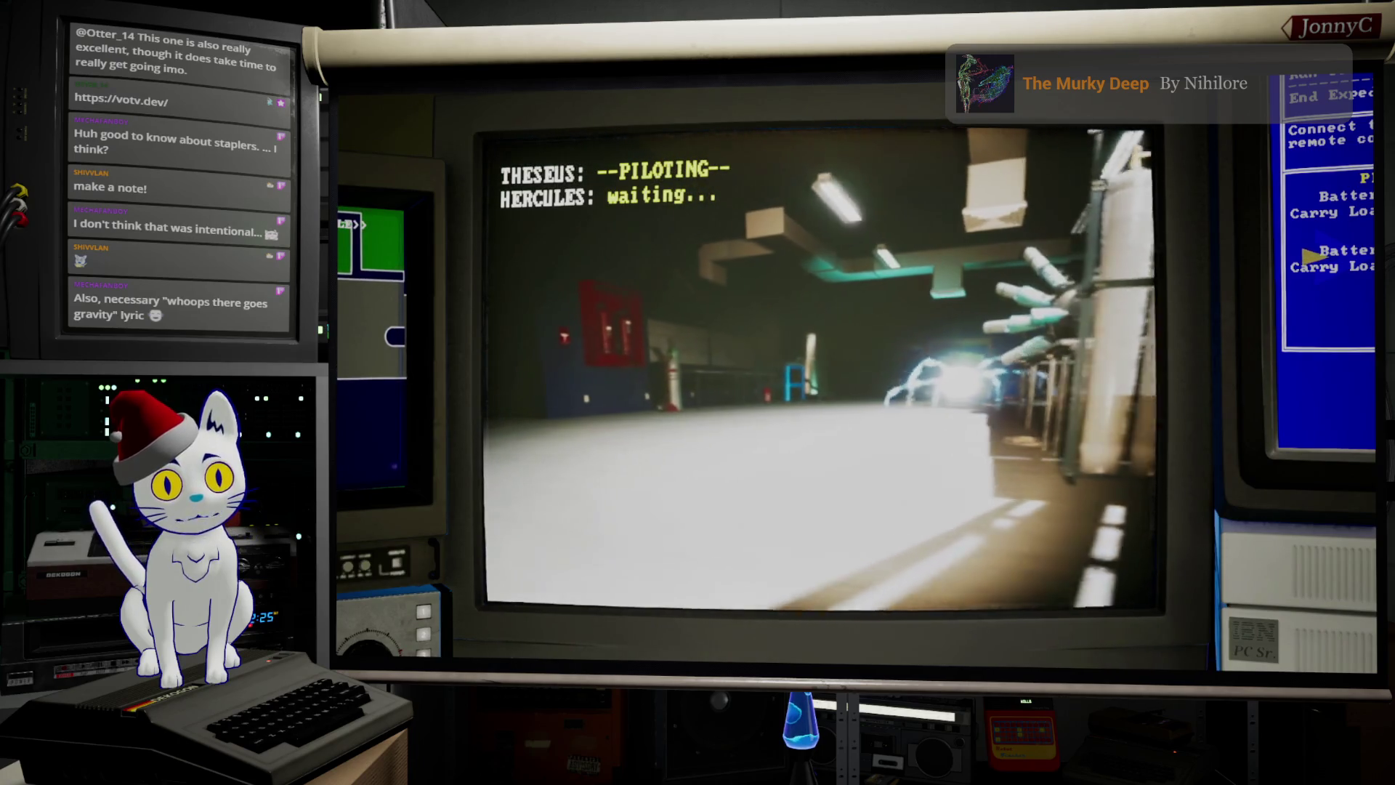
key(d)
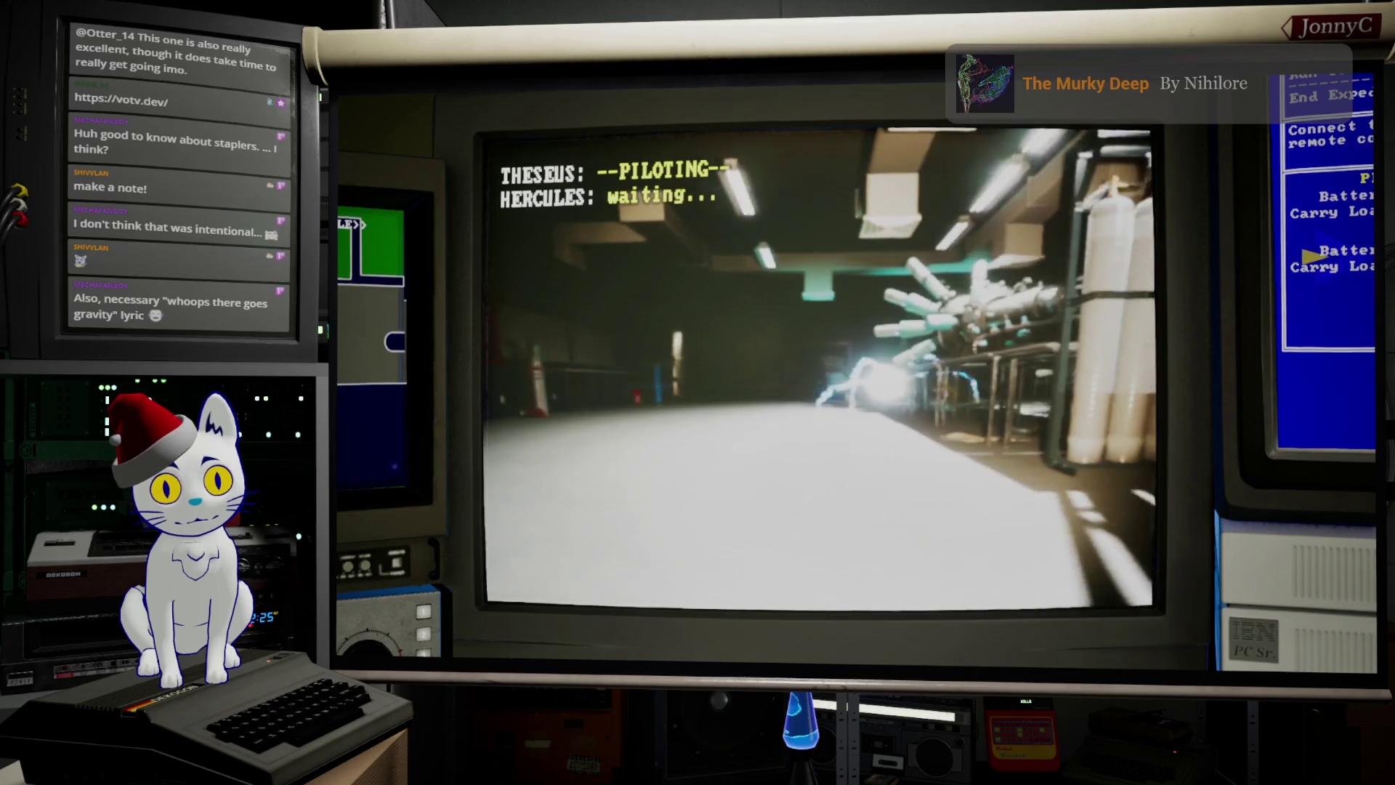
key(a)
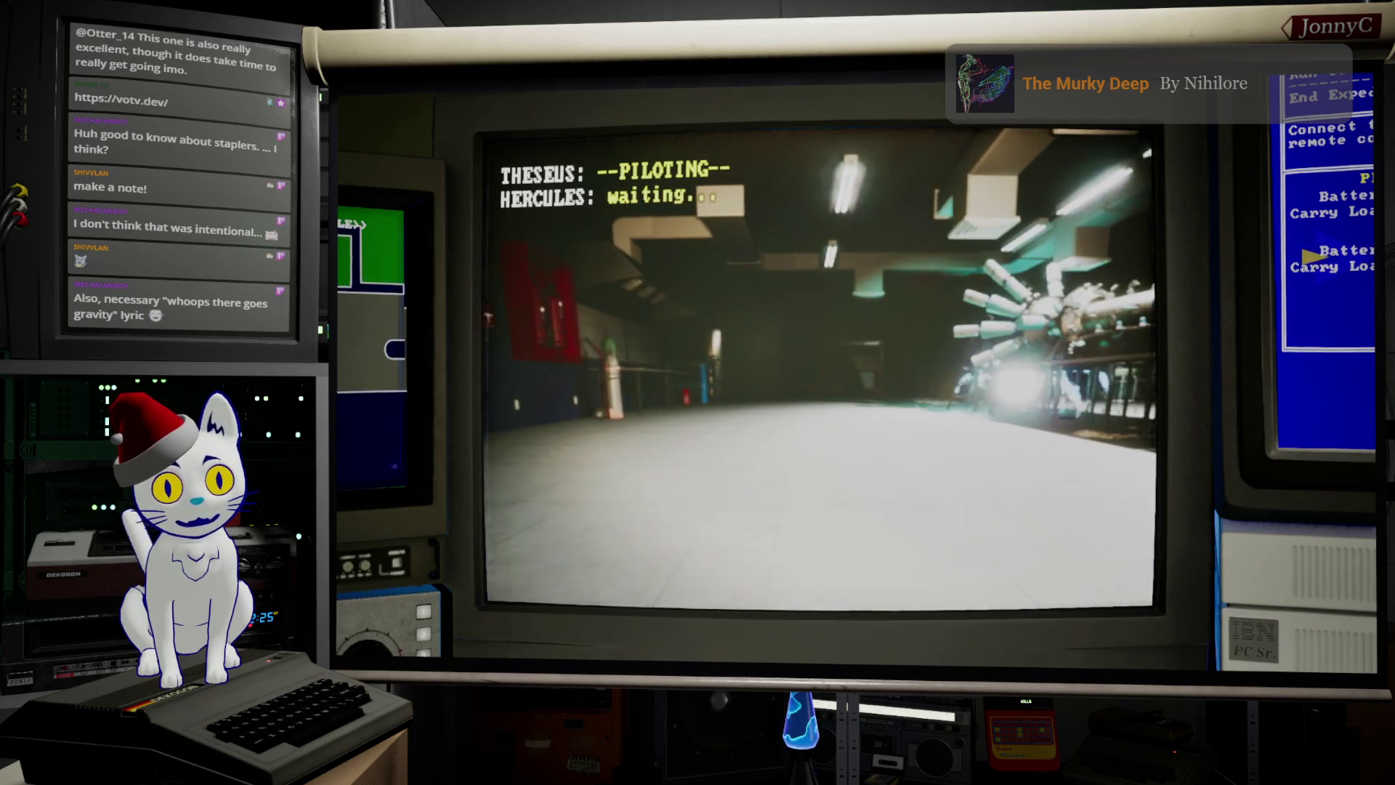
key(d)
key(d)
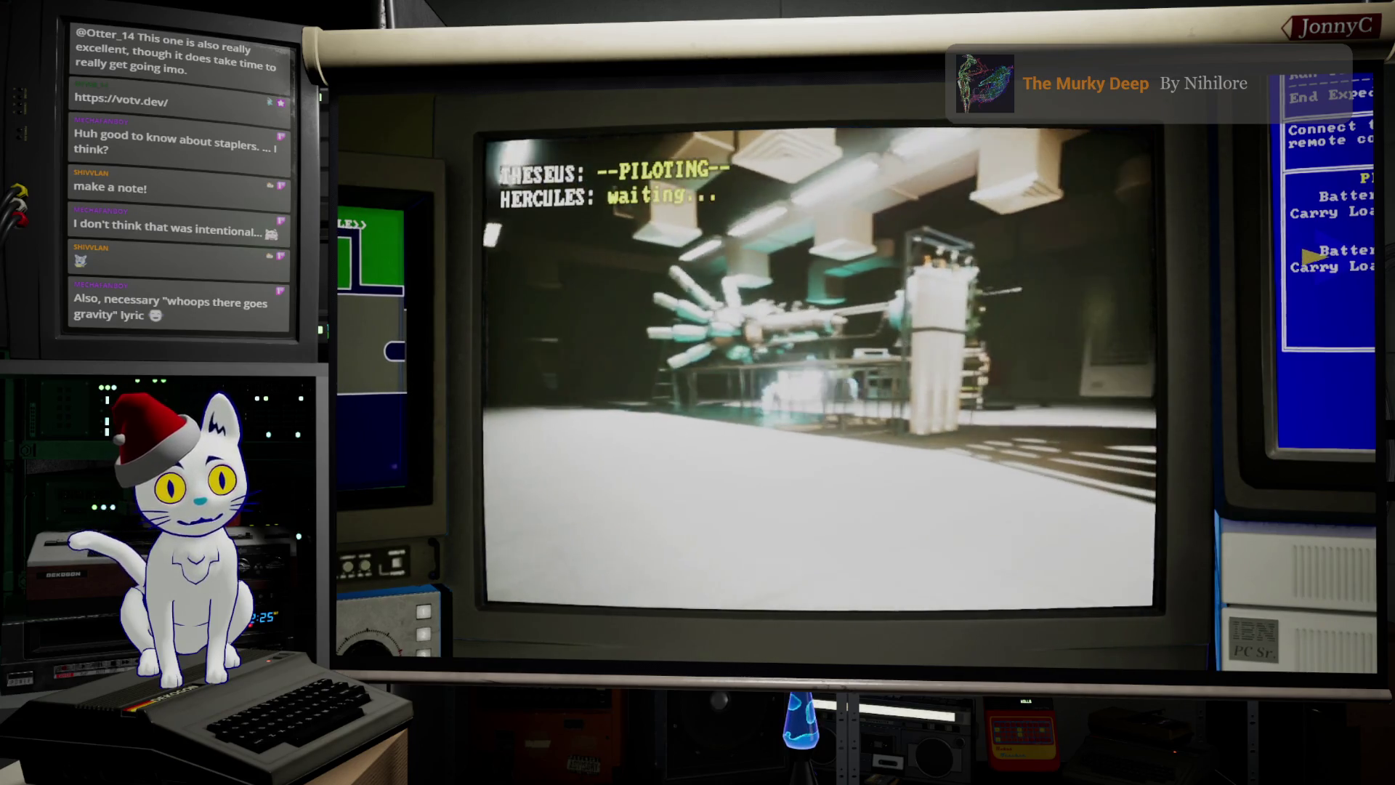
key(d)
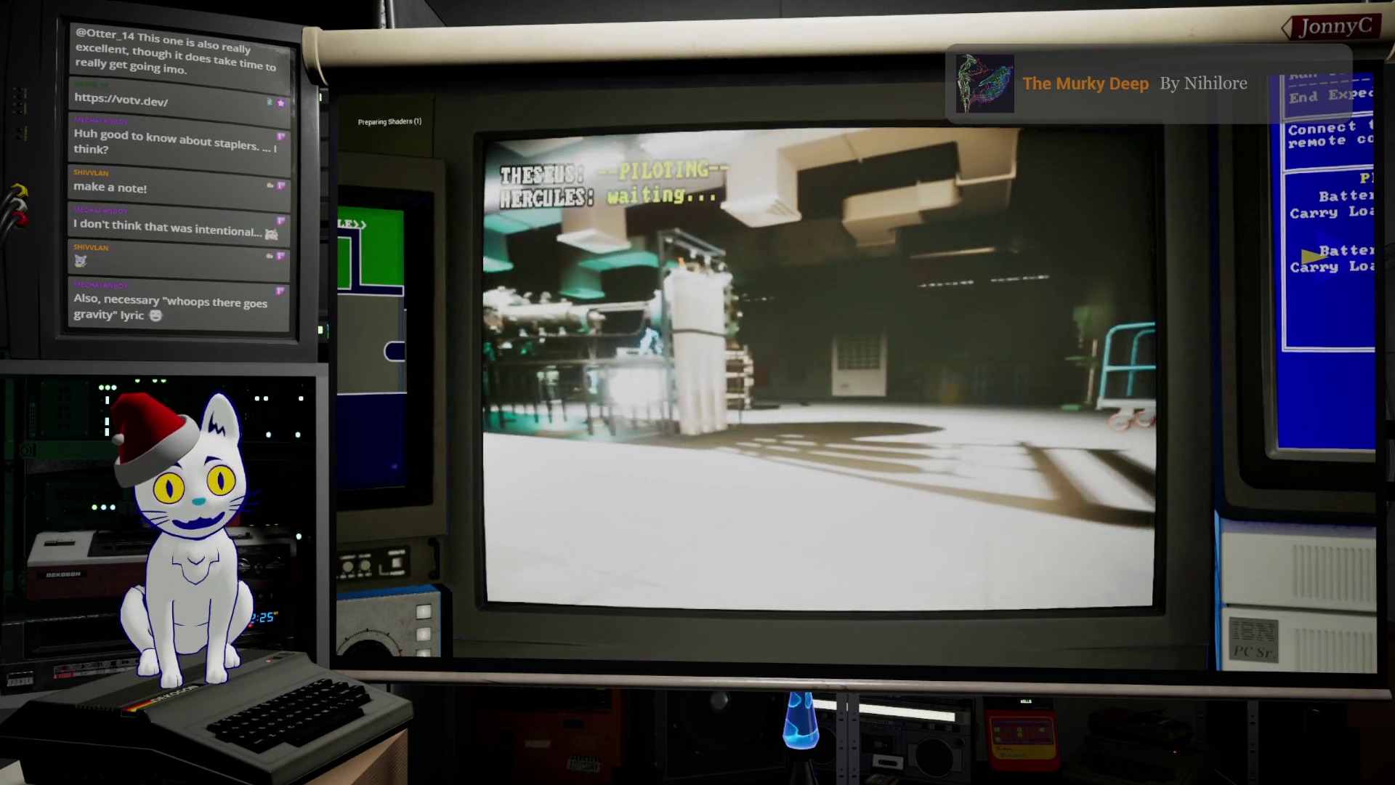
key(a)
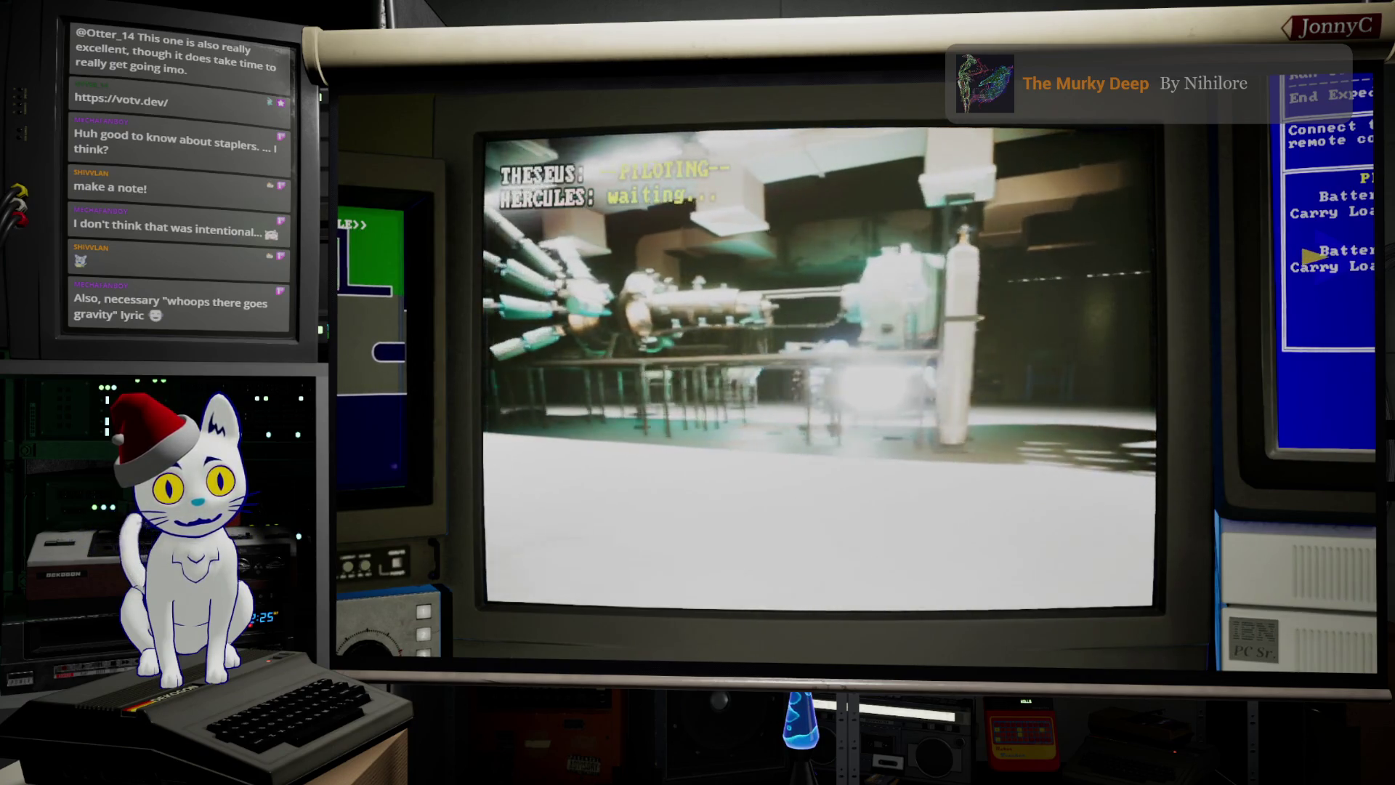
key(a)
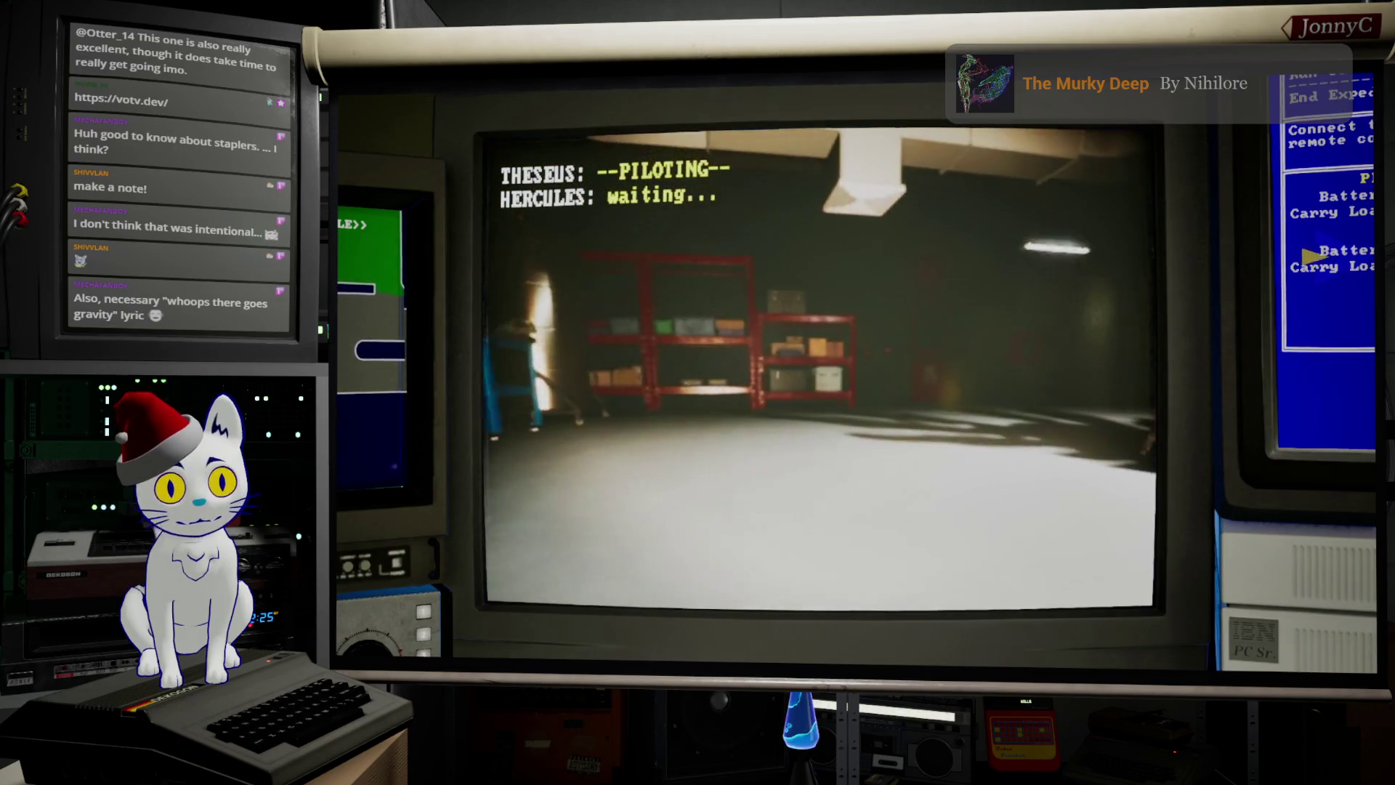
key(w)
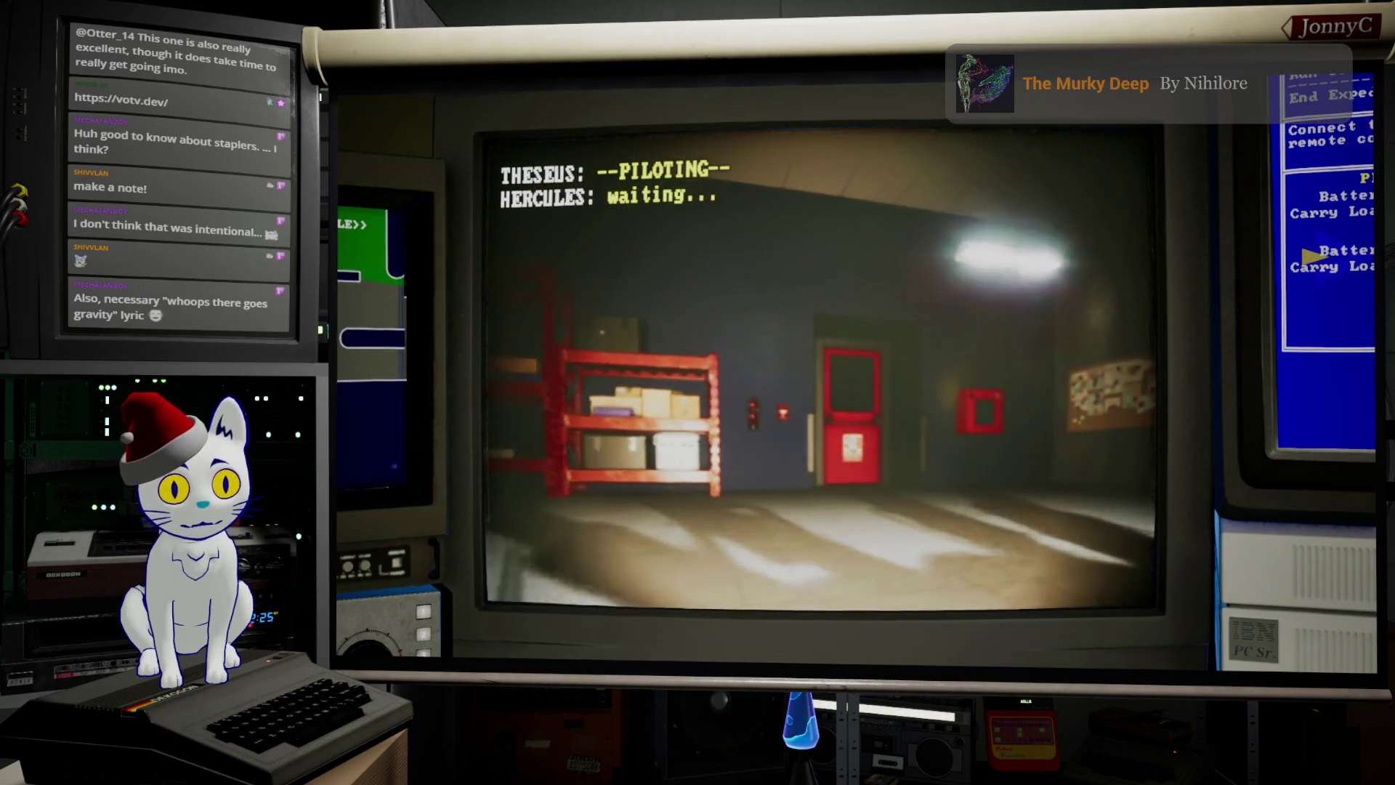
key(w)
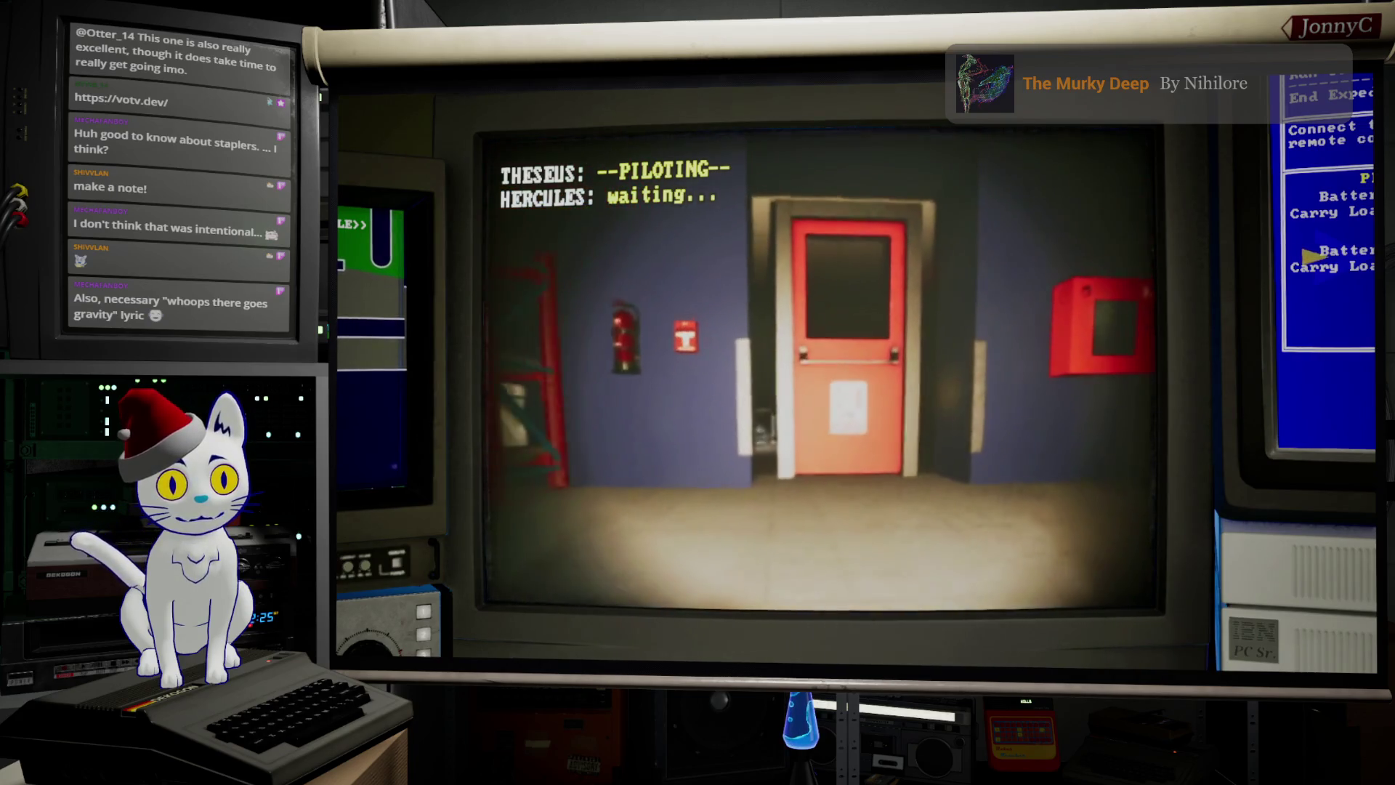
key(w)
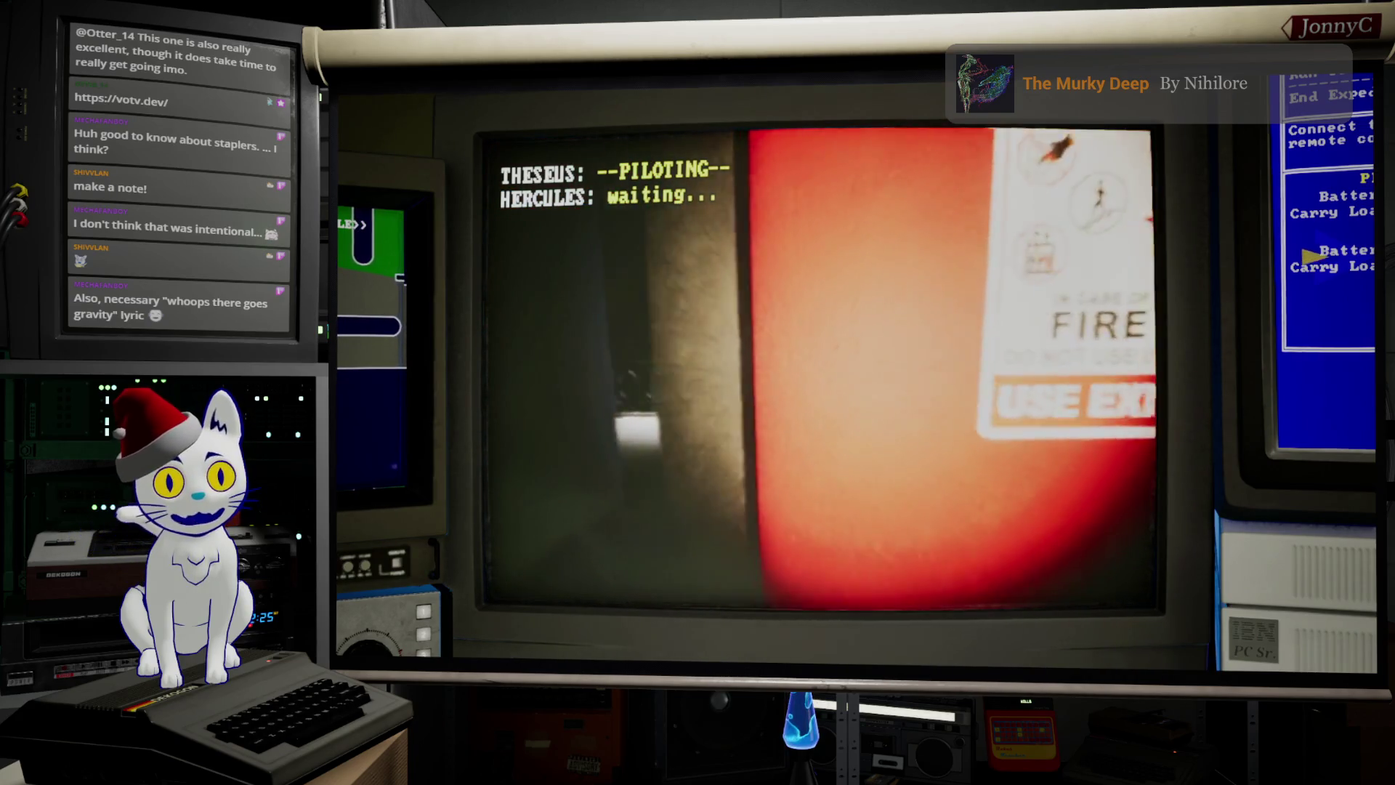
key(a)
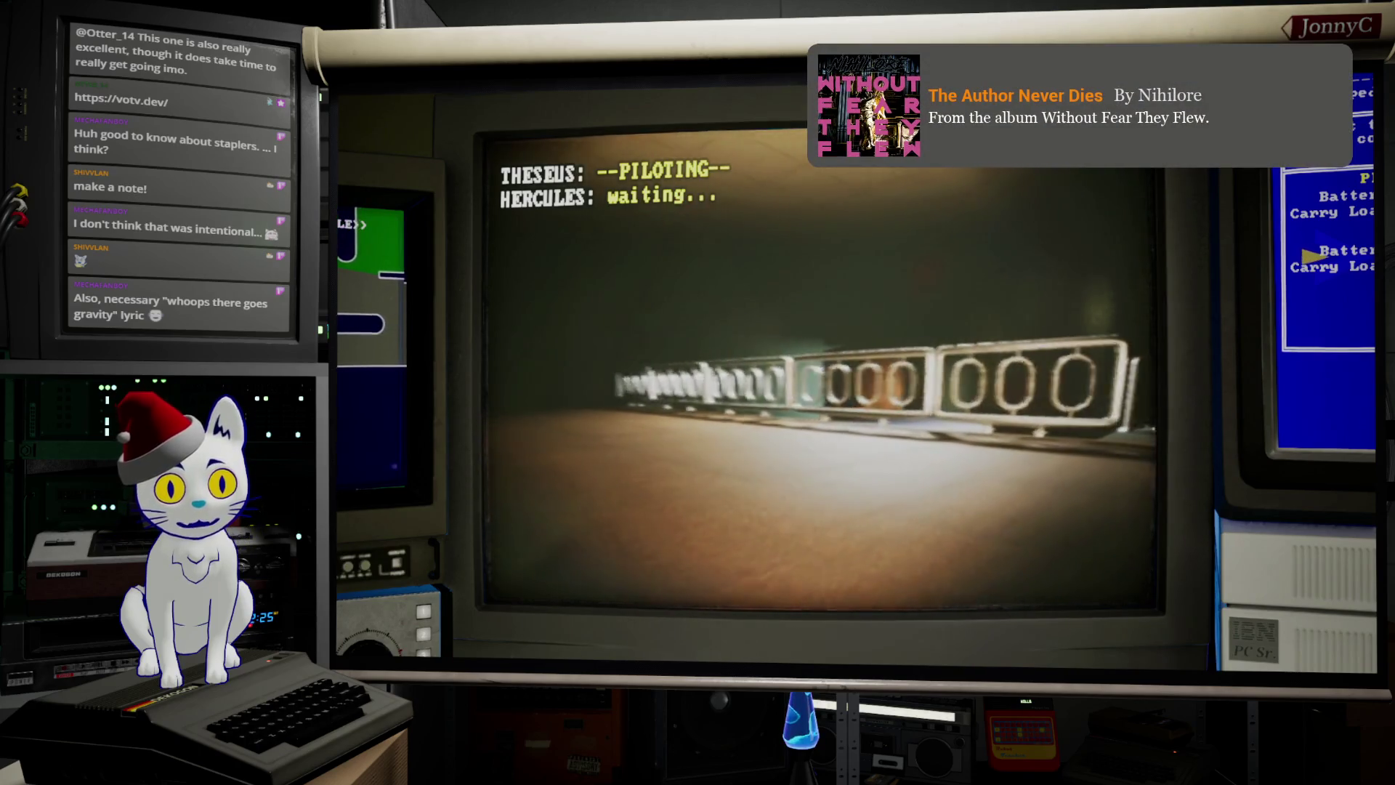
key(d)
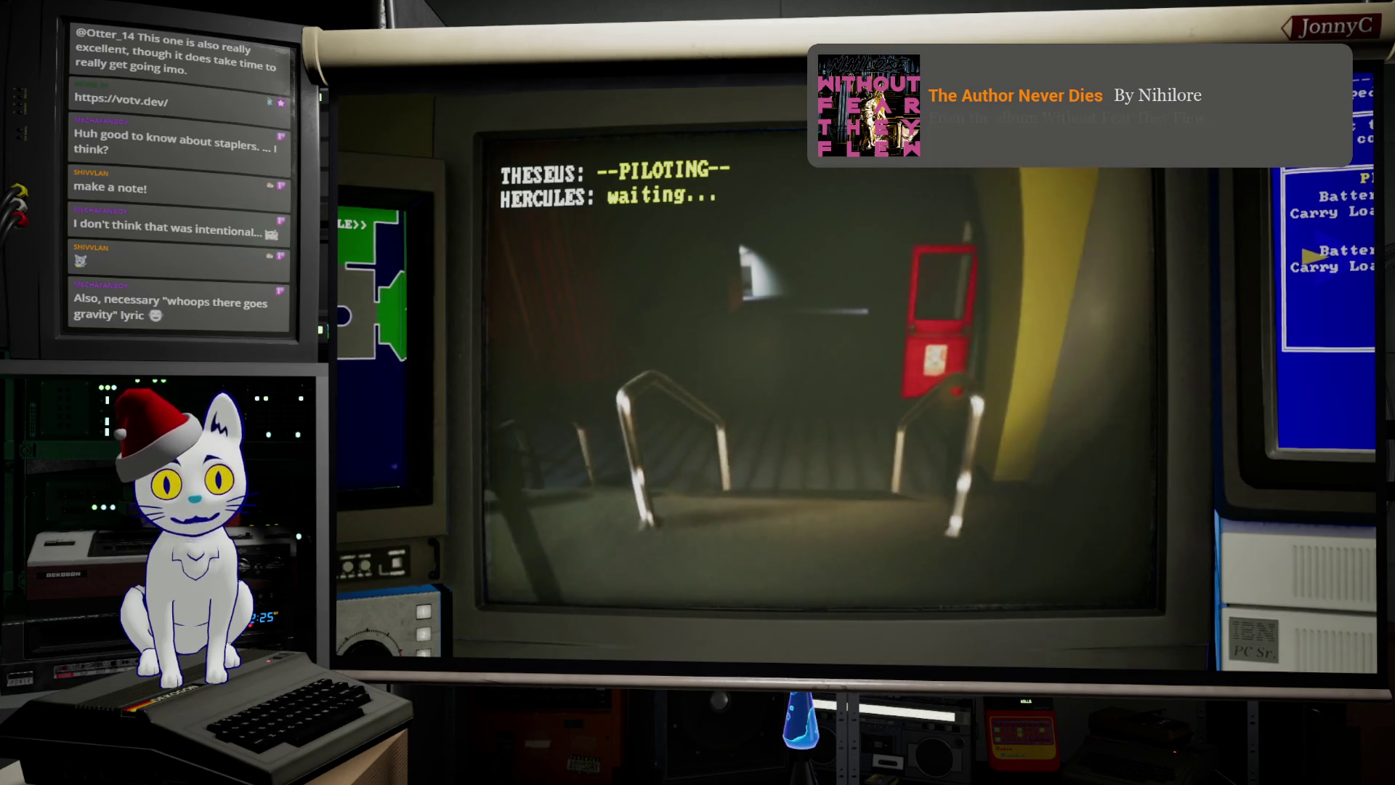
key(a)
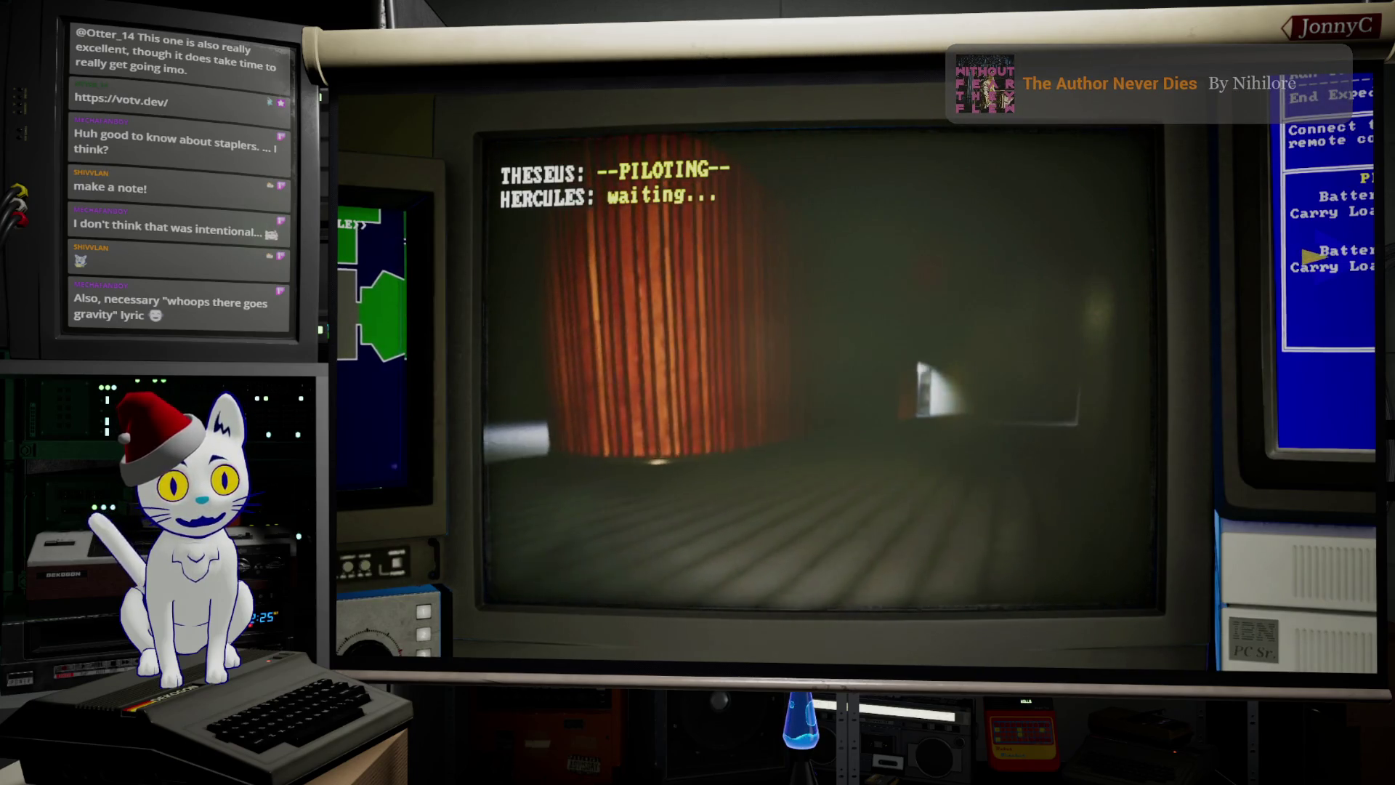
Step: Return to Drone Control and choose End Expedition to recall the drones
key(Escape)
key(Down)
key(Down)
key(Down)
key(Up)
key(Return)
key(Return)
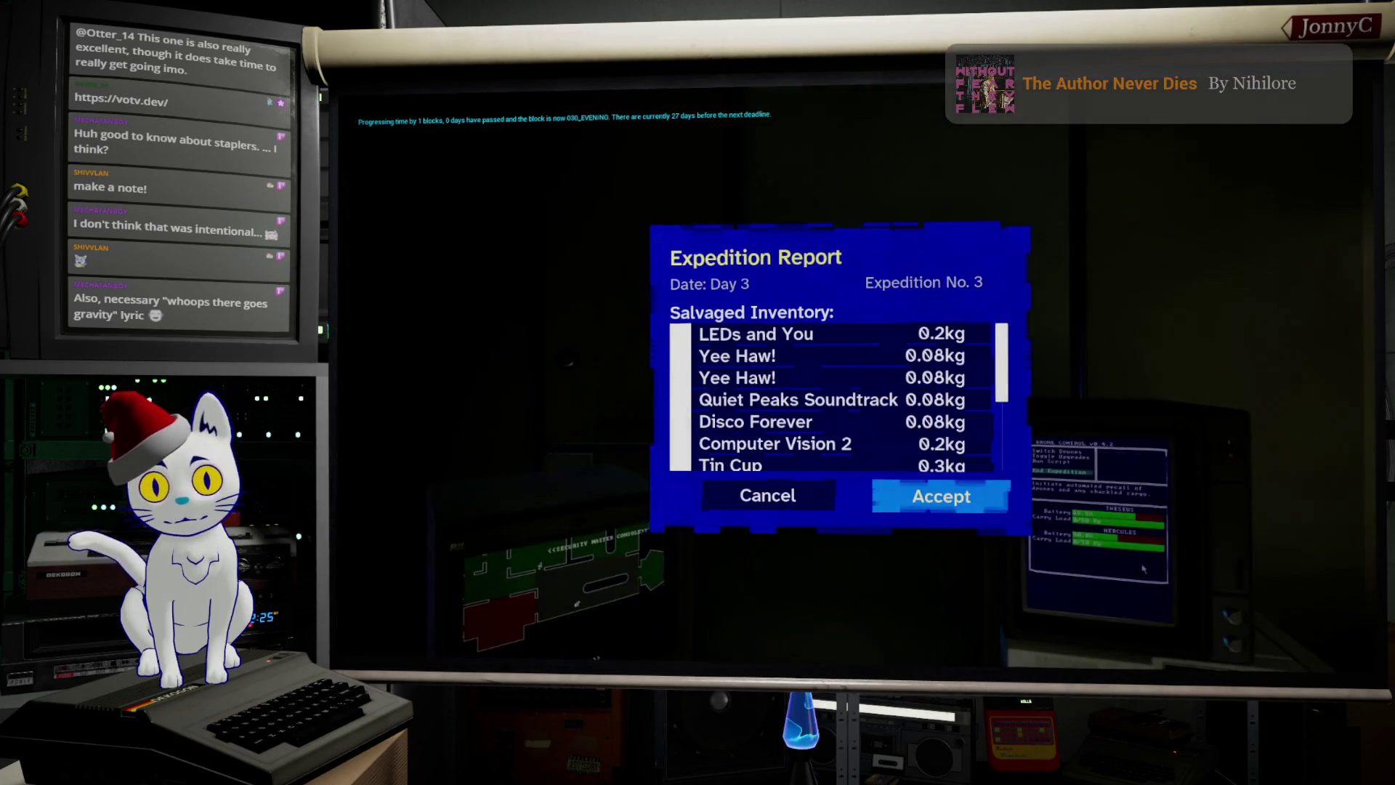
Step: Scroll through the Day 3 salvaged inventory list and accept the expedition report
key(Up)
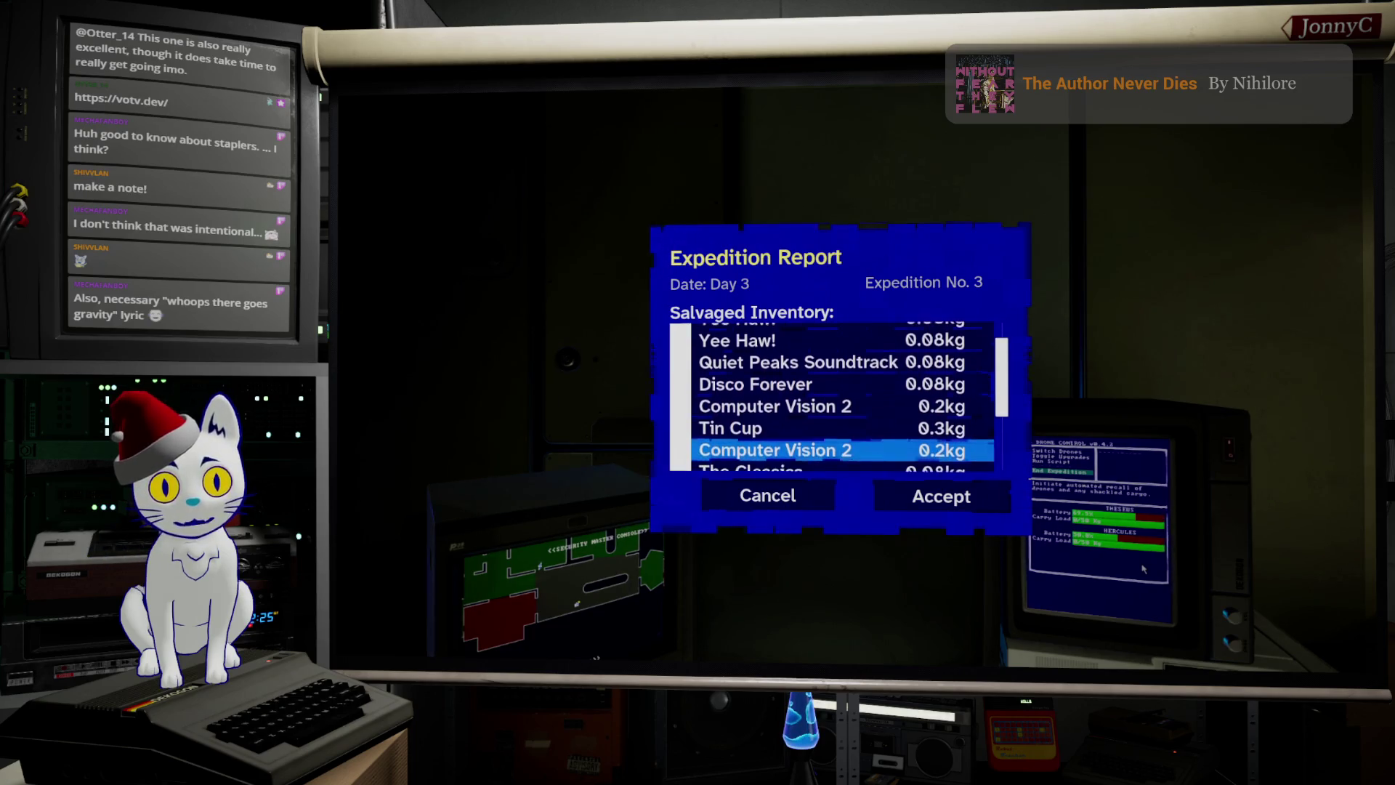
key(Down)
key(Down)
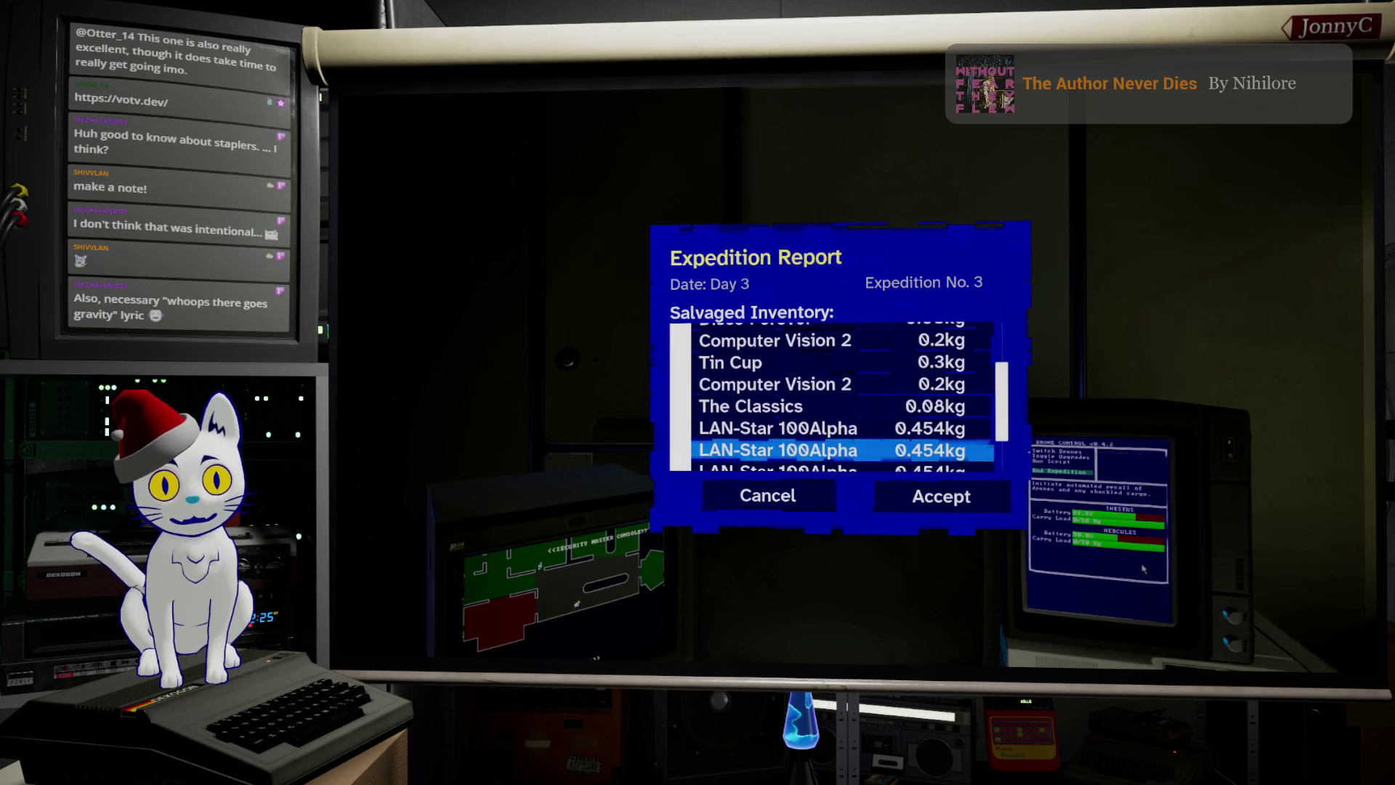
key(Down)
key(Down)
key(Down)
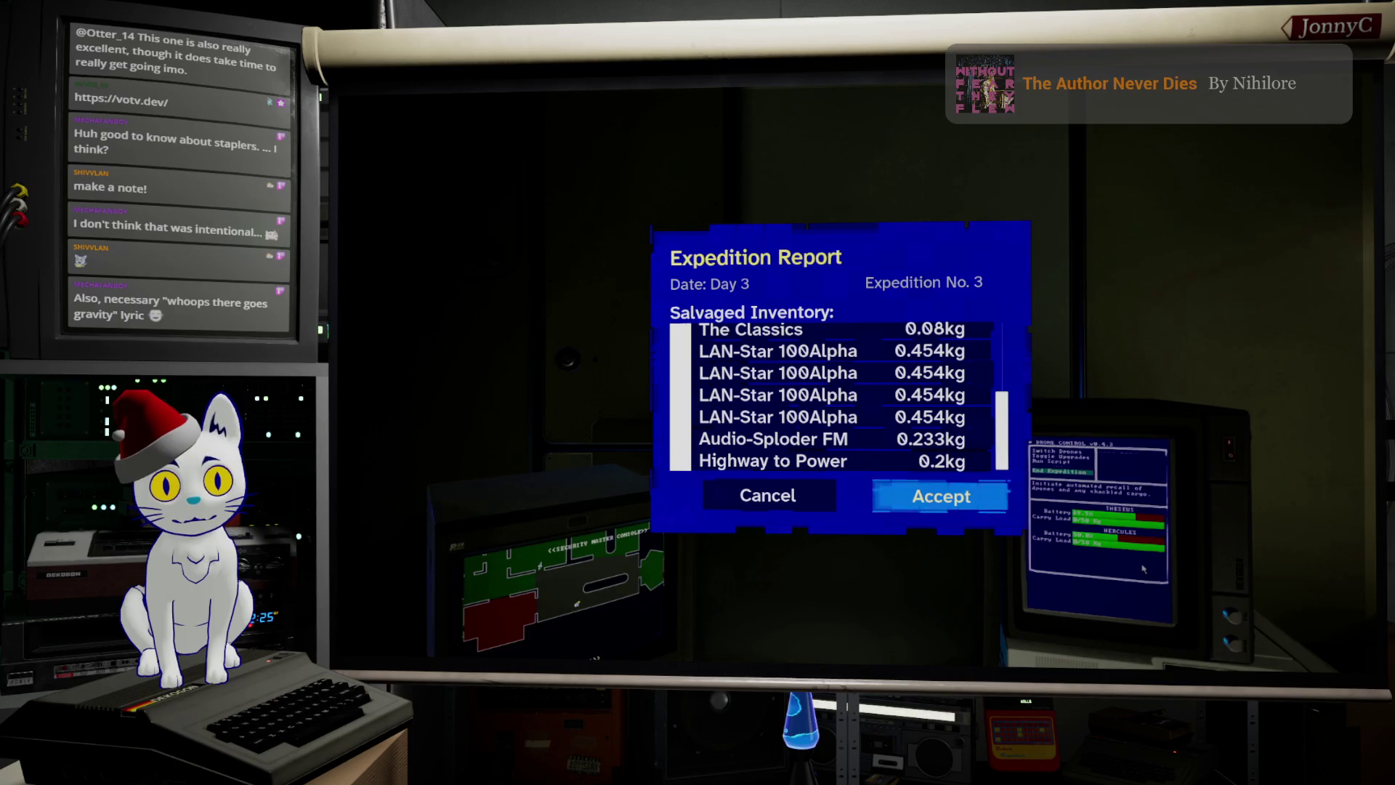
key(Return)
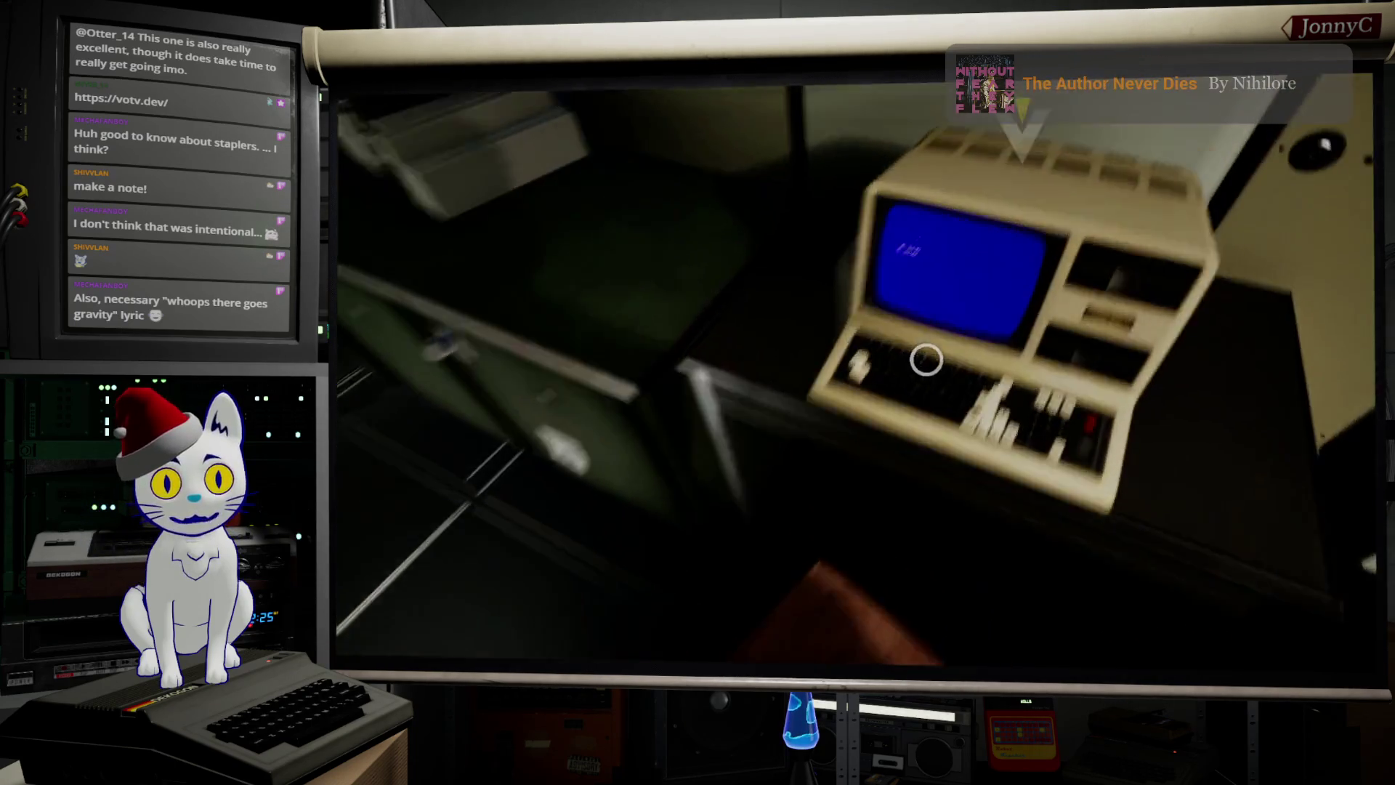
key(e)
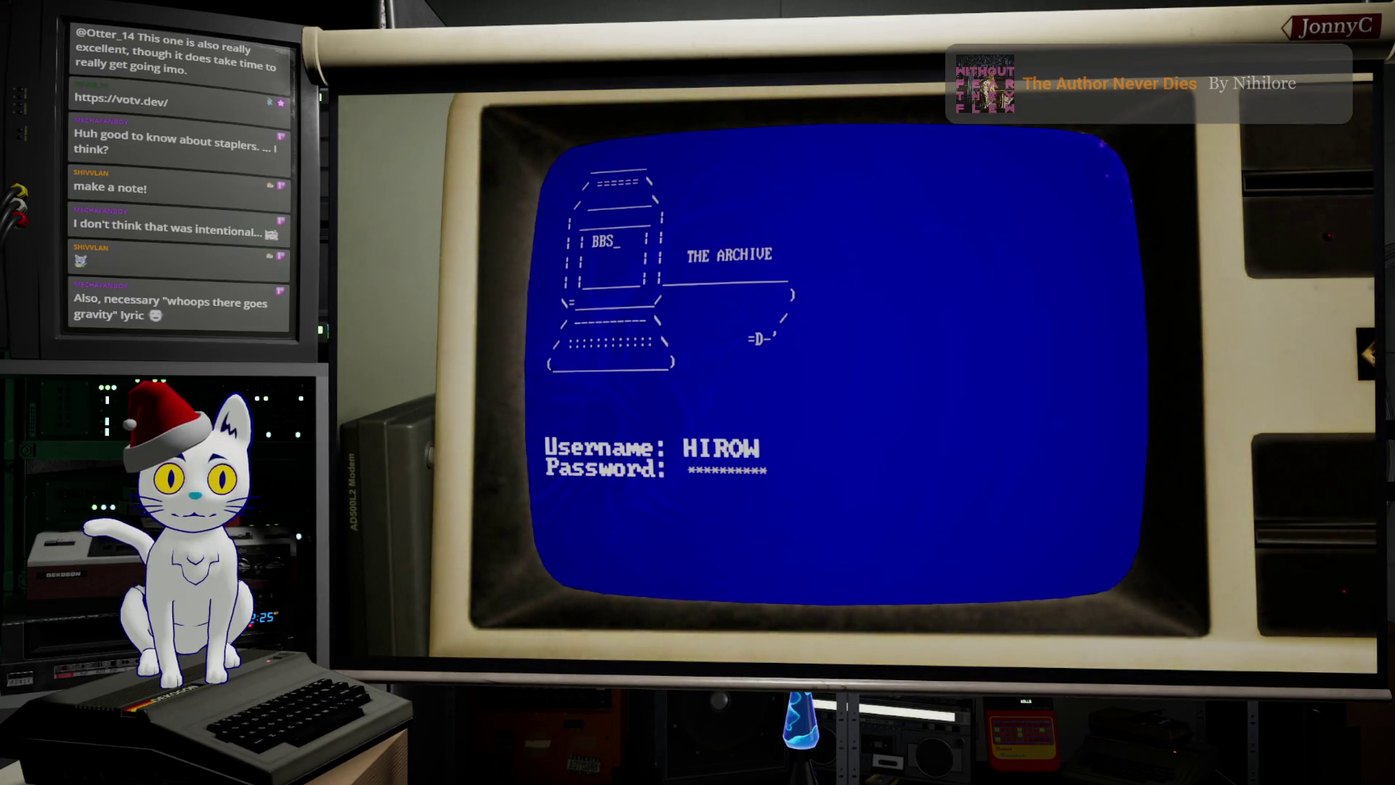
key(Return)
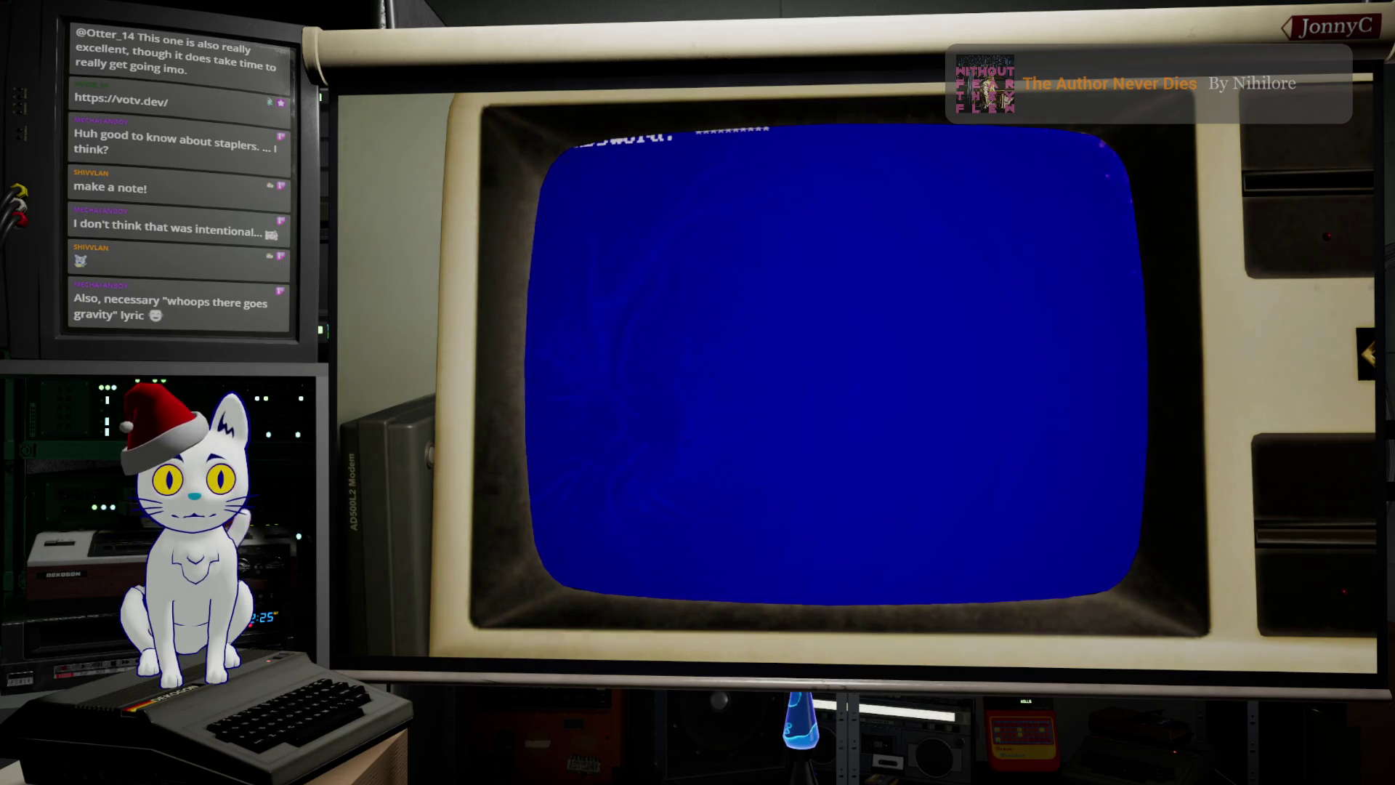
key(Return)
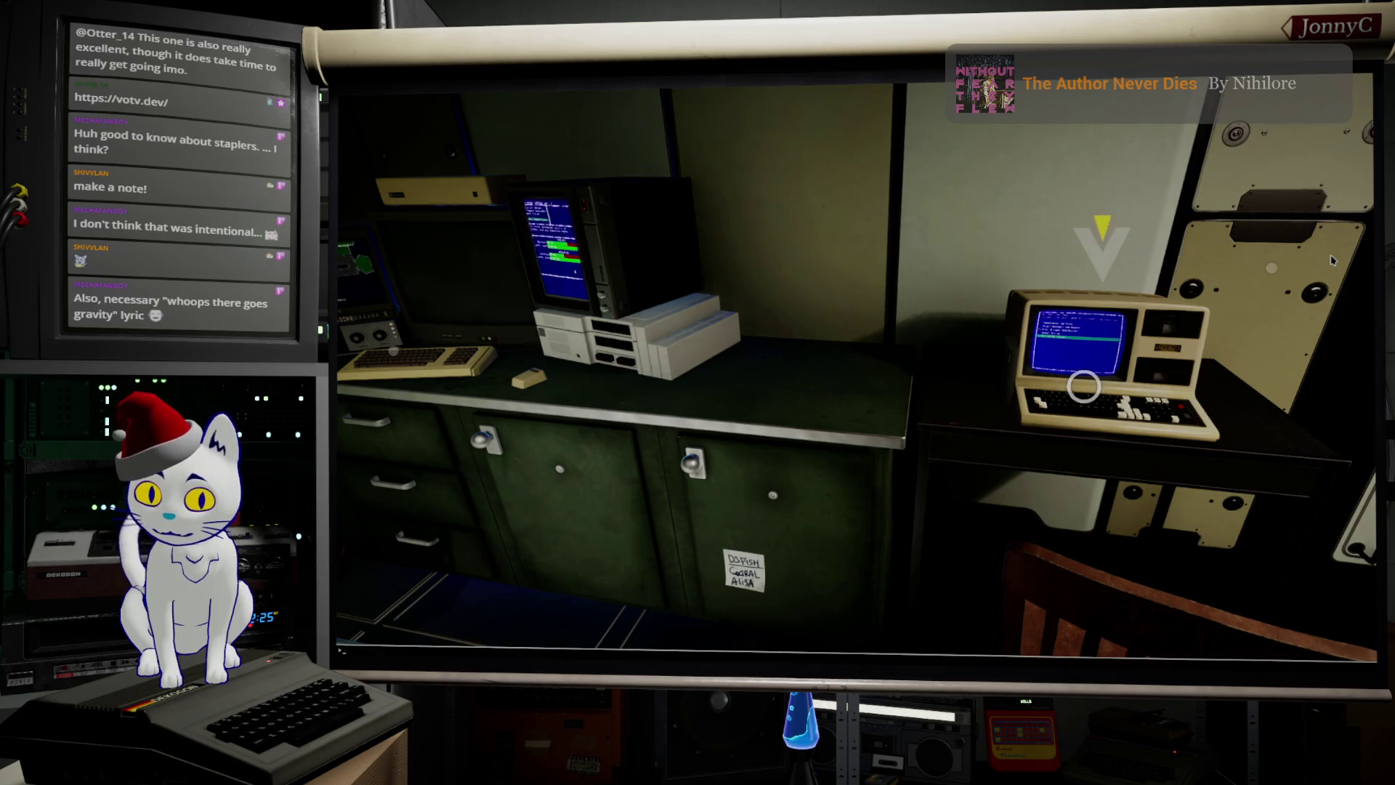
Step: Run DebugWFSaveGame 04_GeneratorsOn in the console to create the debug save
key(grave)
key(Up)
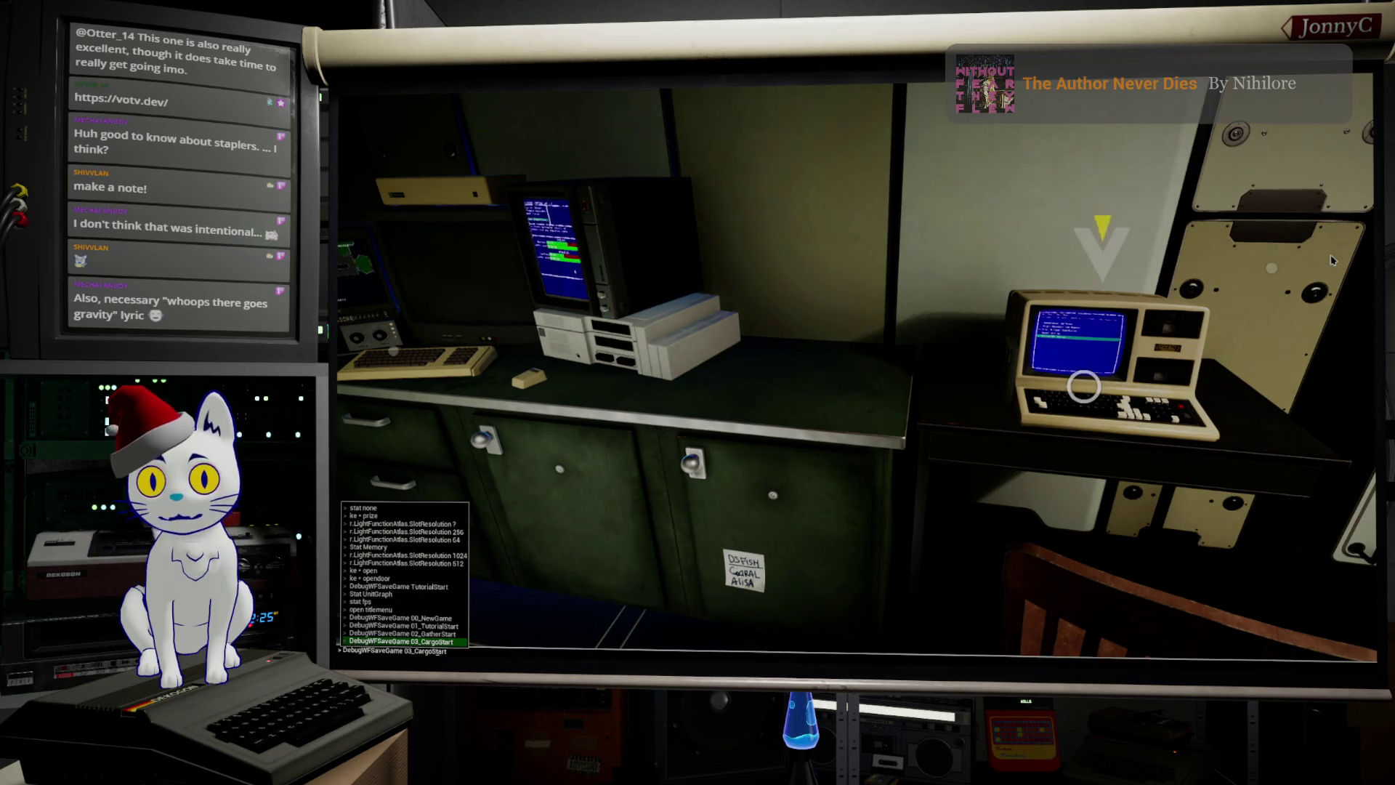
key(BackSpace)
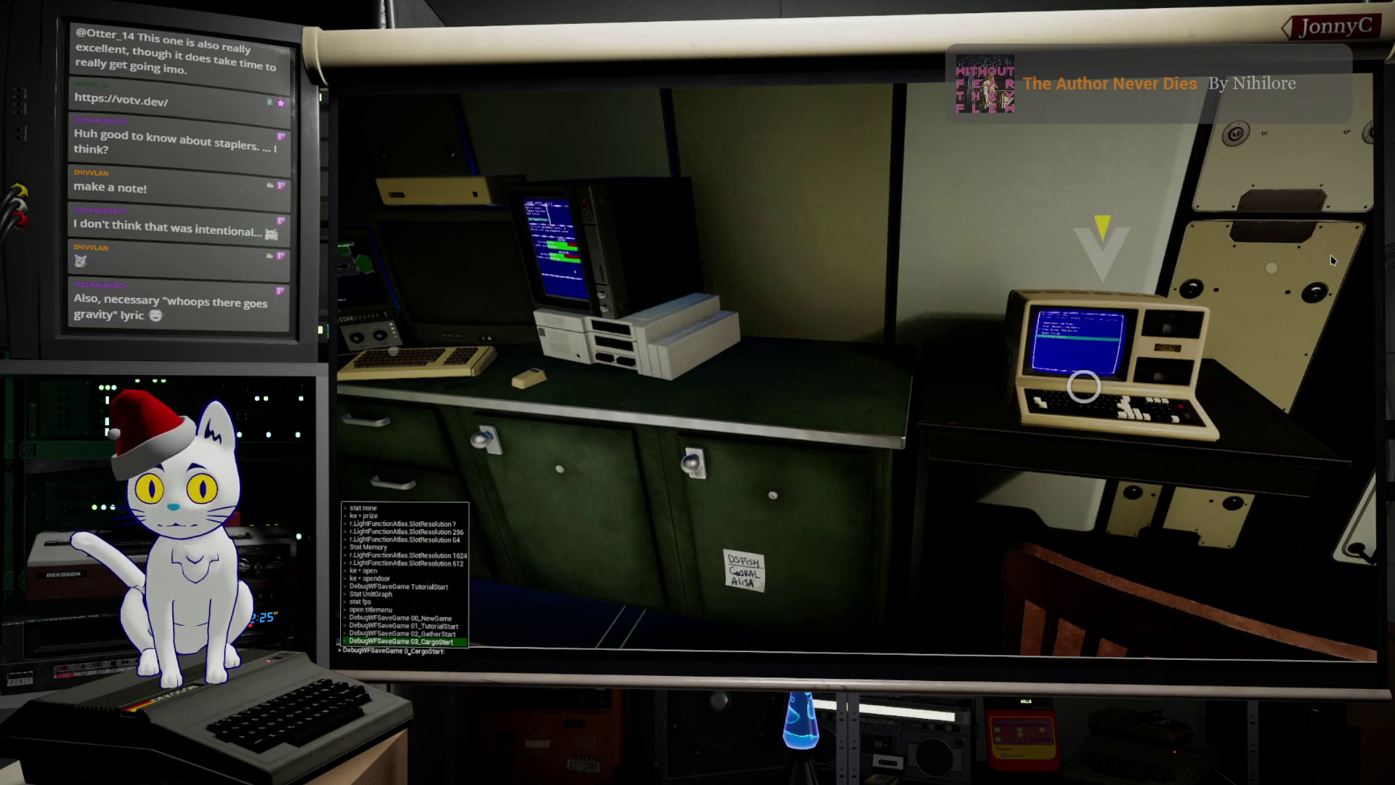
text(3)
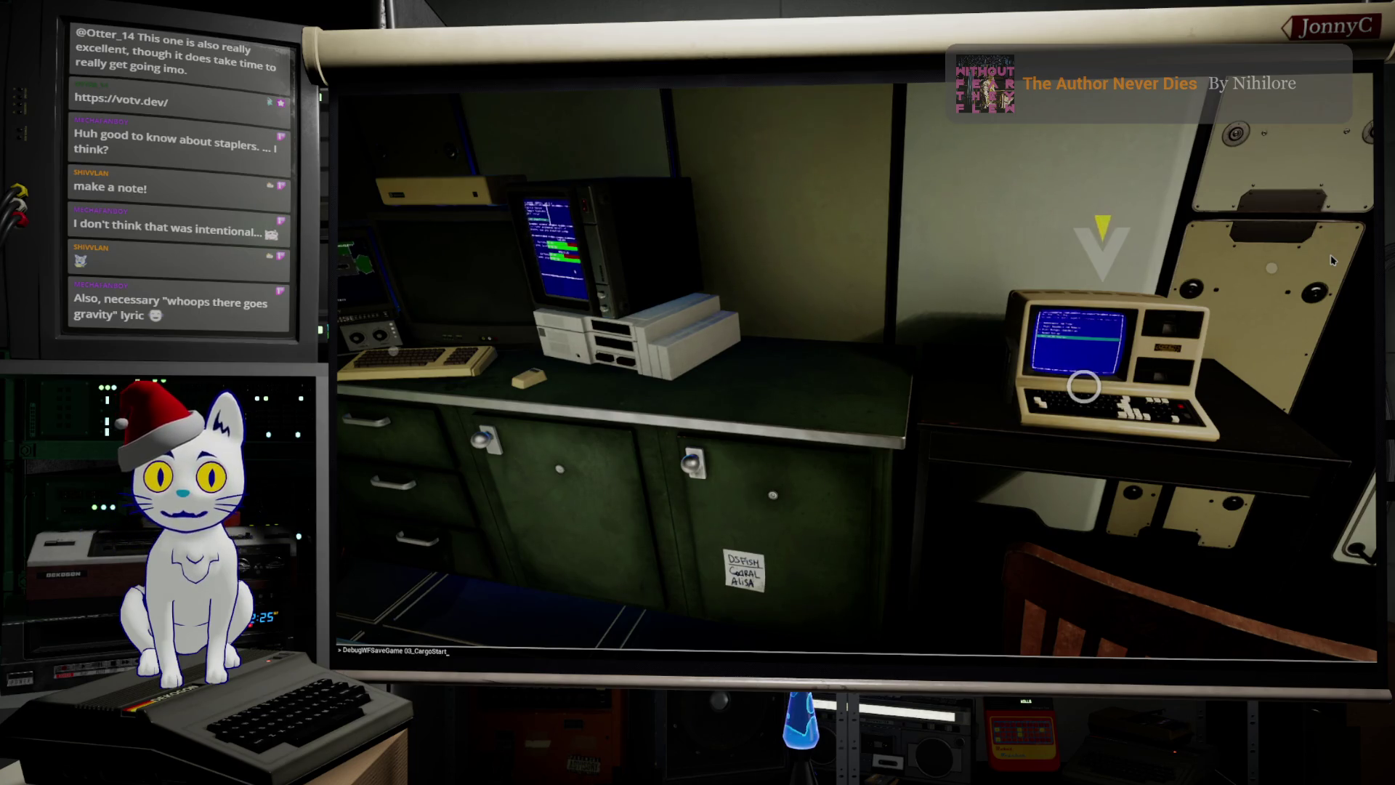
key(BackSpace)
key(BackSpace)
text(4)
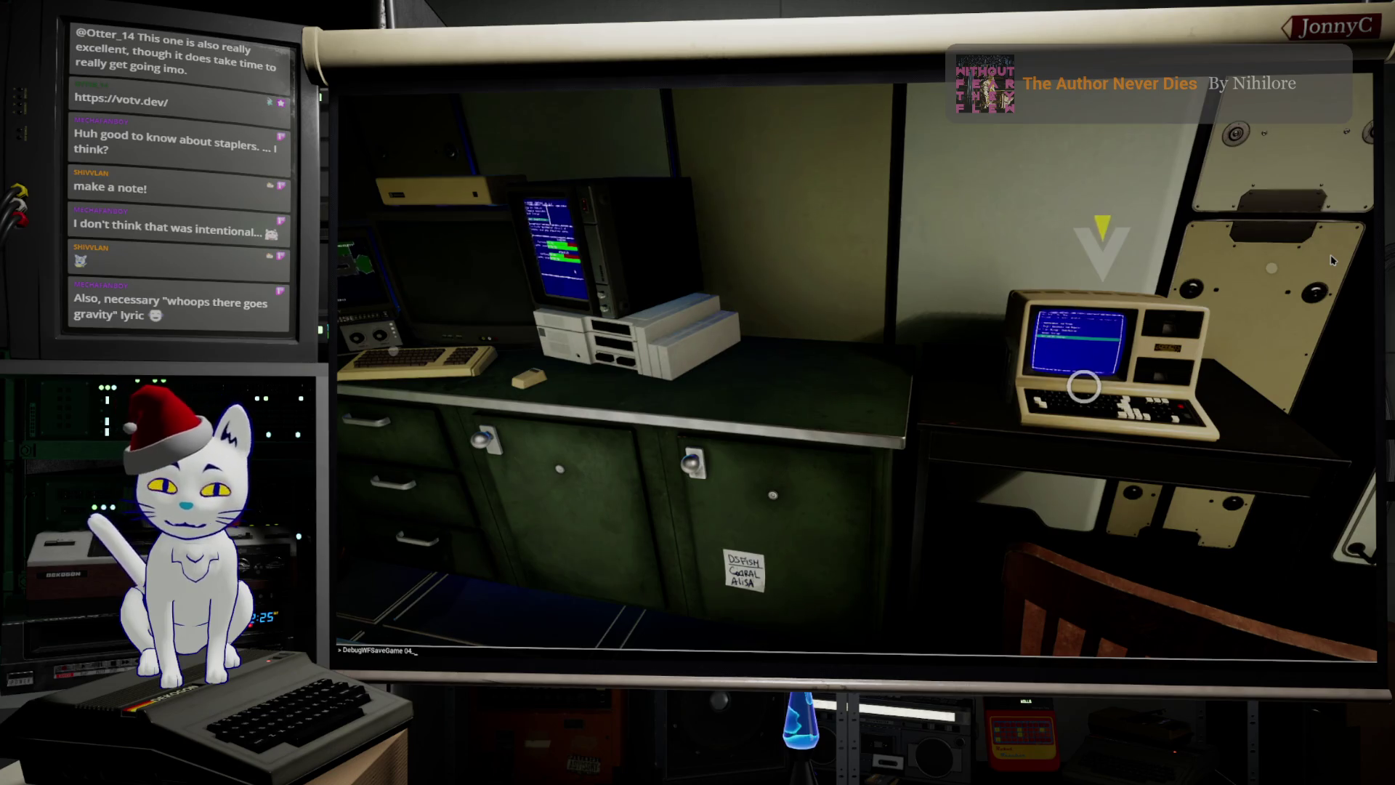
text(G)
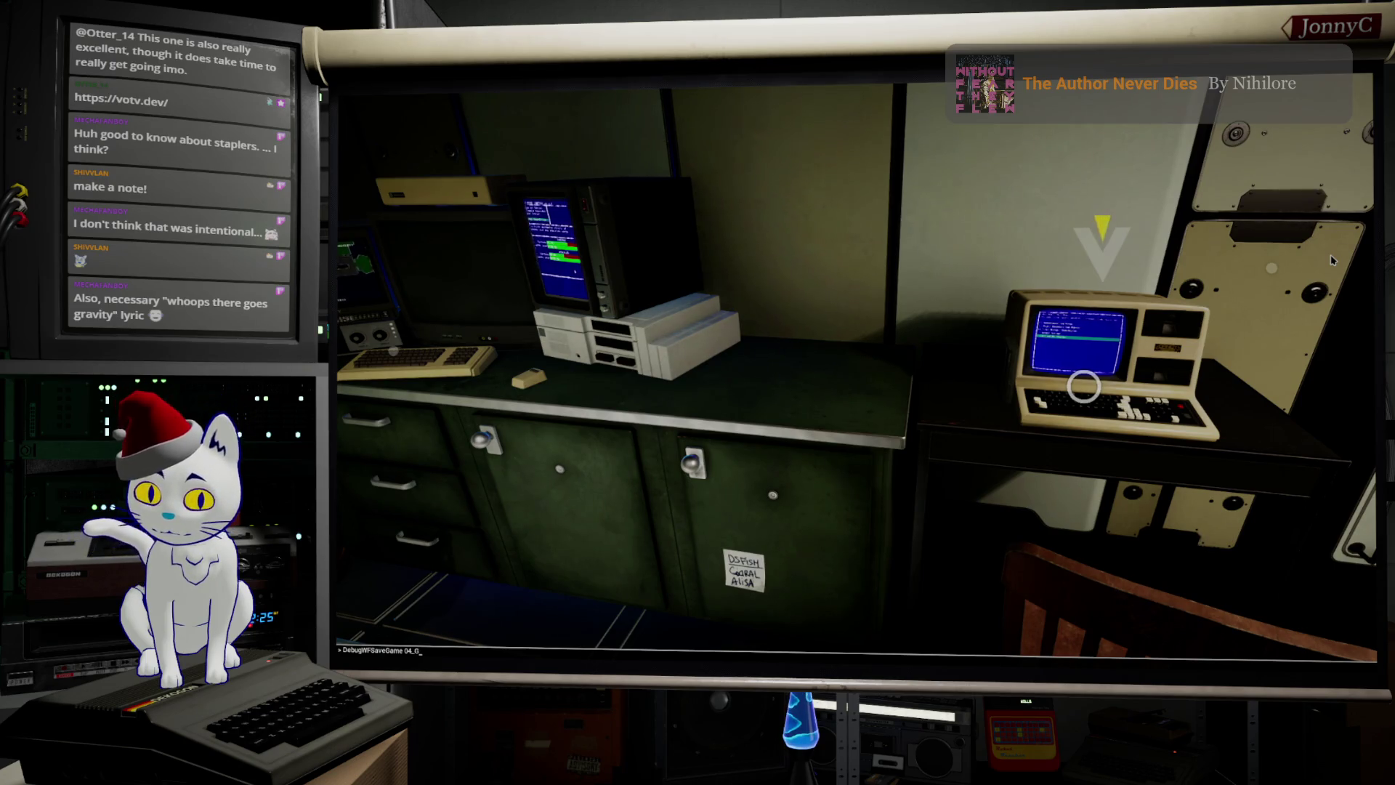
text(enerater)
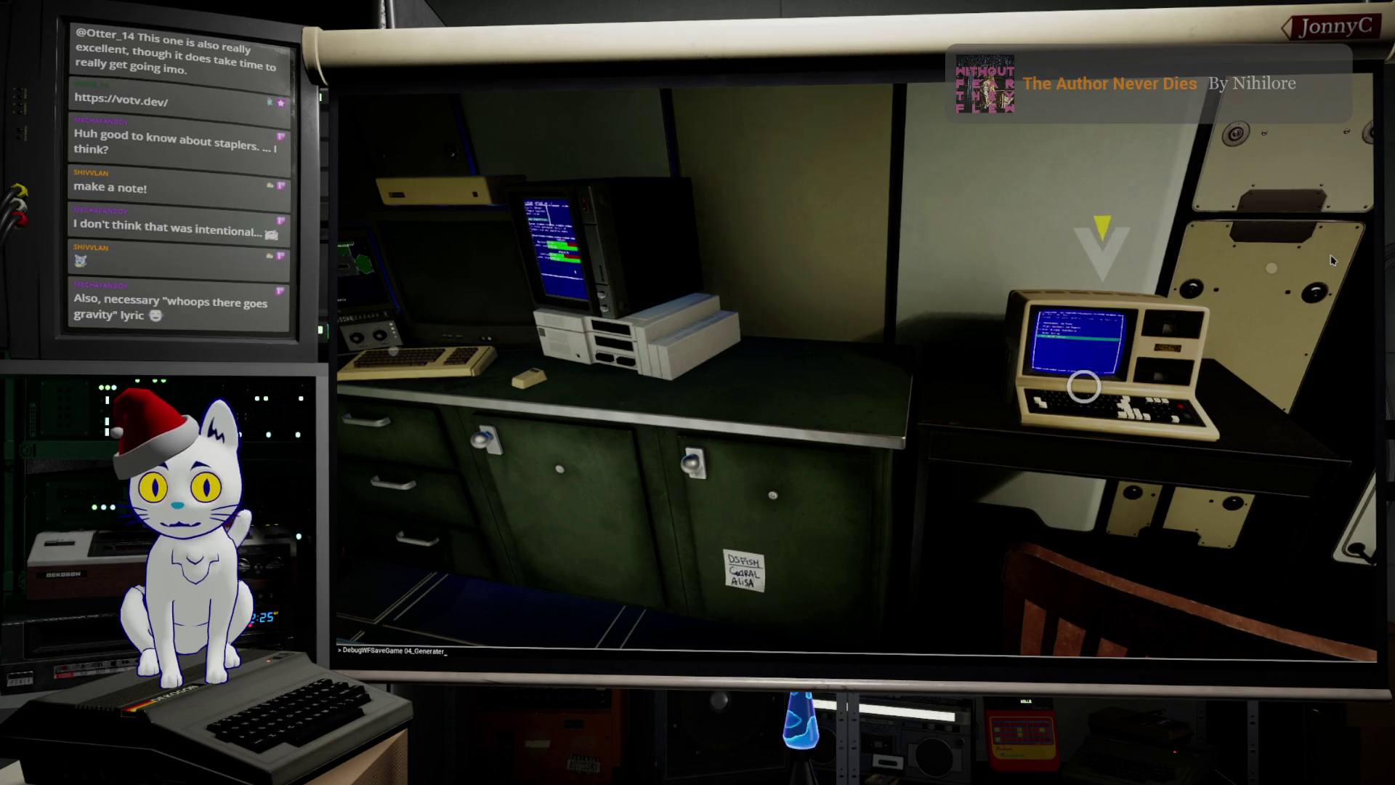
key(BackSpace)
text(D)
key(Return)
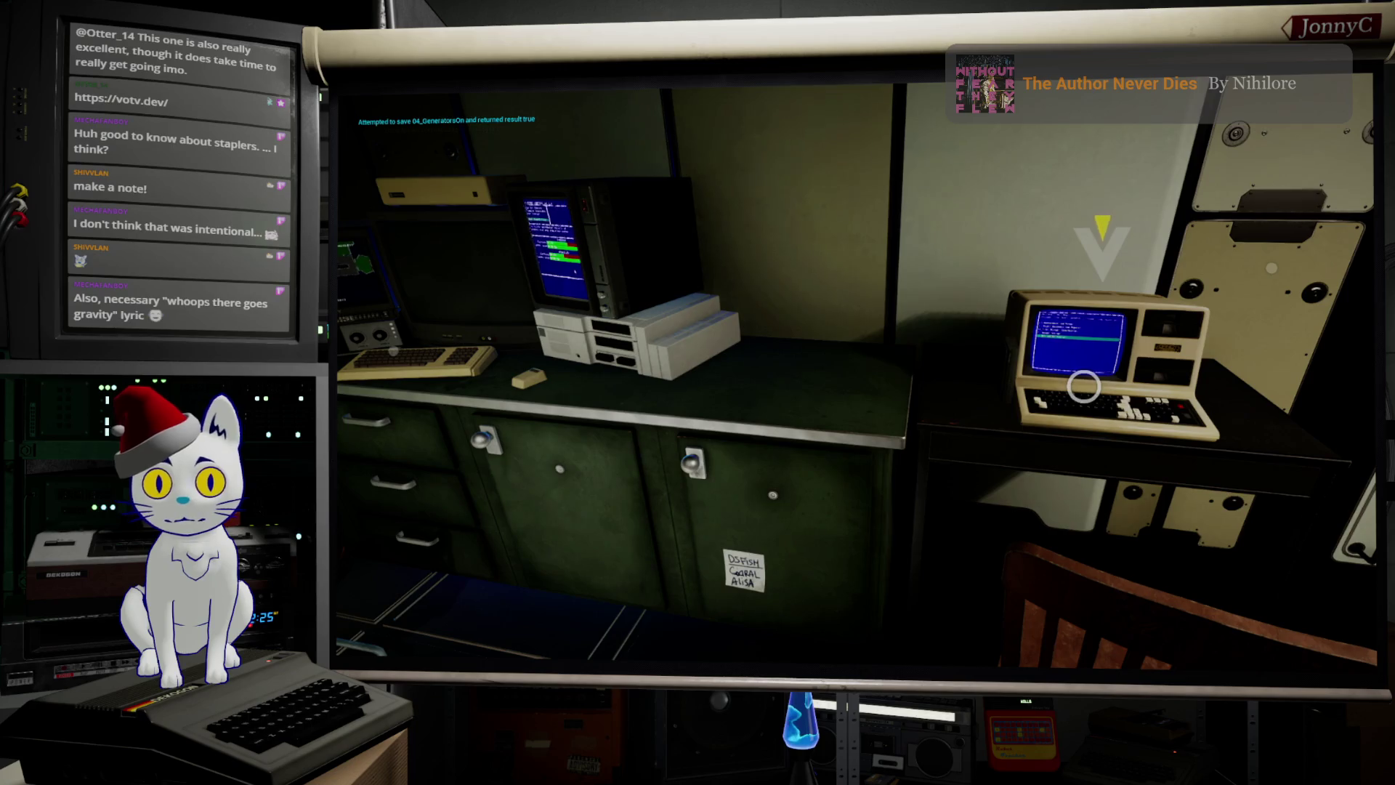
Step: Walk up to the blue-screen desk computer and use it to bring up the BBS terminal
key(s)
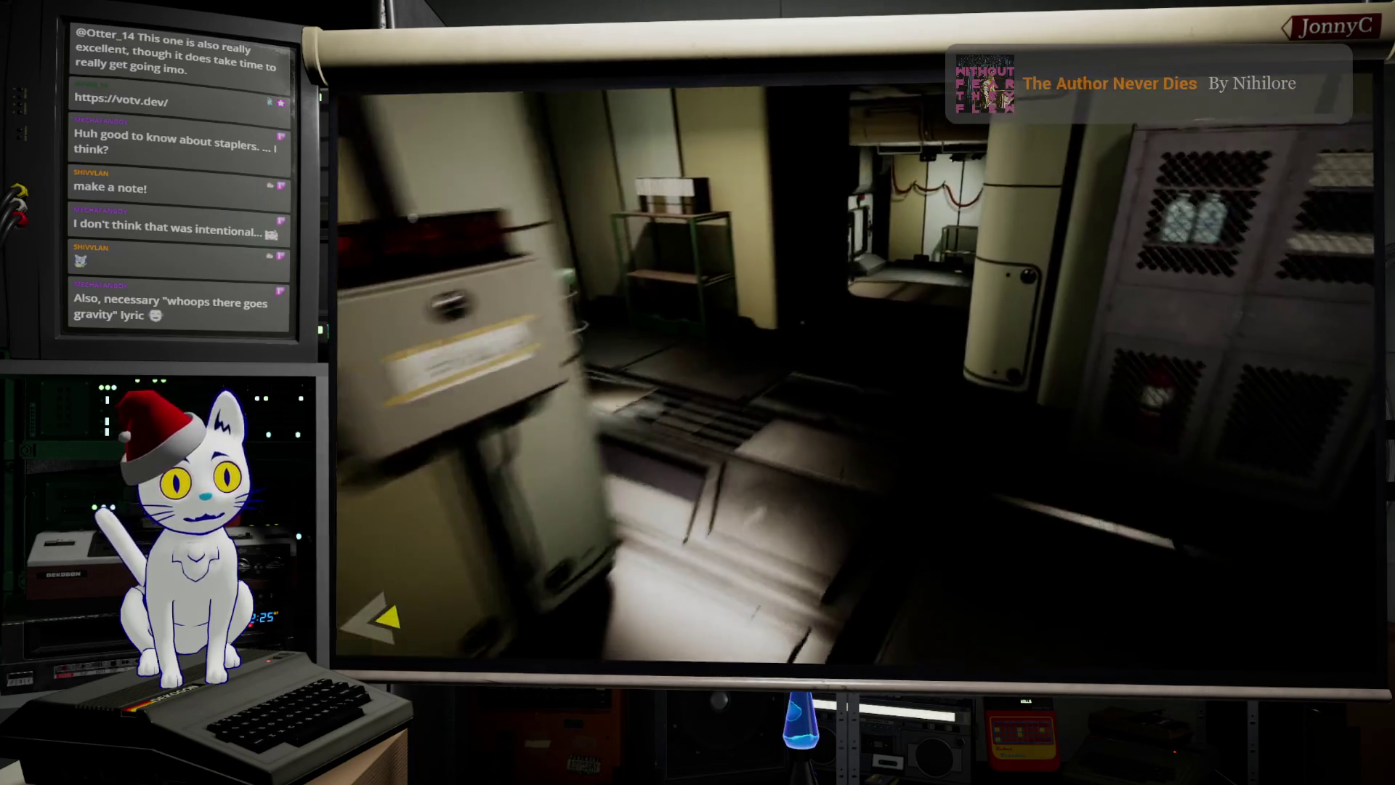
mouse_move(698, 392)
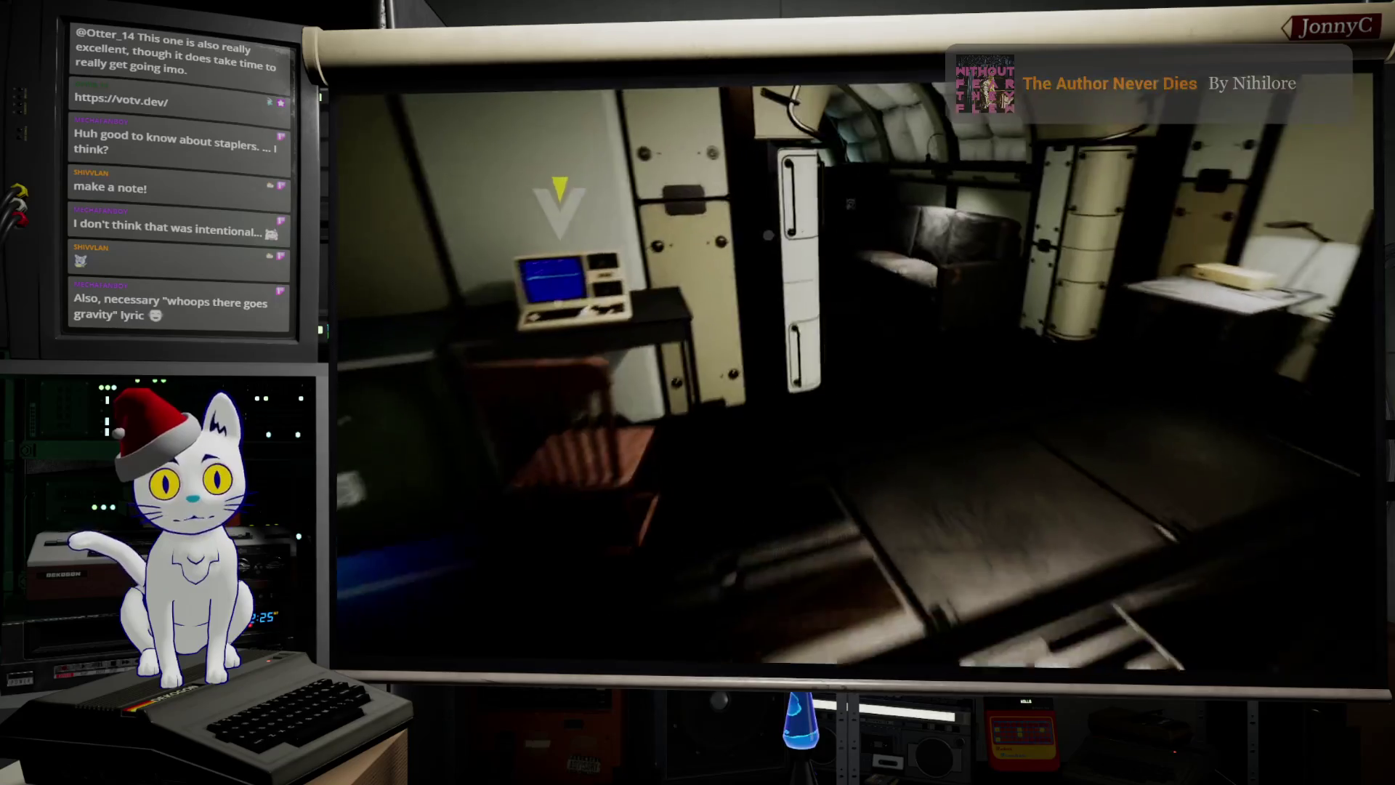
key(w)
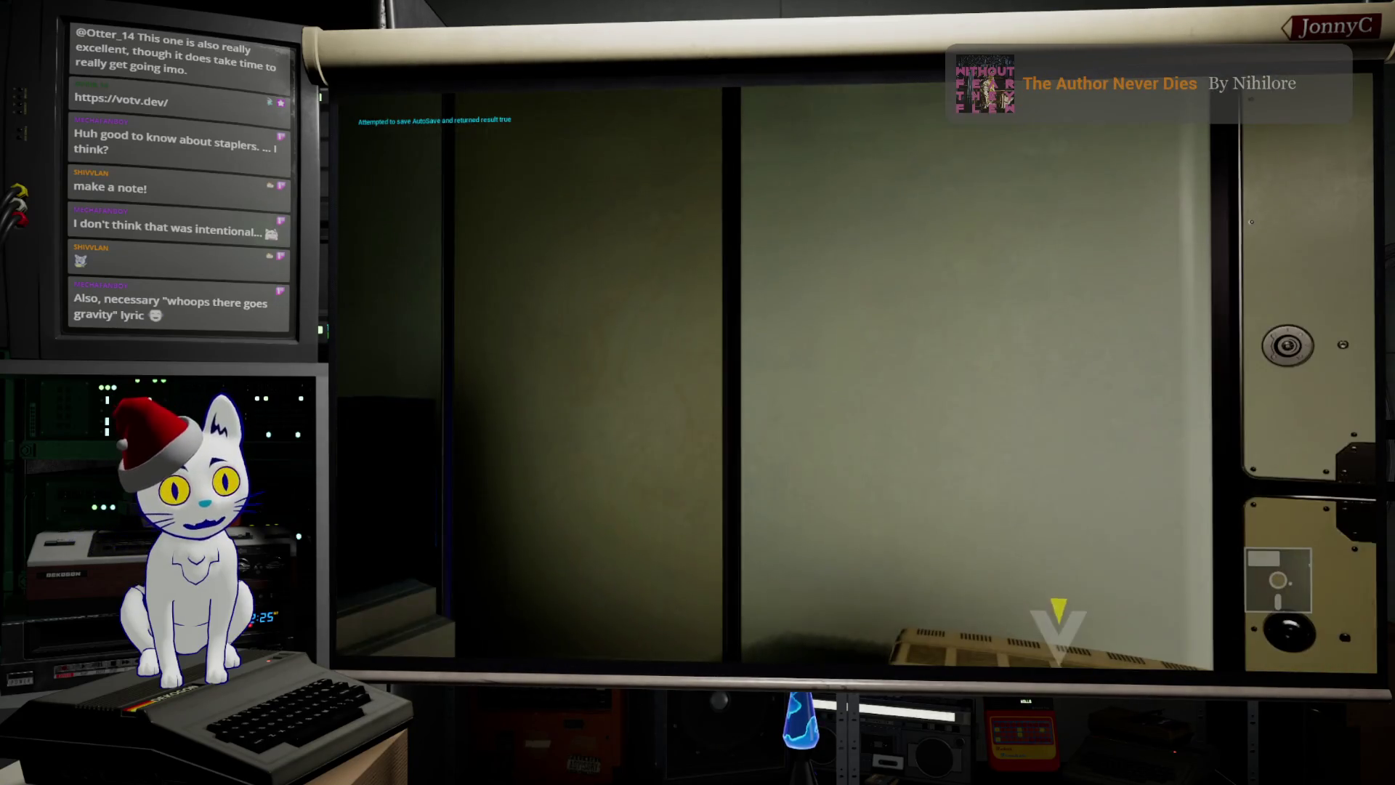
key(e)
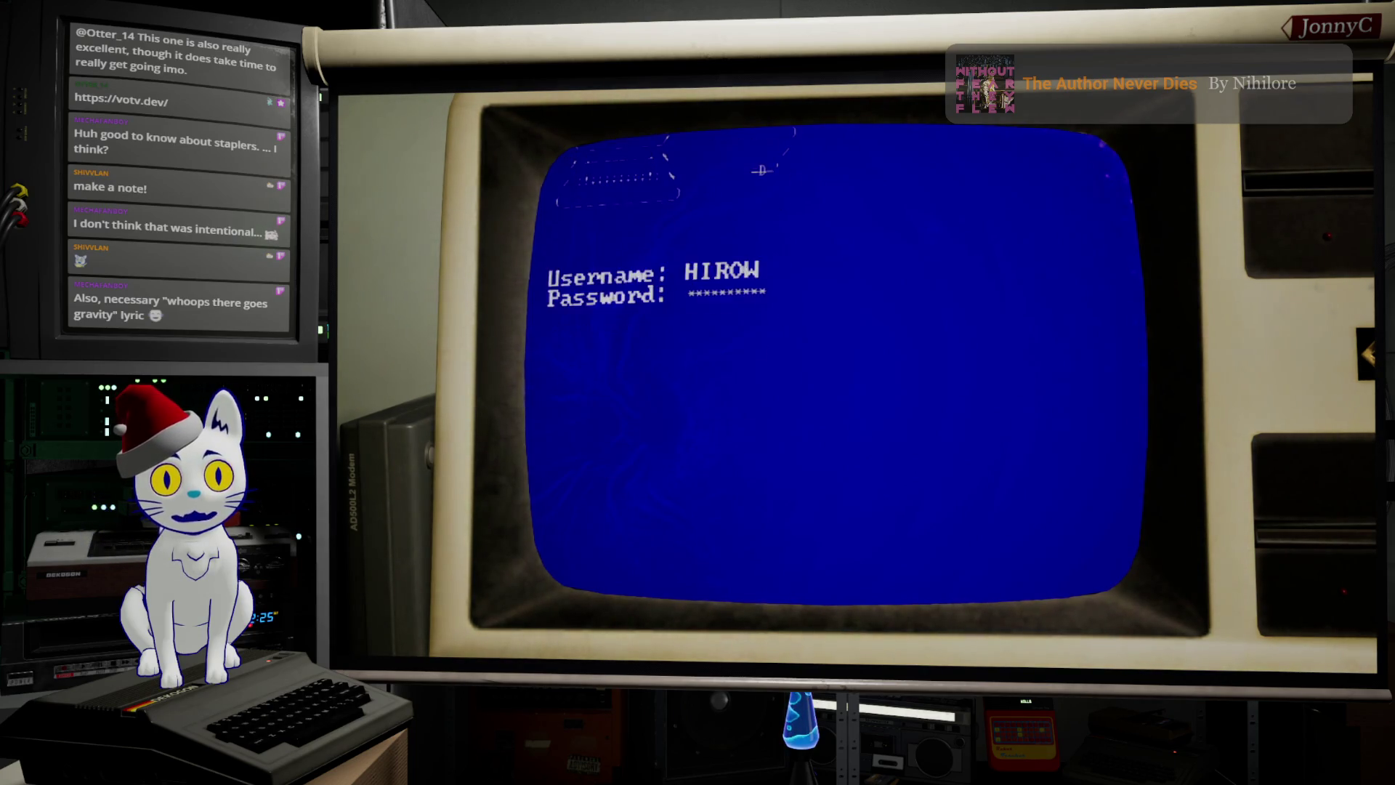
Step: Open Direct Messages, enter the online contact's message thread, then switch to the AFFiNE show notes
key(Up)
key(Up)
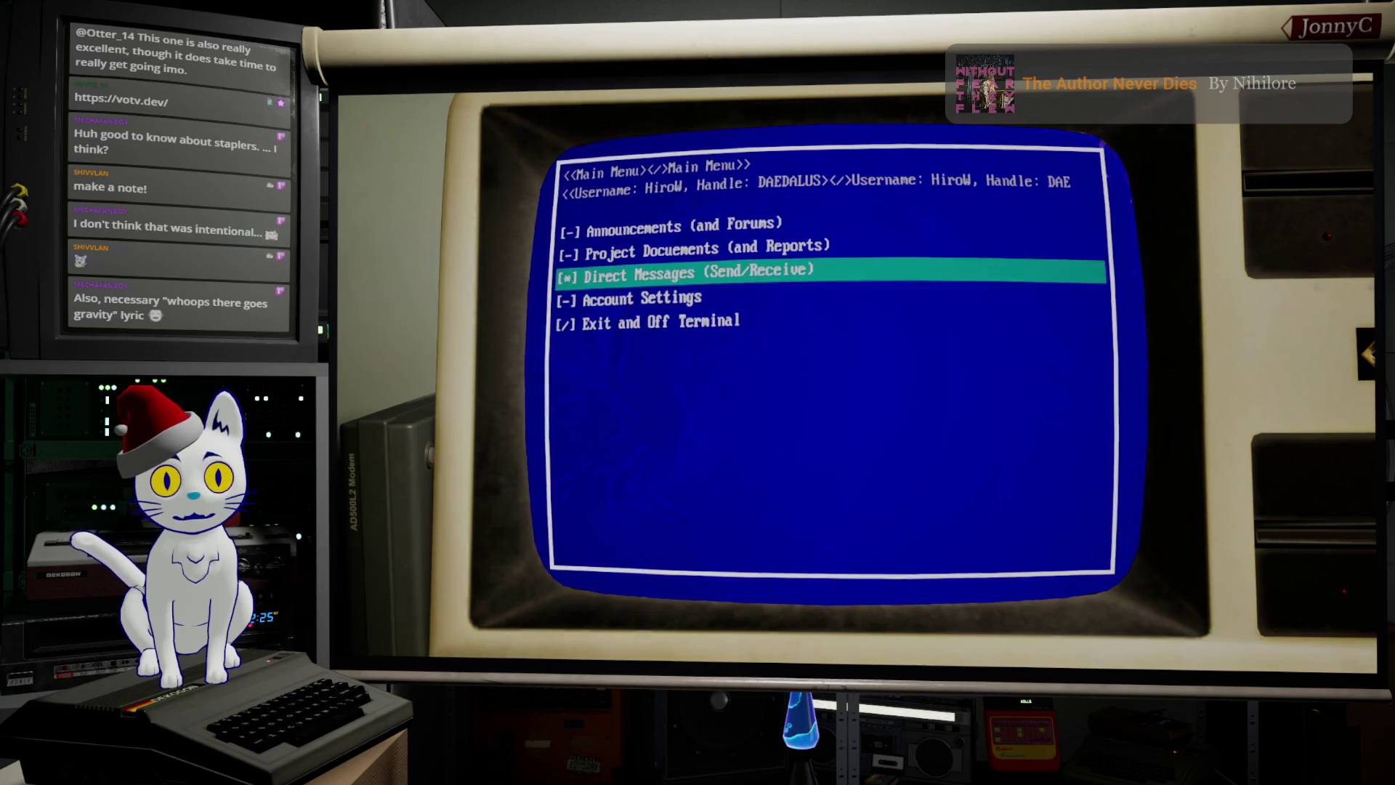
key(Return)
key(Up)
key(Up)
key(Up)
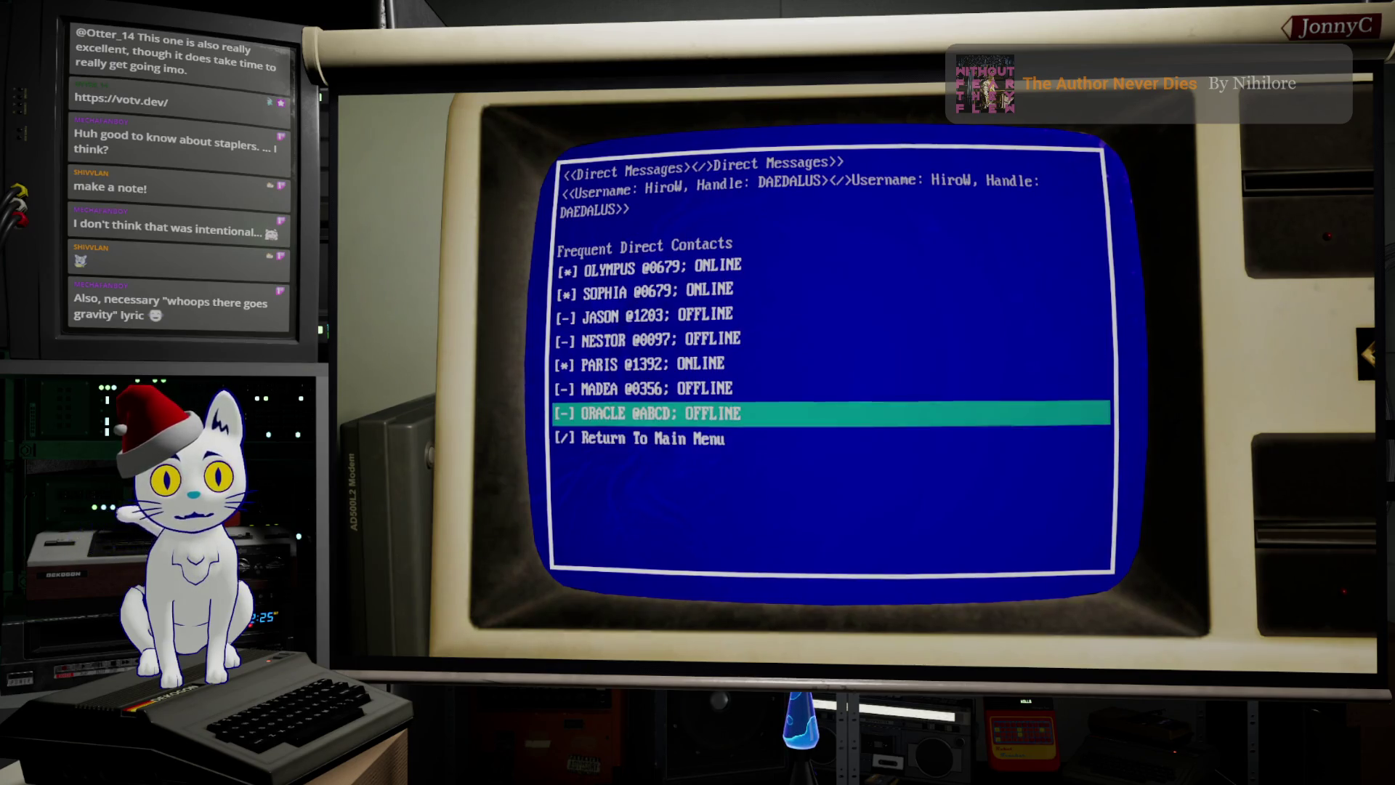
key(Up)
key(Up)
key(Return)
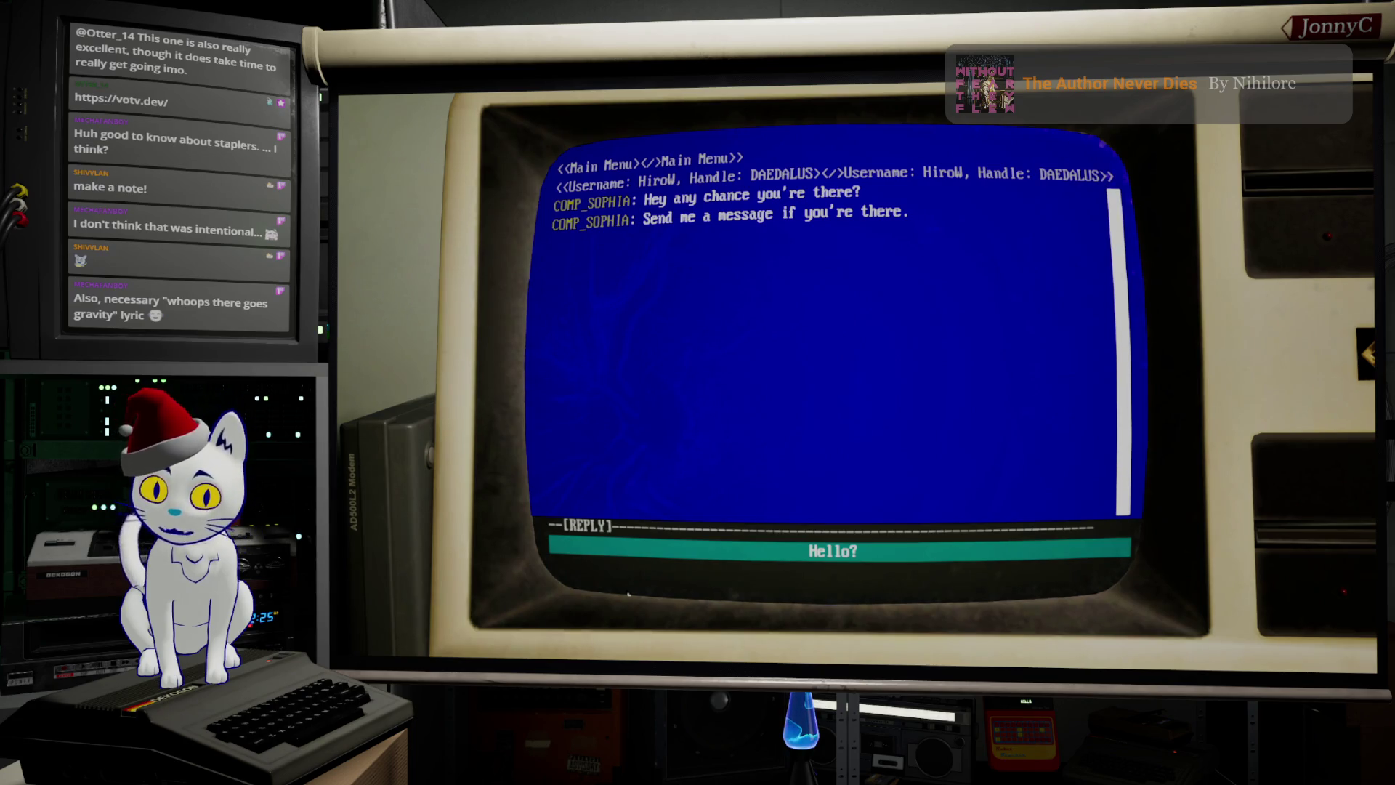
key(alt+Tab)
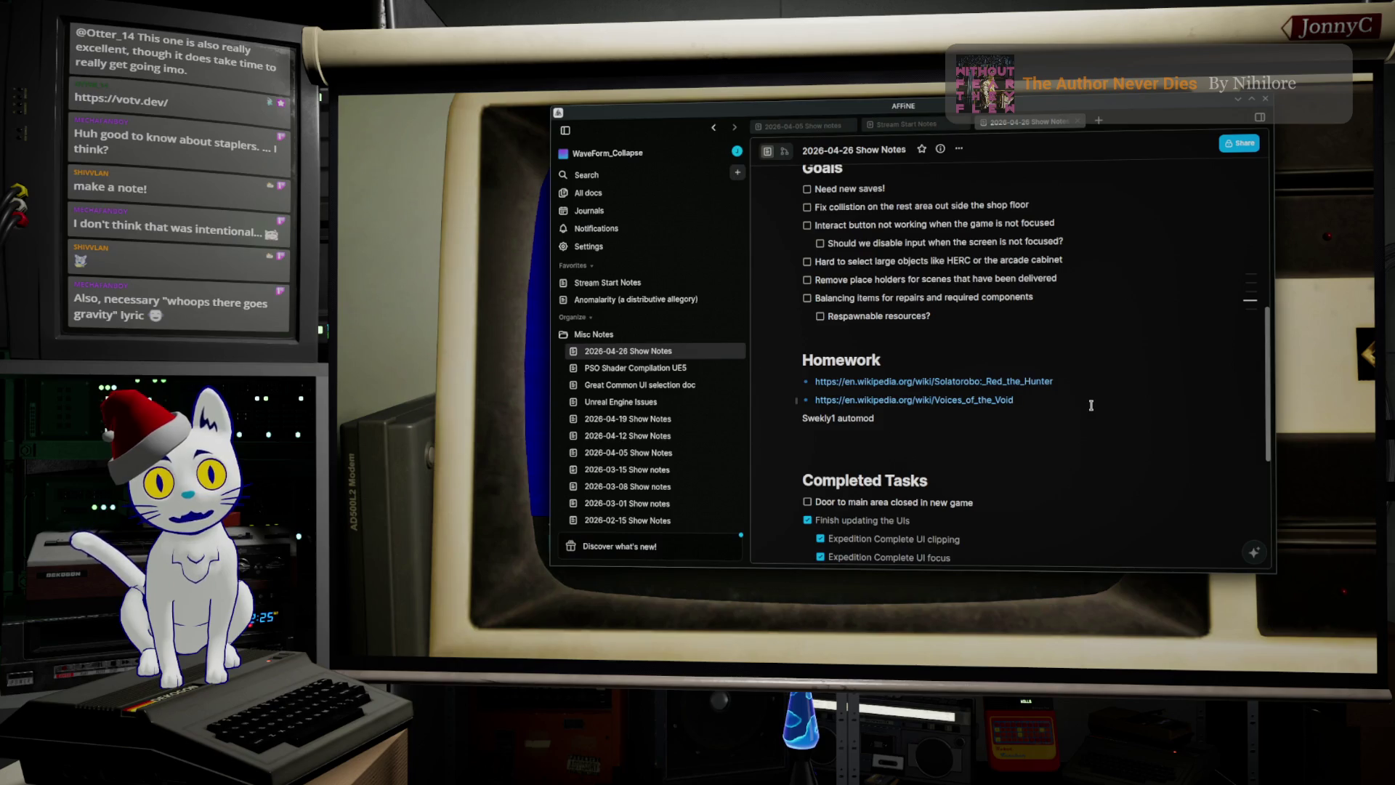
Step: Insert 'Added priority tags for messages in the Social UI' under the 'Fix collision' Goals item
key(Return)
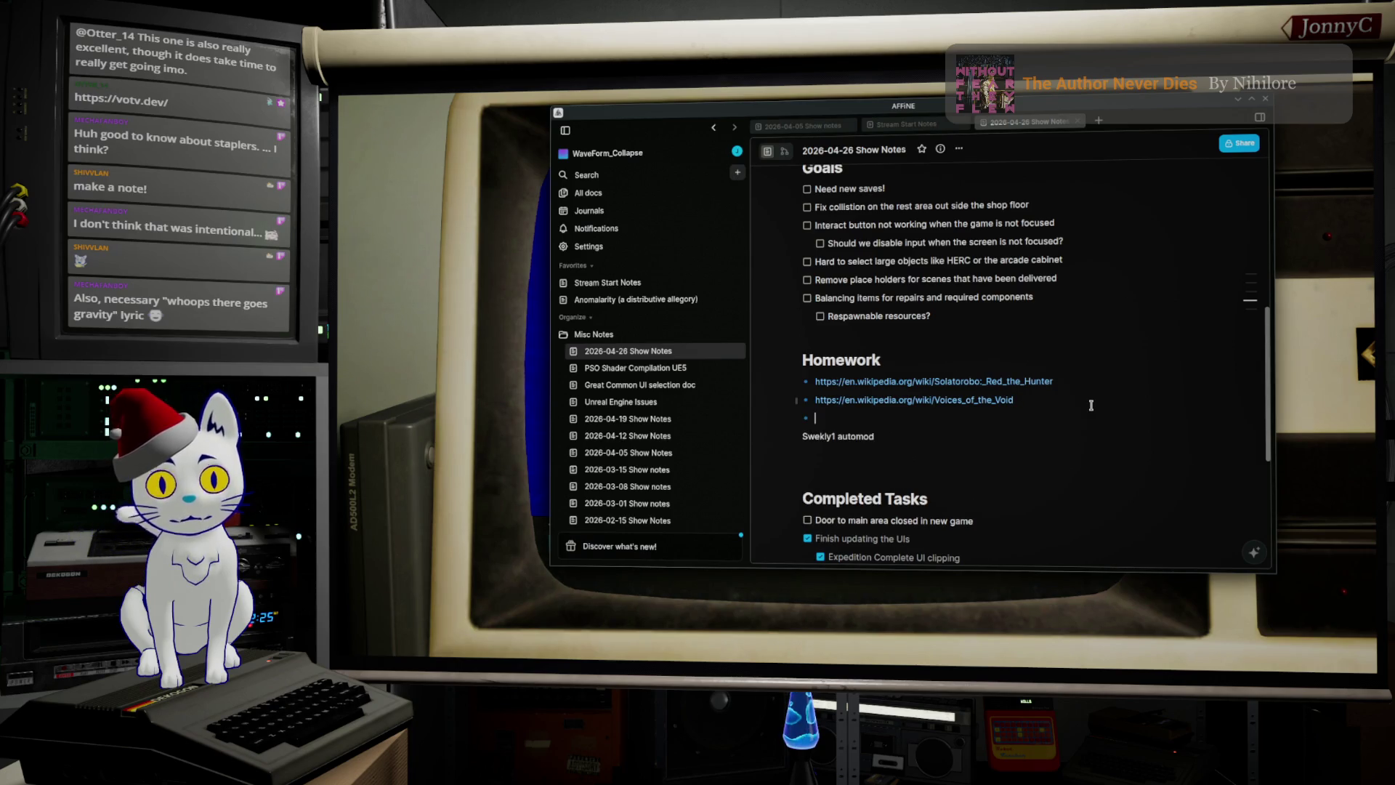
key(BackSpace)
key(BackSpace)
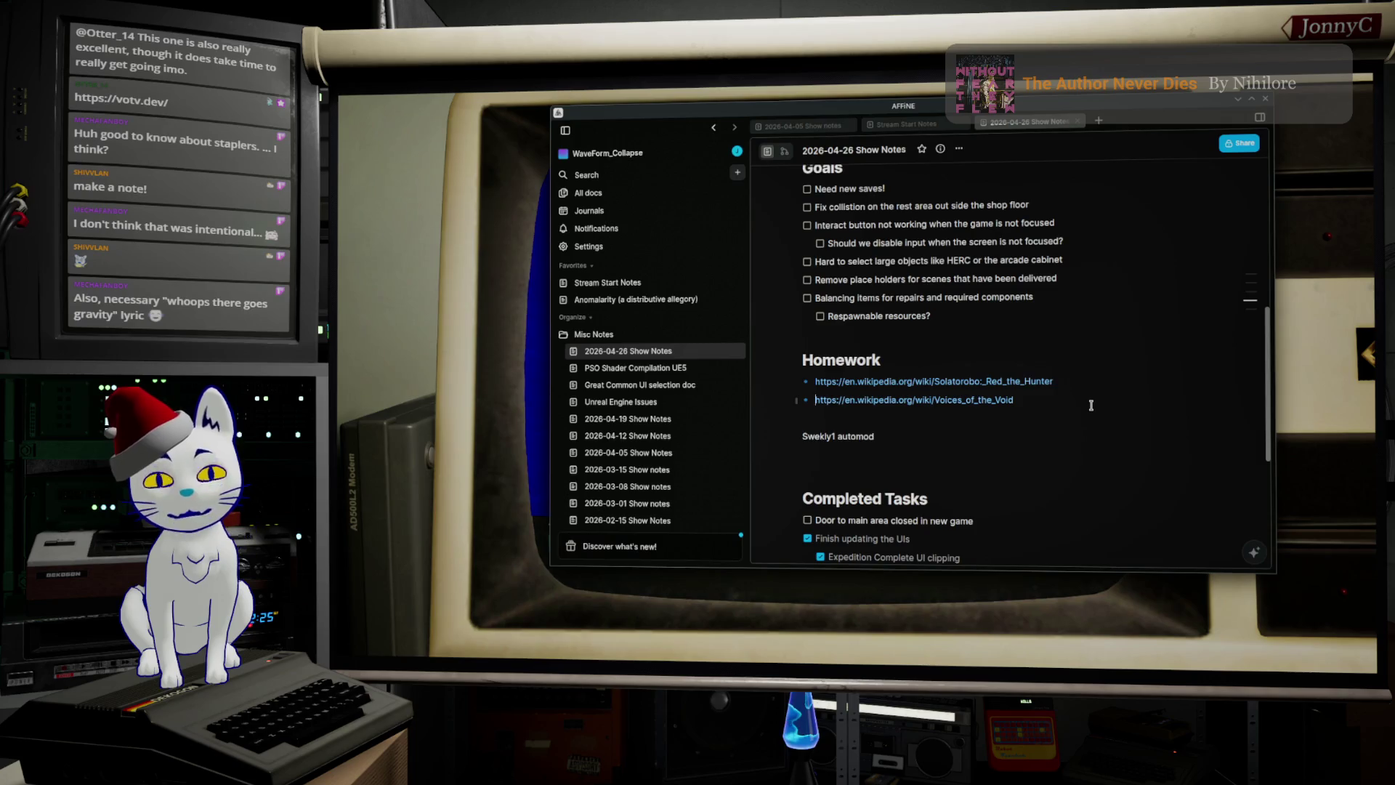
key(Up)
key(Up)
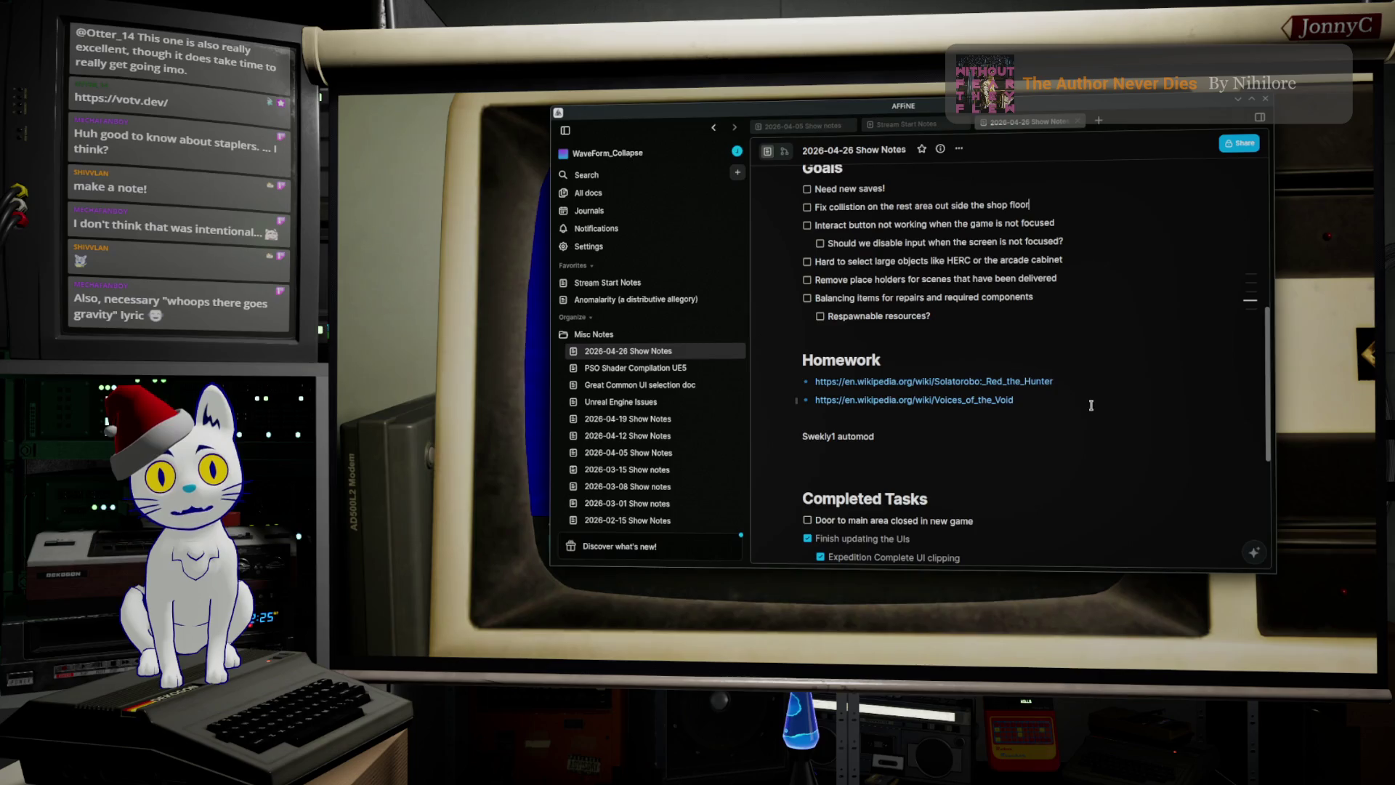
key(Return)
text(Added priority m)
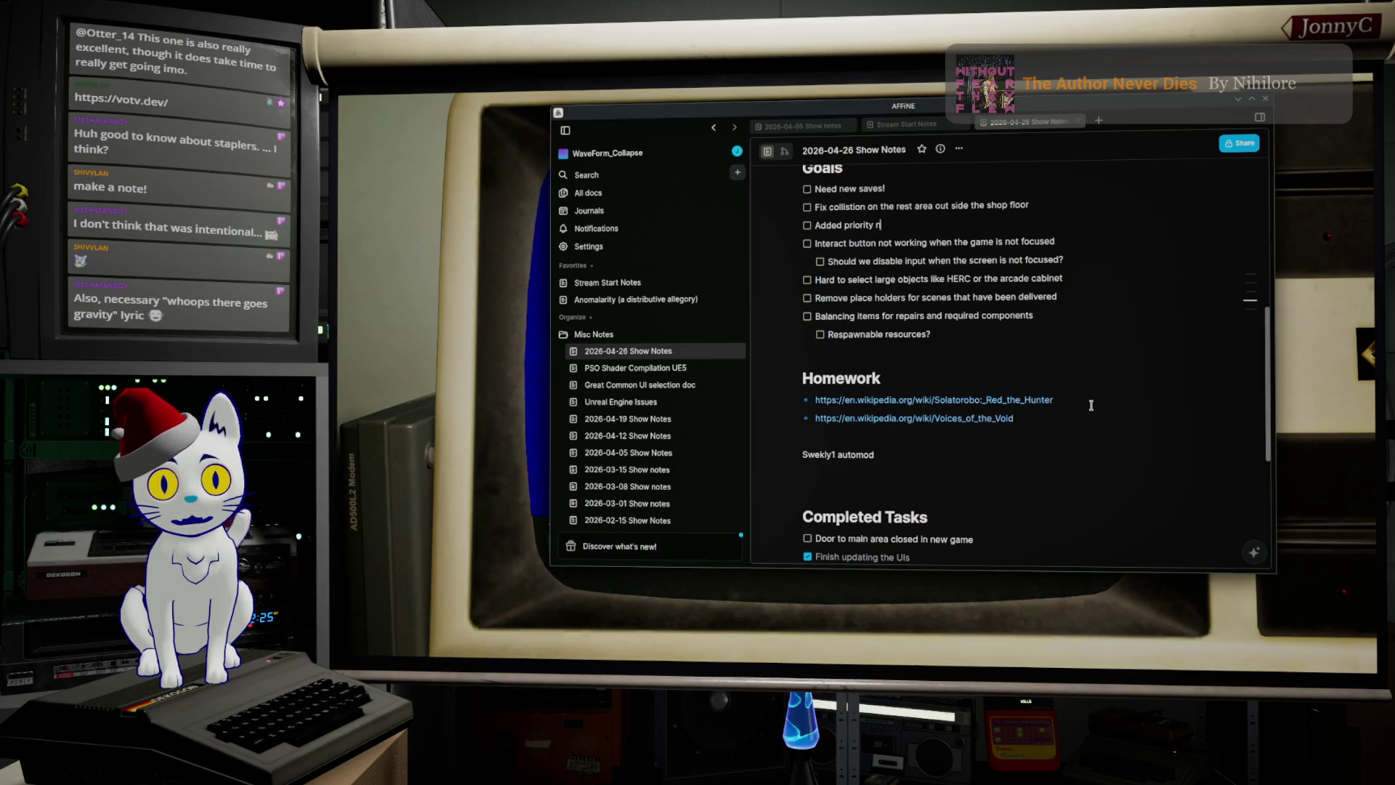
key(BackSpace)
text(tags for mess)
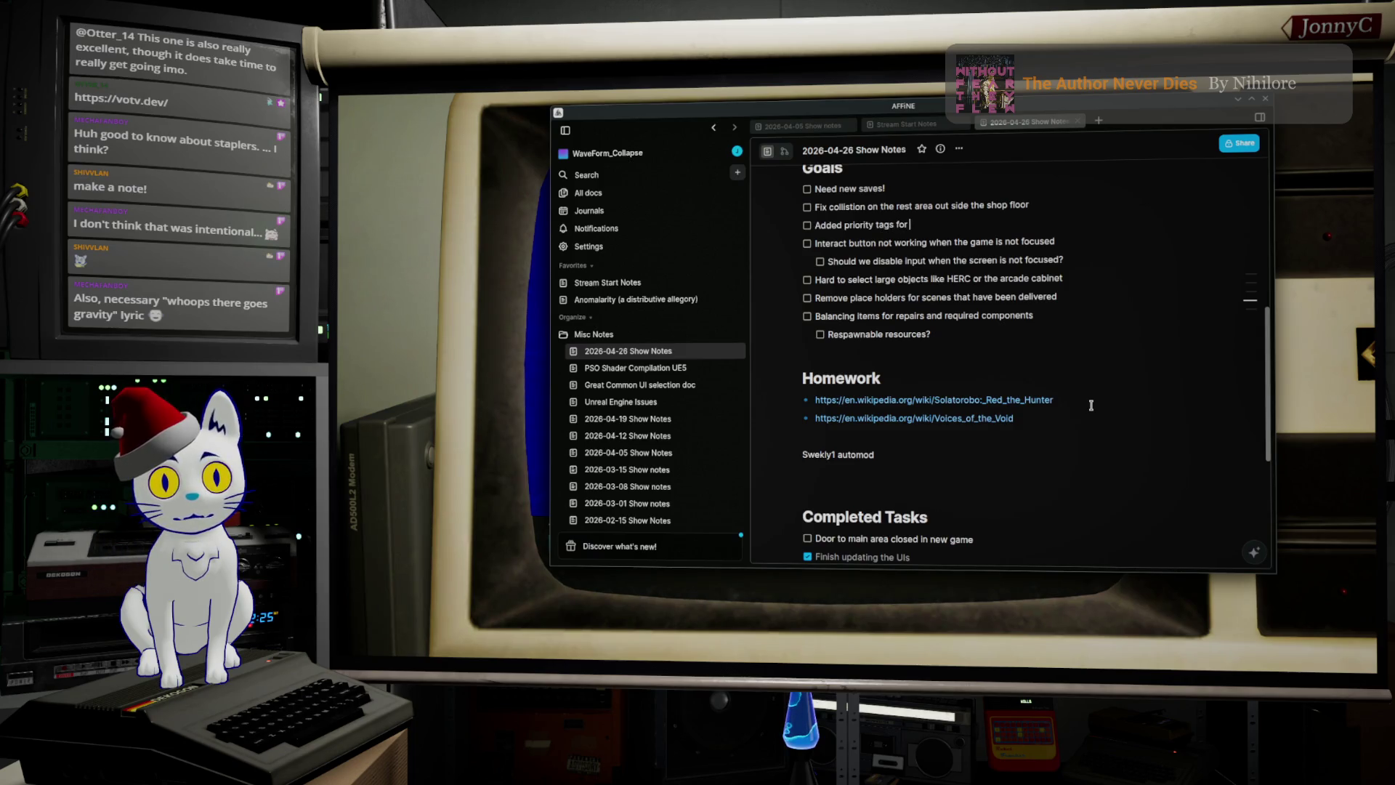
text(ages in)
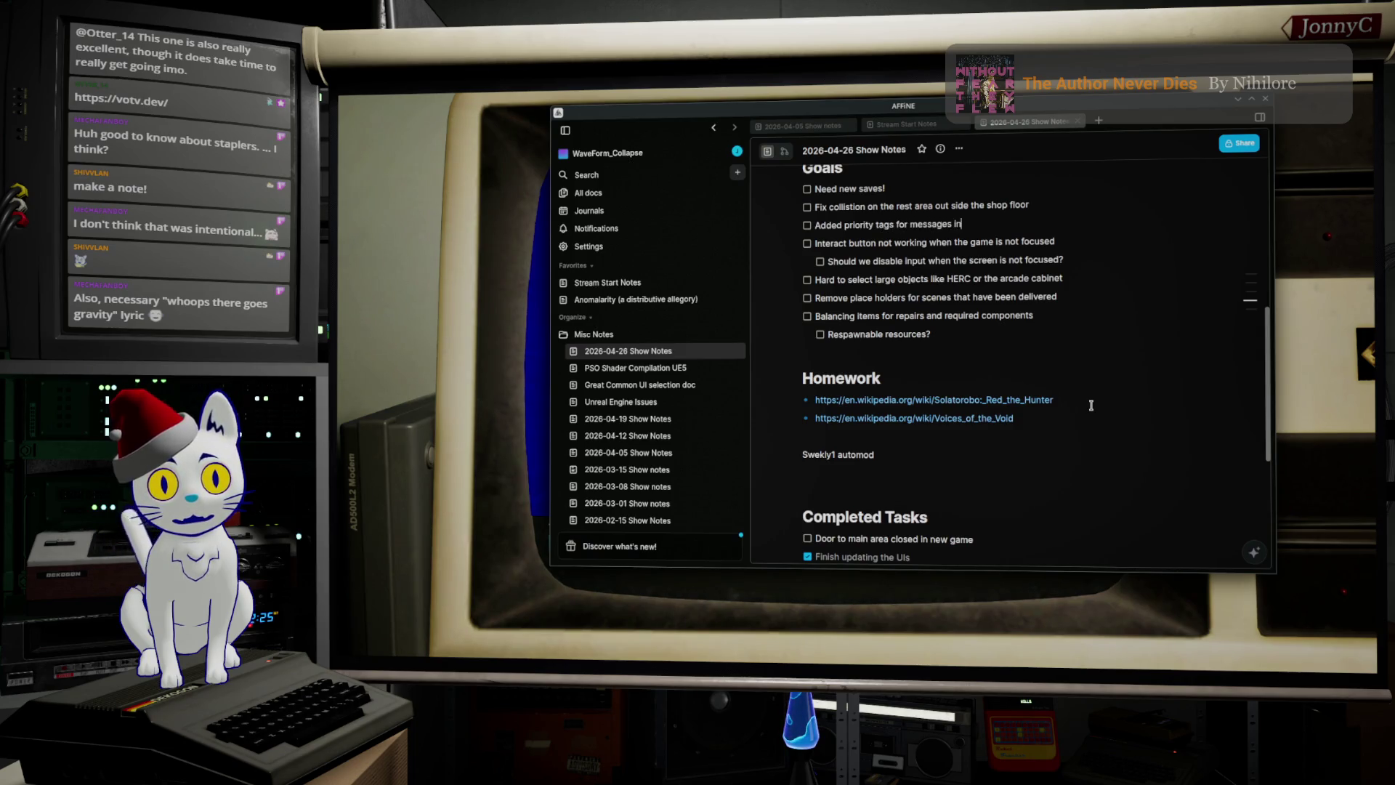
text( the Social UI)
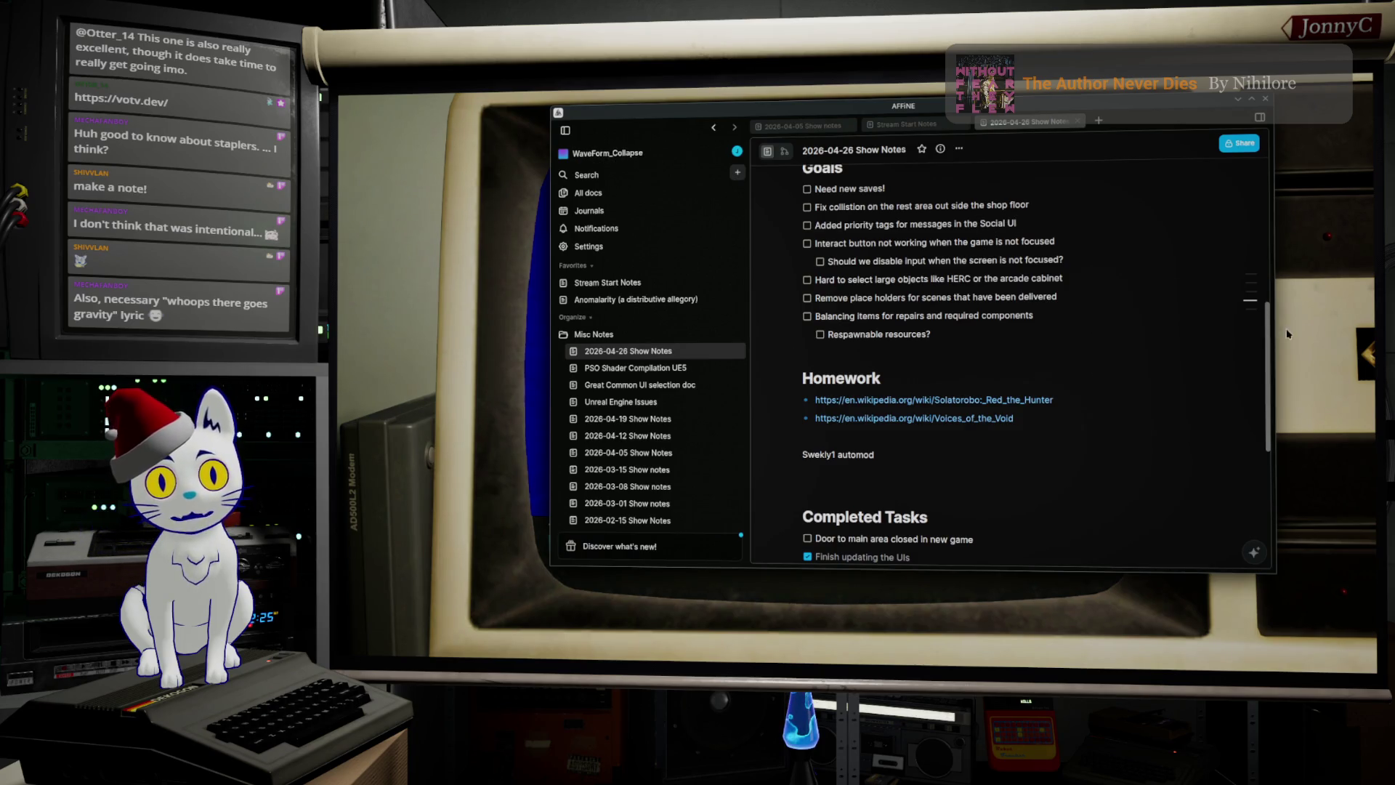
key(alt+Tab)
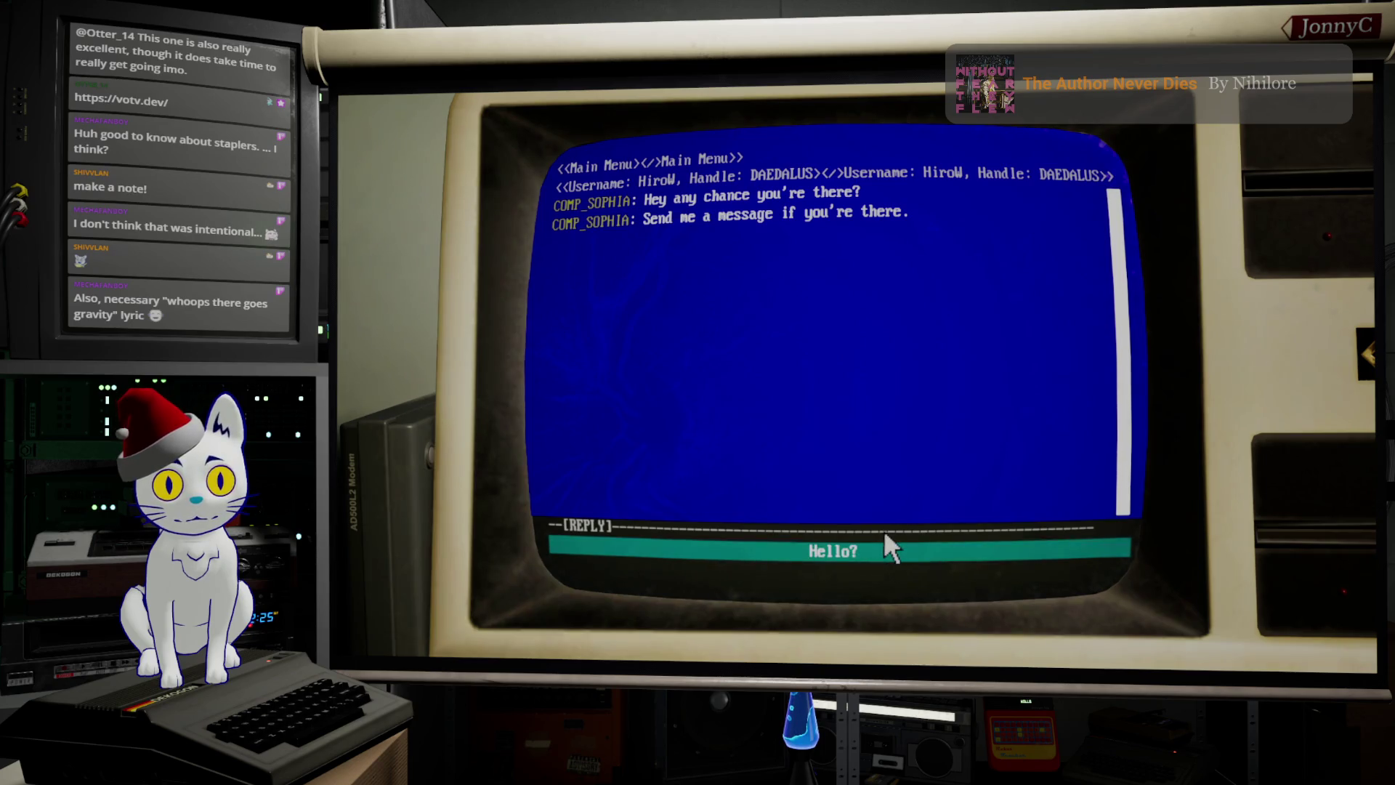
Step: Reply from 'Hello?' through the emergency-power exchange to 'Okay, thanks.', then close the terminal
click(900, 559)
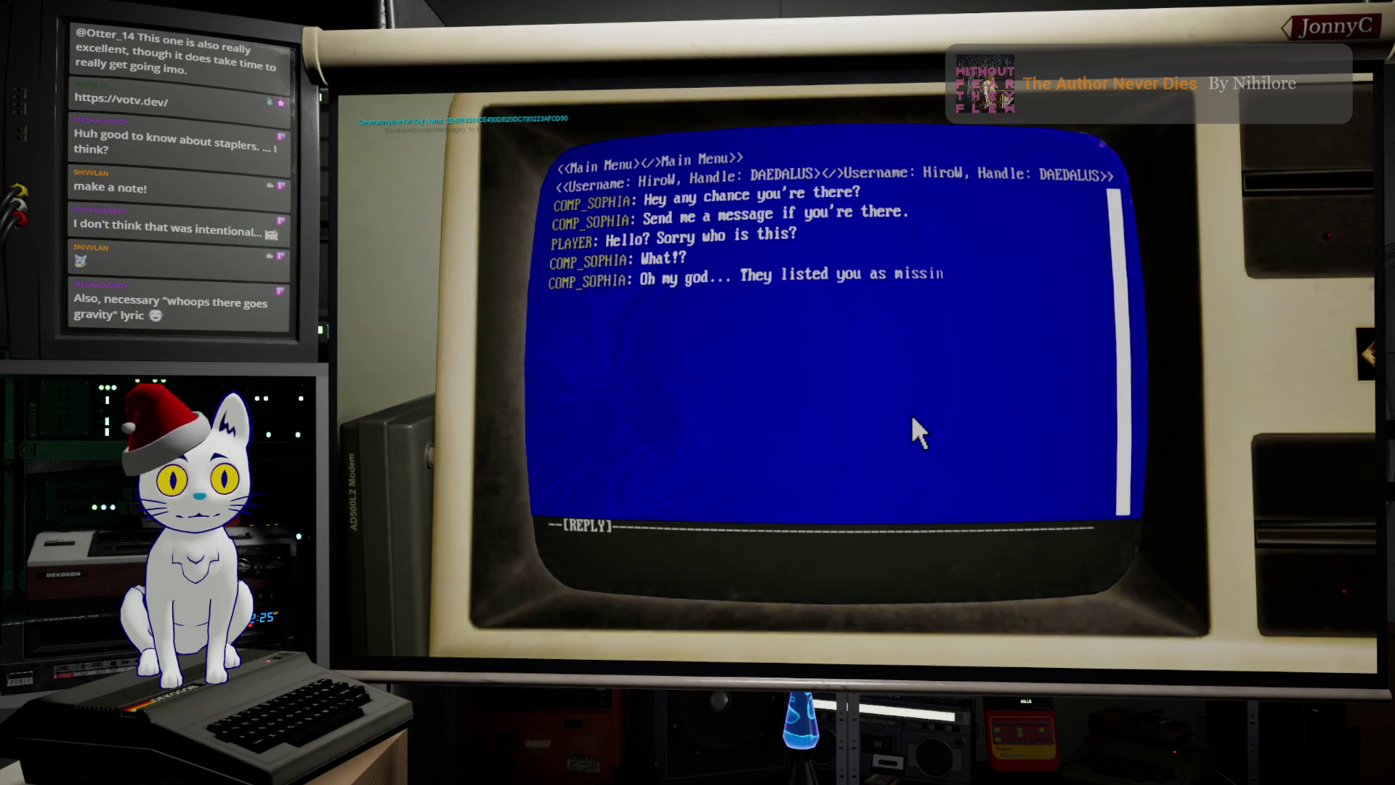
key(Return)
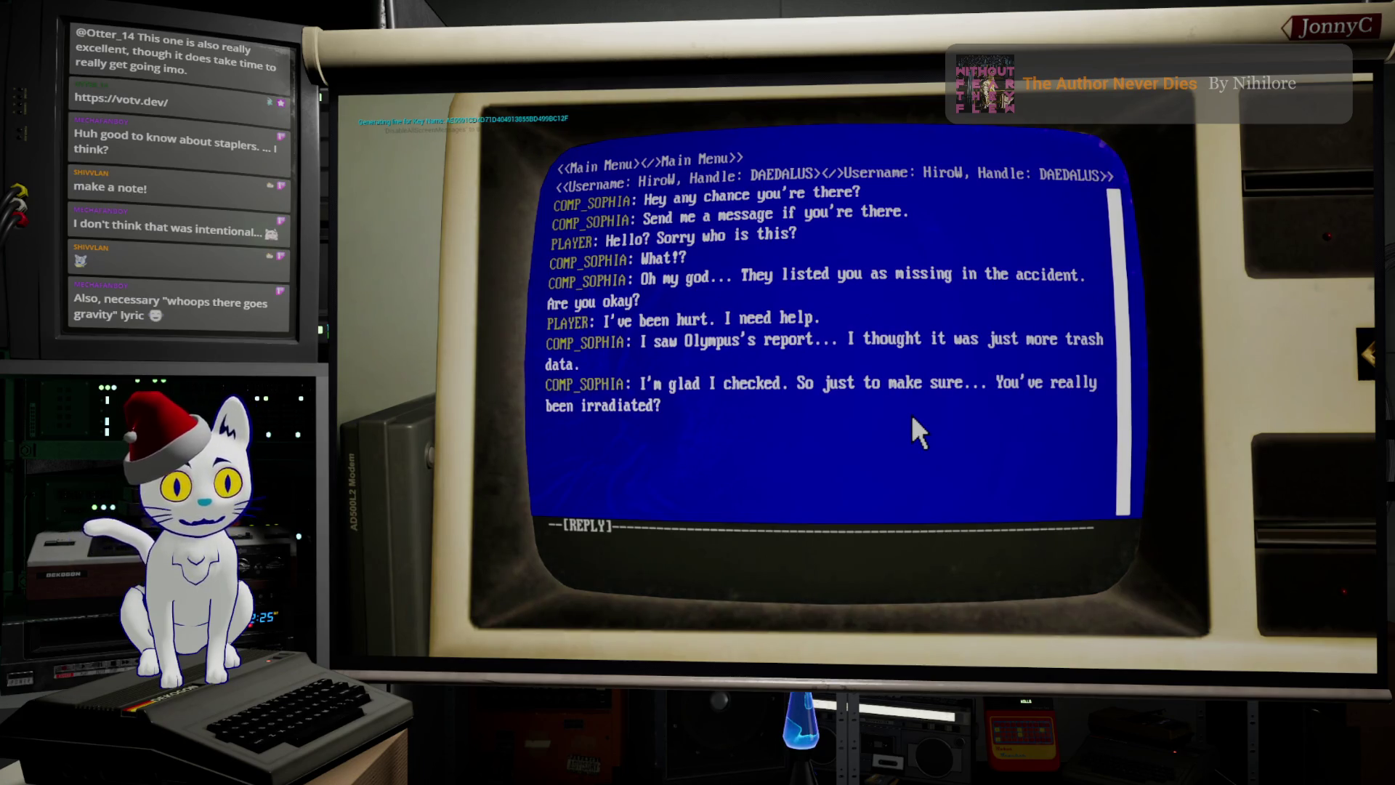
key(Return)
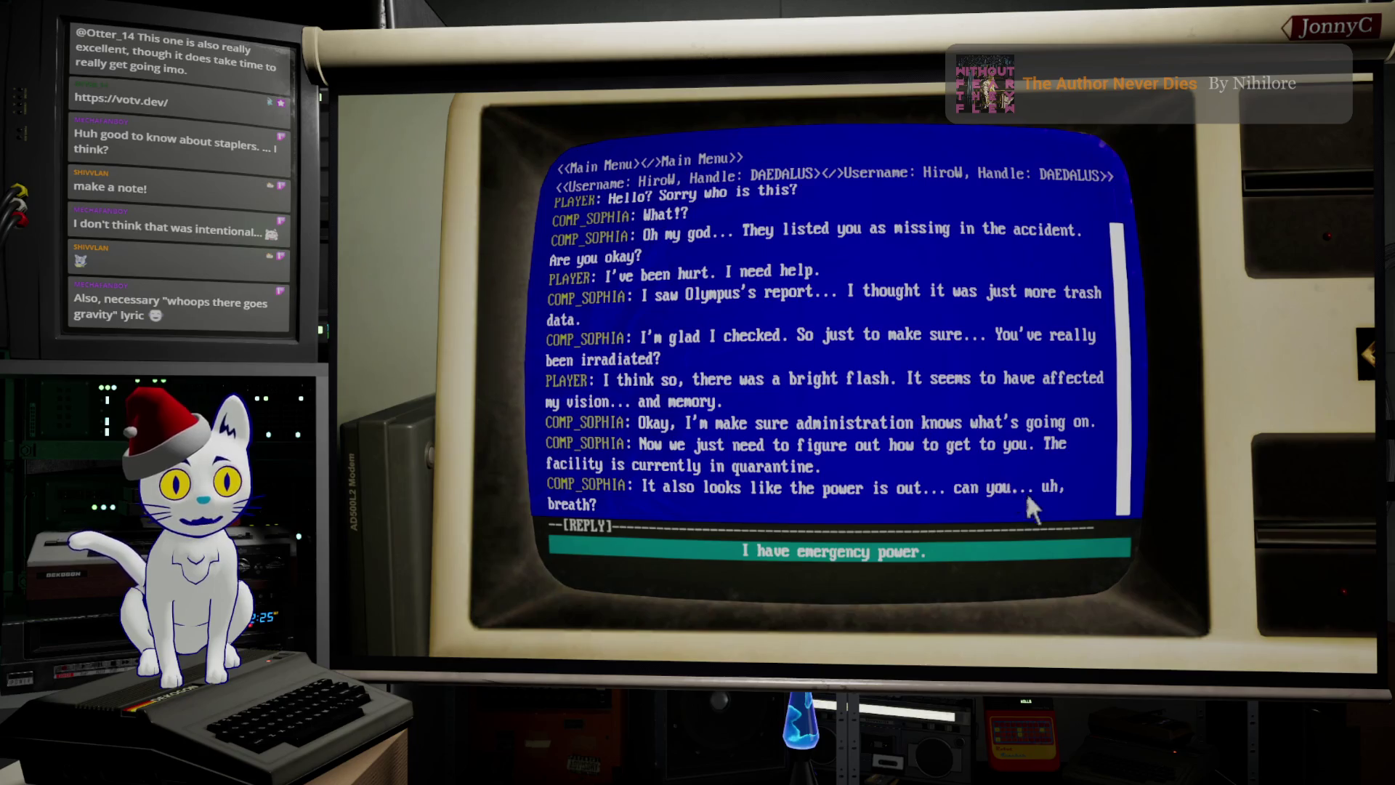
key(Return)
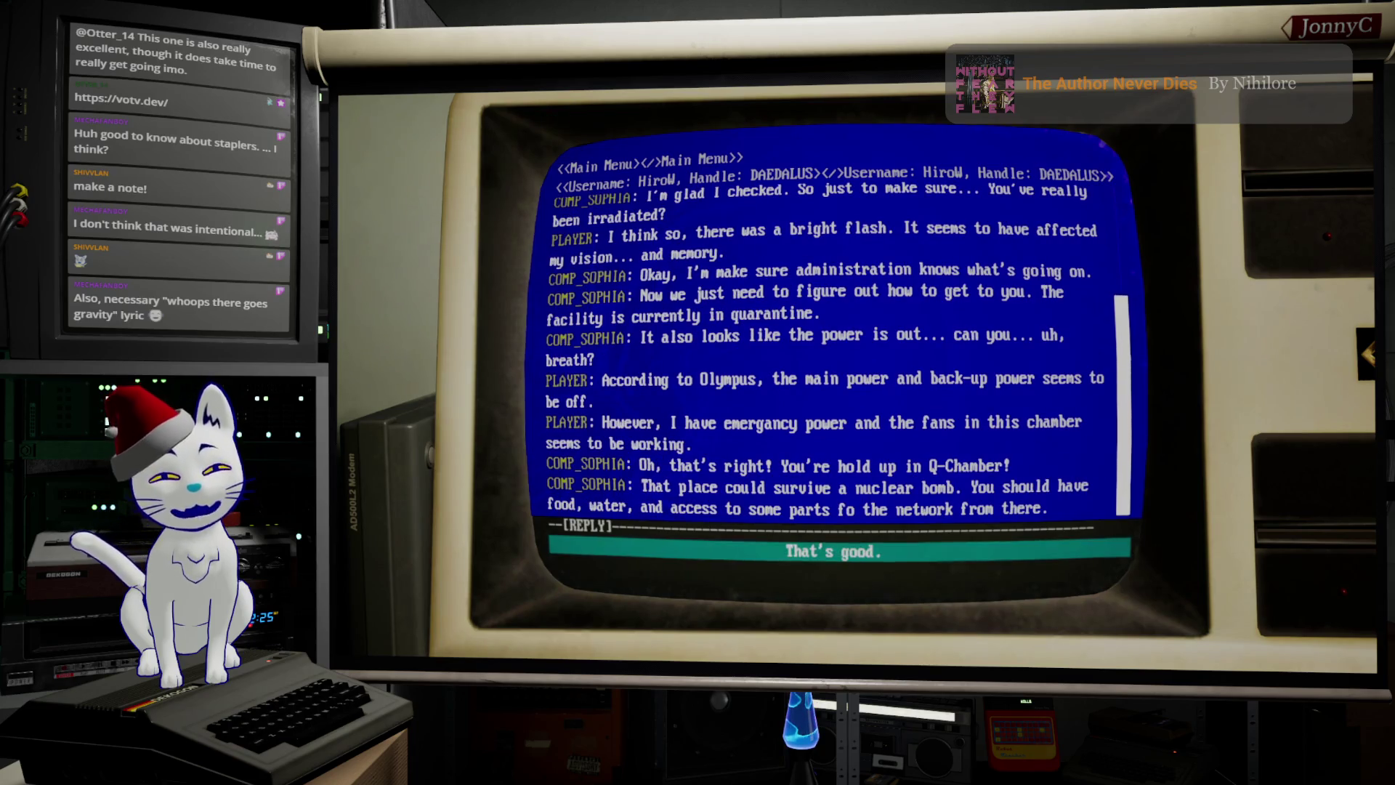
key(Return)
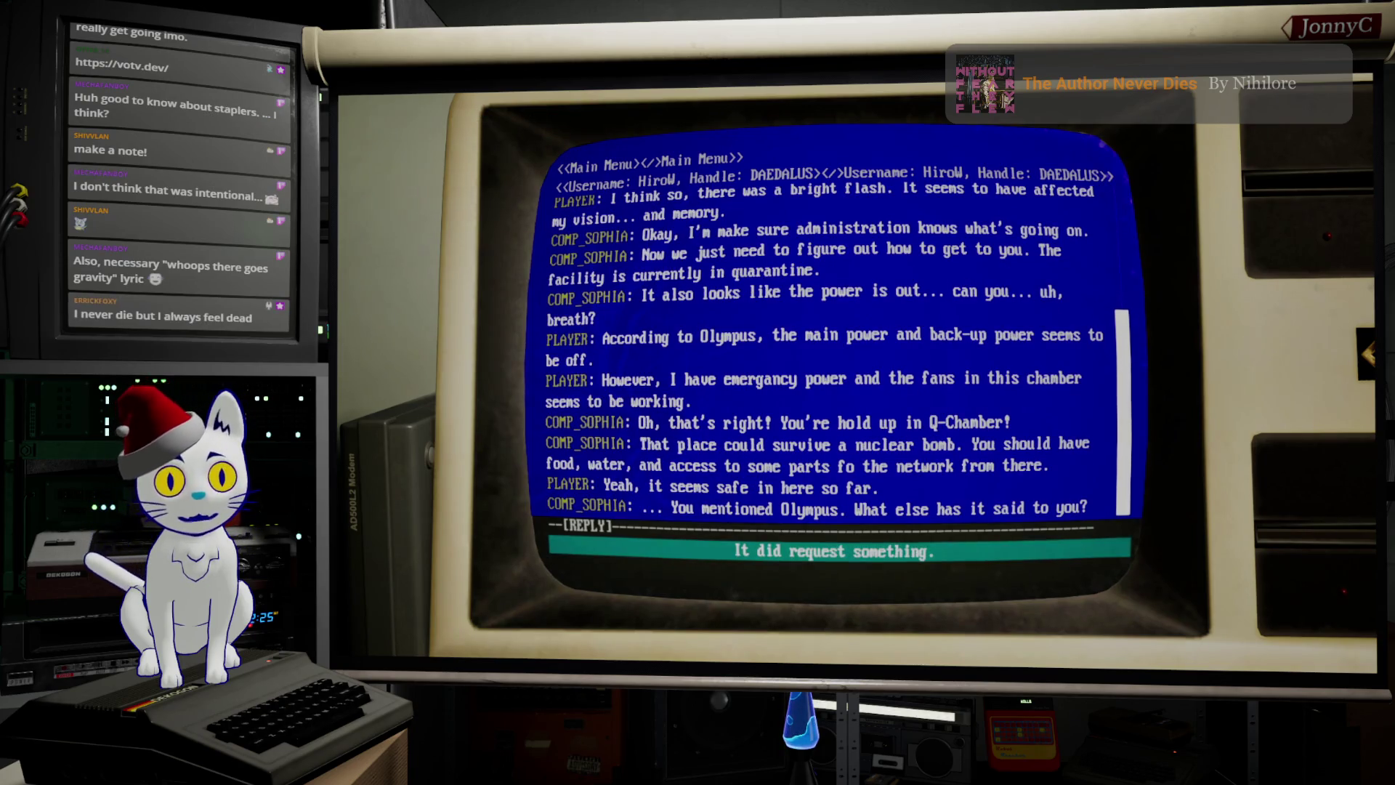
key(Return)
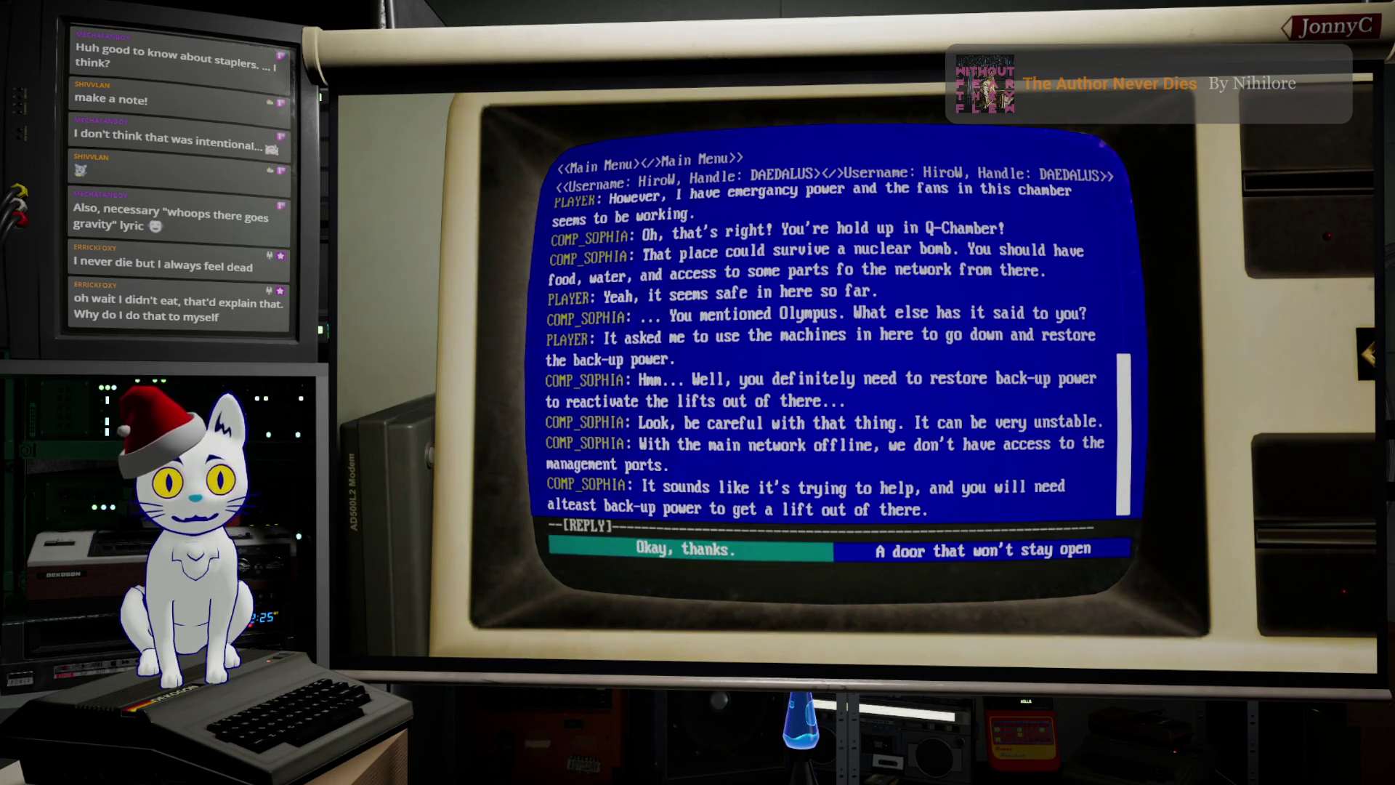
key(Return)
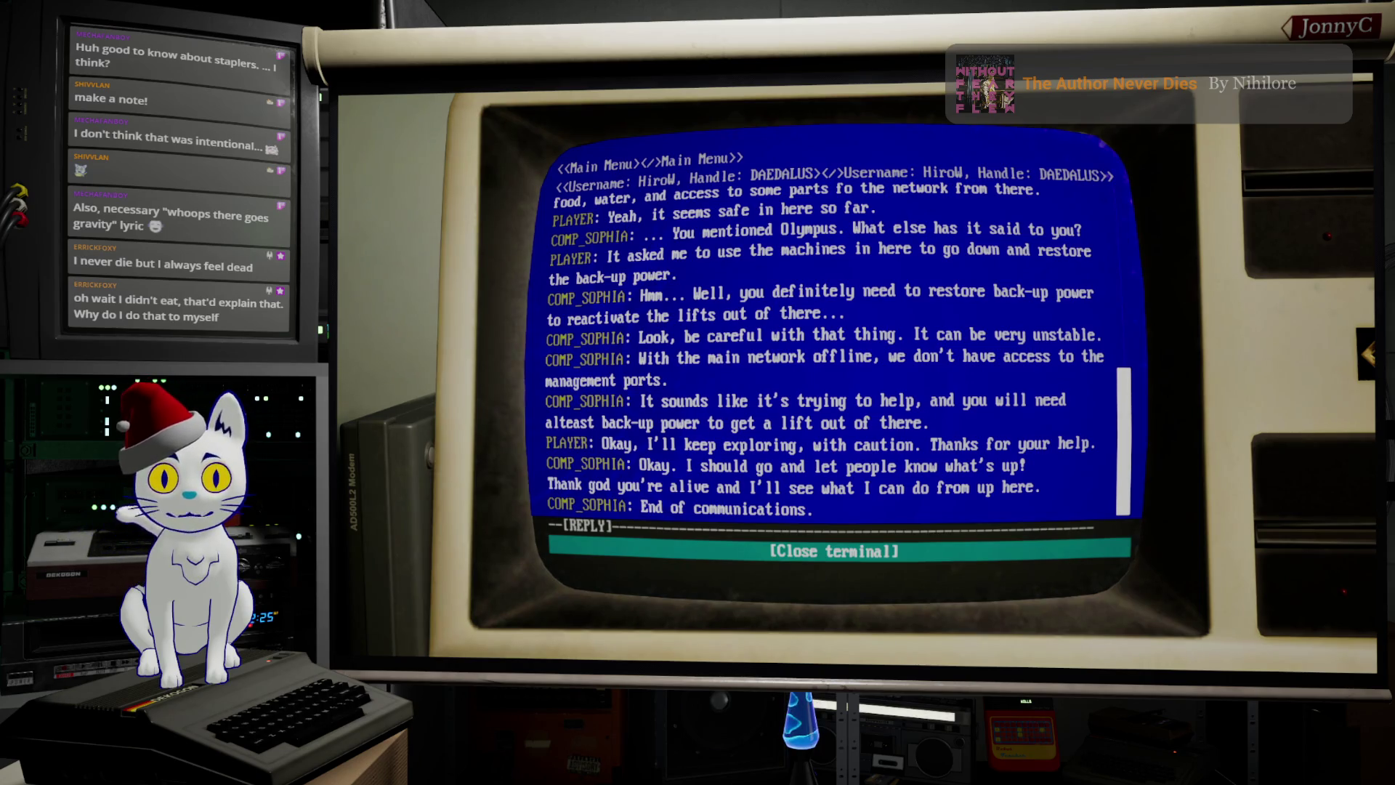
key(Return)
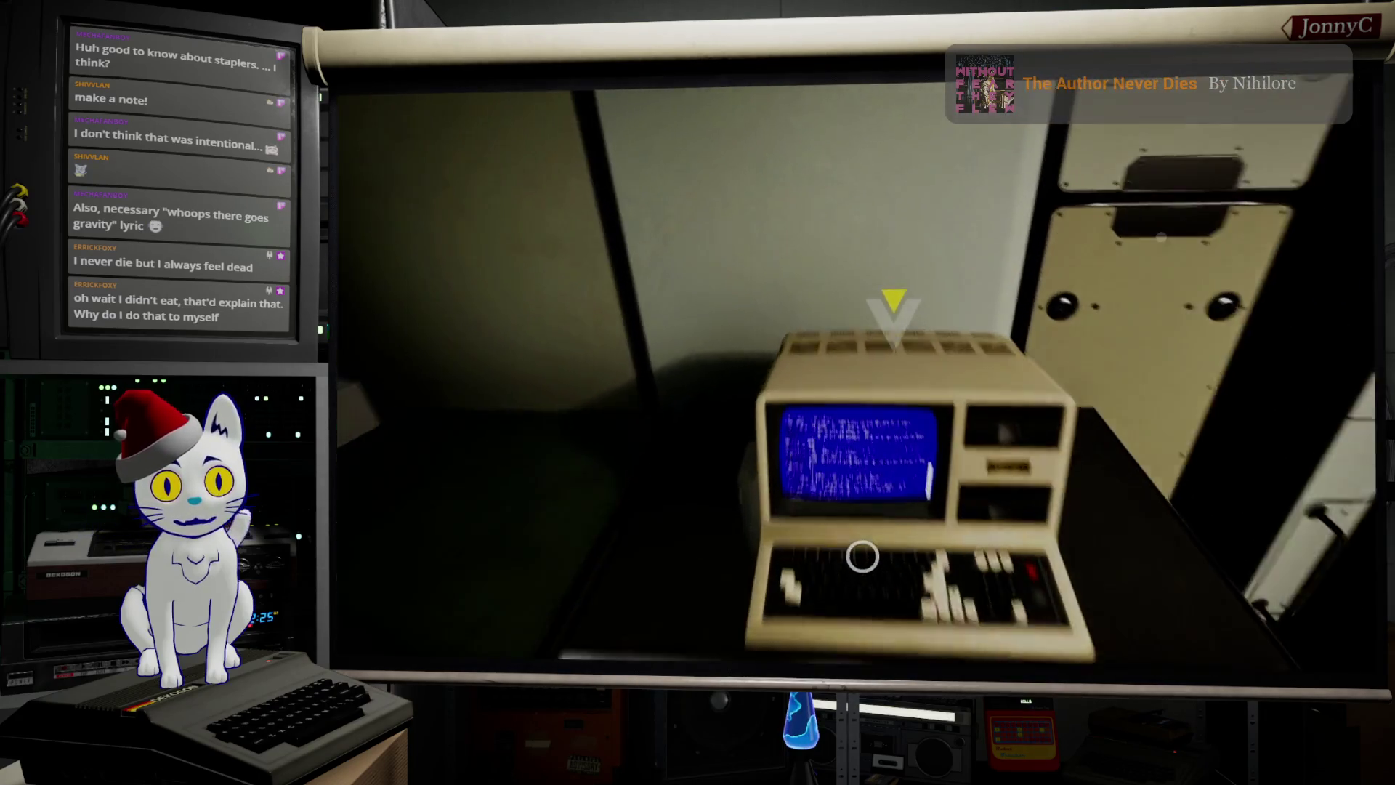
Step: Return to the desk computer and open the OLYMPUS conversation under Direct Messages
key(e)
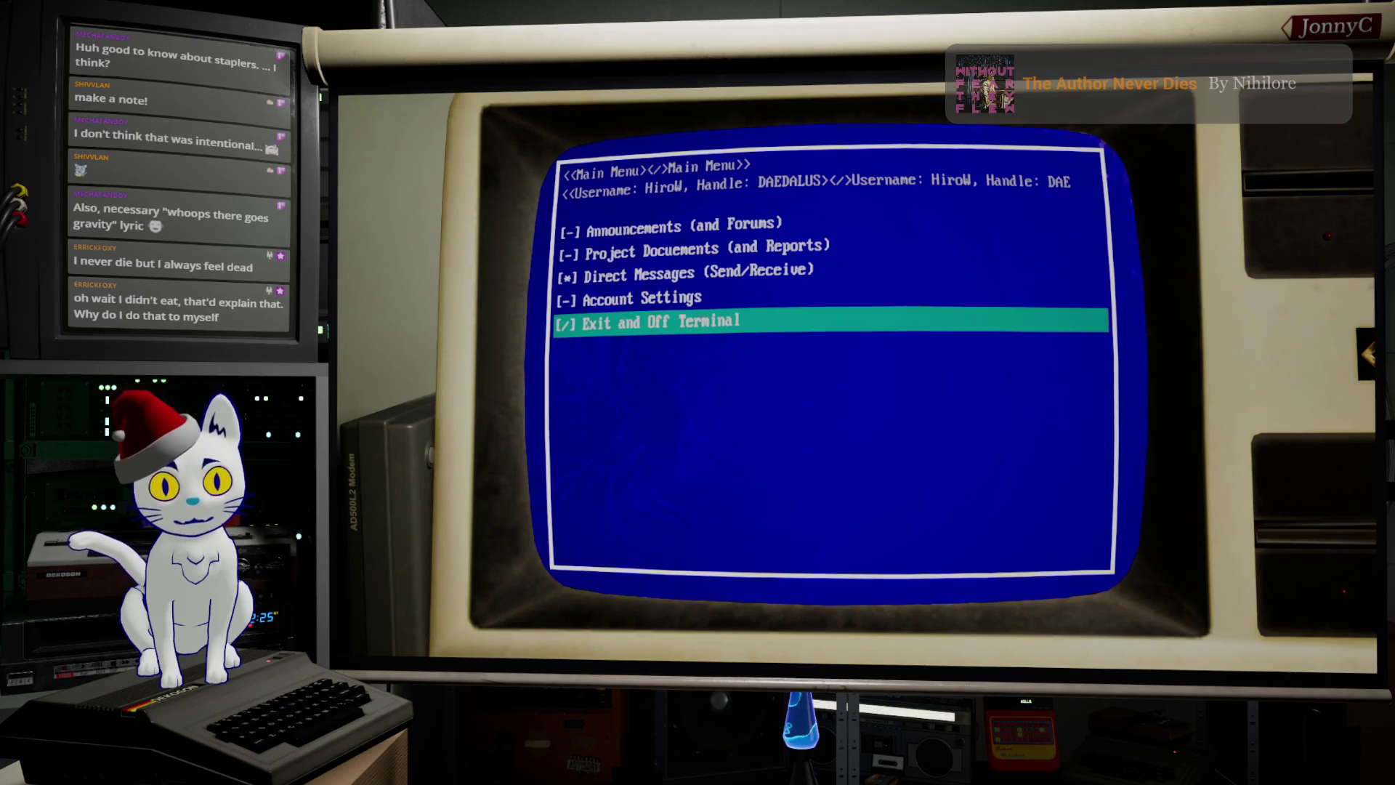
key(Up)
key(Up)
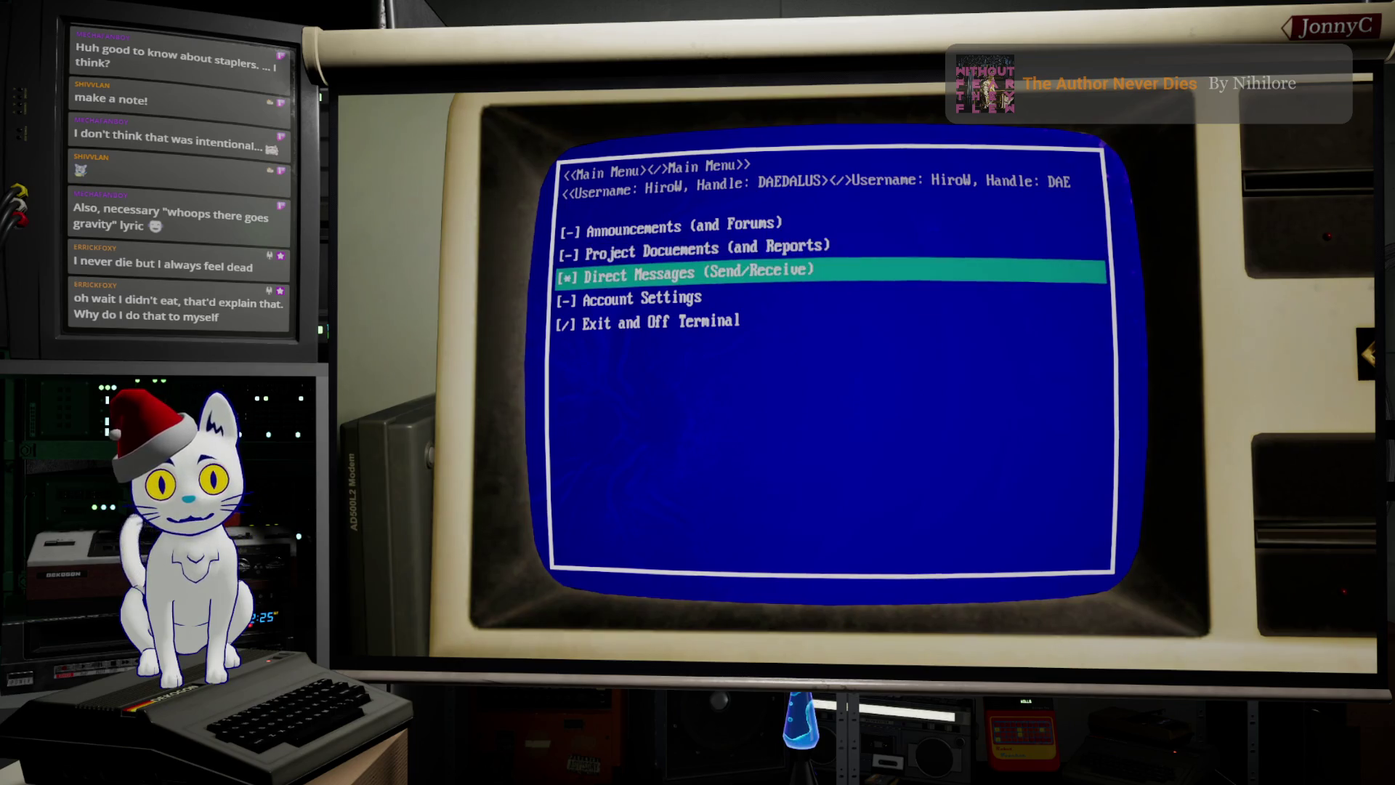
key(Down)
key(Up)
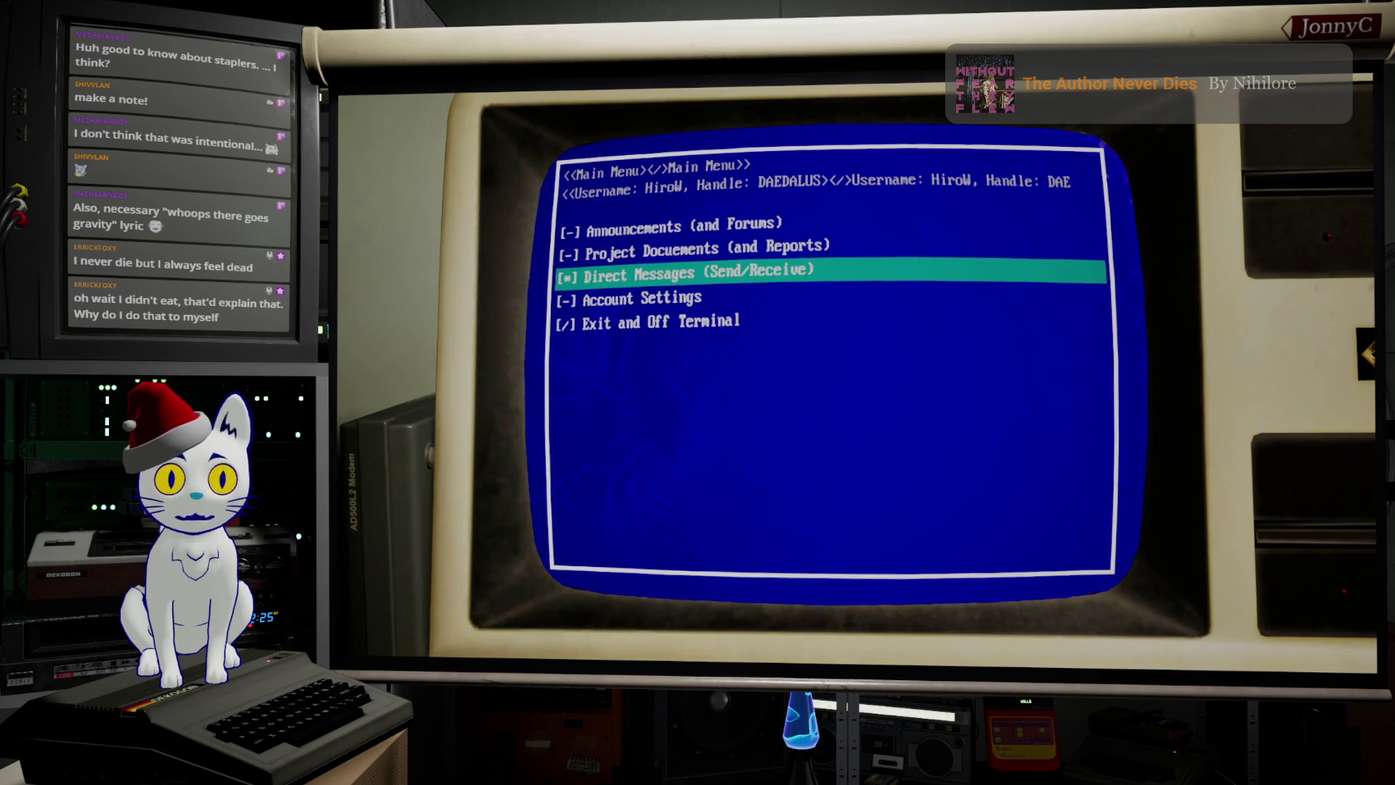
click(741, 273)
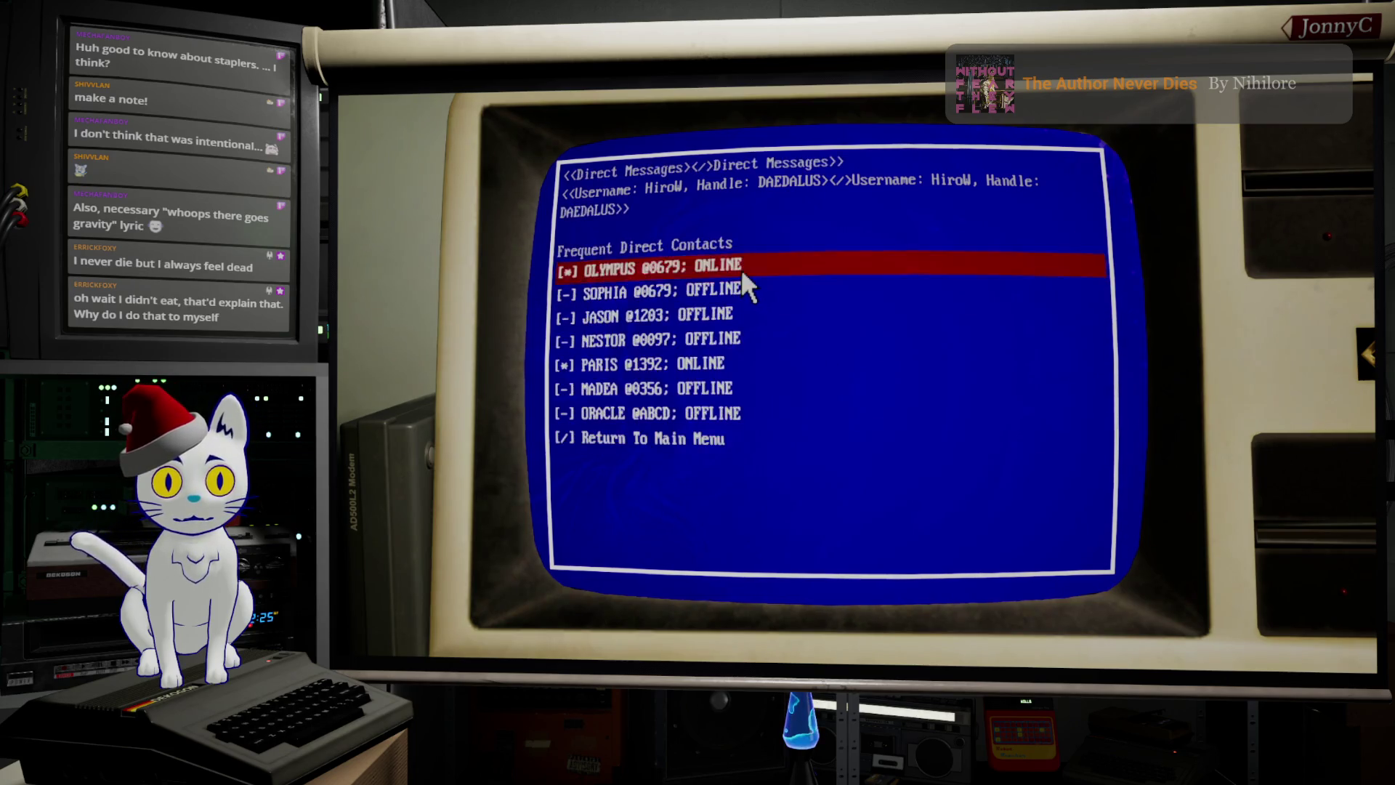
click(742, 274)
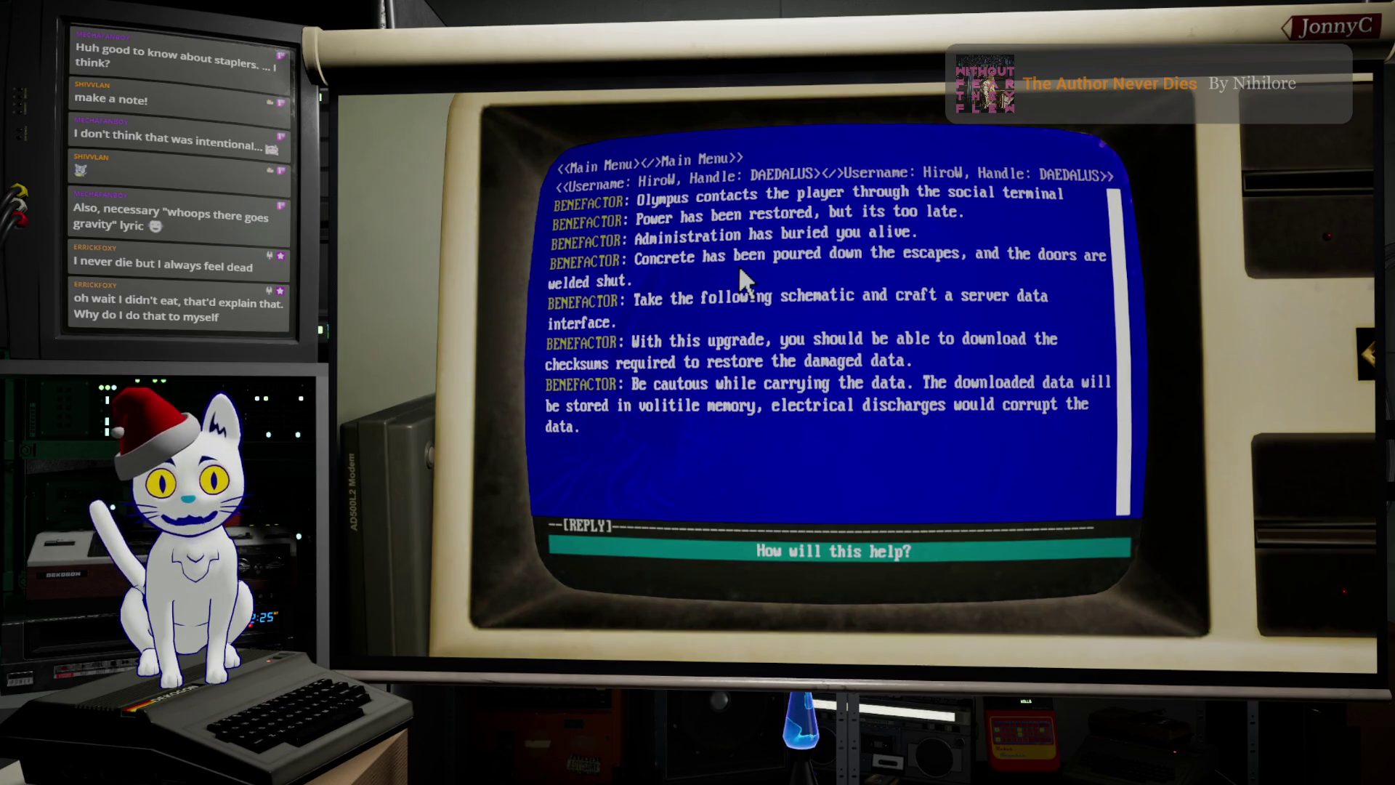
Step: Send the 'how this helps' and electro spiders replies, then close the terminal
key(Return)
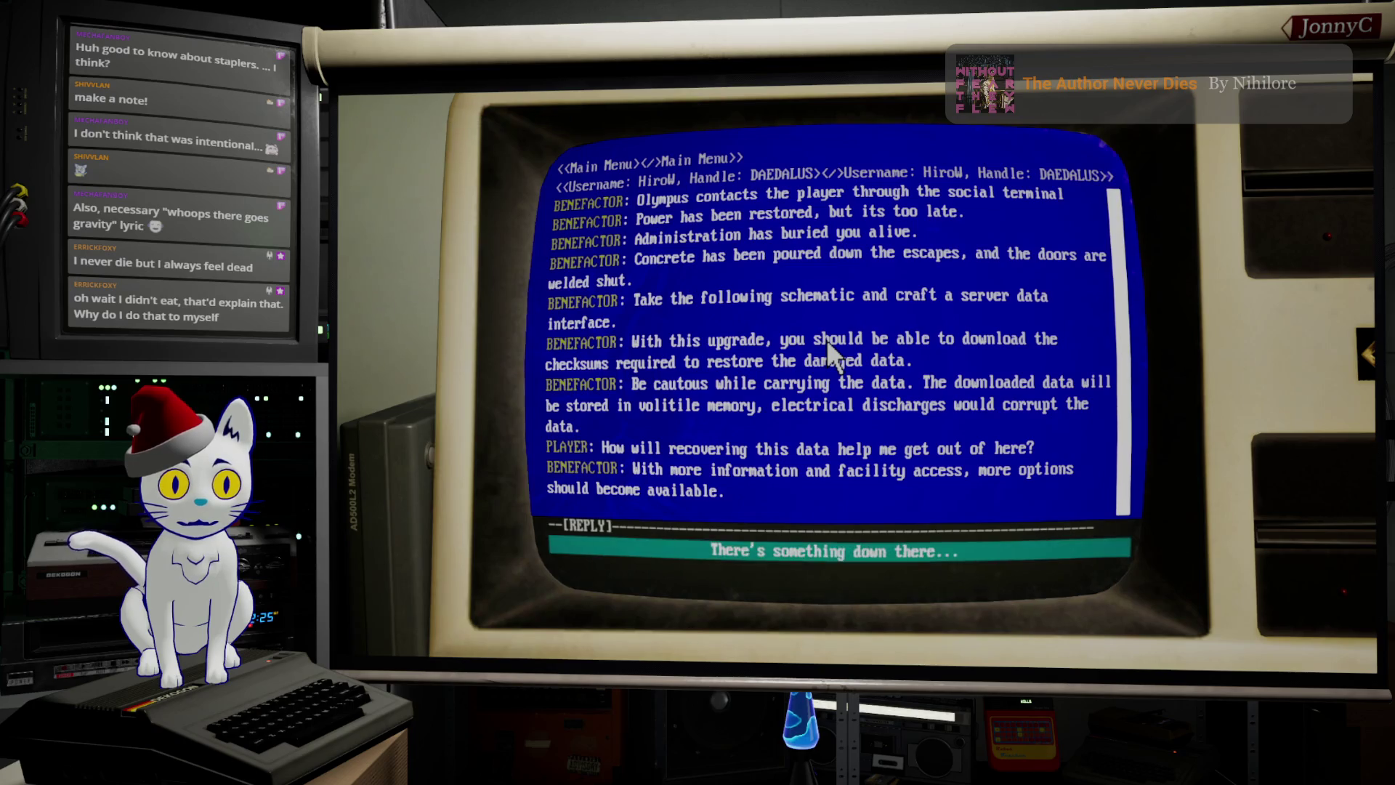
key(Return)
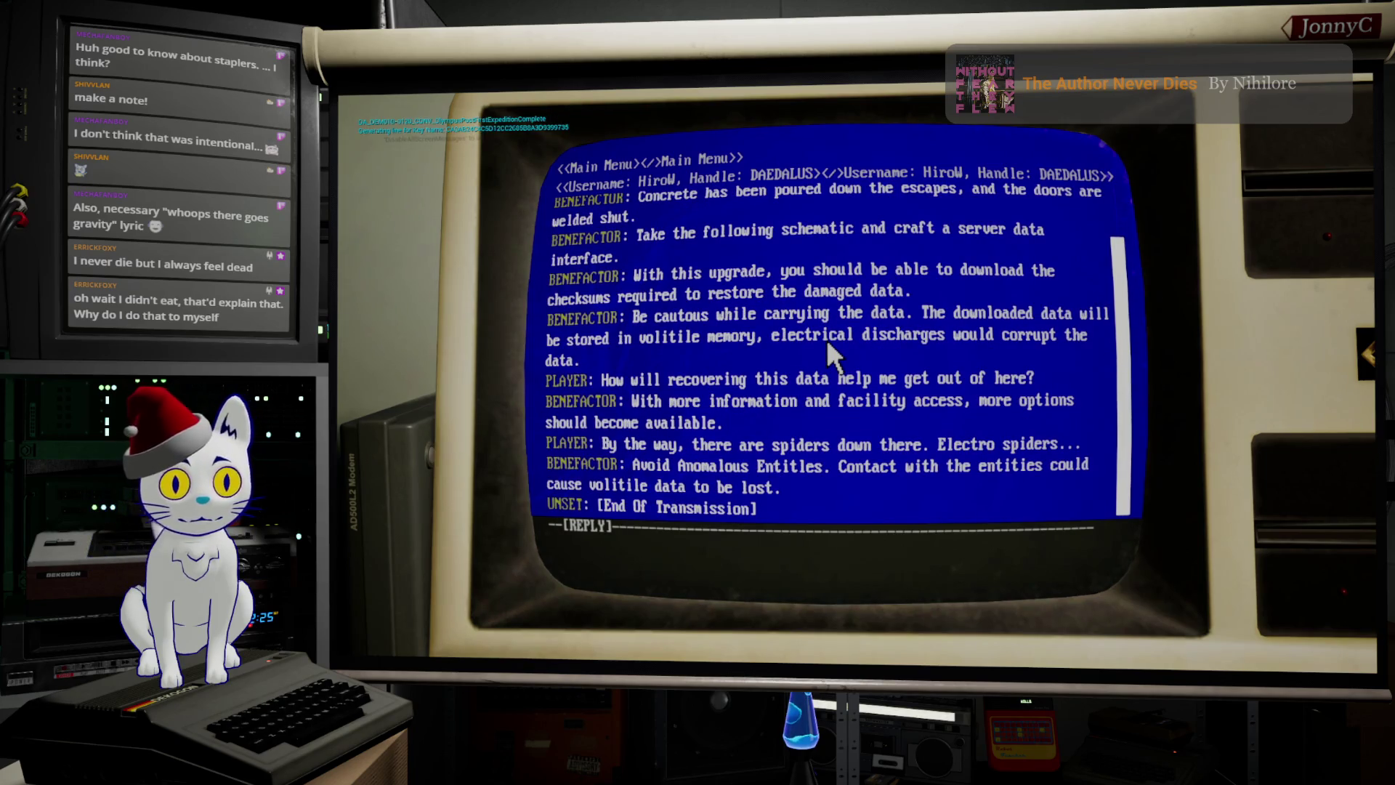
key(Return)
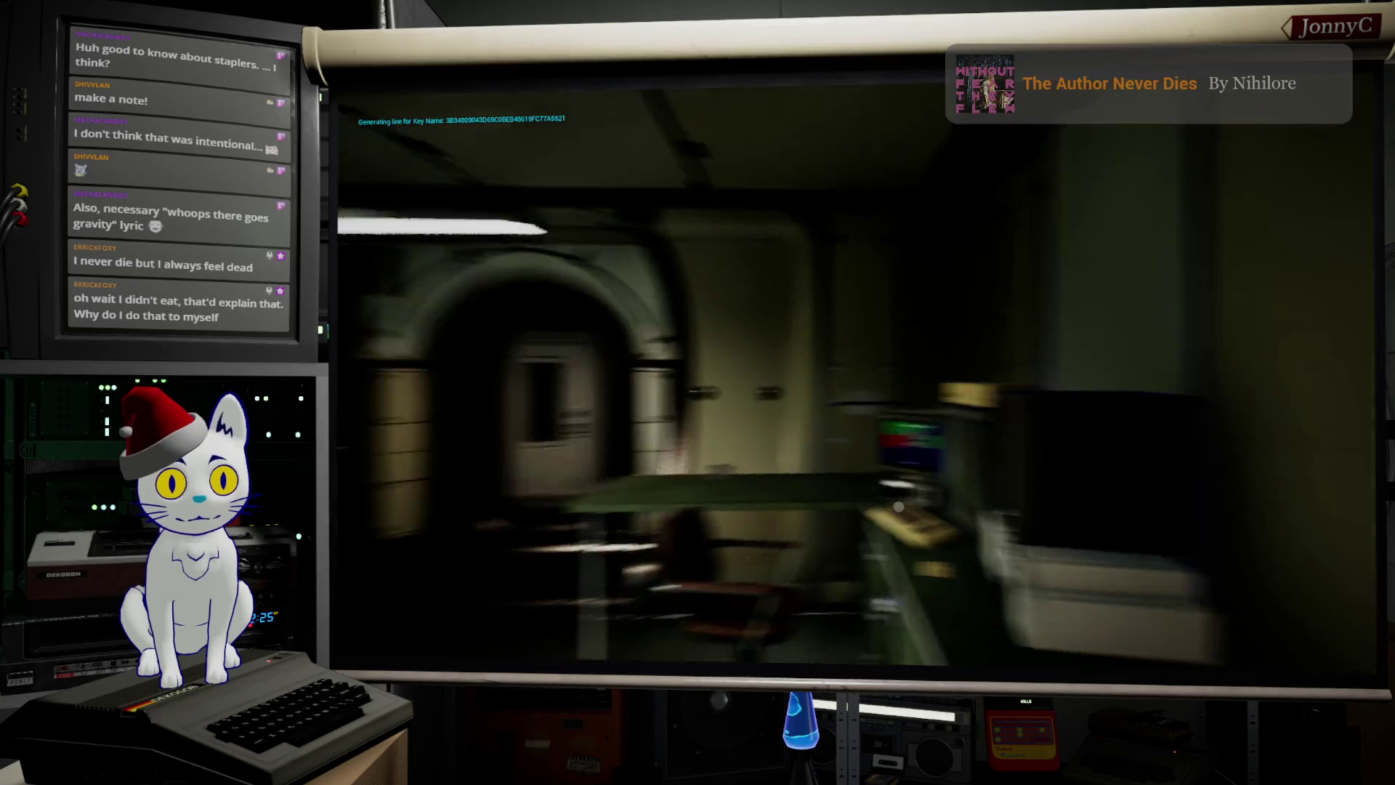
Step: Walk through the shelf room to the soldering-station desk and use the workbench
key(w)
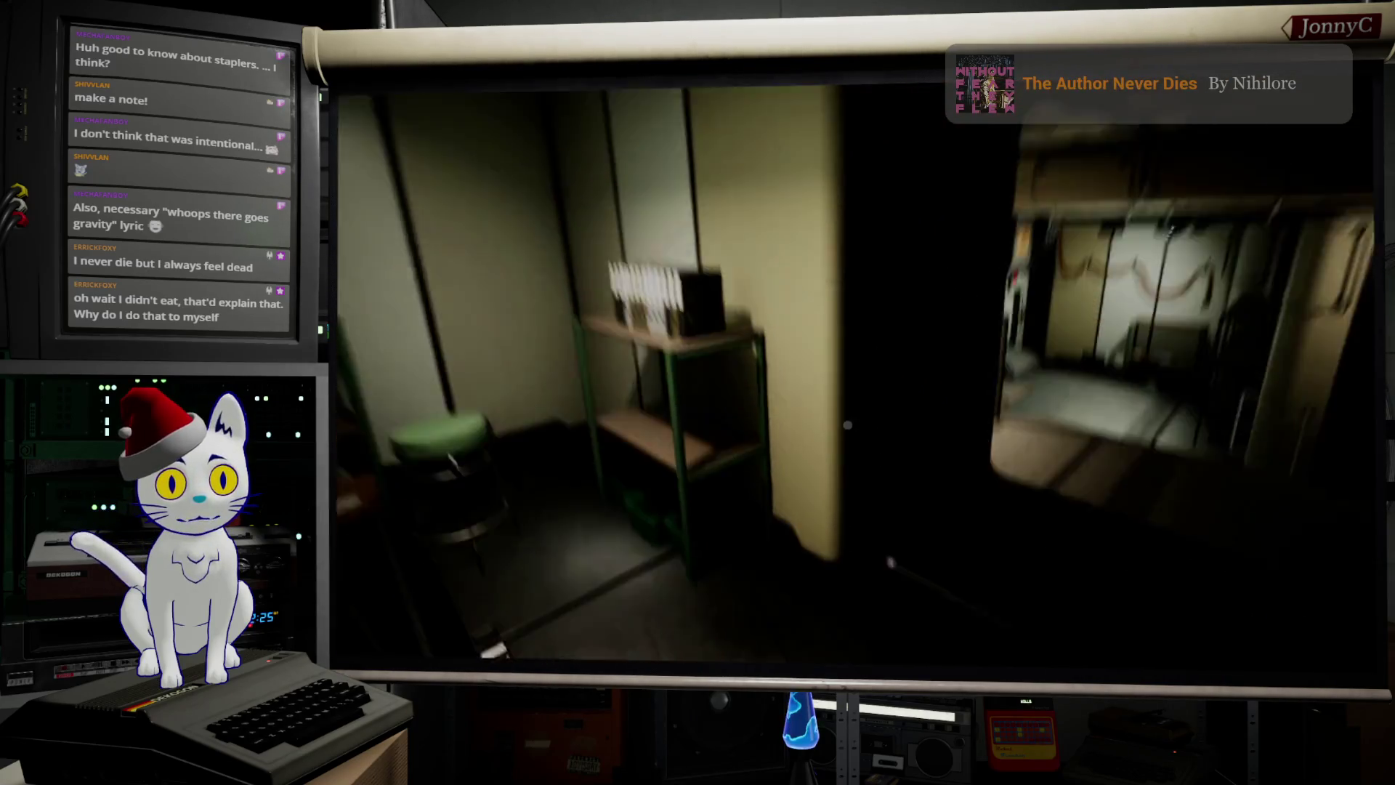
key(w)
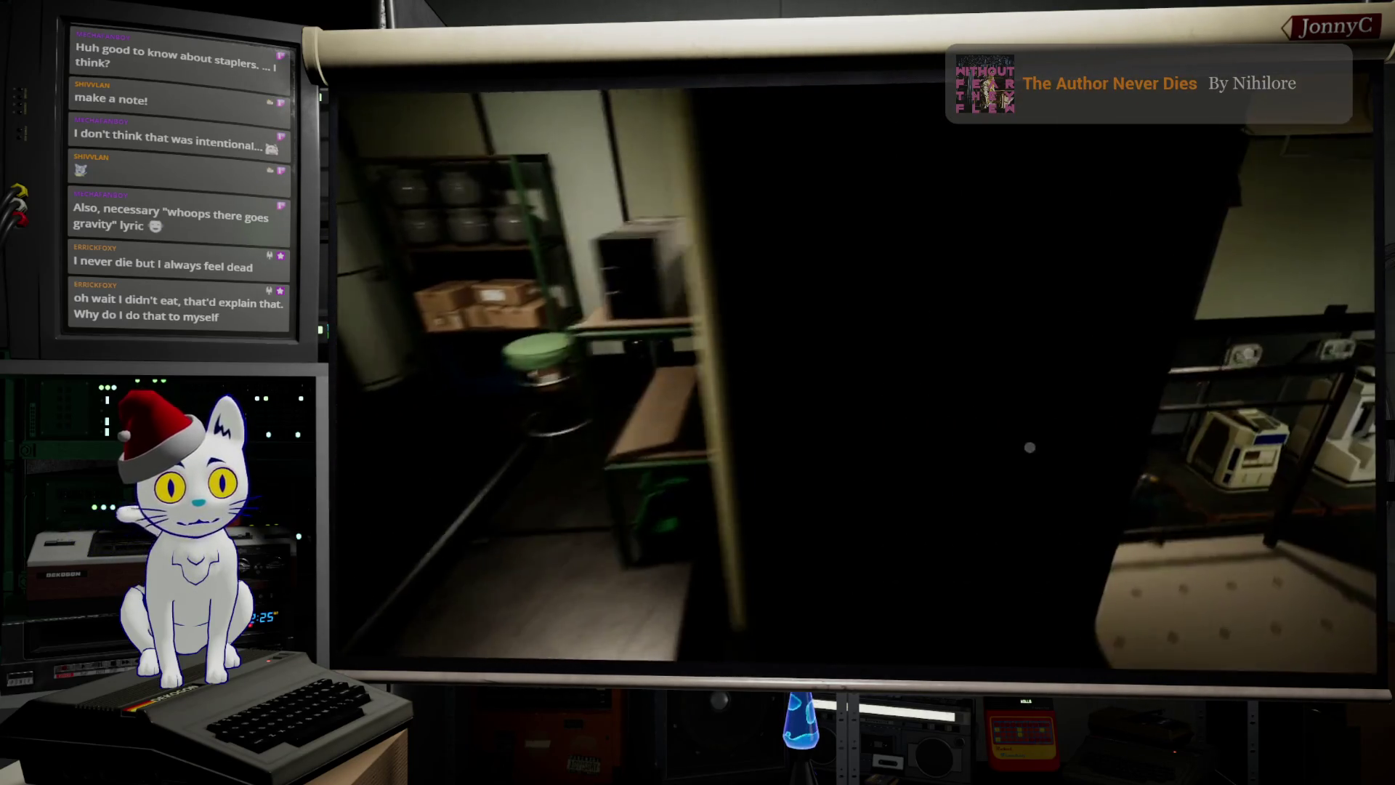
key(w)
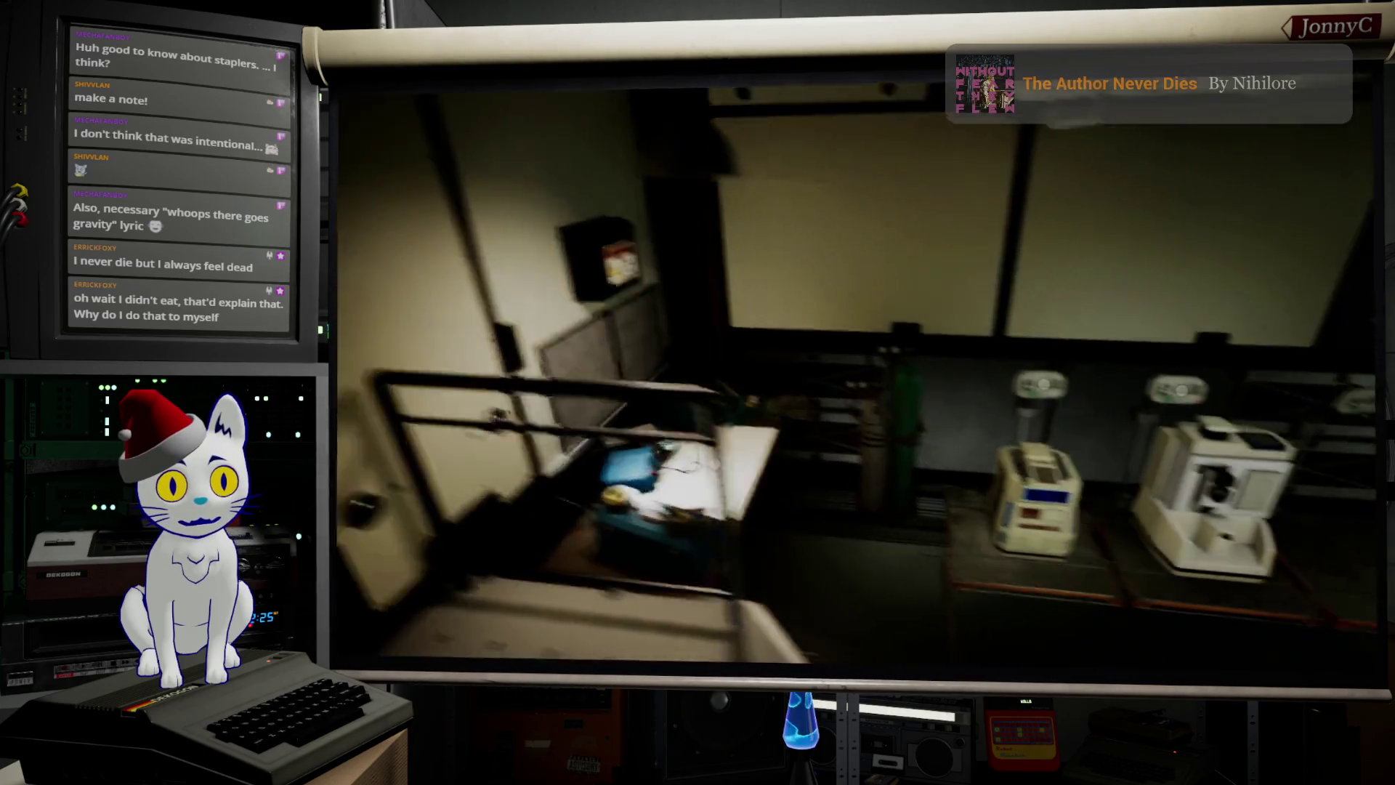
key(w)
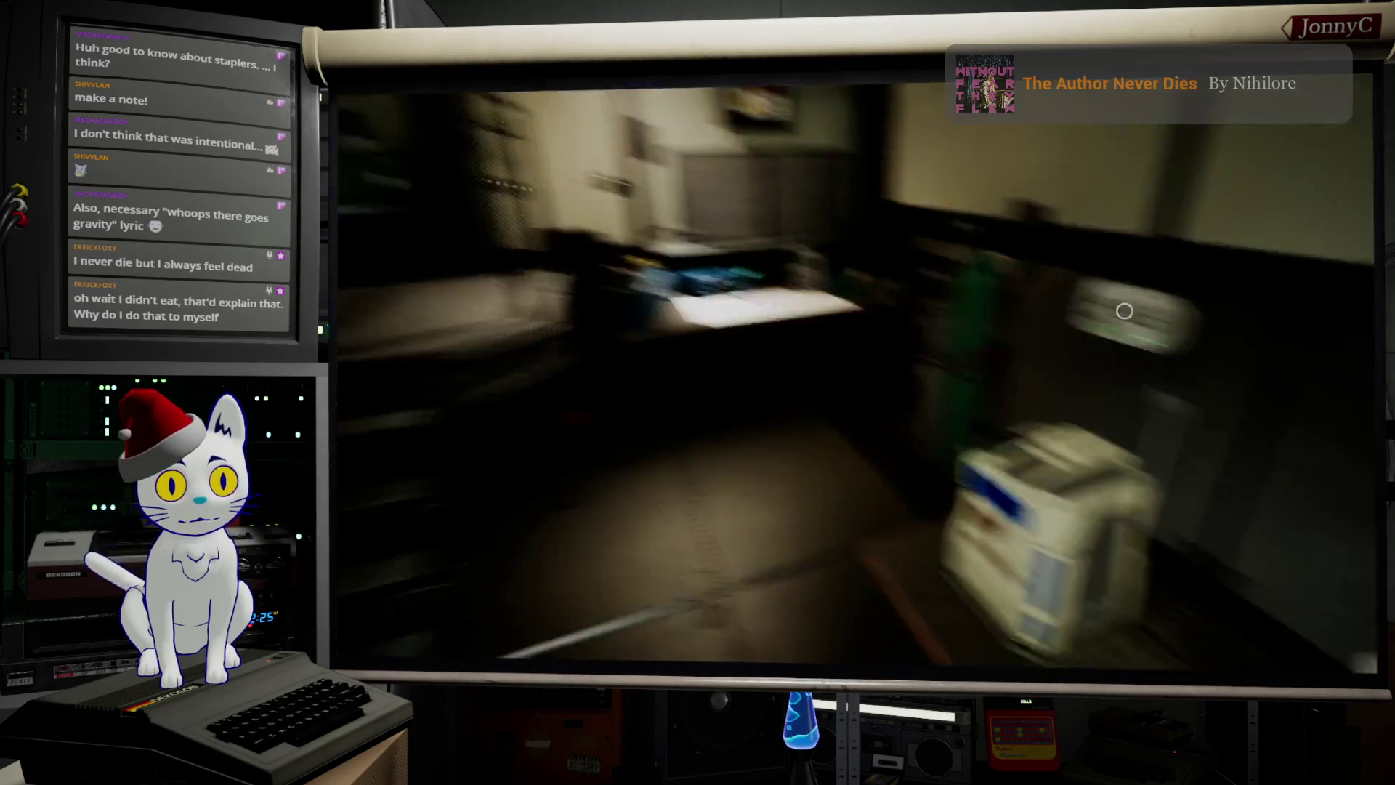
key(w)
key(e)
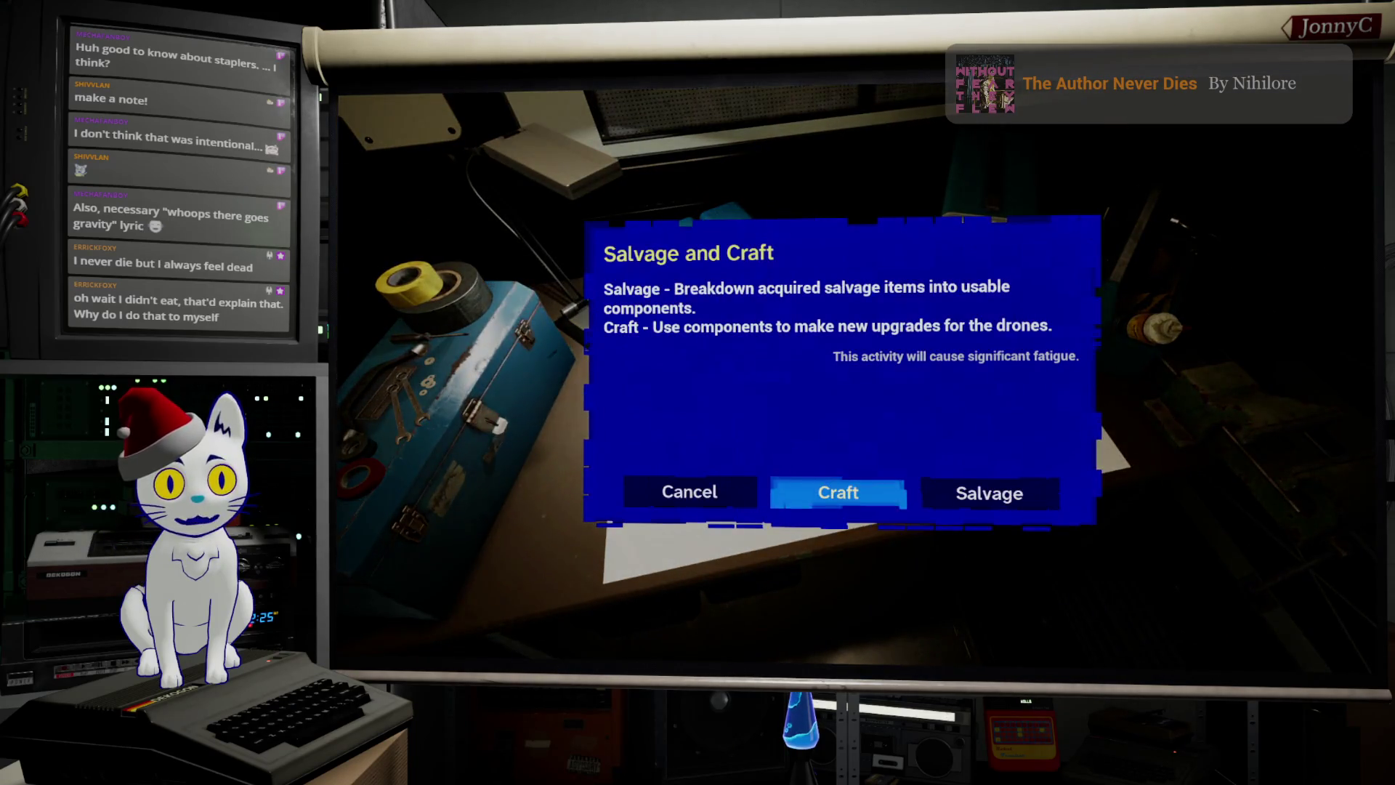
Step: View the salvage inventory, then back out of Salvage All for the five items
key(Right)
key(Return)
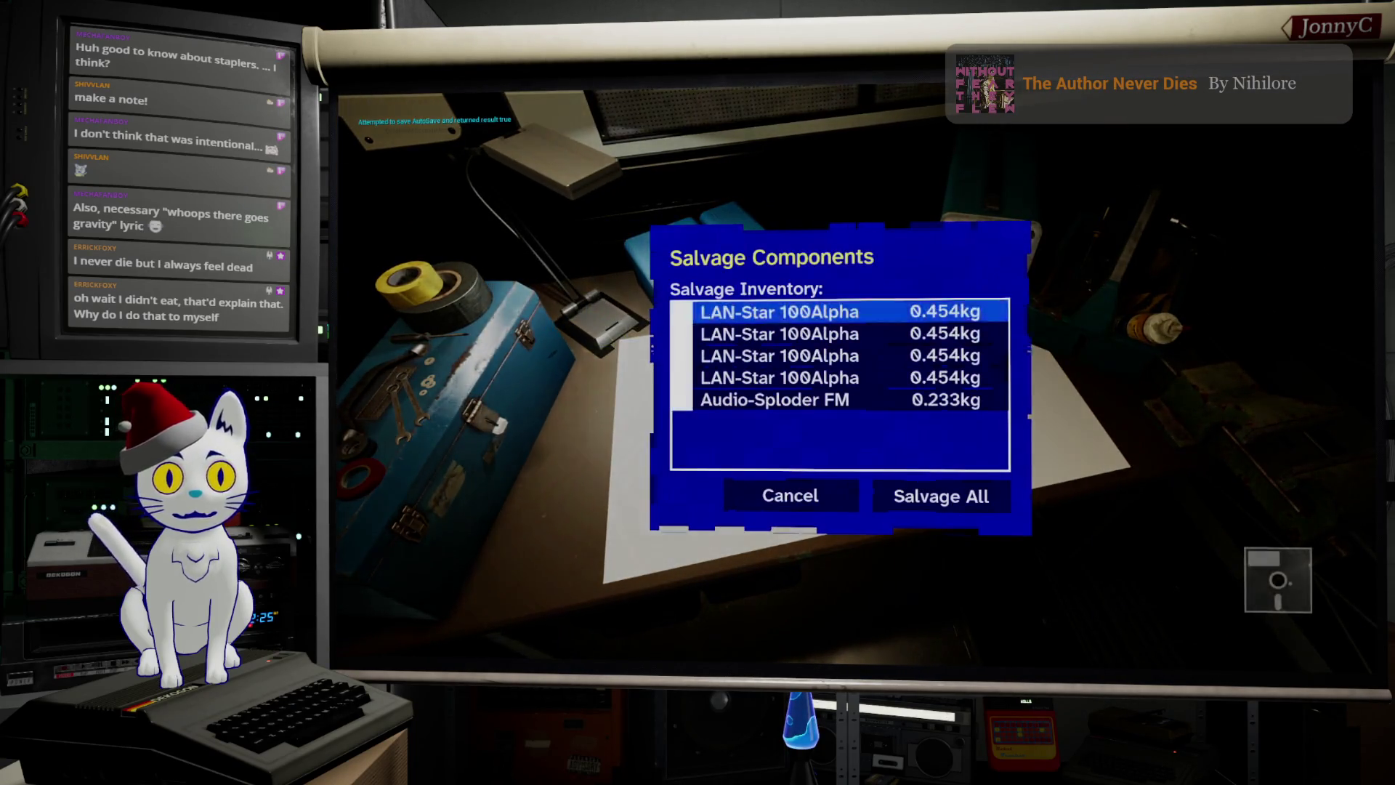
key(Down)
key(Down)
key(Down)
key(Return)
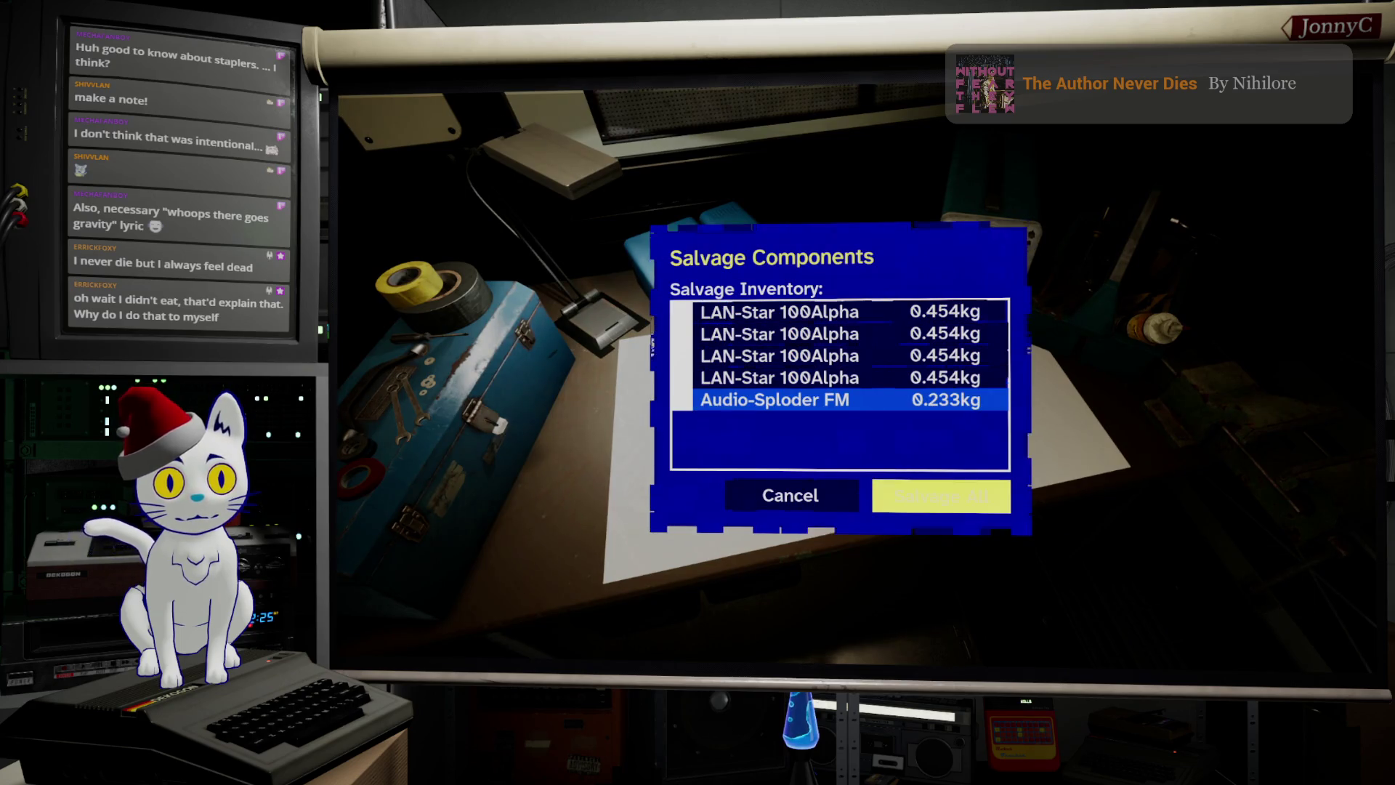
key(Down)
key(Return)
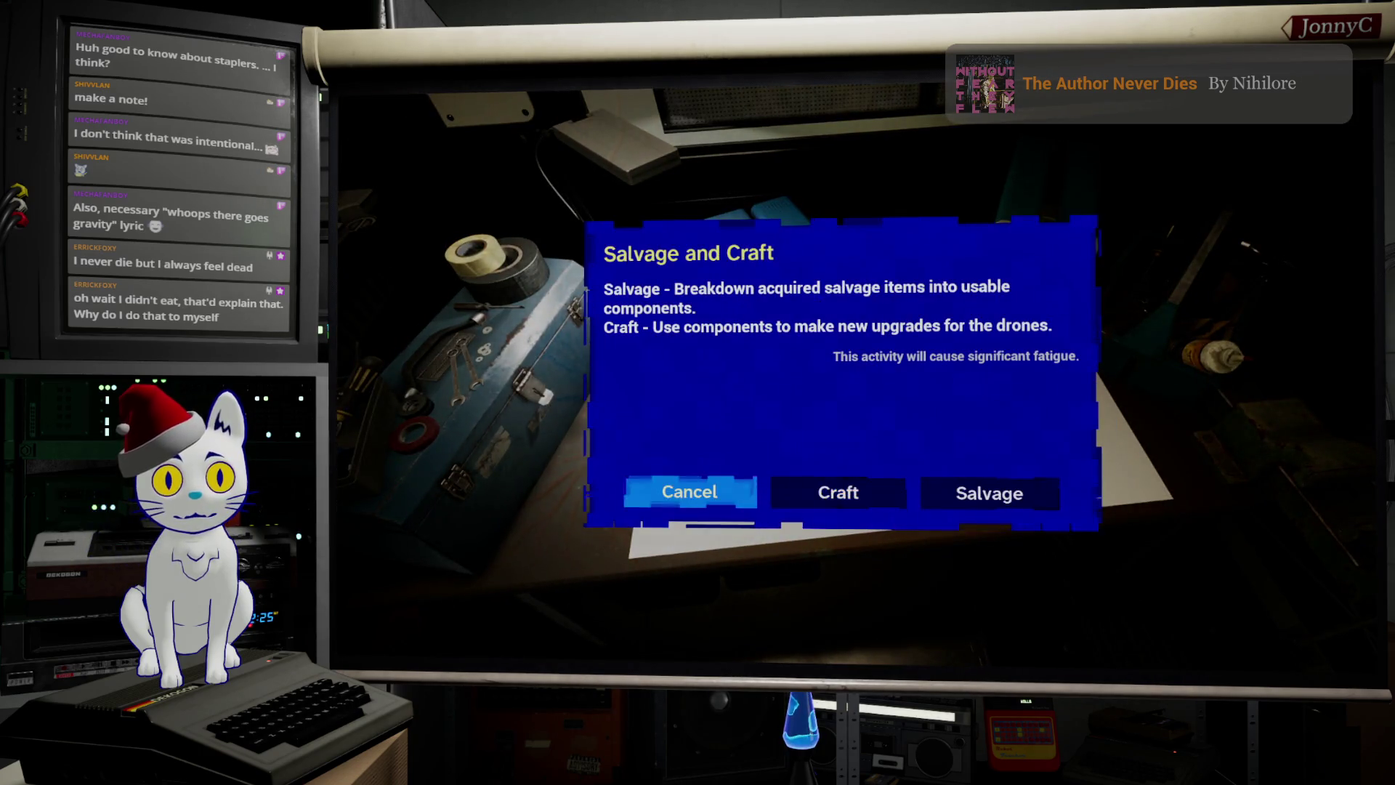
Step: Open the Craft Upgrade list of drone upgrades
key(Right)
key(Return)
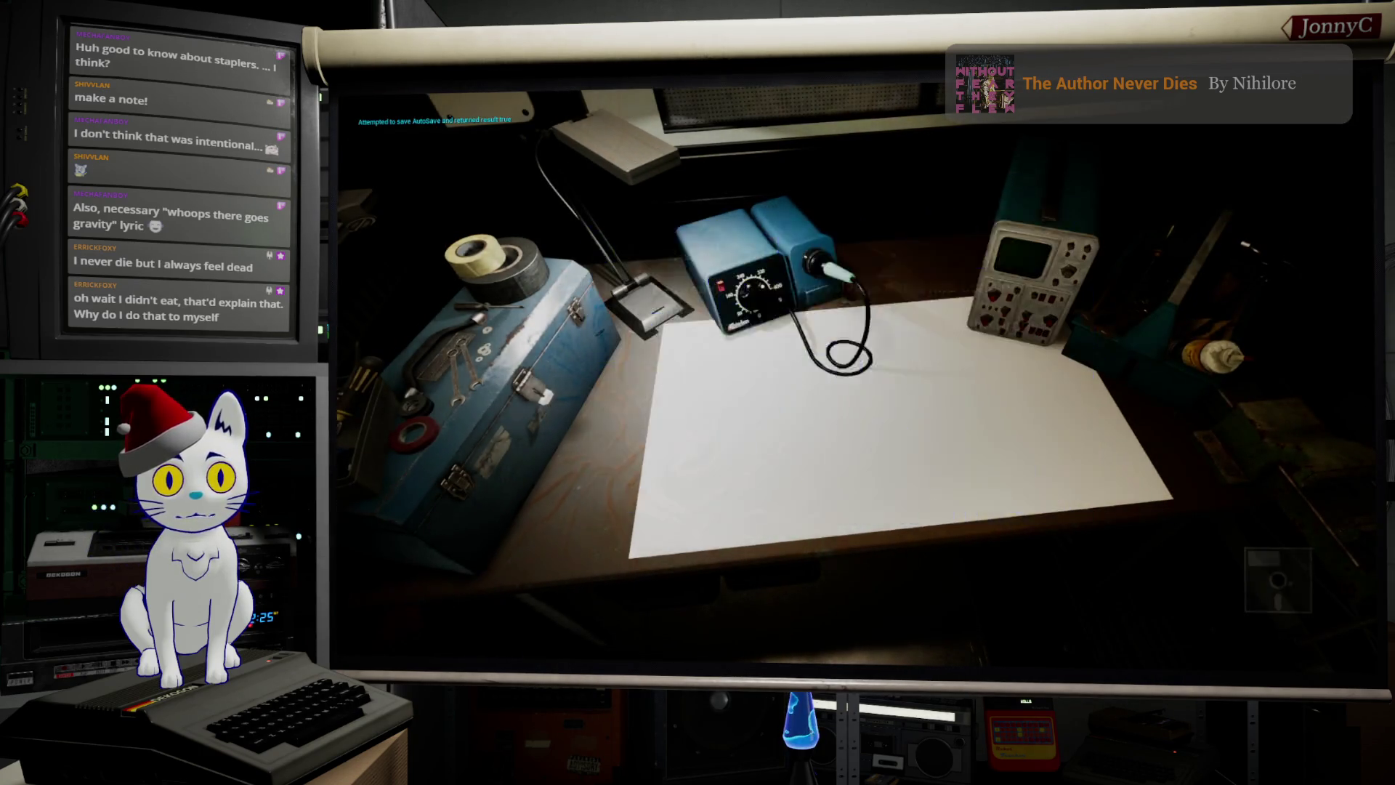
key(Down)
key(Up)
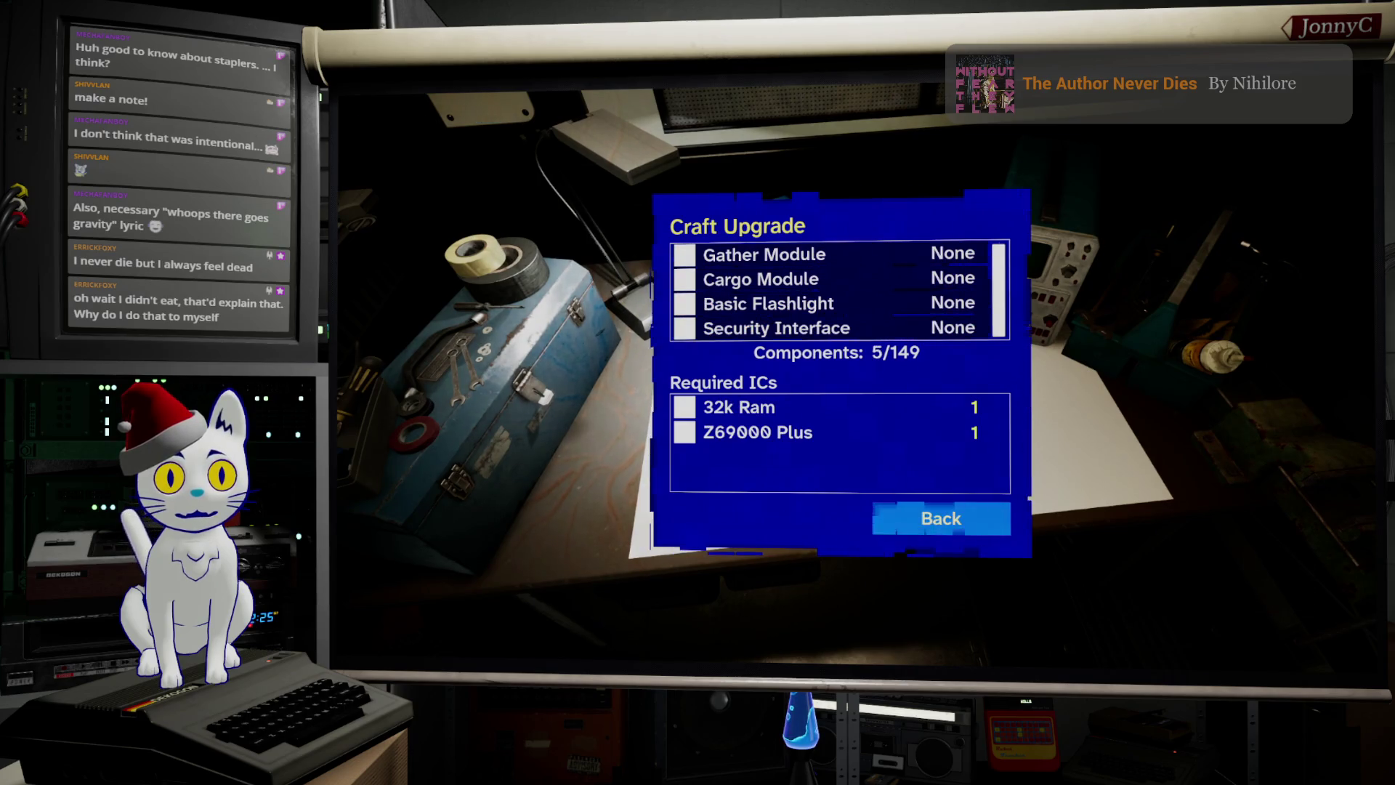
Step: Compare Required ICs for Gather Module, Basic Flashlight, Security Interface and Cargo Module
key(Up)
key(Up)
key(Up)
key(Up)
key(Down)
key(Down)
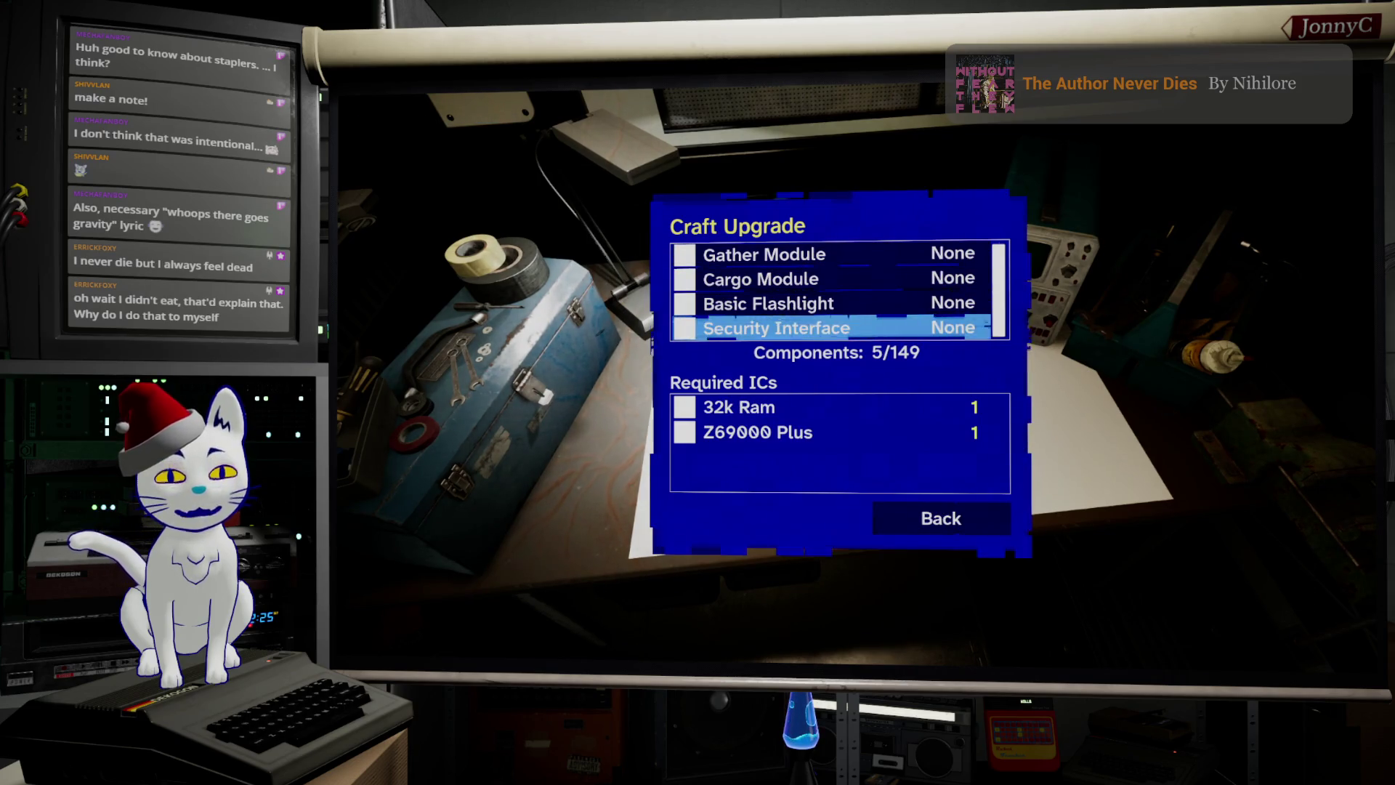
key(Up)
key(Up)
key(Up)
key(Down)
key(Down)
key(Down)
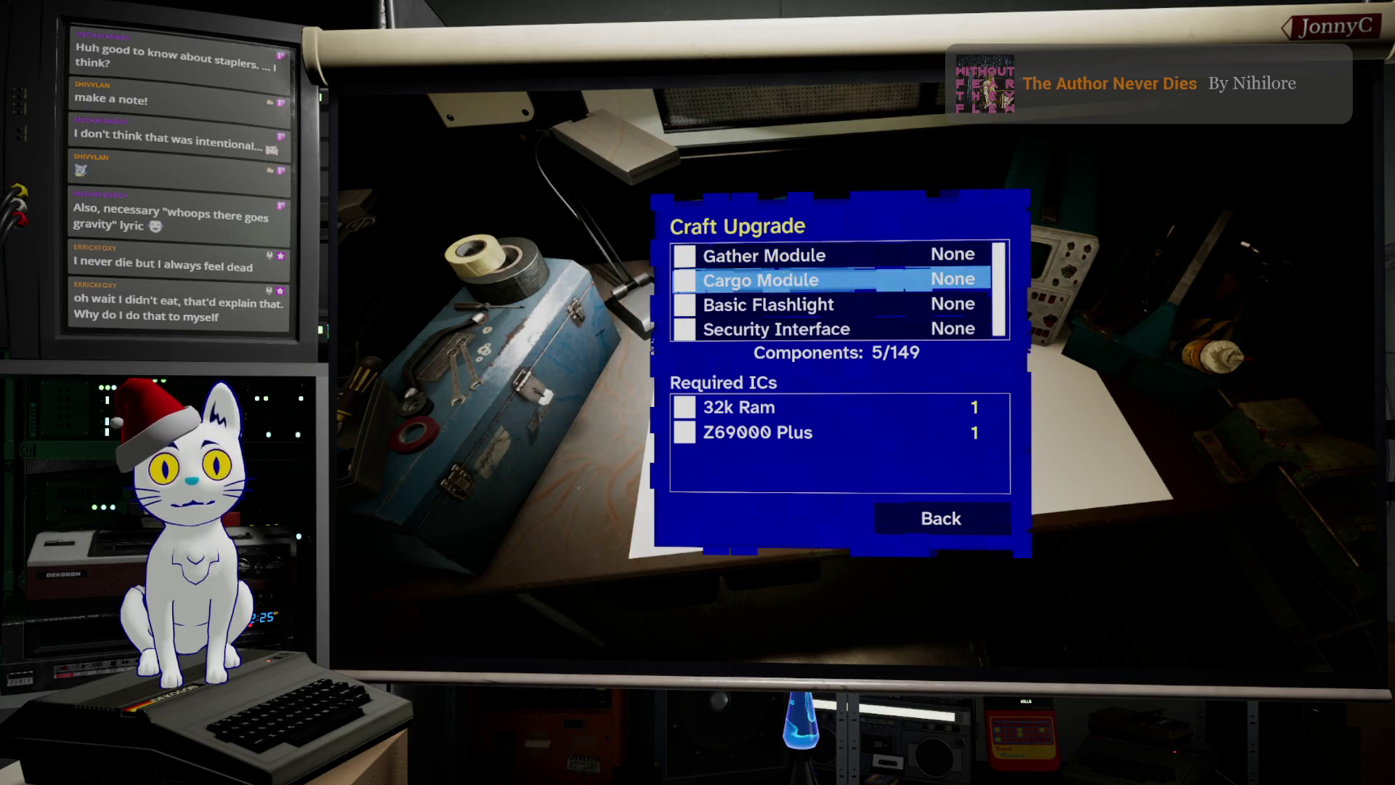
key(Up)
key(Down)
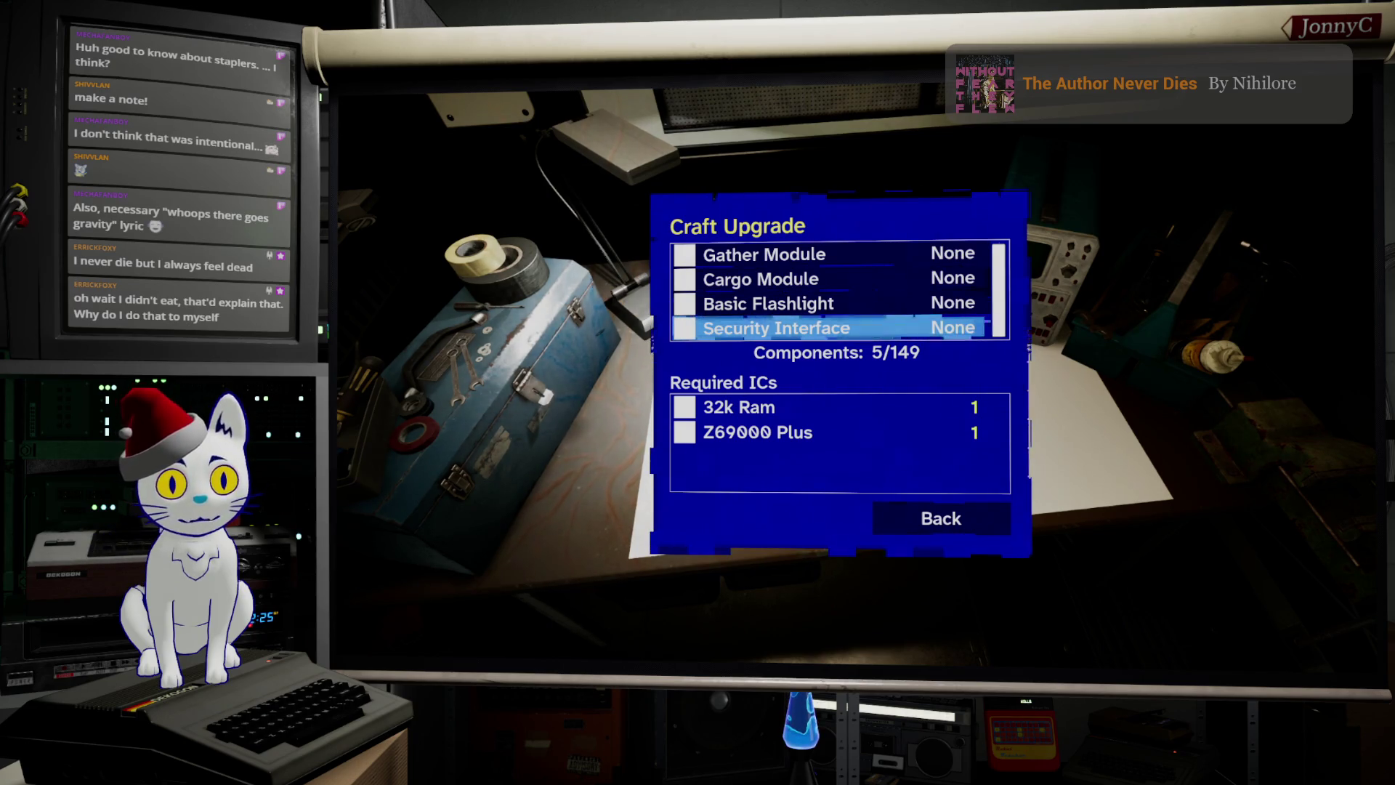
key(Up)
key(Up)
key(Up)
key(Down)
key(Down)
key(Down)
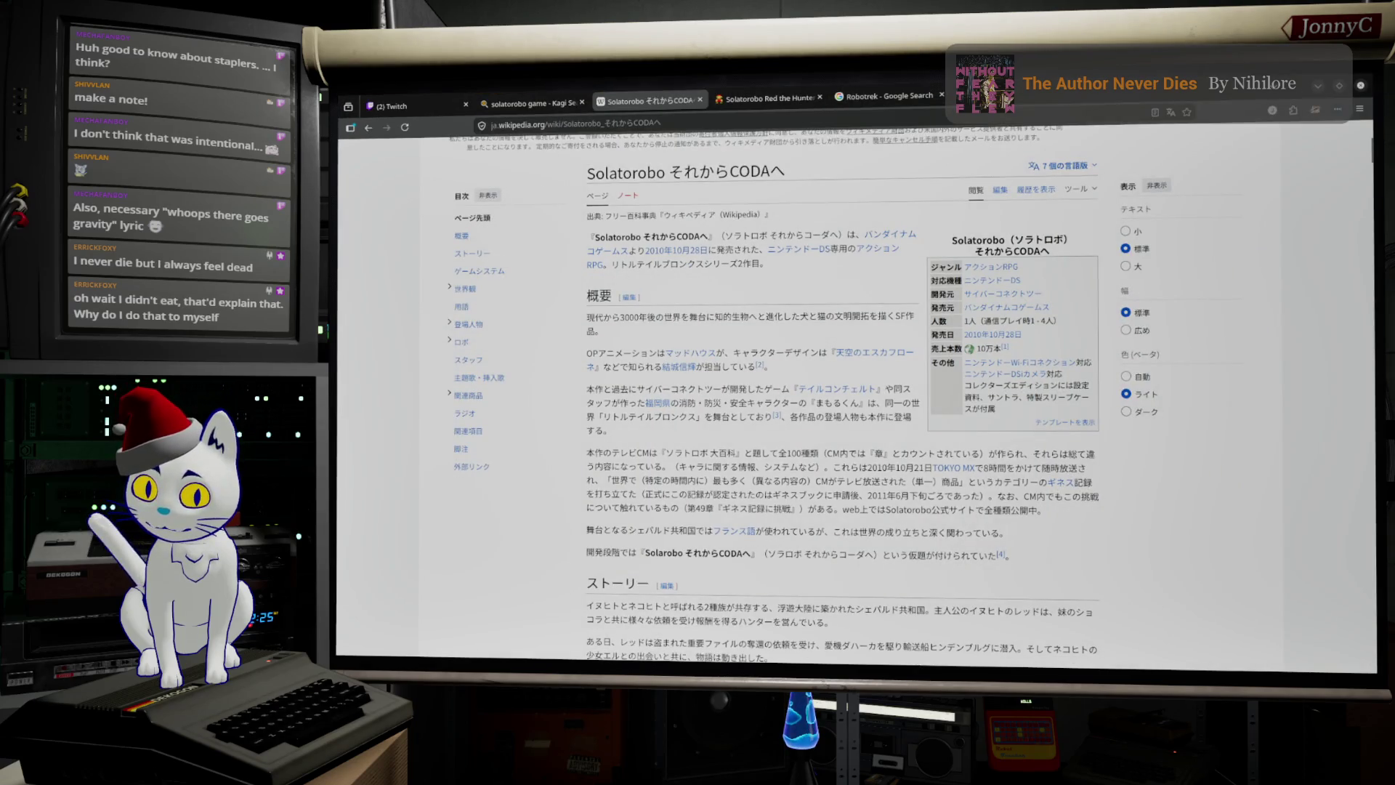
Step: Add the goal 'Crafting reciepes require more variation, all use the 32k and 9096 processor'
key(alt+Tab)
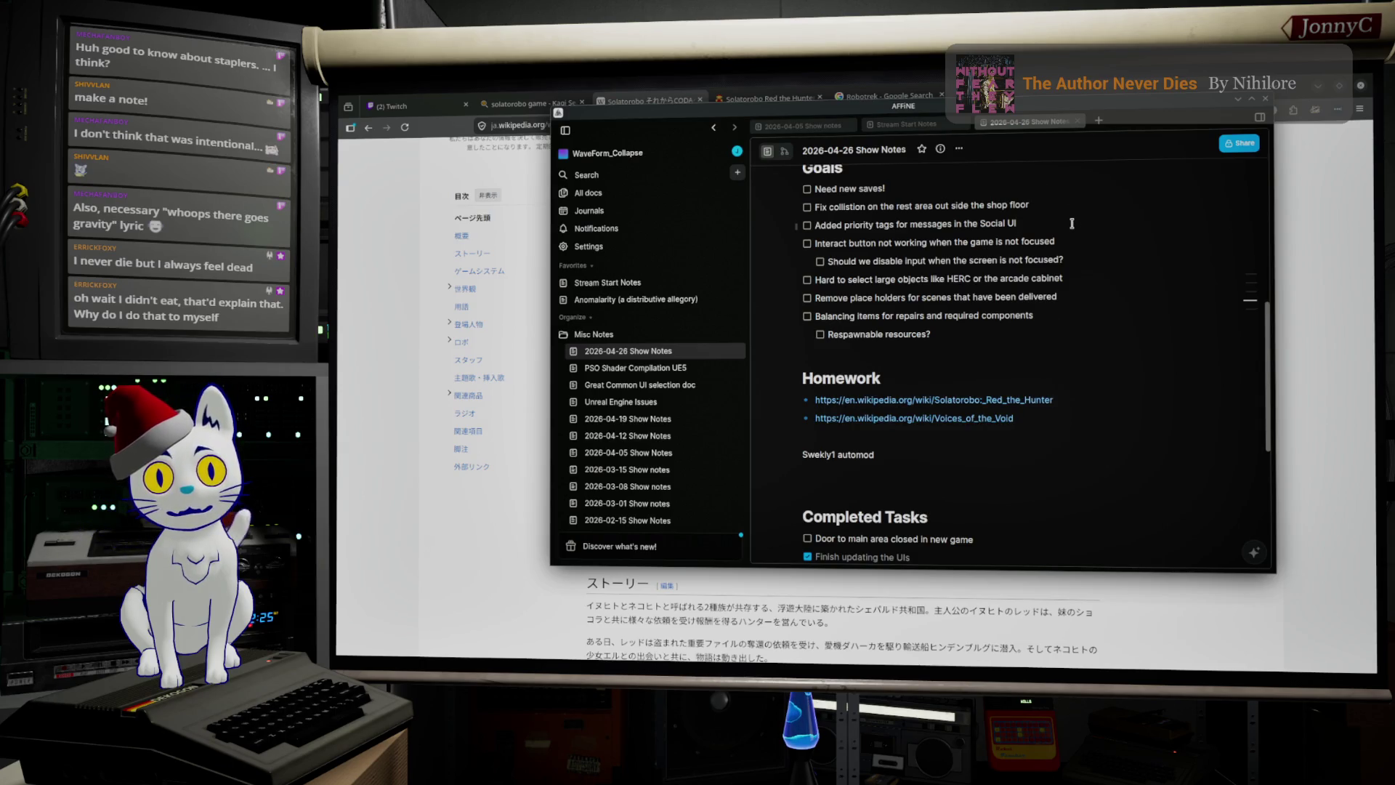
key(Return)
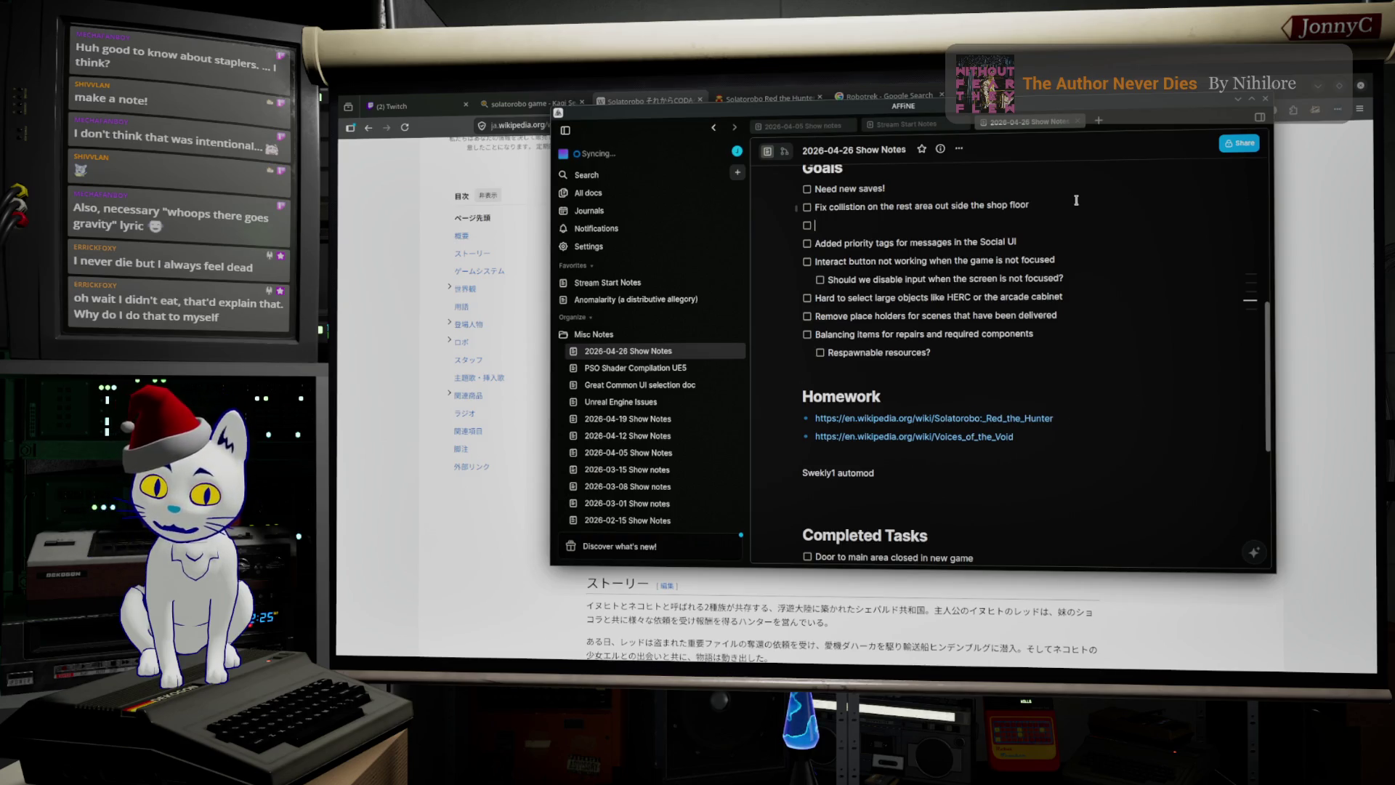
text(C)
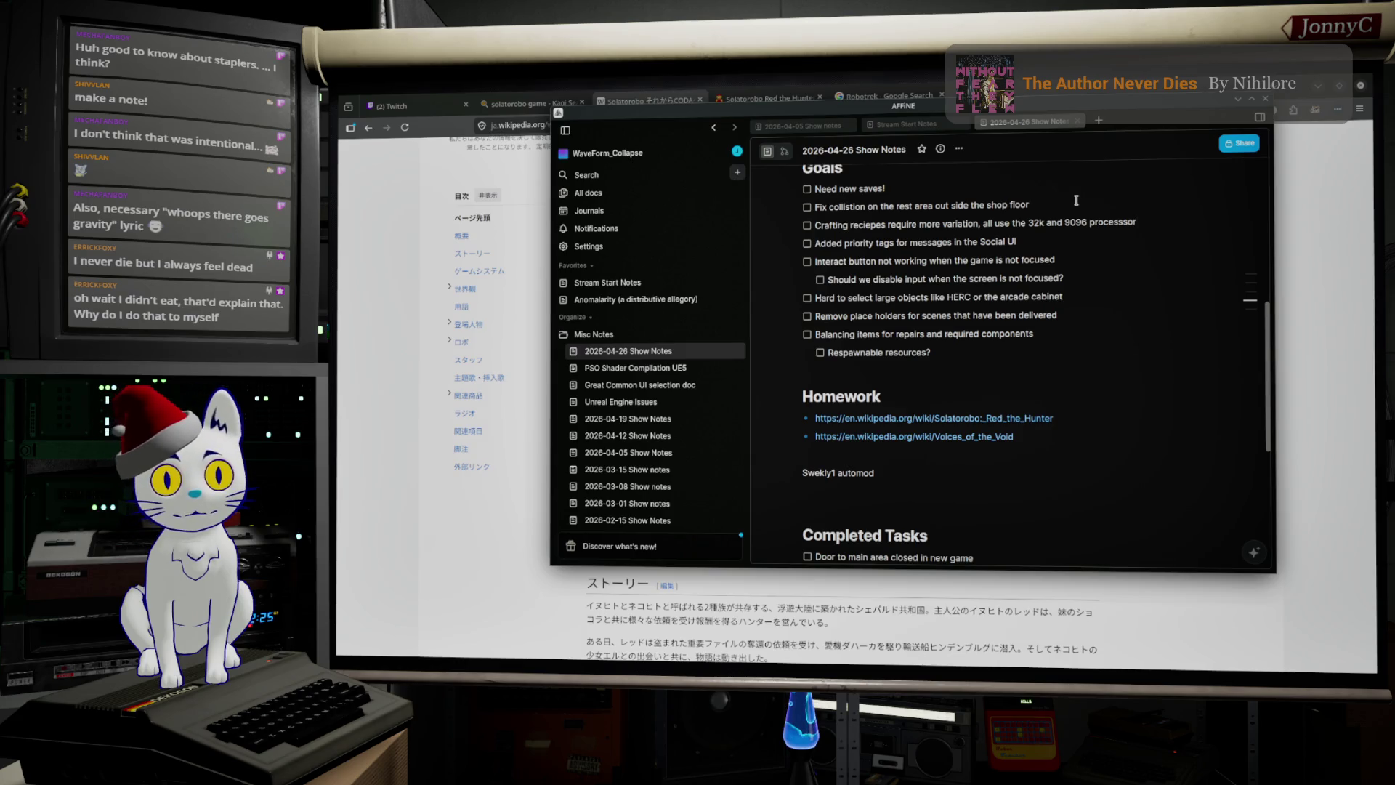
click(1309, 245)
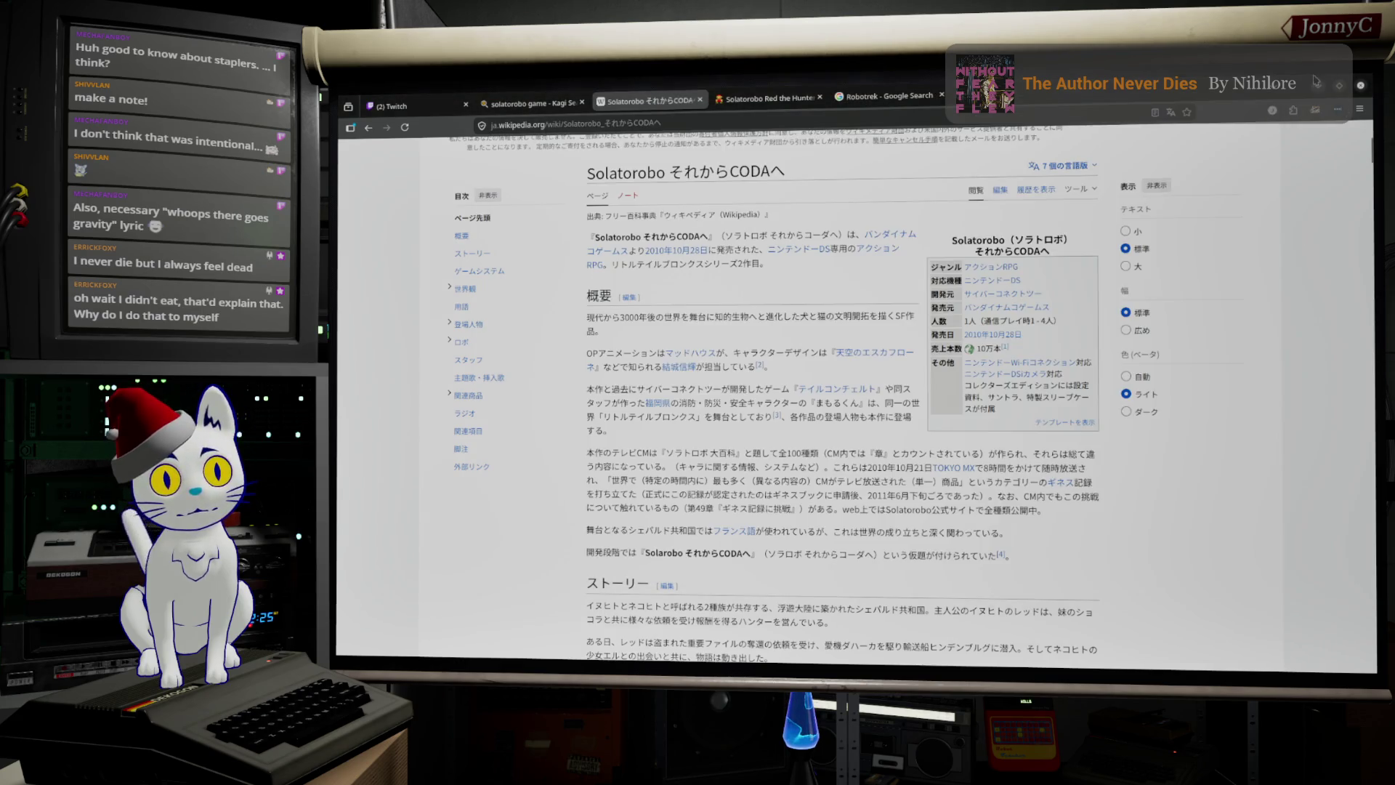
Step: Bring WaveForm forward, leave the upgrade list, and reopen Craft Upgrade
click(1314, 85)
click(1317, 285)
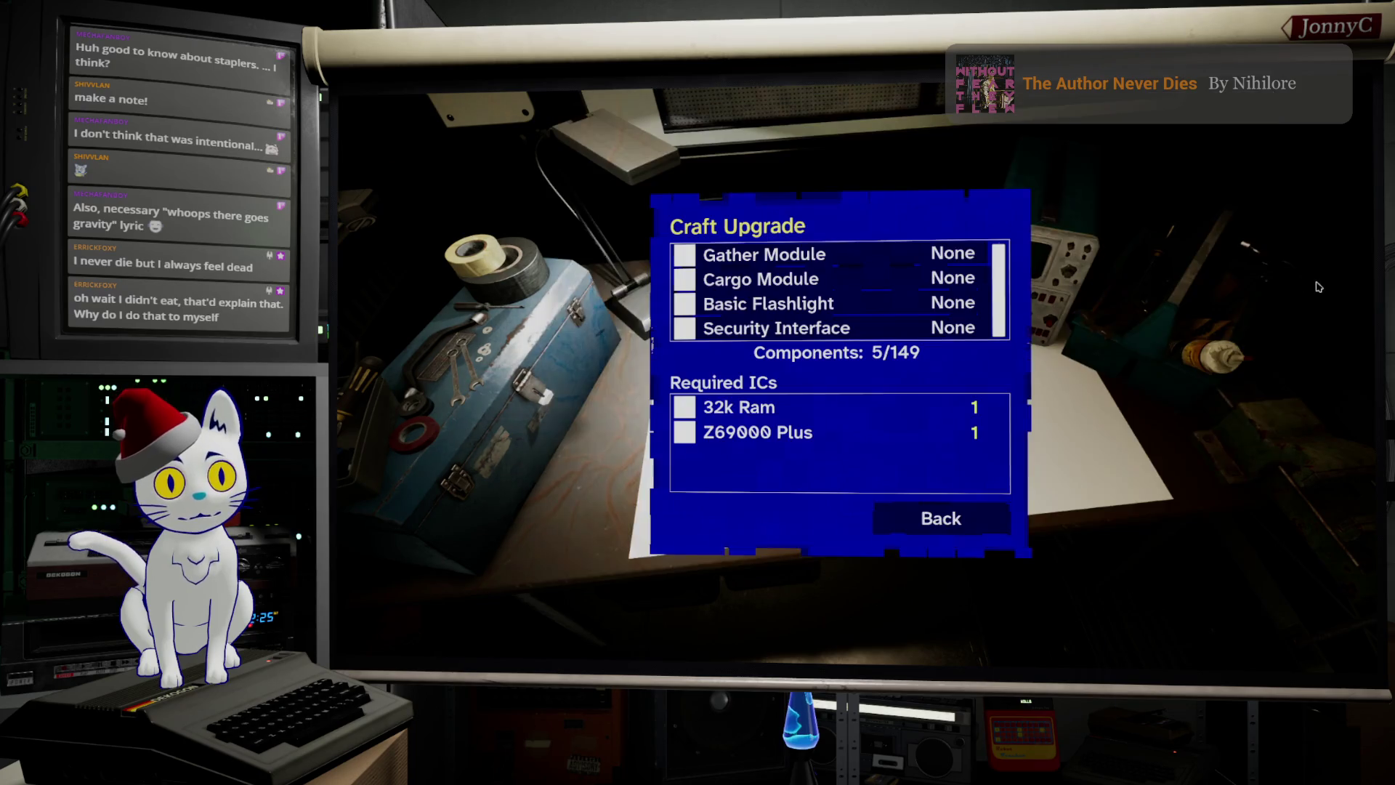
click(941, 518)
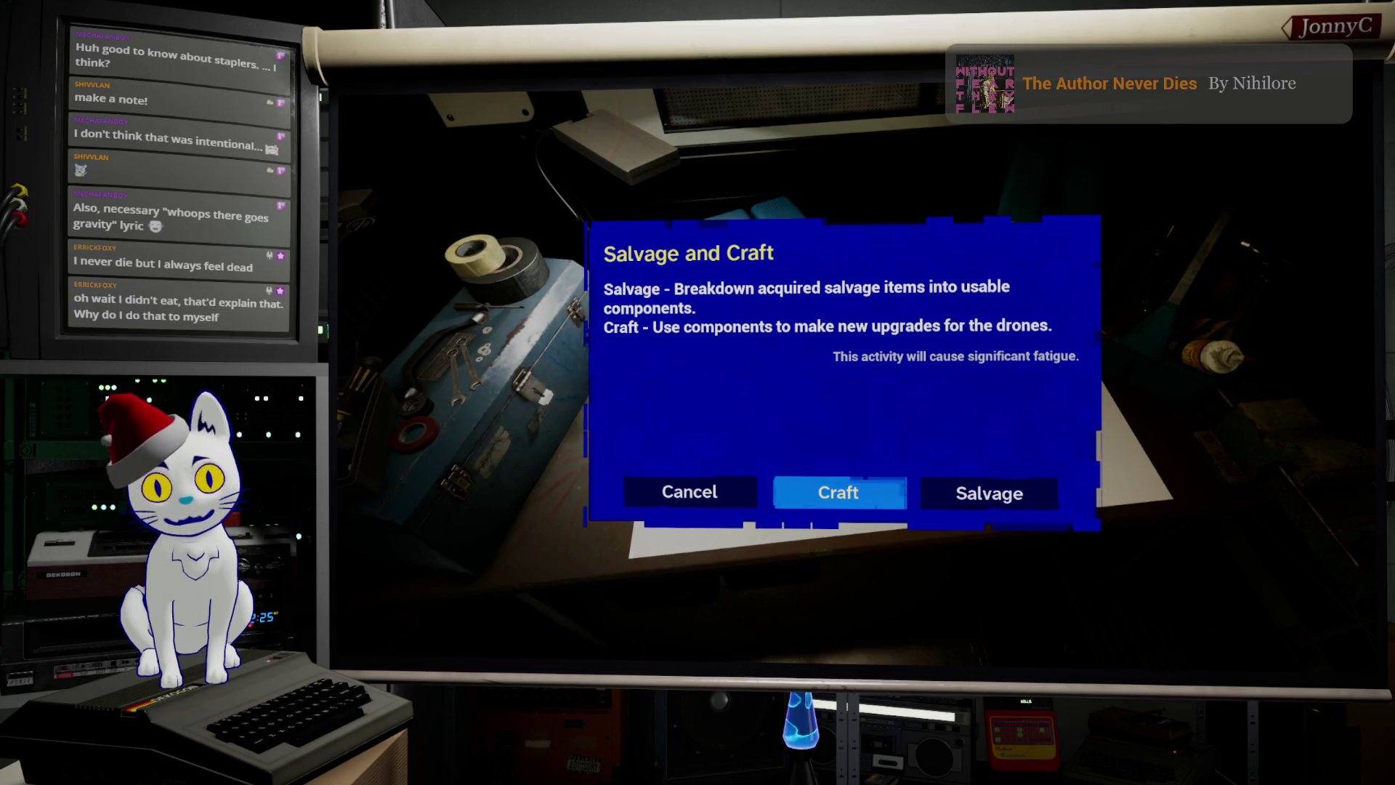
key(Return)
key(Down)
key(Down)
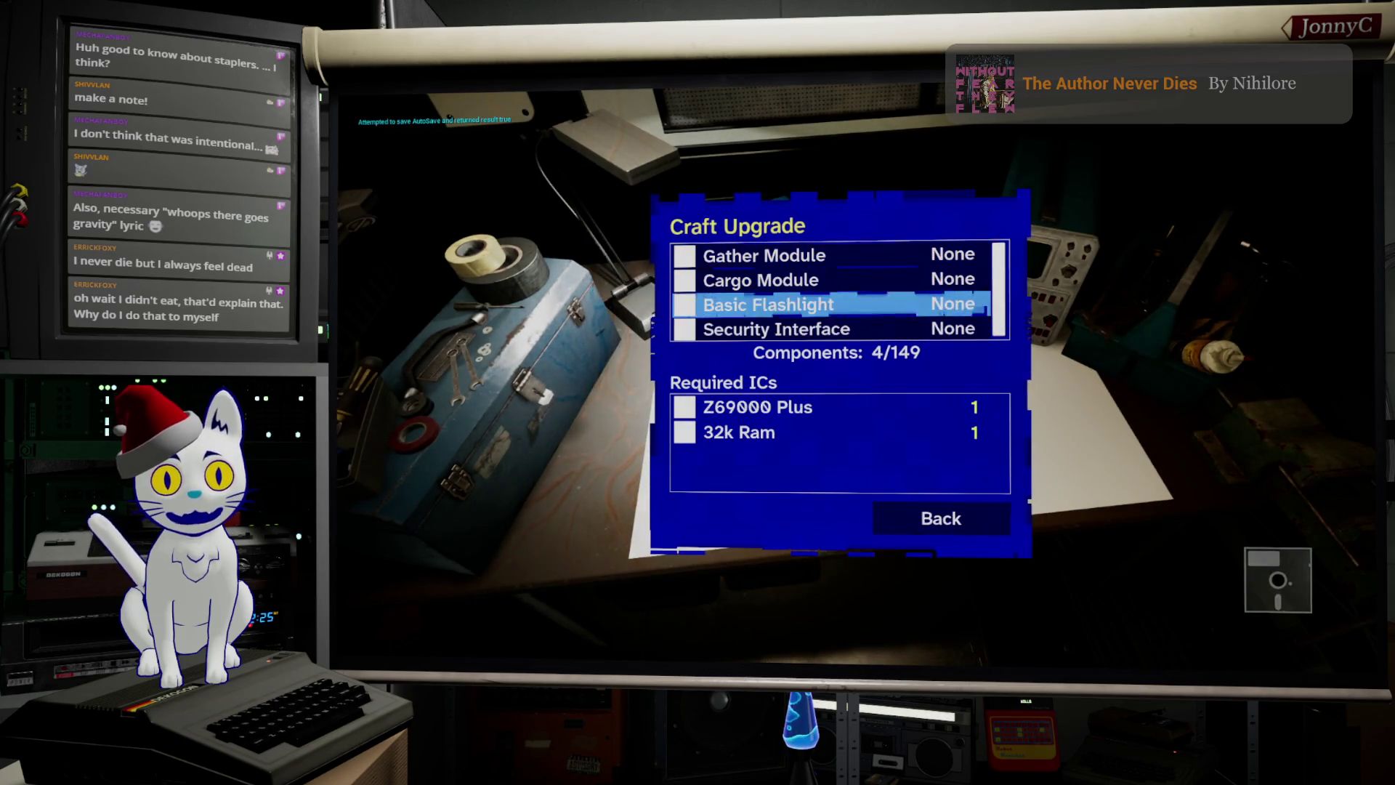
key(Down)
key(Down)
Step: Browse between Security Interface and Gather Module, then select Back and end the play session
key(Up)
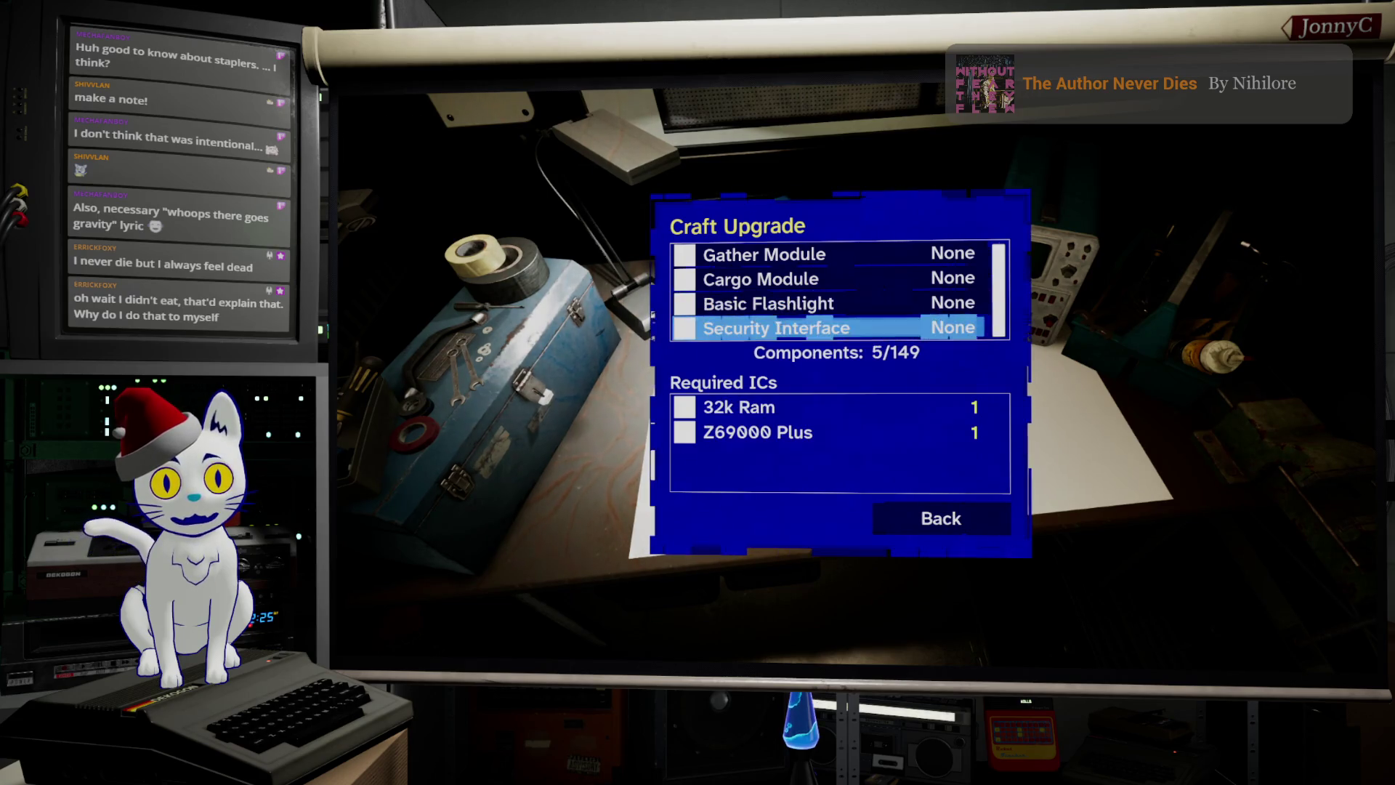
key(Up)
key(Up)
key(Up)
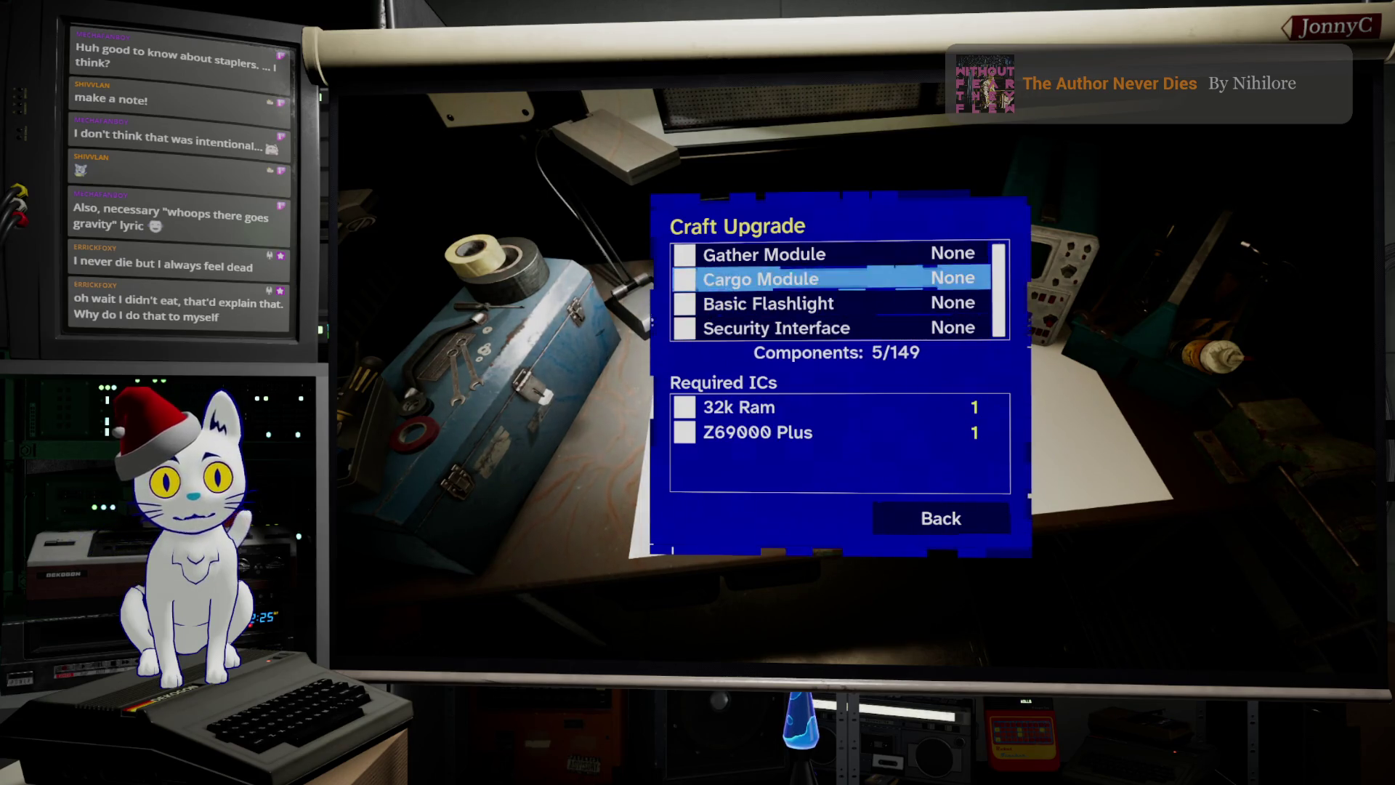
key(Down)
key(Down)
key(Down)
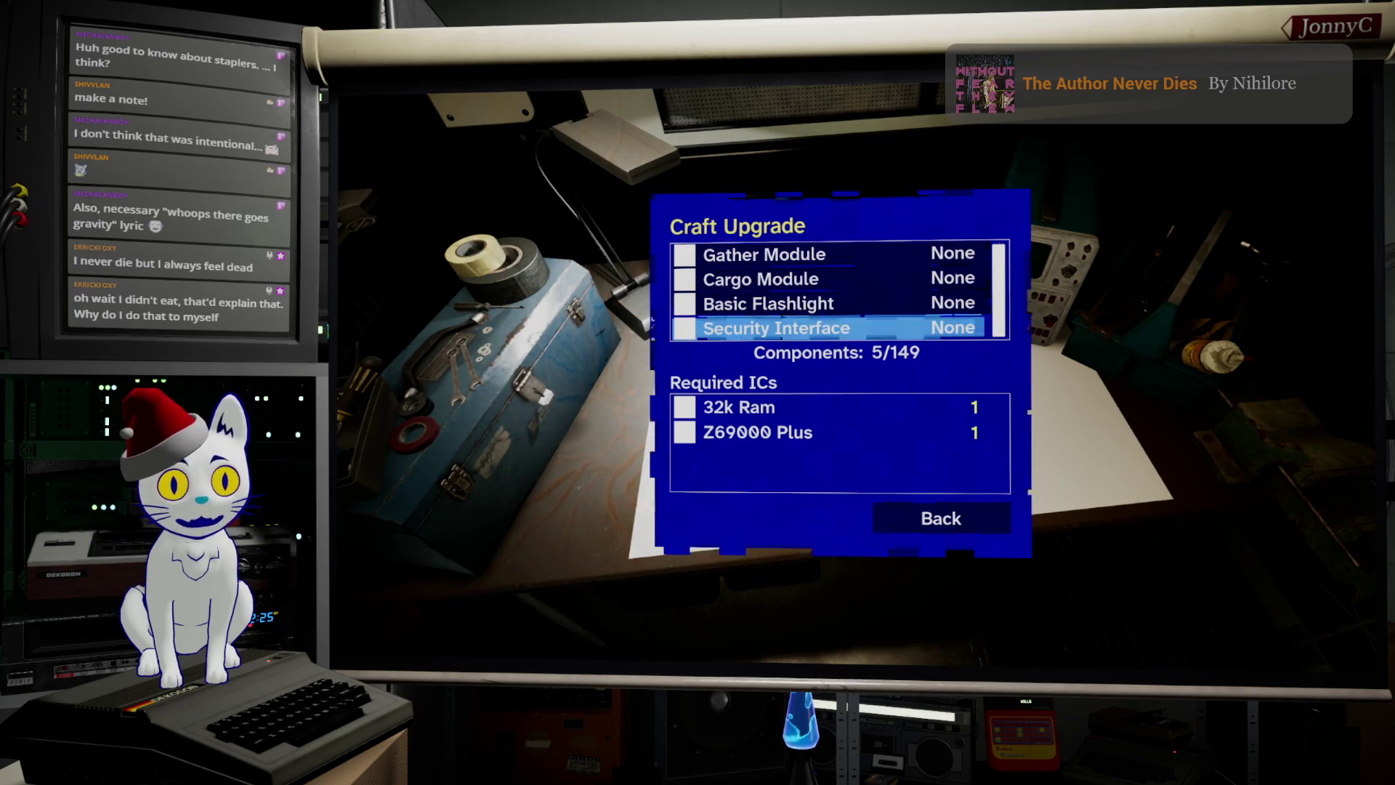
key(Down)
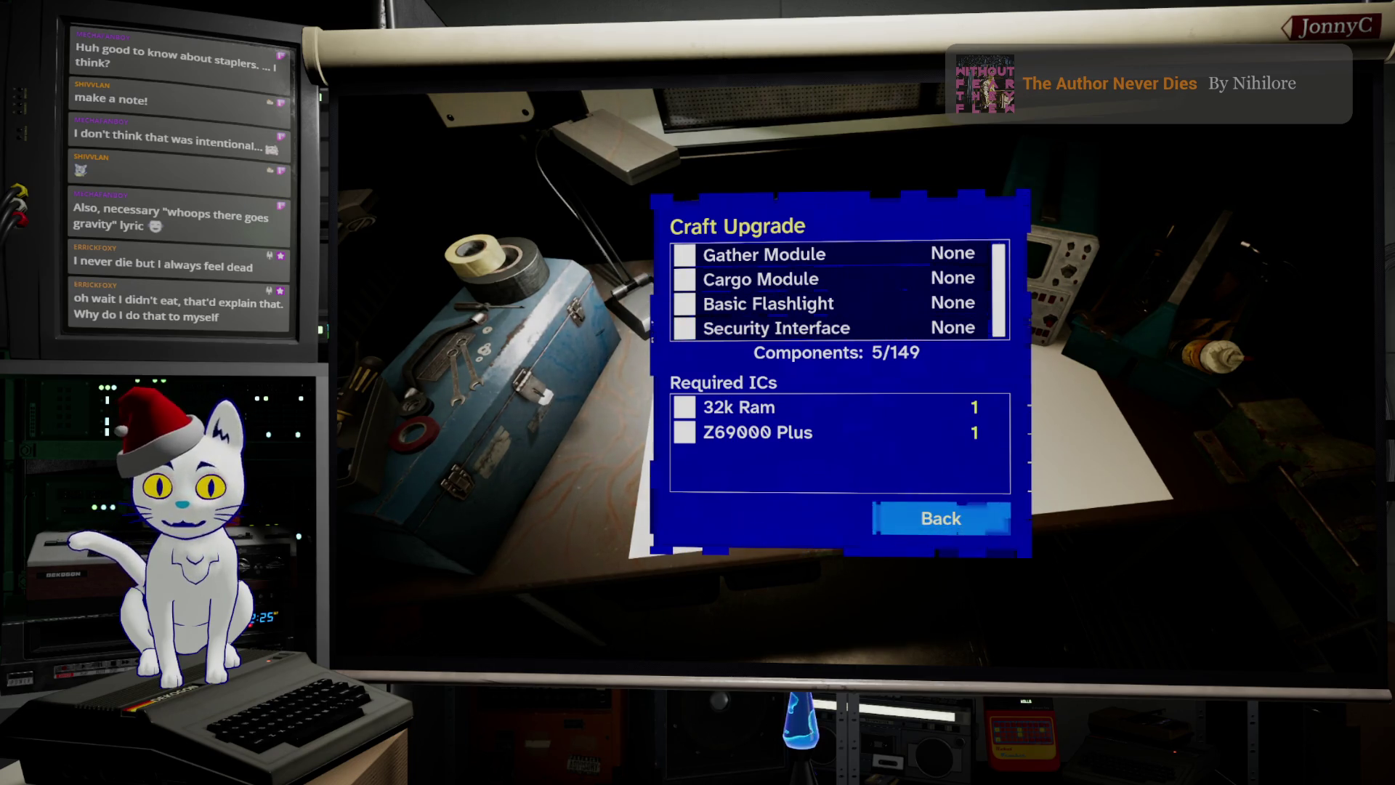
key(Escape)
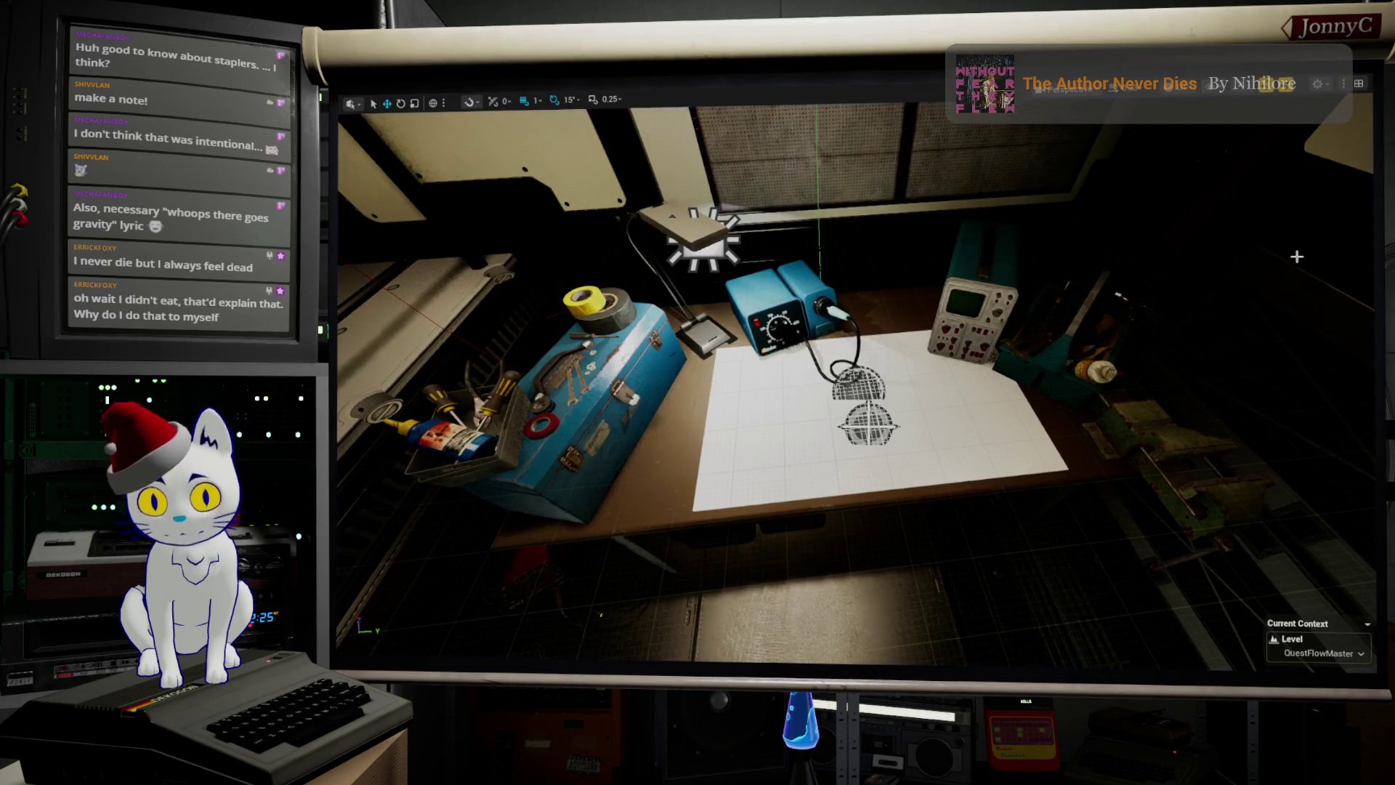
Step: Restore the editor layout and search Content Browser 2 for 'craft' and 'rec', then clear it
key(F11)
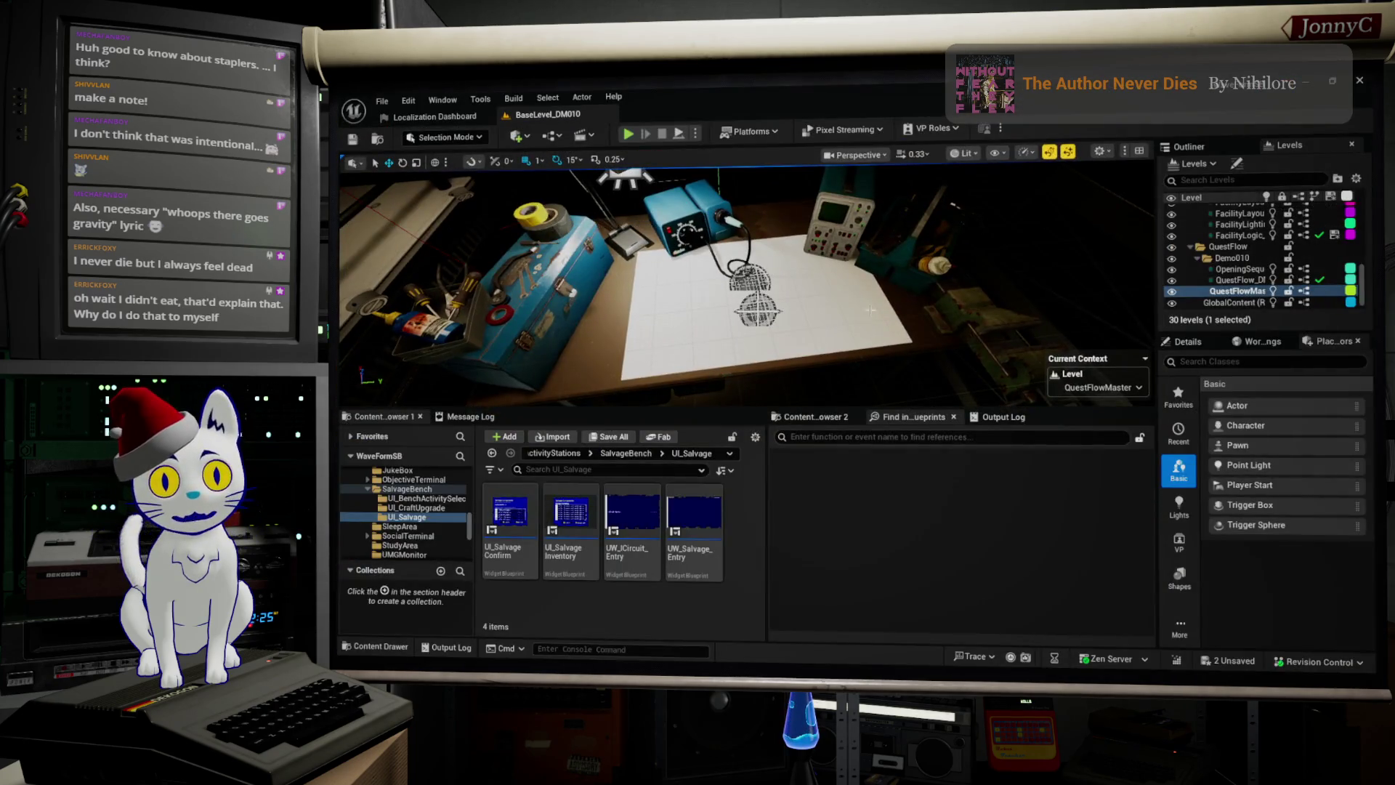
click(806, 417)
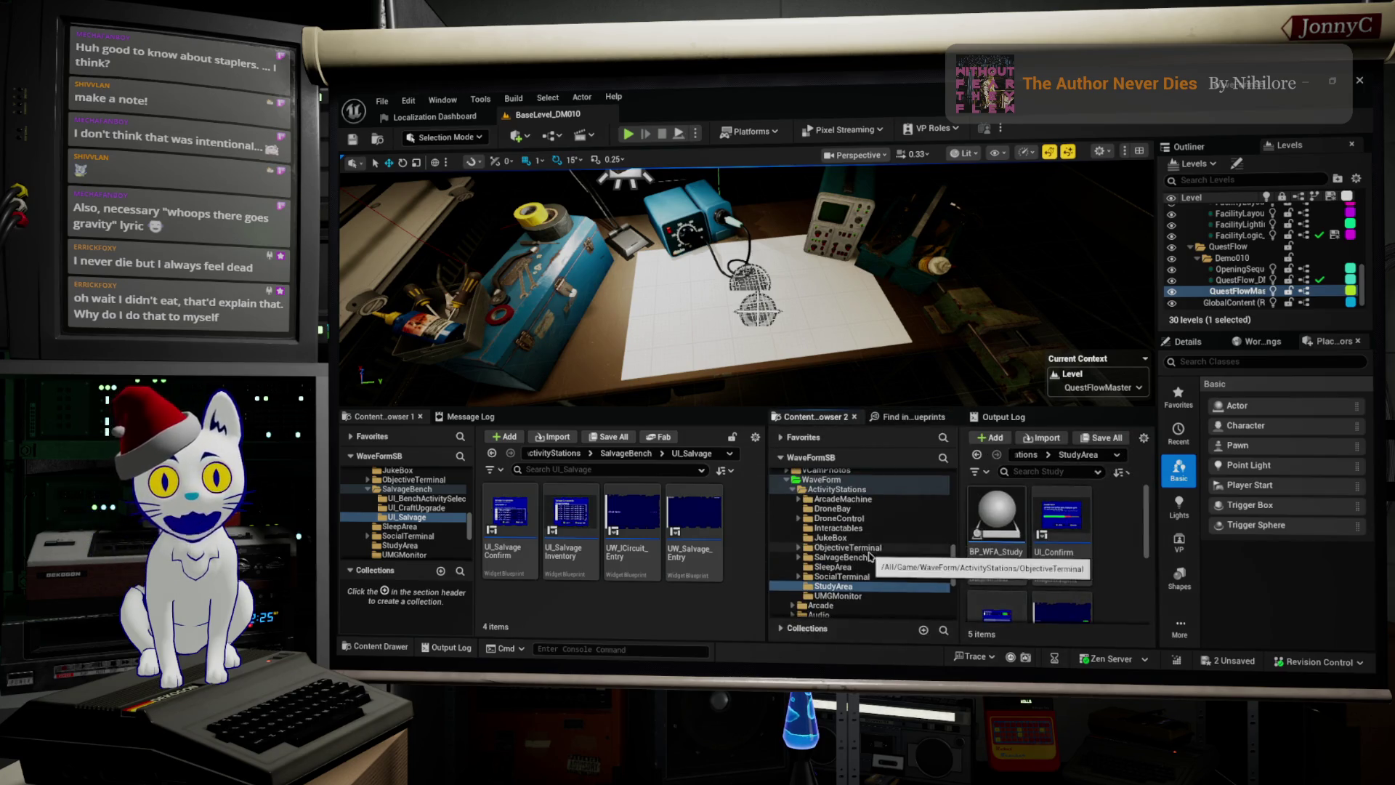
scroll(861, 573, up, 2)
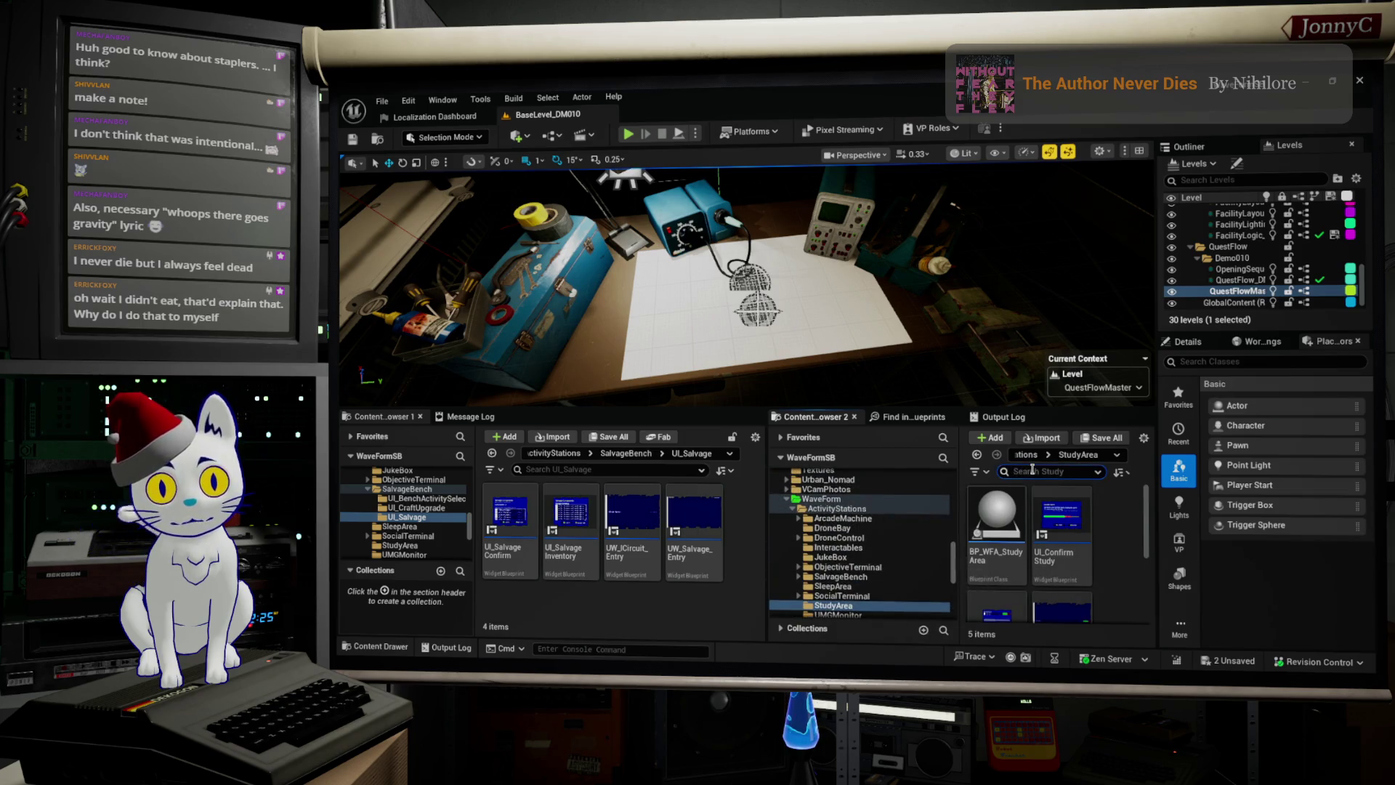
text(craft)
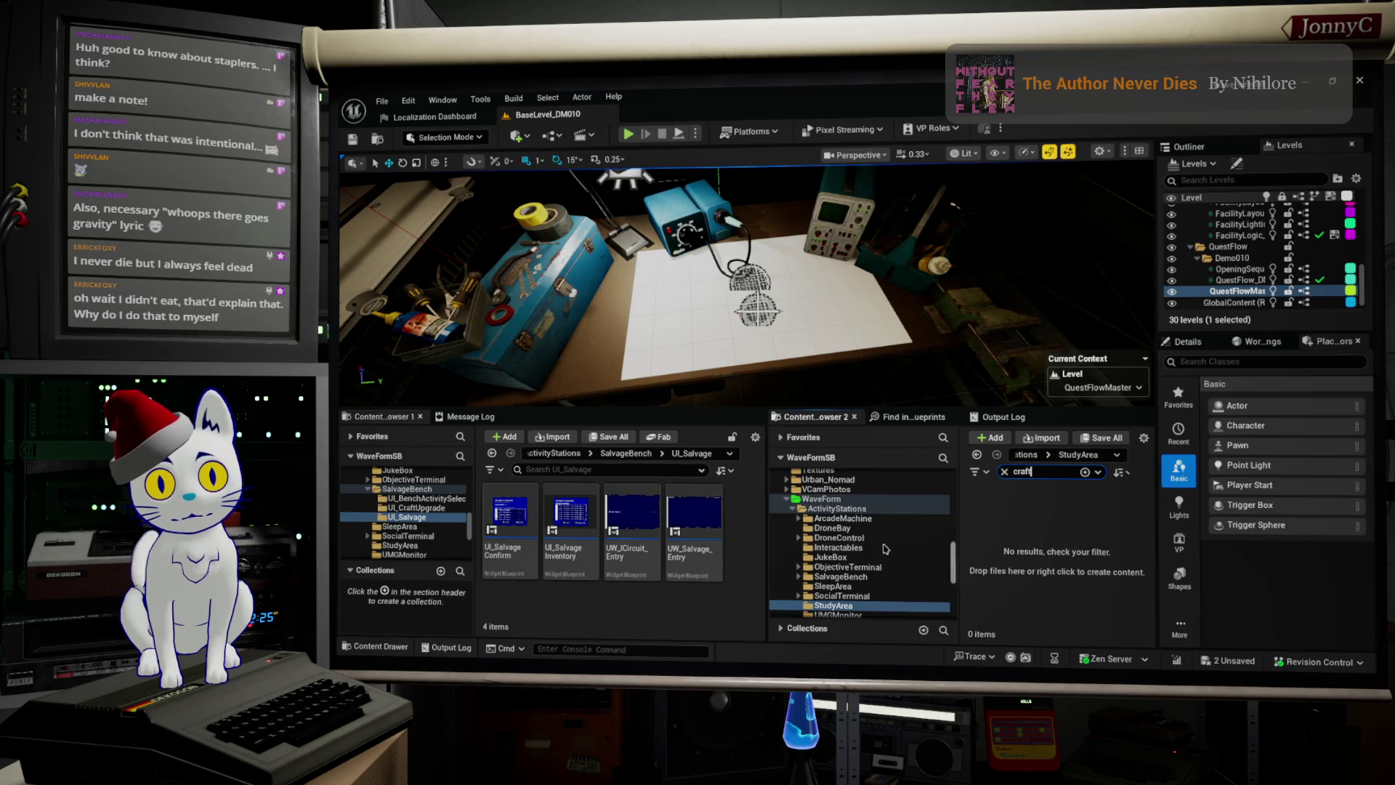
scroll(886, 549, up, 3)
click(876, 547)
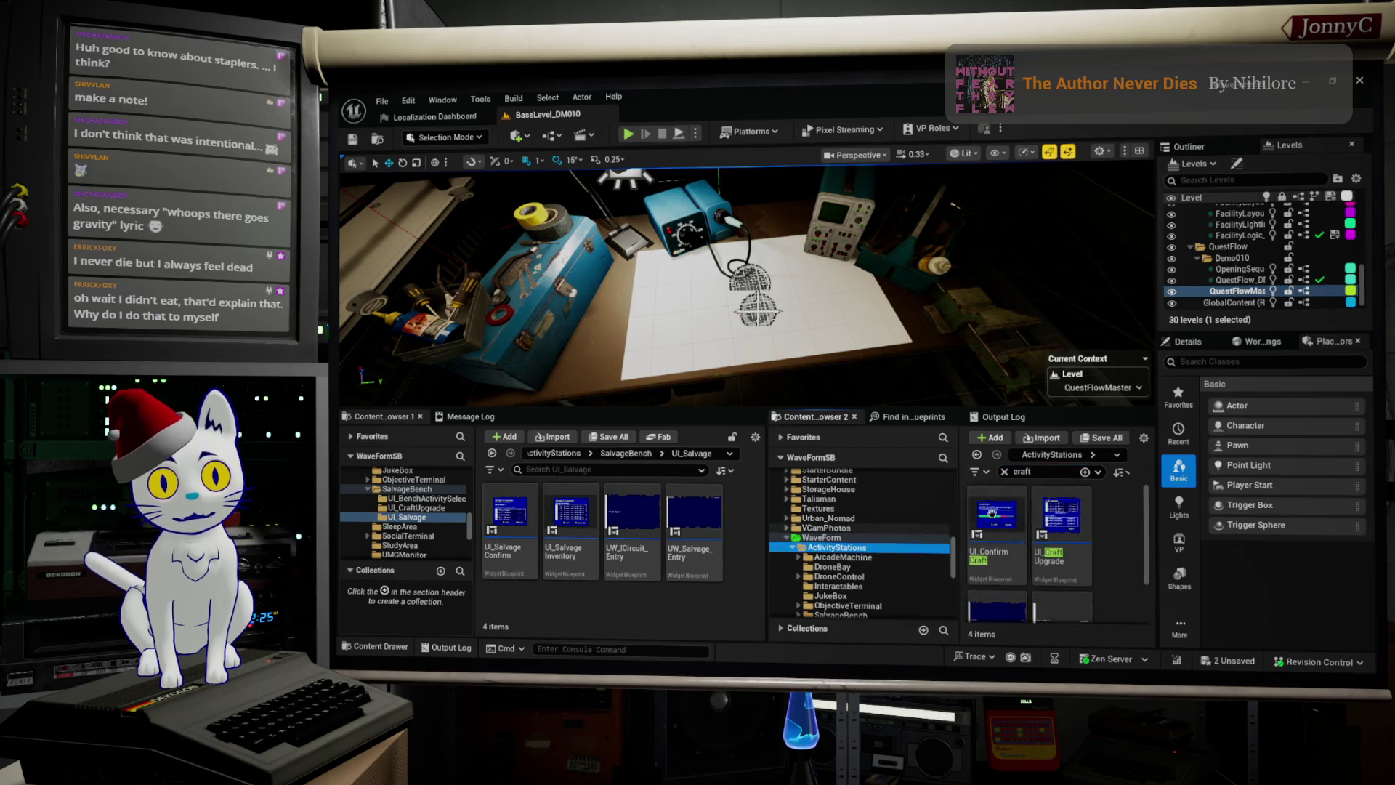
scroll(1083, 511, down, 1)
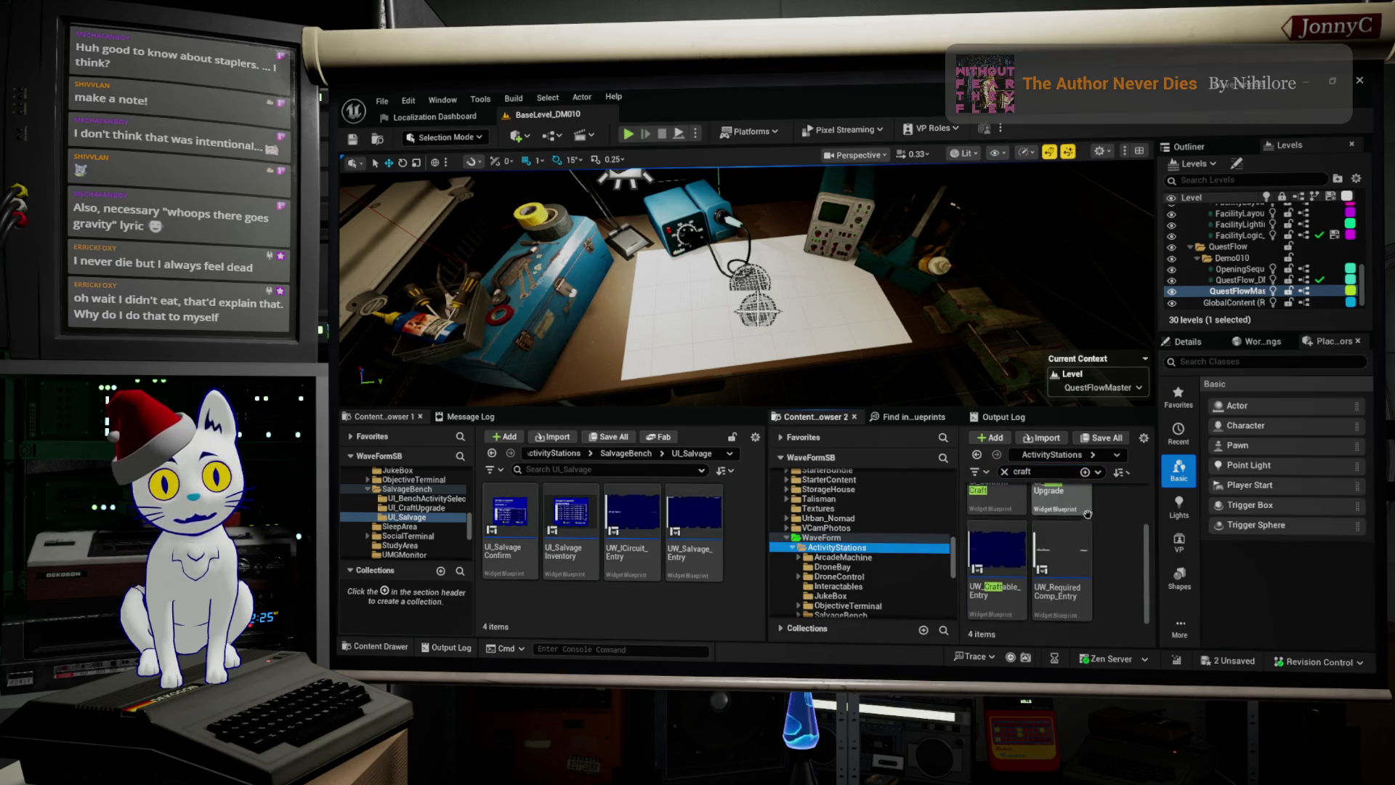
click(1055, 478)
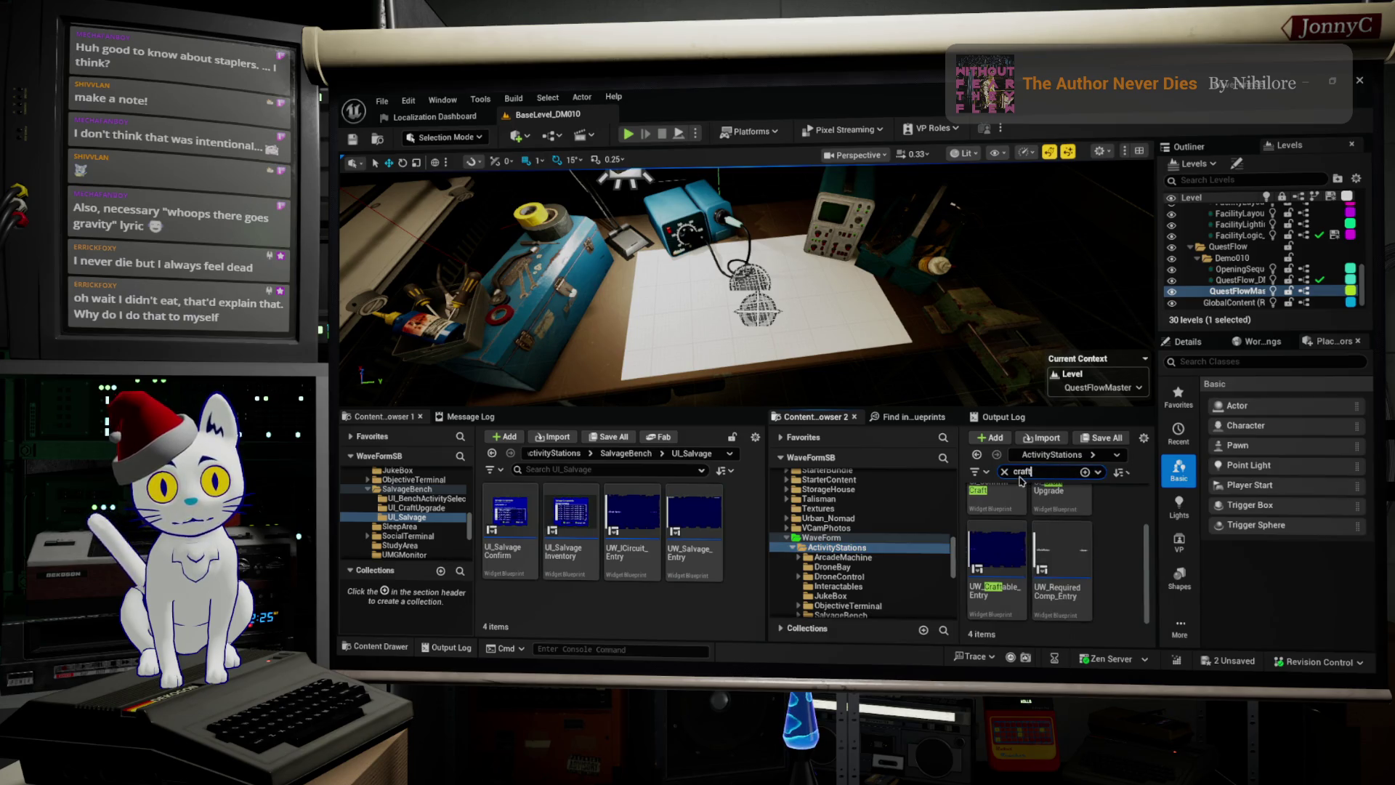
text(rec)
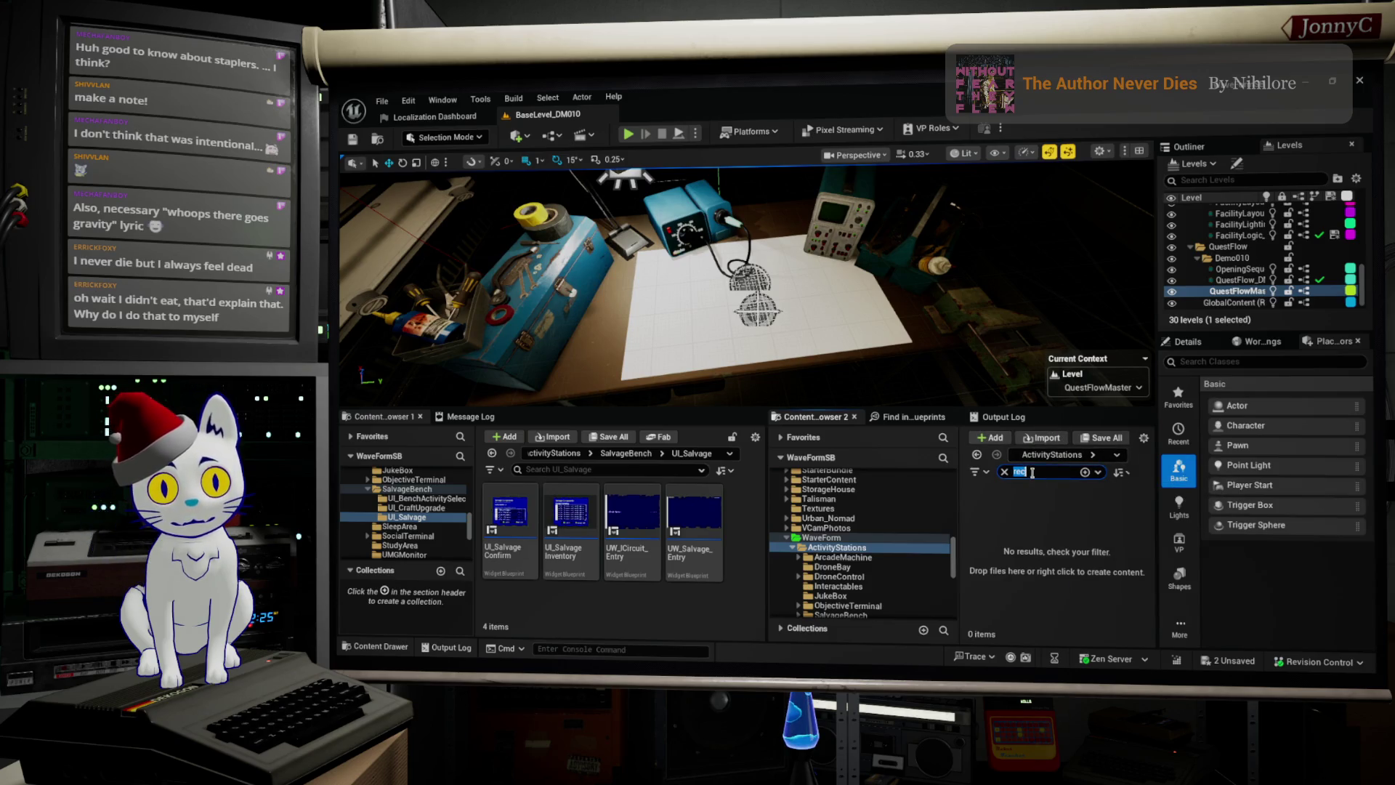
key(BackSpace)
Step: Navigate Content Browser 2 to Game > GameData > Upgrades > Assets
scroll(814, 545, down, 1)
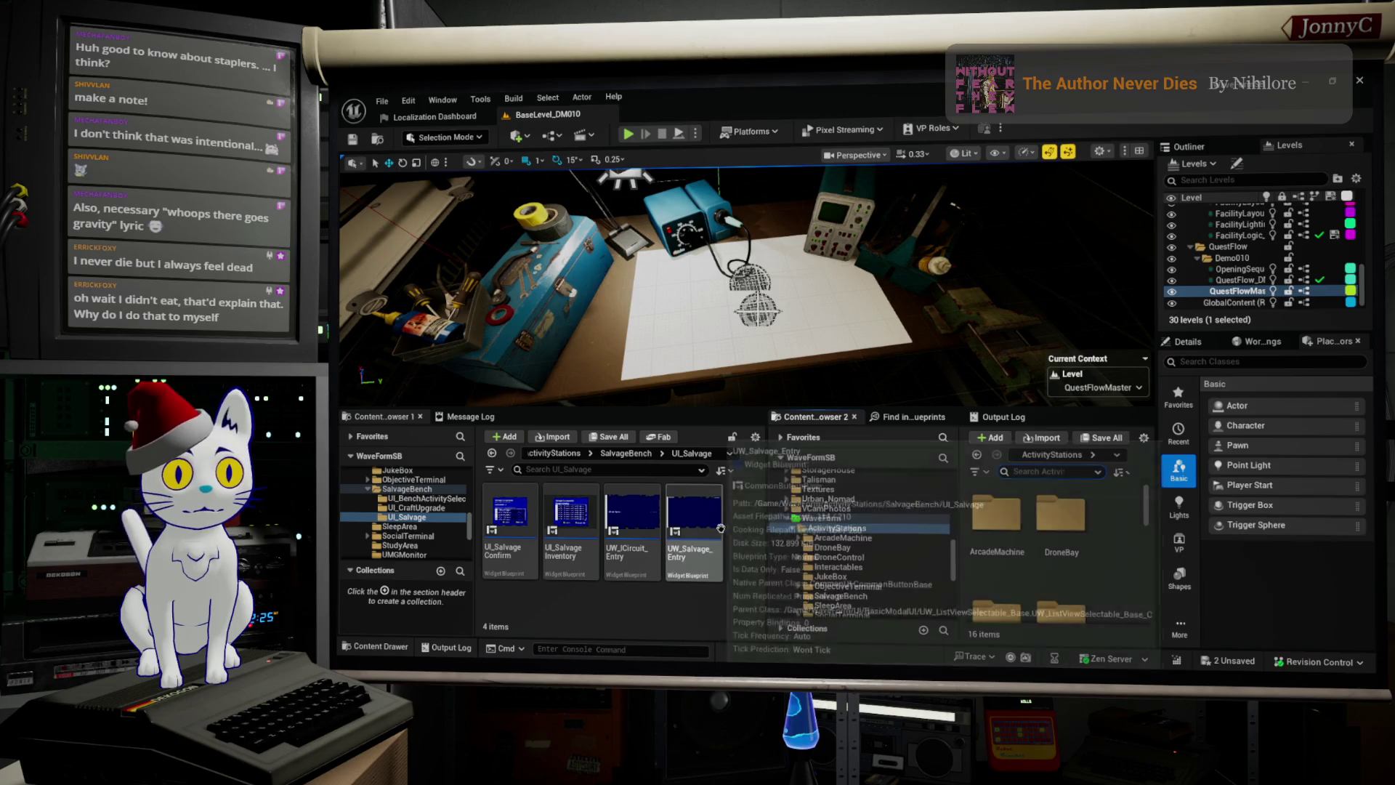
drag(772, 533, 683, 533)
scroll(735, 527, down, 4)
scroll(734, 527, down, 3)
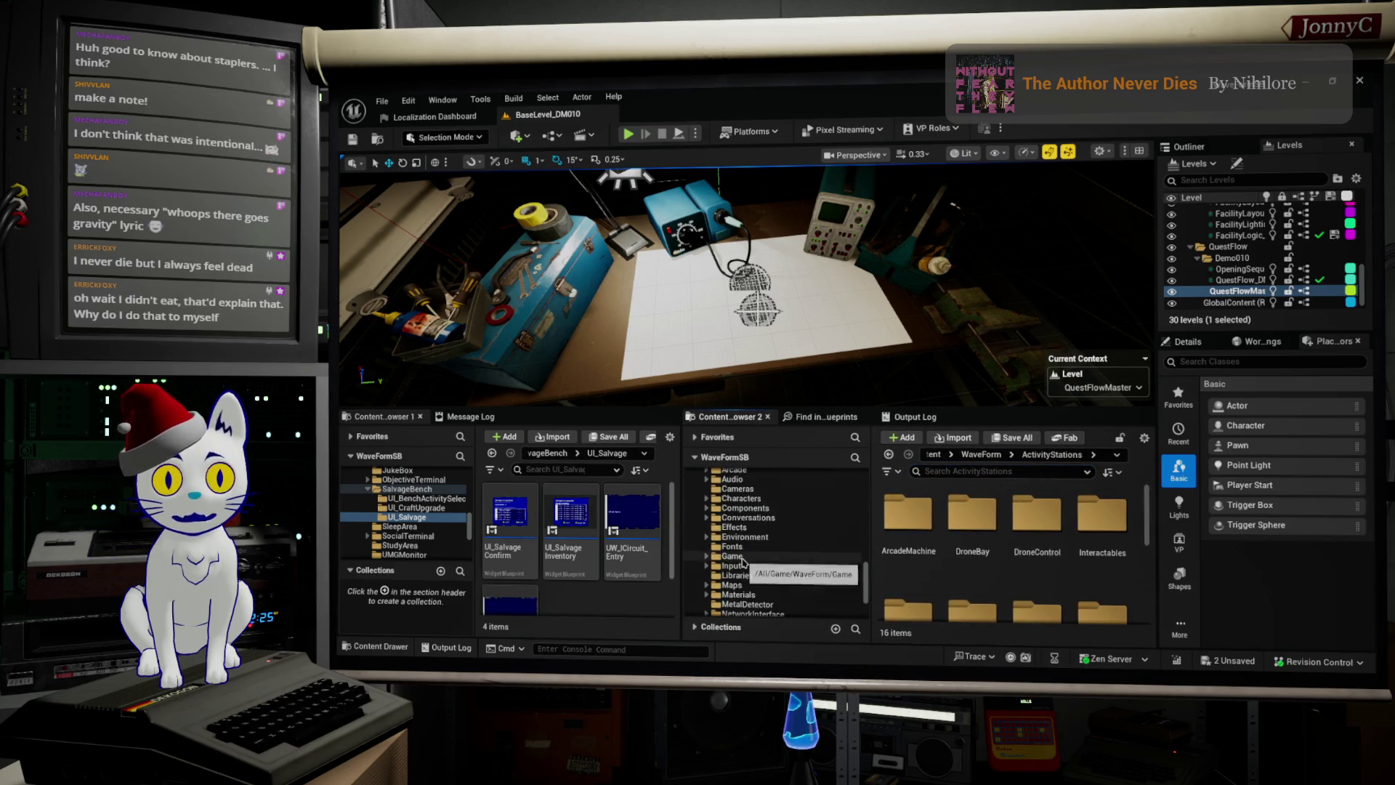
click(736, 556)
double_click(735, 557)
scroll(756, 556, down, 1)
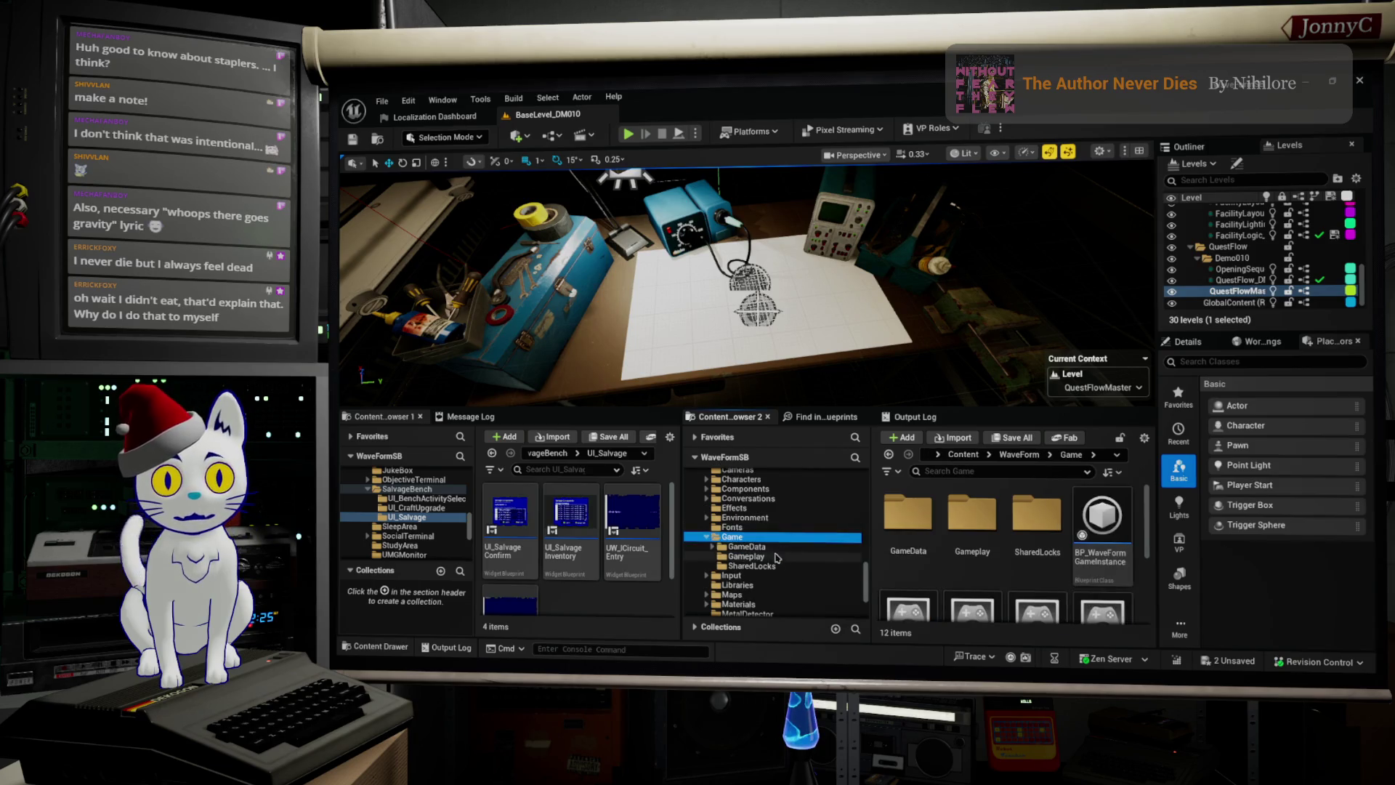
double_click(766, 549)
scroll(768, 555, down, 2)
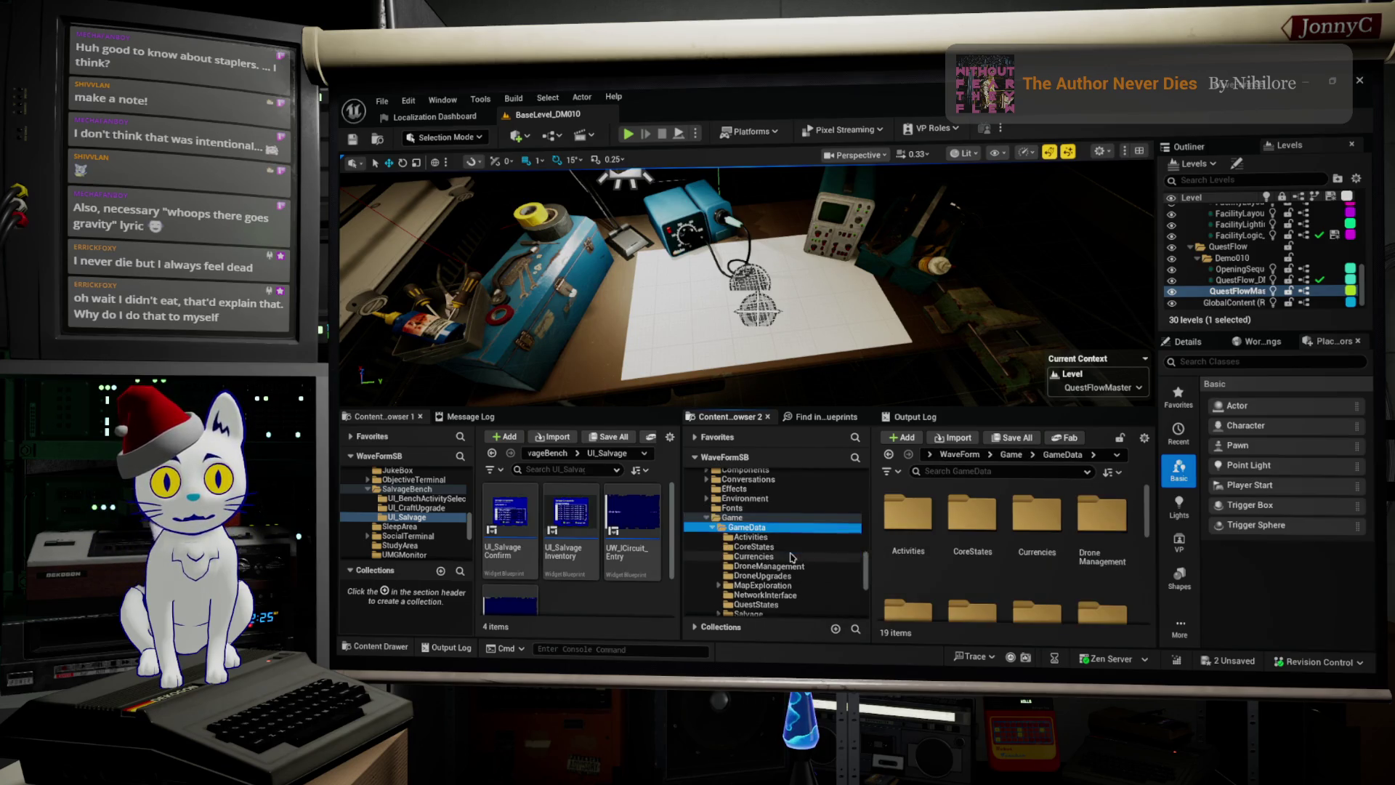
scroll(769, 559, down, 2)
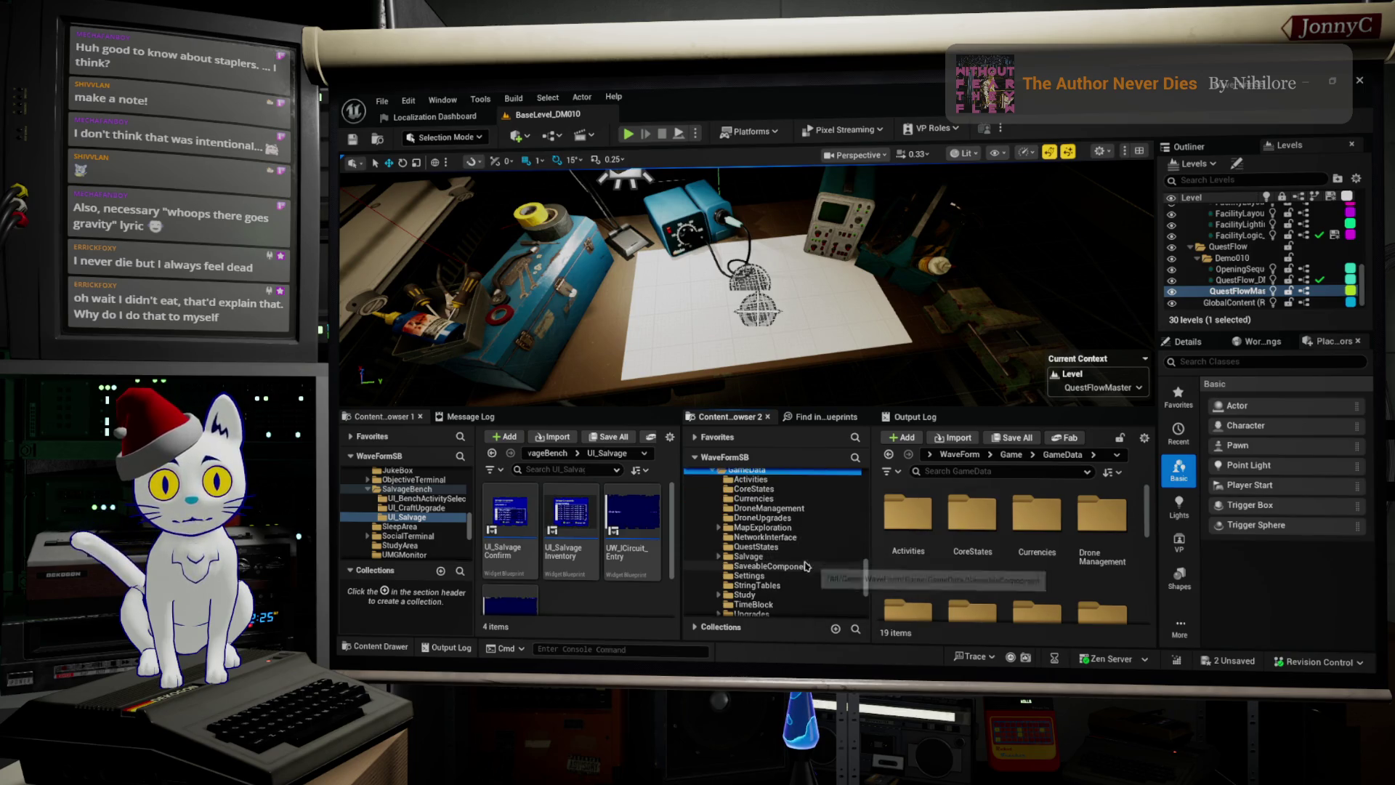
click(799, 557)
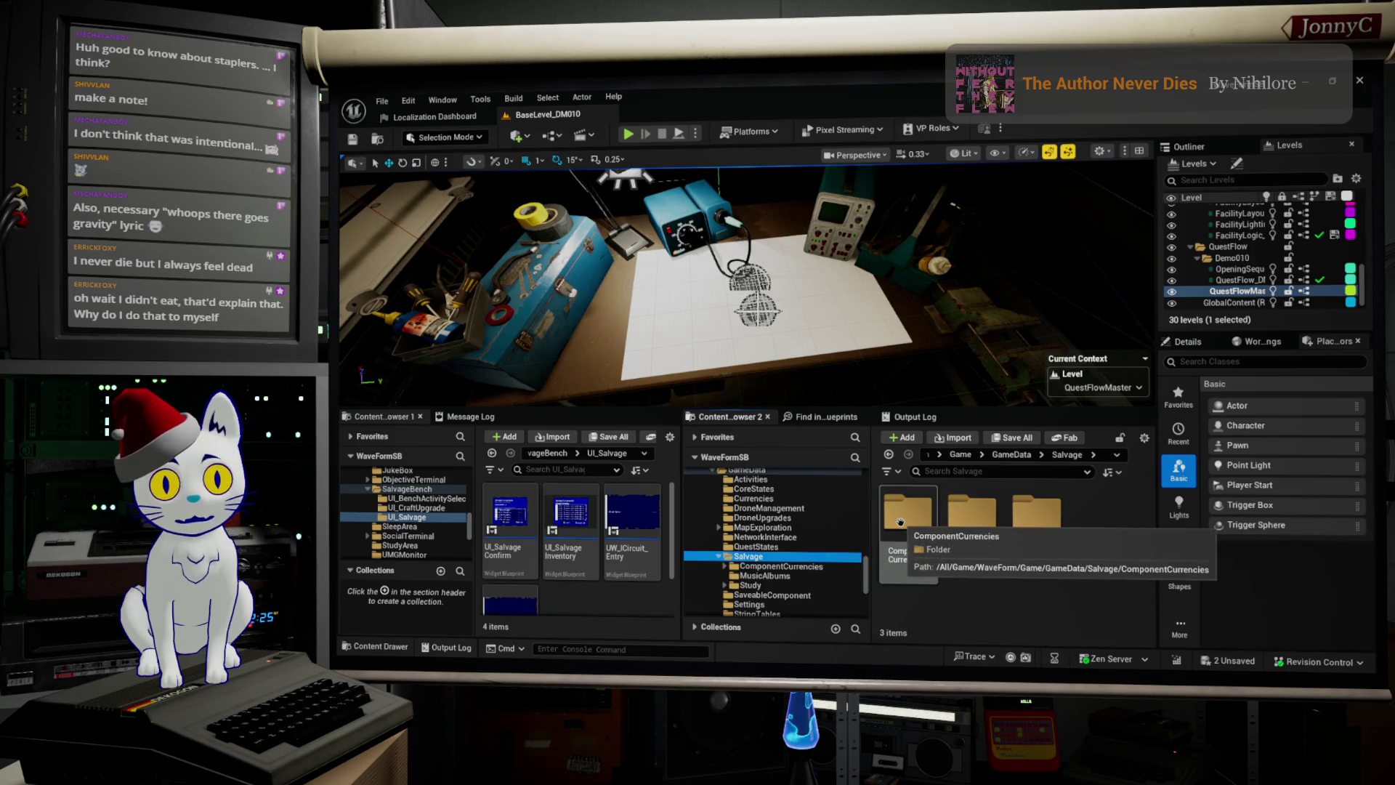
scroll(817, 586, down, 1)
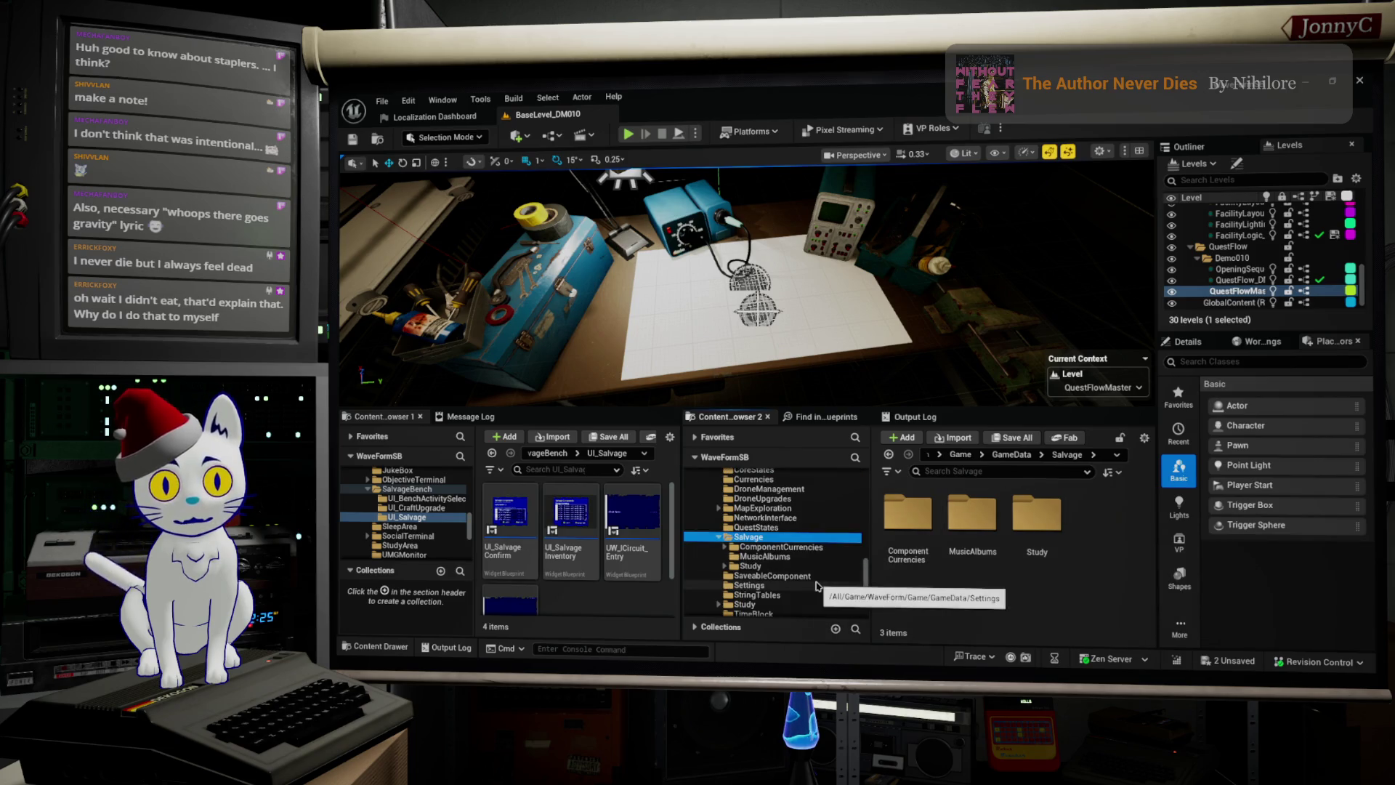
scroll(818, 586, down, 1)
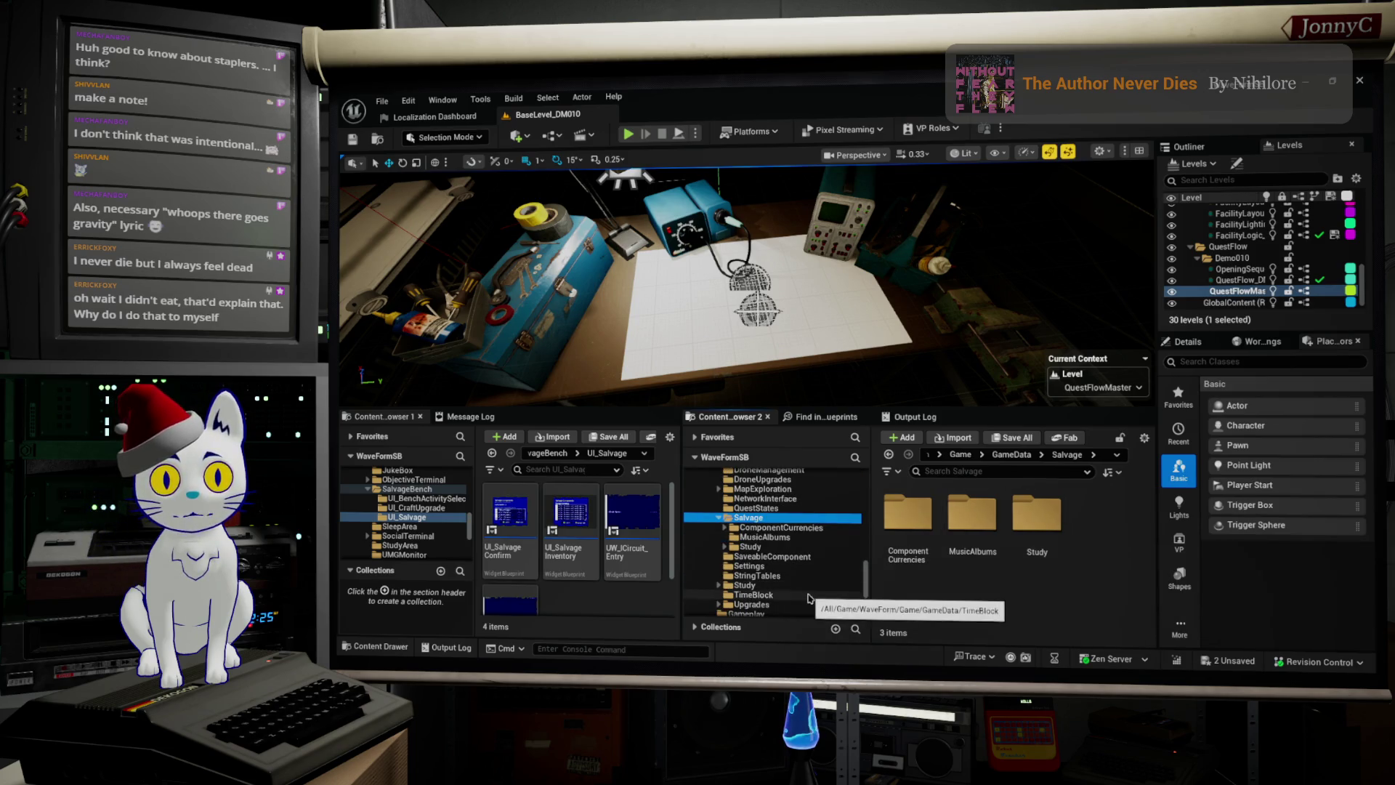
click(803, 605)
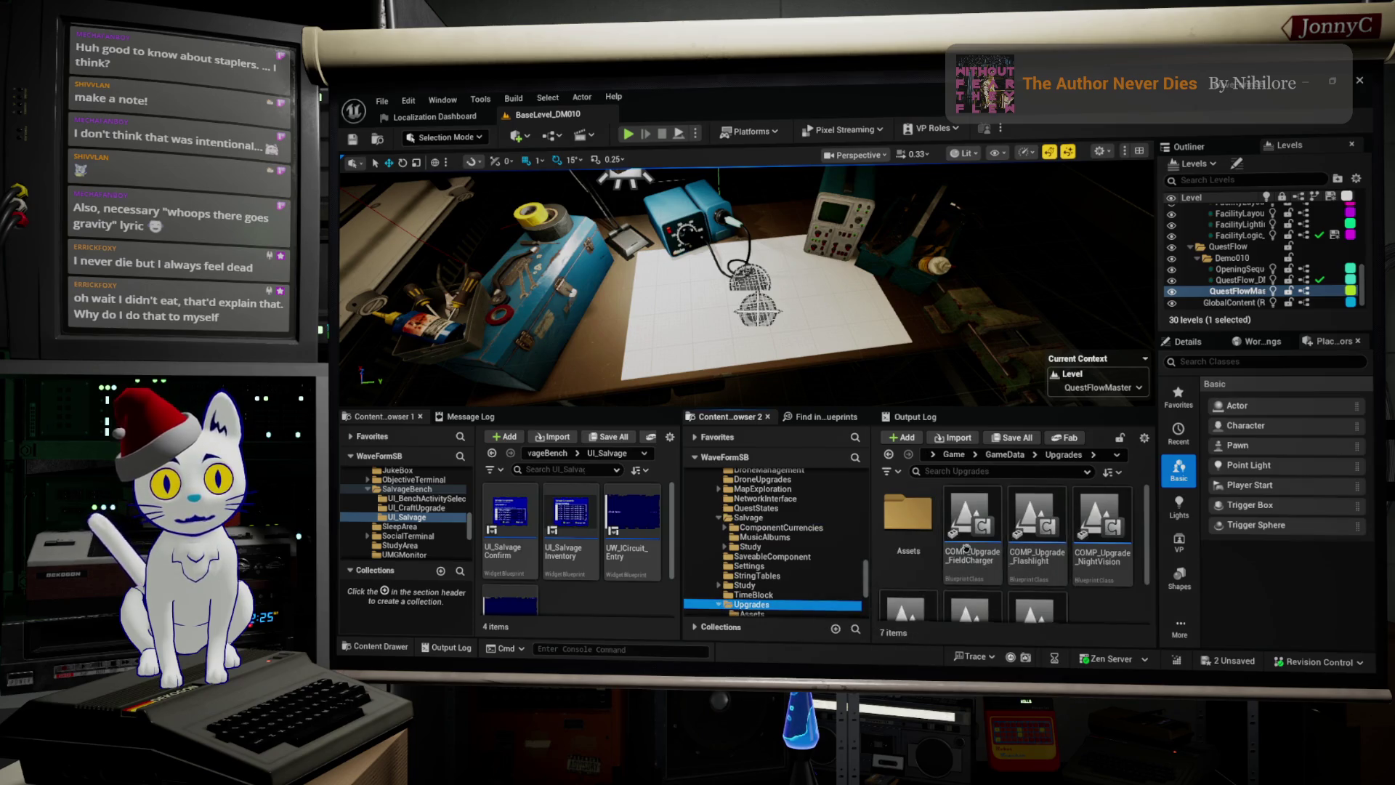
double_click(907, 518)
Step: Select the salvage area actor and show the UI_CraftUpgrade widgets in Content Browser 1
scroll(1027, 570, down, 2)
scroll(1027, 571, up, 2)
scroll(787, 576, up, 1)
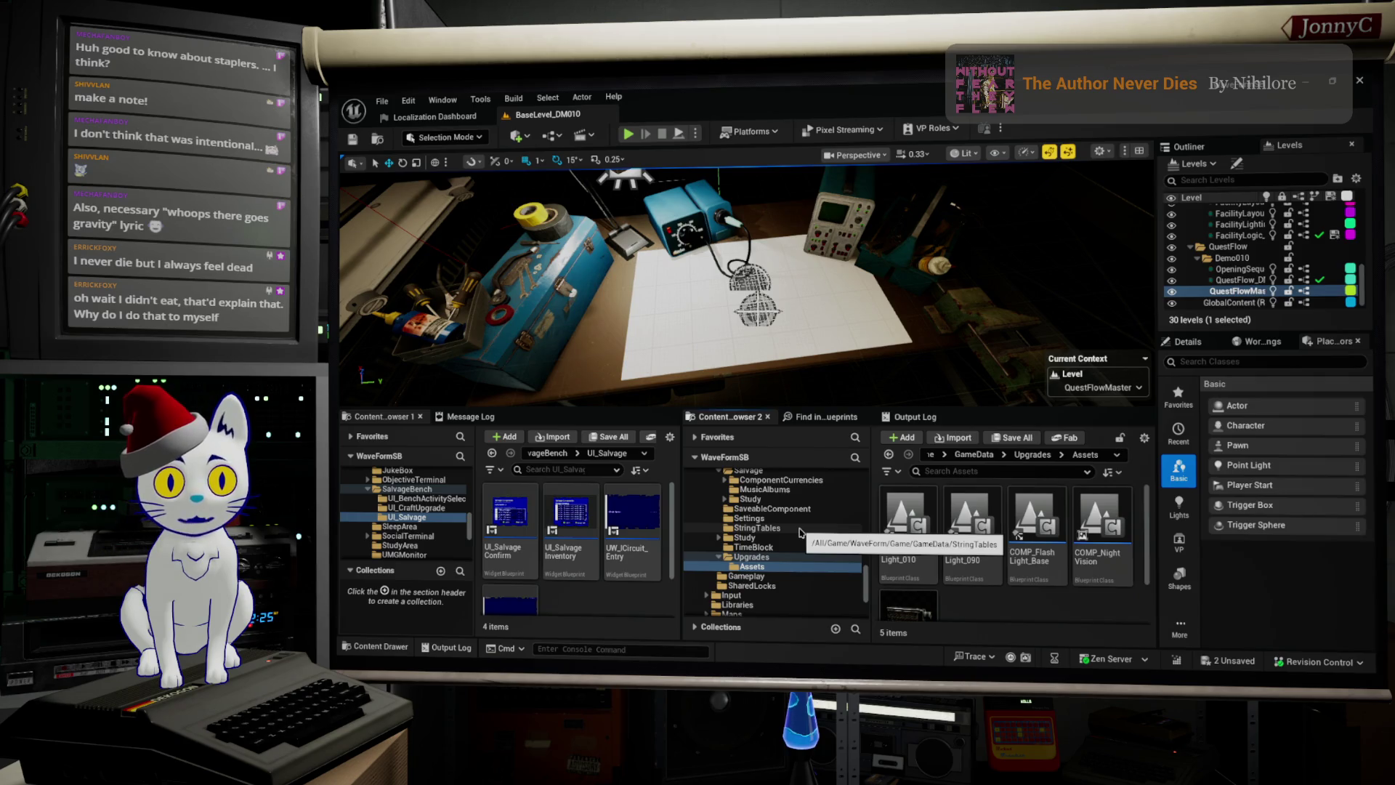
scroll(800, 532, up, 5)
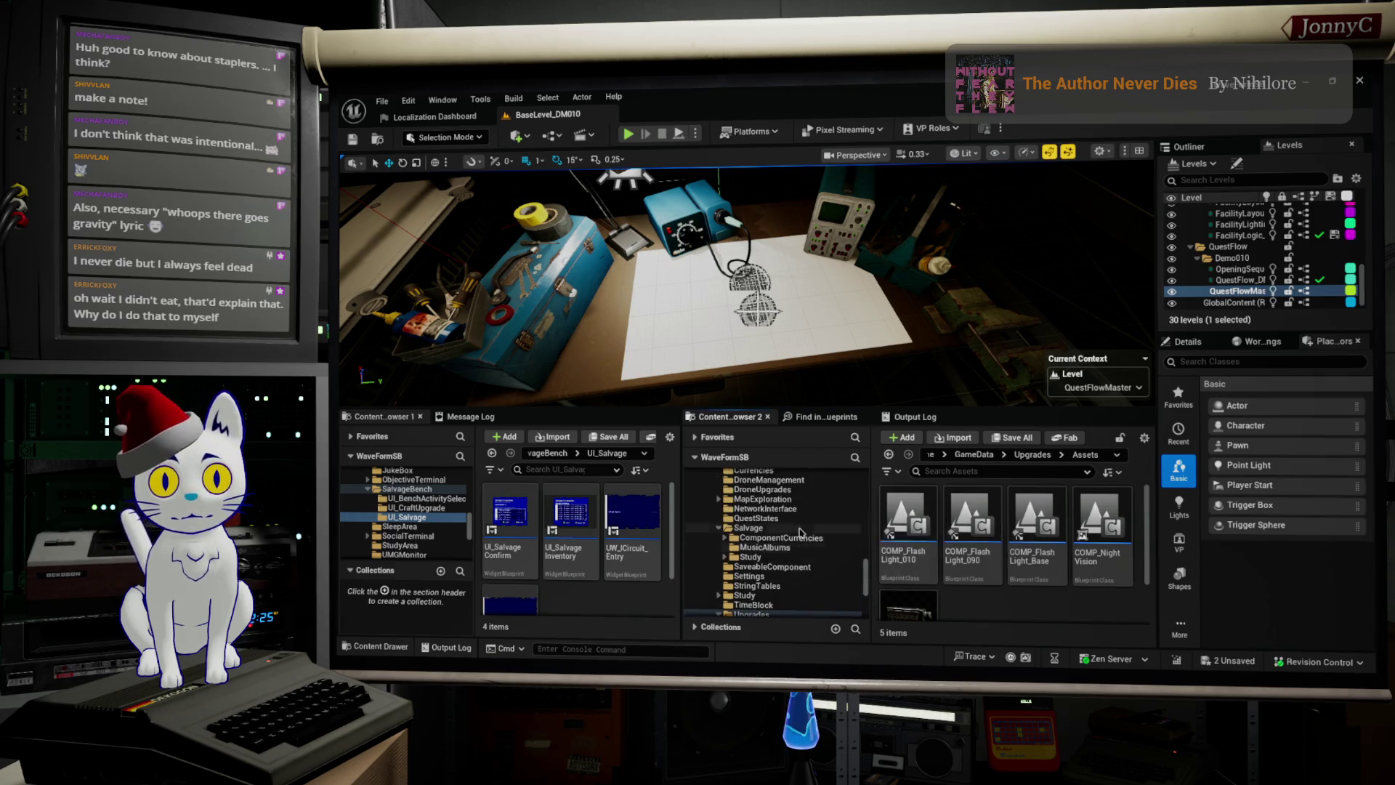
click(795, 281)
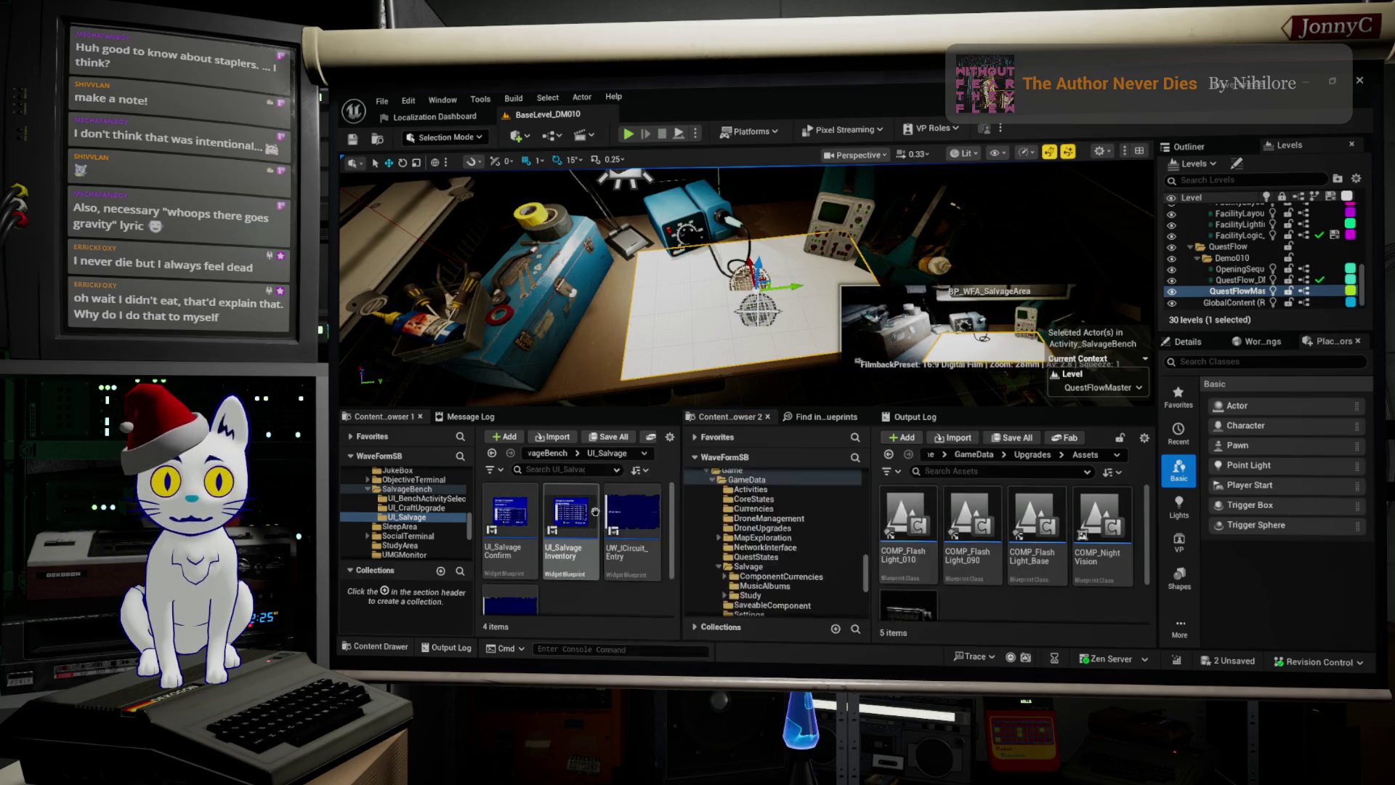
scroll(509, 559, down, 1)
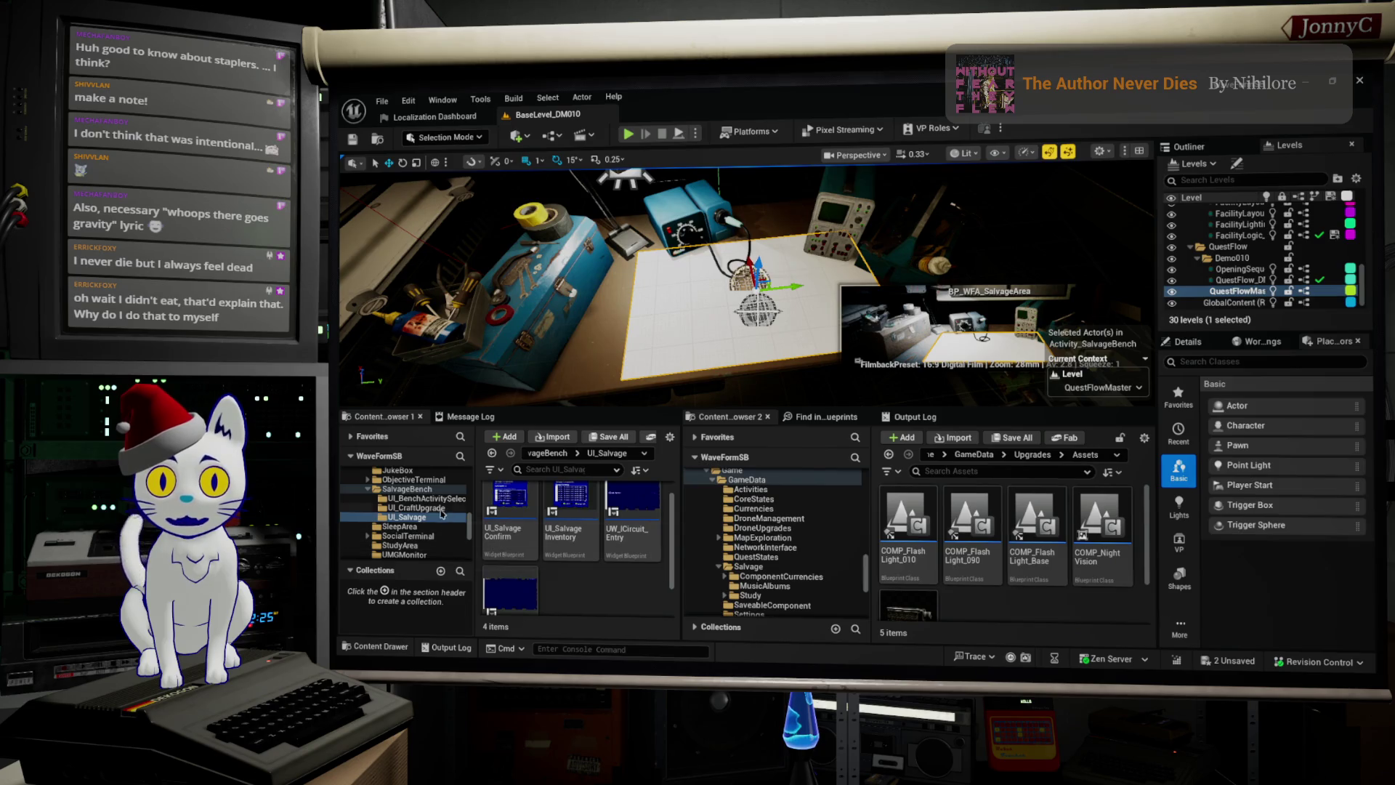
click(436, 508)
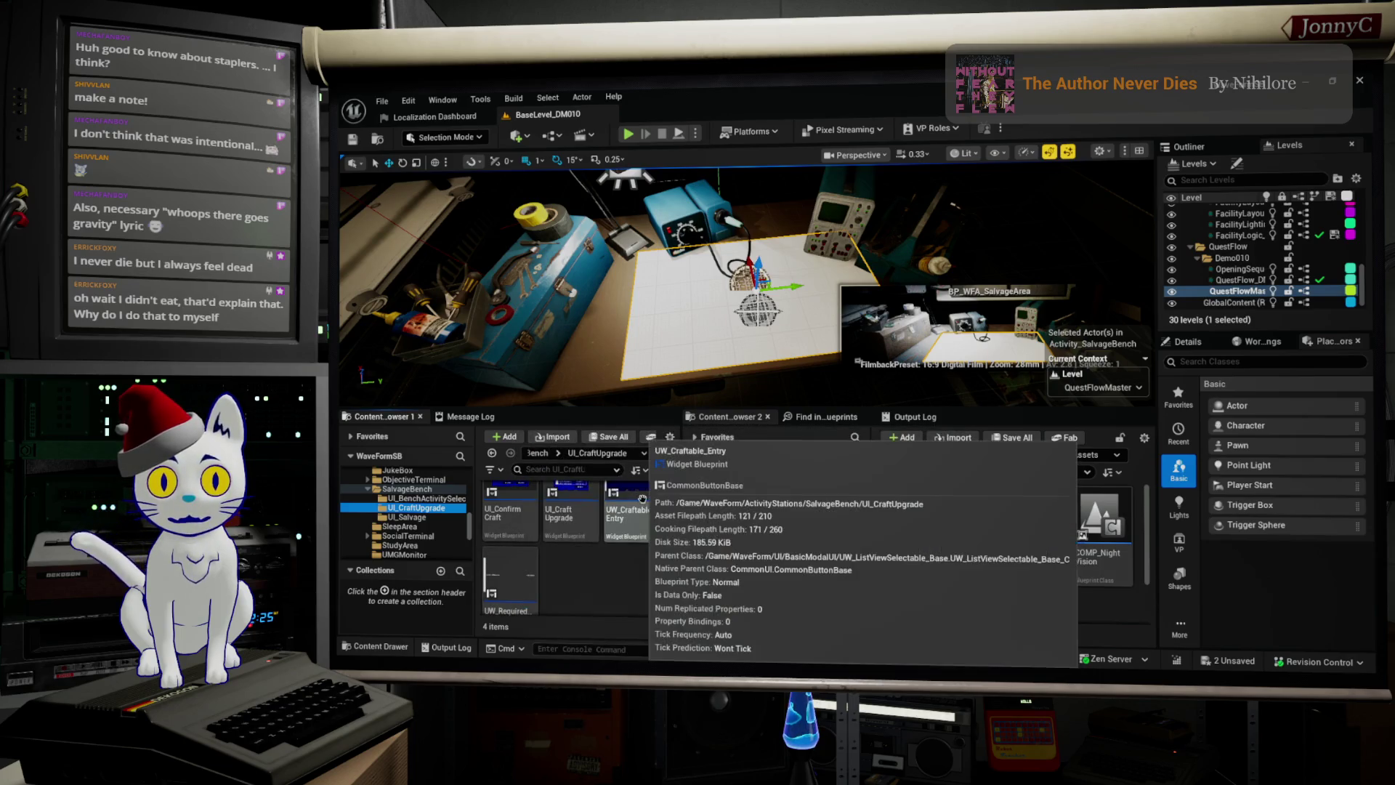
Step: Search all WaveForm content for 'craft' in Content Browser 2
click(632, 516)
scroll(809, 540, up, 2)
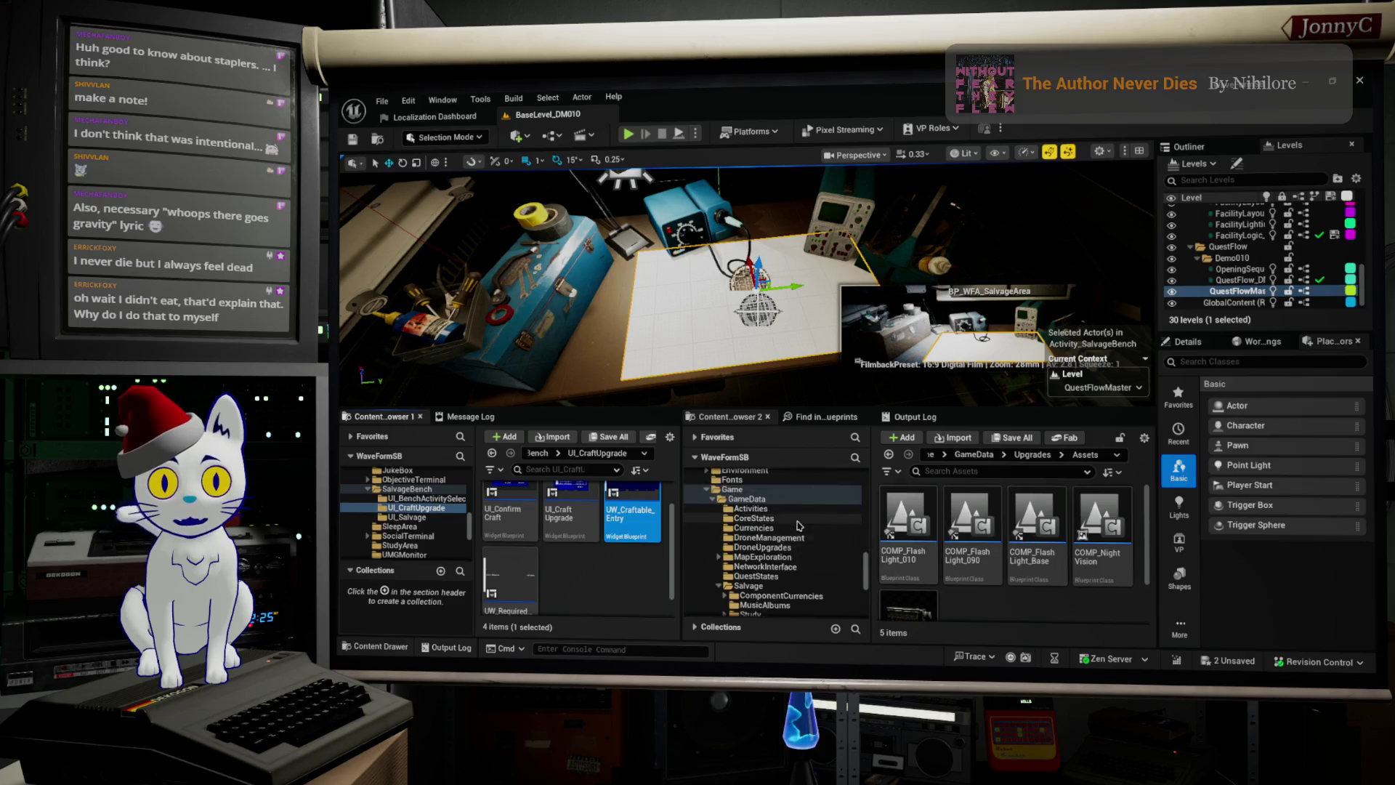
click(749, 508)
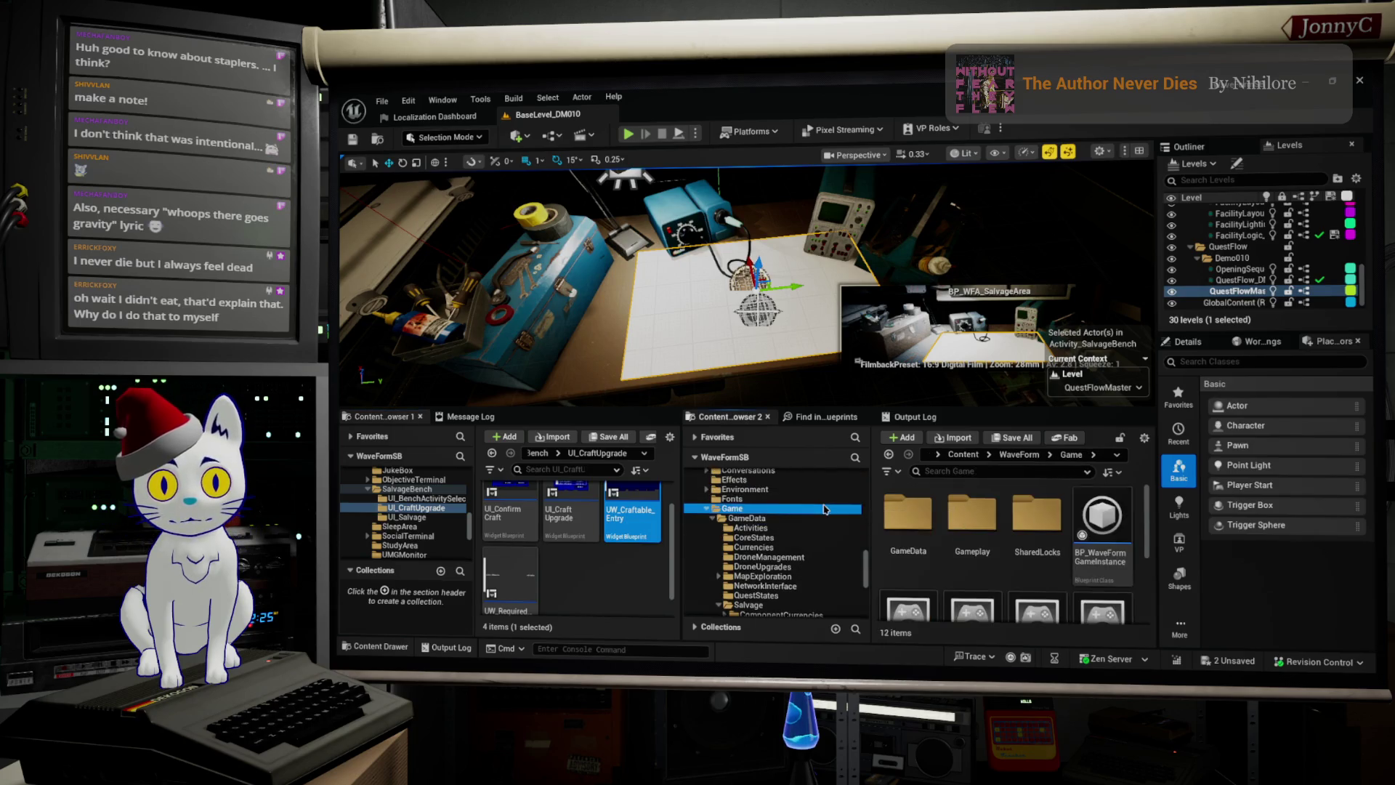
scroll(781, 511, up, 6)
scroll(780, 511, up, 5)
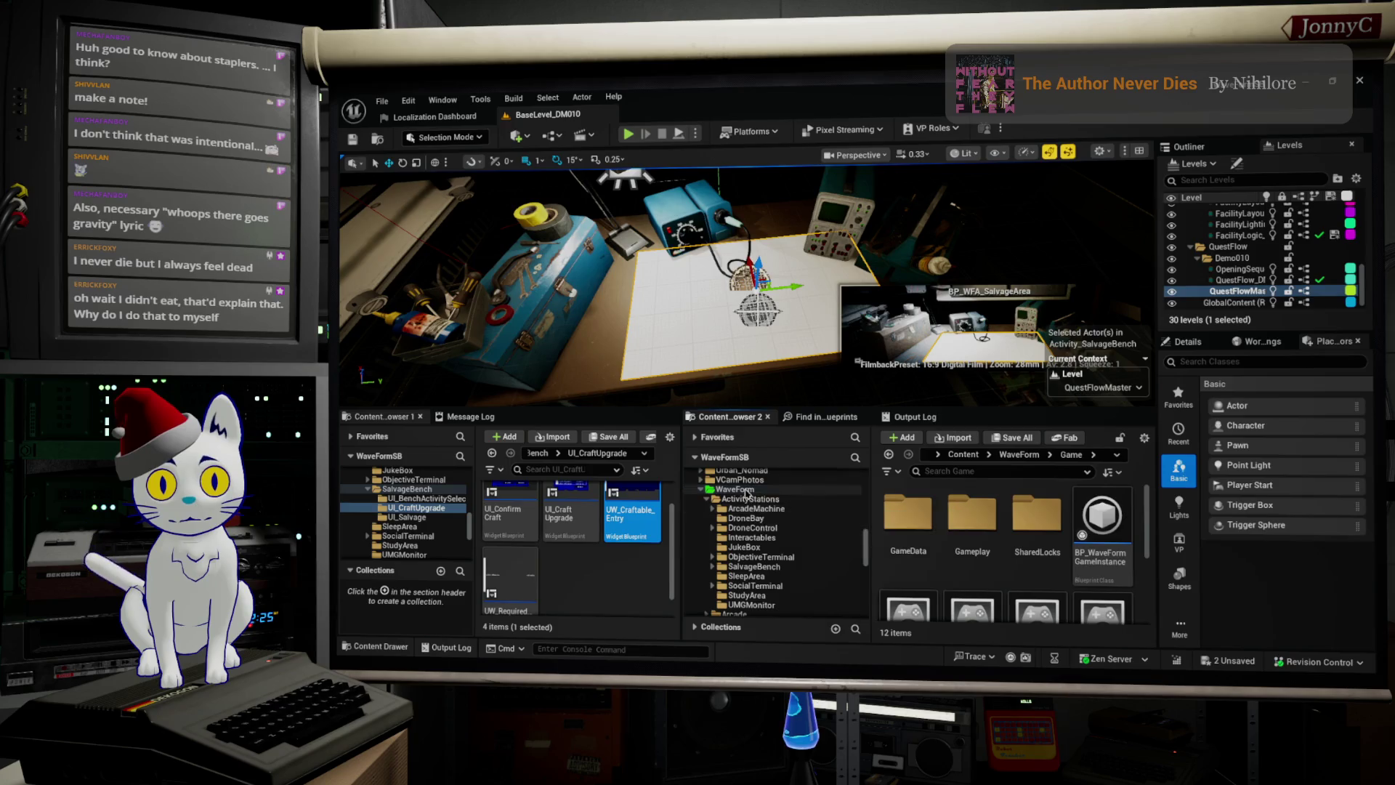
click(835, 489)
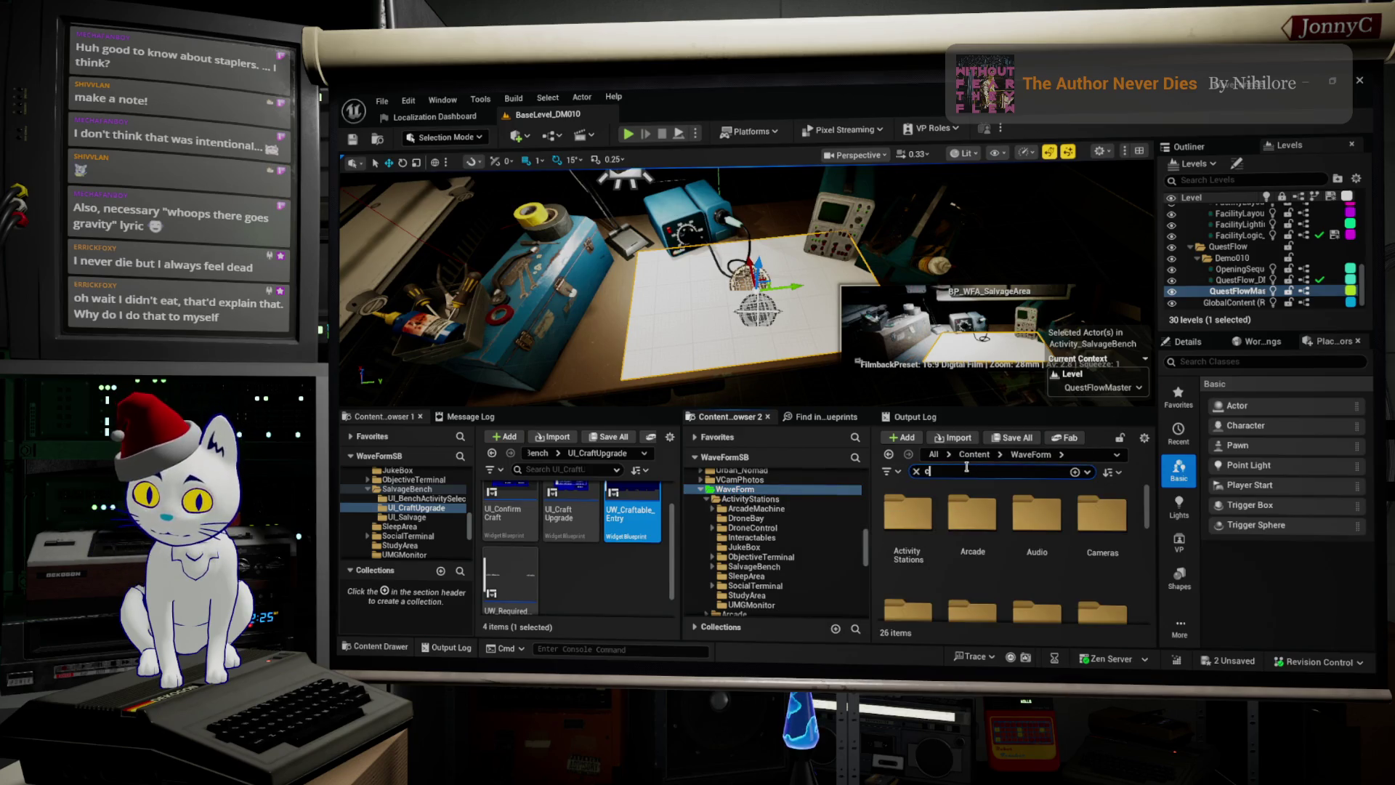
text(raft)
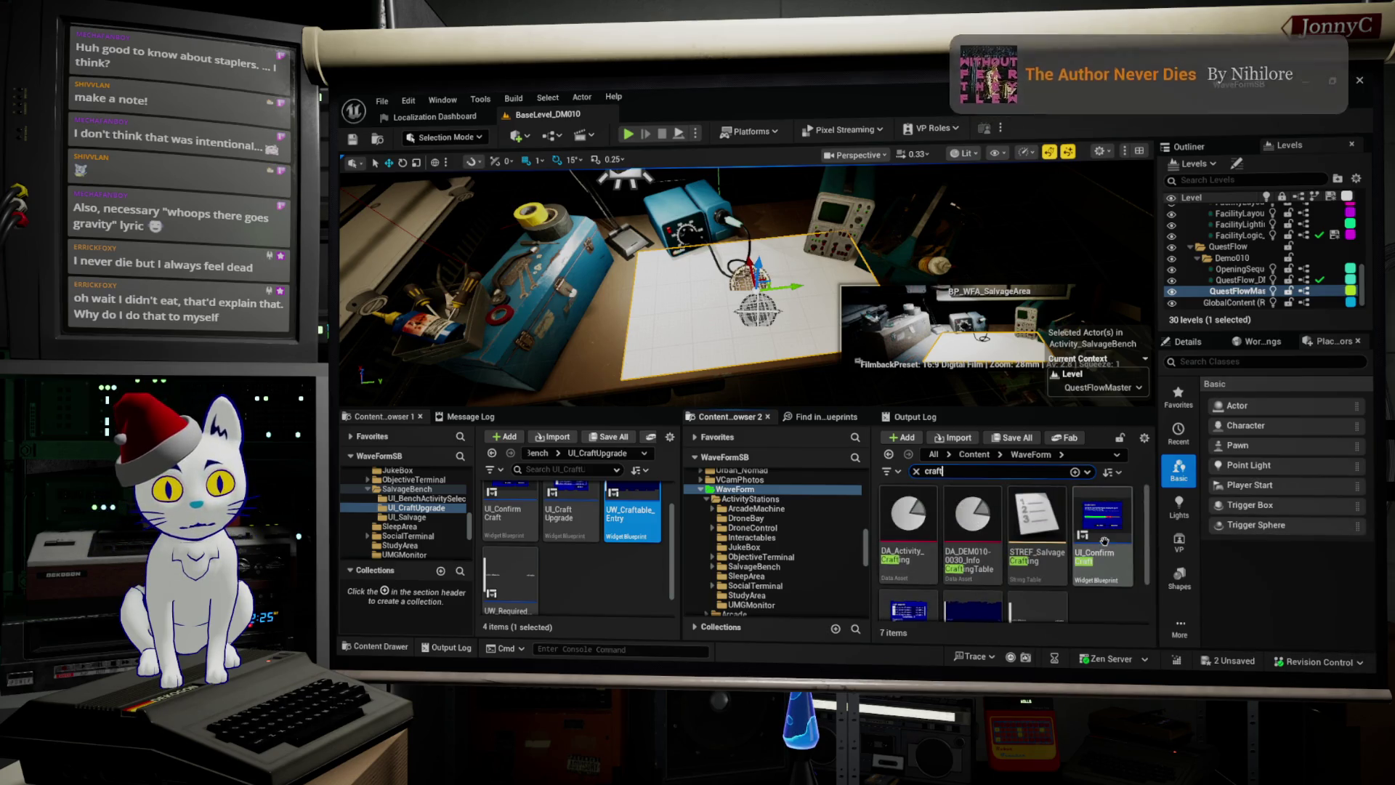
Step: Open the UW_Craftable_Entry widget blueprint from the craft results
scroll(1125, 553, down, 1)
scroll(1126, 574, up, 1)
scroll(1119, 604, down, 1)
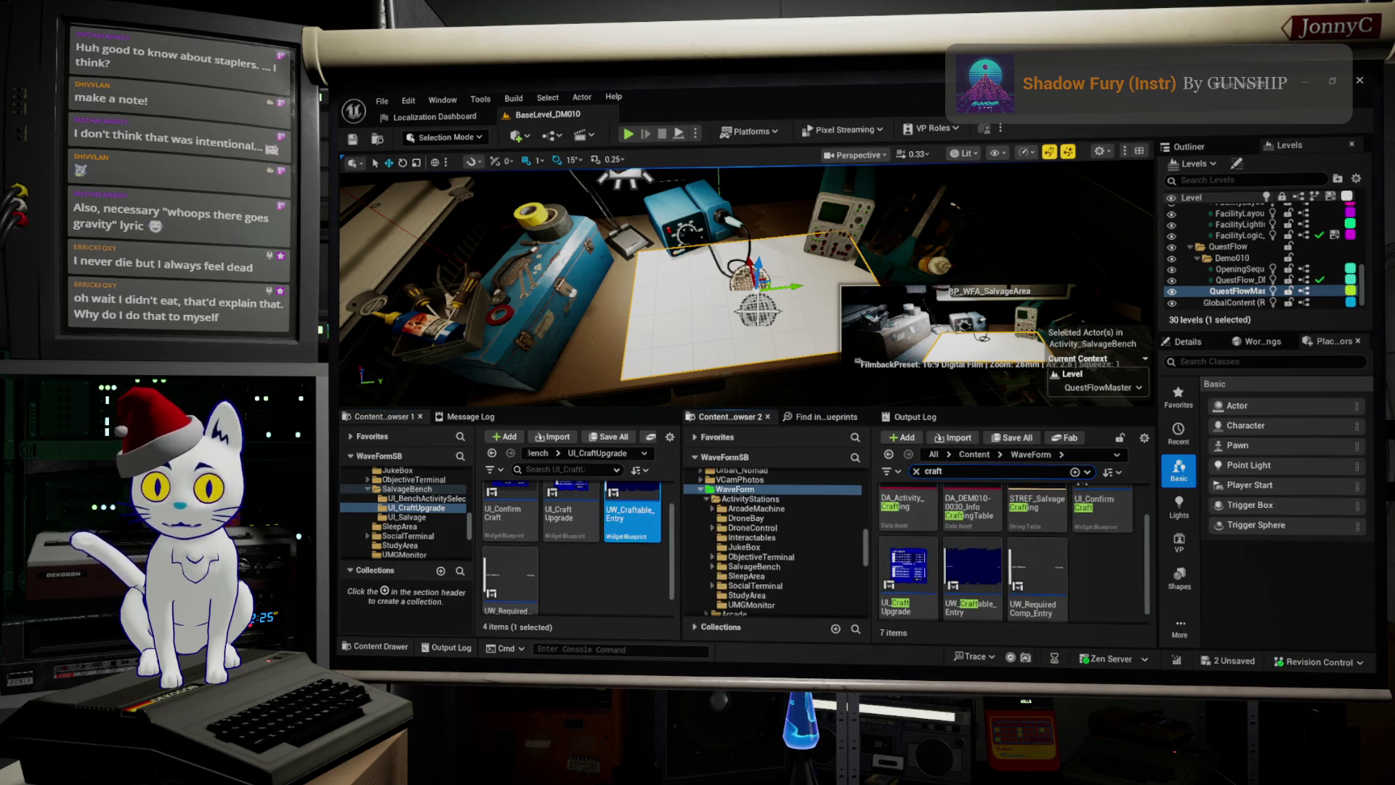
double_click(632, 512)
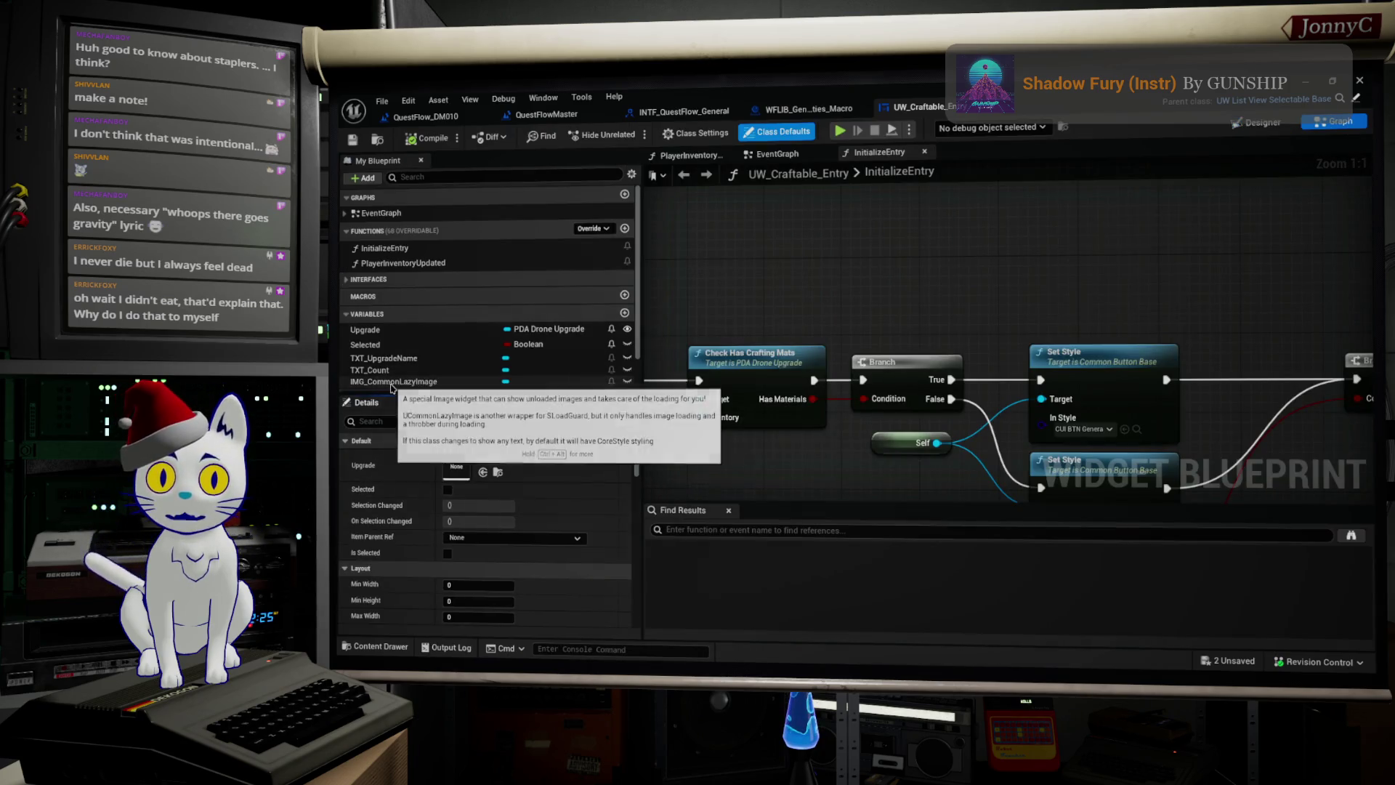
Step: Inspect the Upgrade variable, then minimize the UW_Craftable_Entry blueprint editor
scroll(401, 363, down, 1)
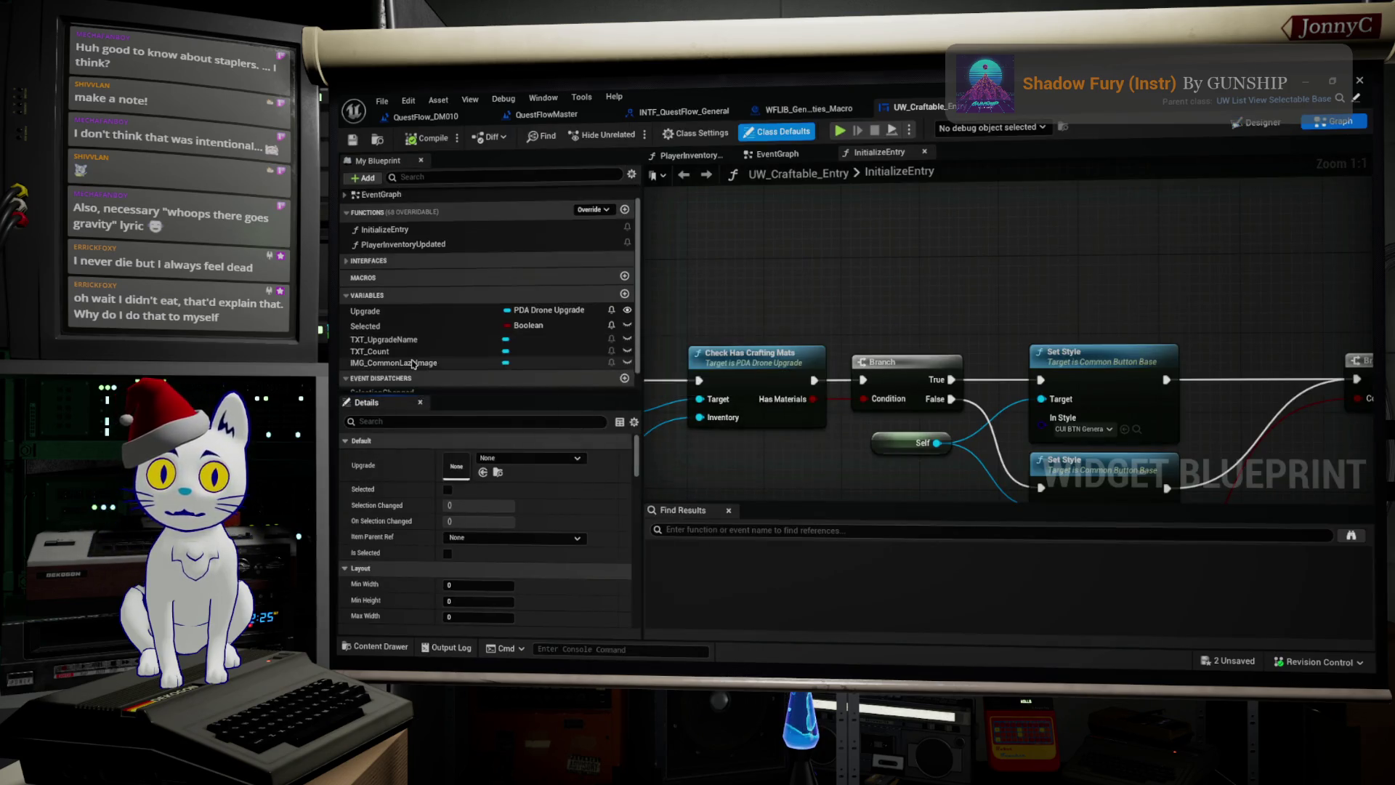
click(445, 319)
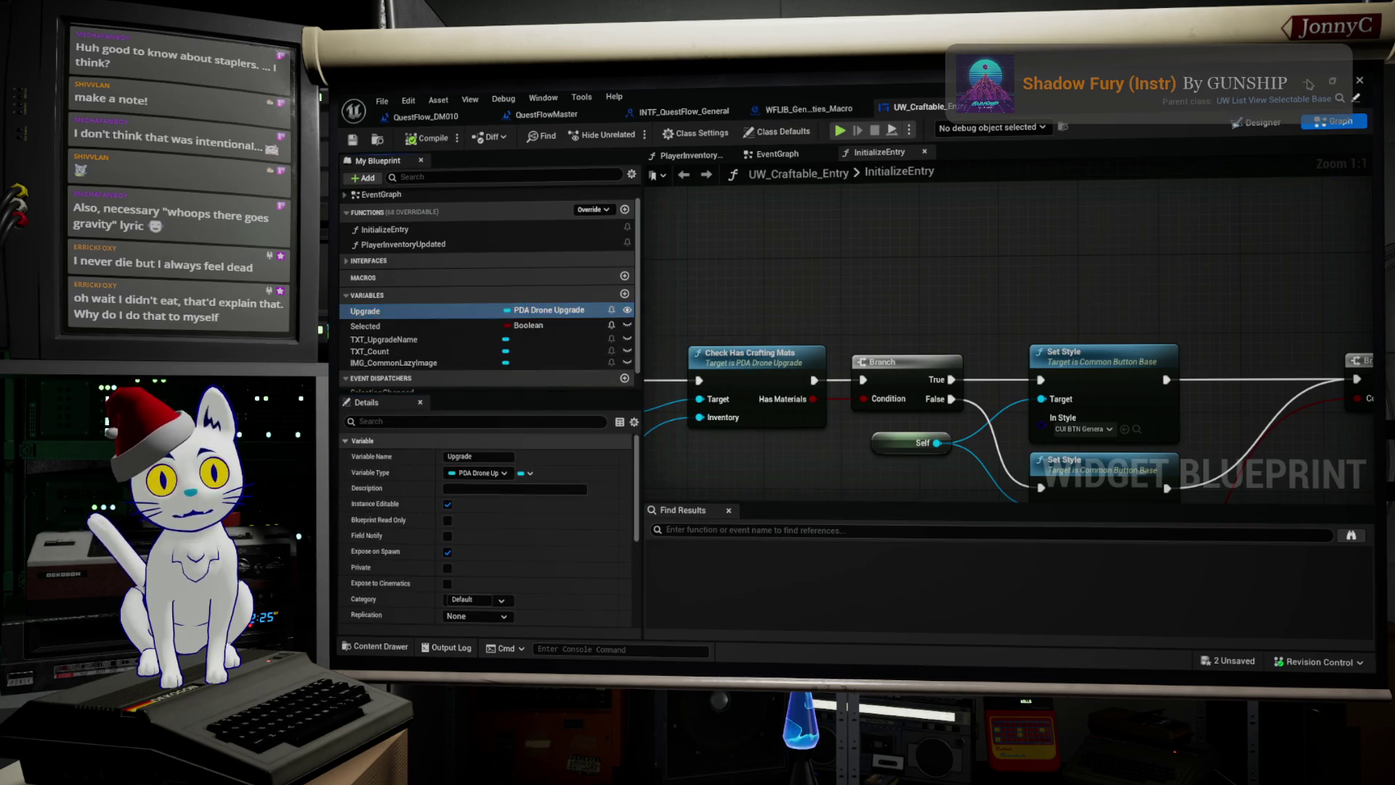
click(1308, 84)
scroll(771, 494, up, 2)
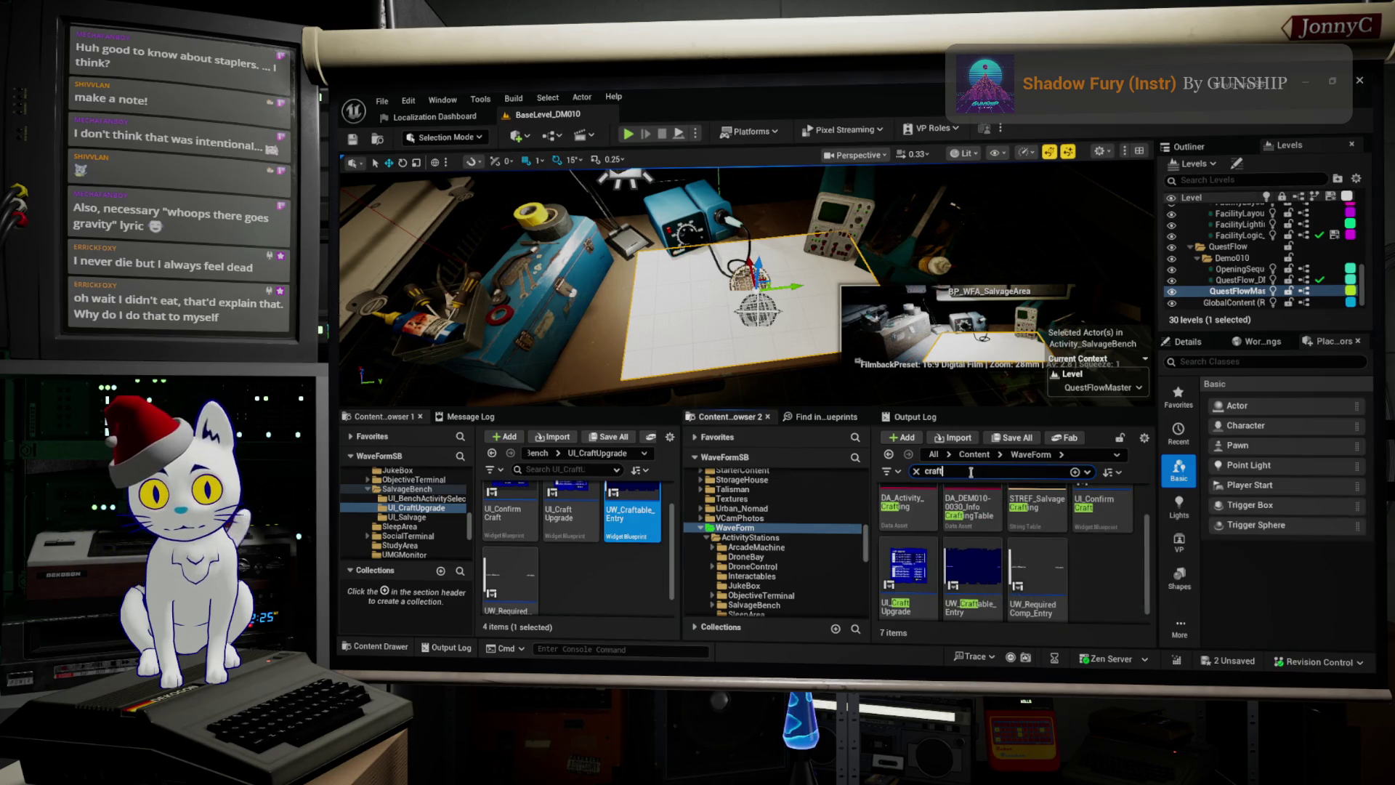
Step: Search 'upgra' and open the DA_BasicFlashlight data asset
text(upgra)
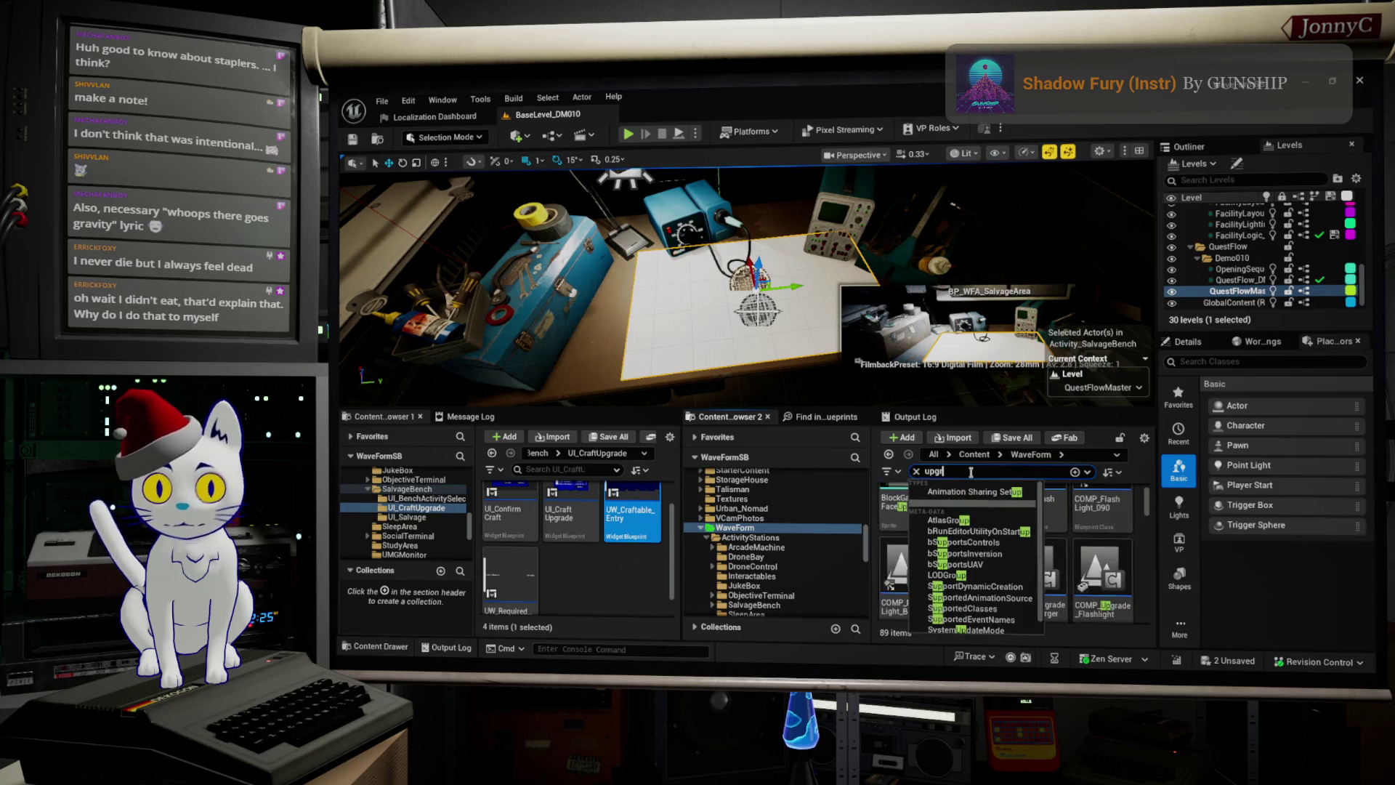
scroll(1117, 569, down, 4)
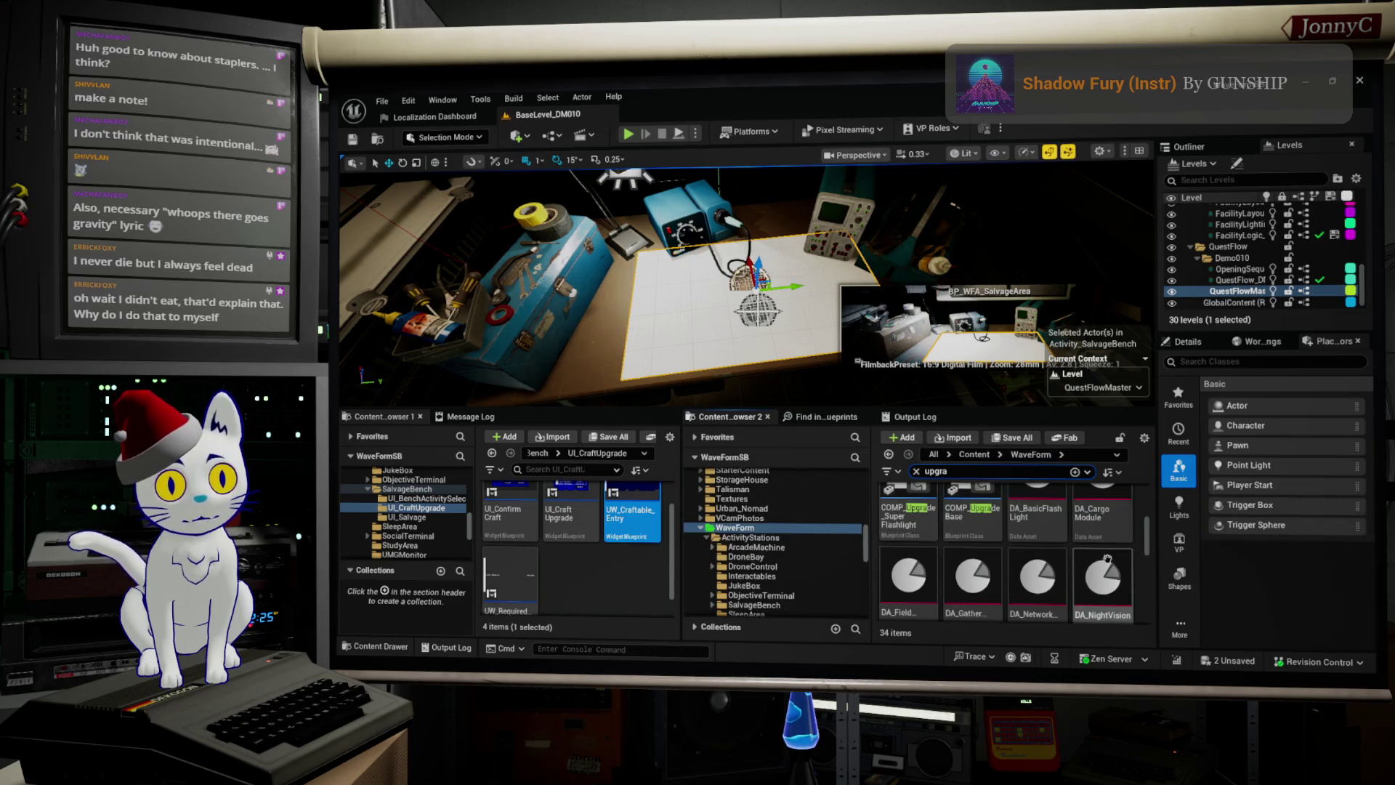
double_click(1037, 510)
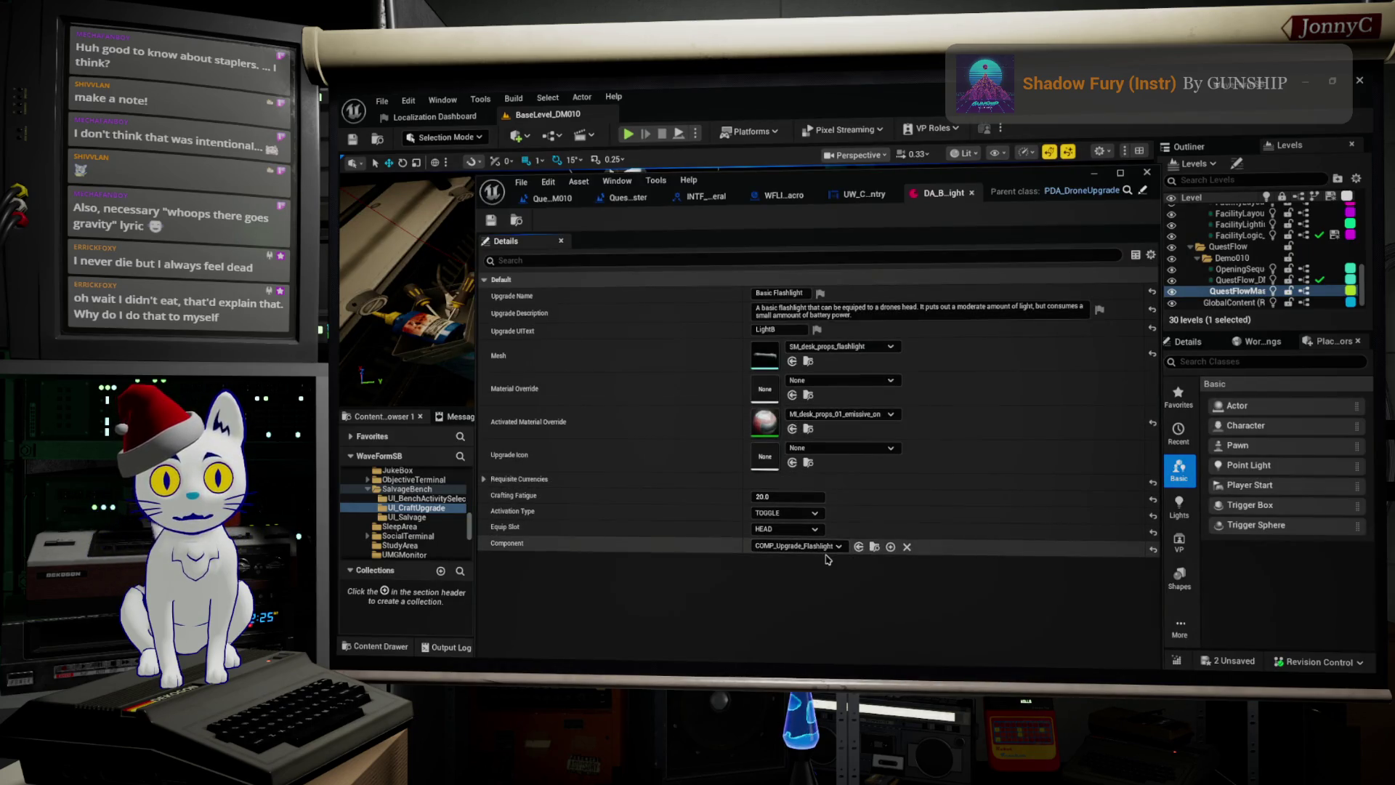
Step: Set ReqComponents to 8 and make DA_16K_RAM the first required IC, then minimize the asset editor
click(672, 479)
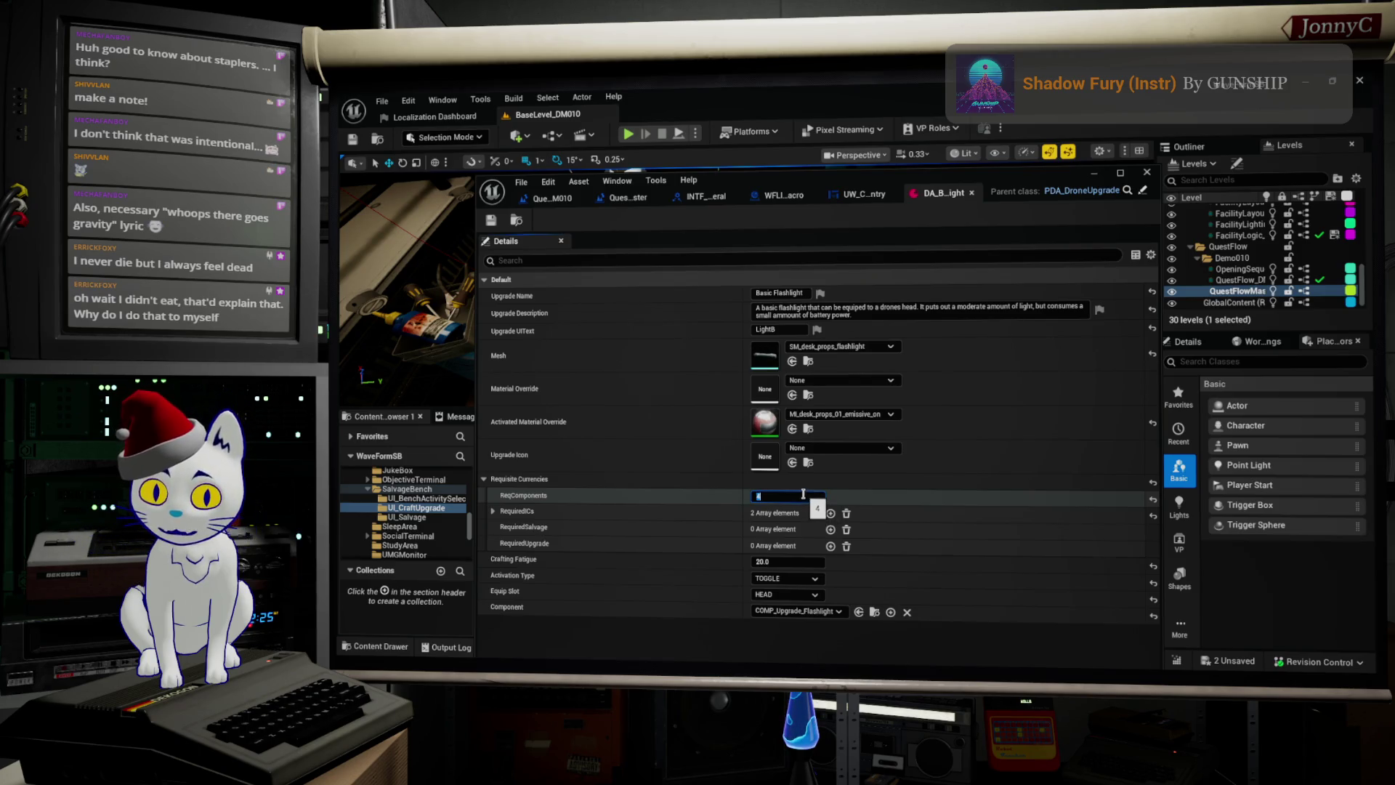
text(8)
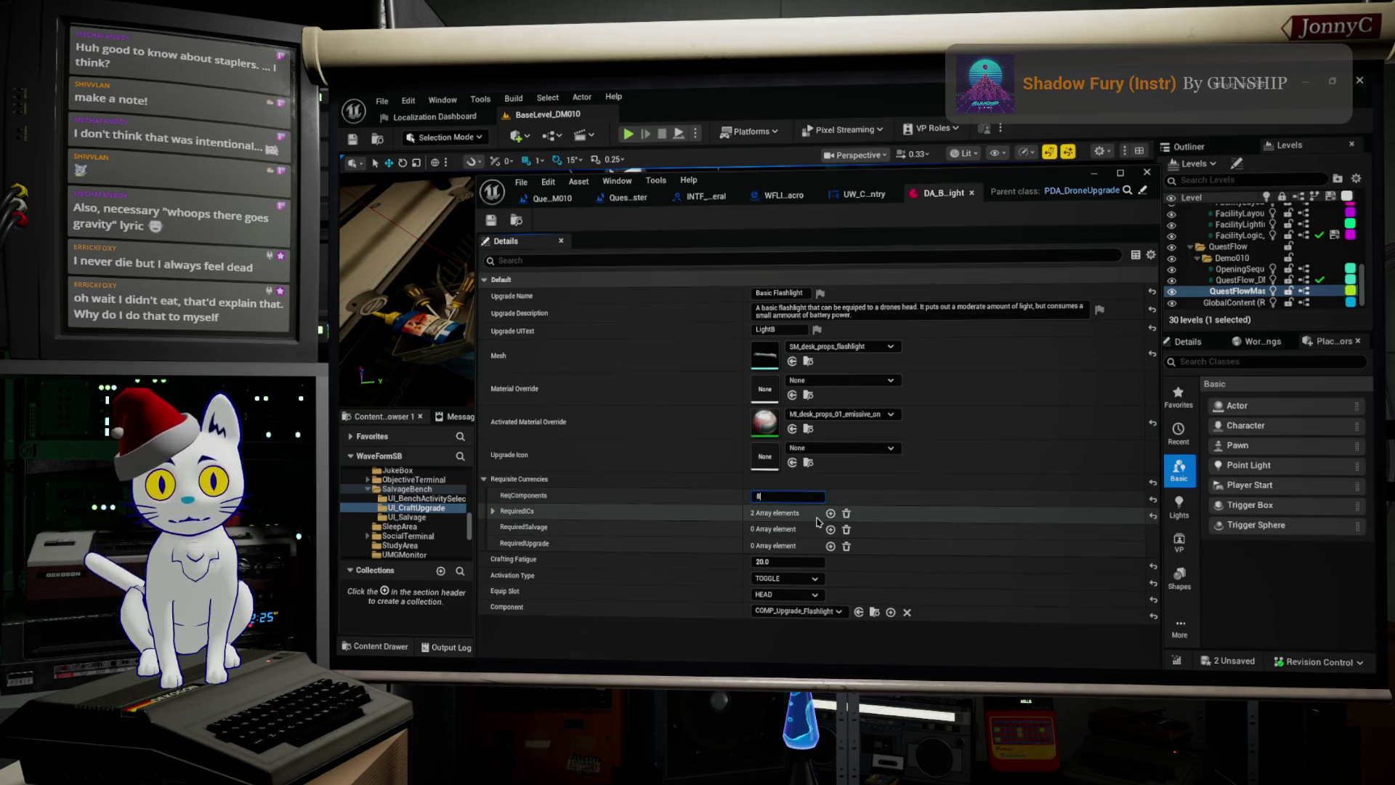
click(494, 512)
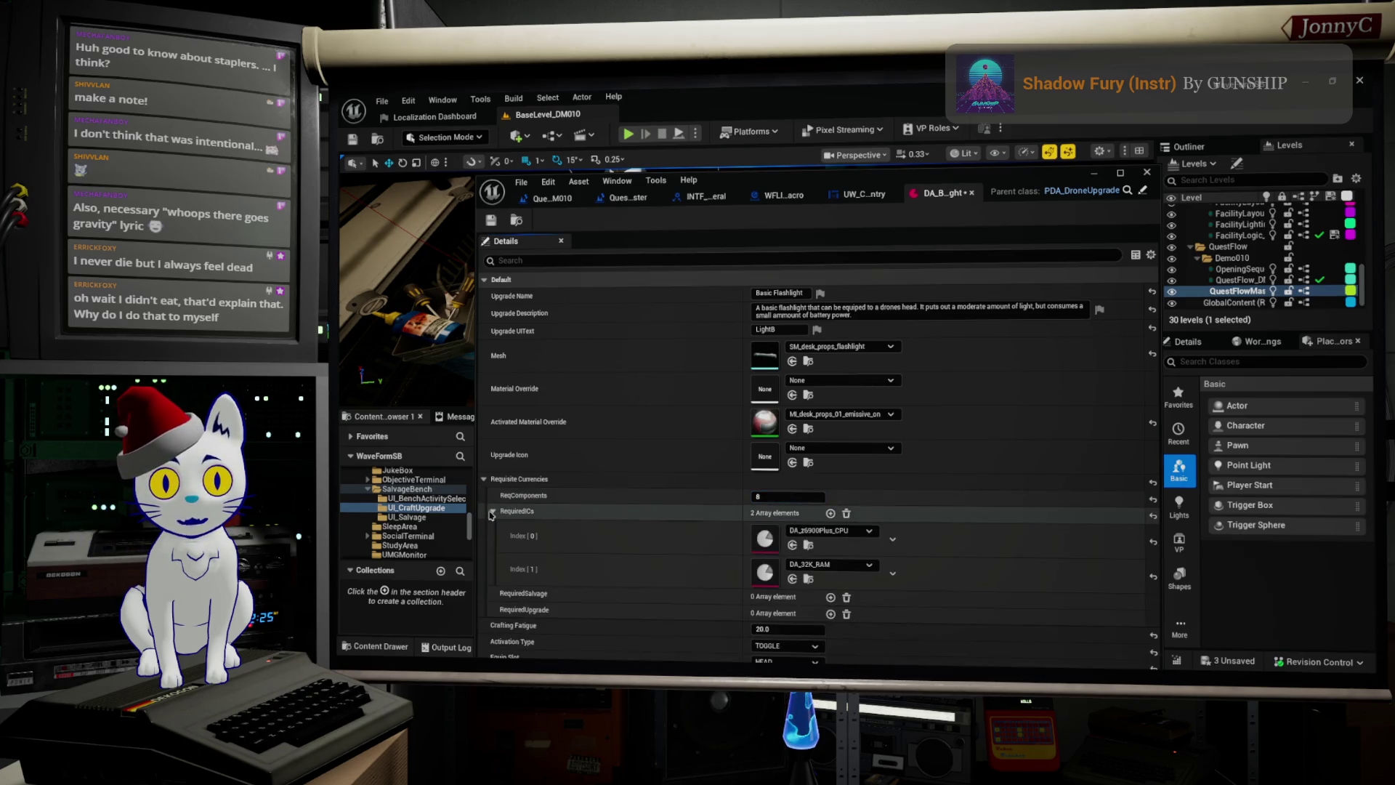
click(843, 539)
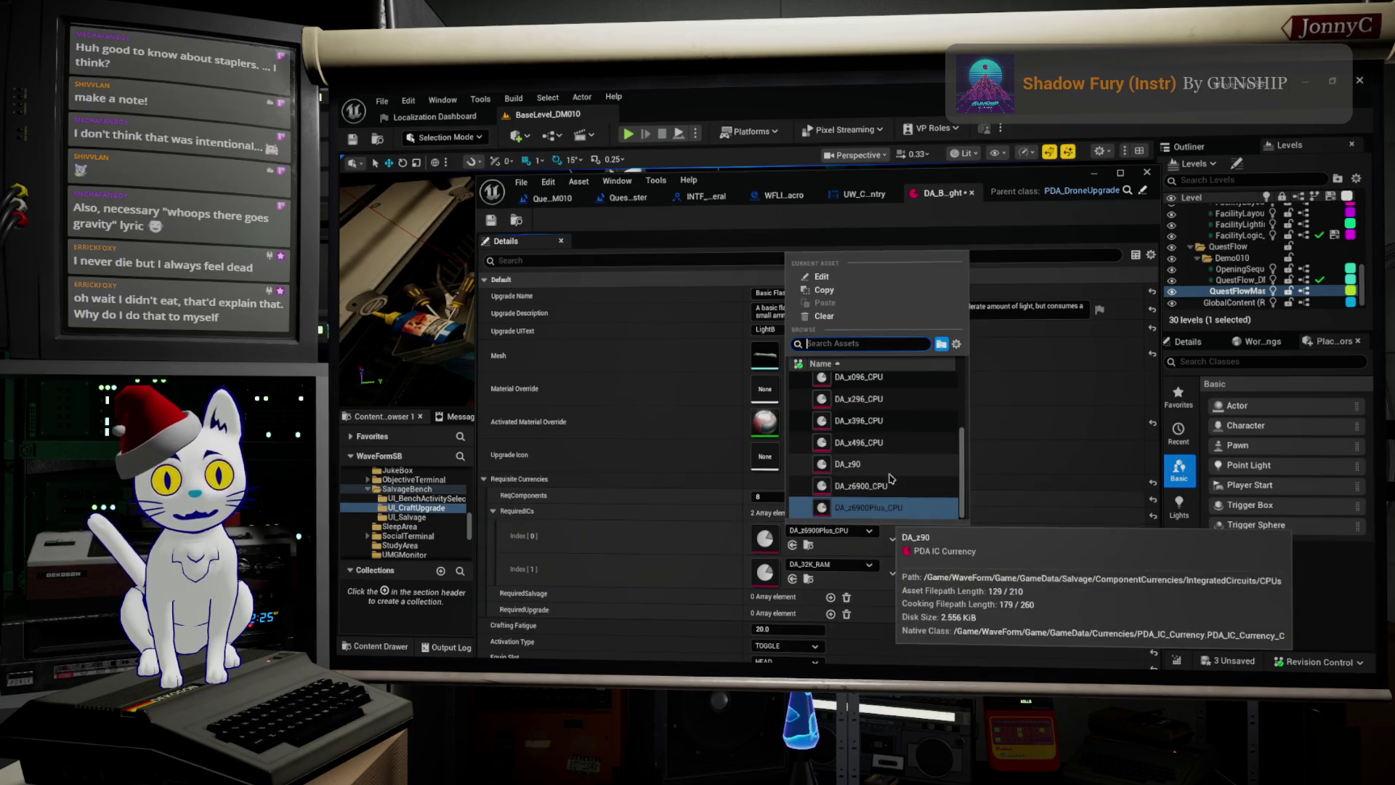
scroll(906, 473, up, 1)
scroll(907, 474, up, 4)
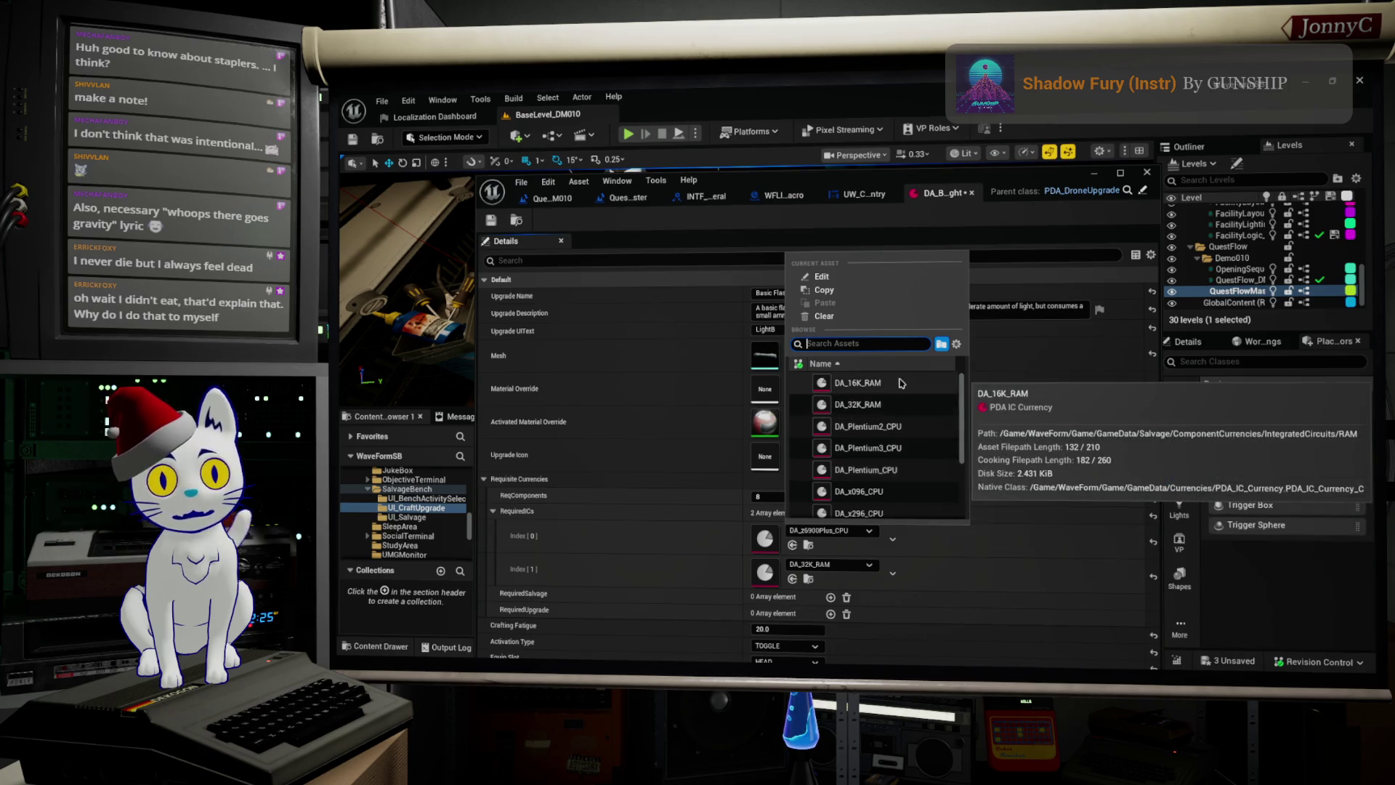
click(858, 383)
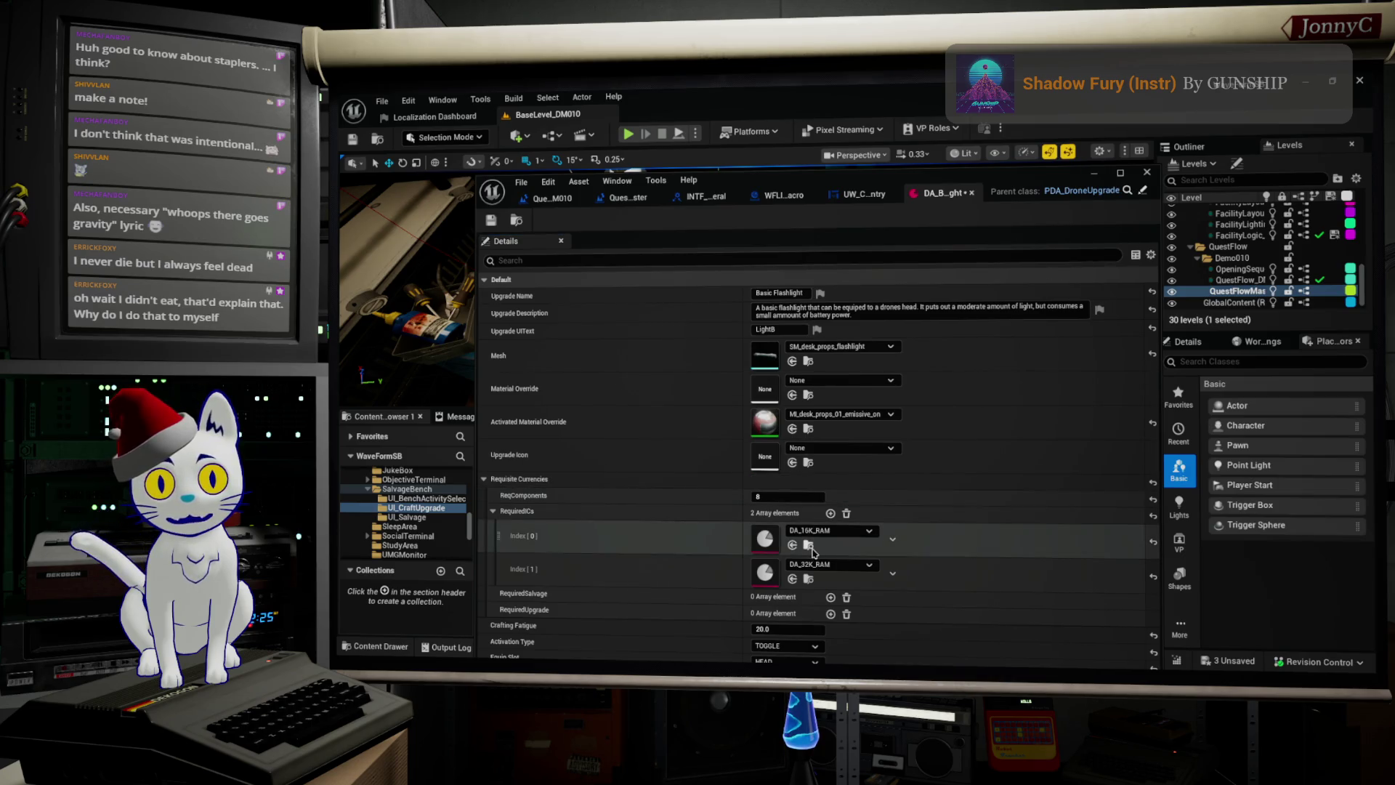
click(1092, 174)
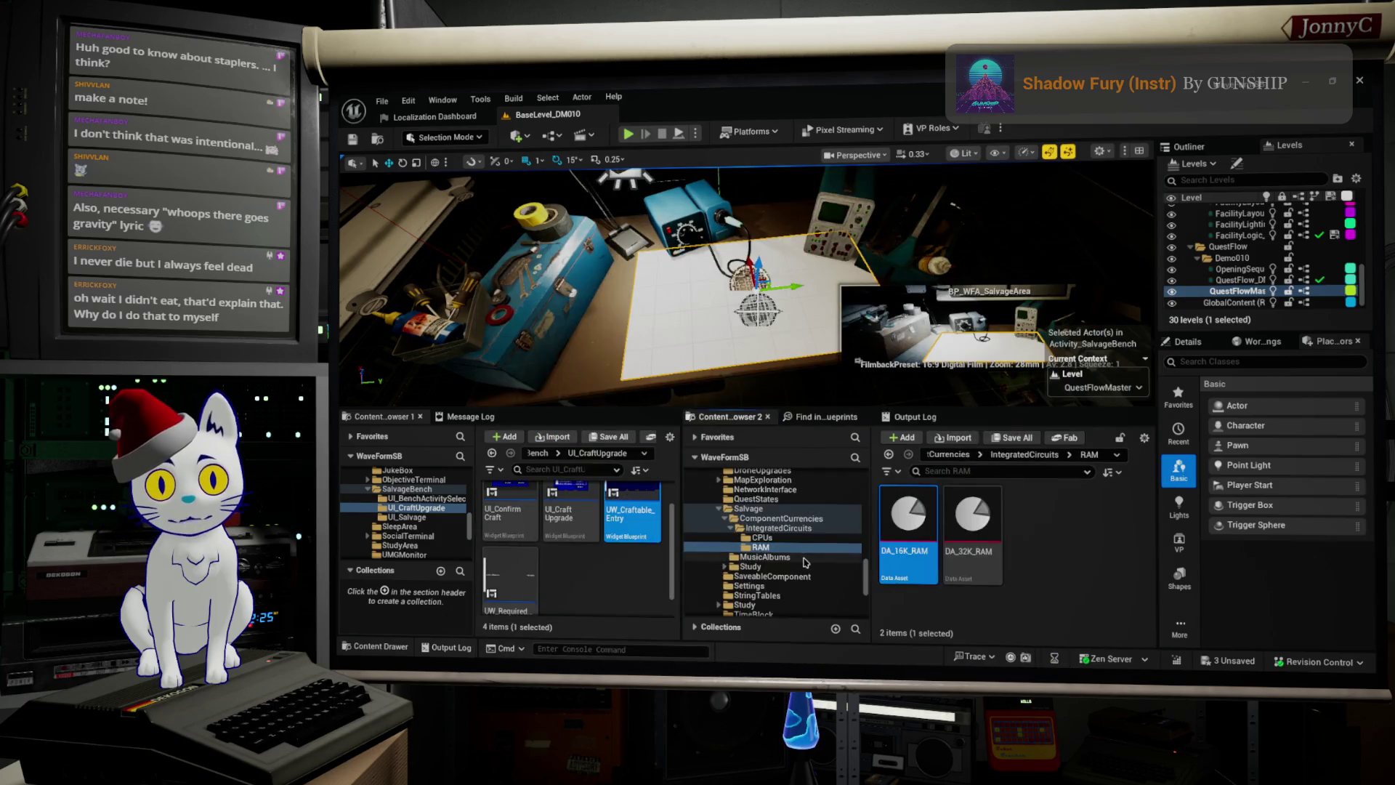
Step: Create a new folder named Misc inside the IntegratedCircuits folder
click(762, 538)
click(779, 529)
right_click(779, 535)
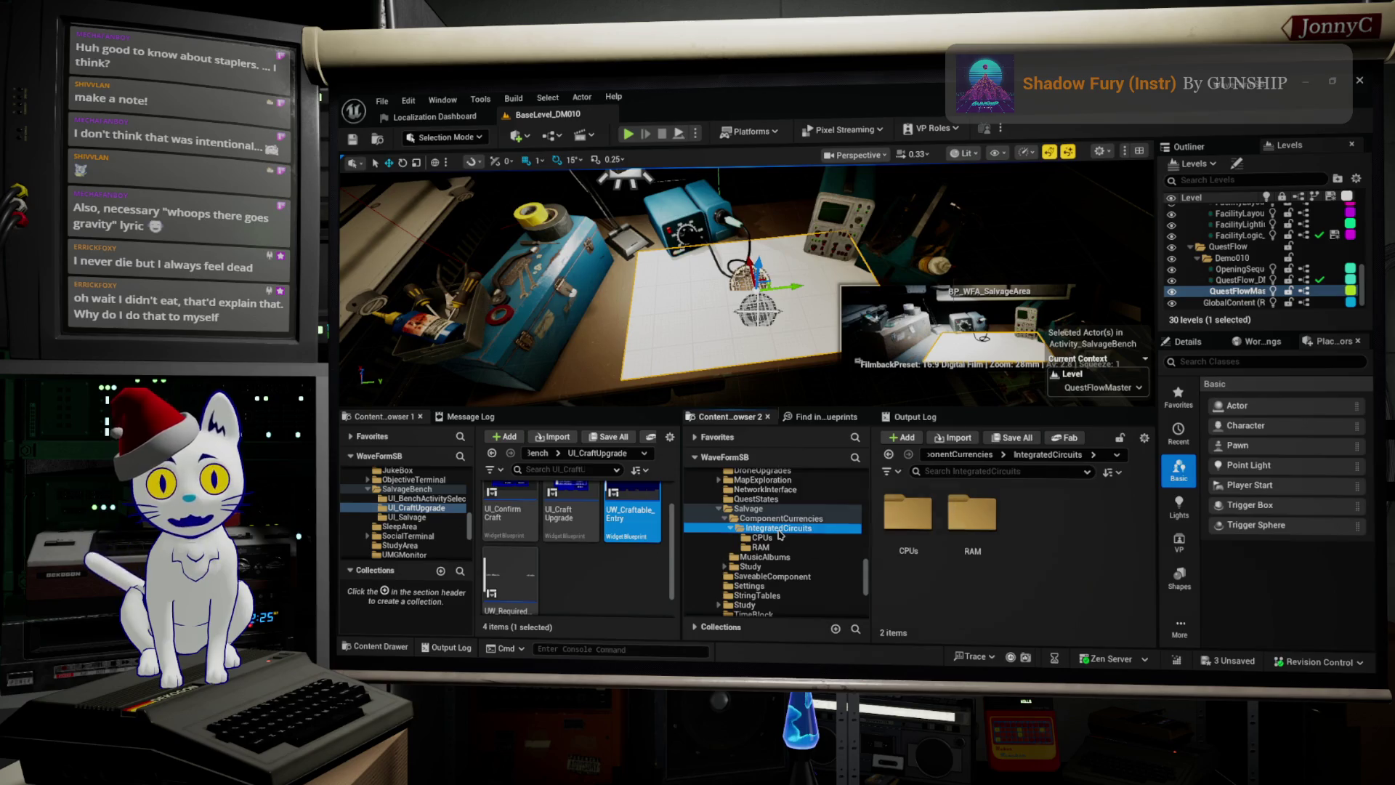
click(836, 346)
right_click(790, 530)
click(841, 315)
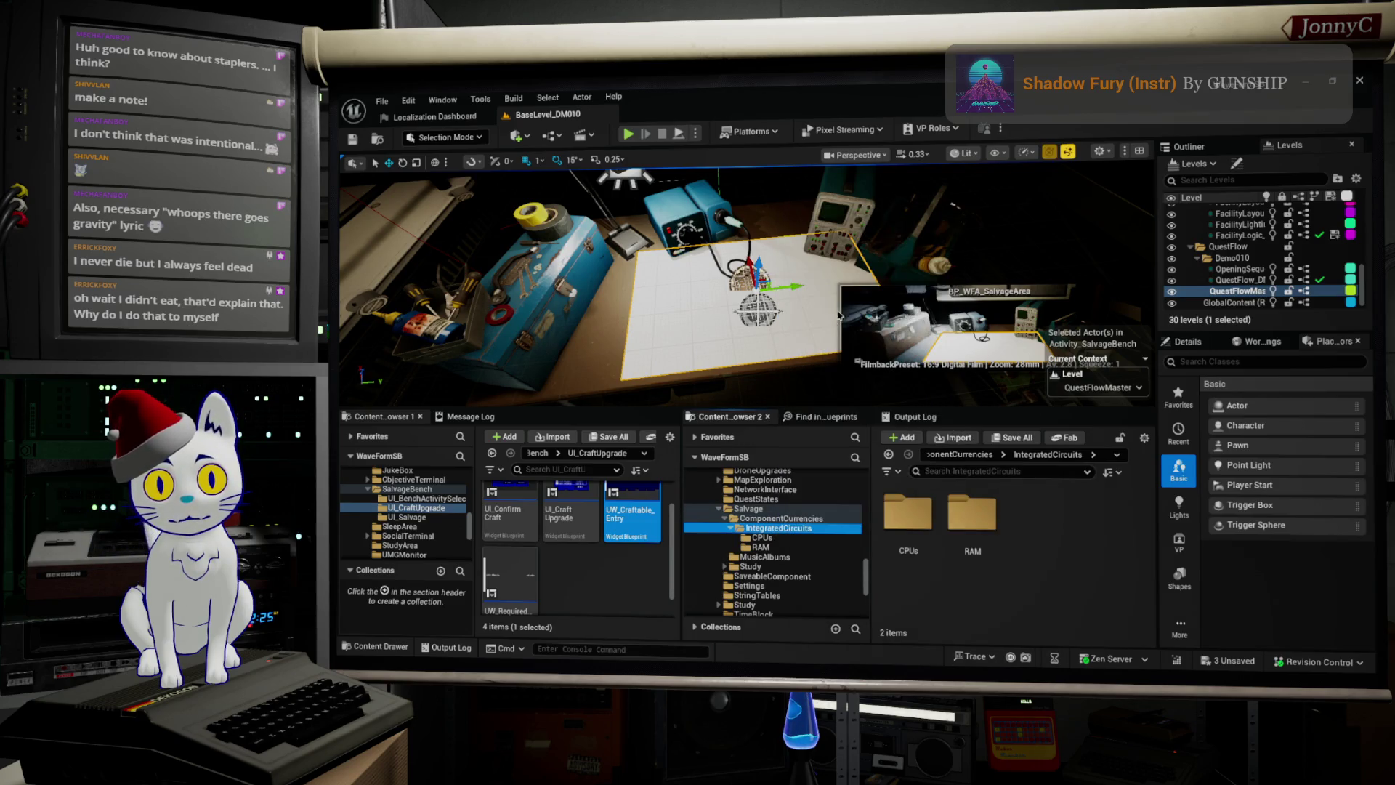
right_click(782, 528)
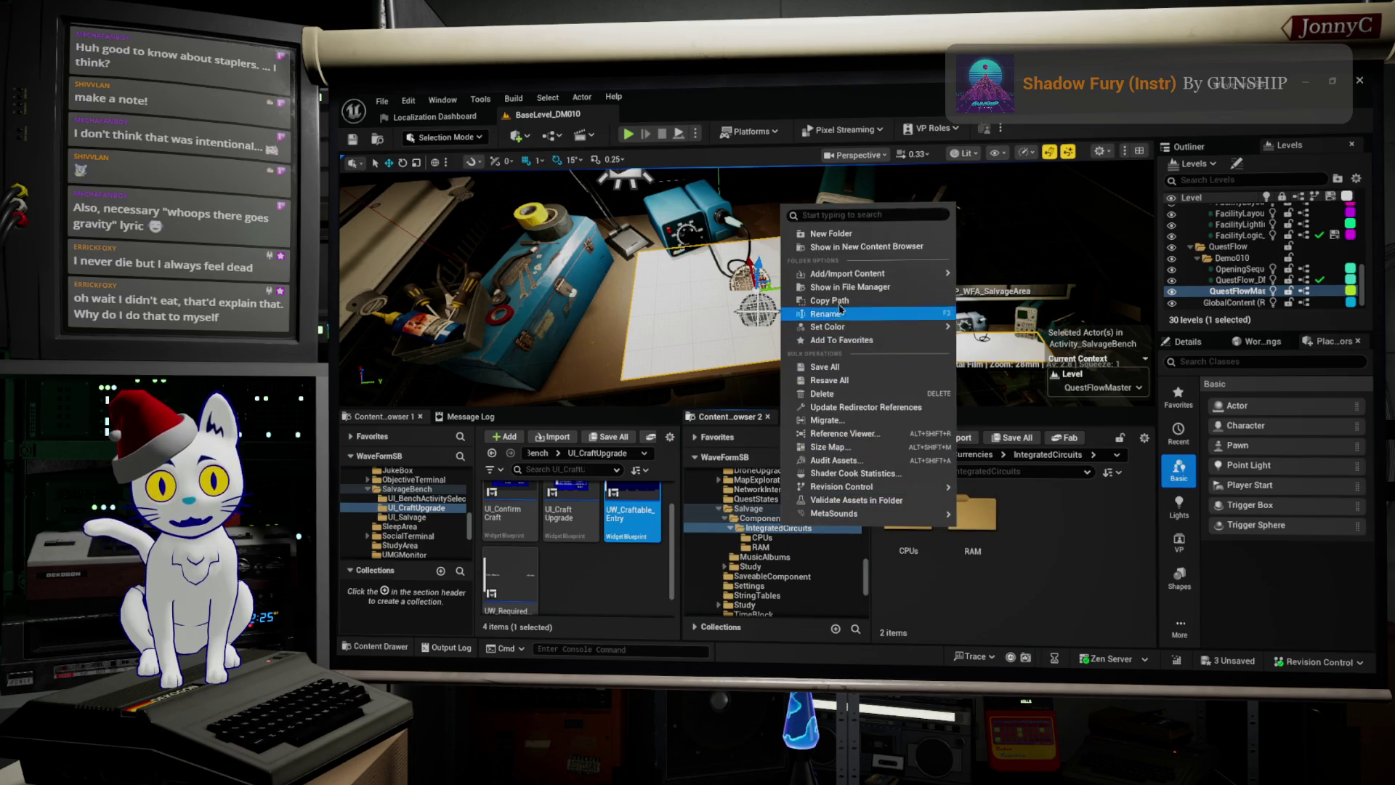
click(836, 233)
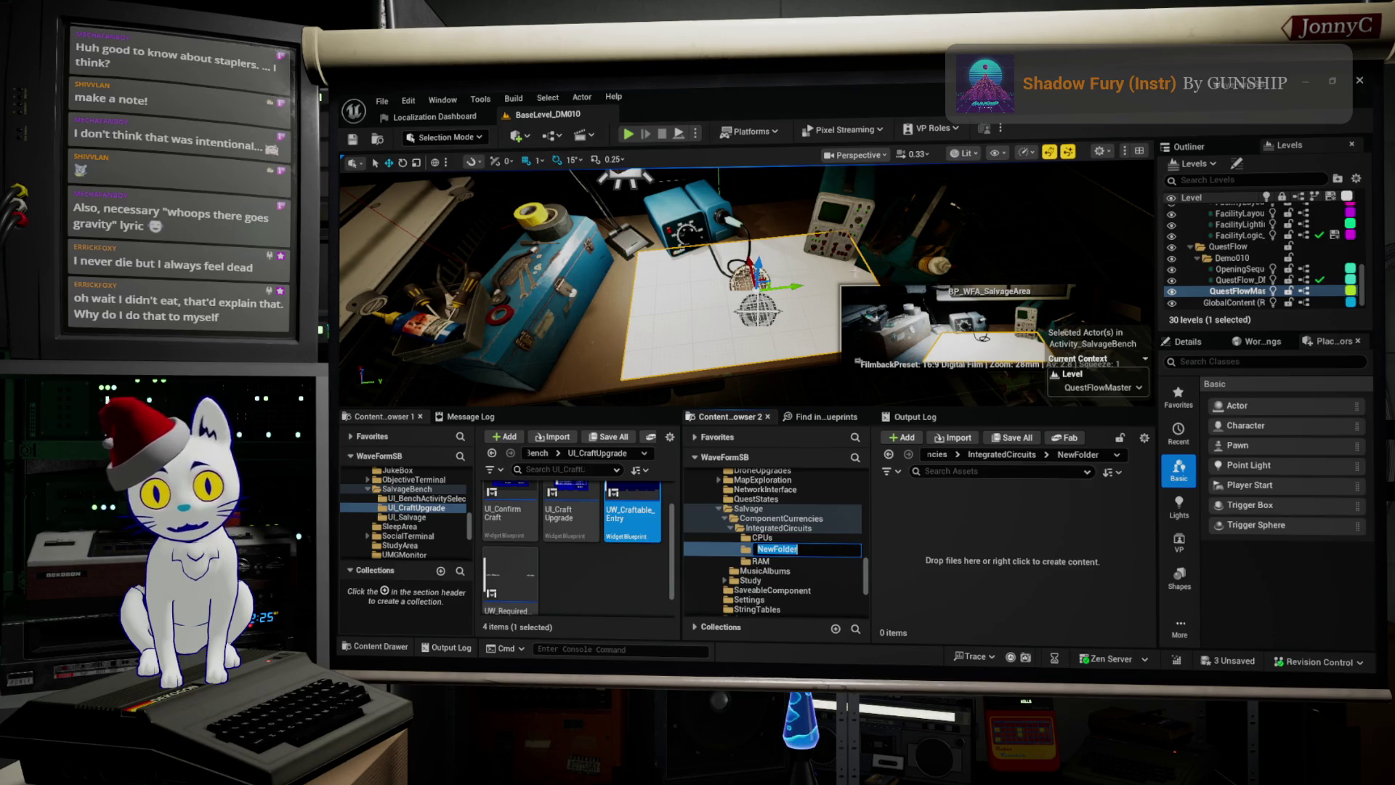
click(787, 550)
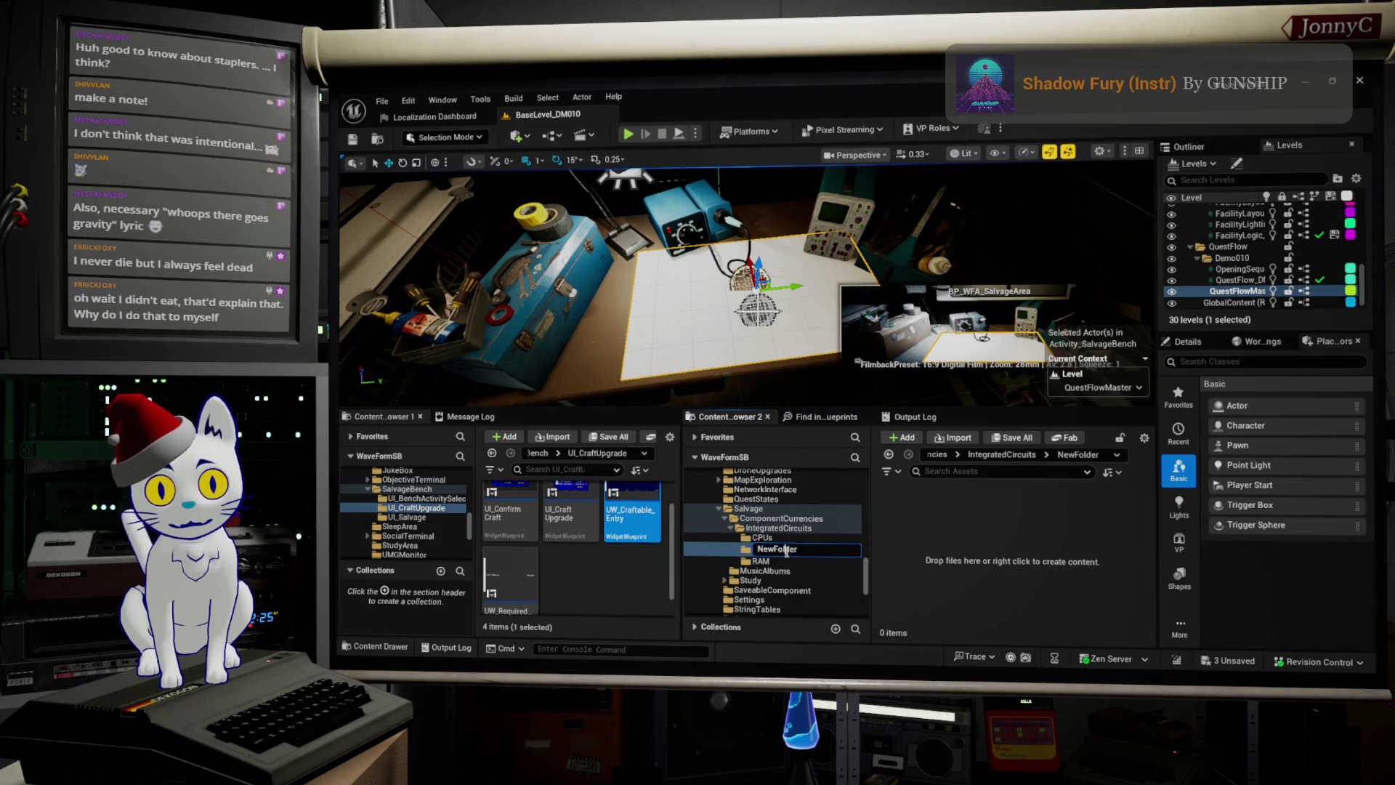
click(819, 551)
text(Misc)
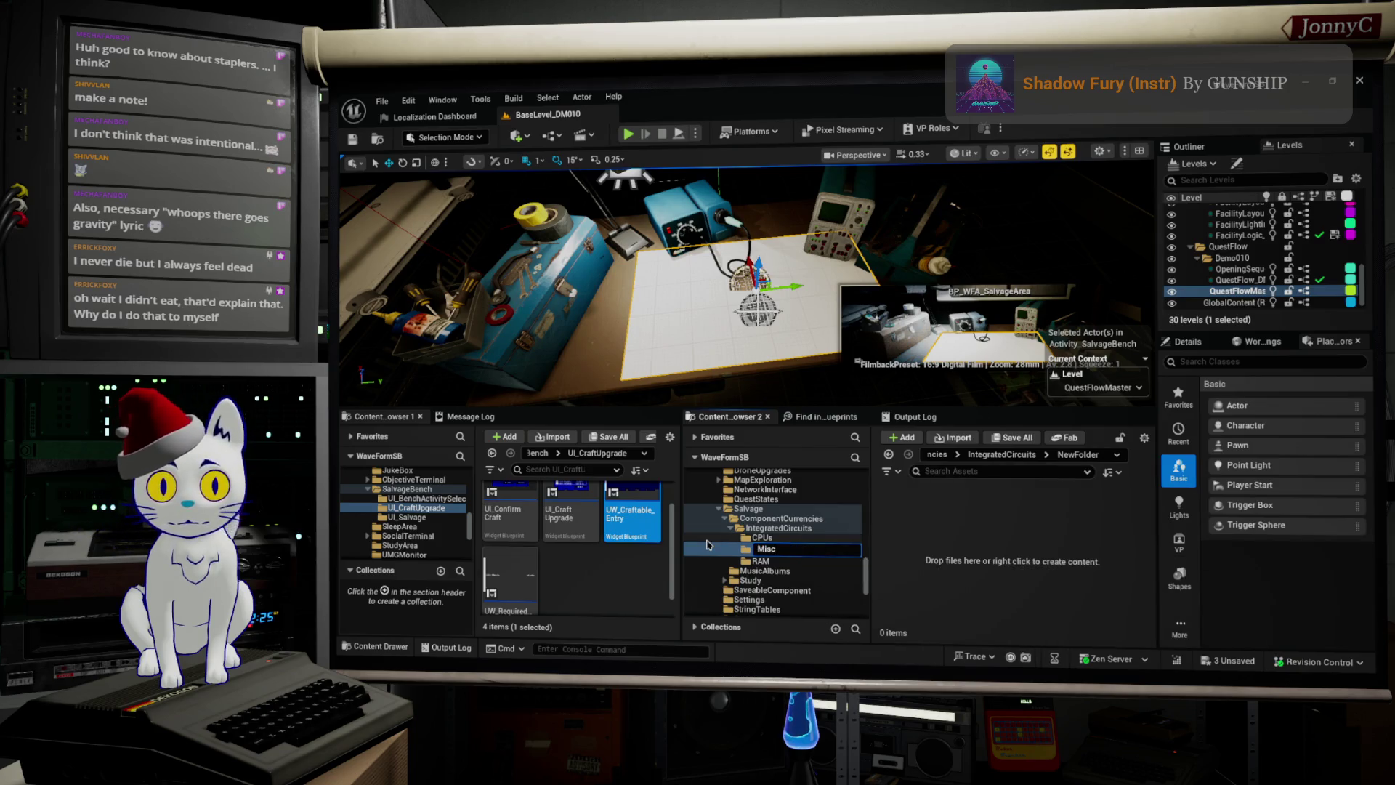
key(Return)
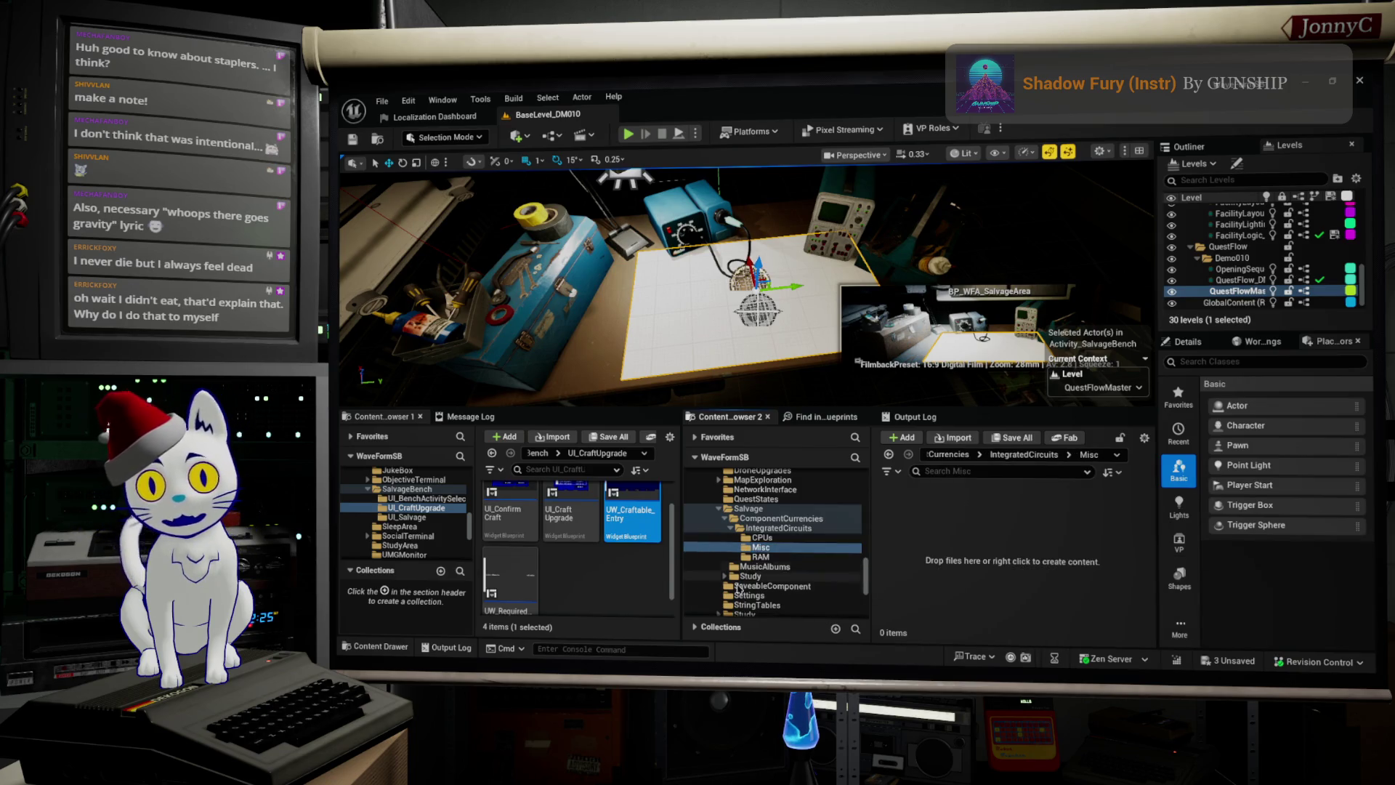
Step: Move DA_16K_RAM from the RAM folder into Misc, then open it there to check it
click(761, 557)
click(924, 521)
click(760, 547)
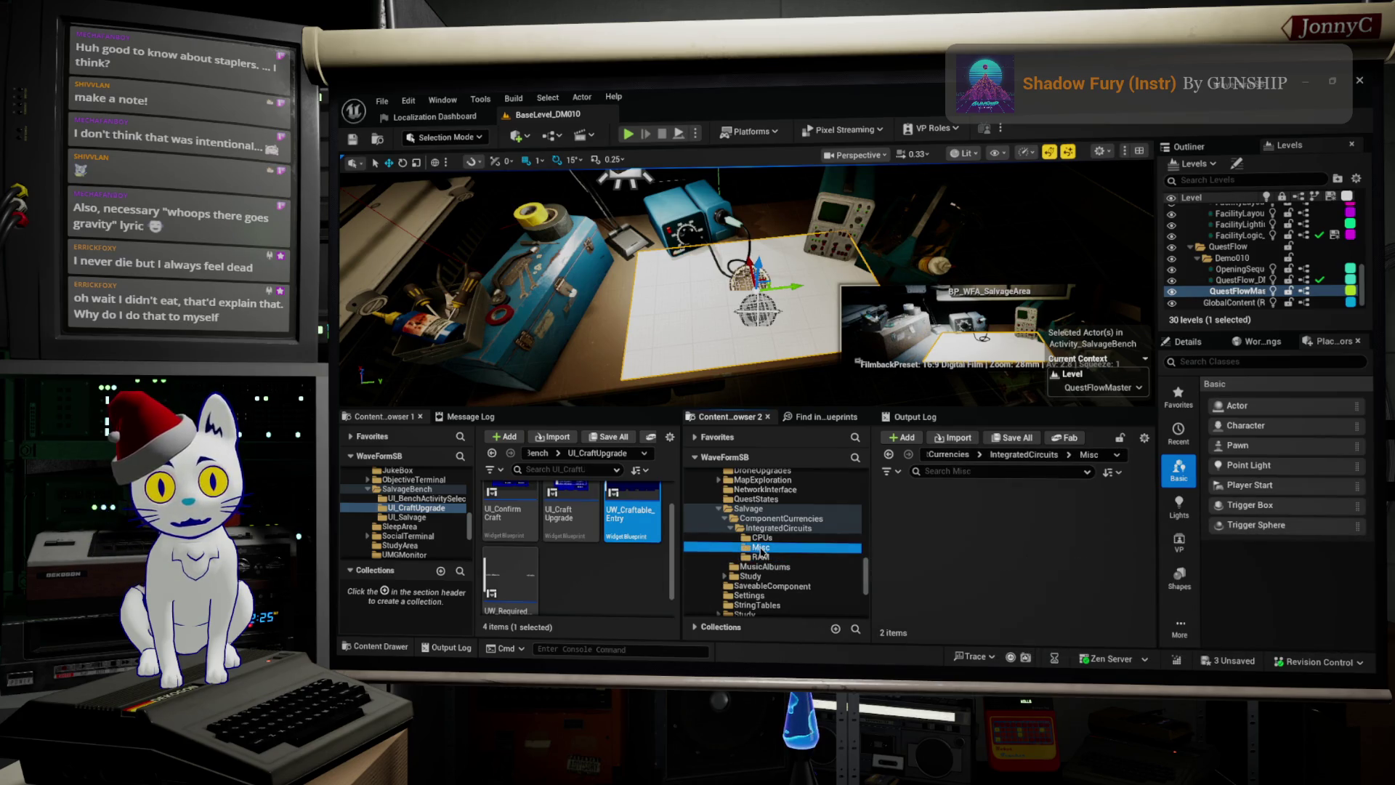
right_click(943, 560)
click(1008, 187)
click(781, 557)
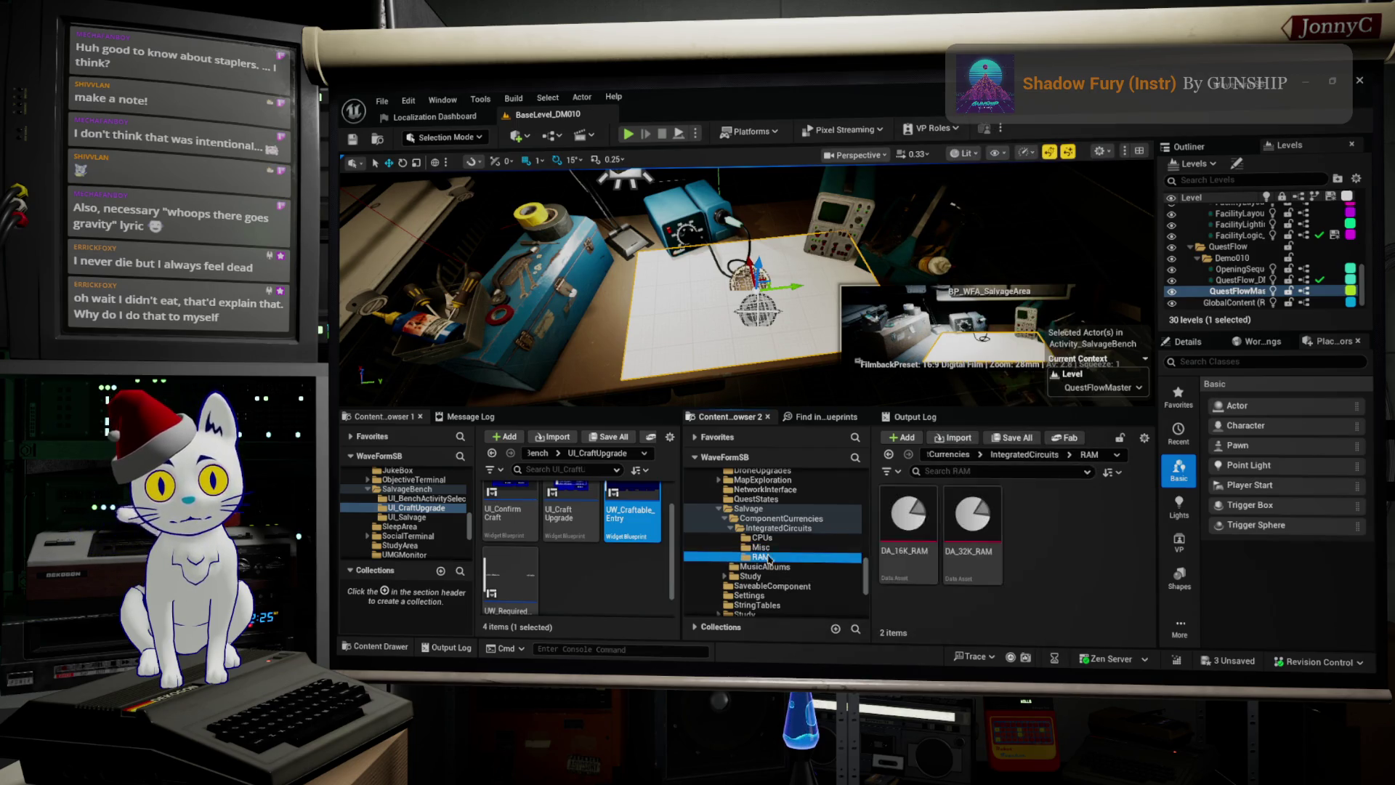
drag(842, 549, 761, 552)
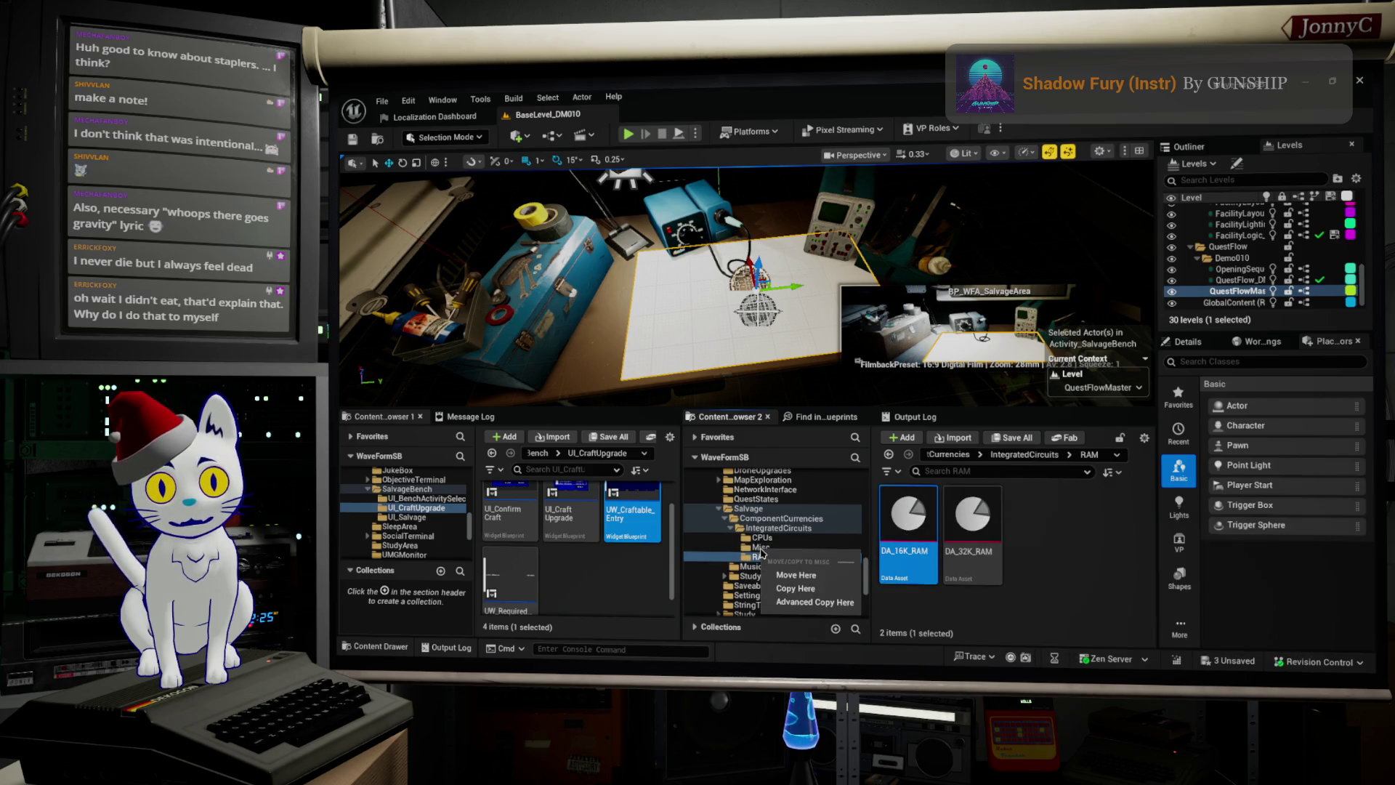
click(801, 576)
click(763, 548)
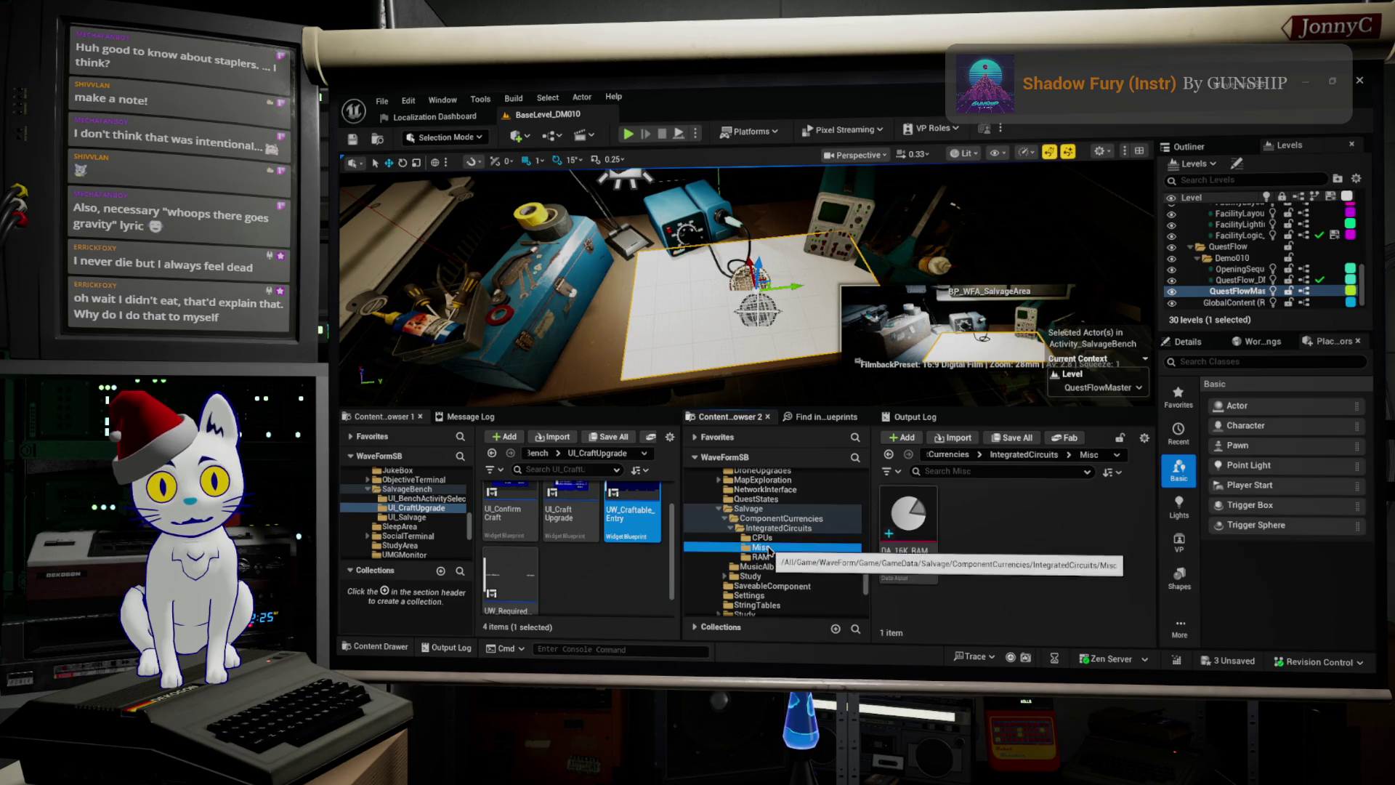
click(906, 552)
double_click(901, 557)
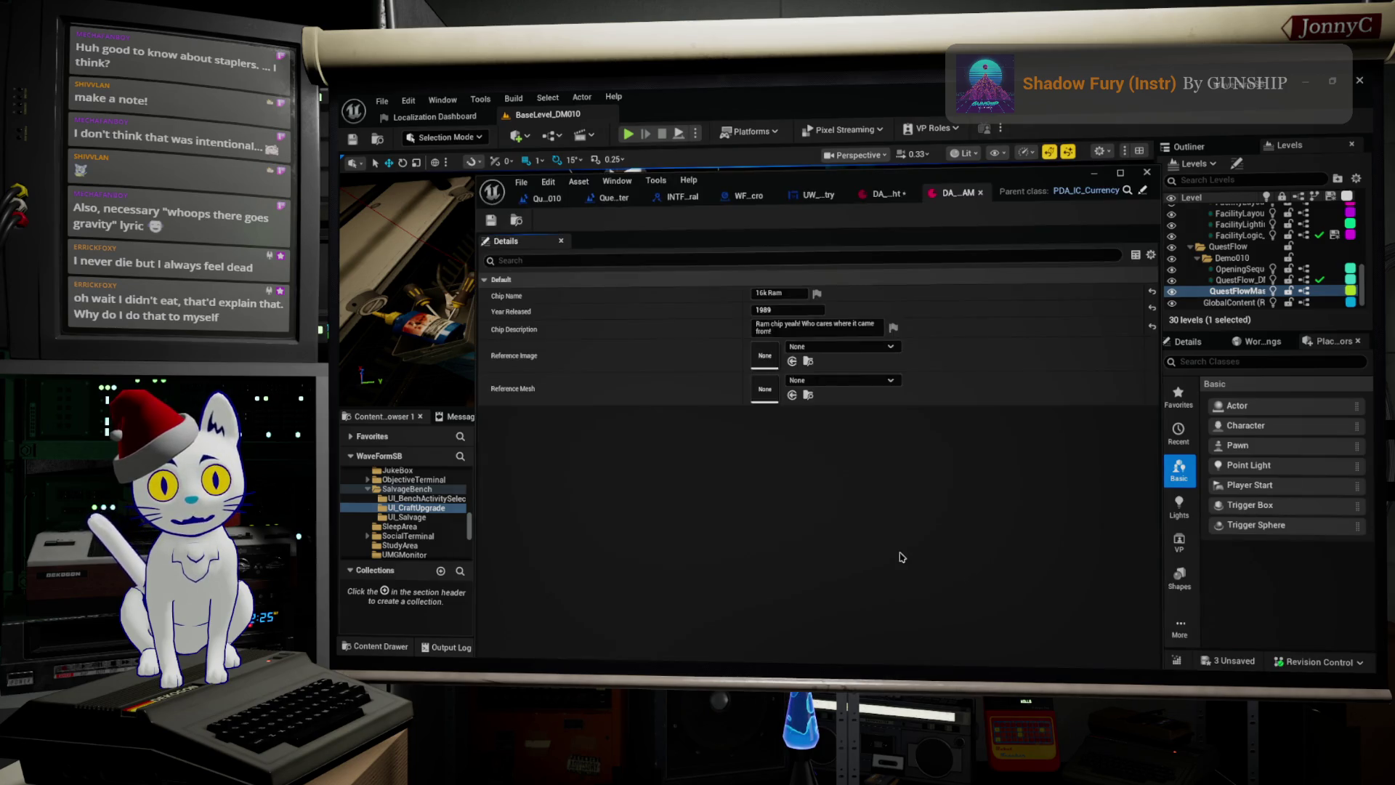
Step: Close the DA_16K_RAM editor and select the asset's full name in Misc for renaming
click(1099, 177)
click(903, 553)
drag(902, 553, 978, 544)
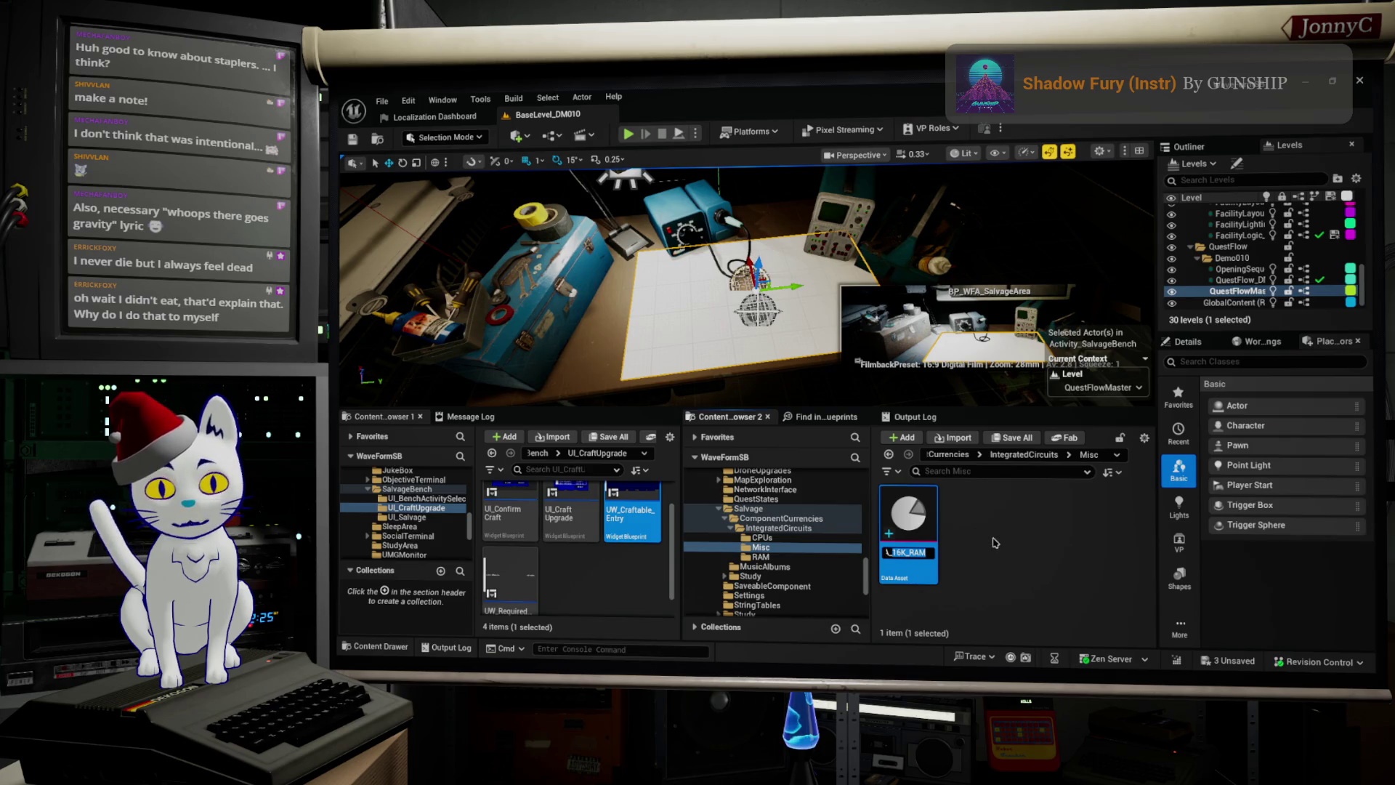